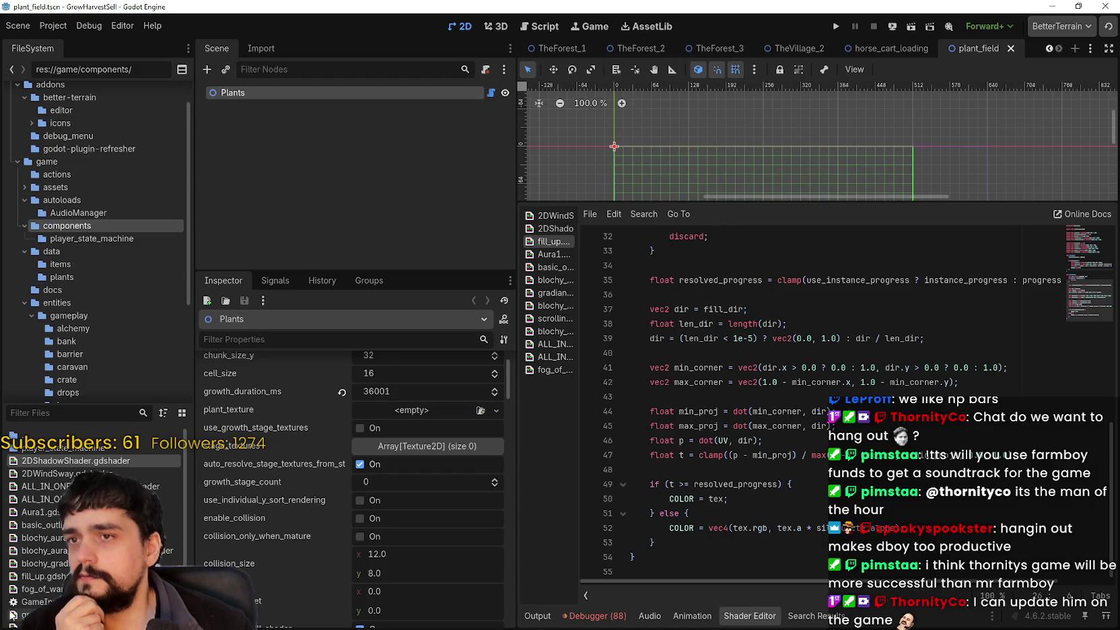
Open plant_chunk.gd from a FileSystem filter of 'pl' and enlarge the script editor area
{"action": "type", "text": "plant_chu"}
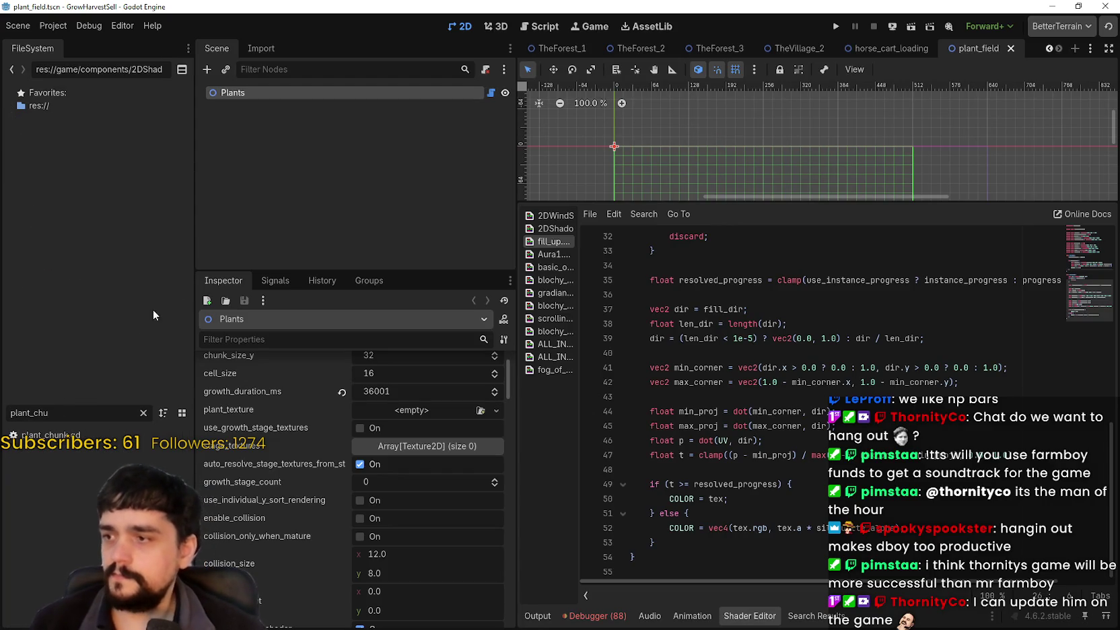
{"action": "double_click", "coordinate": [52, 435]}
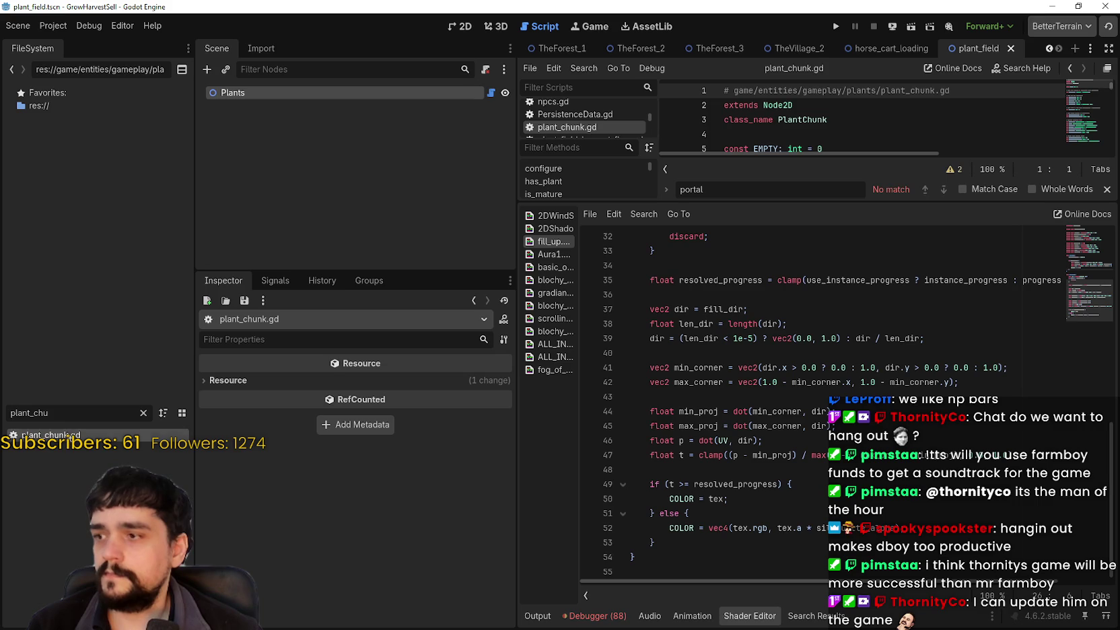
{"action": "left_click", "coordinate": [1104, 190]}
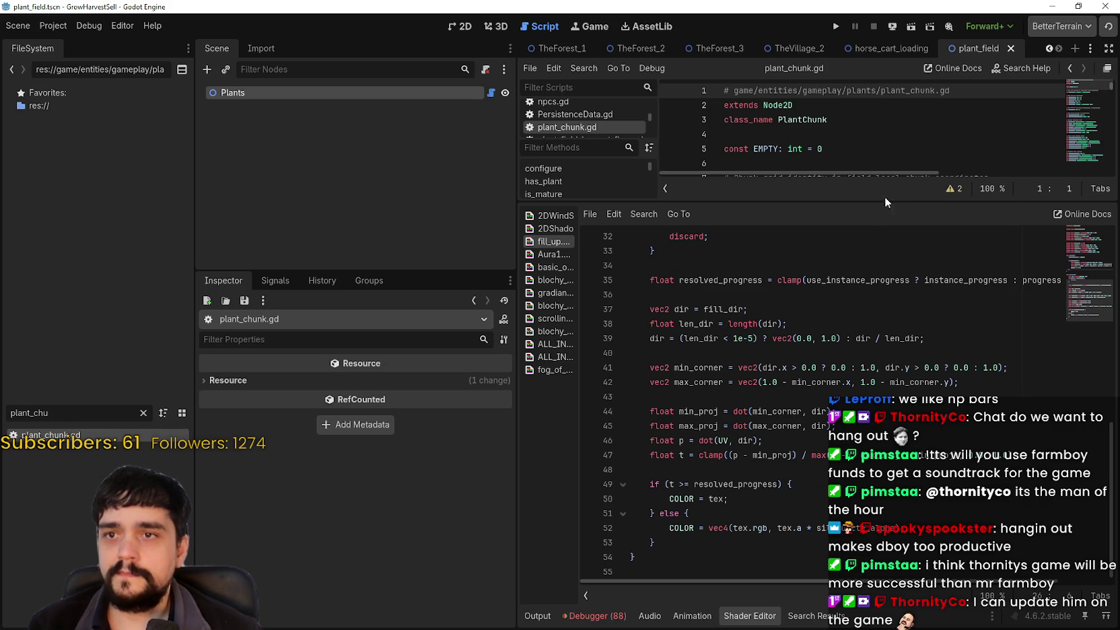
{"action": "left_click_drag", "start_coordinate": [871, 200], "coordinate": [874, 423]}
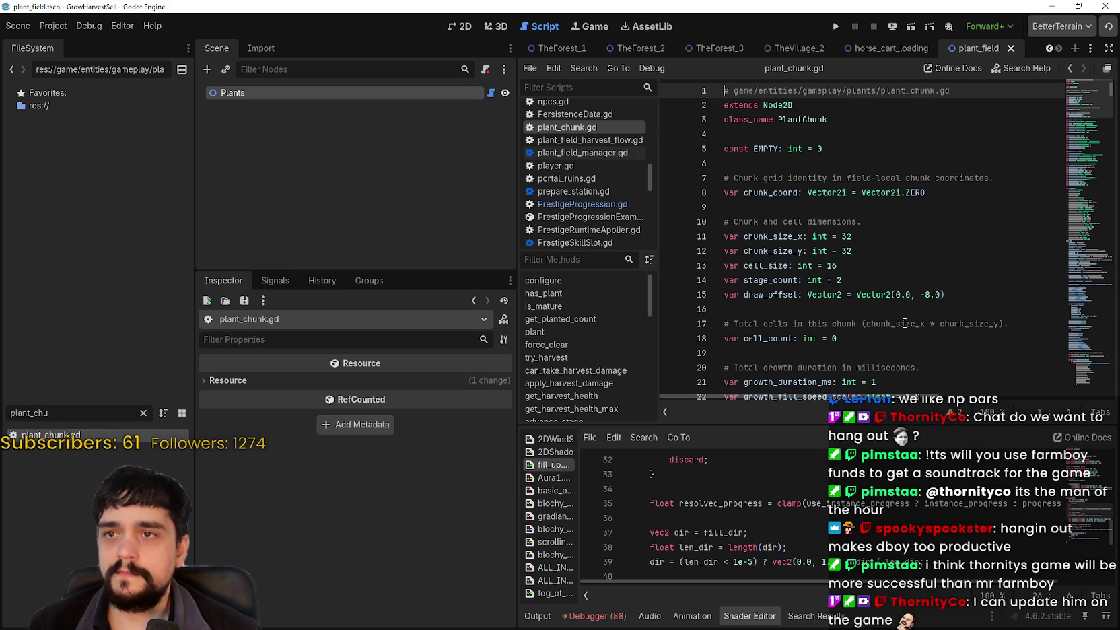
Select the PlantChunk class name and scroll through its variable declarations
{"action": "double_click", "coordinate": [807, 119]}
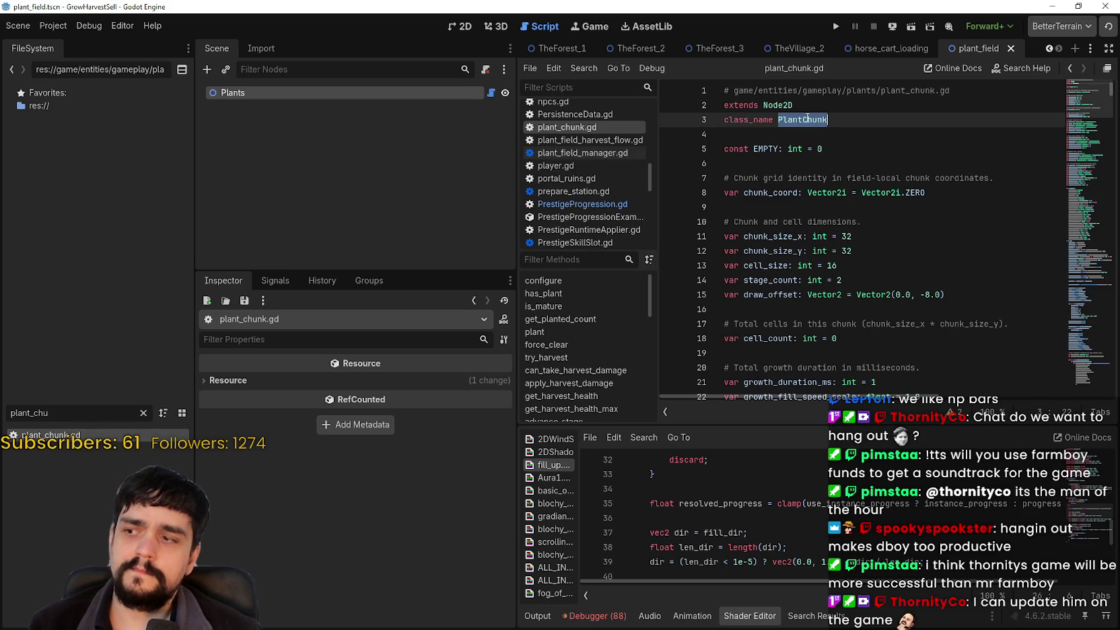
{"action": "scroll", "coordinate": [876, 226], "scroll_direction": "down", "scroll_amount": 8}
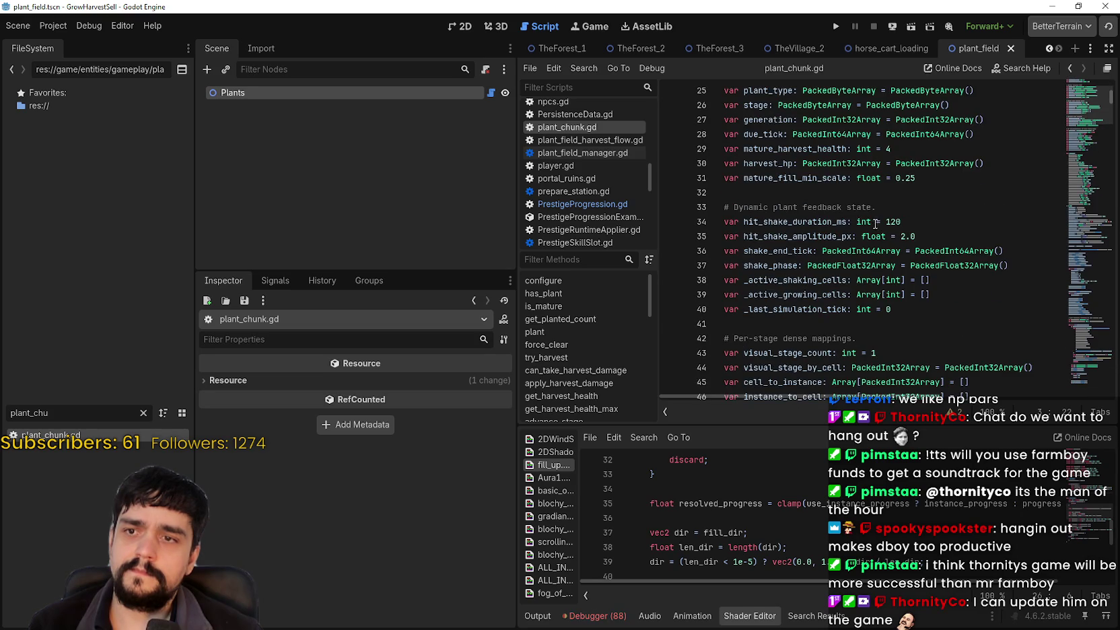
{"action": "scroll", "coordinate": [874, 224], "scroll_direction": "down", "scroll_amount": 4}
{"action": "scroll", "coordinate": [875, 224], "scroll_direction": "up", "scroll_amount": 4}
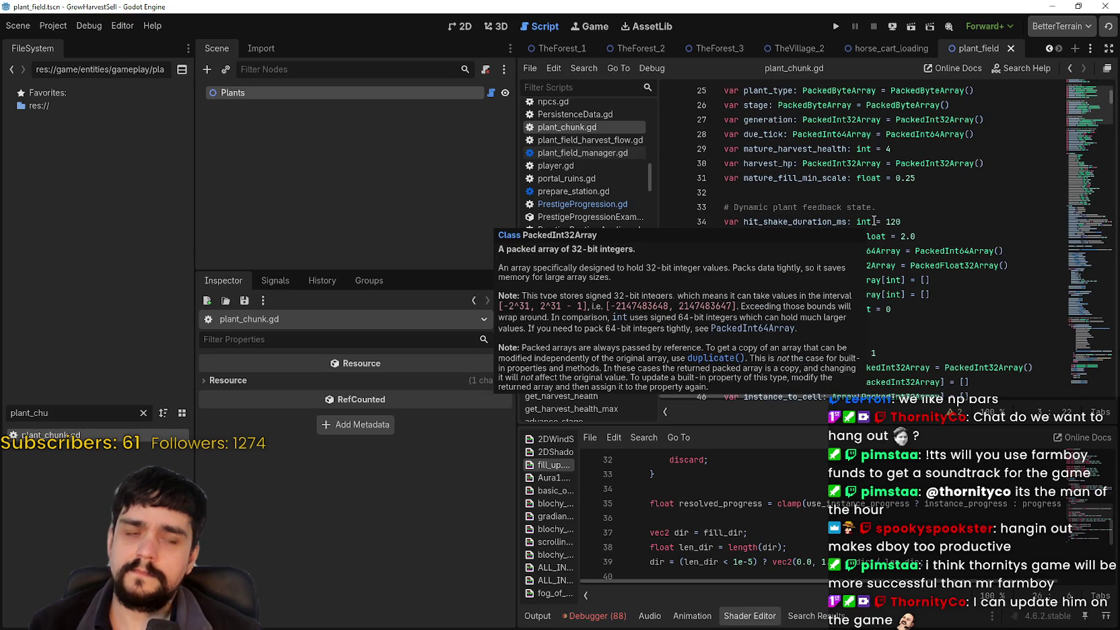
{"action": "mouse_move", "coordinate": [873, 221]}
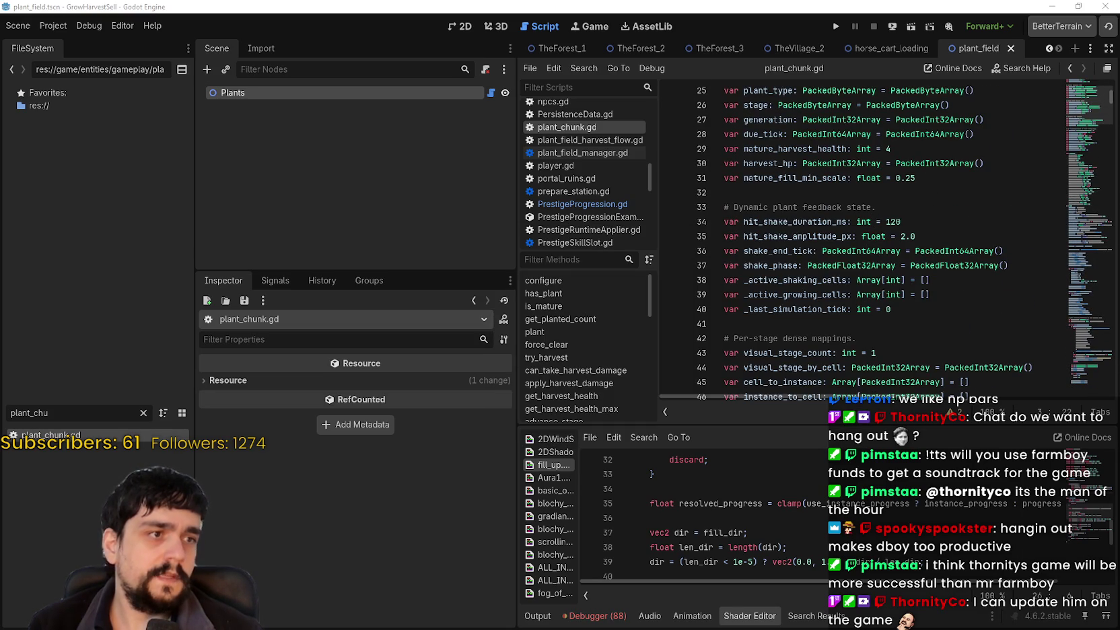
Search the project for _mature_fill_scale and review matches on lines 523, 539 and 686
{"action": "key", "text": "ctrl+shift+f"}
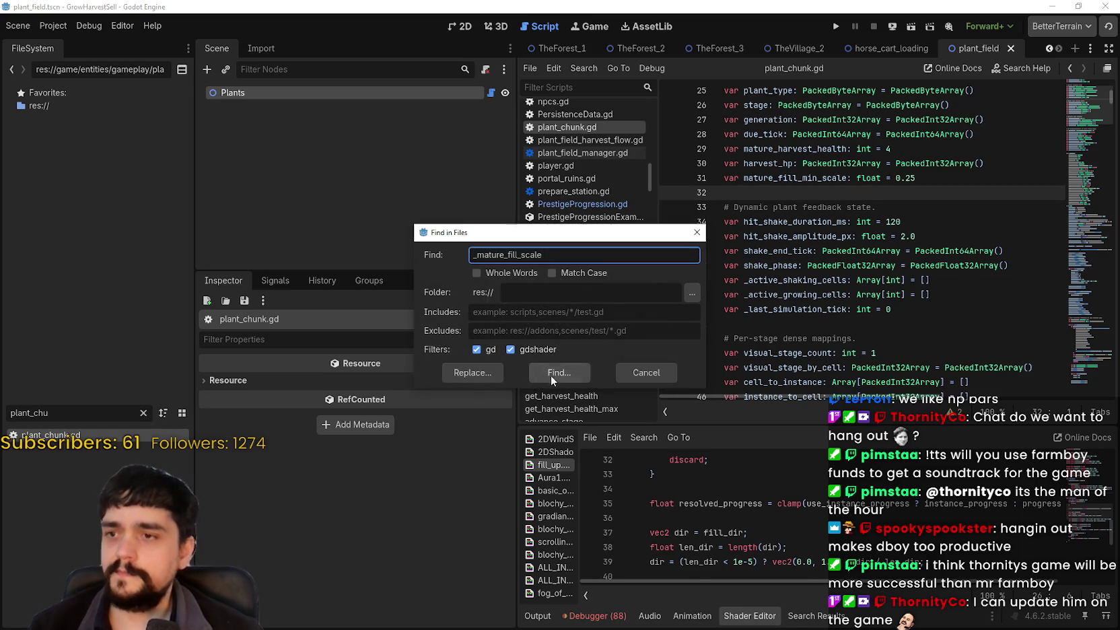
{"action": "left_click", "coordinate": [555, 372]}
{"action": "left_click", "coordinate": [649, 510]}
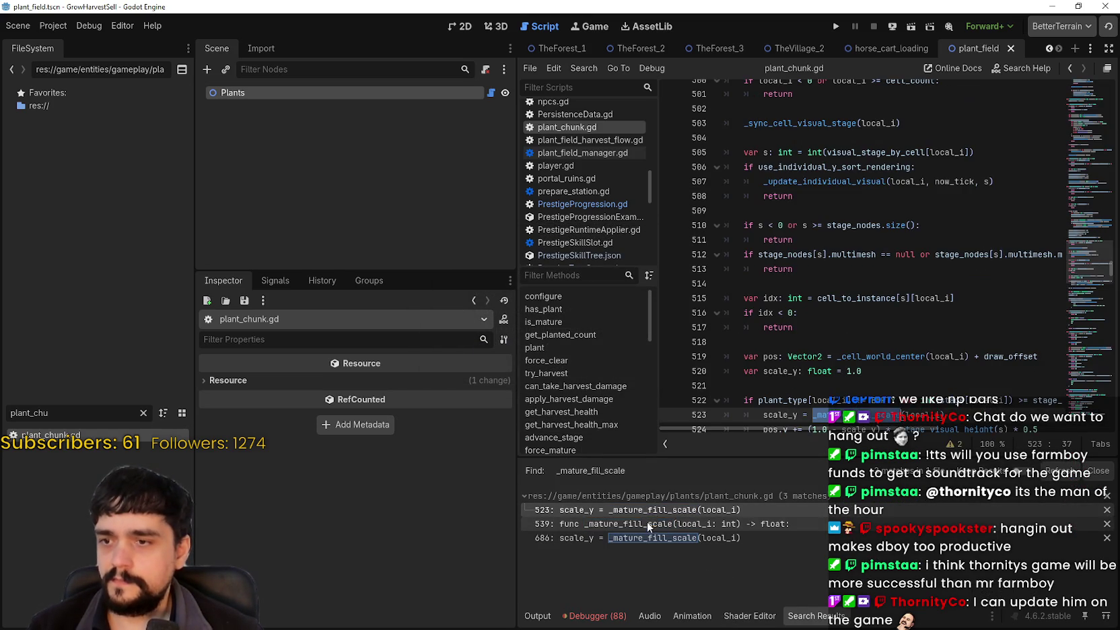
{"action": "scroll", "coordinate": [758, 405], "scroll_direction": "down", "scroll_amount": 2}
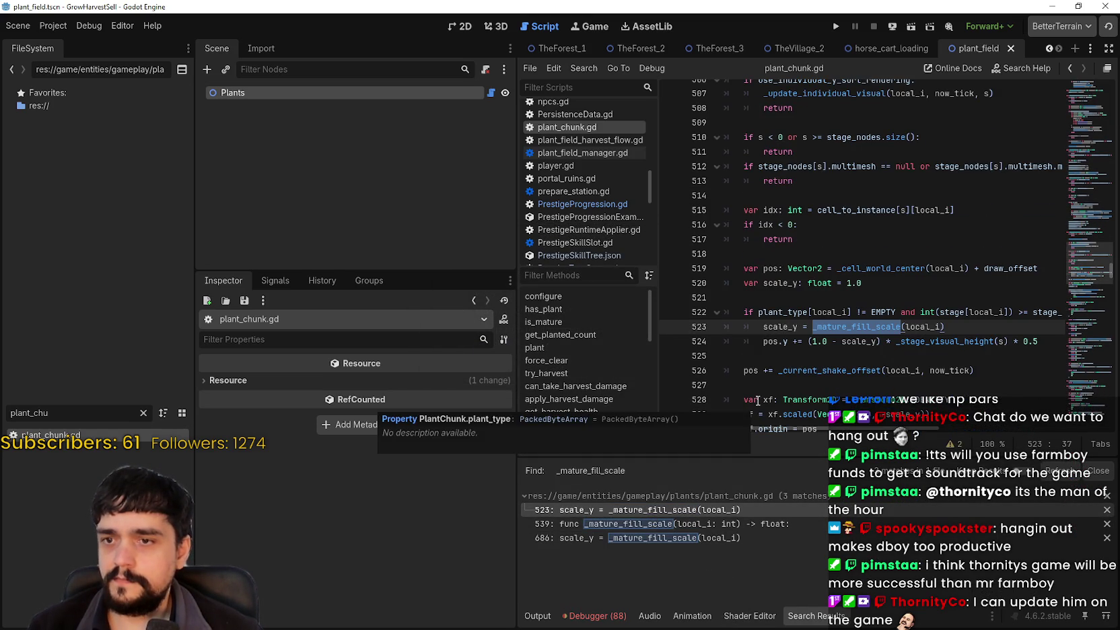
{"action": "left_click", "coordinate": [783, 313]}
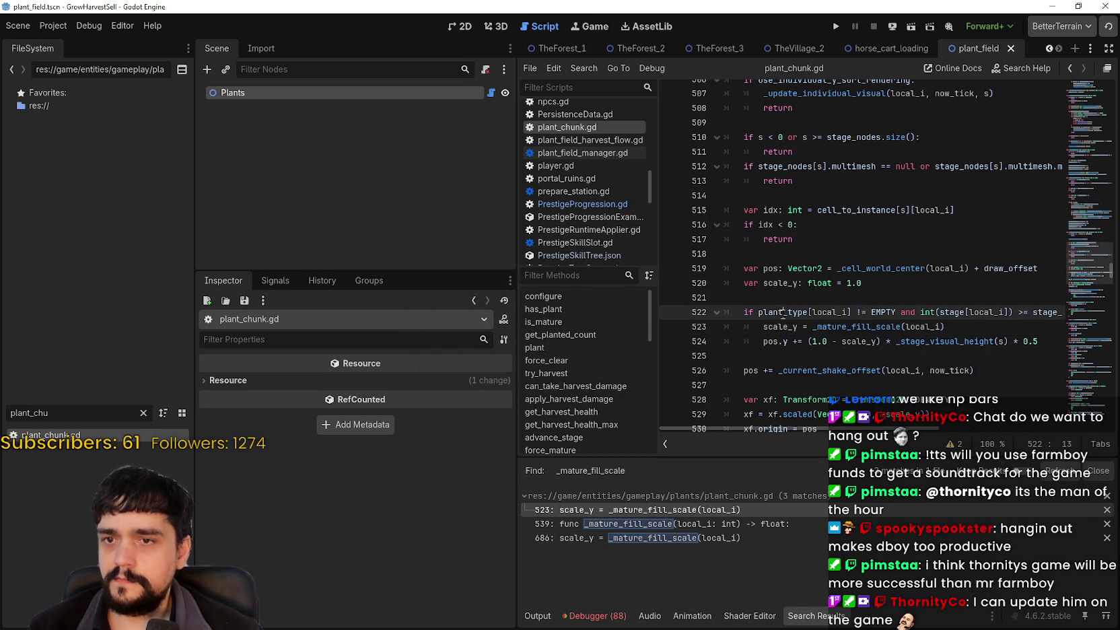
{"action": "left_click", "coordinate": [656, 524]}
{"action": "left_click", "coordinate": [636, 535]}
Inspect the _mature_fill_scale definition on line 539 and collapse the plant_chunk.gd match list
{"action": "left_click", "coordinate": [638, 524]}
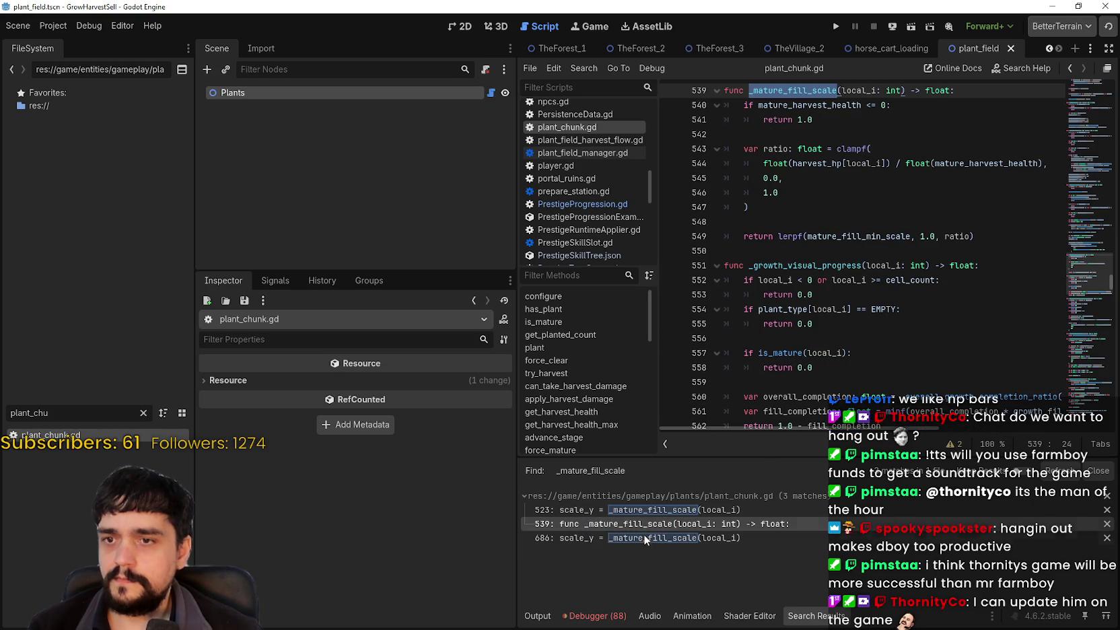
{"action": "scroll", "coordinate": [993, 262], "scroll_direction": "up", "scroll_amount": 4}
{"action": "left_click", "coordinate": [994, 264]}
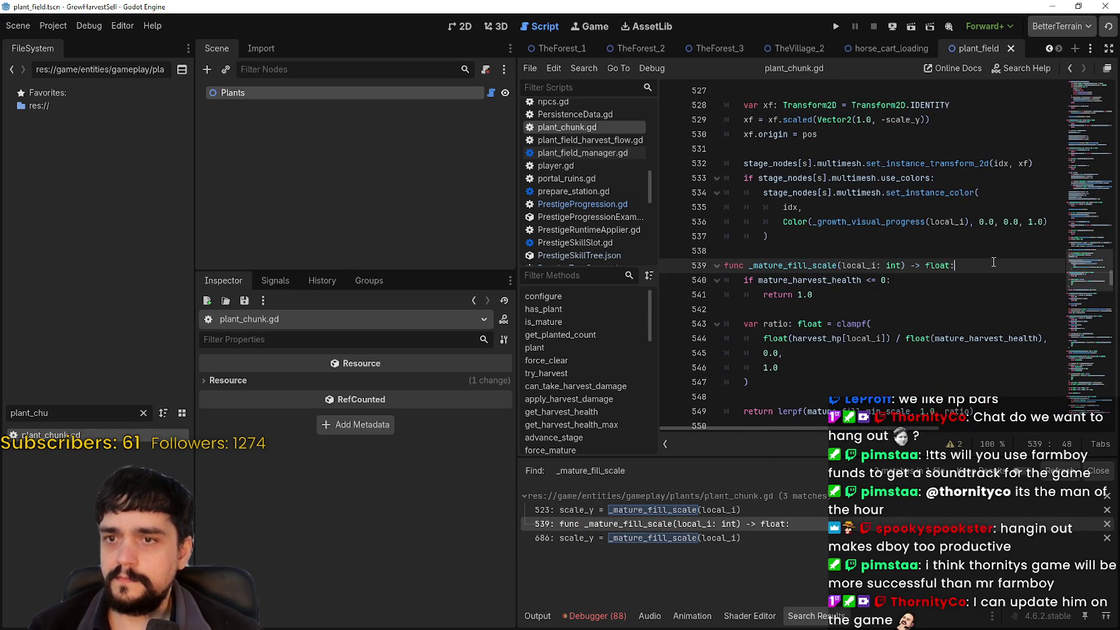
{"action": "scroll", "coordinate": [942, 283], "scroll_direction": "down", "scroll_amount": 4}
{"action": "scroll", "coordinate": [859, 274], "scroll_direction": "up", "scroll_amount": 3}
{"action": "mouse_move", "coordinate": [858, 273]}
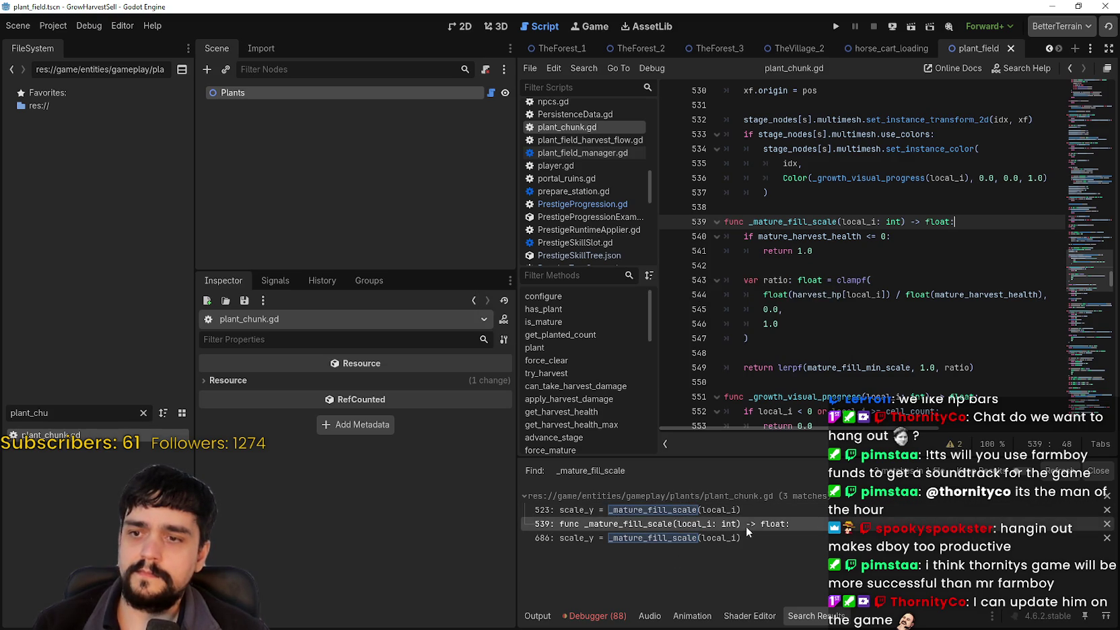
{"action": "key", "text": "Left"}
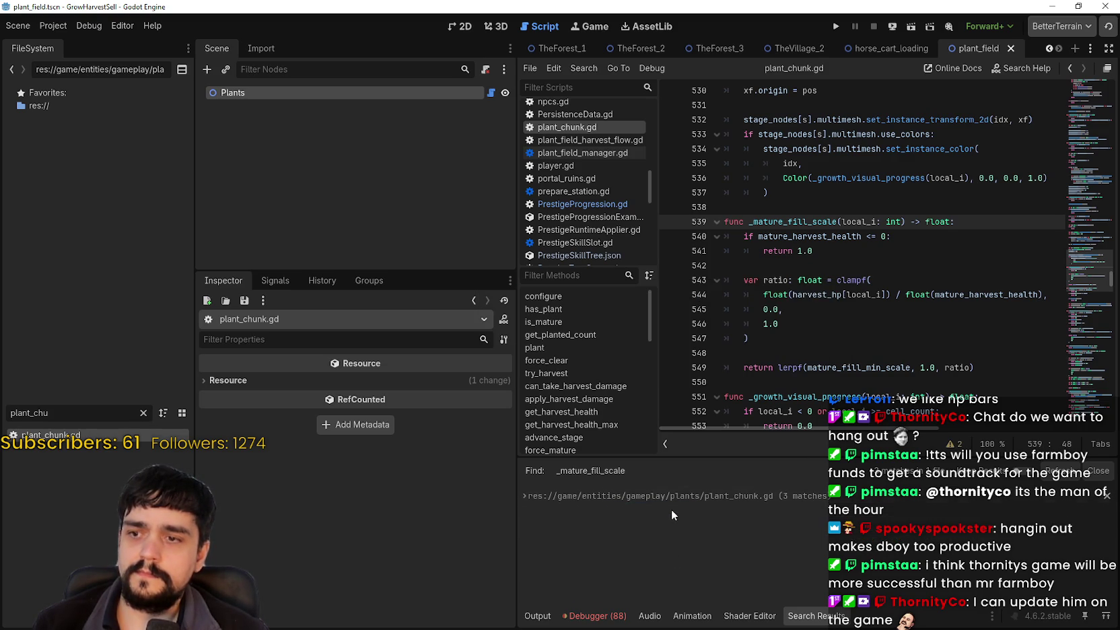
Revisit the _mature_fill_scale uses on lines 523 and 686, then run the game with F5
{"action": "left_click", "coordinate": [666, 510]}
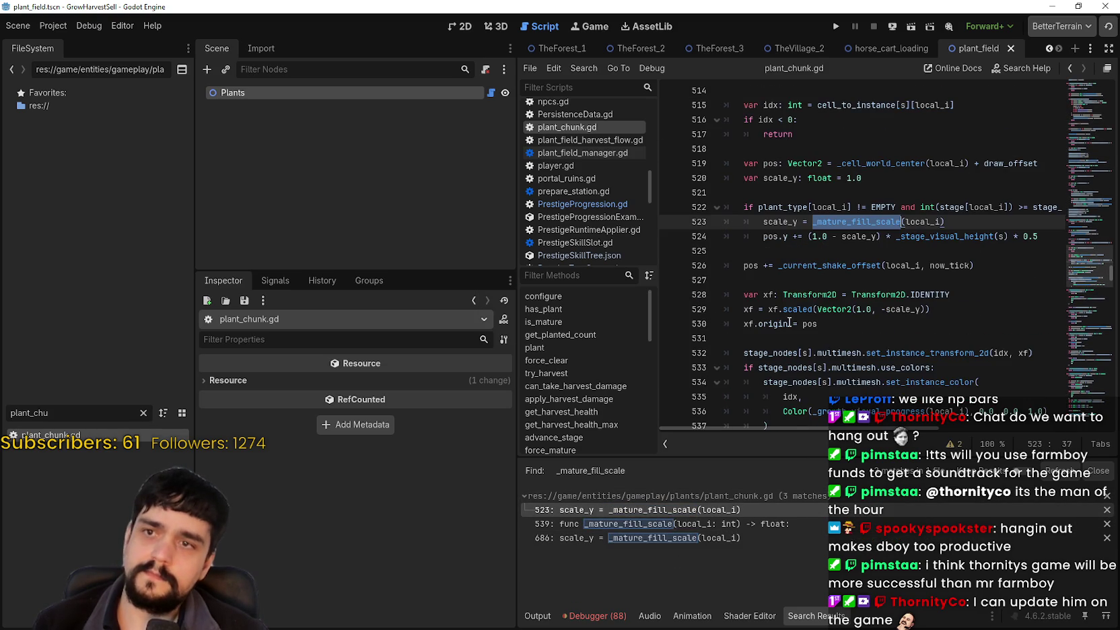
{"action": "left_click", "coordinate": [616, 538]}
{"action": "left_click", "coordinate": [614, 521]}
{"action": "left_click", "coordinate": [613, 513]}
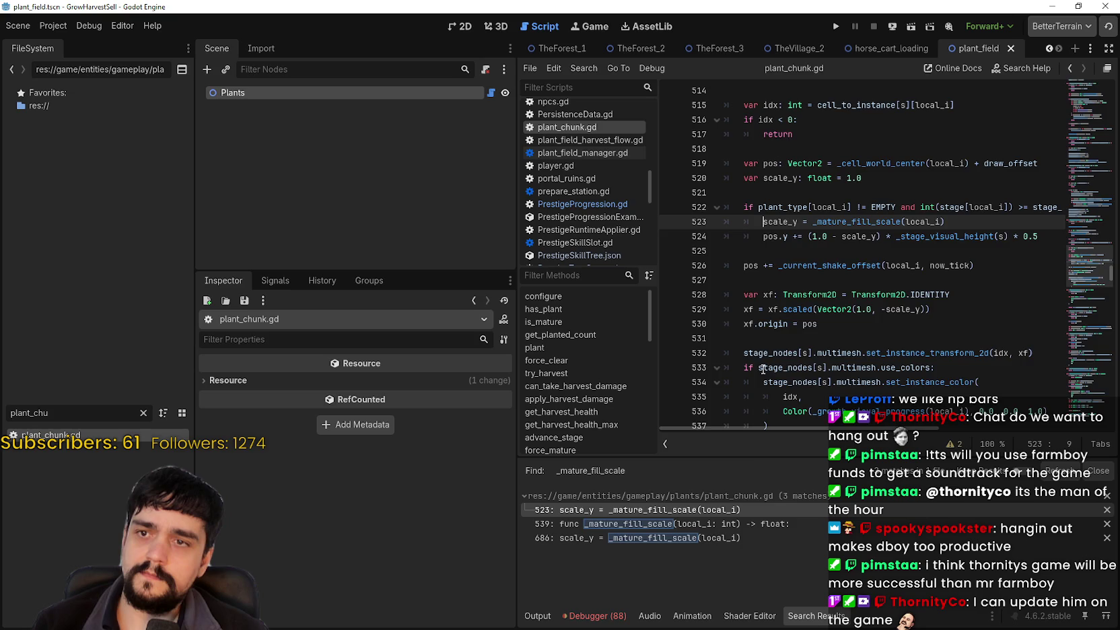
{"action": "scroll", "coordinate": [755, 333], "scroll_direction": "up", "scroll_amount": 4}
{"action": "scroll", "coordinate": [754, 332], "scroll_direction": "down", "scroll_amount": 3}
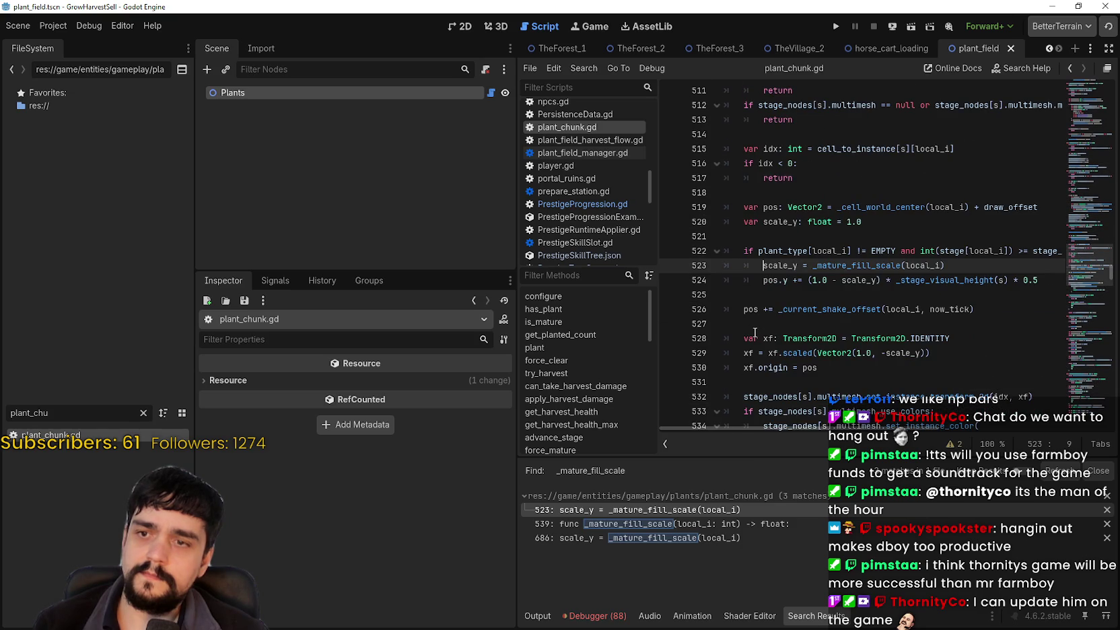
{"action": "left_click", "coordinate": [650, 537]}
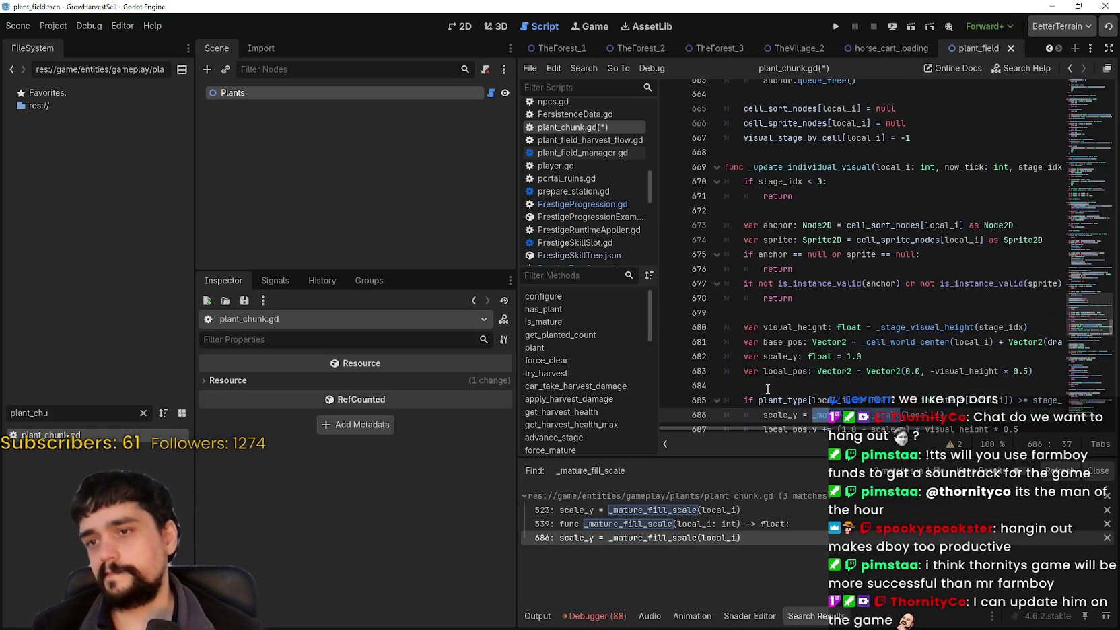
{"action": "scroll", "coordinate": [767, 389], "scroll_direction": "down", "scroll_amount": 1}
{"action": "key", "text": "F5"}
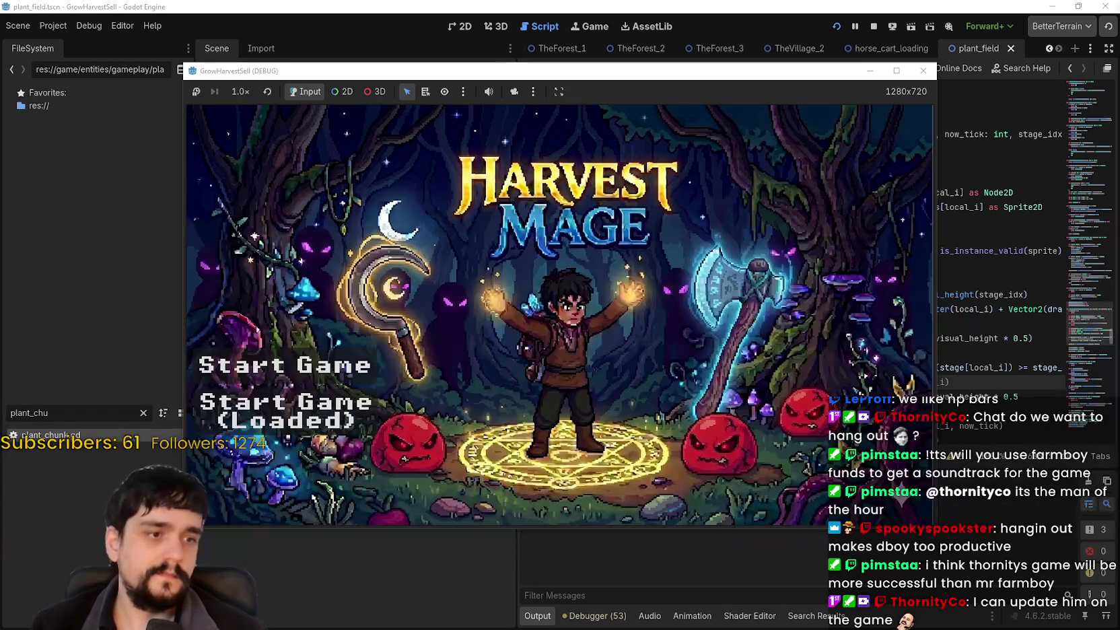
Start a new game, maximize the game window, and briefly open and close the Prestige skill tree
{"action": "left_click", "coordinate": [306, 438]}
{"action": "mouse_move", "coordinate": [882, 79]}
{"action": "left_mouse_down"}
{"action": "mouse_move", "coordinate": [935, 59]}
{"action": "mouse_move", "coordinate": [939, 46]}
{"action": "left_mouse_up"}
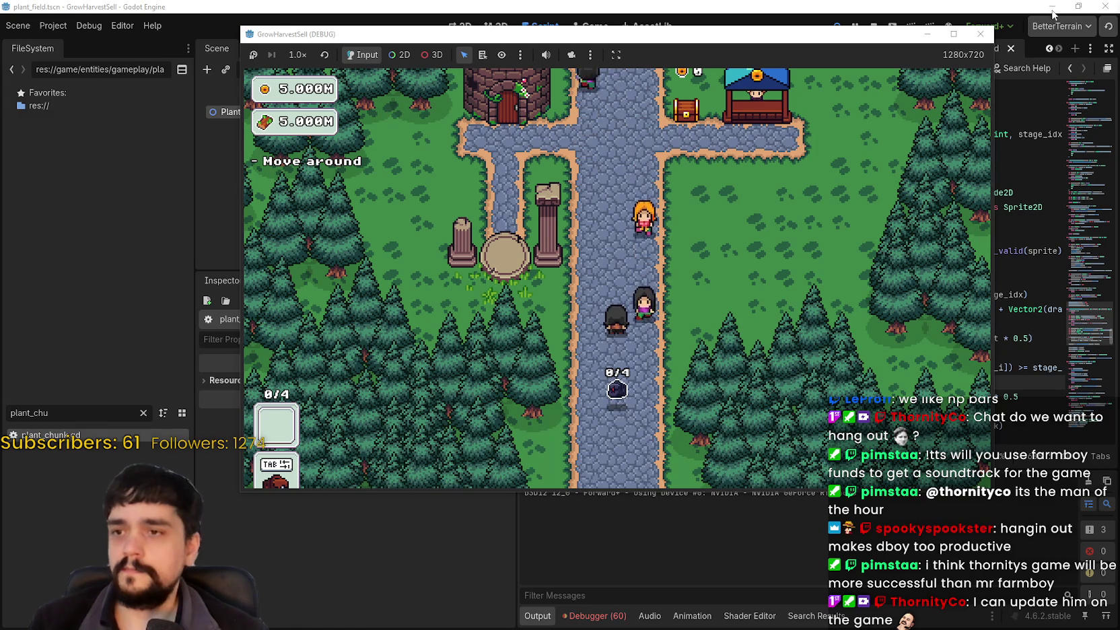
{"action": "left_click", "coordinate": [954, 34]}
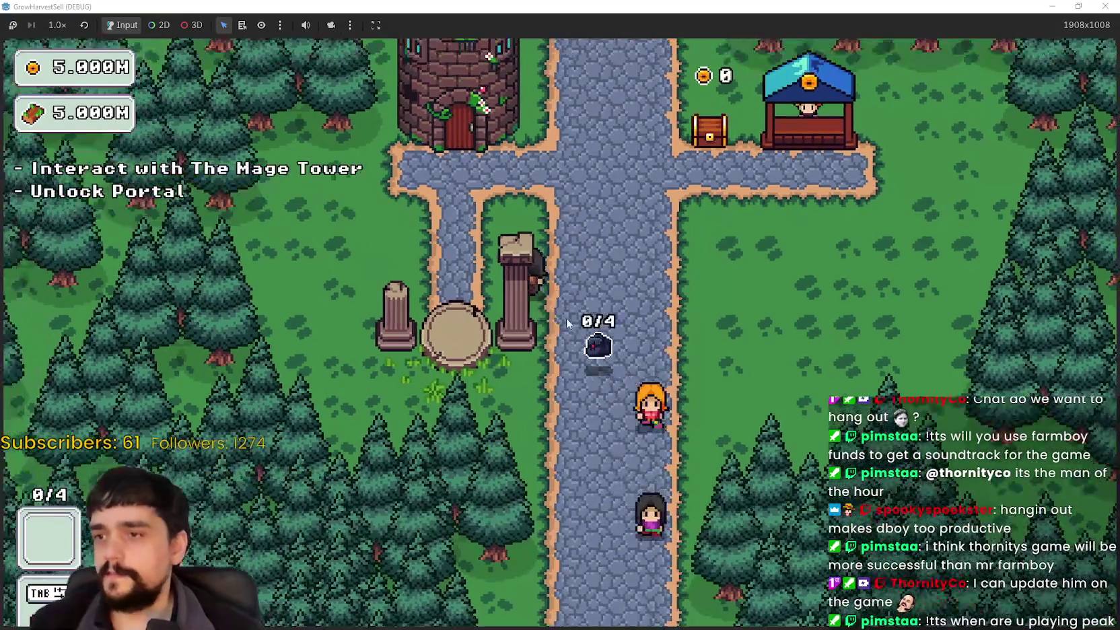
{"action": "key", "text": "Tab"}
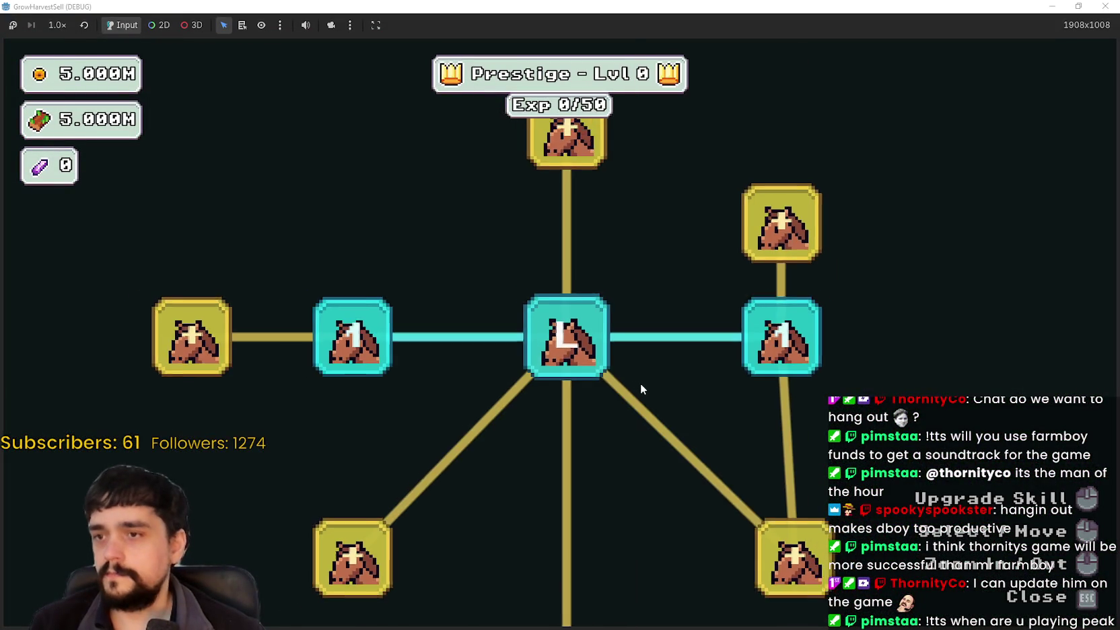
{"action": "key", "text": "Escape"}
Travel to the Stage 1 forest and harvest the first plant
{"action": "key", "text": "s"}
{"action": "key", "text": "e"}
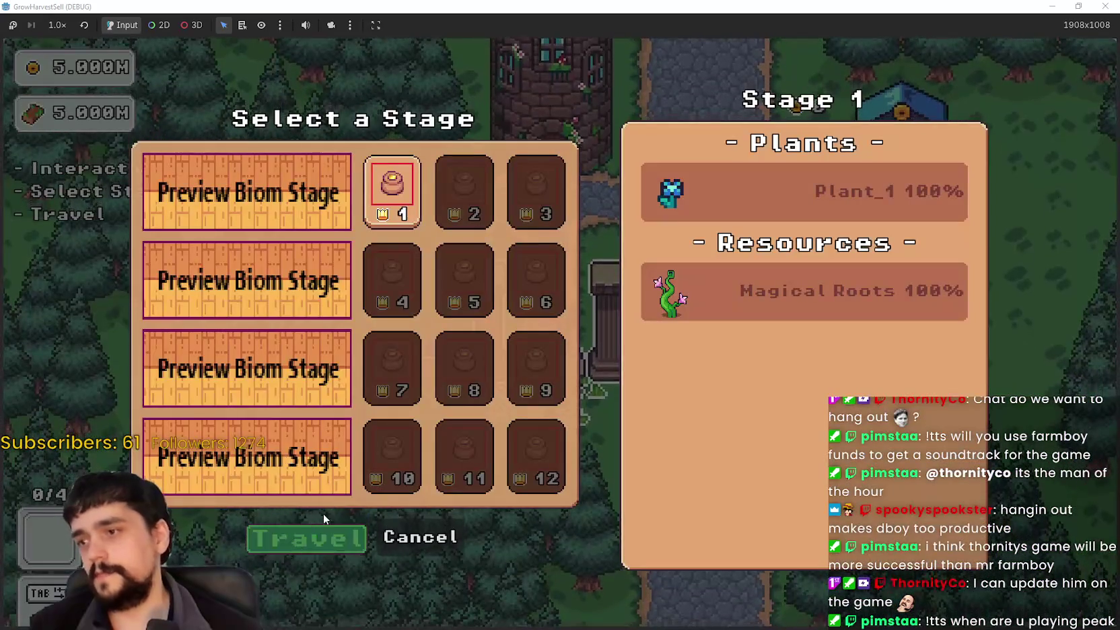
{"action": "left_click", "coordinate": [312, 532]}
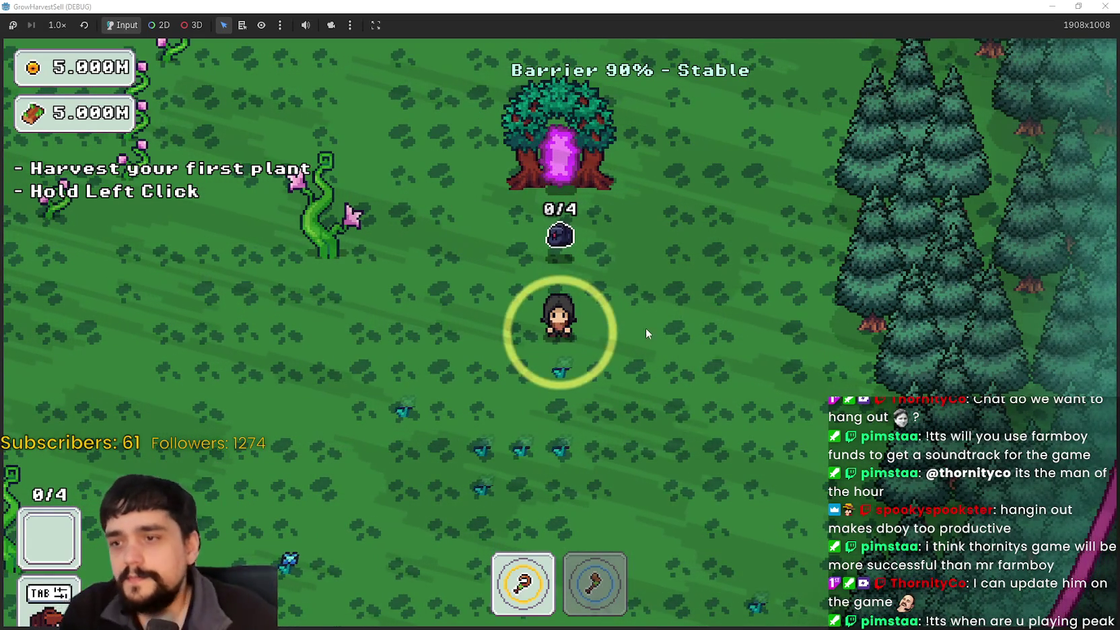
{"action": "key", "text": "a"}
{"action": "key", "text": "s"}
{"action": "key", "text": "s"}
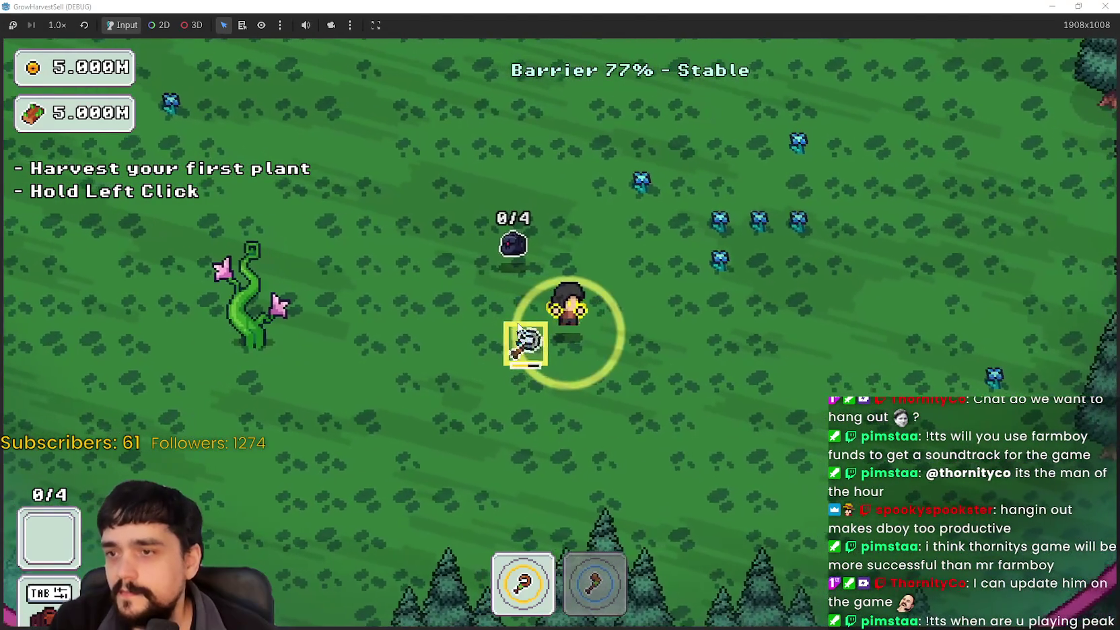
{"action": "mouse_move", "coordinate": [540, 353]}
{"action": "left_mouse_down"}
{"action": "mouse_move", "coordinate": [639, 382]}
{"action": "mouse_move", "coordinate": [625, 376]}
{"action": "left_mouse_up"}
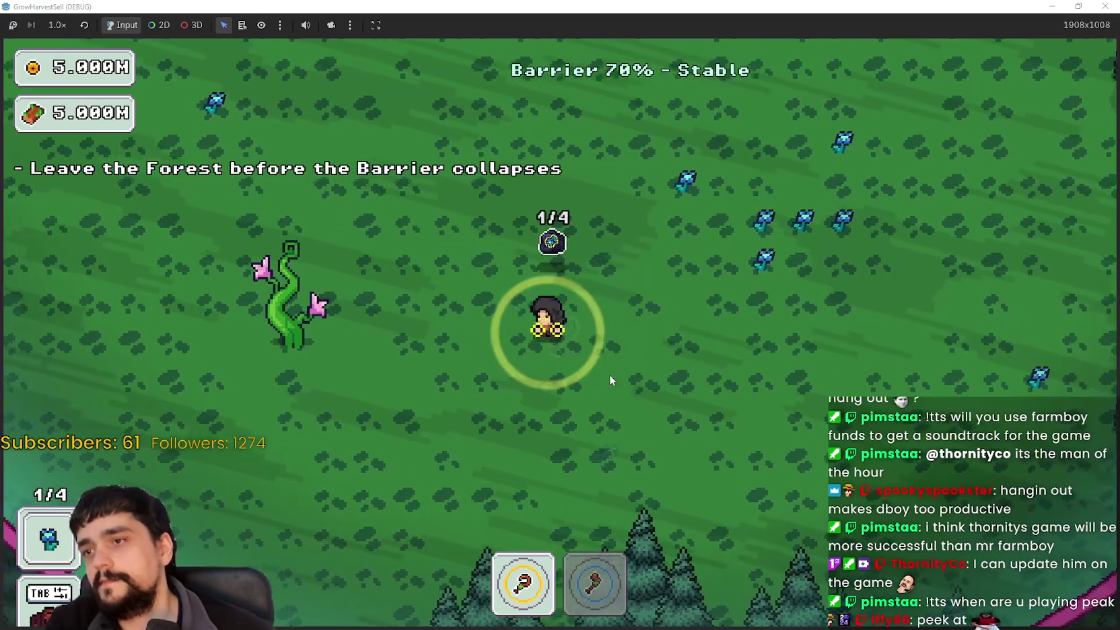
Harvest a second plant, switching between the axe and the first tool
{"action": "key", "text": "a"}
{"action": "key", "text": "2"}
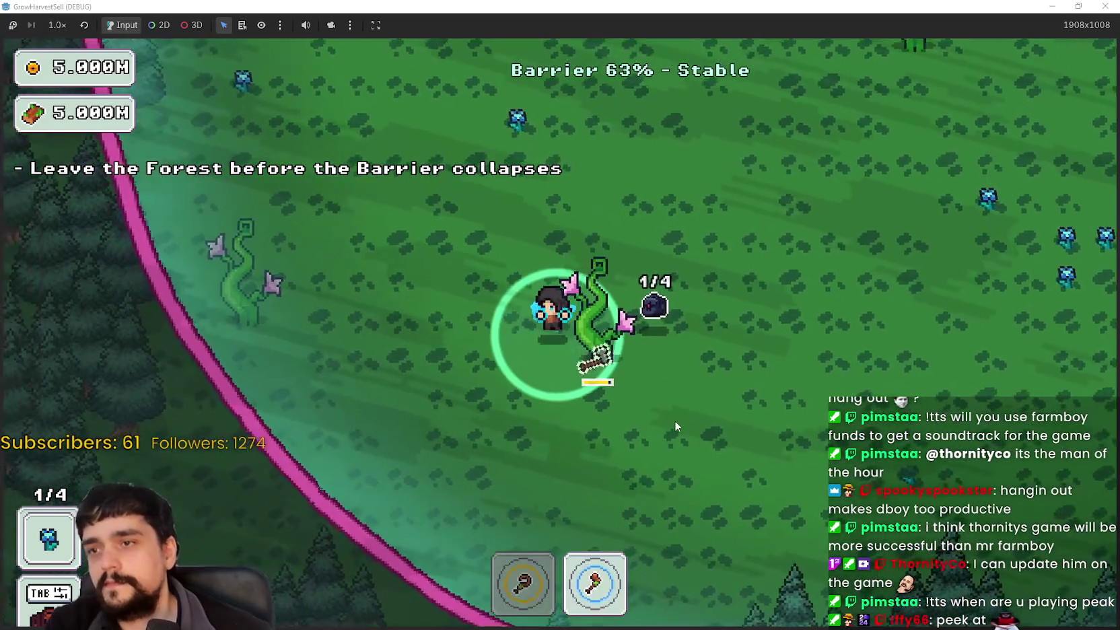
{"action": "key", "text": "d"}
{"action": "key", "text": "w"}
{"action": "key", "text": "1"}
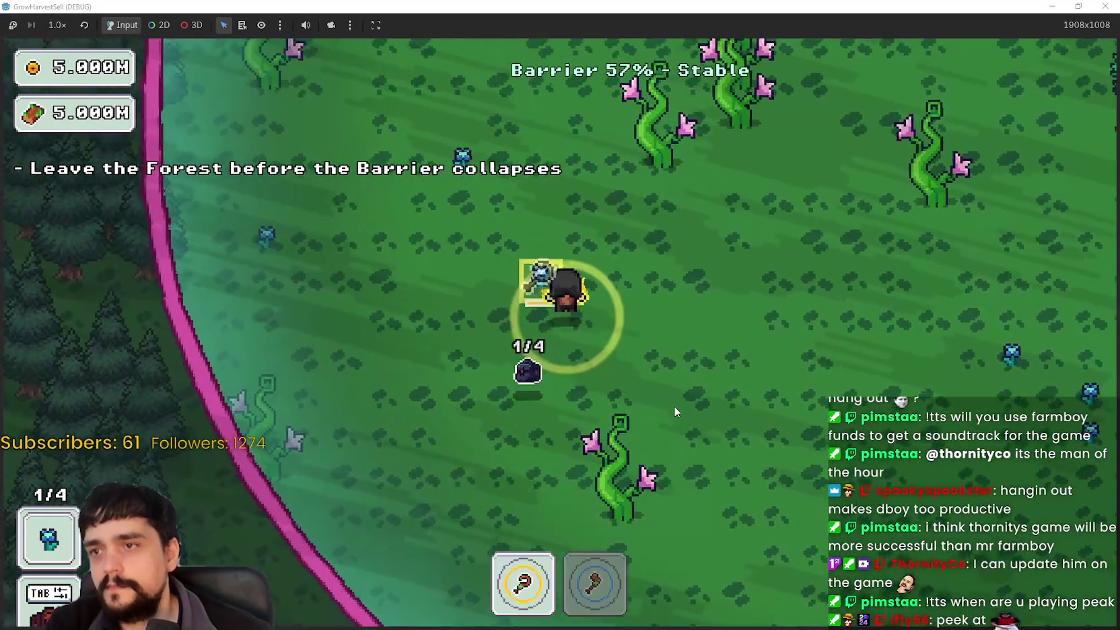
{"action": "left_click_drag", "start_coordinate": [675, 411], "coordinate": [675, 412]}
Collect two more blue flowers to fill the bag to 4/4 and return through the barrier tree
{"action": "key", "text": "d"}
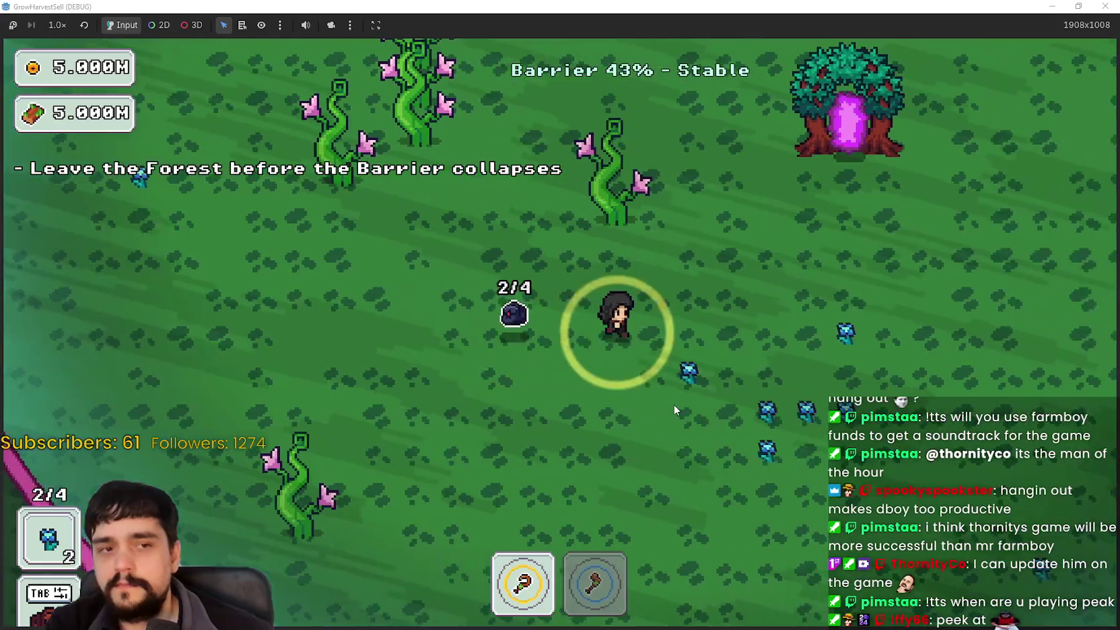
{"action": "key", "text": "s"}
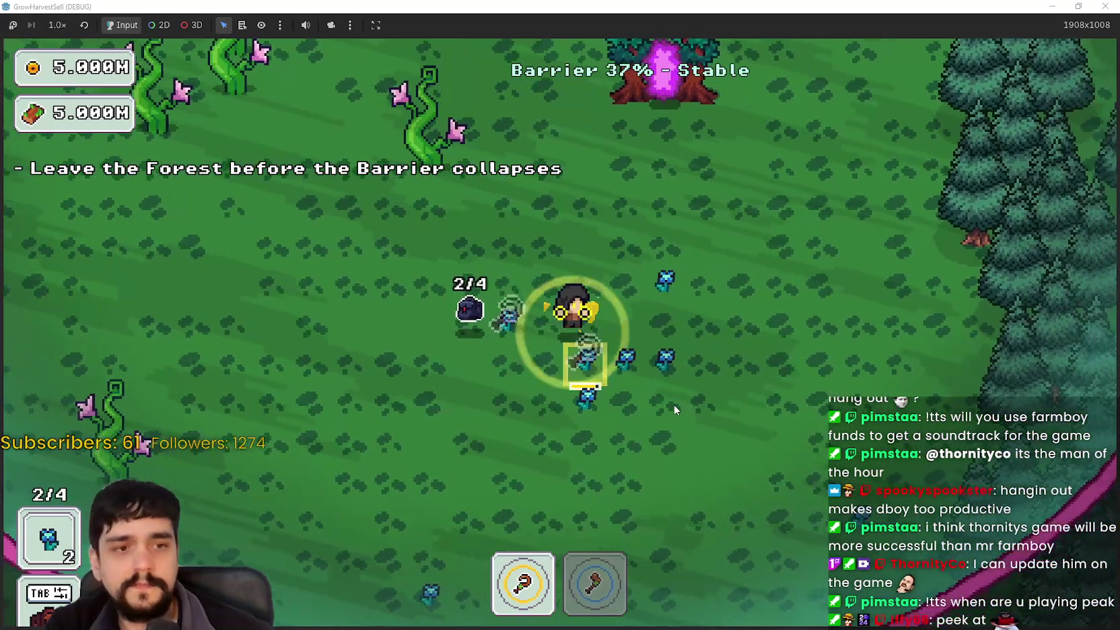
{"action": "key", "text": "d"}
{"action": "left_click", "coordinate": [675, 409]}
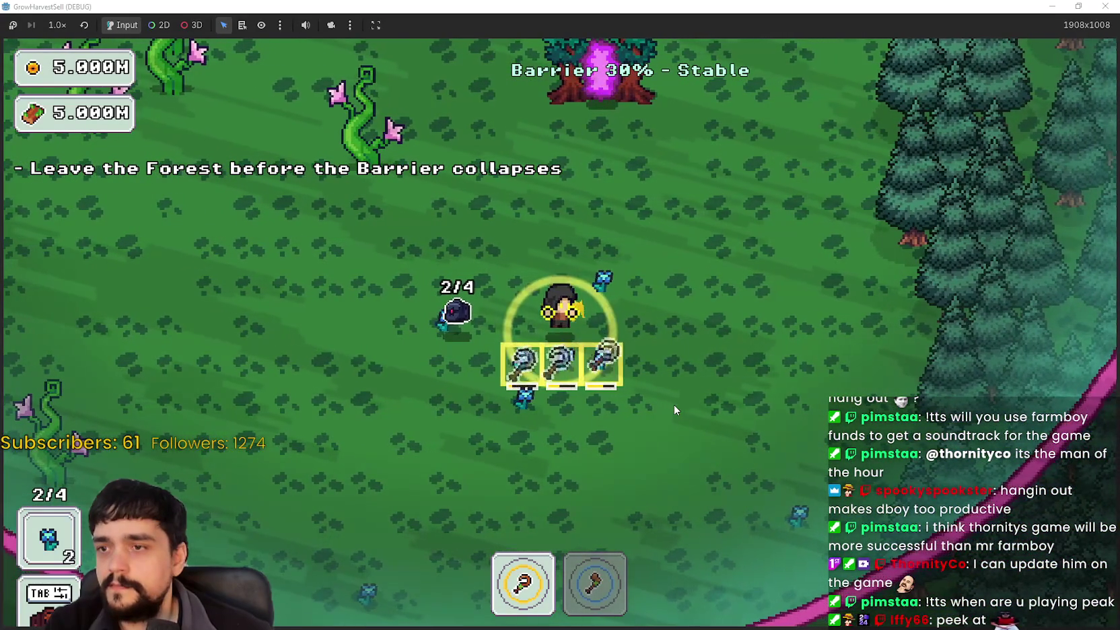
{"action": "key", "text": "d"}
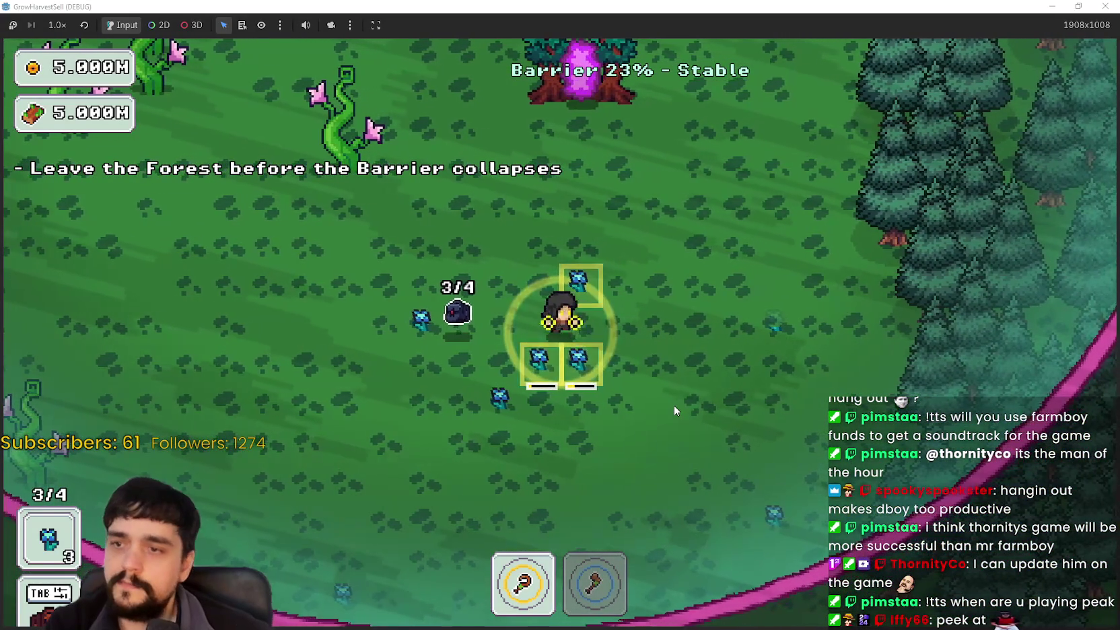
{"action": "key", "text": "w"}
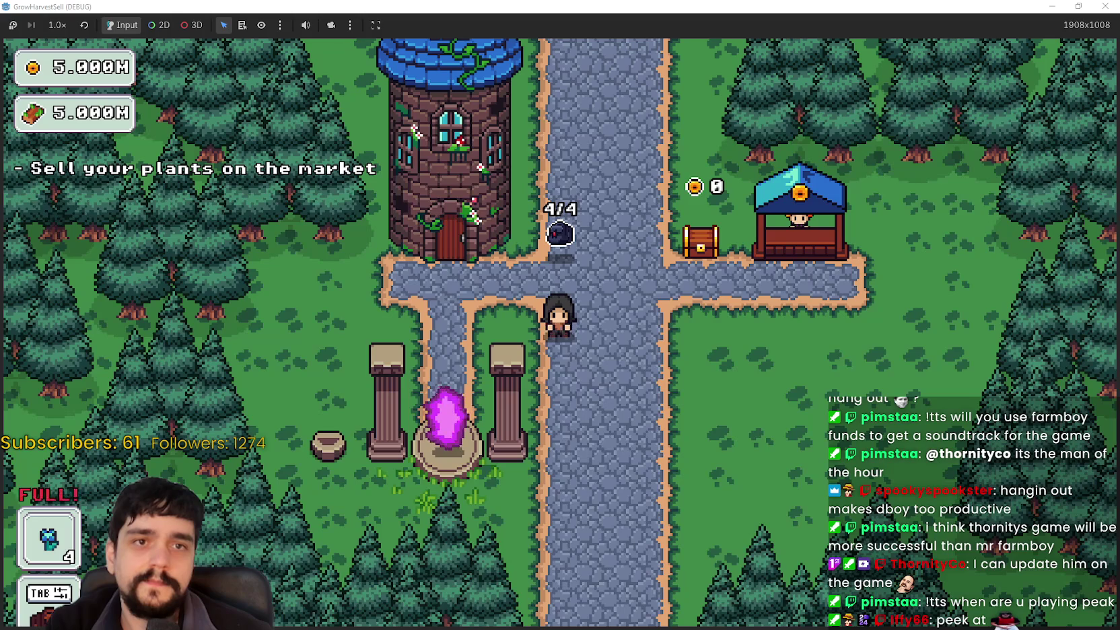
Deliver the four plants to the market stall, then open Select a Stage from the pillar portal
{"action": "key", "text": "d"}
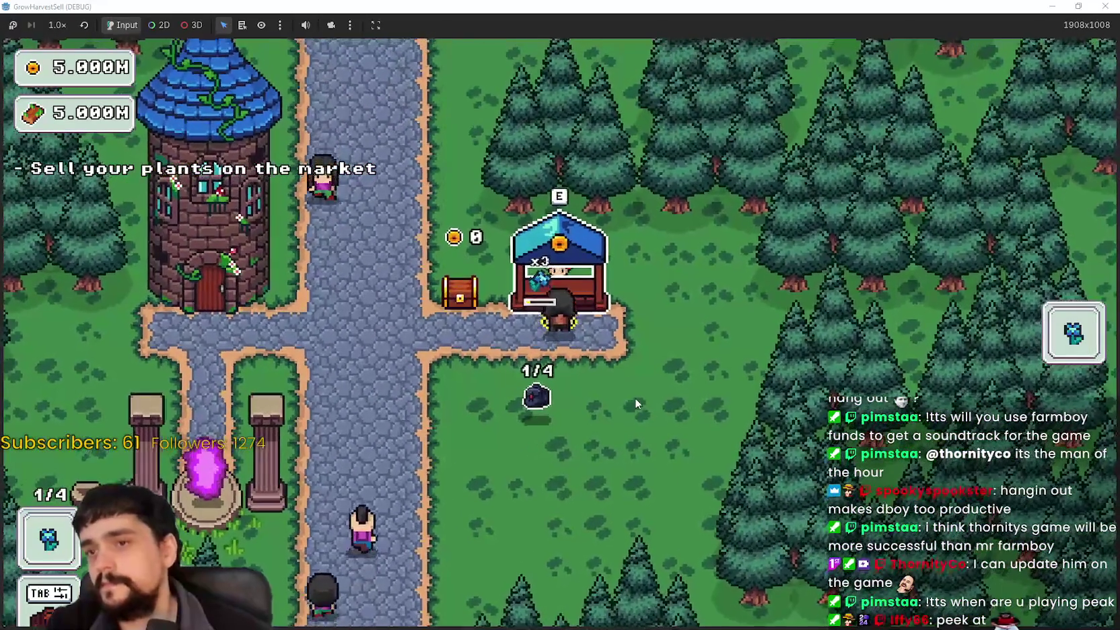
{"action": "key", "text": "a"}
{"action": "key", "text": "s"}
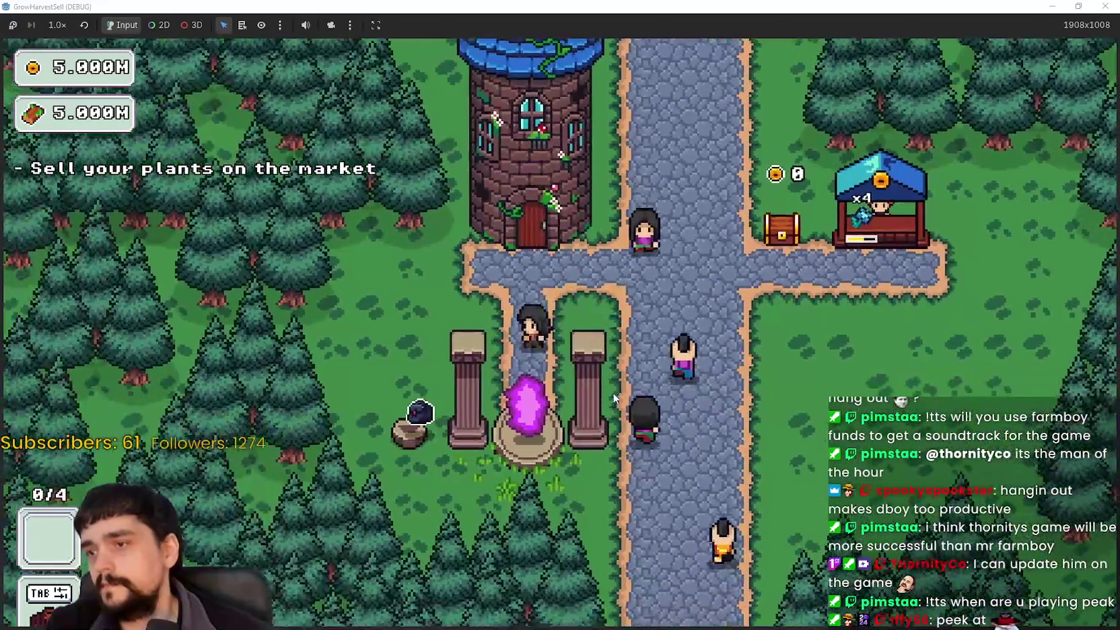
{"action": "key", "text": "e"}
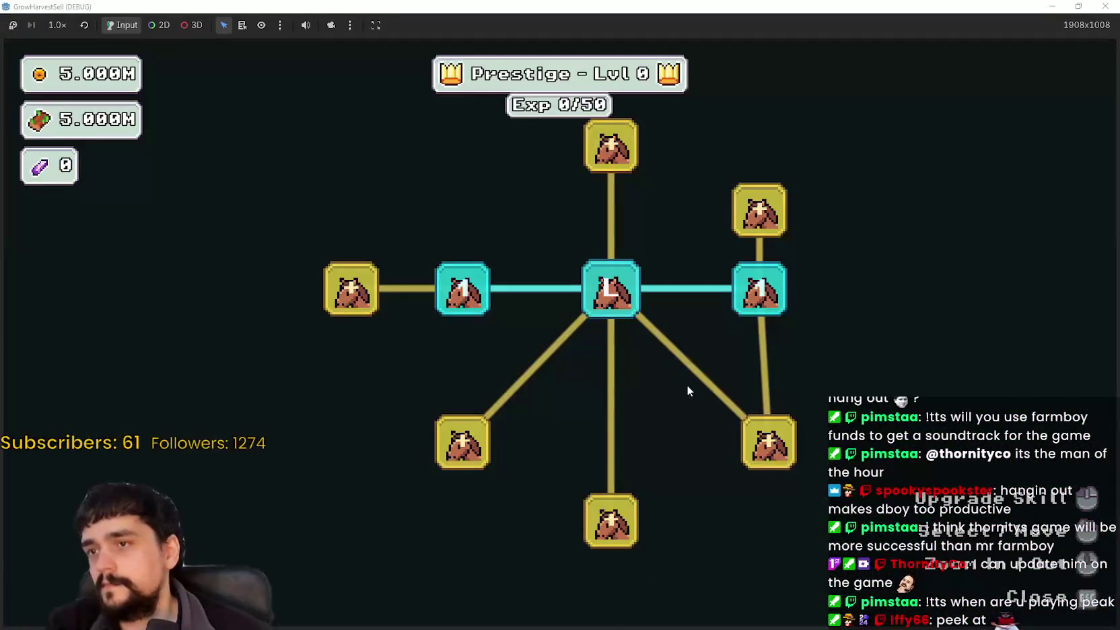
{"action": "key", "text": "Escape"}
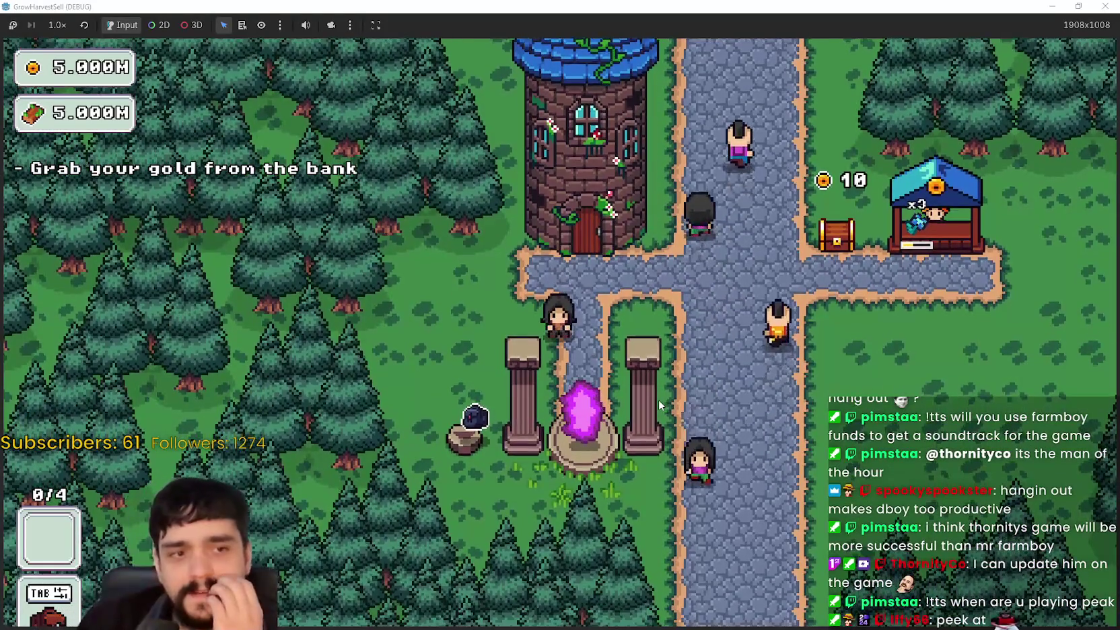
{"action": "key", "text": "e"}
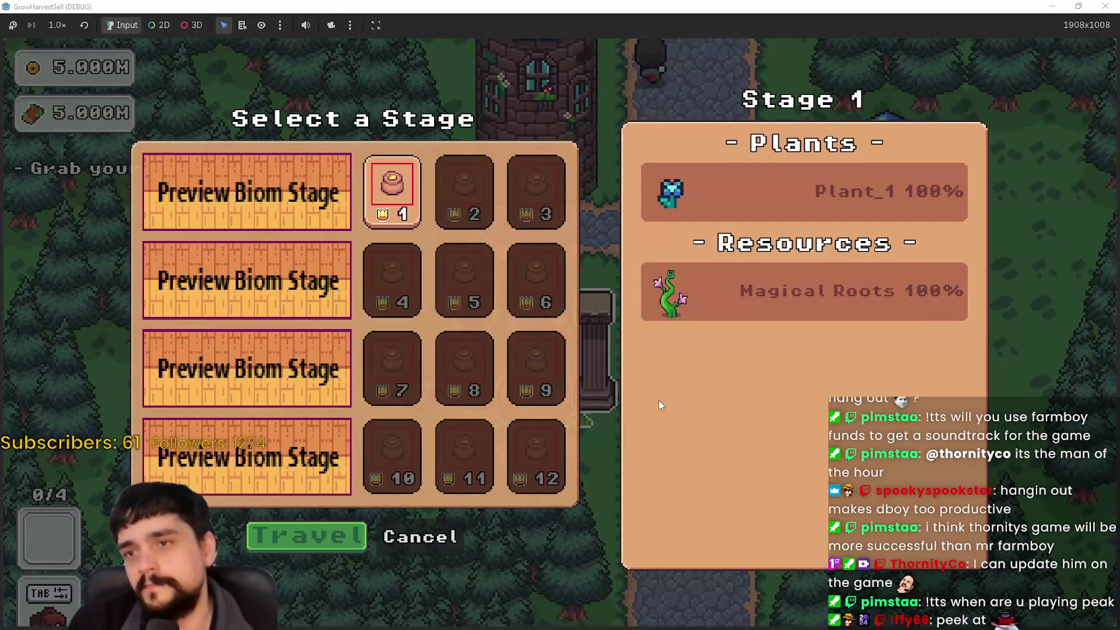
Travel to the Stage 1 forest and collect a blue flower in the clearing
{"action": "left_click", "coordinate": [328, 530]}
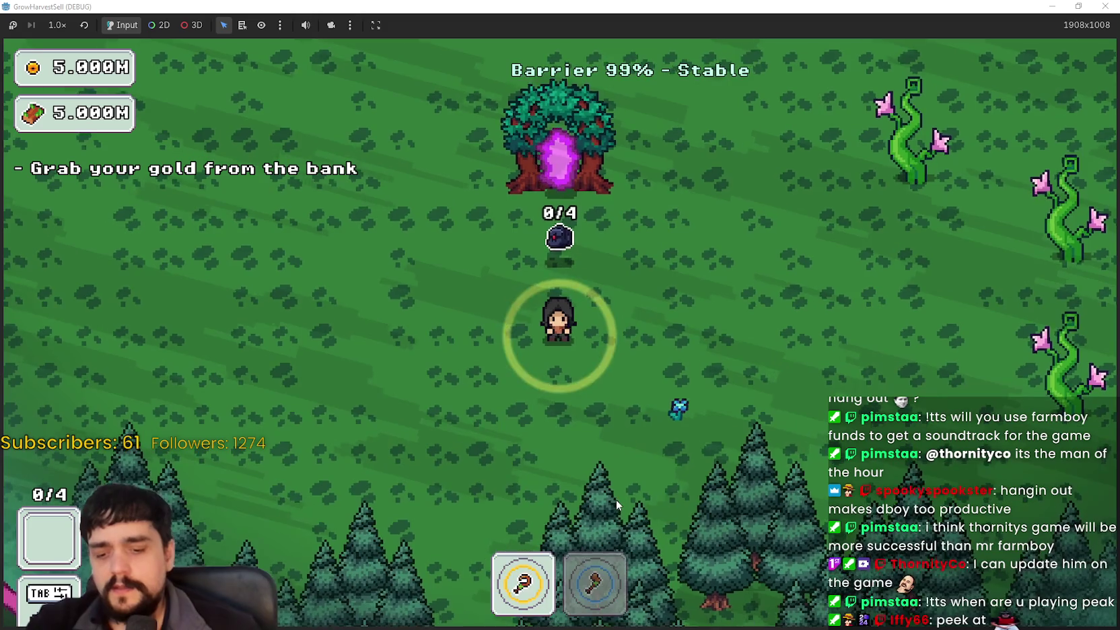
{"action": "key", "text": "d"}
{"action": "key", "text": "d"}
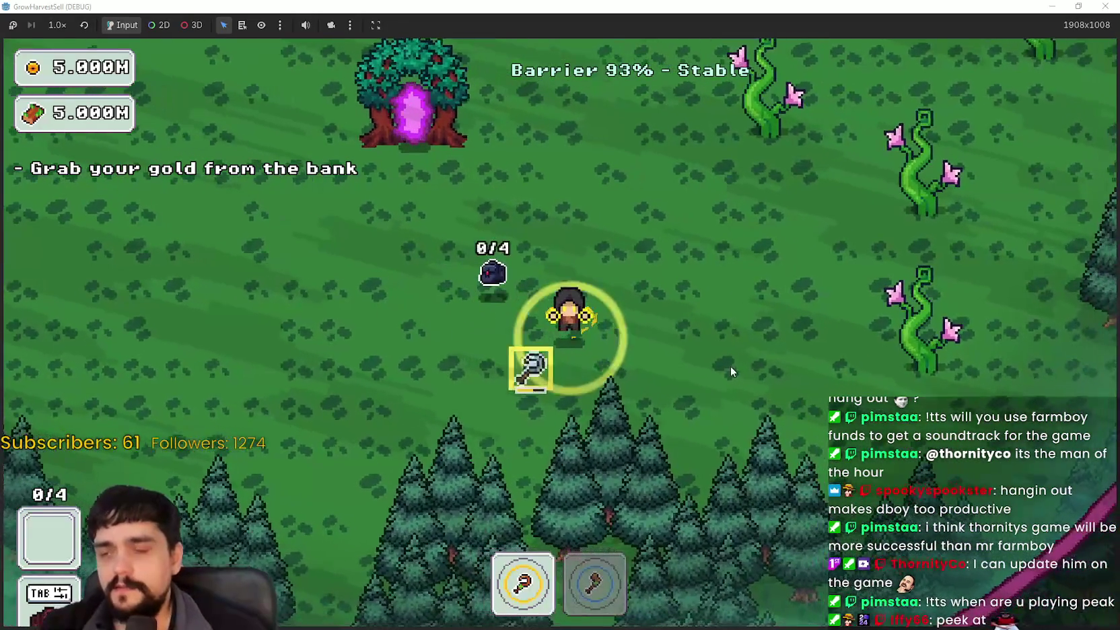
{"action": "key", "text": "a"}
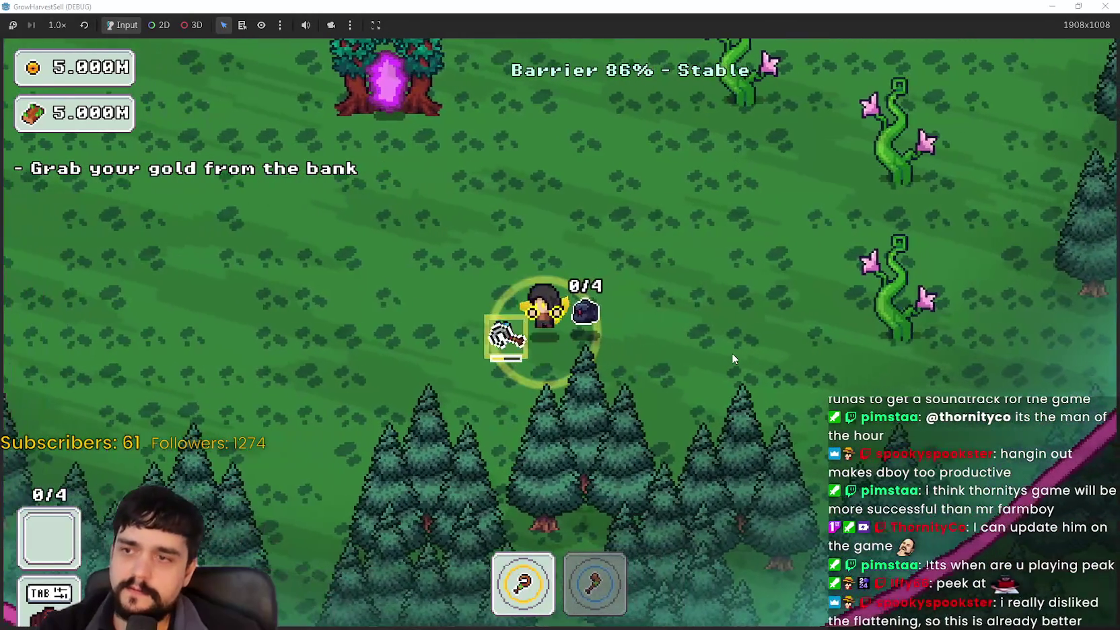
{"action": "key", "text": "d"}
{"action": "key", "text": "w"}
{"action": "key", "text": "d"}
{"action": "key", "text": "a"}
{"action": "key", "text": "w"}
Switch to the axe and chop the beanstalks around the clearing
{"action": "key", "text": "d"}
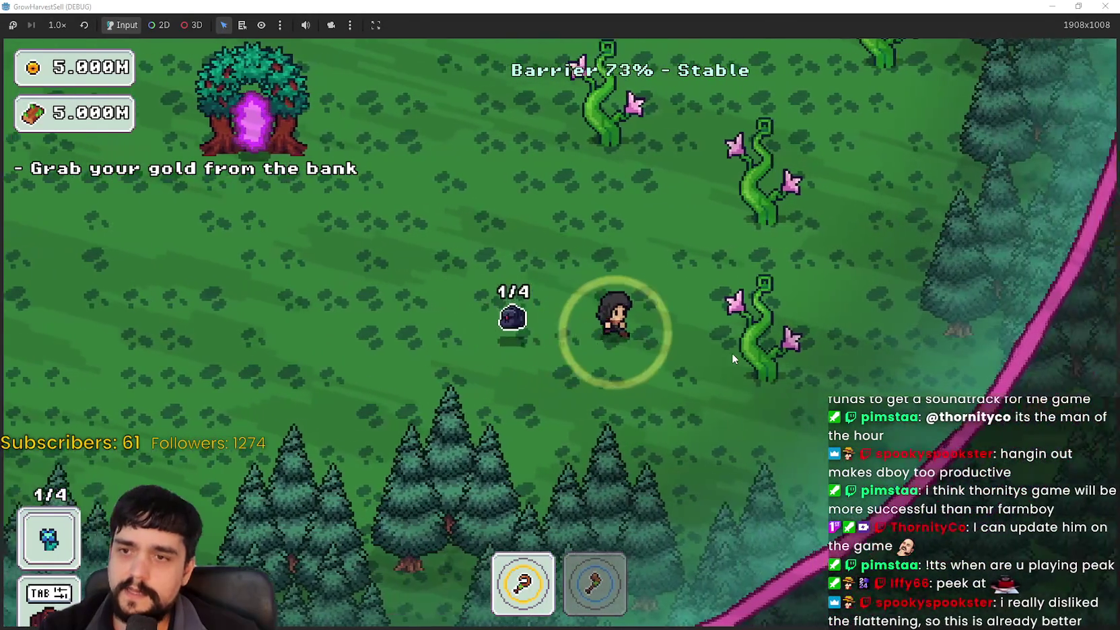
{"action": "key", "text": "2"}
{"action": "key", "text": "w"}
{"action": "key", "text": "d"}
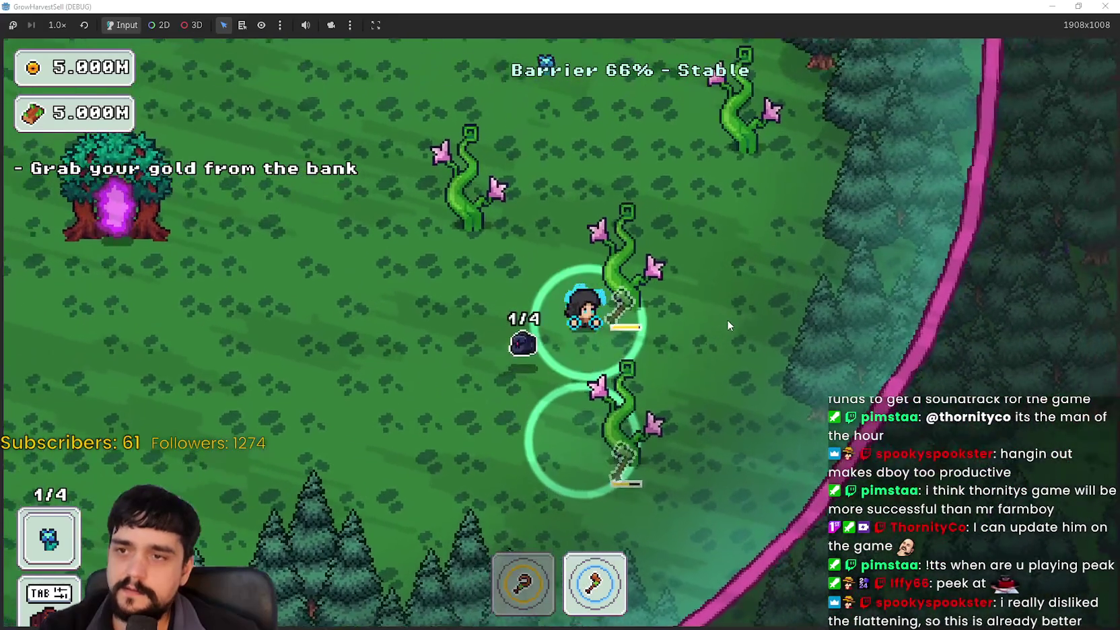
{"action": "key", "text": "a"}
{"action": "key", "text": "s"}
{"action": "key", "text": "d"}
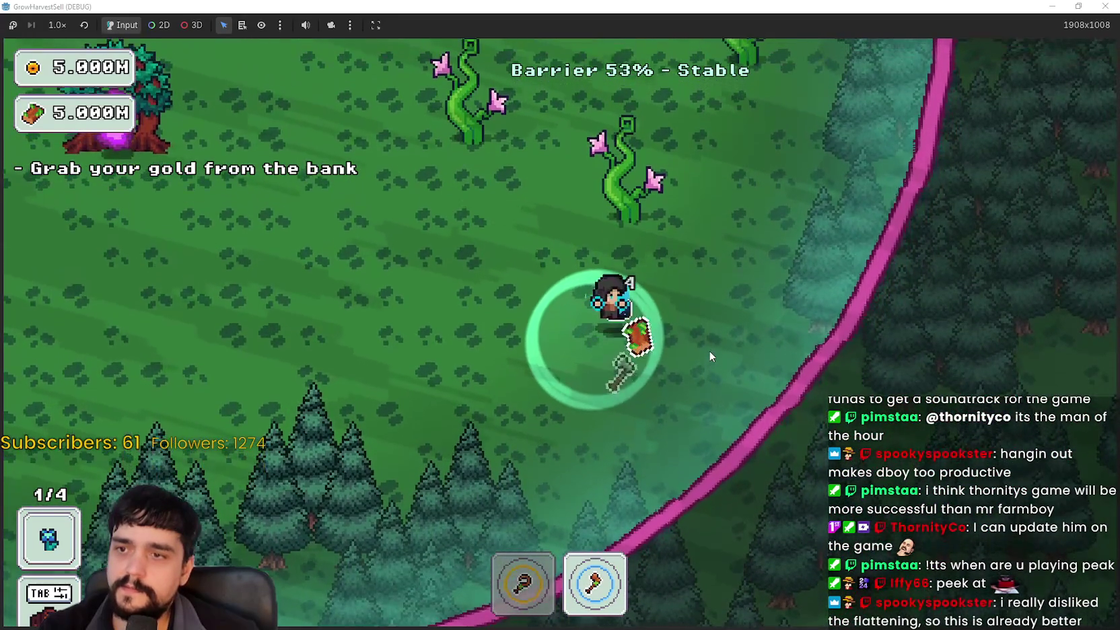
{"action": "key", "text": "w"}
{"action": "key", "text": "a"}
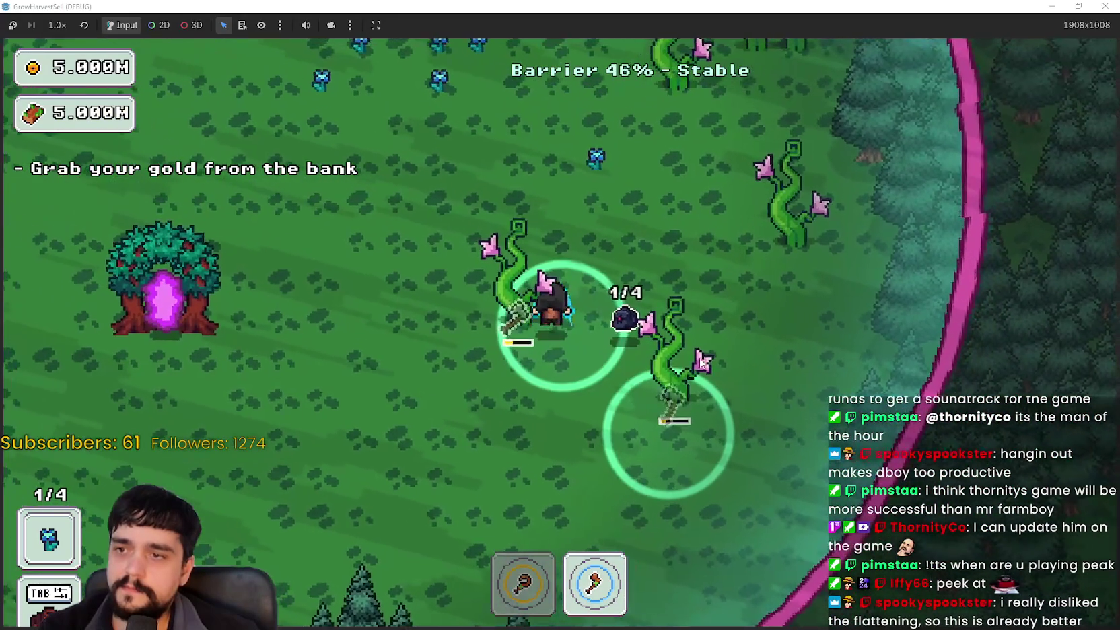
{"action": "key", "text": "s"}
{"action": "key", "text": "d"}
{"action": "key", "text": "w"}
Switch back to the harvesting tool, gather the remaining blue flowers, and leave through the portal tree
{"action": "key", "text": "1"}
{"action": "key", "text": "w"}
{"action": "key", "text": "a"}
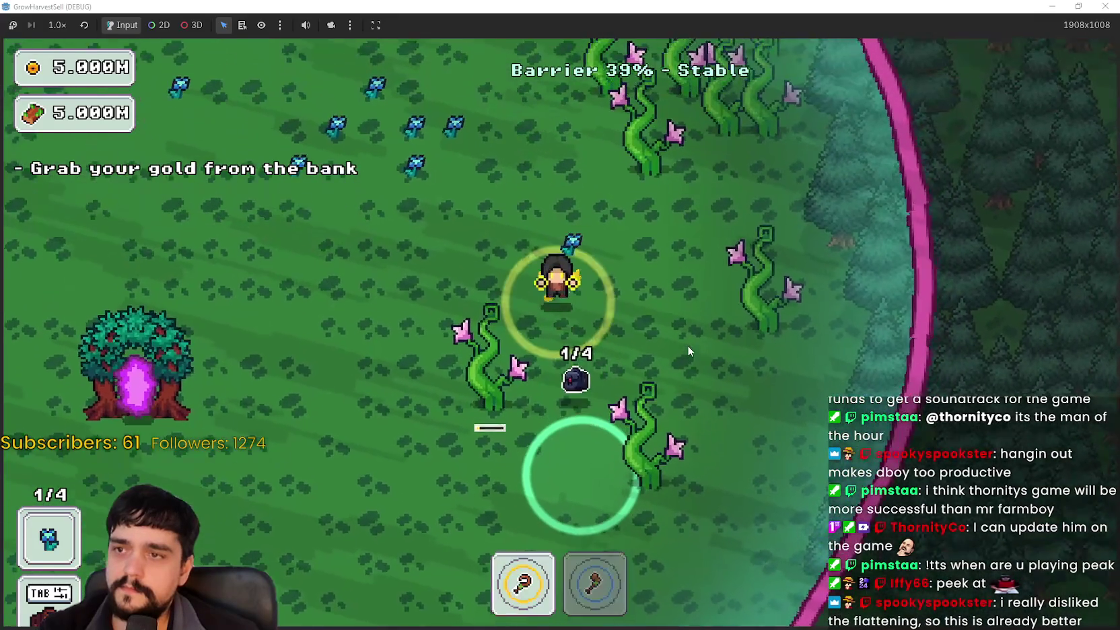
{"action": "key", "text": "w"}
{"action": "key", "text": "a"}
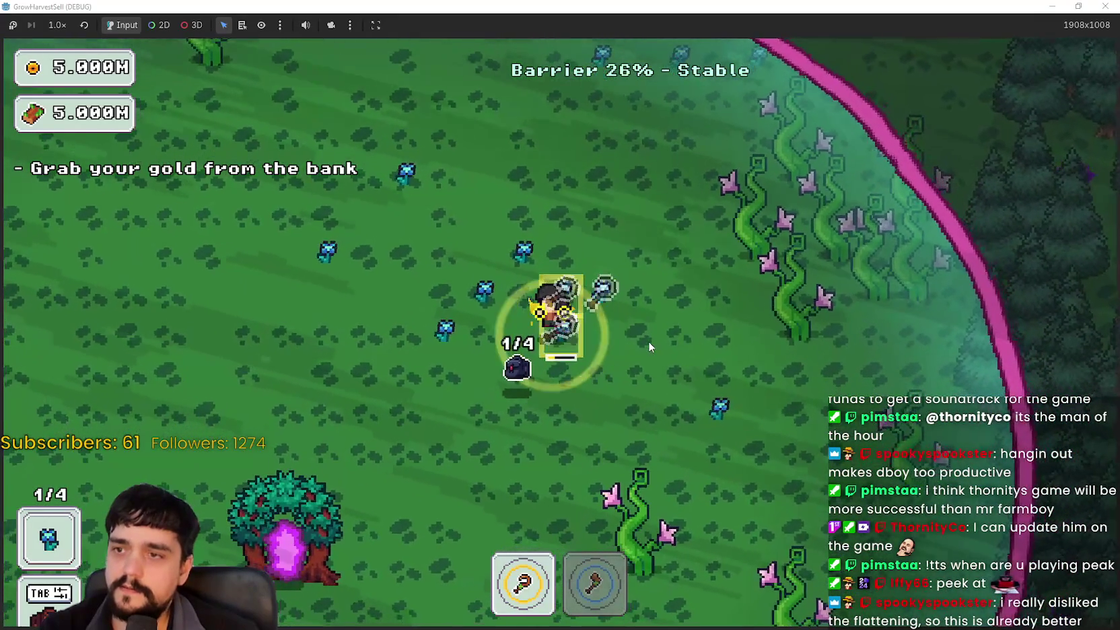
{"action": "key", "text": "s"}
{"action": "key", "text": "d"}
{"action": "key", "text": "d"}
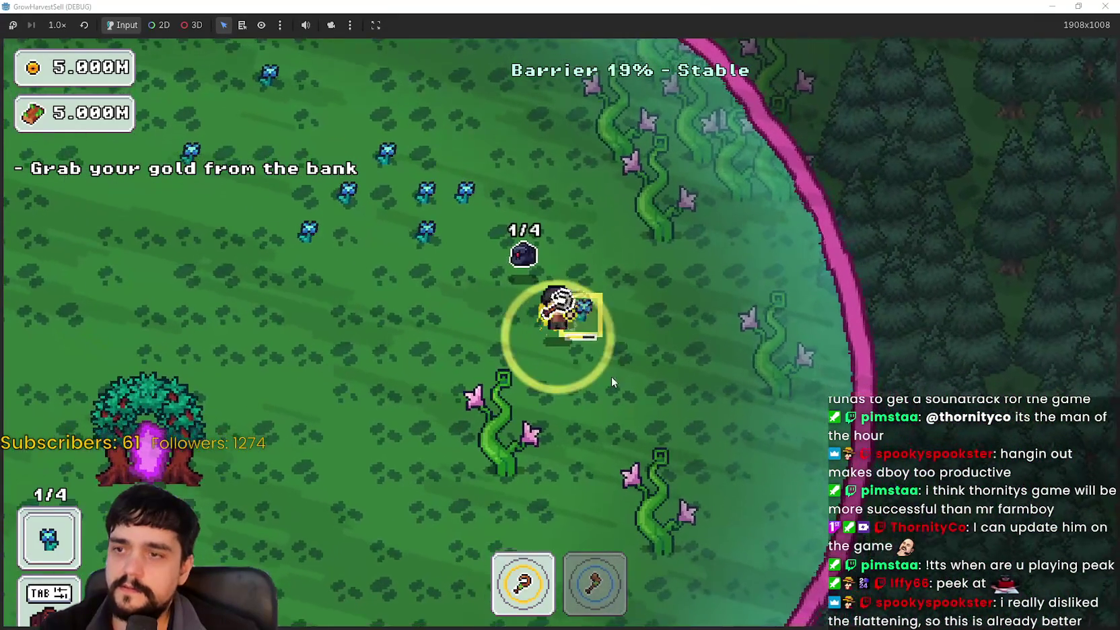
{"action": "key", "text": "w"}
{"action": "key", "text": "a"}
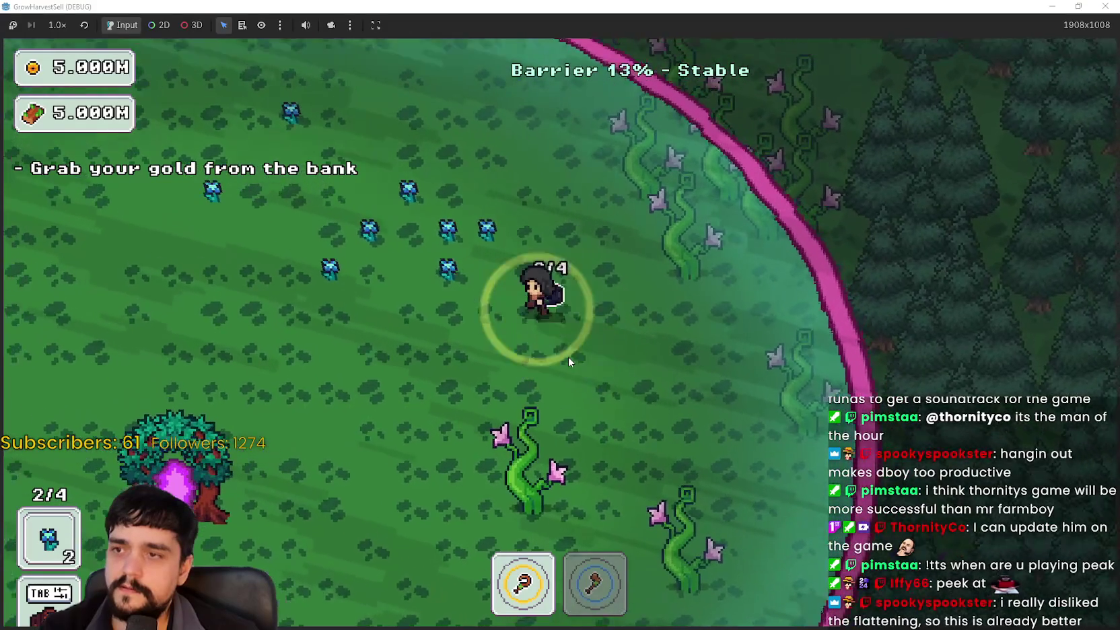
{"action": "key", "text": "a"}
{"action": "key", "text": "s"}
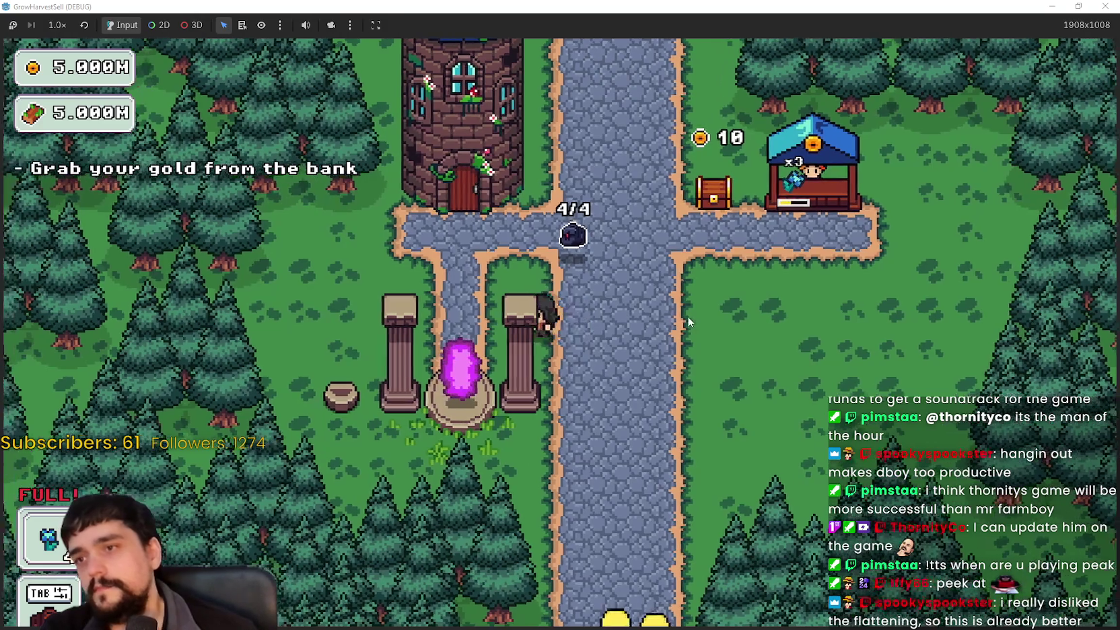
Walk past the market stall into the portal, then close stage selection without traveling
{"action": "key", "text": "d"}
{"action": "key", "text": "w"}
{"action": "key", "text": "a"}
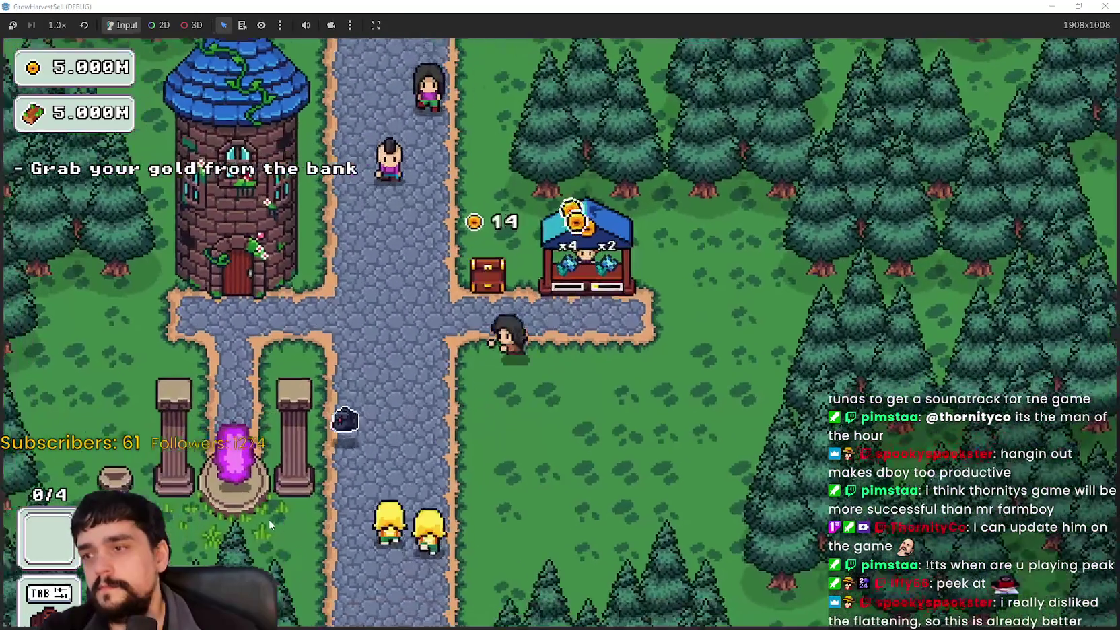
{"action": "key", "text": "a"}
{"action": "key", "text": "s"}
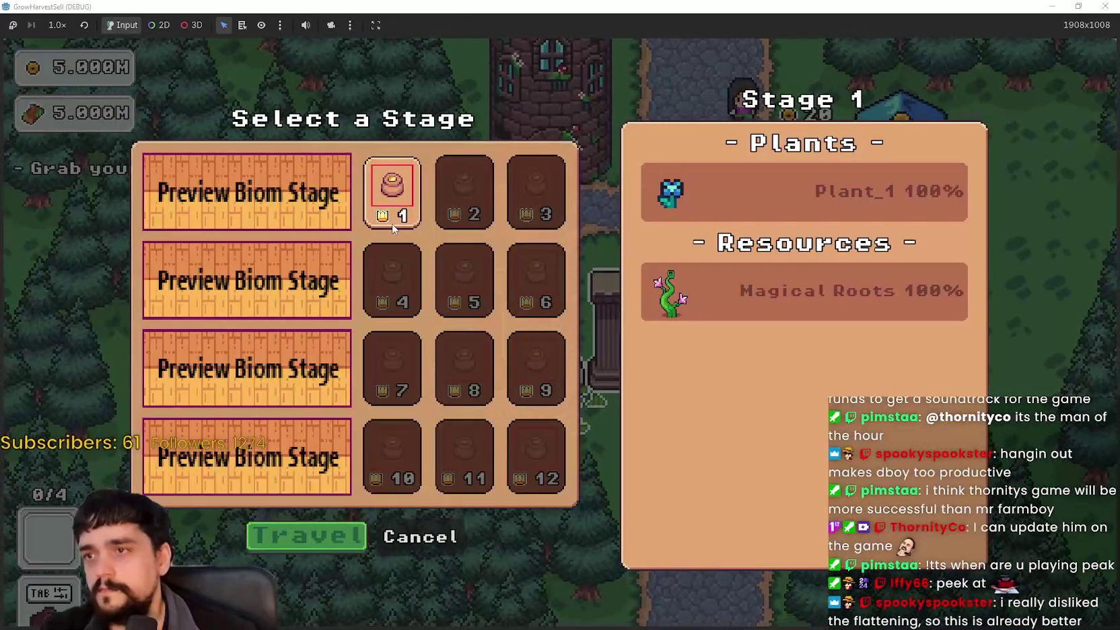
{"action": "left_click", "coordinate": [397, 528]}
Walk up to the tower door and open the Prestige skill tree
{"action": "key", "text": "w"}
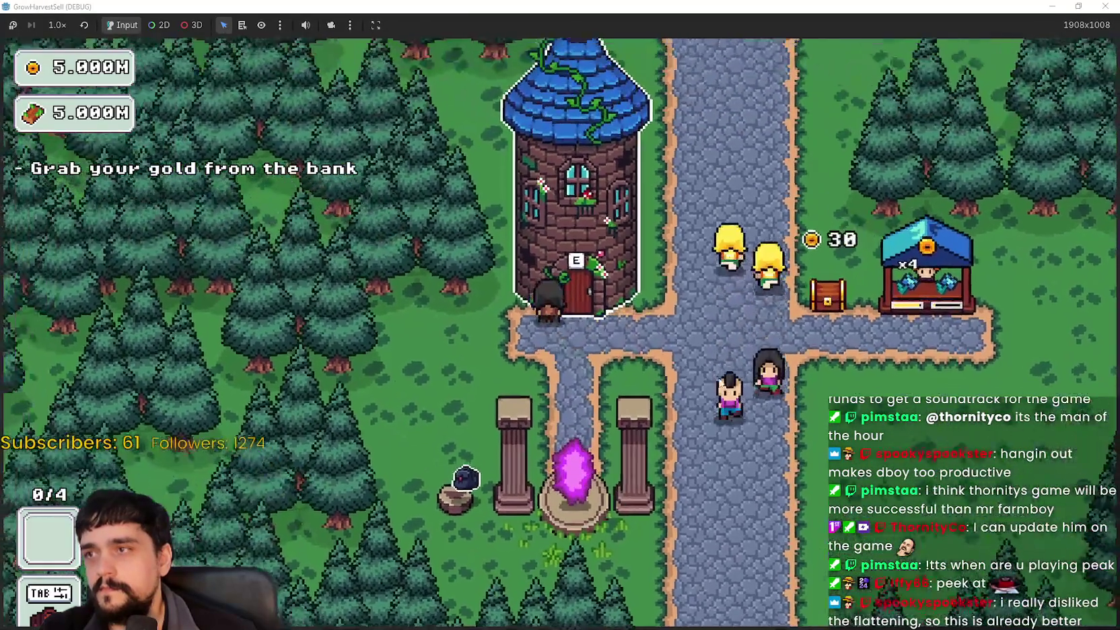
{"action": "key", "text": "d"}
{"action": "key", "text": "a"}
{"action": "key", "text": "e"}
Buy the top skill node and the next unlocked nodes, including Magical Roots Master
{"action": "left_click", "coordinate": [572, 235]}
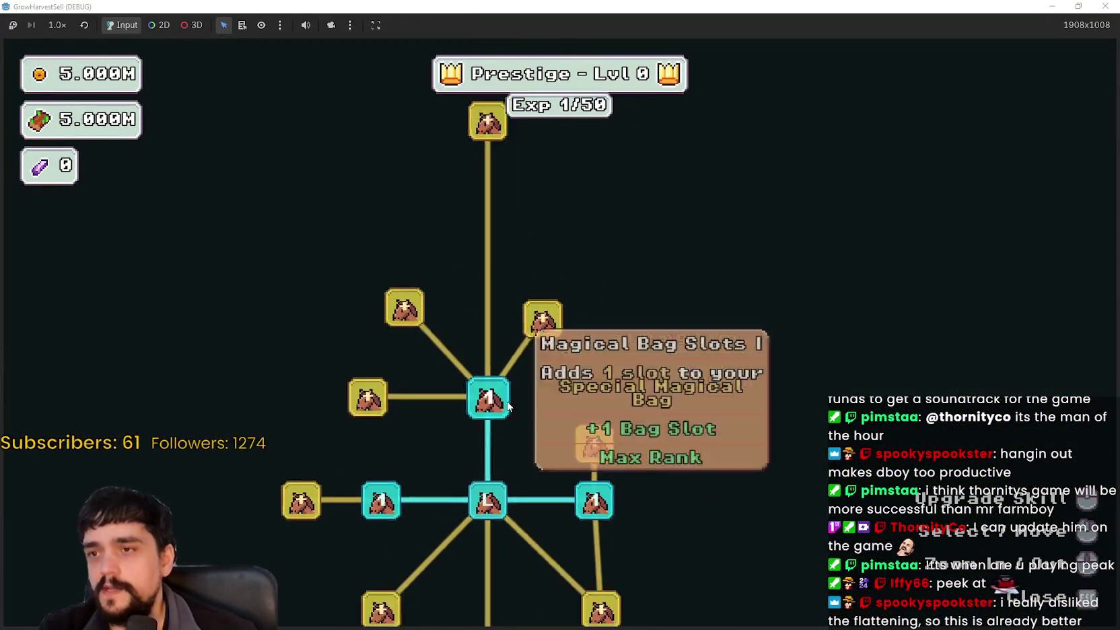
{"action": "left_click", "coordinate": [673, 491]}
{"action": "left_click", "coordinate": [569, 532]}
{"action": "left_click", "coordinate": [627, 533]}
{"action": "left_click", "coordinate": [759, 506]}
{"action": "left_click", "coordinate": [697, 564]}
{"action": "left_click", "coordinate": [815, 555]}
{"action": "left_click", "coordinate": [580, 584]}
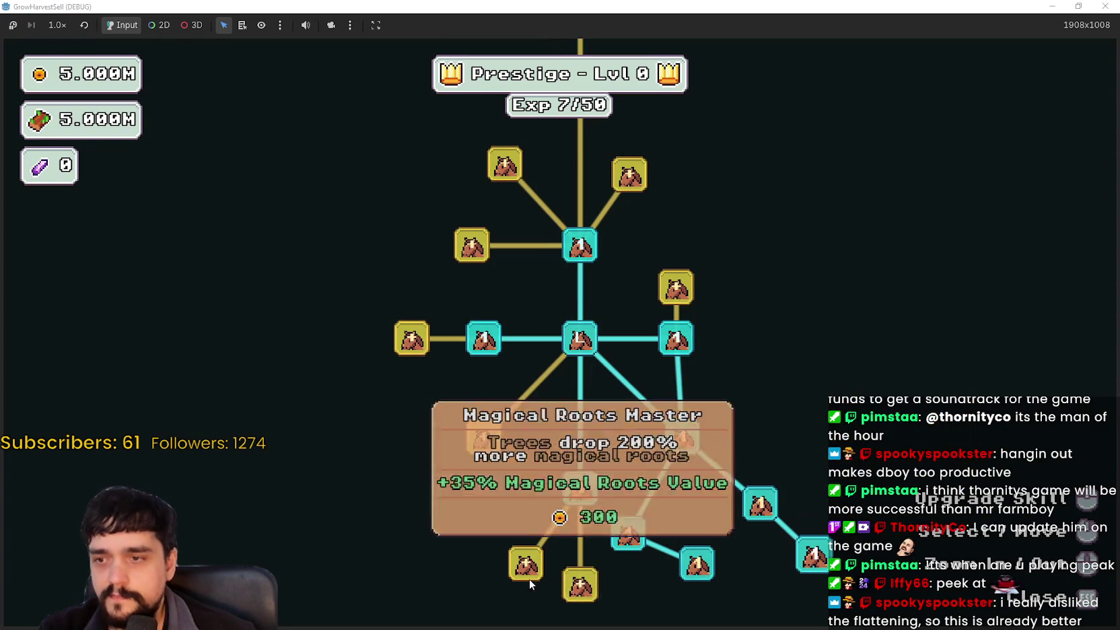
{"action": "left_click", "coordinate": [526, 564]}
Buy the lower-left branch skills and the other newly unlocked skill nodes
{"action": "left_click", "coordinate": [491, 447]}
{"action": "left_click", "coordinate": [392, 441]}
{"action": "left_click", "coordinate": [398, 497]}
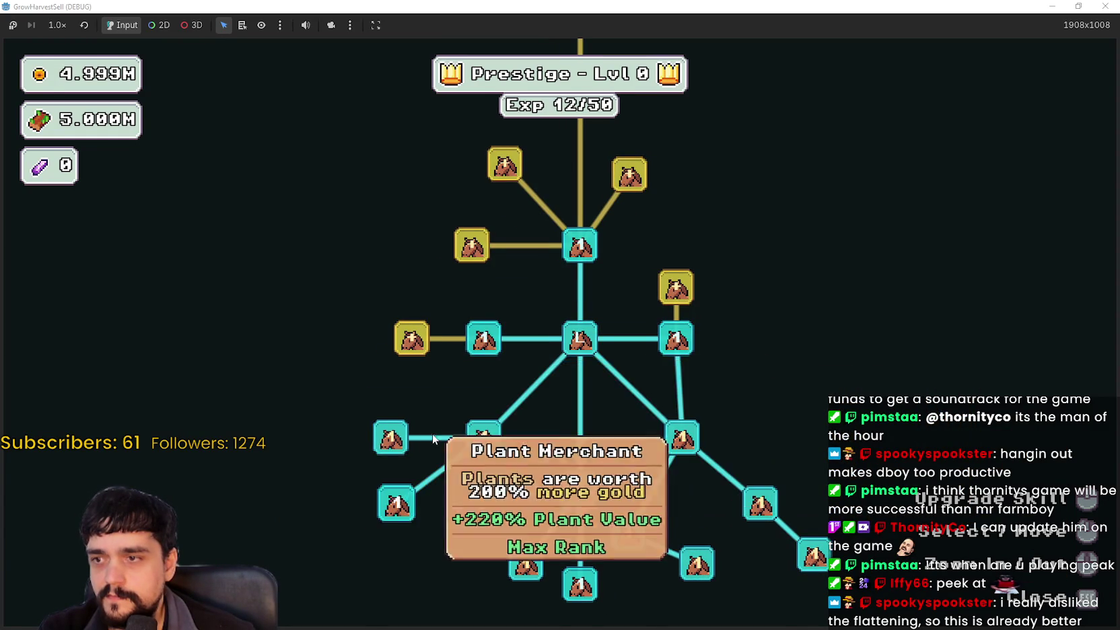
{"action": "left_click", "coordinate": [431, 452]}
{"action": "left_click", "coordinate": [693, 401]}
{"action": "left_click", "coordinate": [789, 382]}
{"action": "left_click", "coordinate": [789, 427]}
{"action": "left_click", "coordinate": [788, 471]}
{"action": "left_click", "coordinate": [428, 406]}
{"action": "left_click", "coordinate": [428, 499]}
{"action": "left_click", "coordinate": [355, 450]}
Max out Plant Domain Damage II, Plant Domain Damage and Dopple Sickle
{"action": "triple_click", "coordinate": [422, 419]}
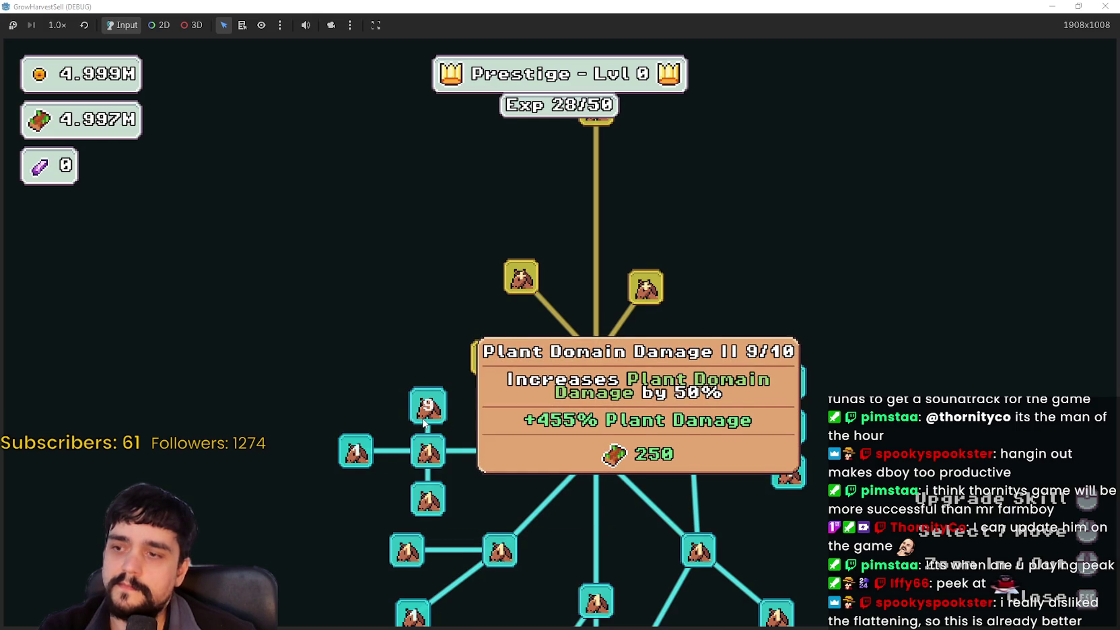
{"action": "left_click", "coordinate": [424, 422]}
{"action": "triple_click", "coordinate": [434, 459]}
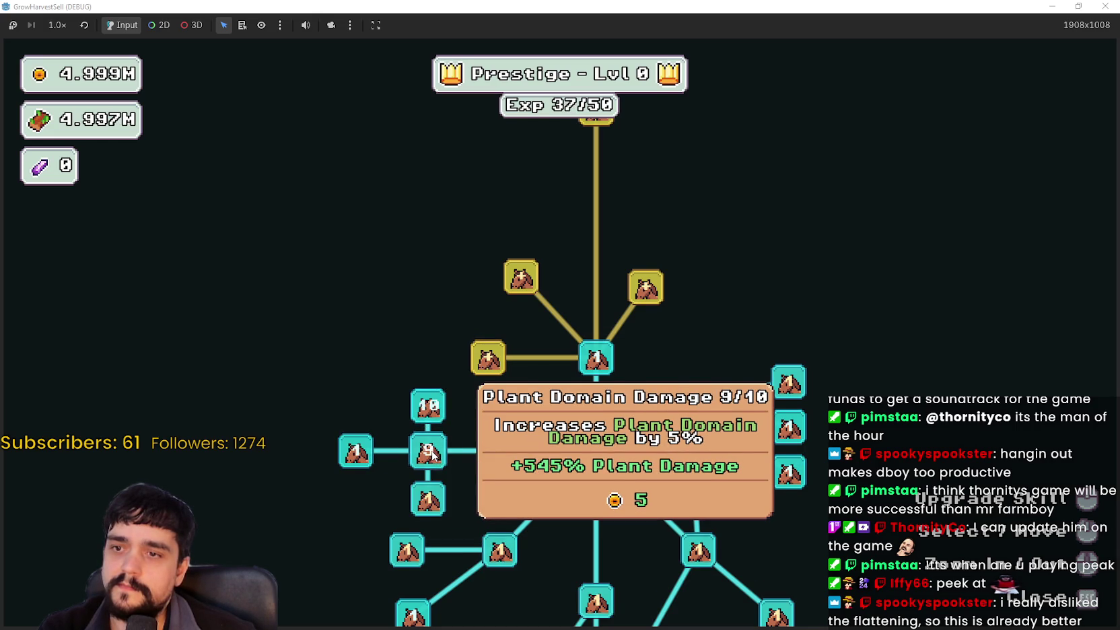
{"action": "left_click", "coordinate": [431, 456]}
{"action": "left_click_drag", "start_coordinate": [531, 356], "coordinate": [520, 433]}
{"action": "triple_click", "coordinate": [417, 574]}
{"action": "left_click", "coordinate": [417, 573]}
Buy the new left-branch skills, Market Stall, Magical Bag Slots III, the top yellow node and Magical Book
{"action": "left_click", "coordinate": [413, 349]}
{"action": "left_click", "coordinate": [510, 354]}
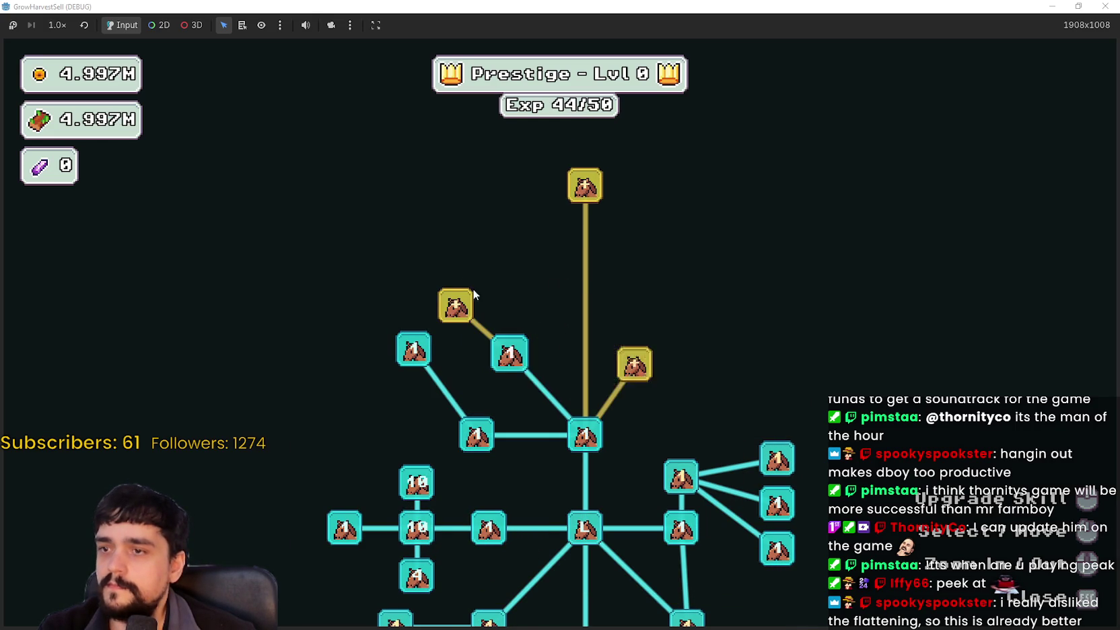
{"action": "left_click", "coordinate": [636, 366]}
{"action": "left_click", "coordinate": [455, 296]}
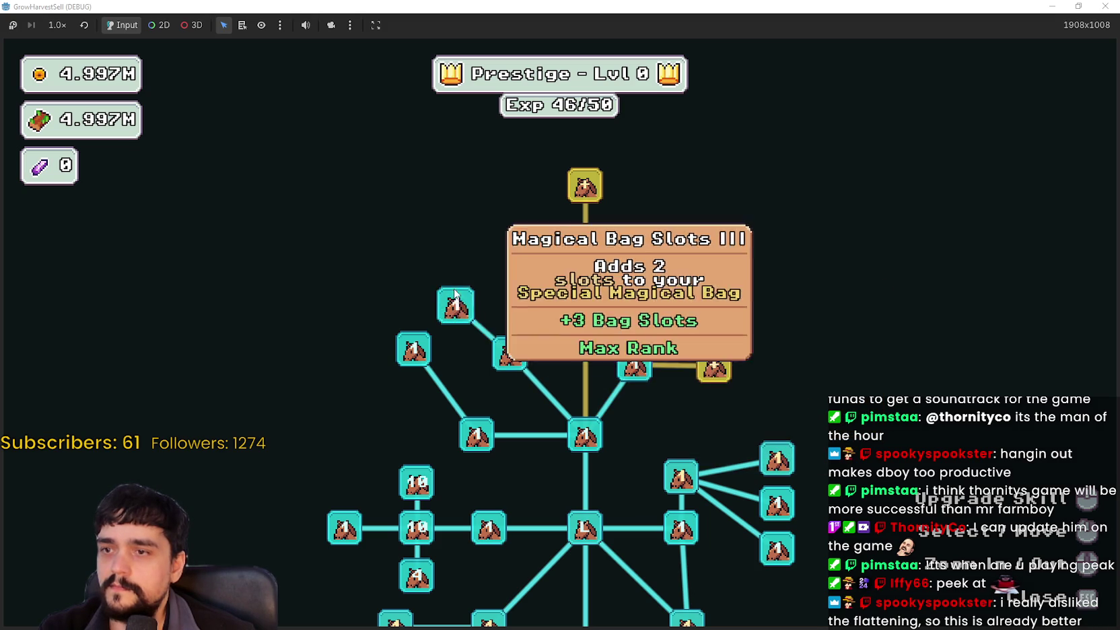
{"action": "left_click_drag", "start_coordinate": [455, 296], "coordinate": [384, 423]}
{"action": "left_click", "coordinate": [515, 313]}
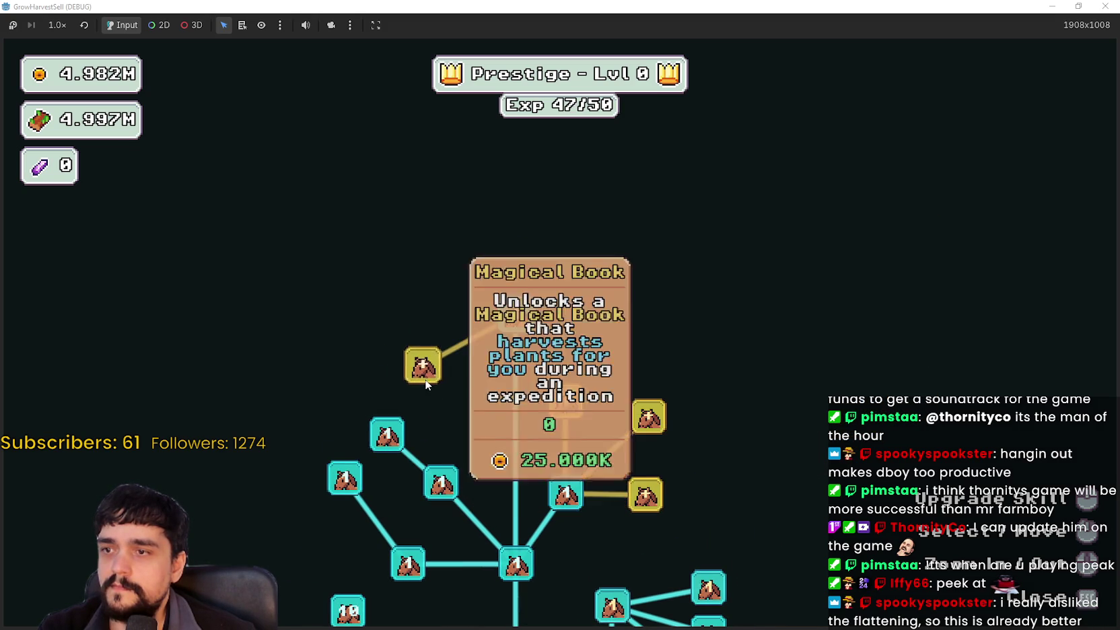
{"action": "left_click", "coordinate": [425, 384]}
{"action": "left_click_drag", "start_coordinate": [425, 383], "coordinate": [441, 333]}
Buy the four gold skill nodes and max out Market Speed II
{"action": "left_click", "coordinate": [653, 377]}
{"action": "left_click", "coordinate": [661, 444]}
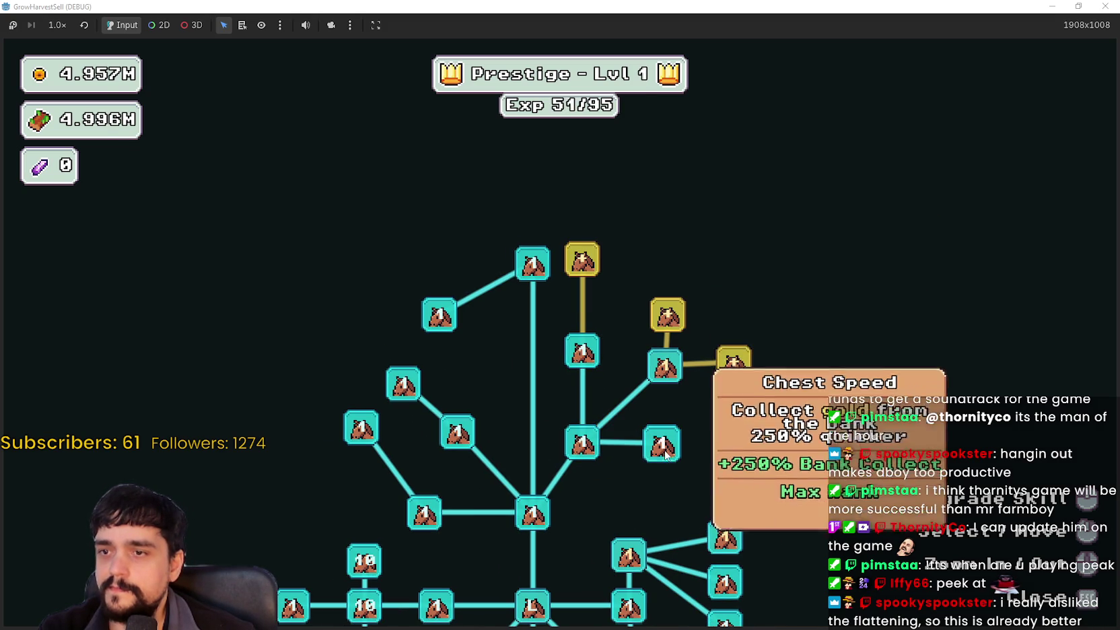
{"action": "left_click", "coordinate": [747, 363]}
{"action": "left_click", "coordinate": [667, 314]}
{"action": "left_click_drag", "start_coordinate": [653, 267], "coordinate": [720, 393]}
{"action": "left_click", "coordinate": [649, 383]}
{"action": "left_click", "coordinate": [734, 438]}
{"action": "left_click", "coordinate": [733, 439]}
{"action": "left_click", "coordinate": [734, 439]}
Upgrade the Market Speed prestige skill, then close the tree to reach stage selection
{"action": "mouse_move", "coordinate": [788, 556]}
{"action": "left_mouse_down"}
{"action": "mouse_move", "coordinate": [799, 375]}
{"action": "mouse_move", "coordinate": [774, 296]}
{"action": "left_mouse_up"}
{"action": "left_click", "coordinate": [743, 229]}
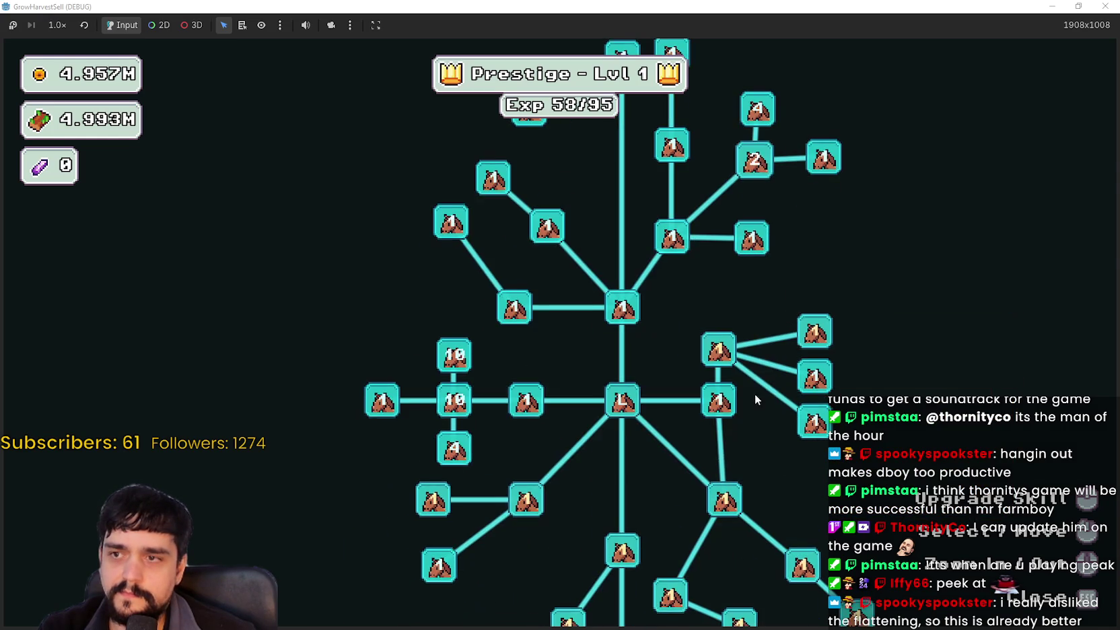
{"action": "key", "text": "Escape"}
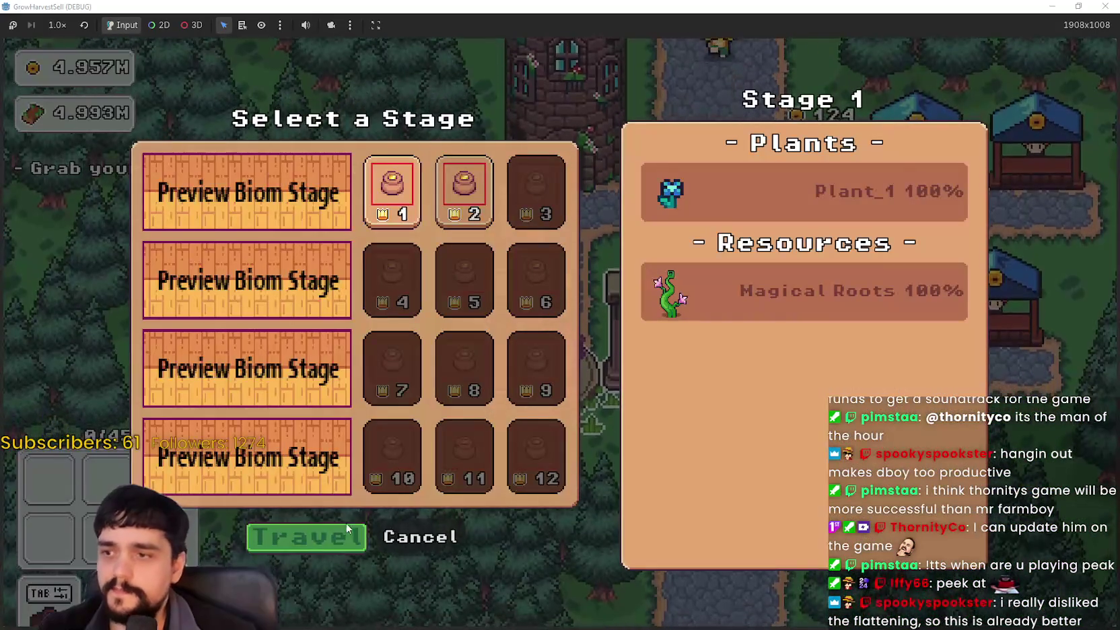
Preview Stage 2's plants and resources, then travel to the Stage 1 forest
{"action": "left_click", "coordinate": [489, 207]}
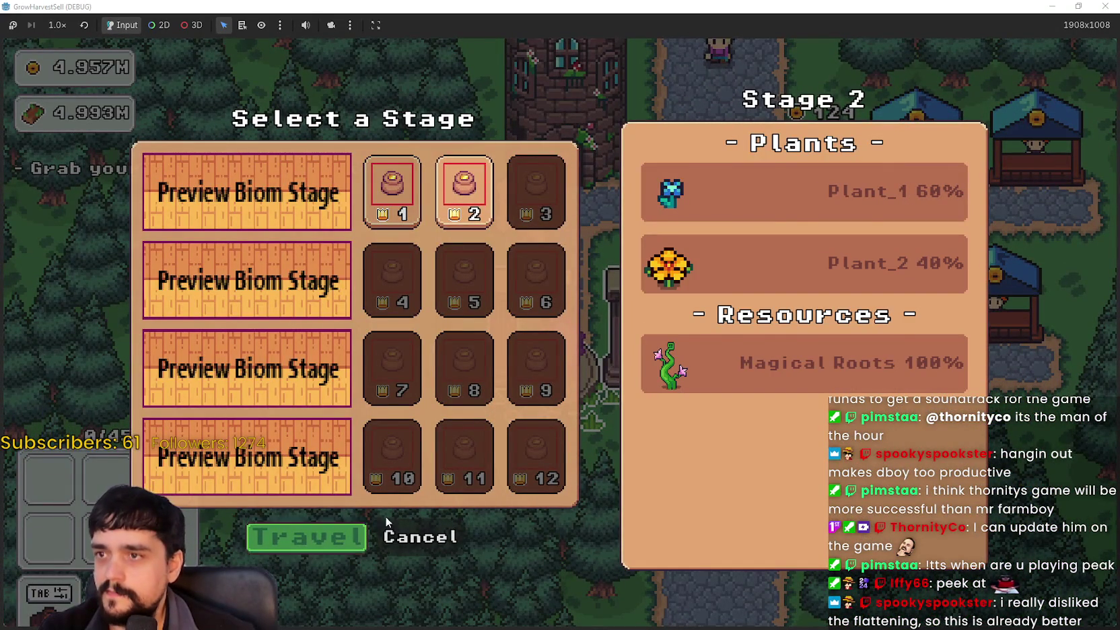
{"action": "left_click", "coordinate": [387, 533]}
{"action": "key", "text": "Tab"}
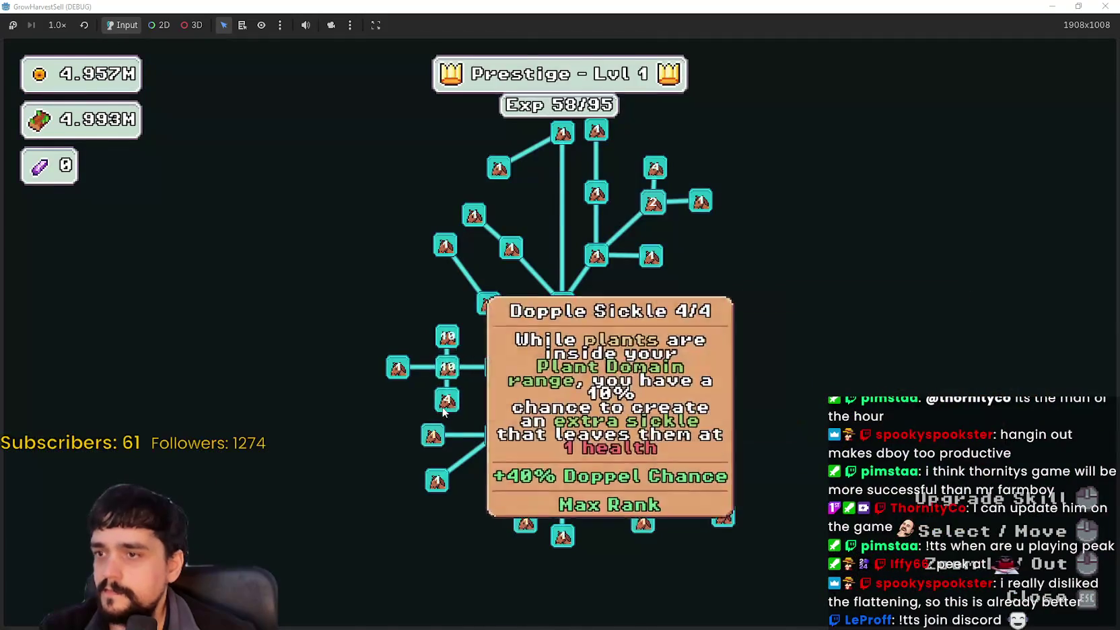
{"action": "key", "text": "Escape"}
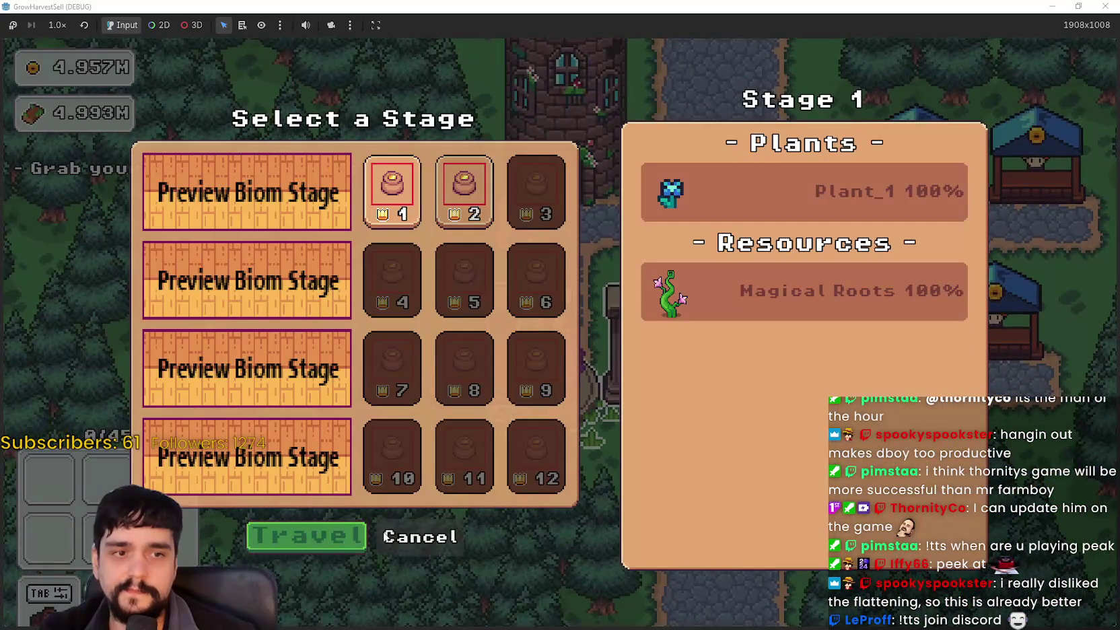
{"action": "left_click", "coordinate": [320, 536]}
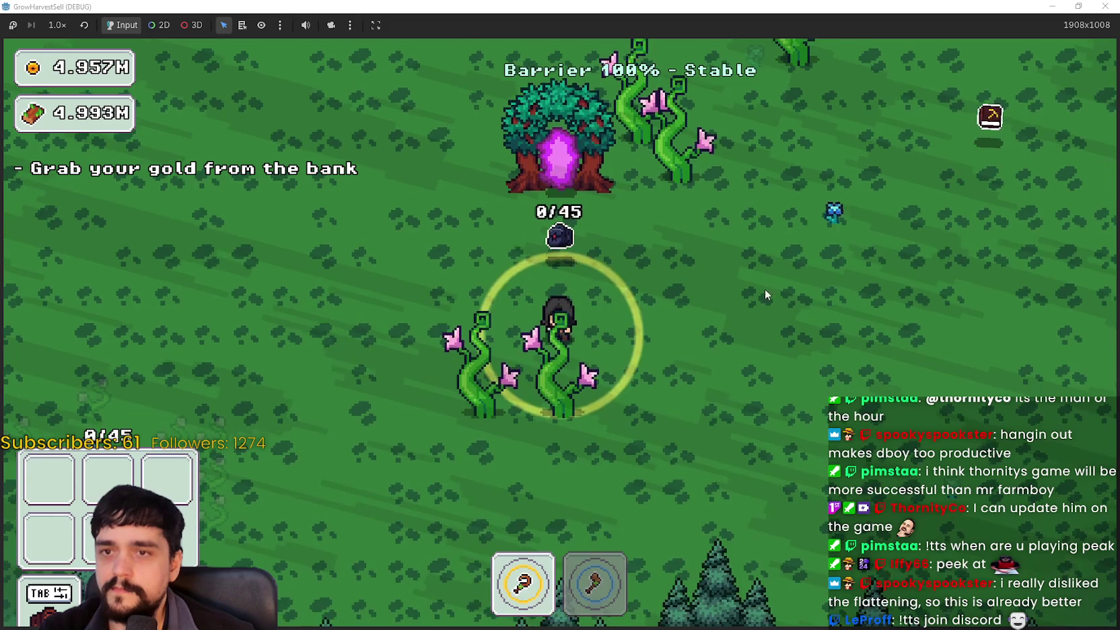
Walk through the Stage 1 forest past the pine trees and north toward the portal tree
{"action": "key", "text": "s"}
{"action": "key", "text": "w"}
{"action": "key", "text": "d"}
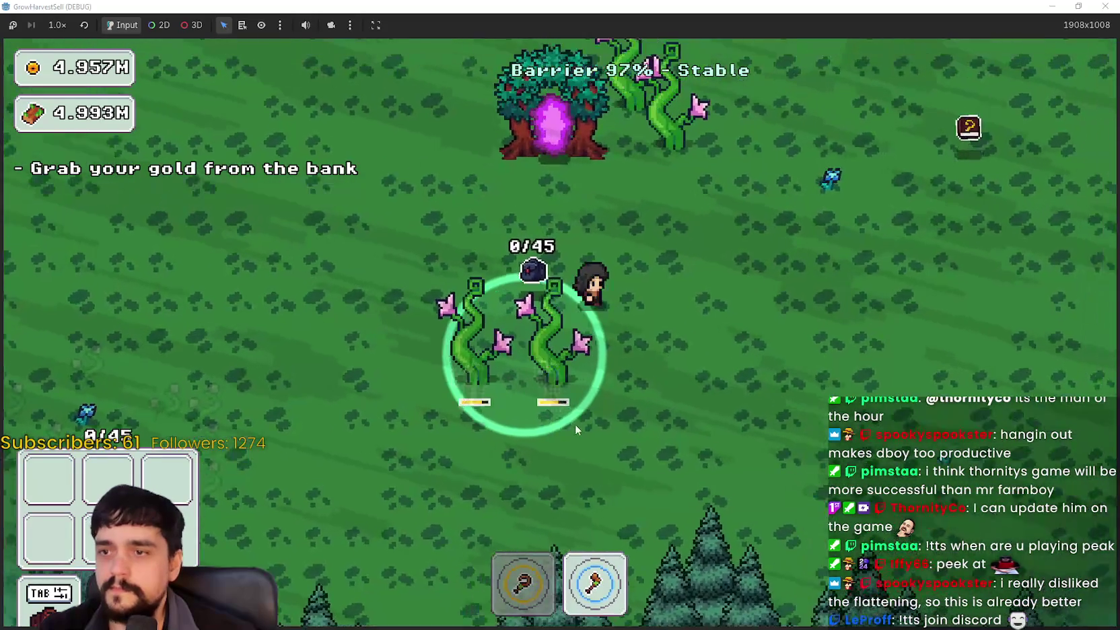
{"action": "key", "text": "w"}
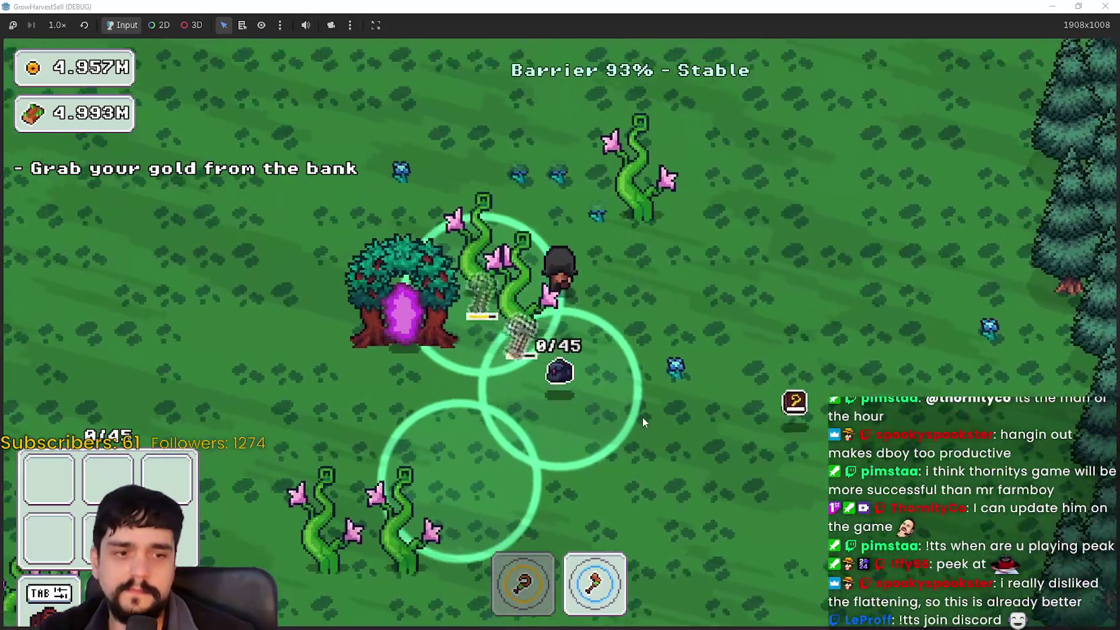
{"action": "key", "text": "w"}
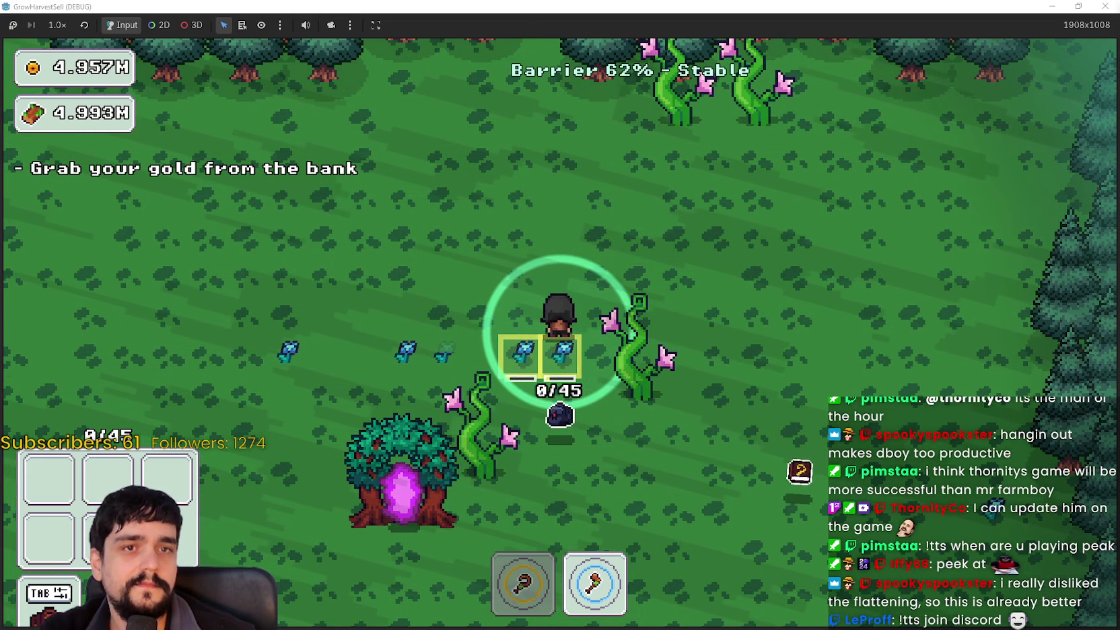
Put the axe away, harvest the blue crops, and return home through the portal tree
{"action": "key", "text": "1"}
{"action": "key", "text": "a"}
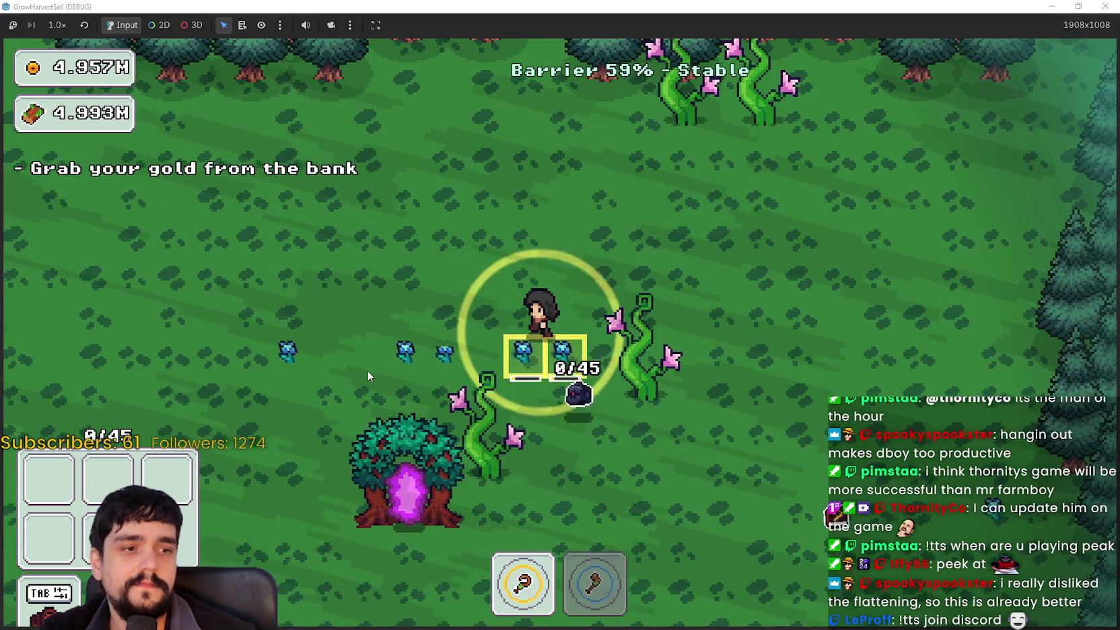
{"action": "key", "text": "d"}
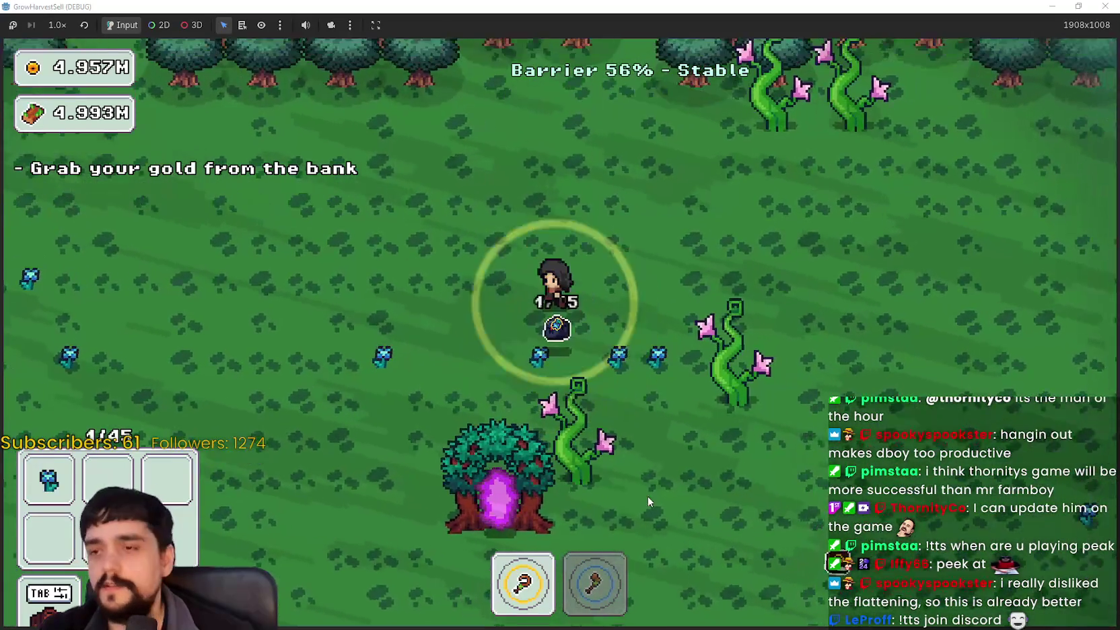
{"action": "key", "text": "s"}
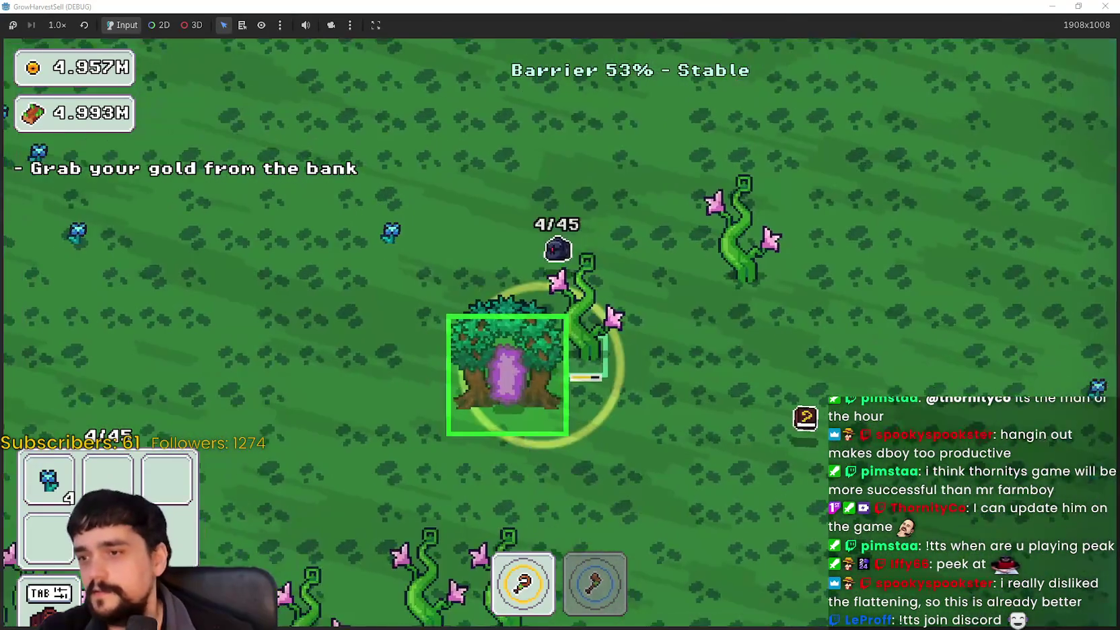
{"action": "key", "text": "e"}
Deposit the blue crops at the village pillars and travel to Stage 2
{"action": "key", "text": "s"}
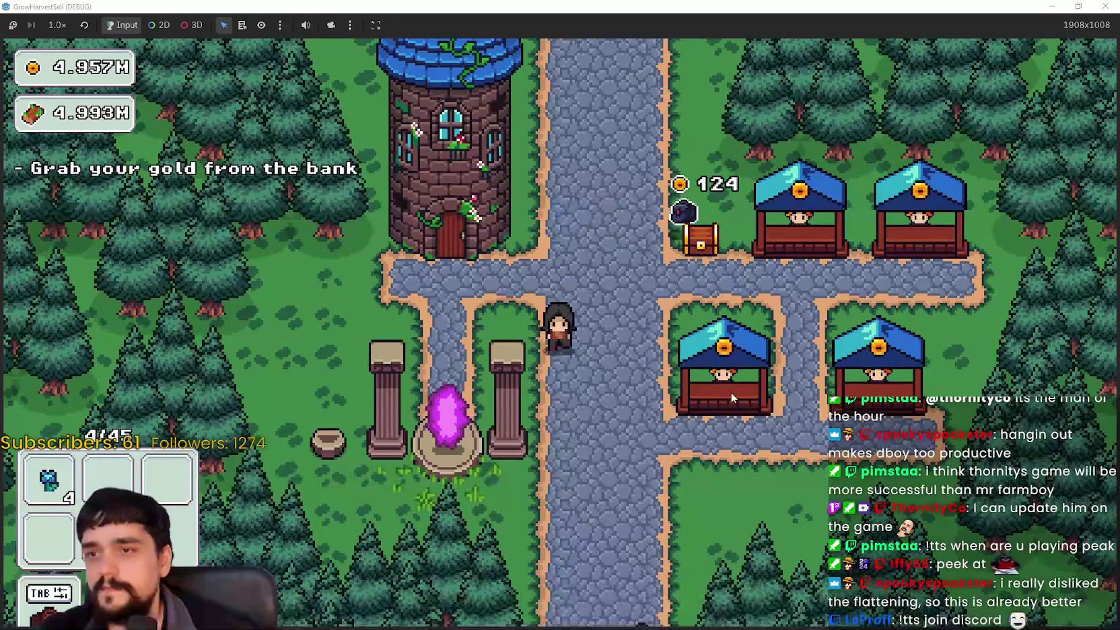
{"action": "key", "text": "a"}
{"action": "key", "text": "e"}
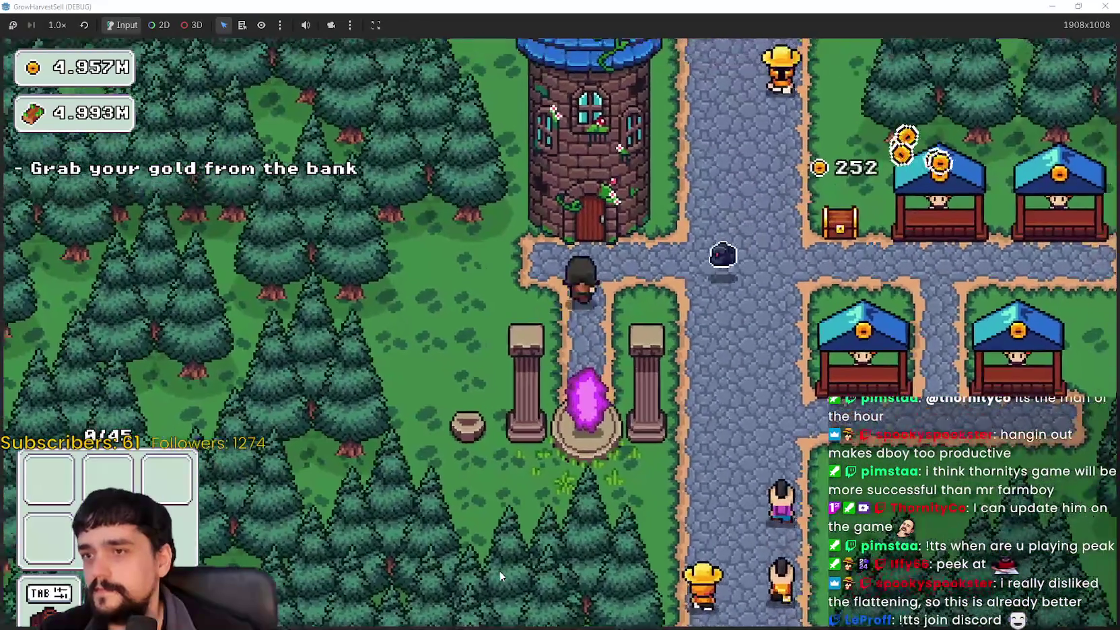
{"action": "key", "text": "e"}
{"action": "key", "text": "Right"}
{"action": "key", "text": "Return"}
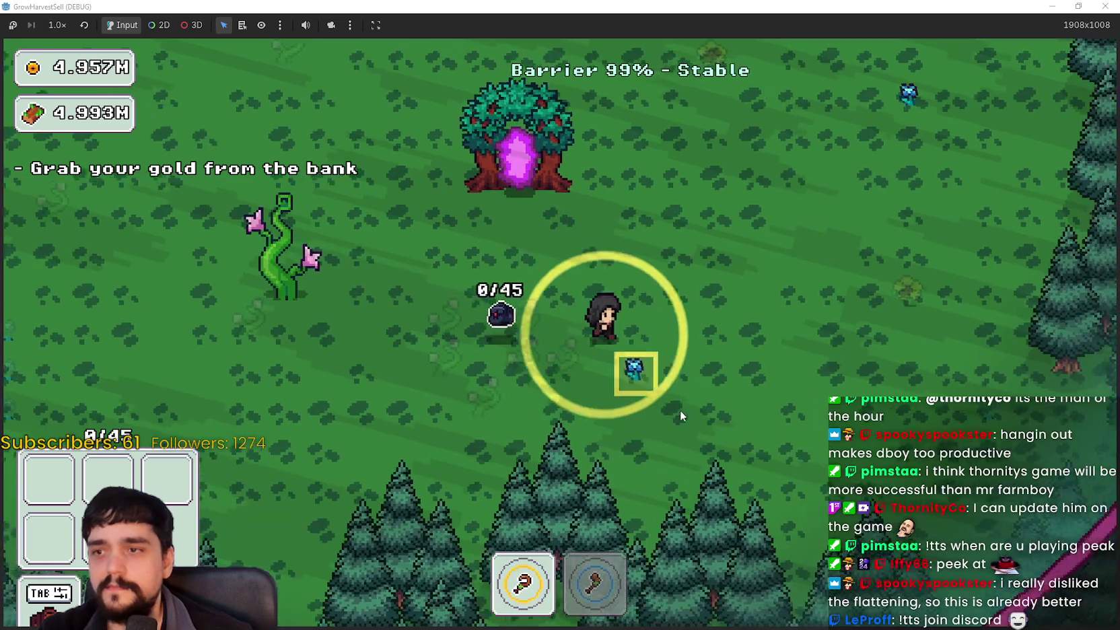
Collect a blue crop, then chop the nearby vine with the axe
{"action": "key", "text": "w"}
{"action": "key", "text": "d"}
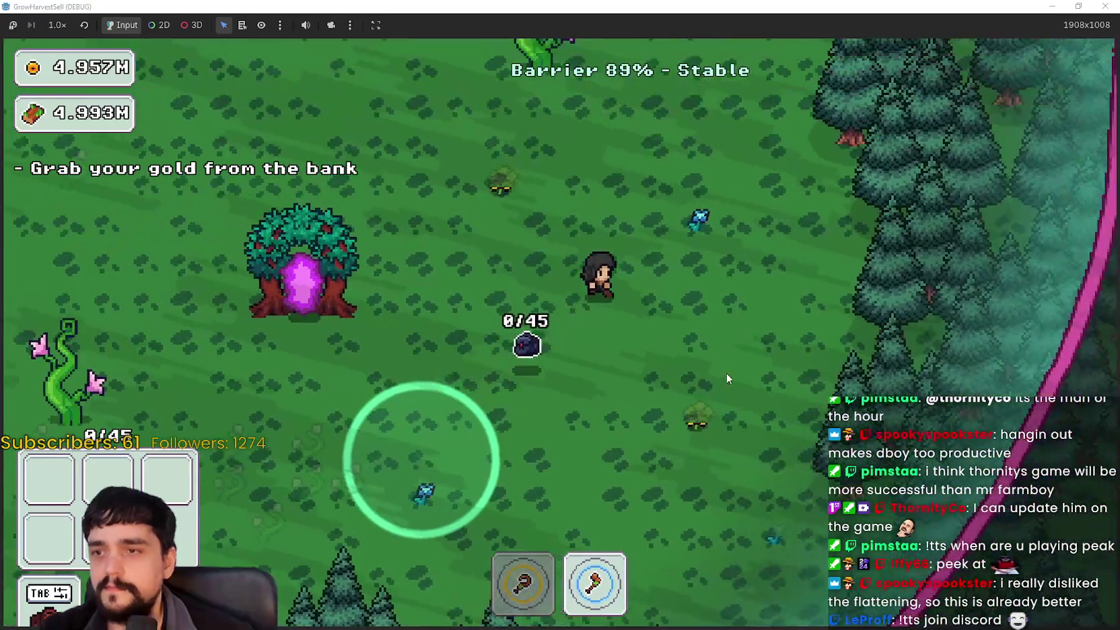
{"action": "key", "text": "1"}
{"action": "key", "text": "w"}
{"action": "key", "text": "2"}
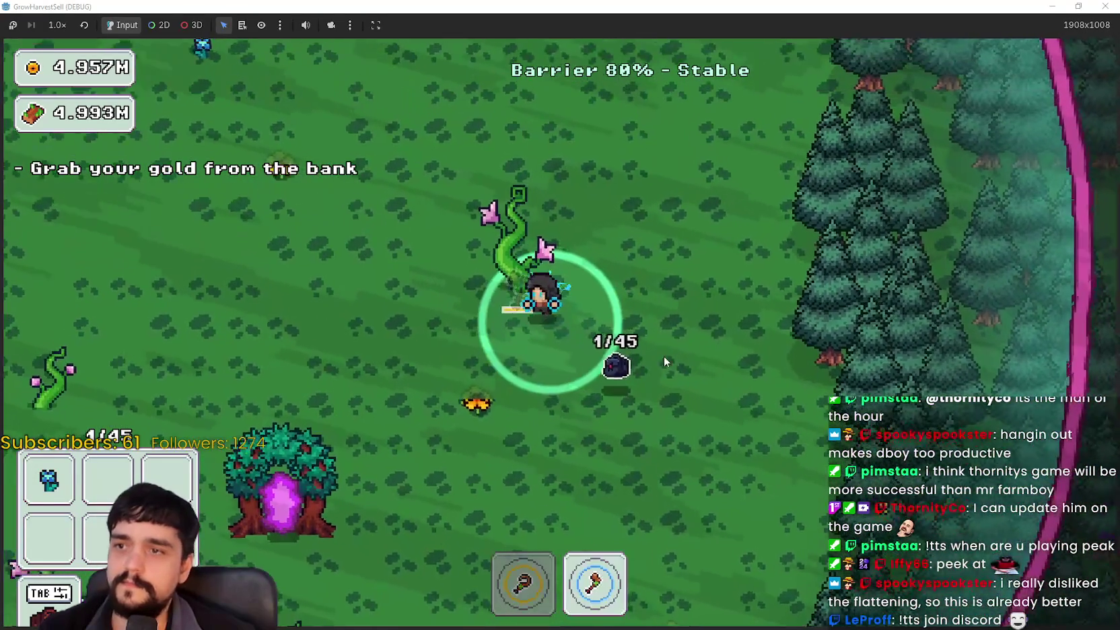
{"action": "key", "text": "s"}
{"action": "key", "text": "a"}
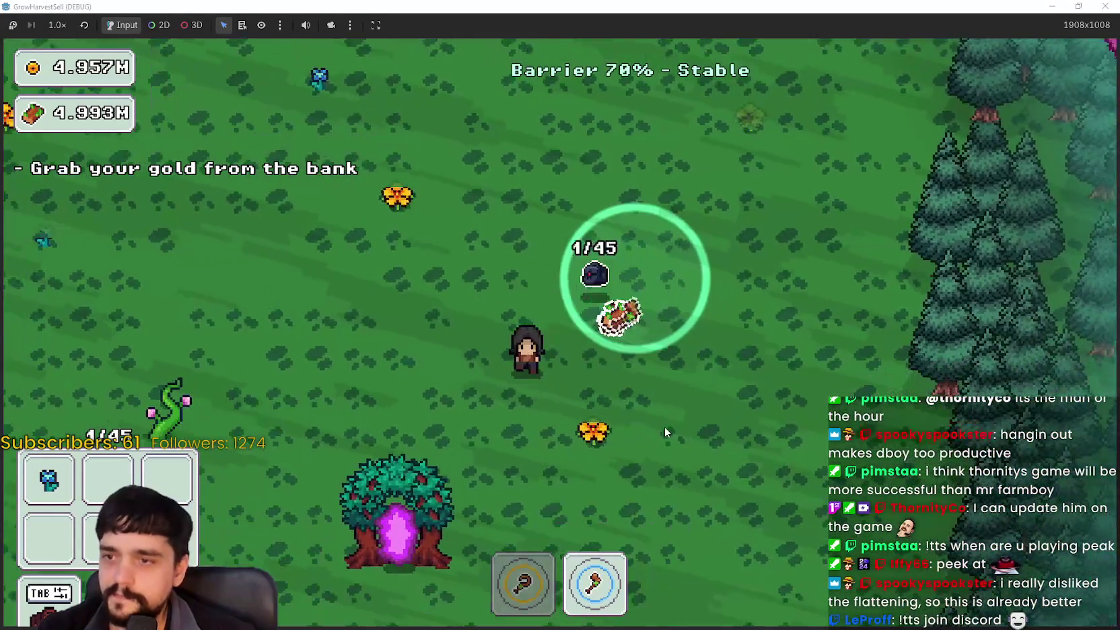
{"action": "key", "text": "1"}
Pick up an orange flower, explore down-left, and re-equip the axe
{"action": "key", "text": "w"}
{"action": "key", "text": "a"}
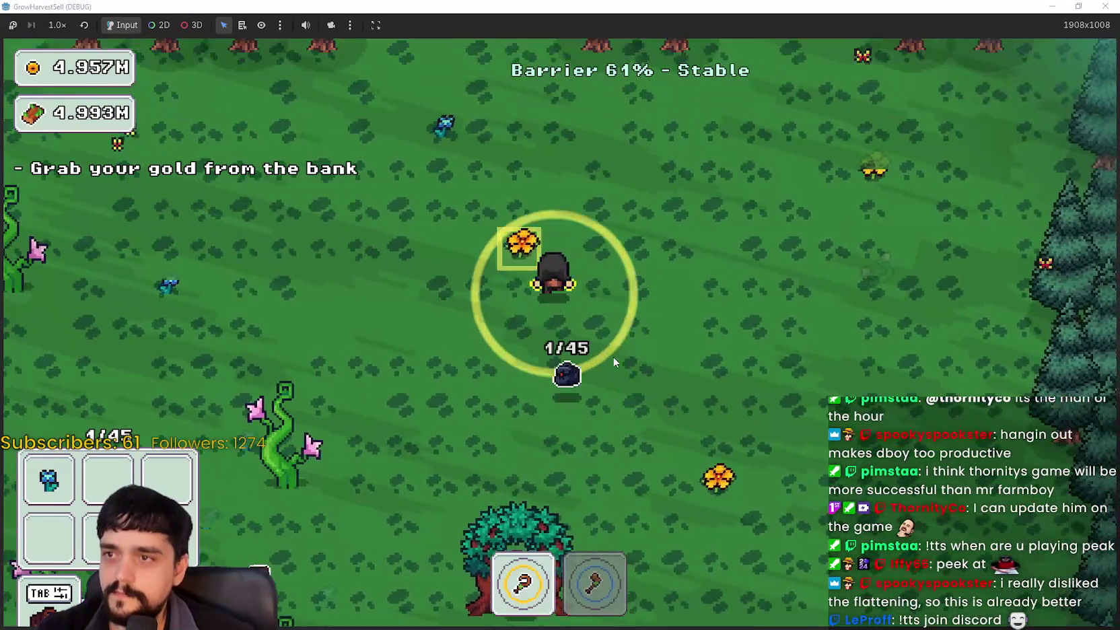
{"action": "key", "text": "s"}
{"action": "key", "text": "a"}
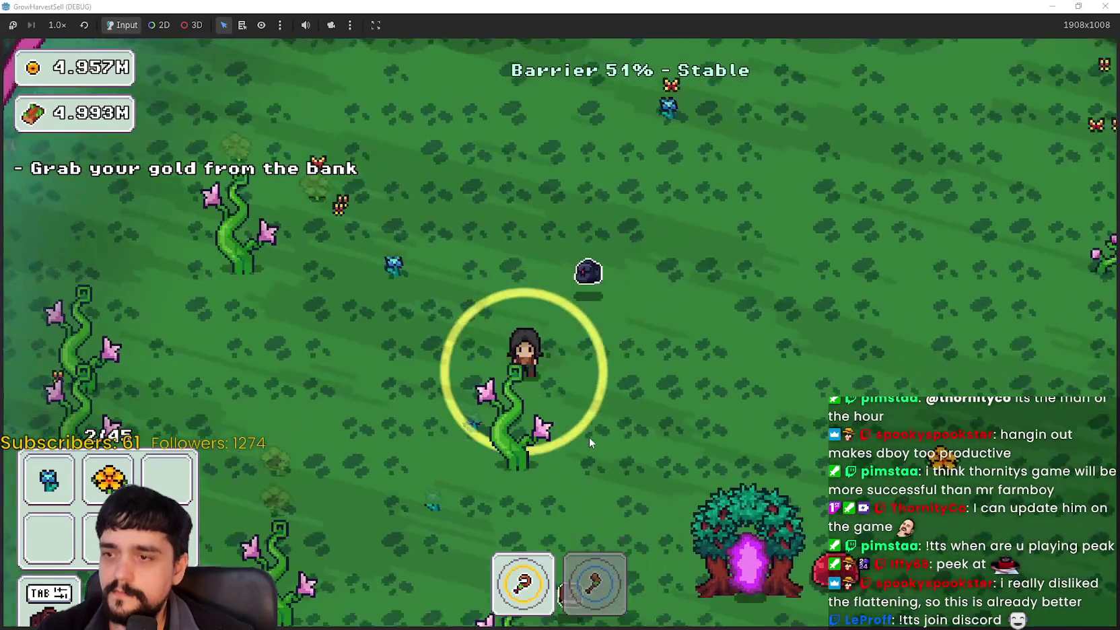
{"action": "key", "text": "s"}
{"action": "key", "text": "d"}
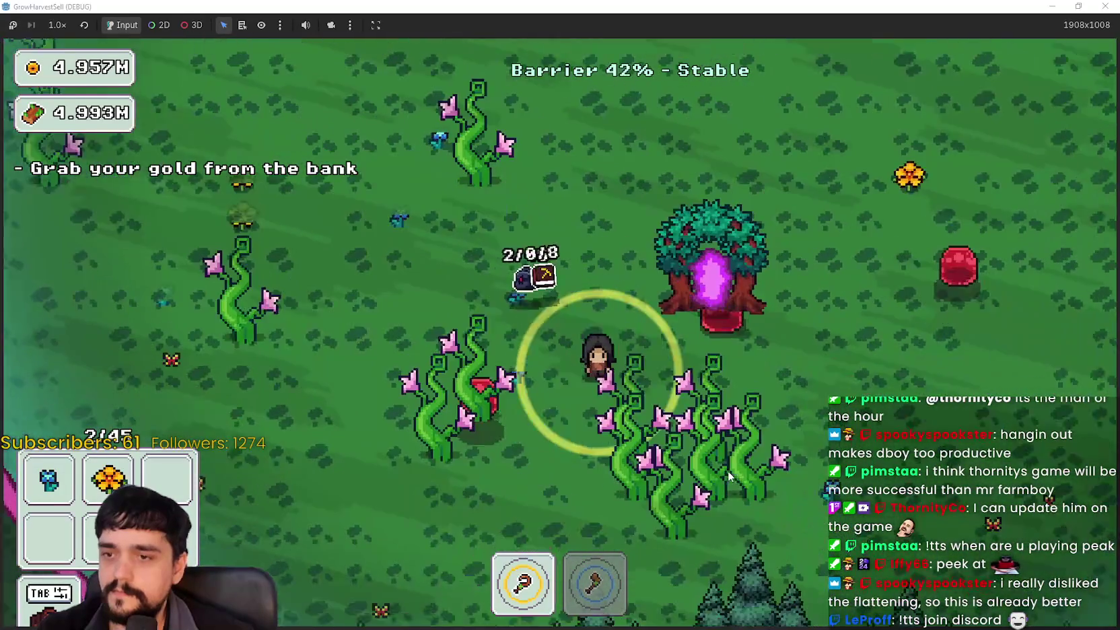
{"action": "key", "text": "2"}
Walk back toward the portal tree, then down among the slimes
{"action": "key", "text": "a"}
{"action": "key", "text": "w"}
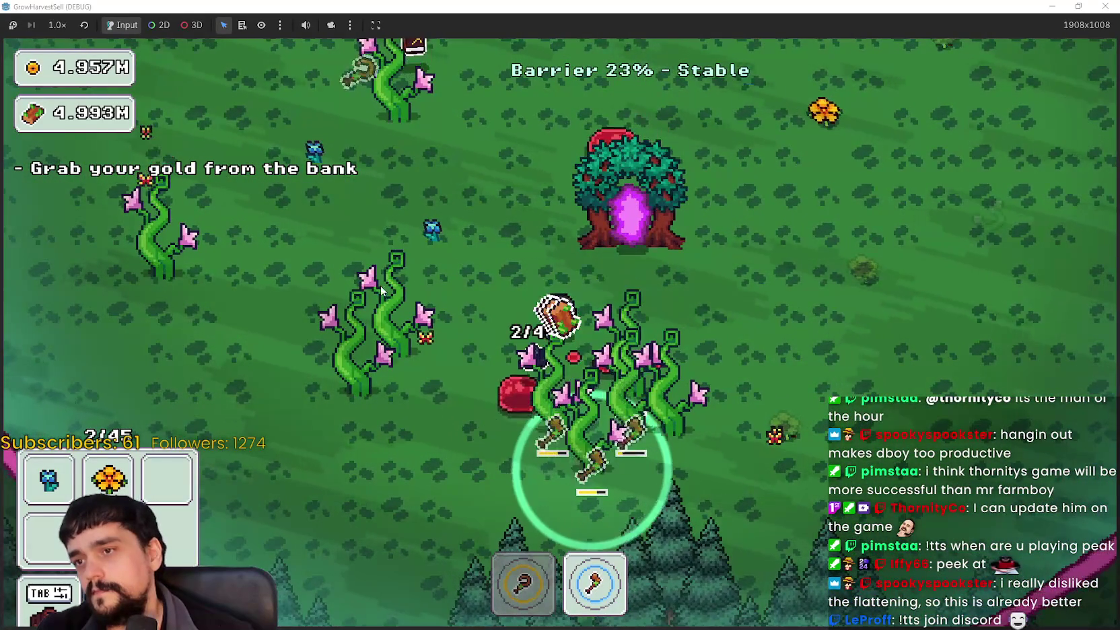
{"action": "key", "text": "w"}
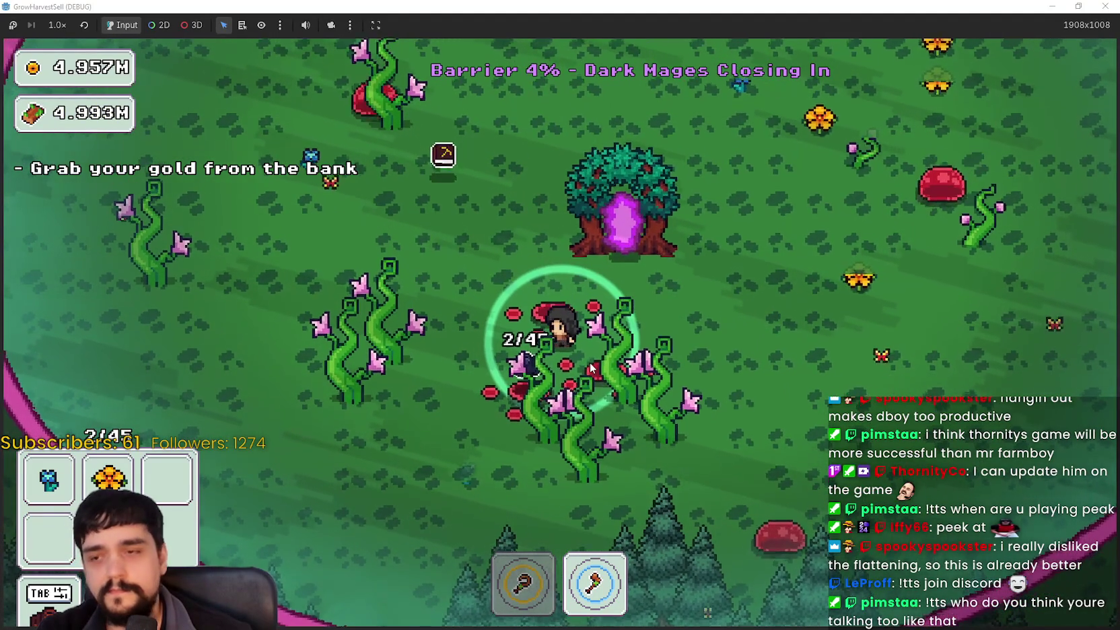
{"action": "key", "text": "s"}
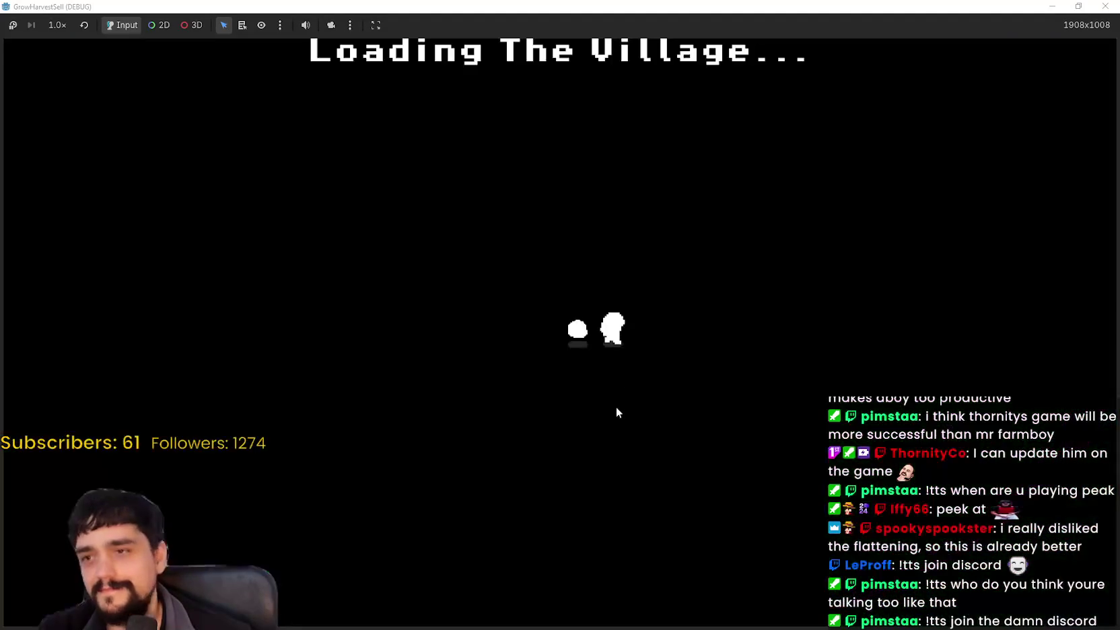
Walk to the village portal, dismiss the prestige tree, and travel to the Stage 2 forest
{"action": "key", "text": "d"}
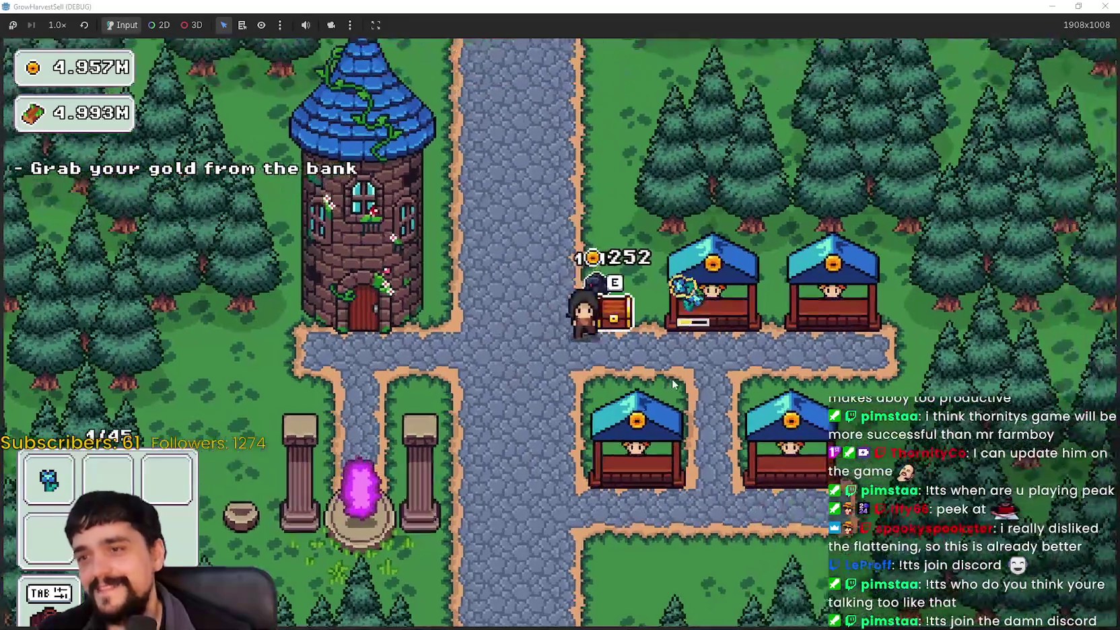
{"action": "key", "text": "a"}
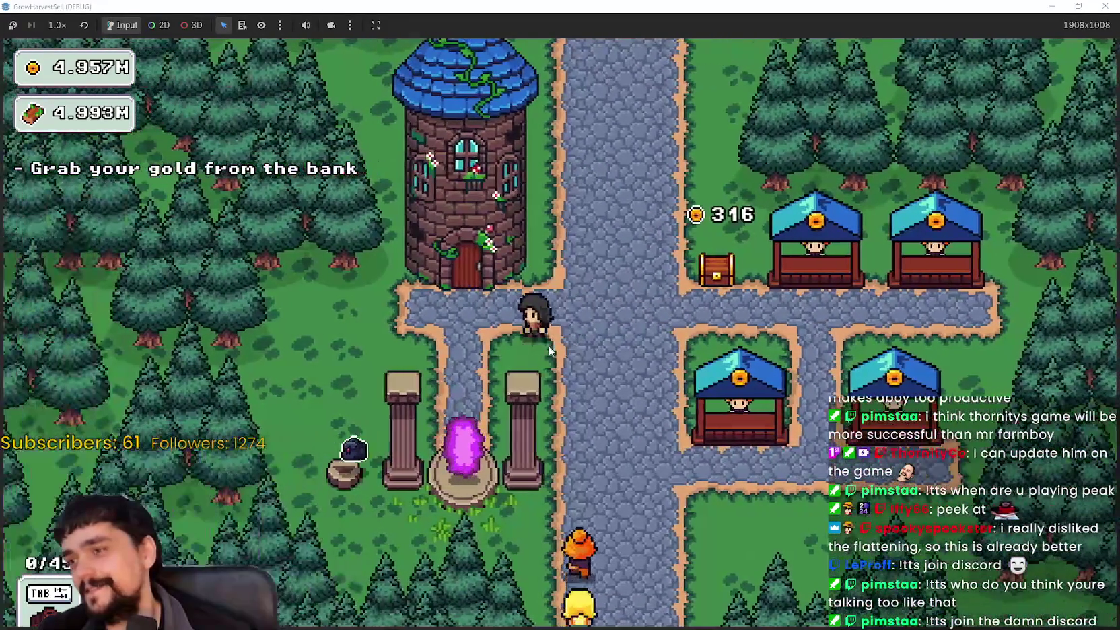
{"action": "key", "text": "s"}
{"action": "key", "text": "Escape"}
{"action": "key", "text": "s"}
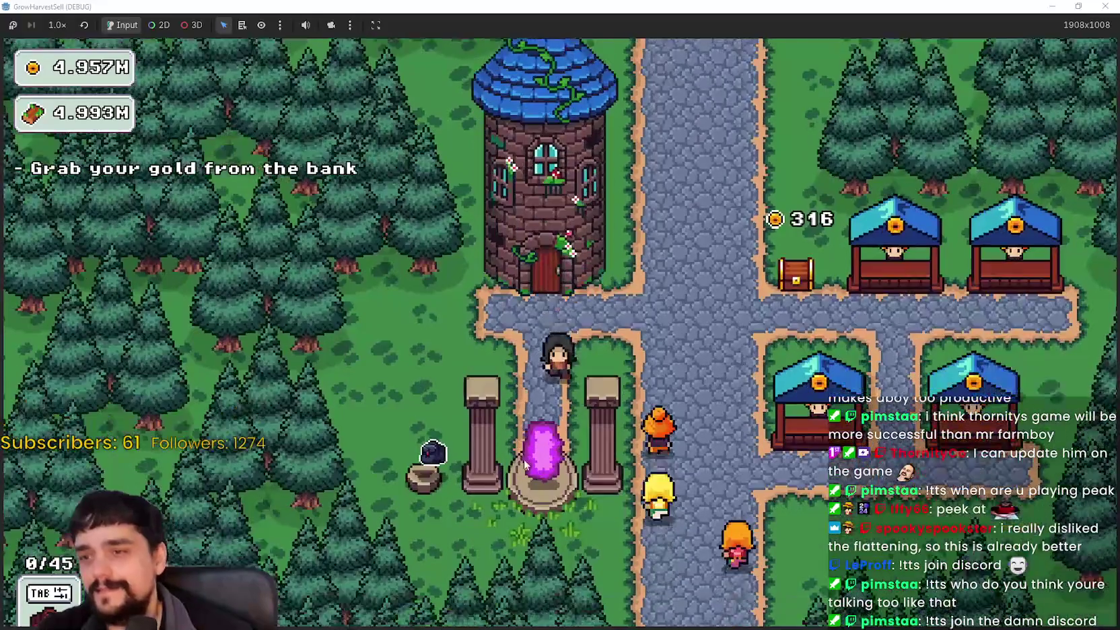
{"action": "key", "text": "Return"}
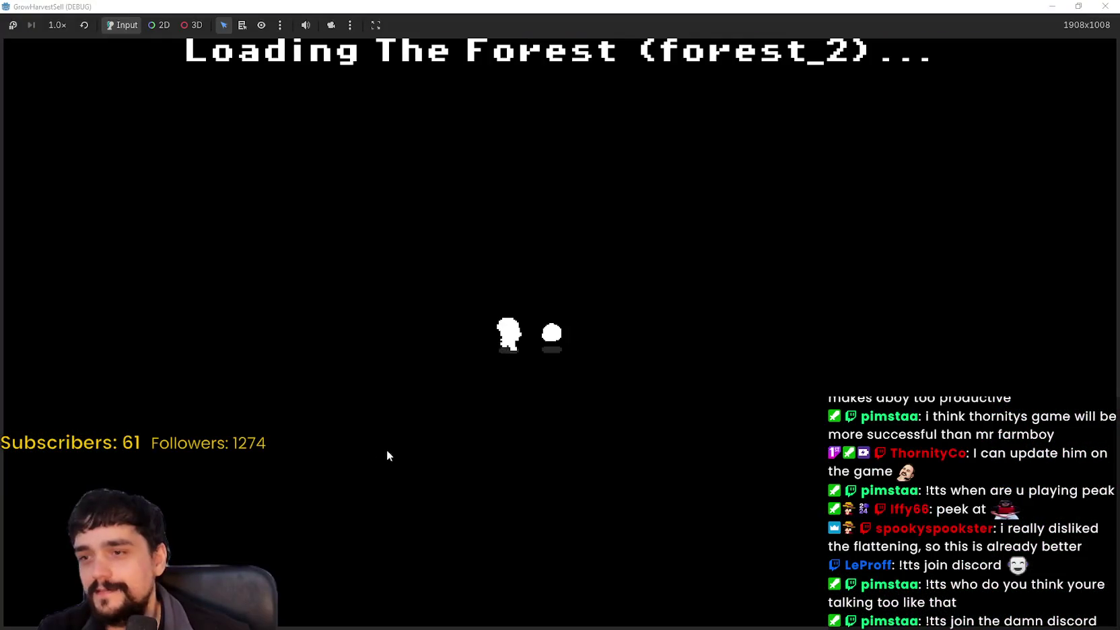
Walk past the portal tree, equip the axe, and pick up a blue crop
{"action": "key", "text": "w"}
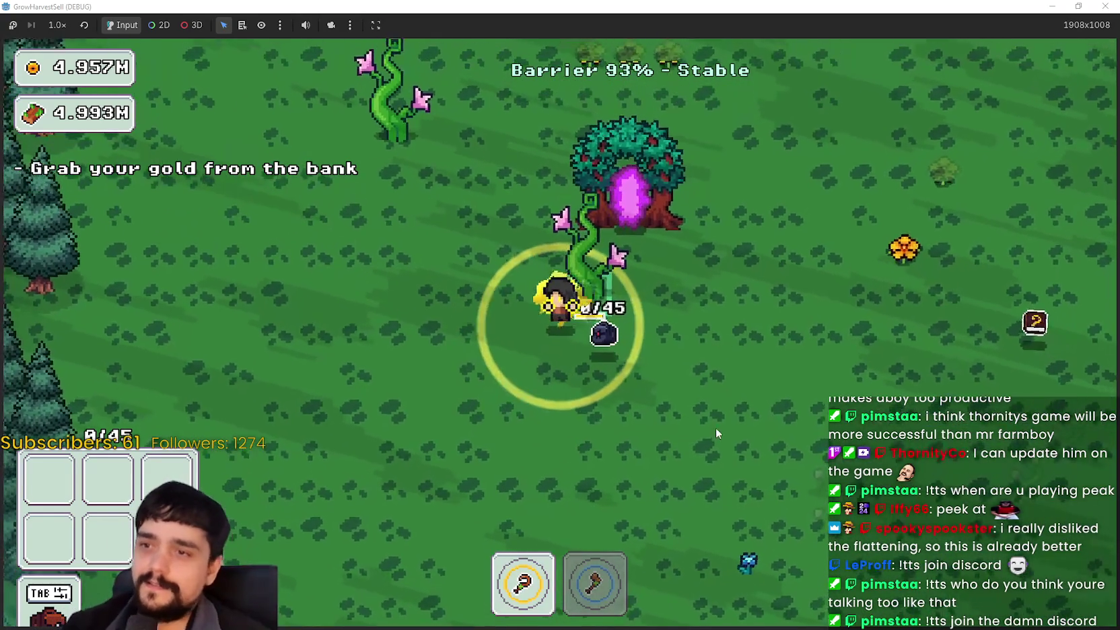
{"action": "key", "text": "w"}
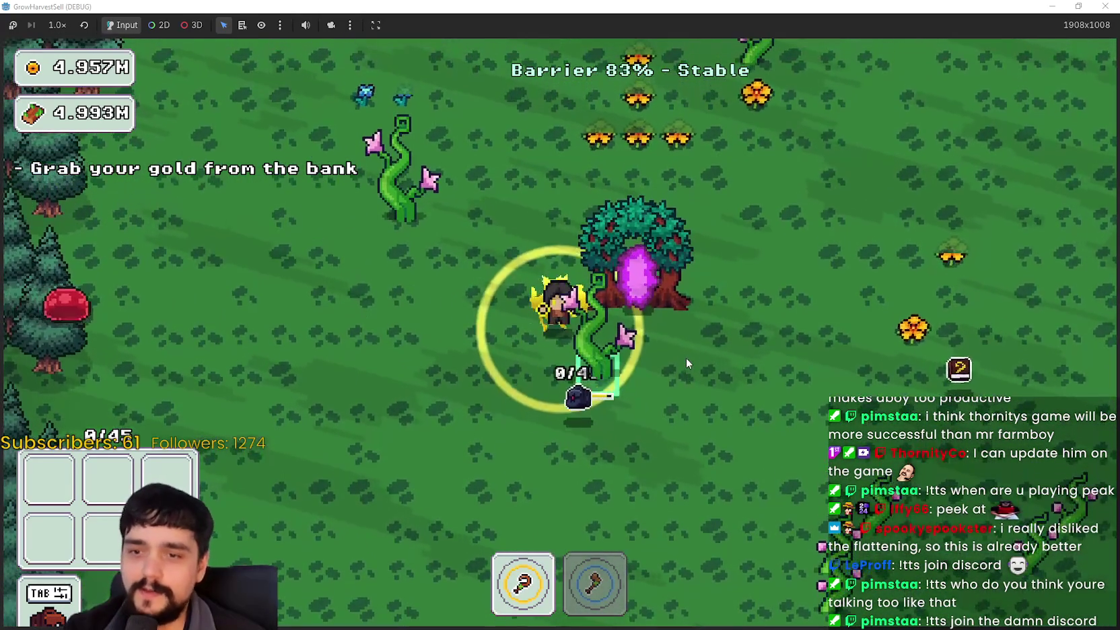
{"action": "key", "text": "2"}
{"action": "key", "text": "s"}
{"action": "key", "text": "d"}
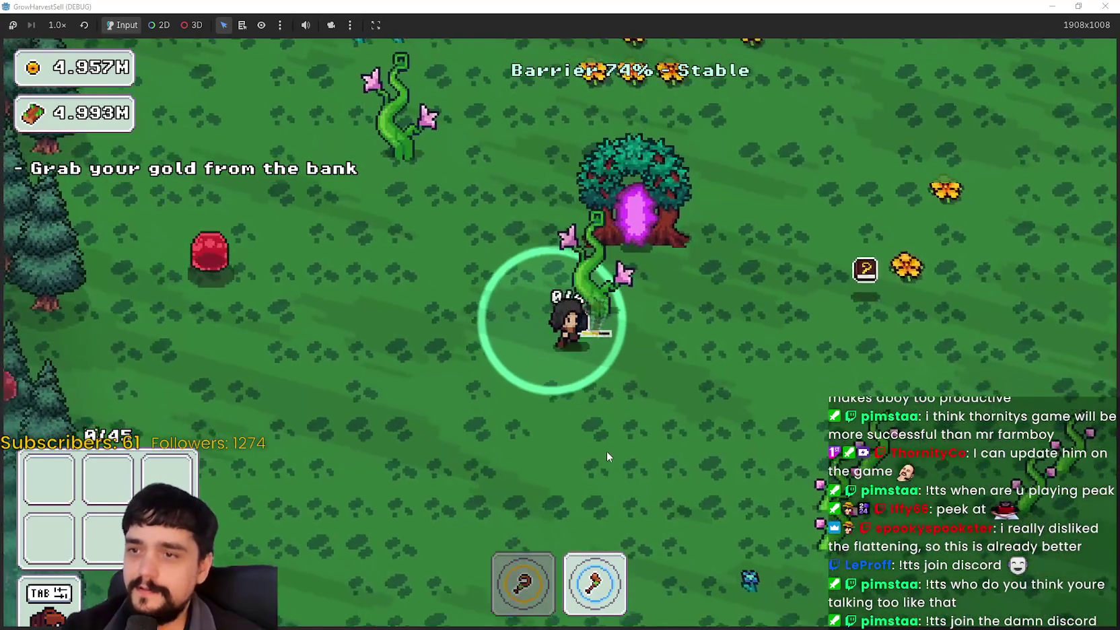
{"action": "key", "text": "s"}
{"action": "key", "text": "d"}
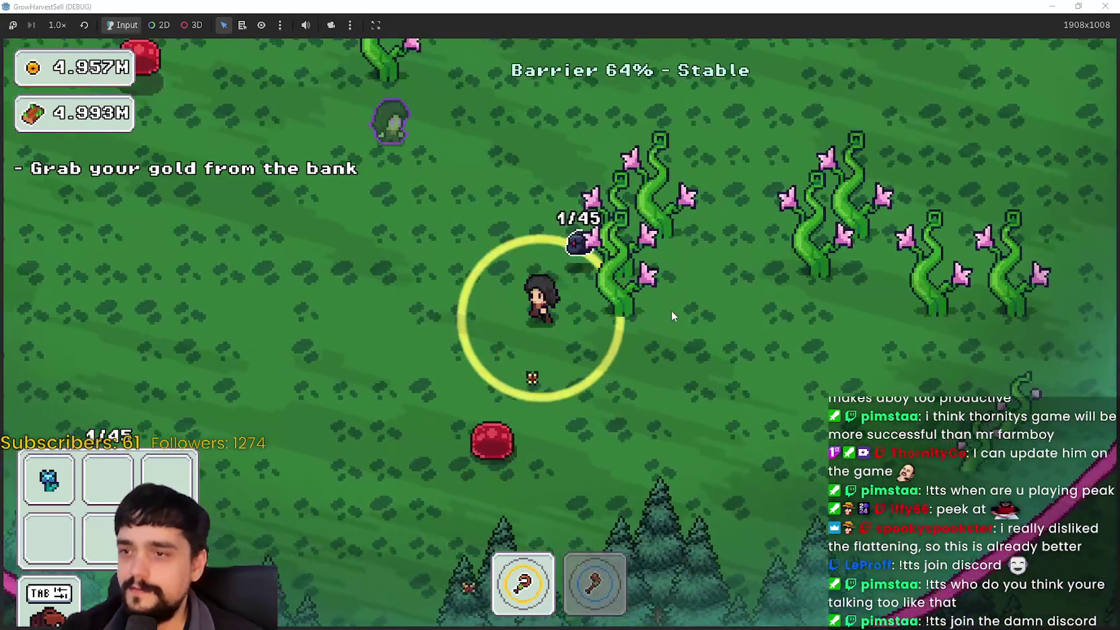
Chop the vines around the portal tree, switching to the first tool at the upper-left vine
{"action": "key", "text": "w"}
{"action": "key", "text": "d"}
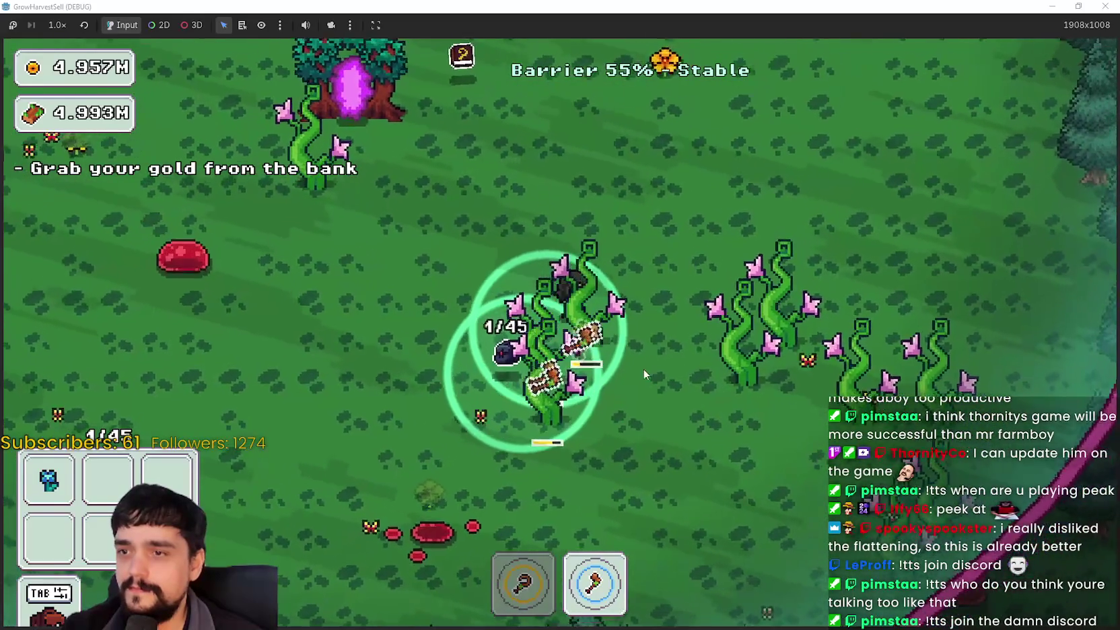
{"action": "key", "text": "s"}
{"action": "key", "text": "a"}
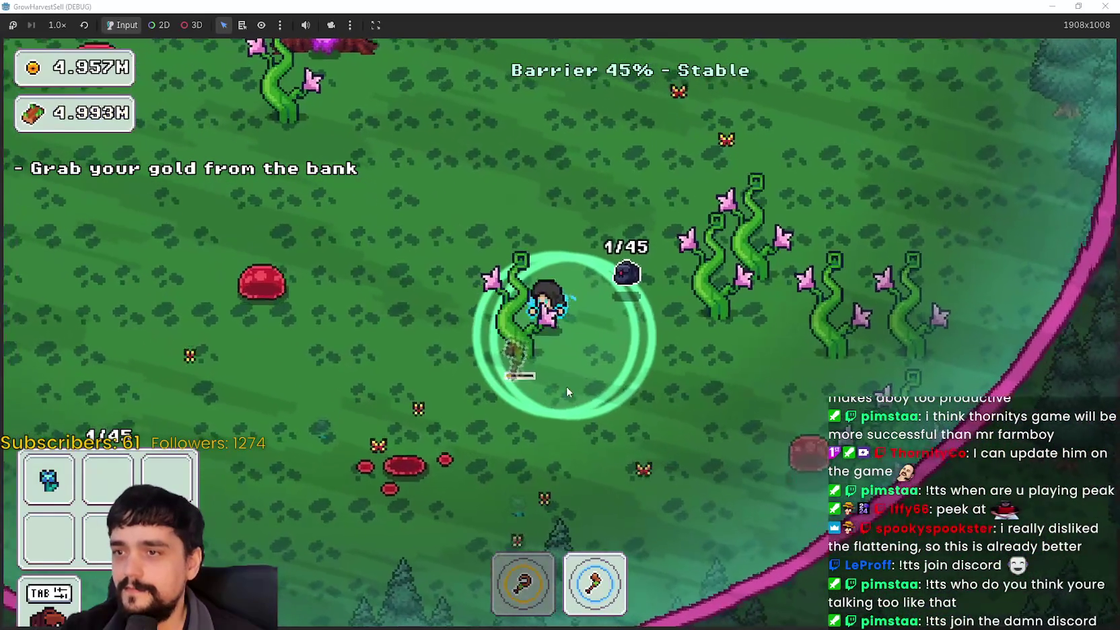
{"action": "key", "text": "w"}
{"action": "key", "text": "a"}
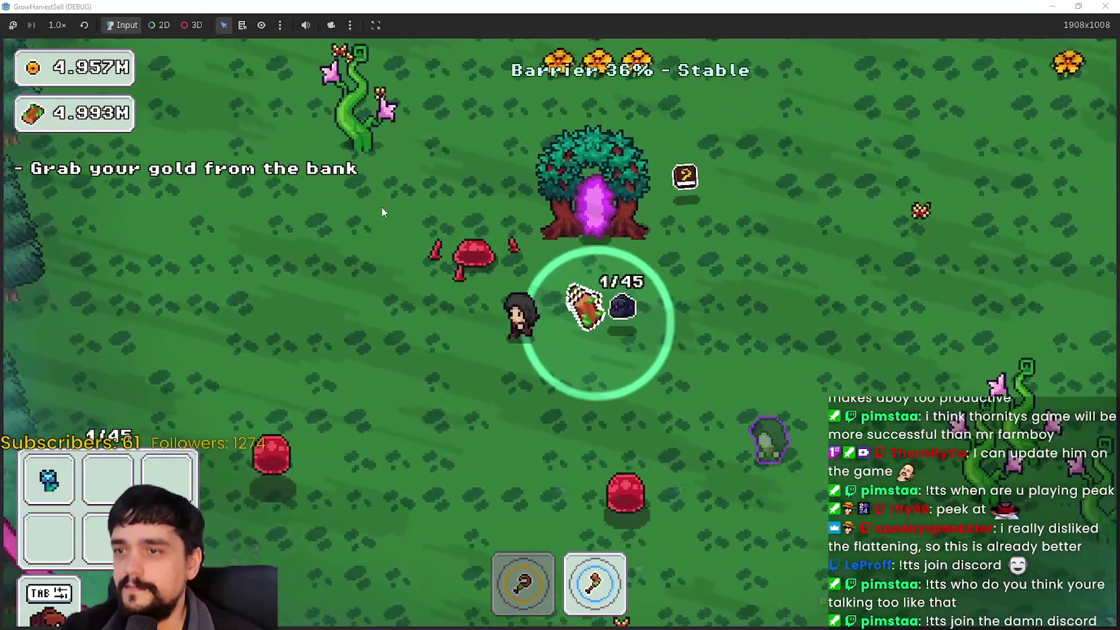
{"action": "key", "text": "w"}
{"action": "key", "text": "a"}
{"action": "key", "text": "1"}
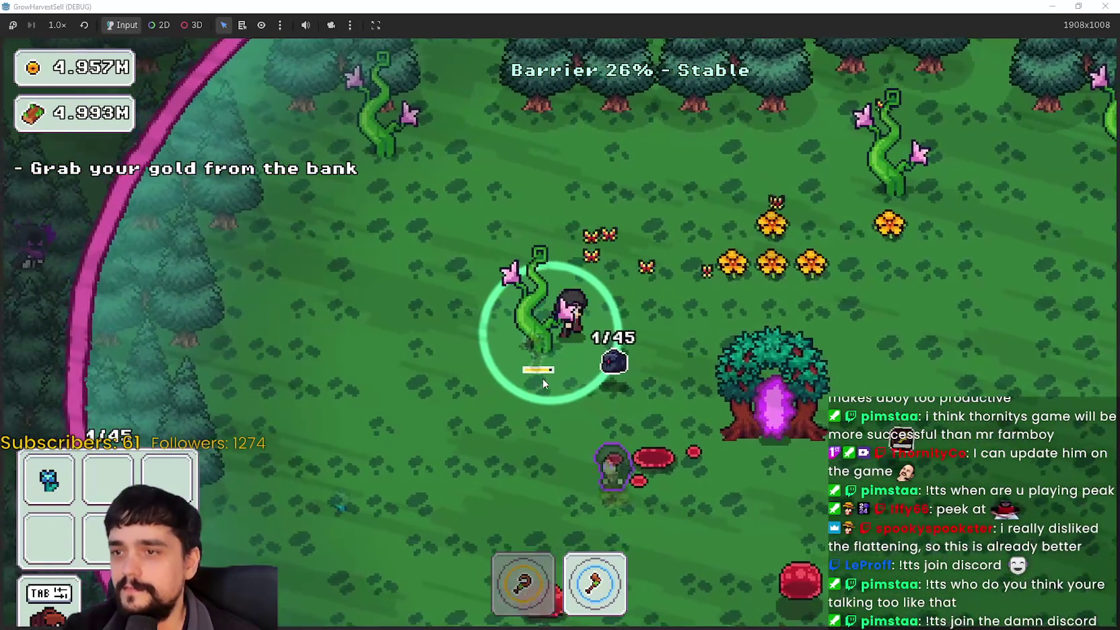
Re-equip the axe and keep clearing until the barrier falls to 0%
{"action": "key", "text": "d"}
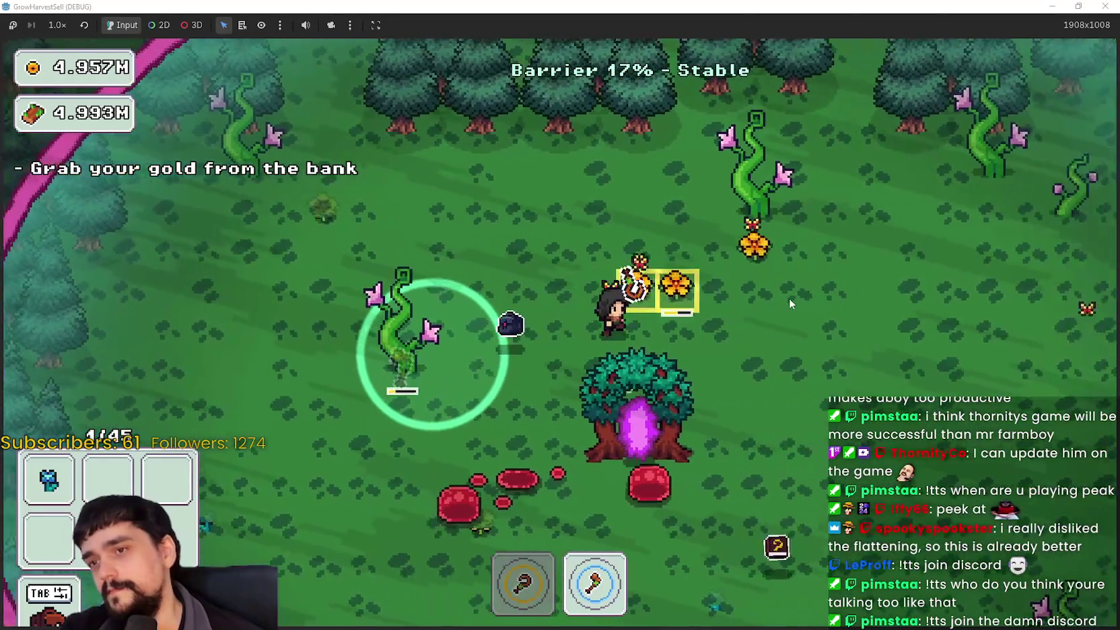
{"action": "key", "text": "d"}
{"action": "key", "text": "w"}
{"action": "key", "text": "2"}
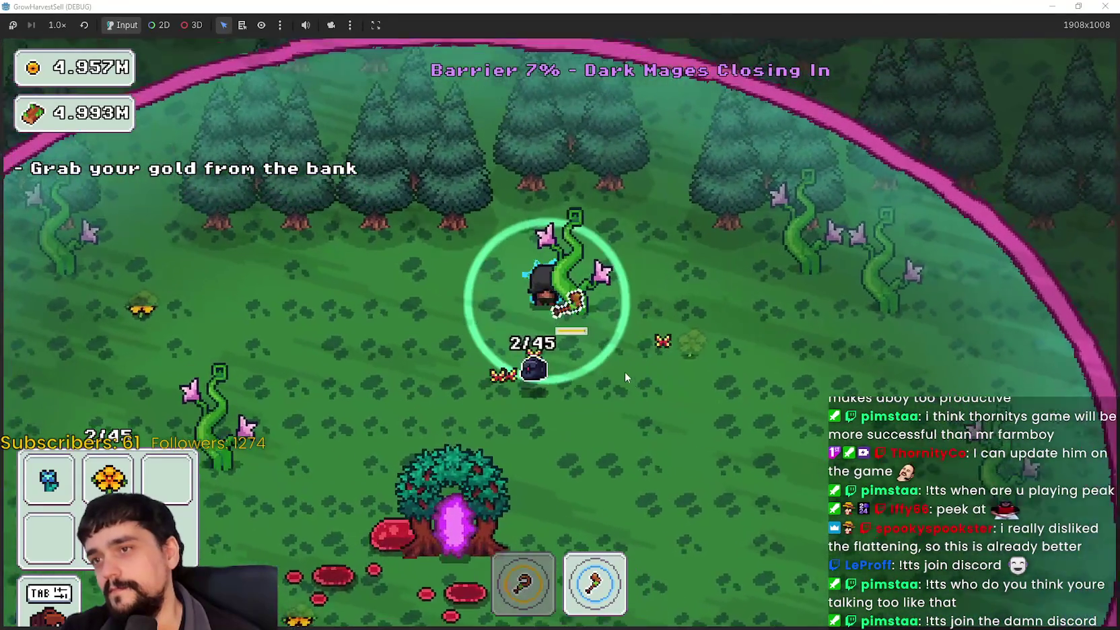
{"action": "key", "text": "s"}
{"action": "key", "text": "d"}
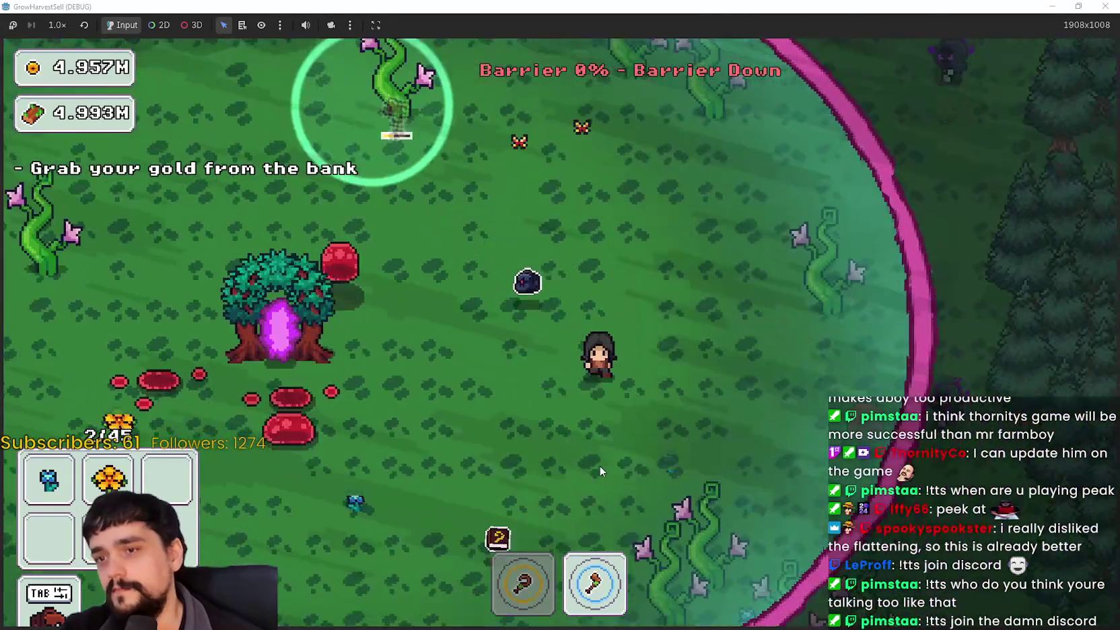
Collect one more item and enter the portal tree to return to the village
{"action": "key", "text": "s"}
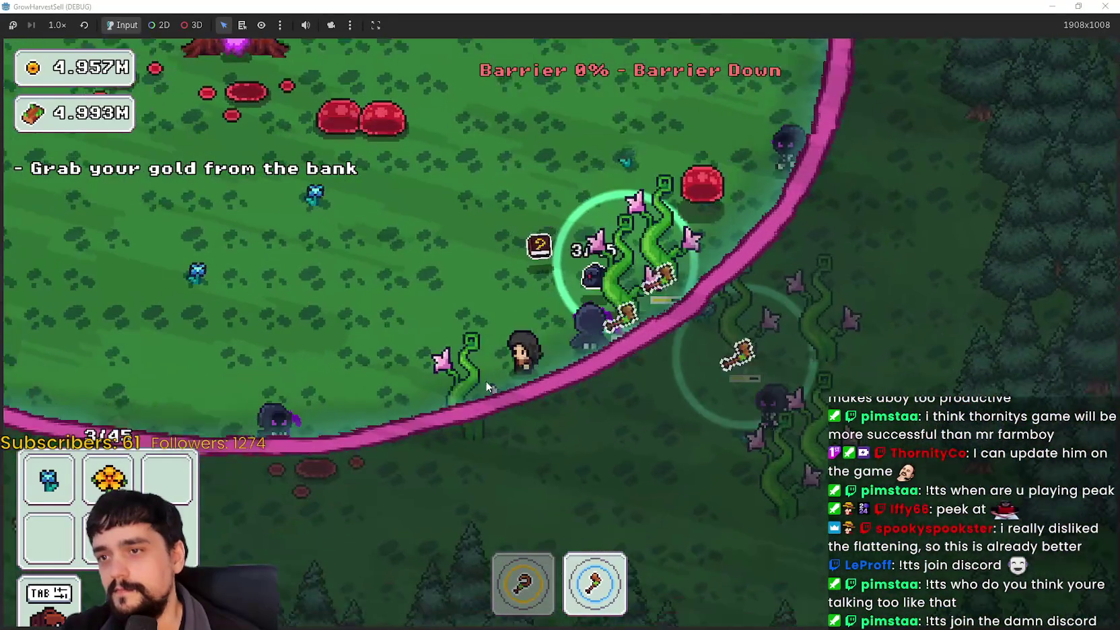
{"action": "key", "text": "w"}
{"action": "key", "text": "a"}
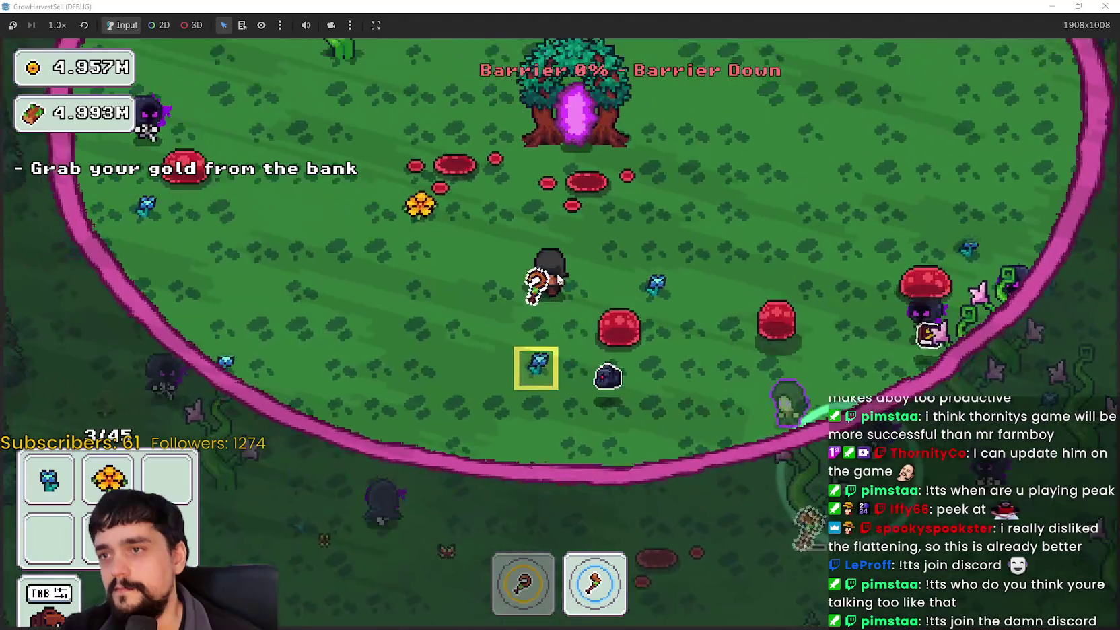
{"action": "key", "text": "e"}
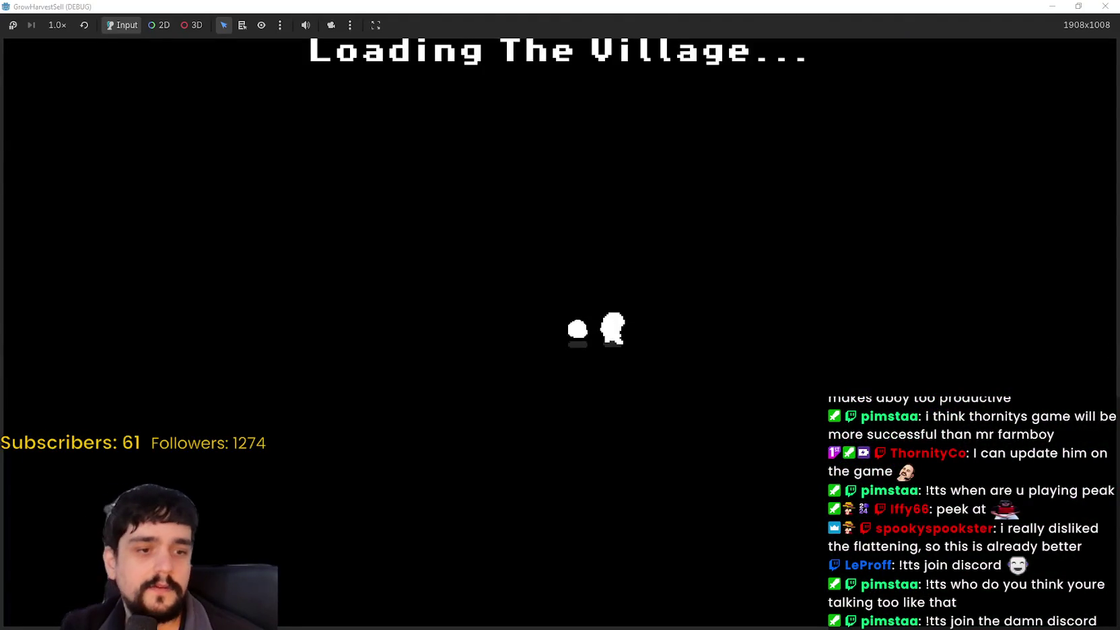
Walk to the village portal, dismiss the Prestige tree, and travel to the Stage 2 forest
{"action": "key", "text": "a"}
{"action": "key", "text": "s"}
{"action": "key", "text": "e"}
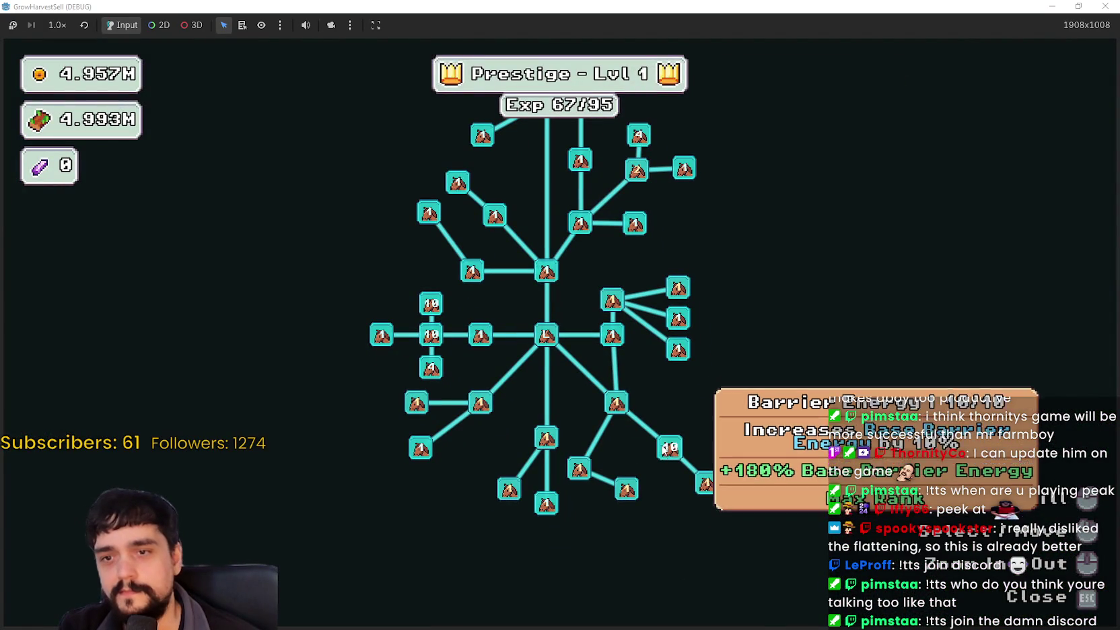
{"action": "key", "text": "Escape"}
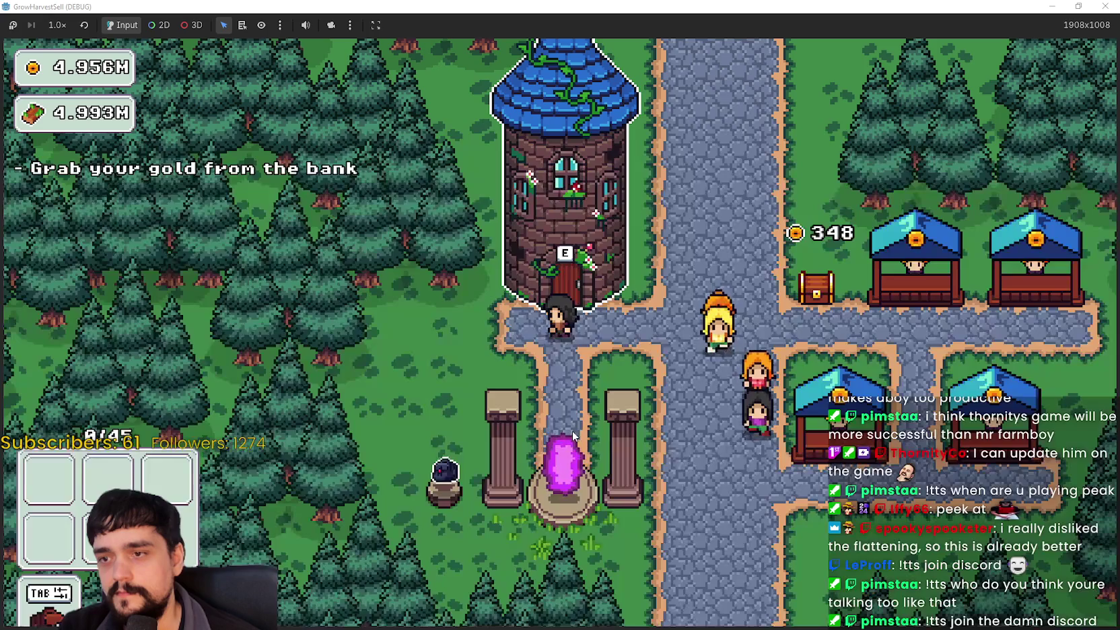
{"action": "key", "text": "e"}
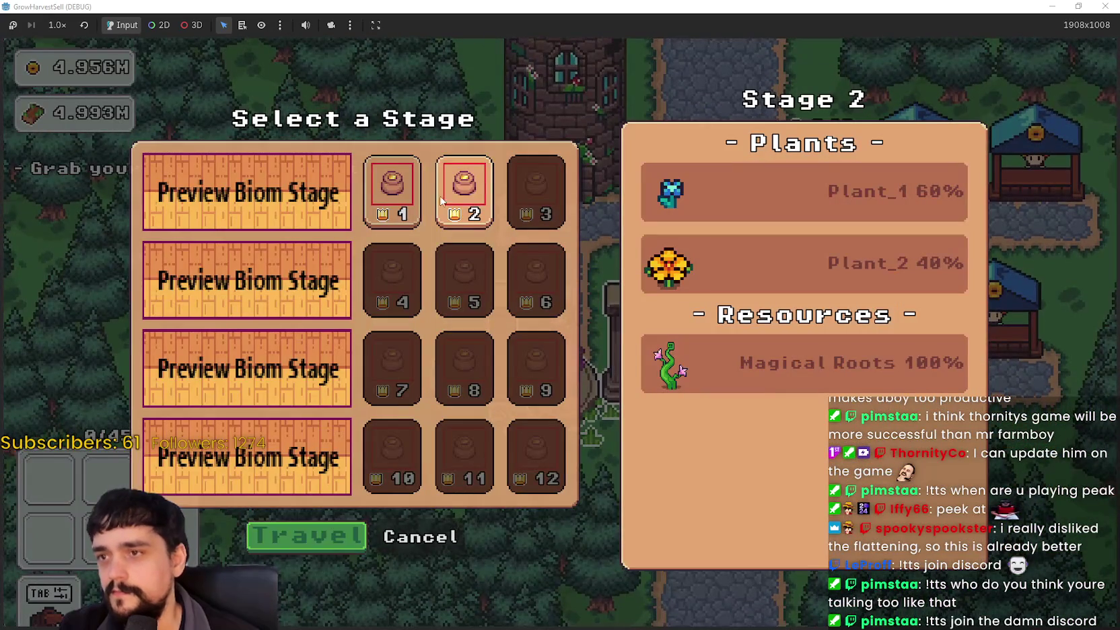
{"action": "left_click", "coordinate": [352, 538]}
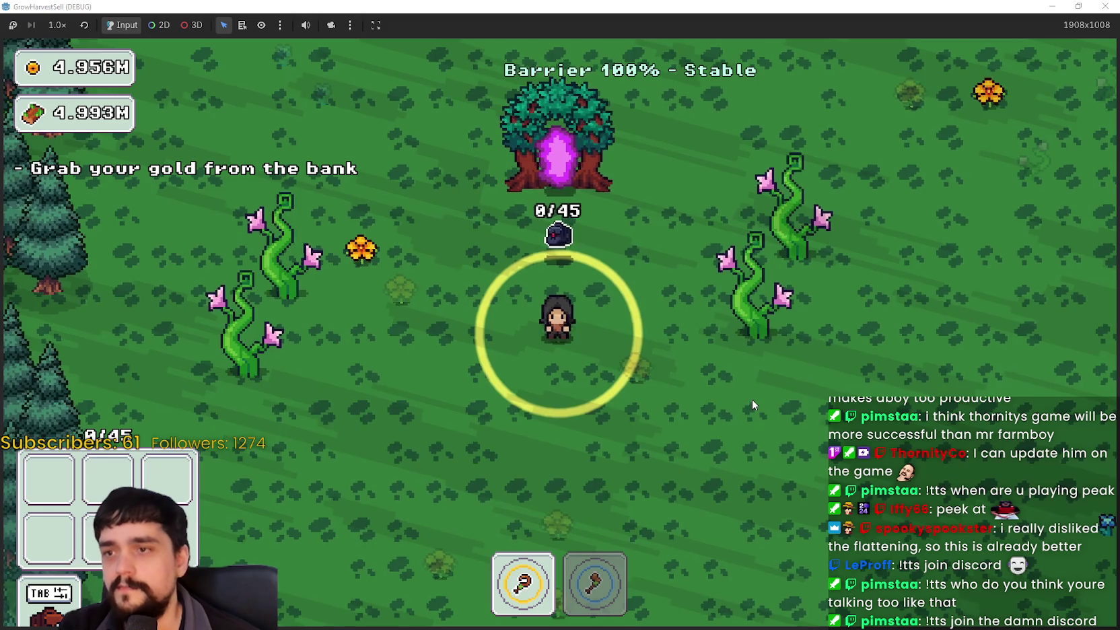
Walk into the forest, switch to the harvesting tool (1) and pick up a flower
{"action": "key", "text": "d"}
{"action": "key", "text": "w"}
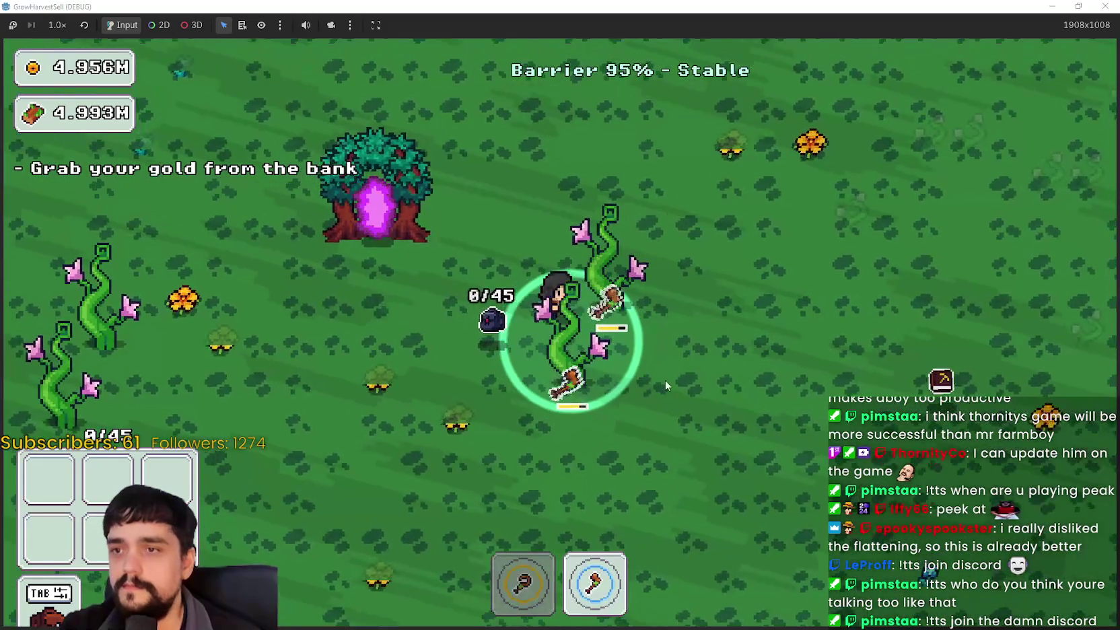
{"action": "key", "text": "s"}
{"action": "key", "text": "d"}
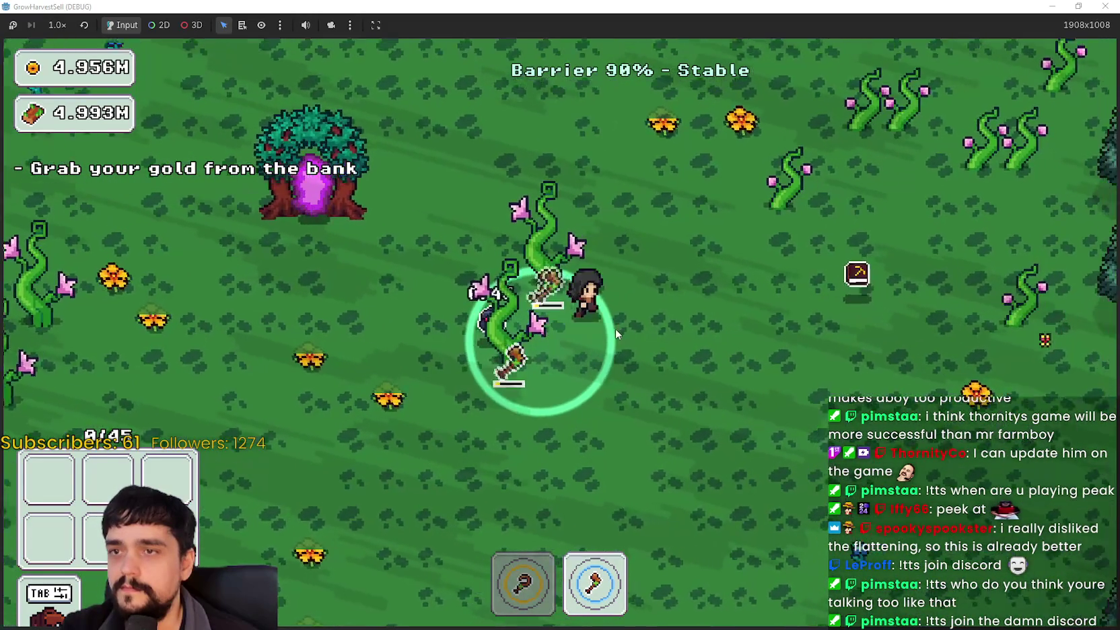
{"action": "key", "text": "w"}
{"action": "key", "text": "1"}
{"action": "key", "text": "d"}
{"action": "key", "text": "w"}
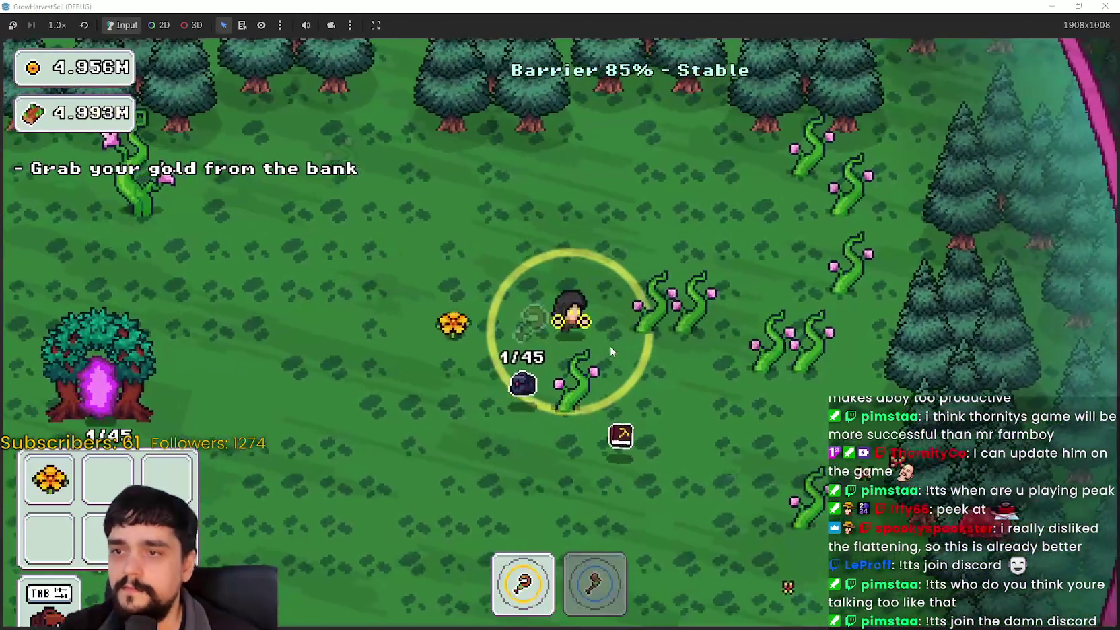
Walk down and left to collect a blue item, then gather another flower
{"action": "key", "text": "s"}
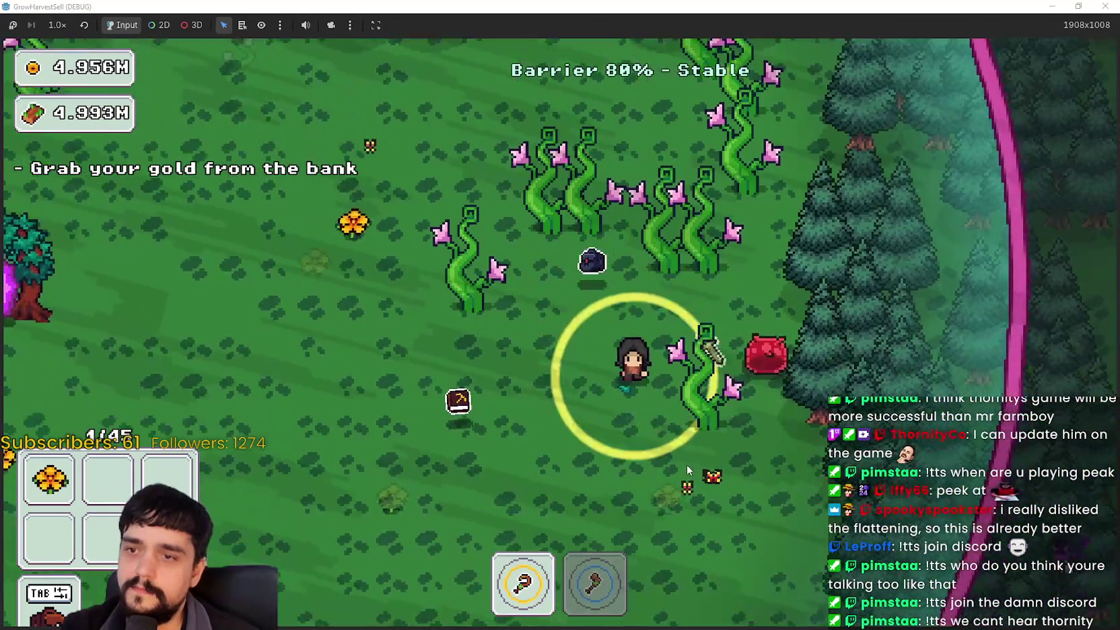
{"action": "key", "text": "a"}
{"action": "key", "text": "a"}
{"action": "key", "text": "s"}
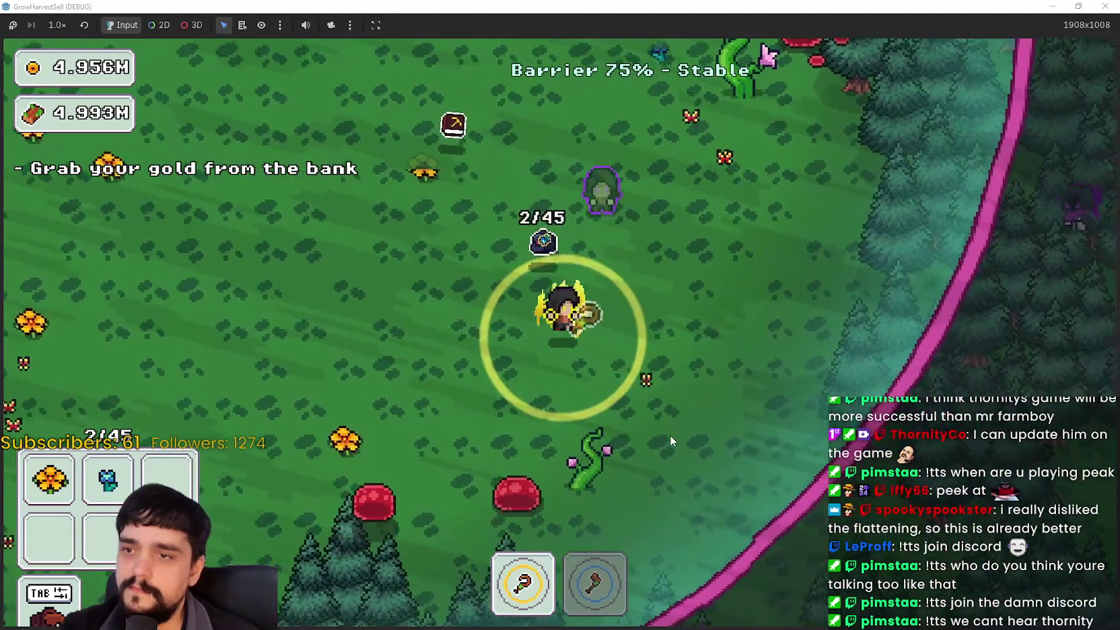
{"action": "key", "text": "a"}
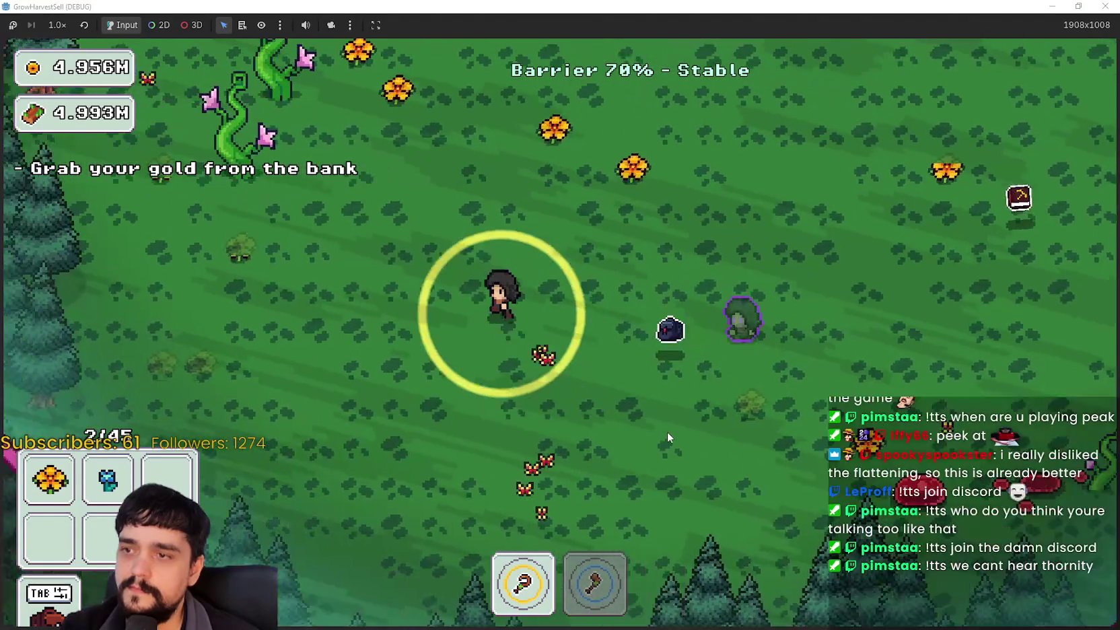
{"action": "key", "text": "w"}
{"action": "key", "text": "d"}
{"action": "key", "text": "s"}
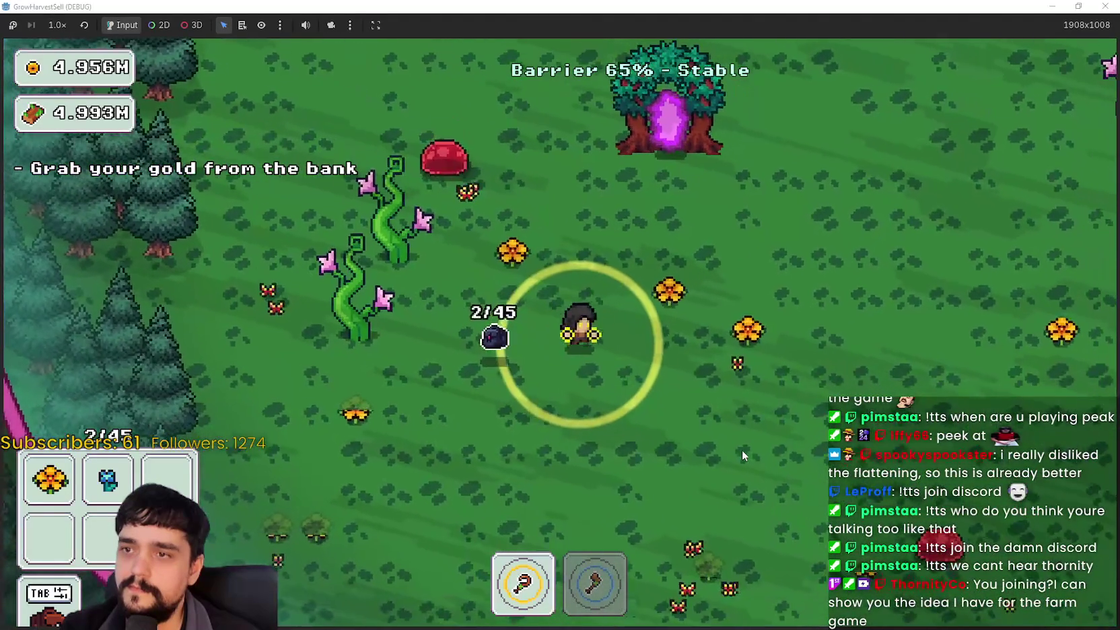
Walk past the slime, switch to the axe (2) and chop vines toward the barrier edge
{"action": "key", "text": "d"}
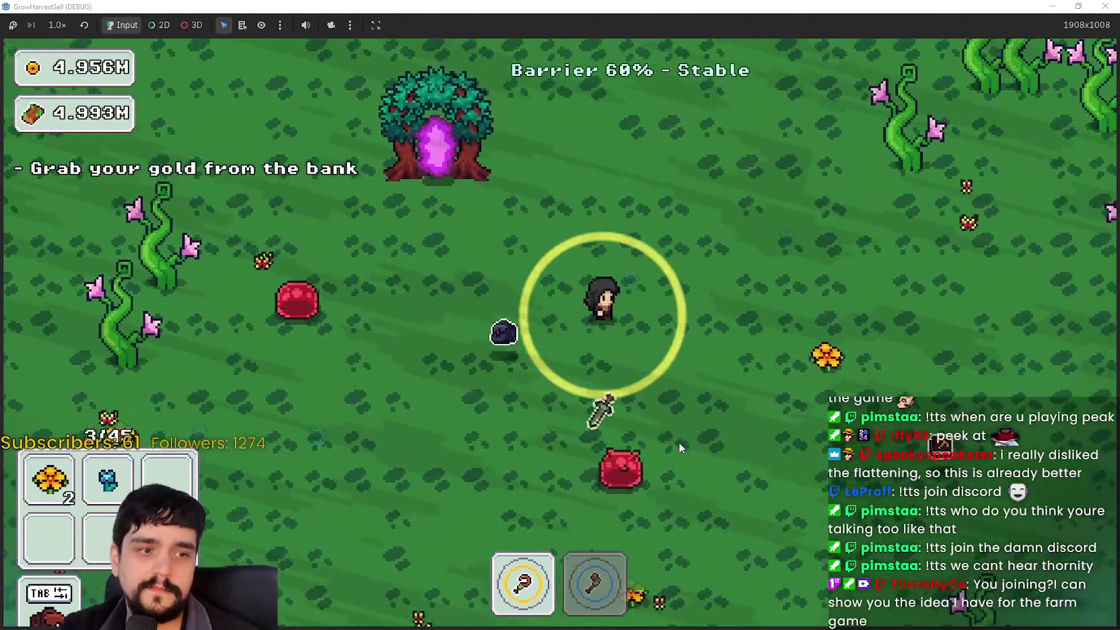
{"action": "key", "text": "a"}
{"action": "key", "text": "w"}
{"action": "key", "text": "w"}
{"action": "key", "text": "d"}
{"action": "key", "text": "2"}
{"action": "key", "text": "d"}
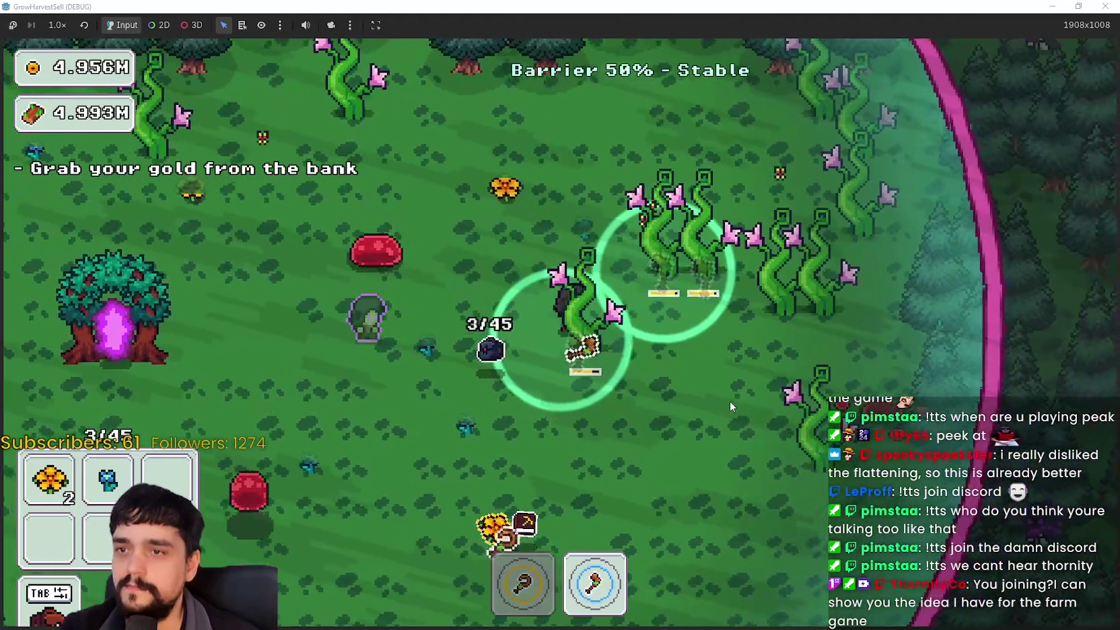
{"action": "key", "text": "w"}
{"action": "key", "text": "w"}
{"action": "key", "text": "d"}
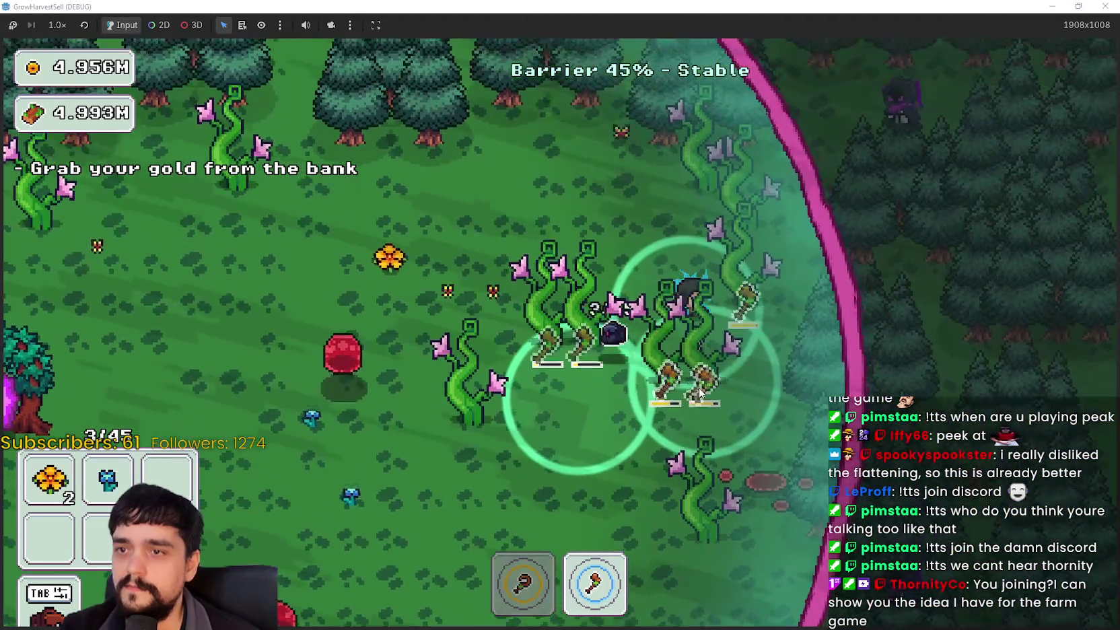
Keep chopping vines along the barrier edge while moving down and left
{"action": "key", "text": "s"}
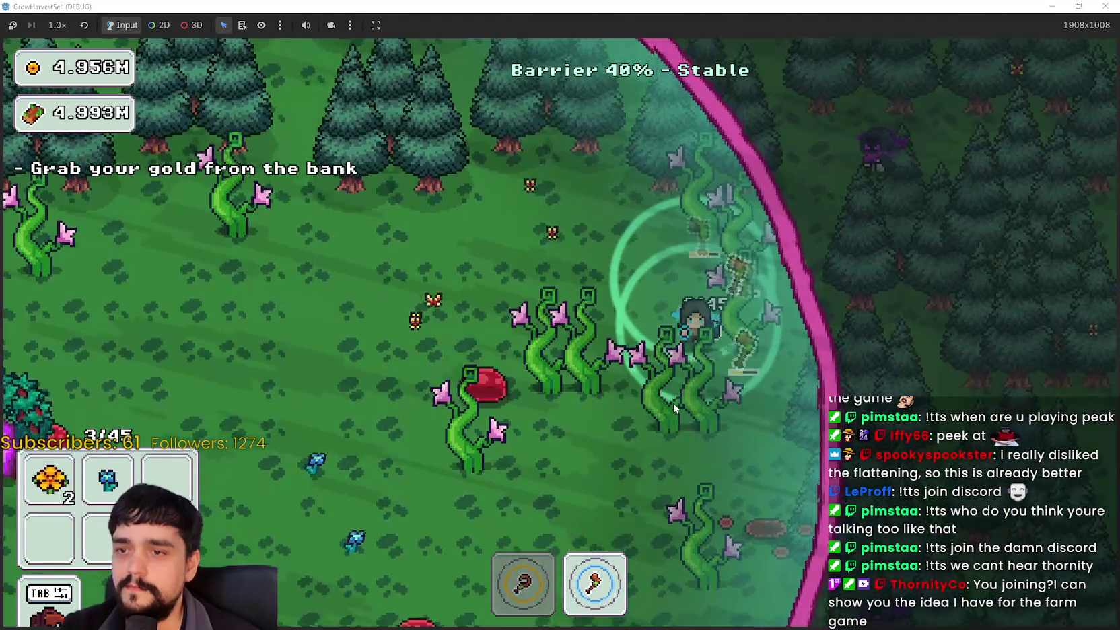
{"action": "key", "text": "a"}
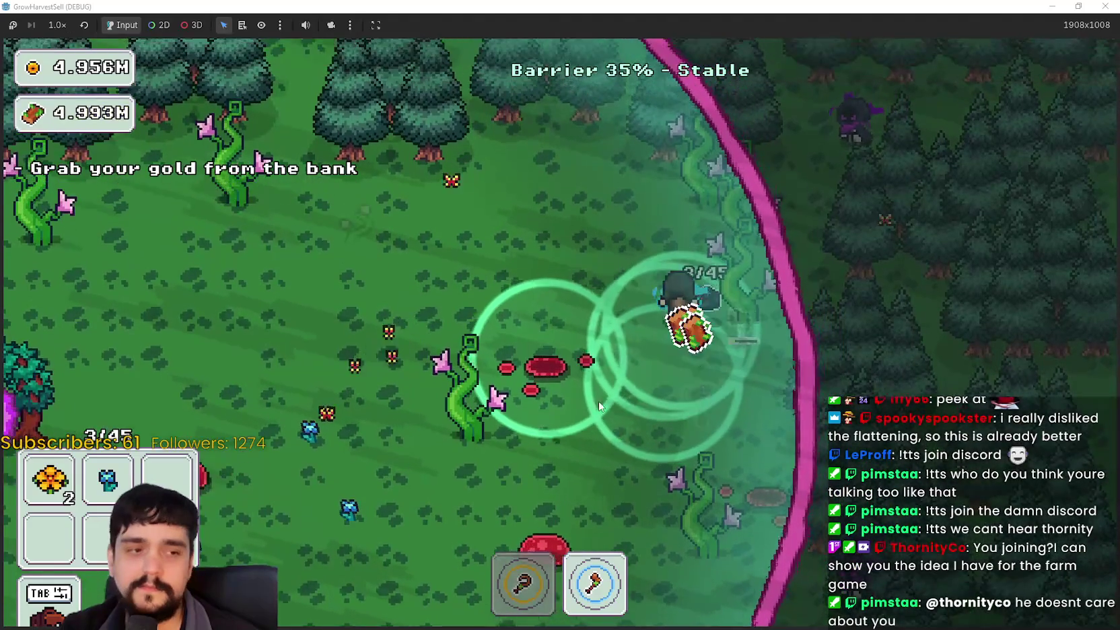
{"action": "key", "text": "d"}
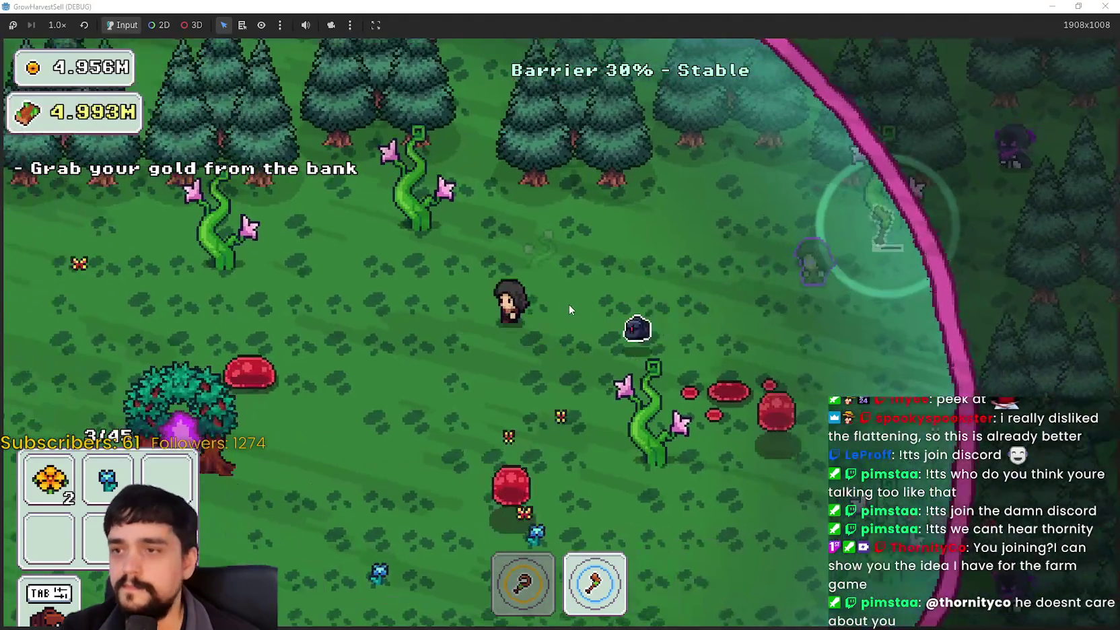
{"action": "key", "text": "s"}
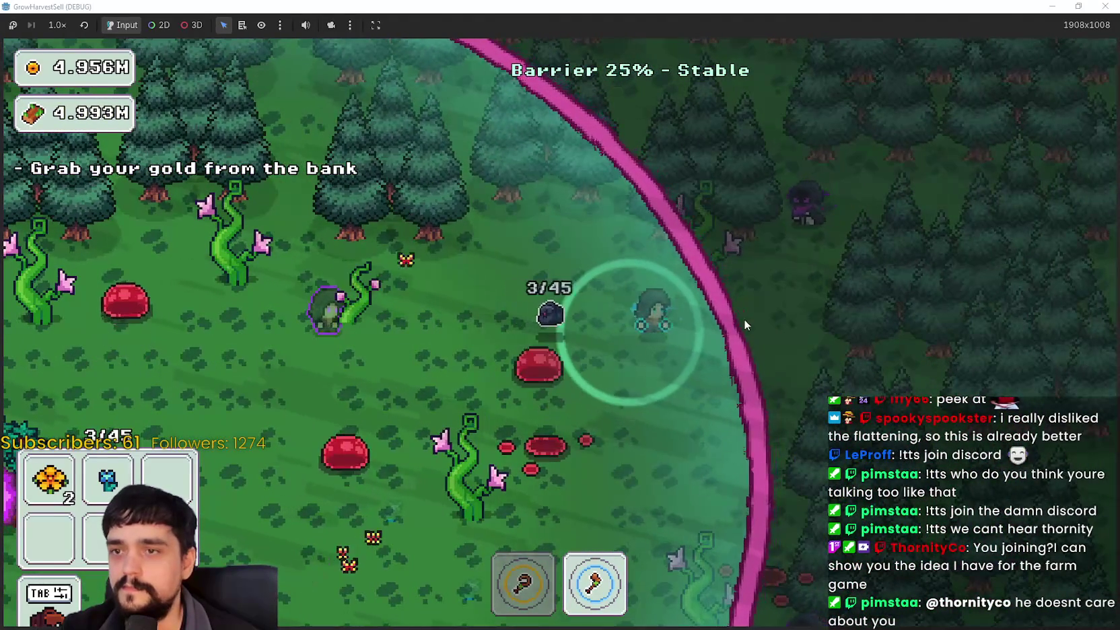
{"action": "key", "text": "s"}
{"action": "key", "text": "a"}
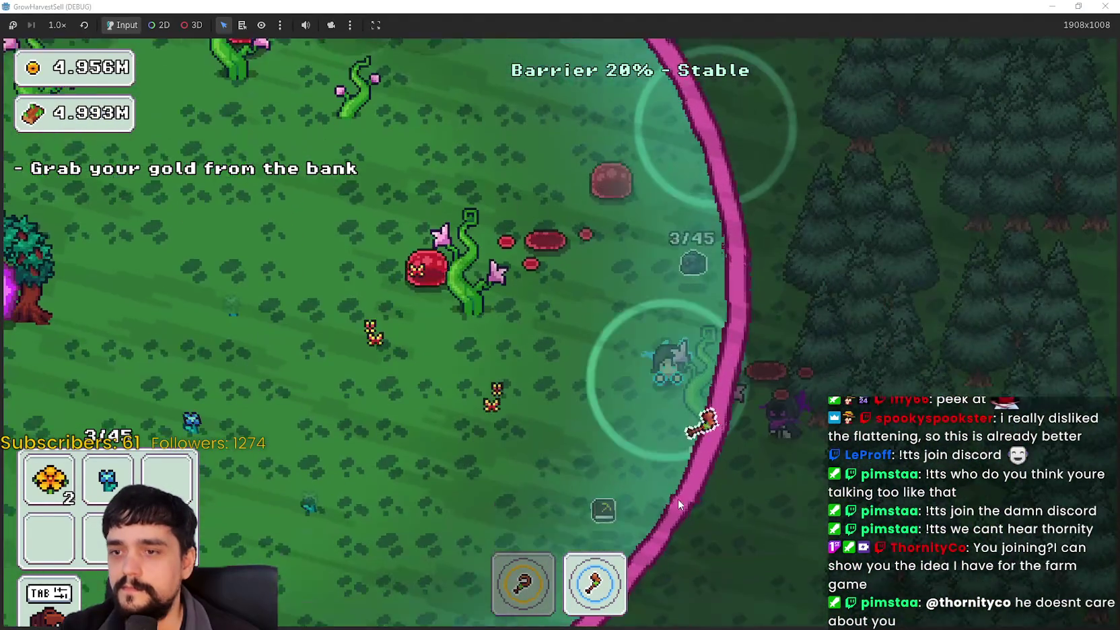
Switch to the sickle to harvest another flower, then take the axe and enter the portal tree
{"action": "key", "text": "a"}
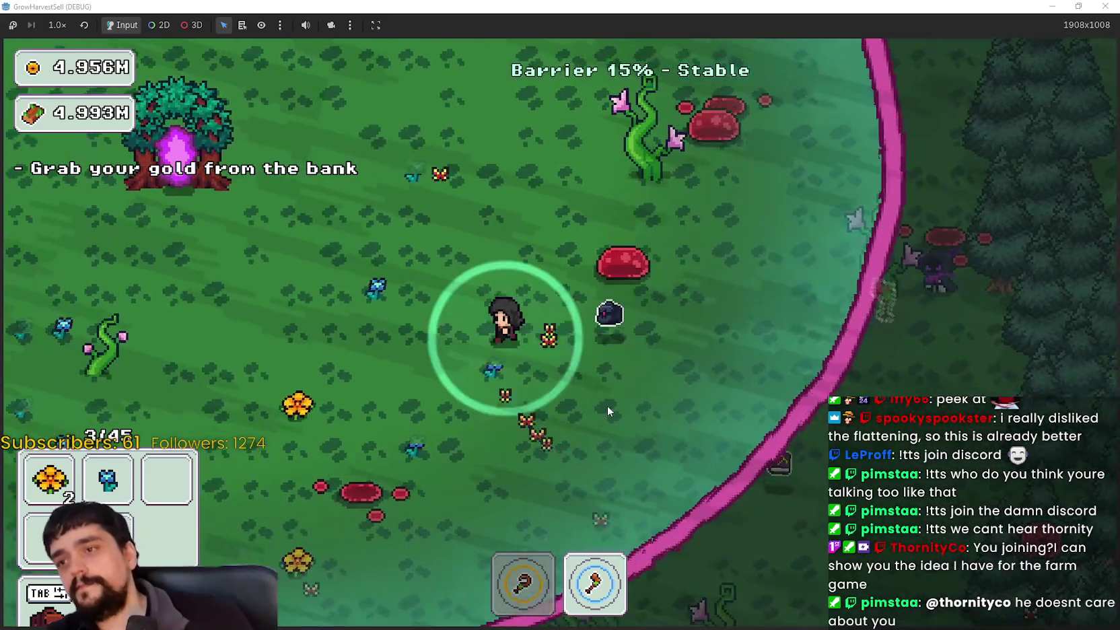
{"action": "key", "text": "1"}
{"action": "key", "text": "a"}
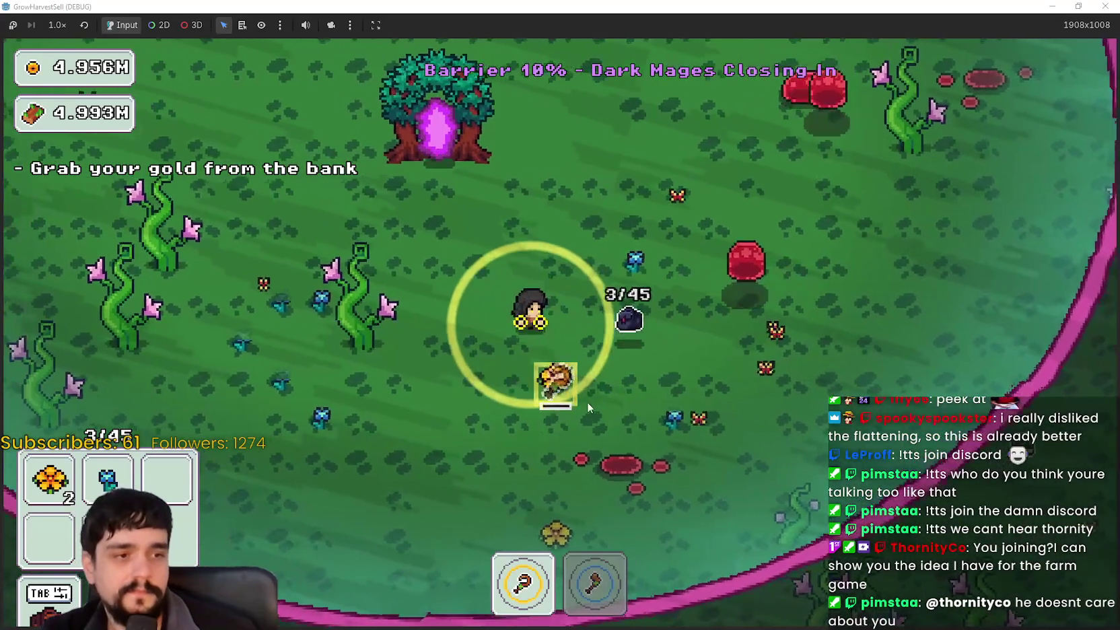
{"action": "key", "text": "w"}
{"action": "key", "text": "a"}
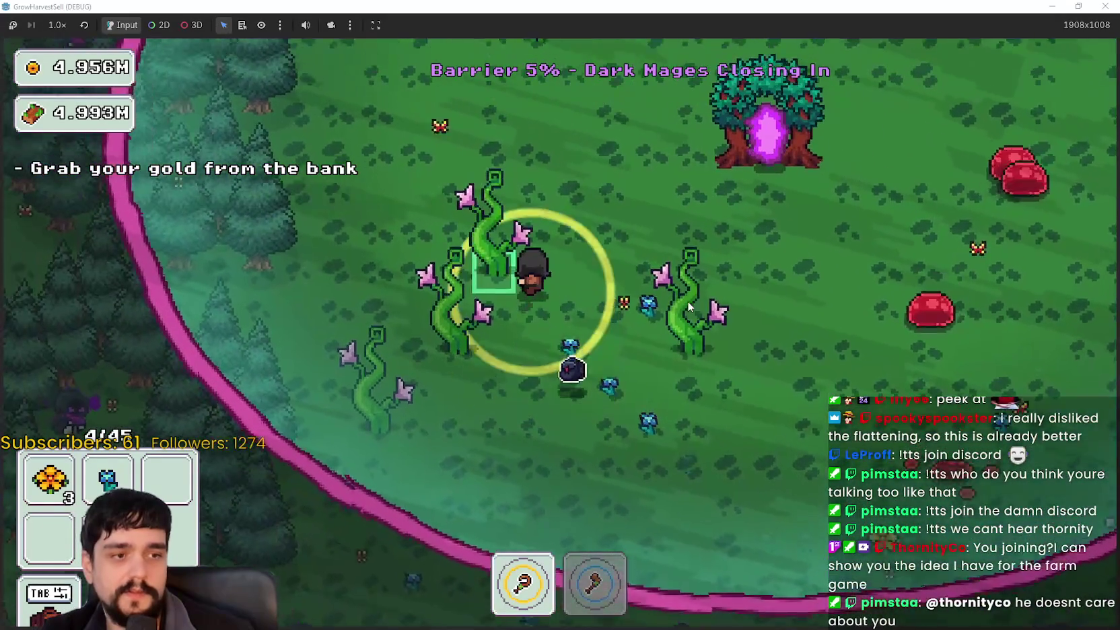
{"action": "key", "text": "2"}
{"action": "key", "text": "s"}
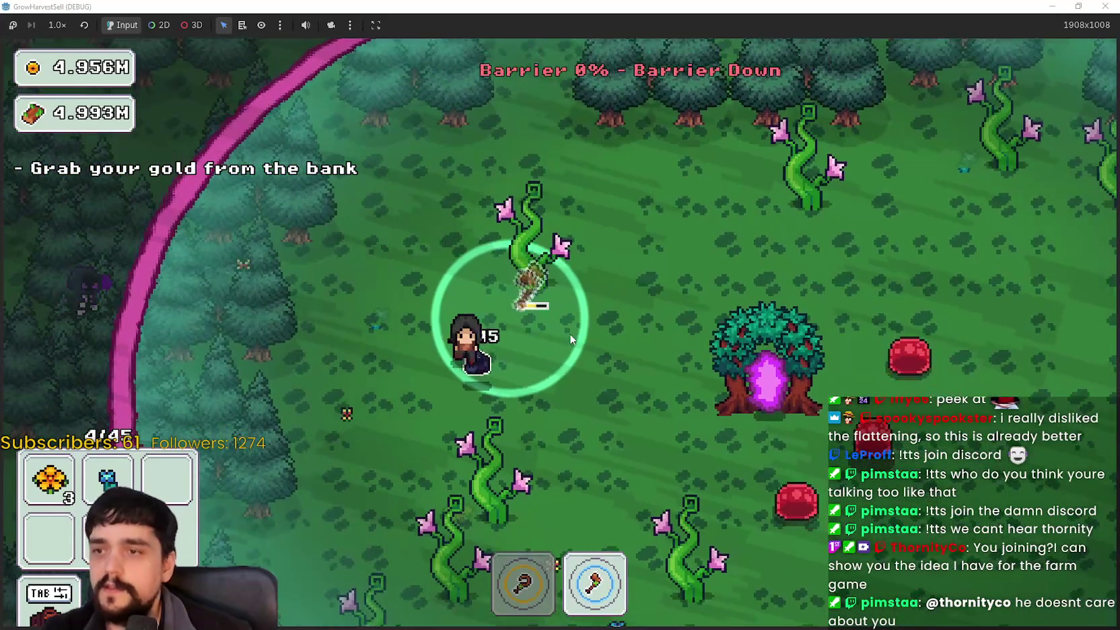
{"action": "key", "text": "d"}
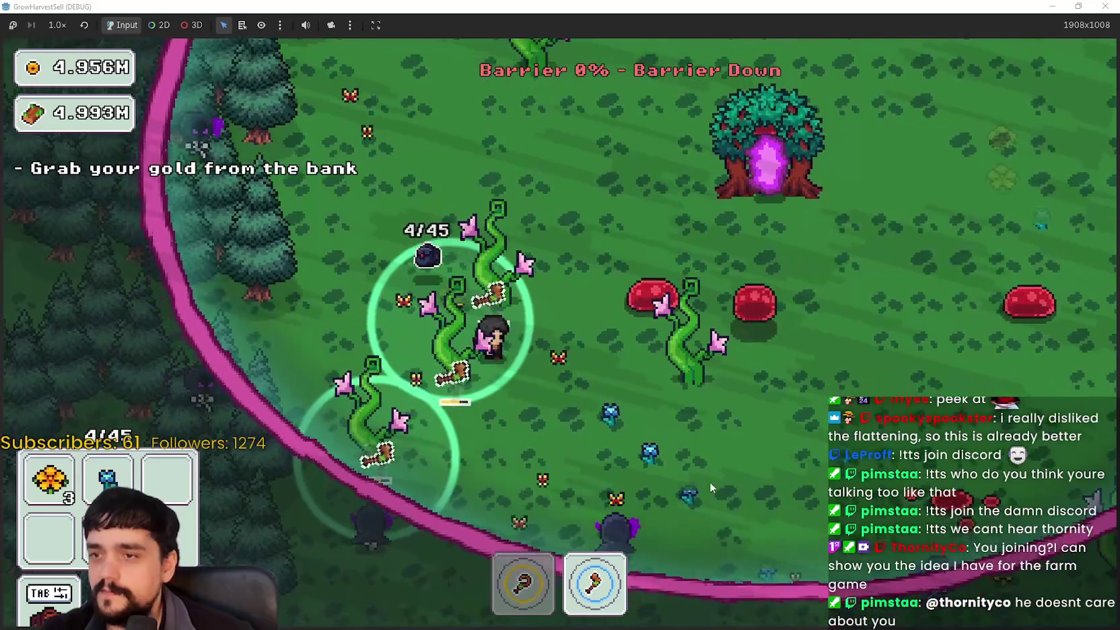
{"action": "key", "text": "w"}
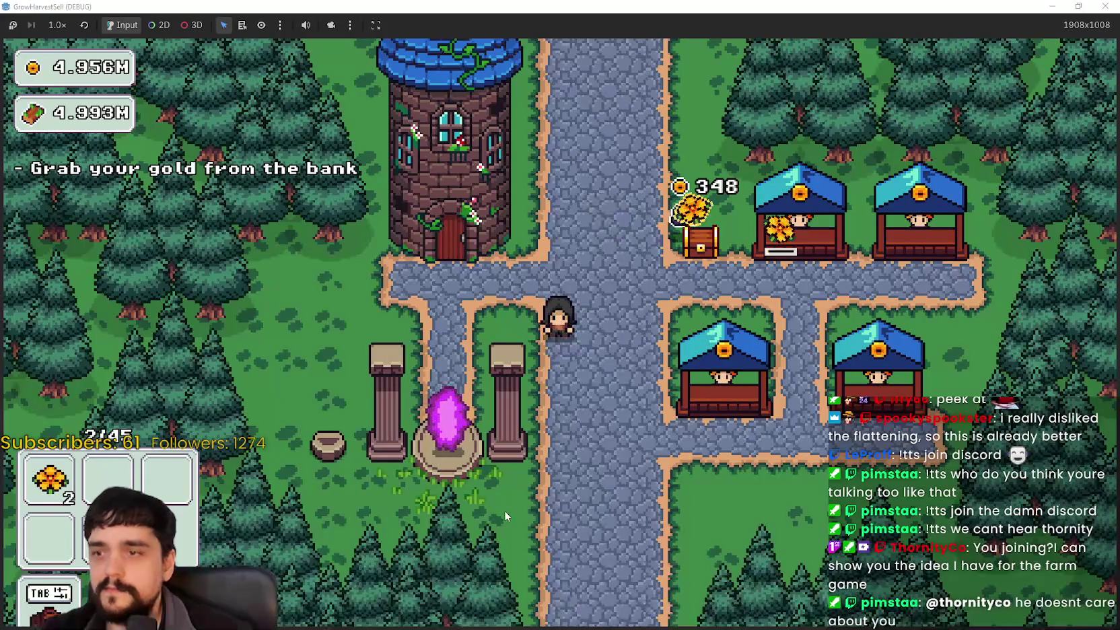
Walk north through the village to sell the flowers, then move the File Explorer window to the centre
{"action": "key", "text": "w"}
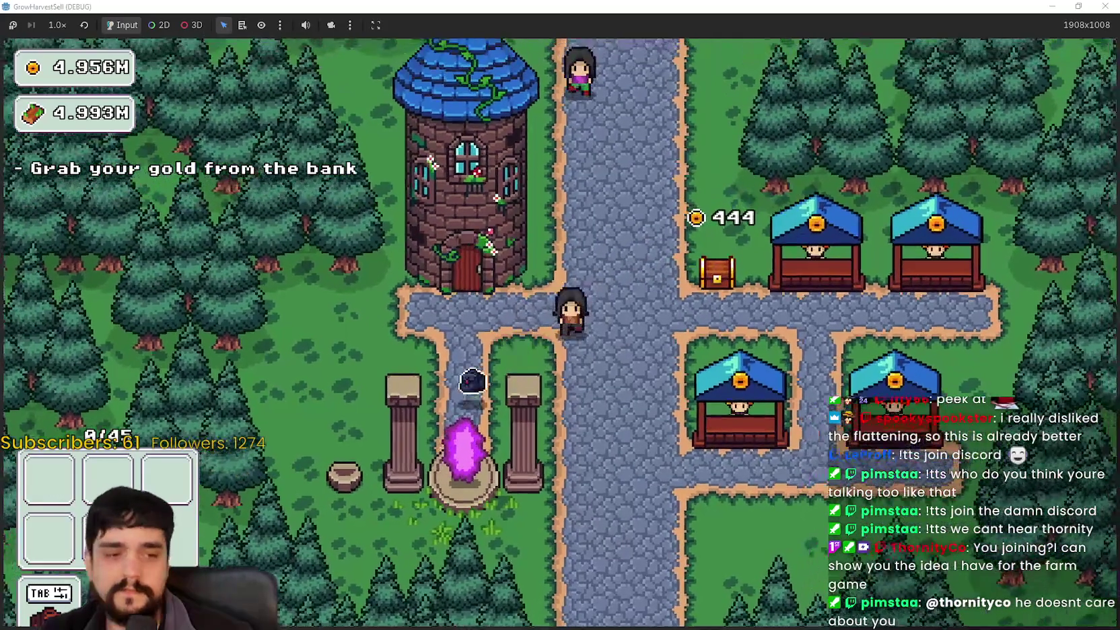
{"action": "key", "text": "s"}
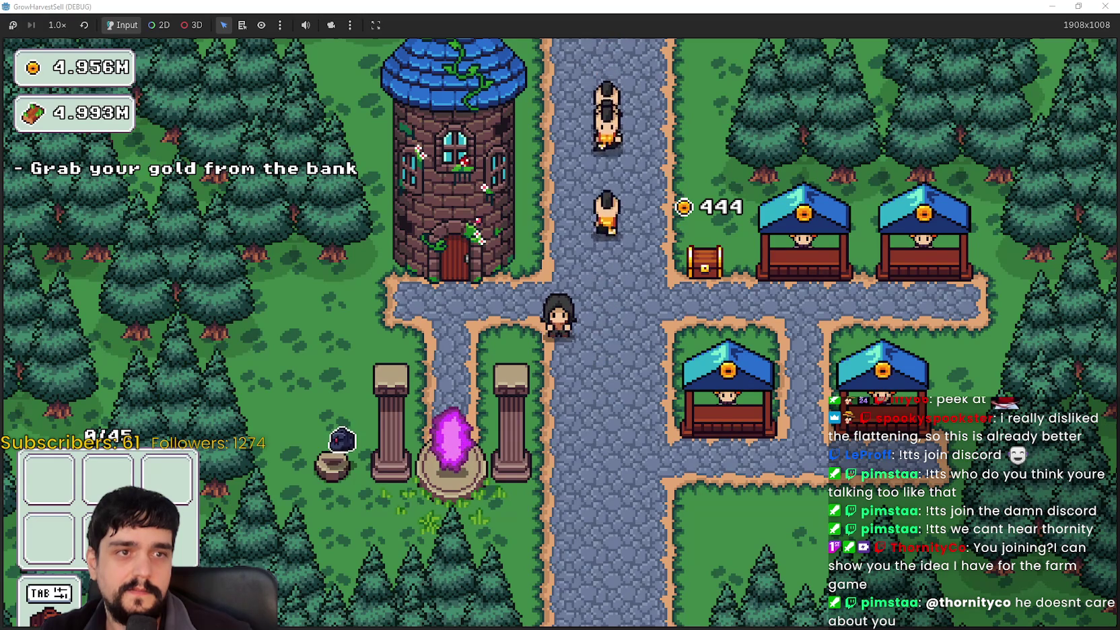
{"action": "left_click_drag", "start_coordinate": [1059, 111], "coordinate": [492, 83]}
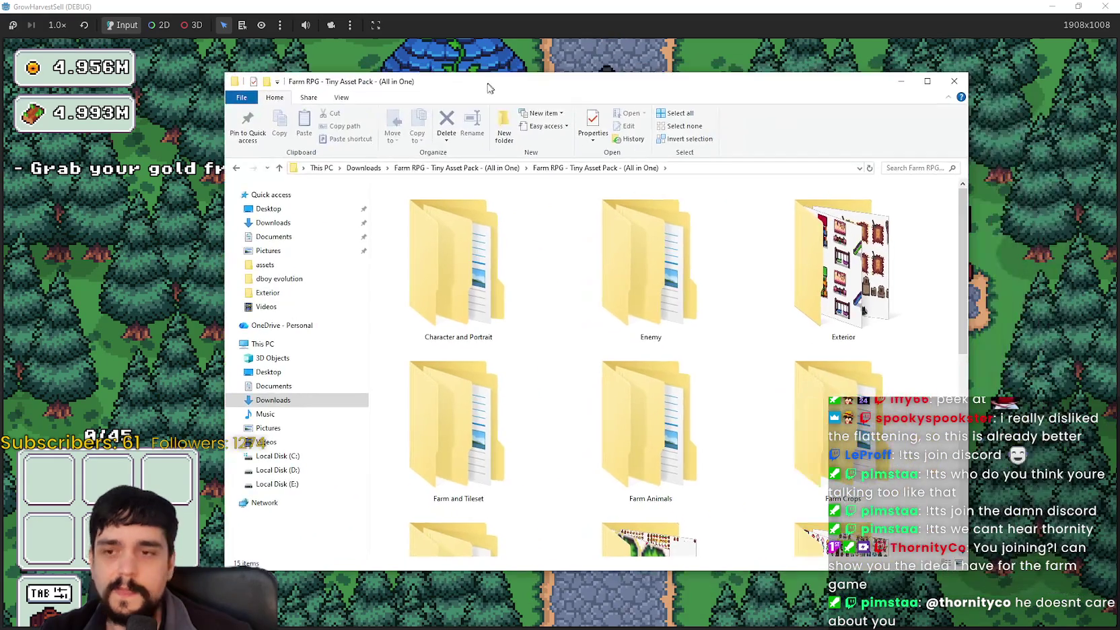
Open the asset pack's UI folder and scroll through its files
{"action": "scroll", "coordinate": [717, 366], "scroll_direction": "down", "scroll_amount": 4}
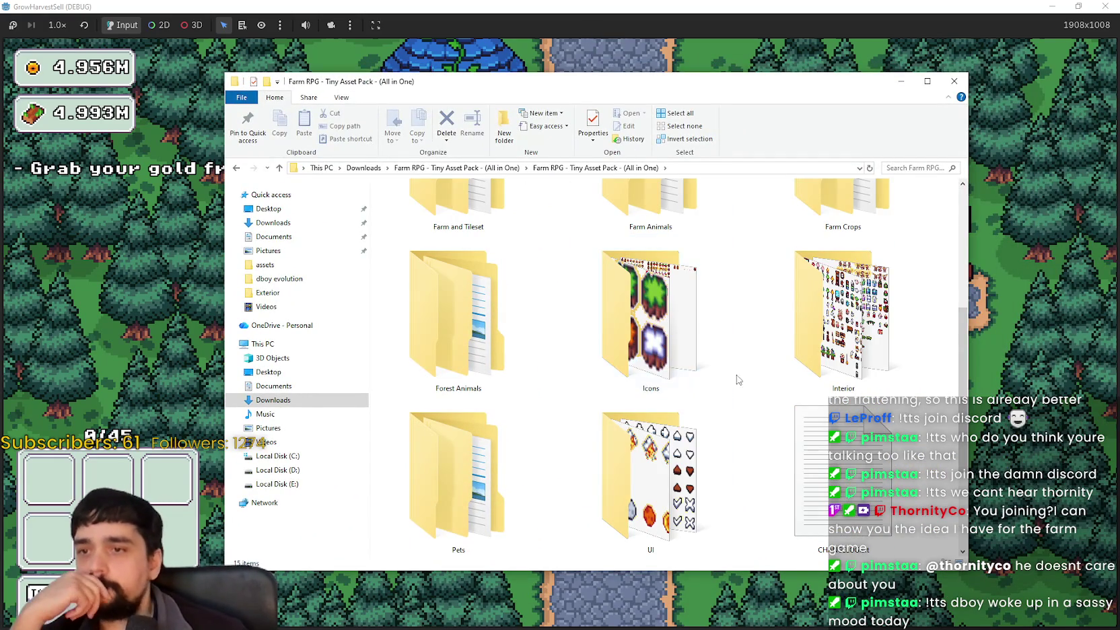
{"action": "double_click", "coordinate": [654, 437]}
{"action": "scroll", "coordinate": [794, 440], "scroll_direction": "down", "scroll_amount": 5}
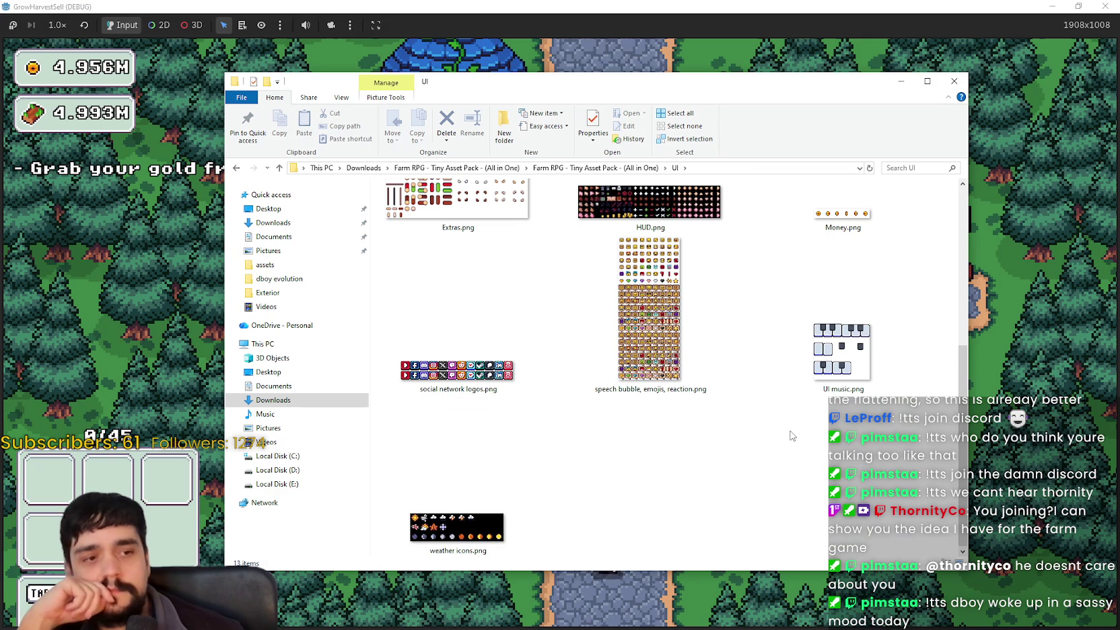
{"action": "scroll", "coordinate": [791, 436], "scroll_direction": "up", "scroll_amount": 5}
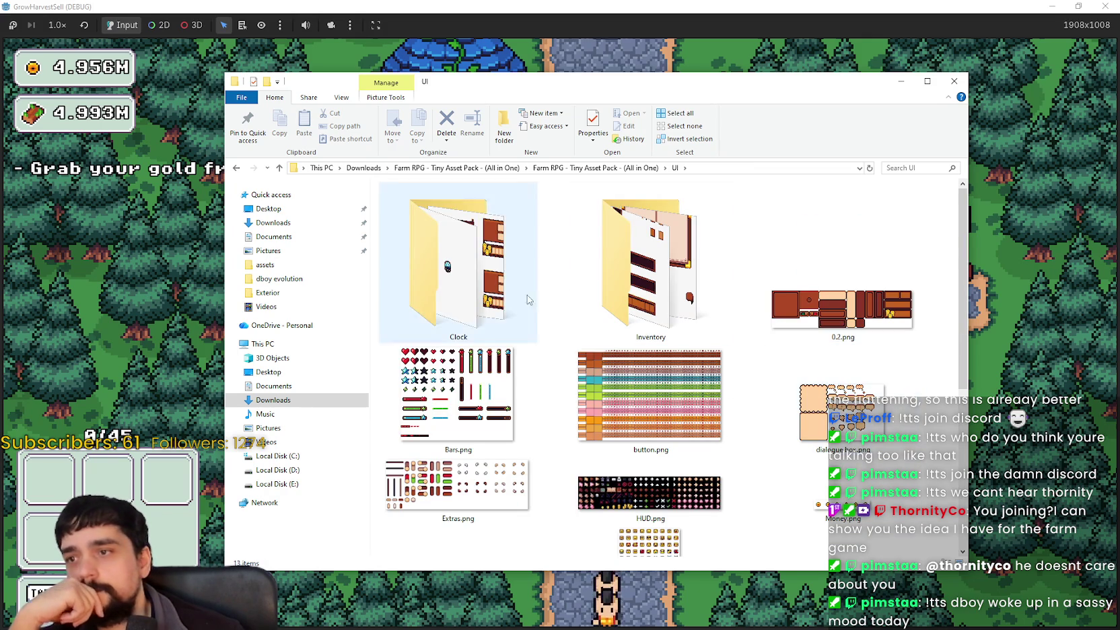
{"action": "scroll", "coordinate": [648, 471], "scroll_direction": "down", "scroll_amount": 3}
Inspect HUD.png in Aseprite at 100% zoom, then close Aseprite
{"action": "double_click", "coordinate": [669, 344]}
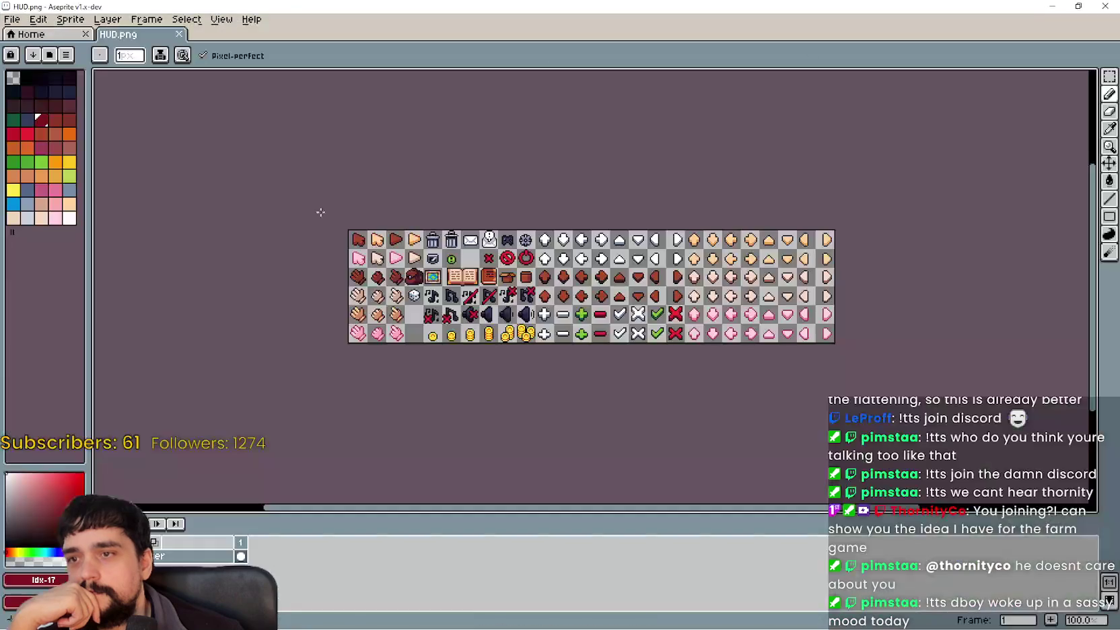
{"action": "scroll", "coordinate": [320, 210], "scroll_direction": "up", "scroll_amount": 2}
{"action": "left_click_drag", "start_coordinate": [819, 300], "coordinate": [720, 300]}
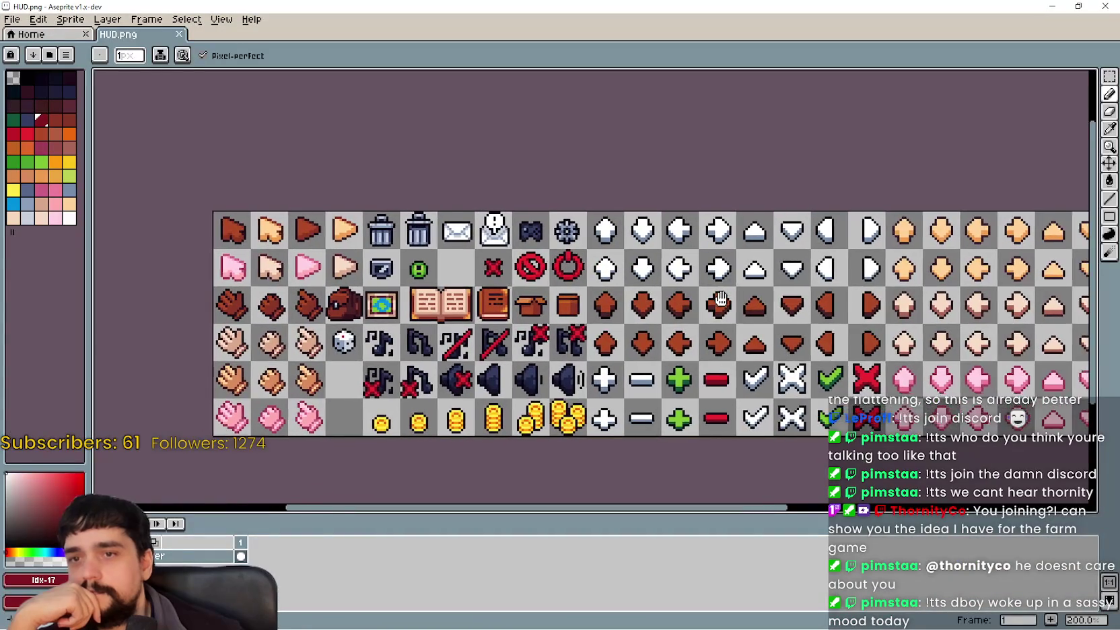
{"action": "key", "text": "minus"}
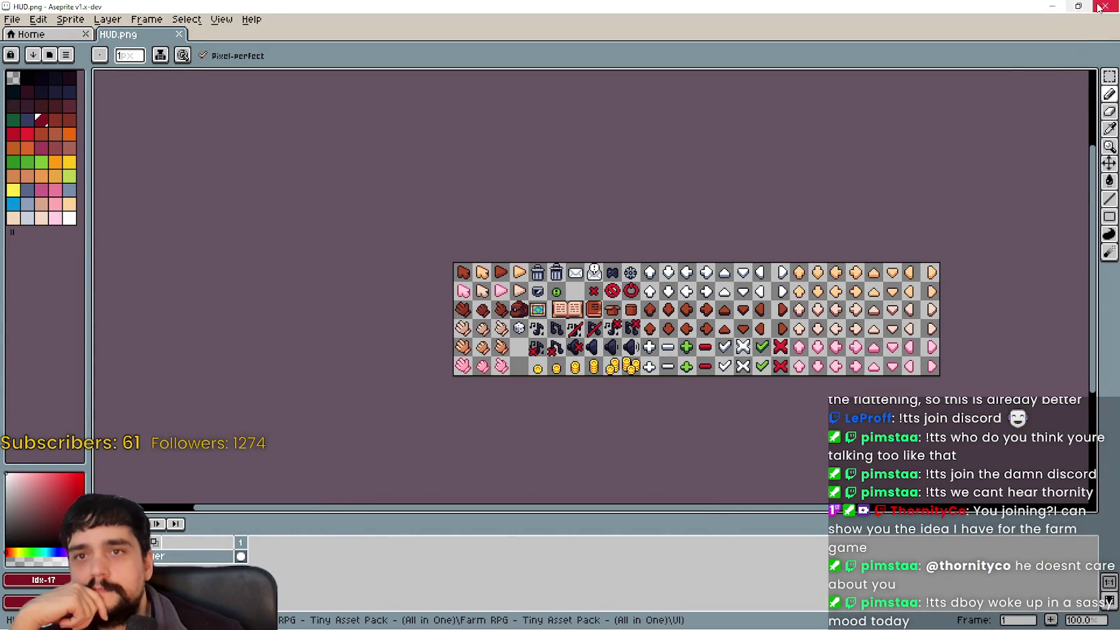
{"action": "left_click", "coordinate": [1098, 8]}
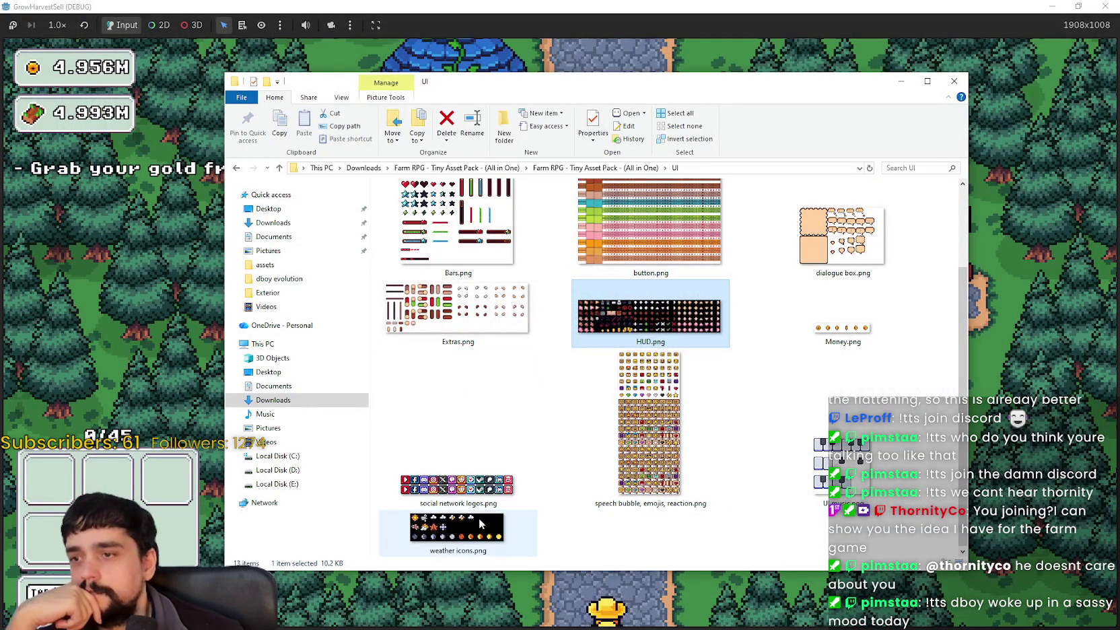
Open weather icons.png and look over social network logos.png, button.png and the Clock folder
{"action": "double_click", "coordinate": [405, 533]}
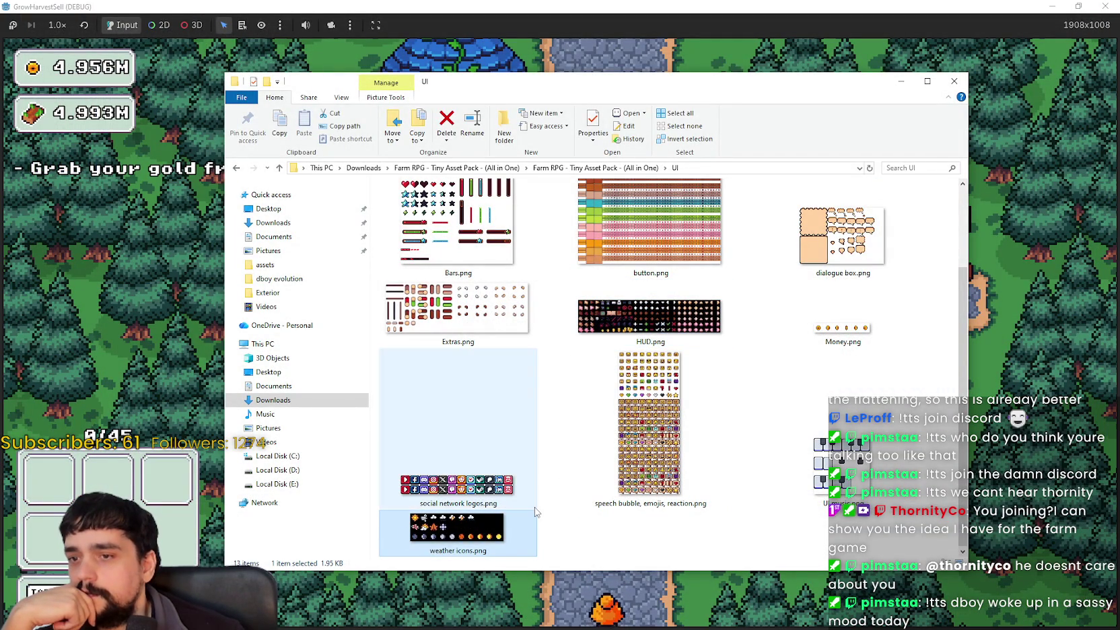
{"action": "left_click", "coordinate": [794, 404]}
{"action": "left_click", "coordinate": [518, 386]}
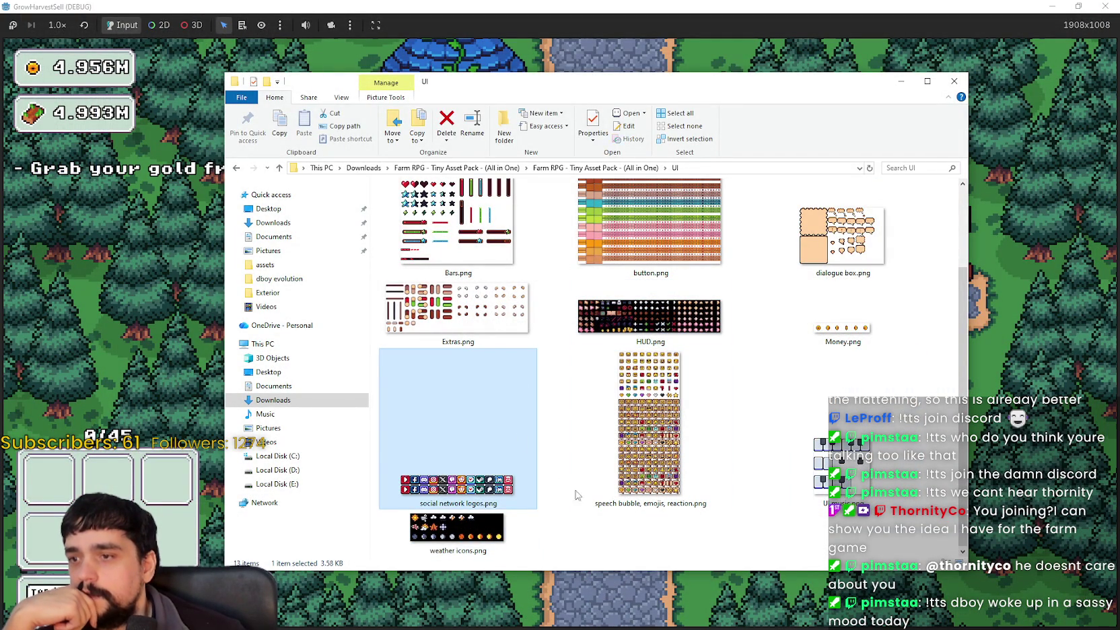
{"action": "scroll", "coordinate": [532, 484], "scroll_direction": "up", "scroll_amount": 3}
{"action": "left_click", "coordinate": [646, 404]}
{"action": "left_click", "coordinate": [685, 240]}
{"action": "left_click", "coordinate": [480, 249]}
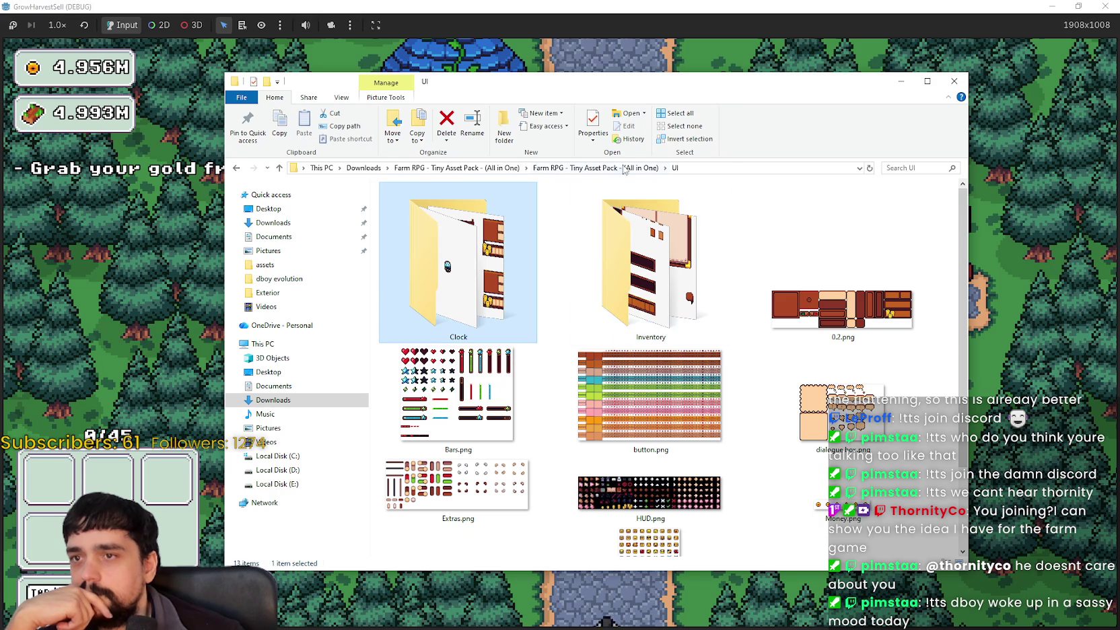
Return to the Farm RPG pack folder and browse the Icons, Pets, Enemy and Interior folders
{"action": "left_click", "coordinate": [601, 168]}
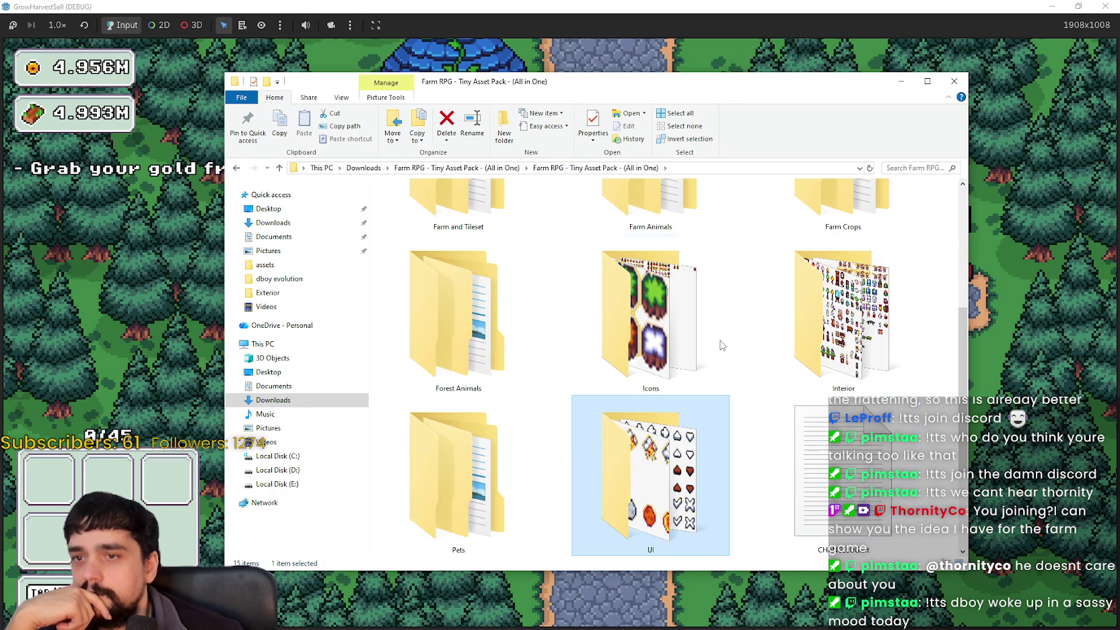
{"action": "key", "text": "Up"}
{"action": "scroll", "coordinate": [770, 512], "scroll_direction": "down", "scroll_amount": 1}
{"action": "scroll", "coordinate": [766, 505], "scroll_direction": "up", "scroll_amount": 1}
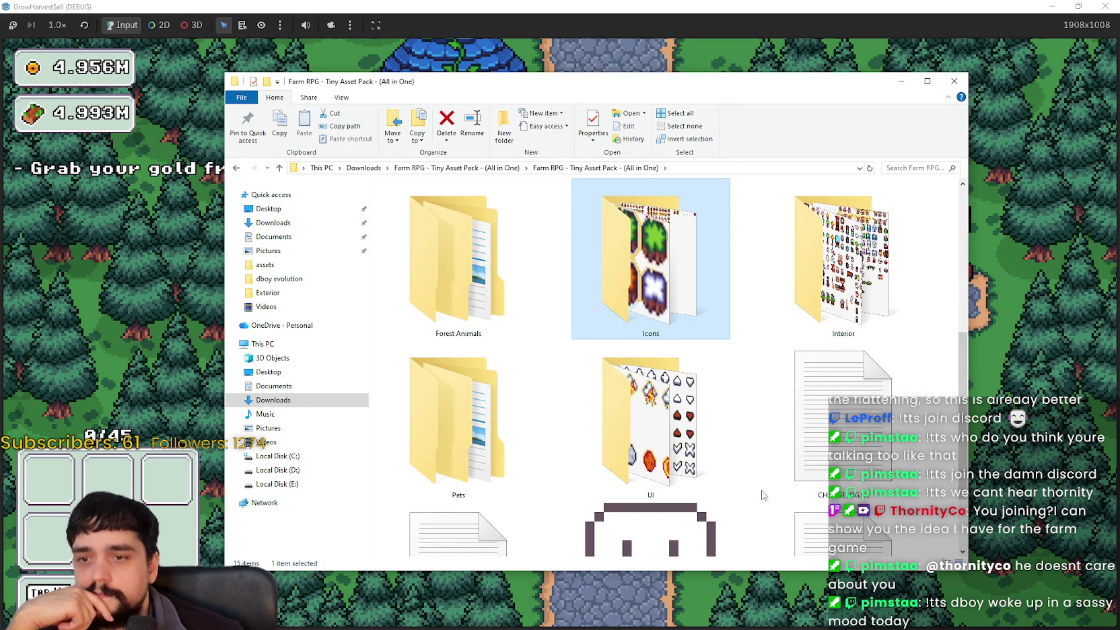
{"action": "left_click", "coordinate": [494, 424]}
{"action": "scroll", "coordinate": [775, 413], "scroll_direction": "up", "scroll_amount": 2}
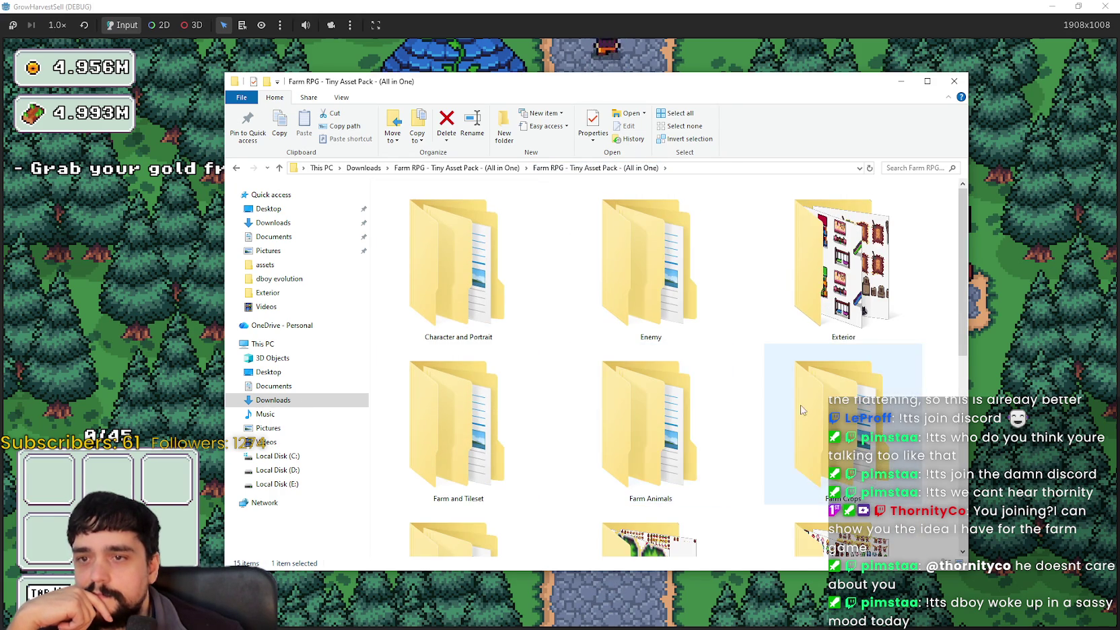
{"action": "left_click", "coordinate": [647, 283]}
{"action": "scroll", "coordinate": [841, 458], "scroll_direction": "down", "scroll_amount": 1}
{"action": "left_click", "coordinate": [841, 471]}
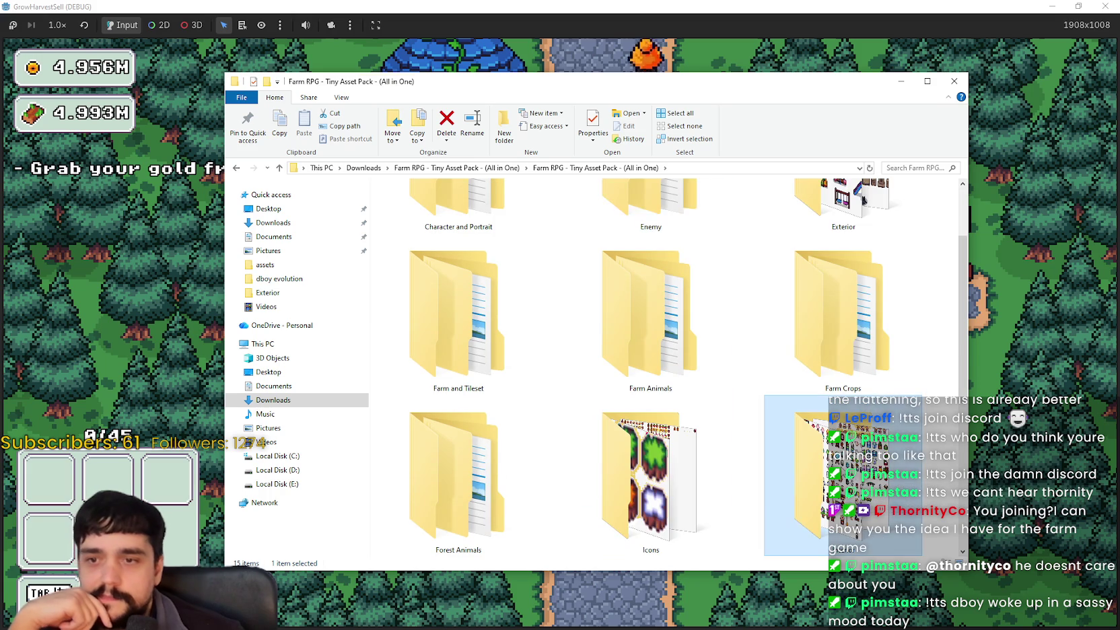
{"action": "scroll", "coordinate": [724, 412], "scroll_direction": "up", "scroll_amount": 1}
Navigate to Character and Portrait > Character > Others > Arrow and select Magic.png
{"action": "double_click", "coordinate": [458, 269]}
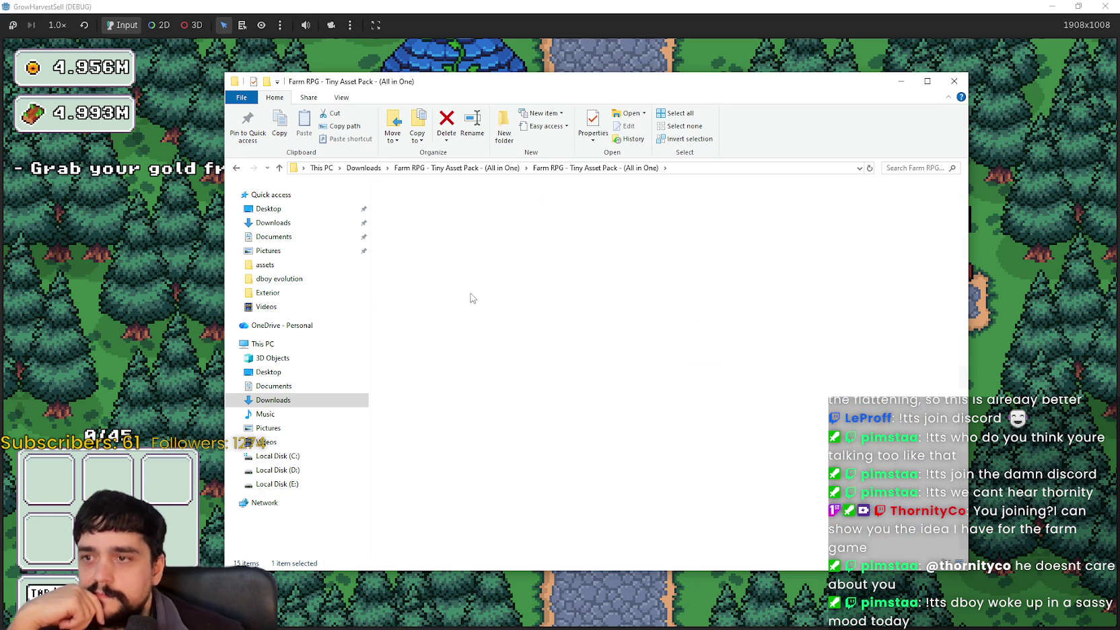
{"action": "double_click", "coordinate": [457, 269]}
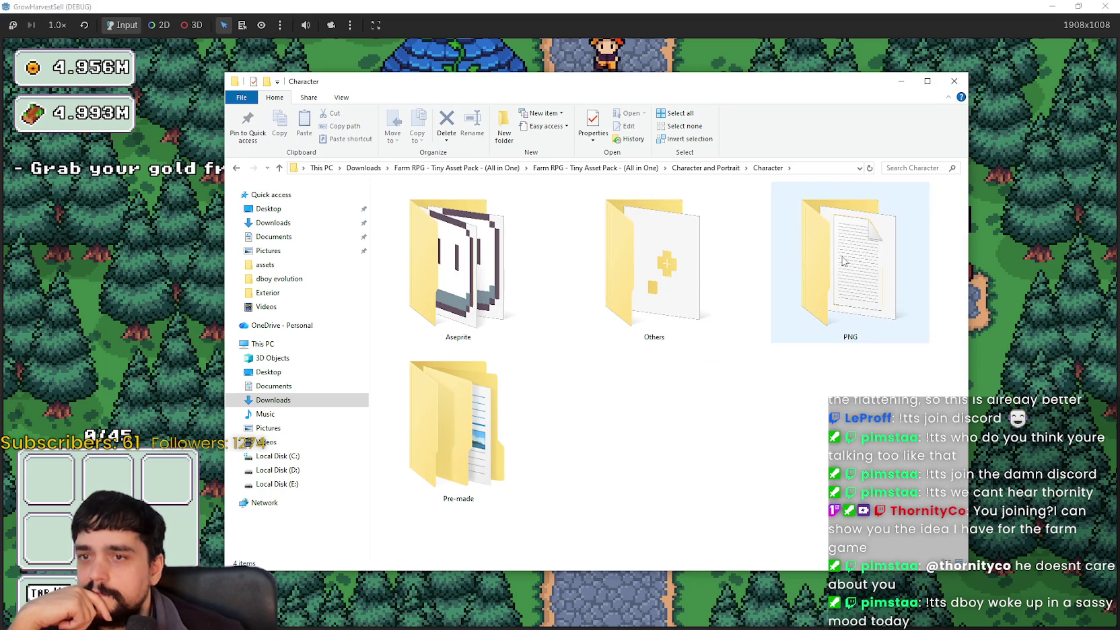
{"action": "double_click", "coordinate": [653, 269]}
{"action": "double_click", "coordinate": [458, 269]}
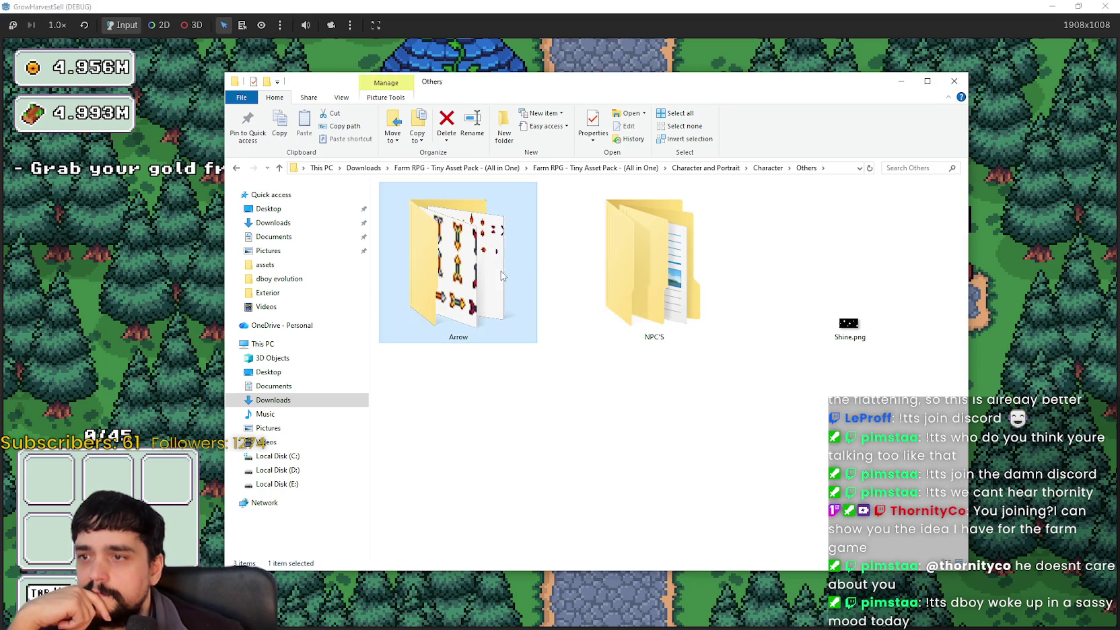
{"action": "left_click", "coordinate": [498, 208]}
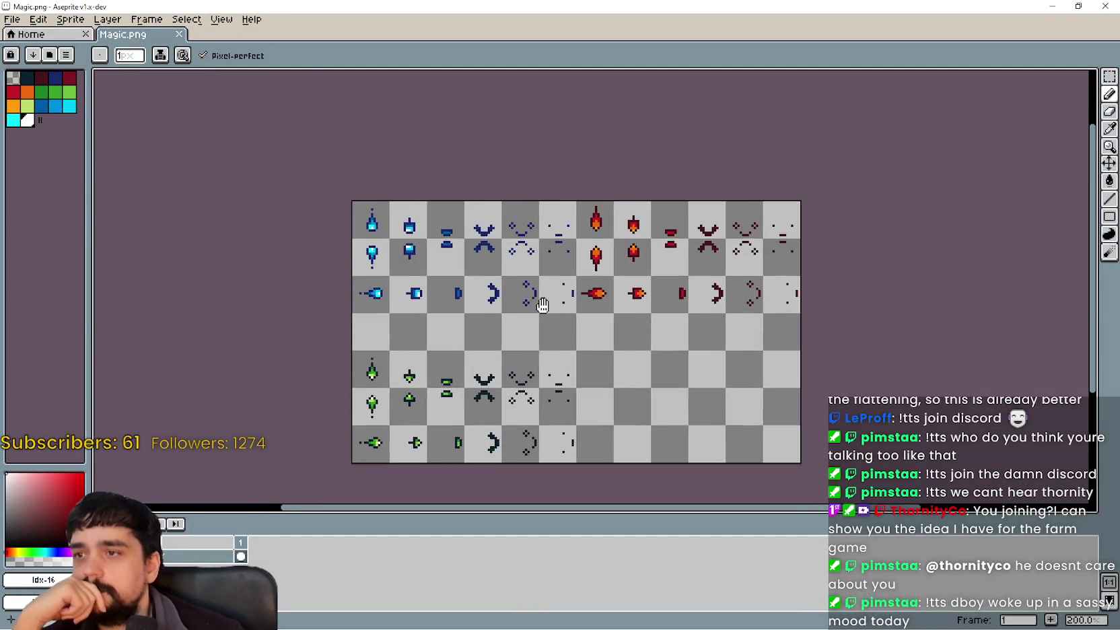
Pan around Magic.png and marquee-select its upper rows of spell sprites
{"action": "left_click_drag", "start_coordinate": [543, 305], "coordinate": [580, 267]}
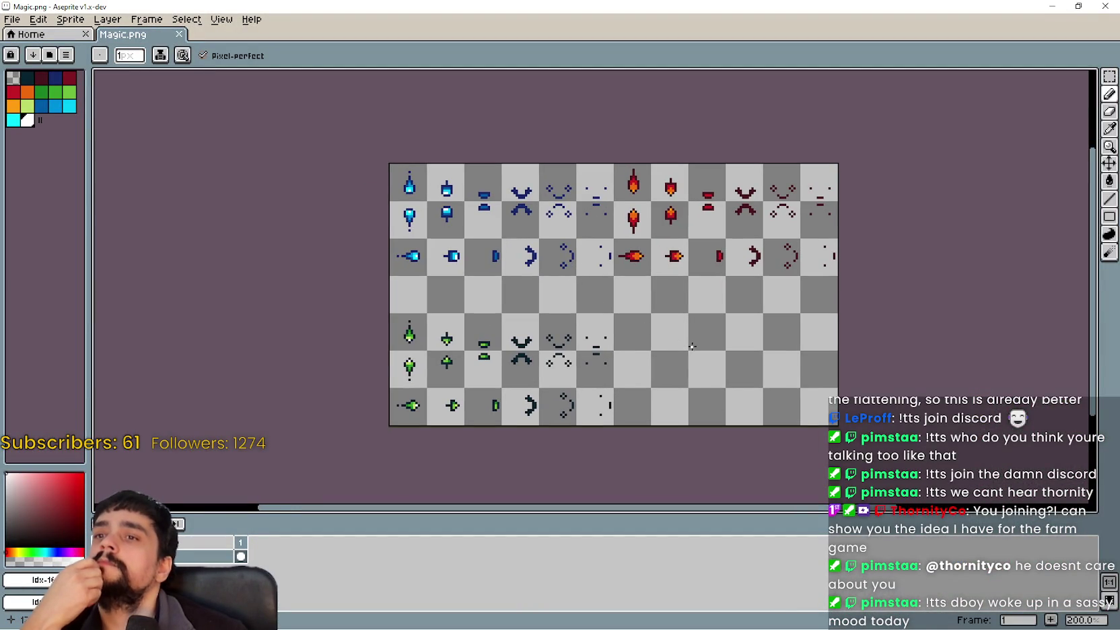
{"action": "left_click_drag", "start_coordinate": [495, 238], "coordinate": [504, 242]}
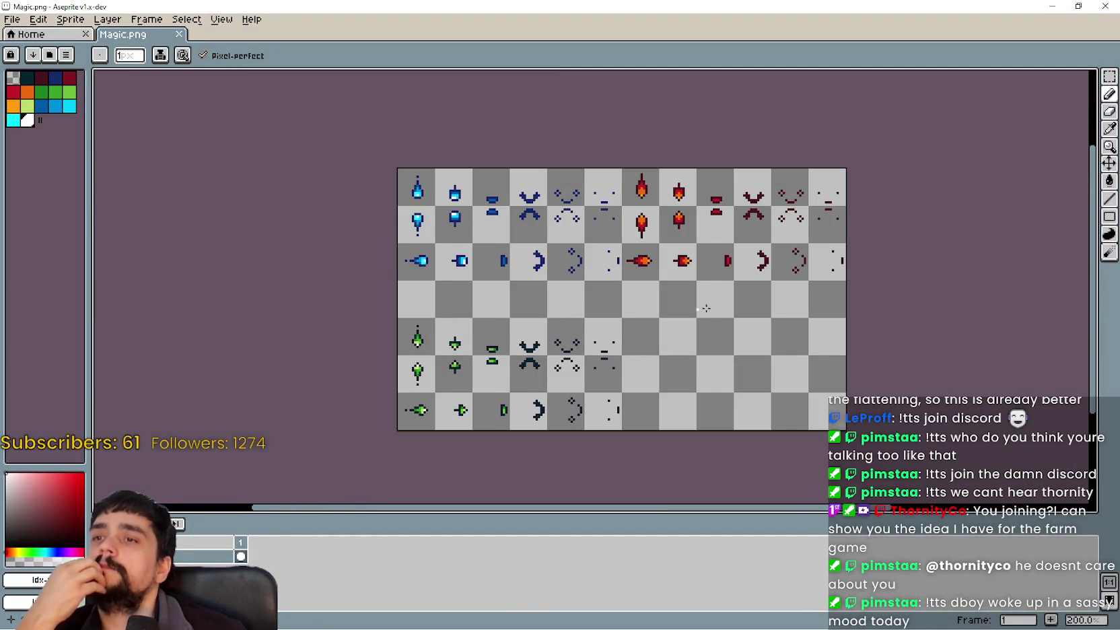
{"action": "left_click", "coordinate": [1109, 76]}
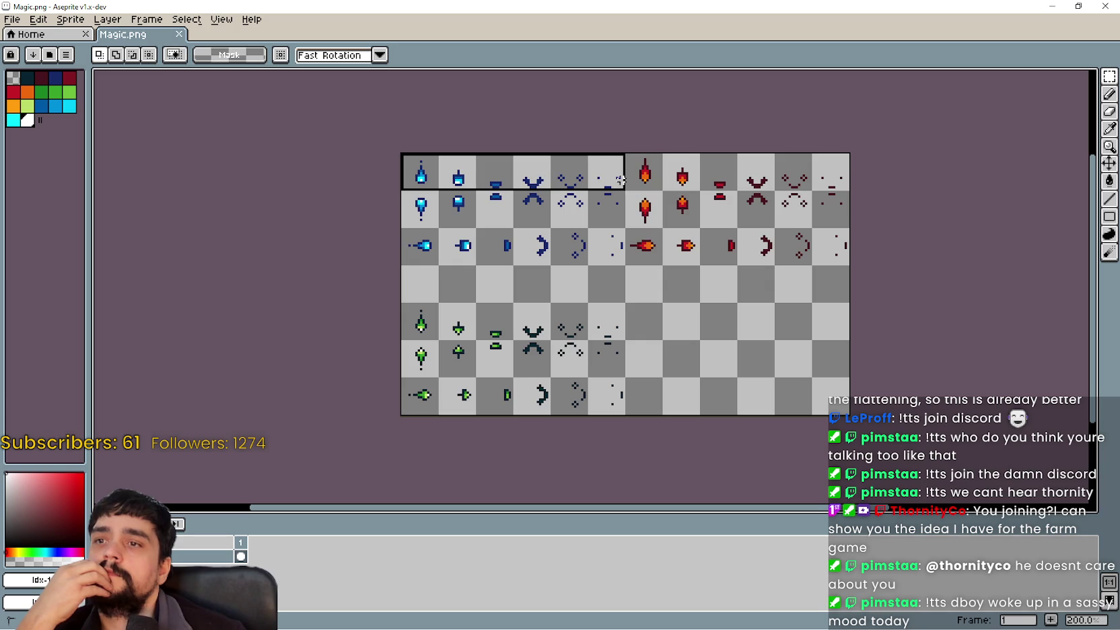
{"action": "mouse_move", "coordinate": [616, 172]}
{"action": "left_mouse_down"}
{"action": "mouse_move", "coordinate": [813, 148]}
{"action": "mouse_move", "coordinate": [831, 268]}
{"action": "mouse_move", "coordinate": [834, 145]}
{"action": "mouse_move", "coordinate": [811, 301]}
{"action": "mouse_move", "coordinate": [811, 229]}
{"action": "mouse_move", "coordinate": [808, 418]}
{"action": "left_mouse_up"}
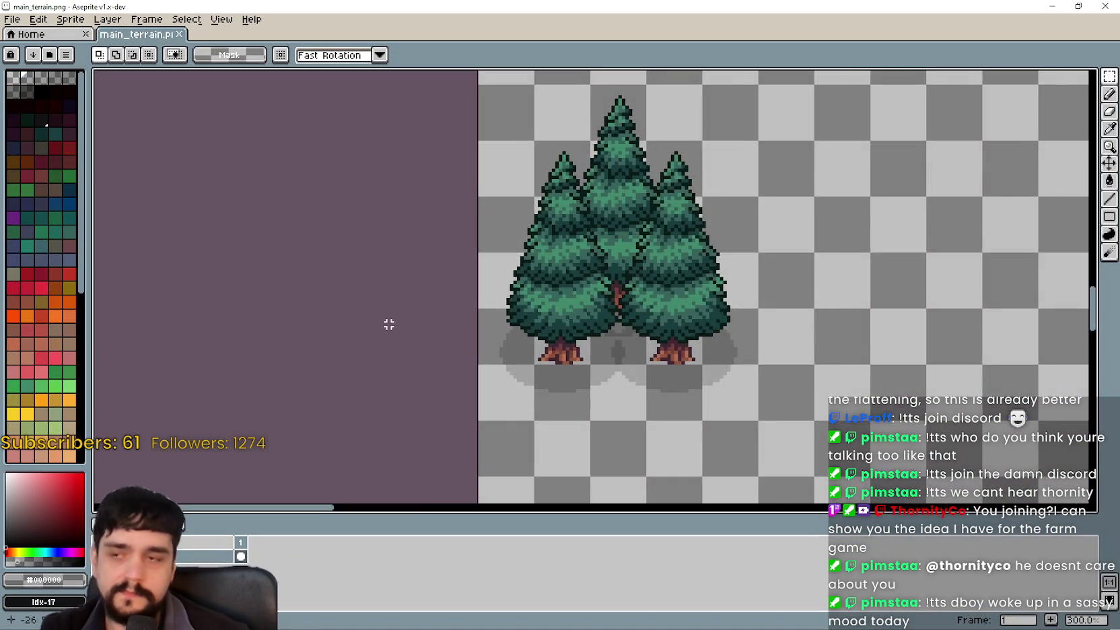
{"action": "scroll", "coordinate": [387, 323], "scroll_direction": "down", "scroll_amount": 1}
{"action": "left_click", "coordinate": [12, 19]}
{"action": "mouse_move", "coordinate": [60, 62]}
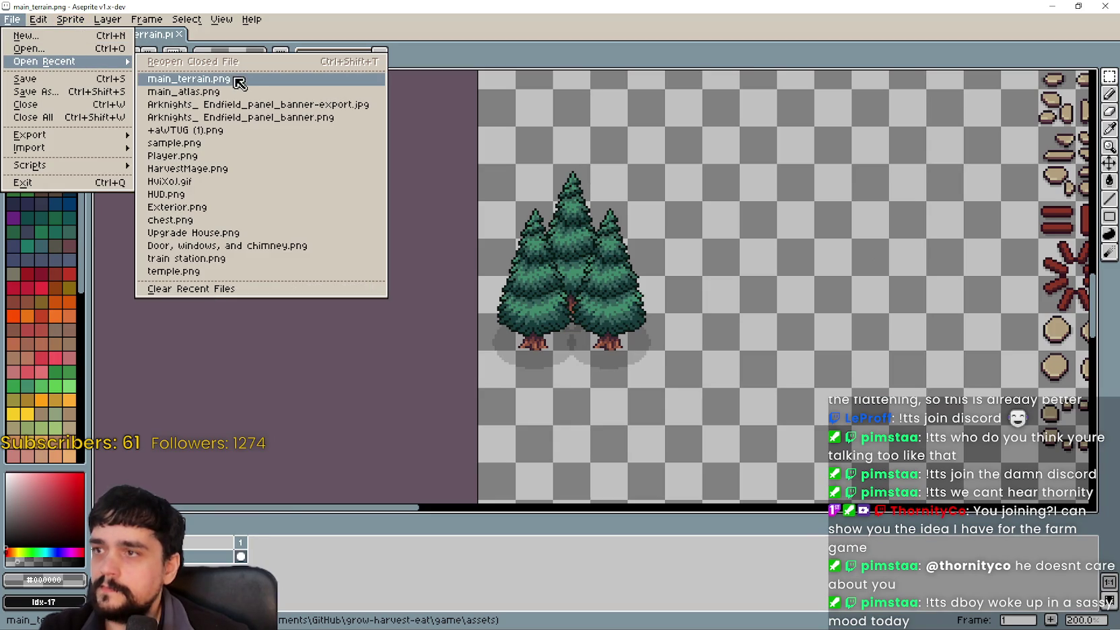
{"action": "left_click", "coordinate": [234, 92]}
{"action": "scroll", "coordinate": [592, 289], "scroll_direction": "down", "scroll_amount": 3}
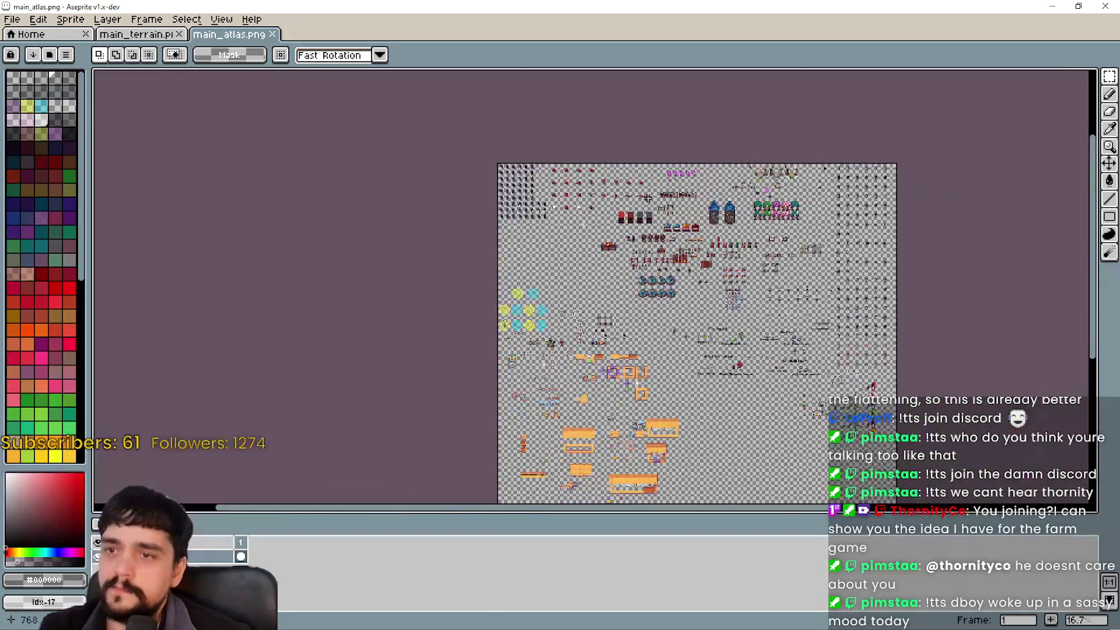
{"action": "scroll", "coordinate": [637, 220], "scroll_direction": "down", "scroll_amount": 3}
{"action": "scroll", "coordinate": [810, 138], "scroll_direction": "up", "scroll_amount": 2}
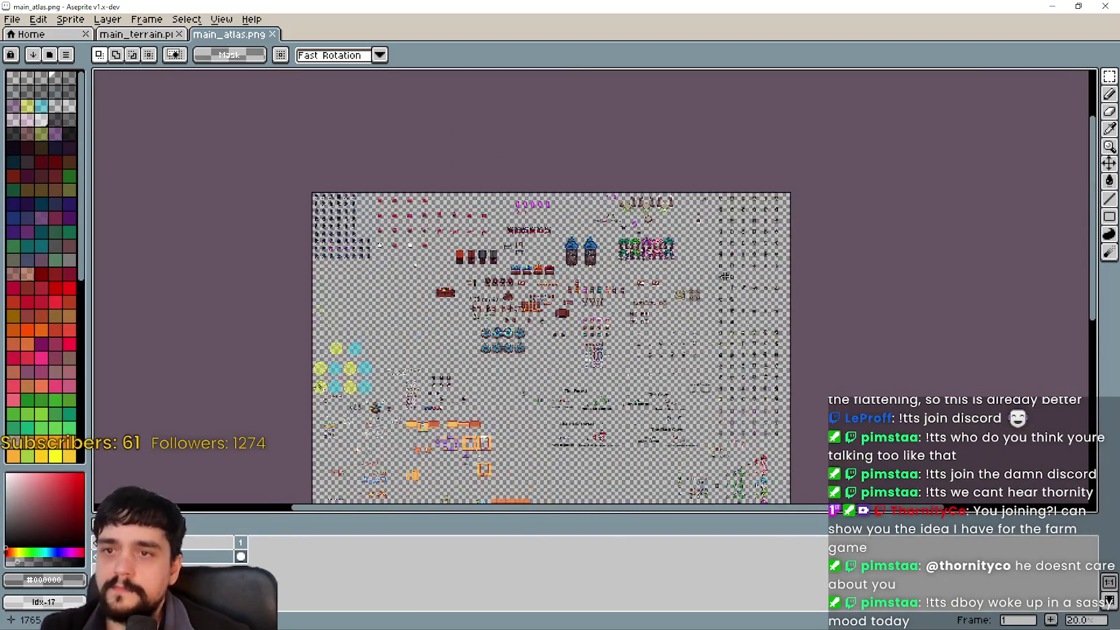
{"action": "scroll", "coordinate": [379, 209], "scroll_direction": "up", "scroll_amount": 3}
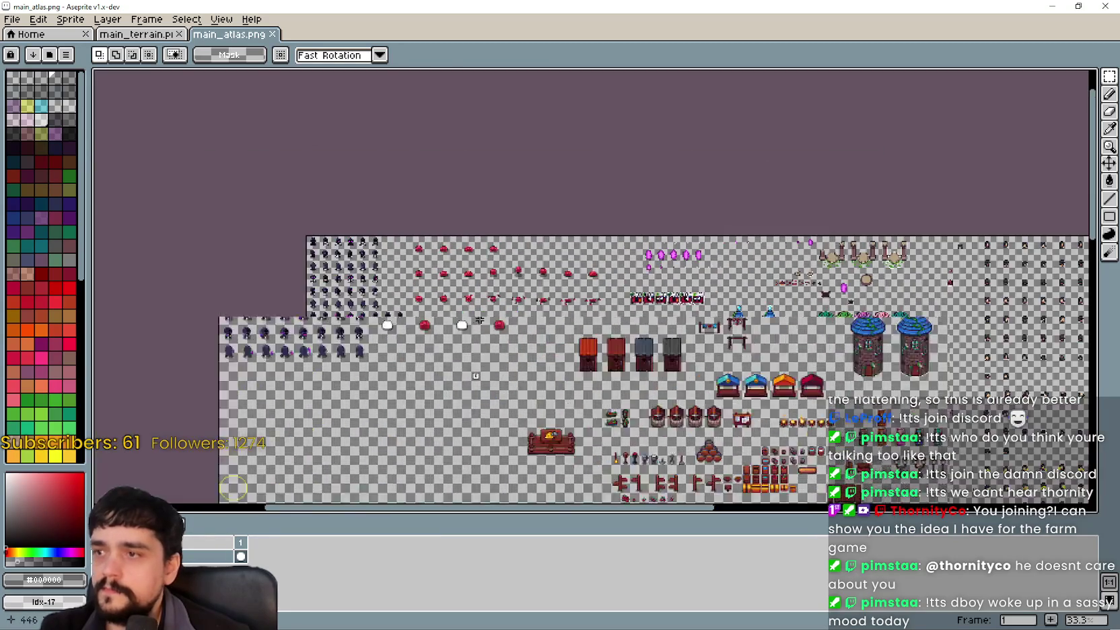
{"action": "scroll", "coordinate": [375, 222], "scroll_direction": "down", "scroll_amount": 3}
{"action": "scroll", "coordinate": [440, 164], "scroll_direction": "up", "scroll_amount": 3}
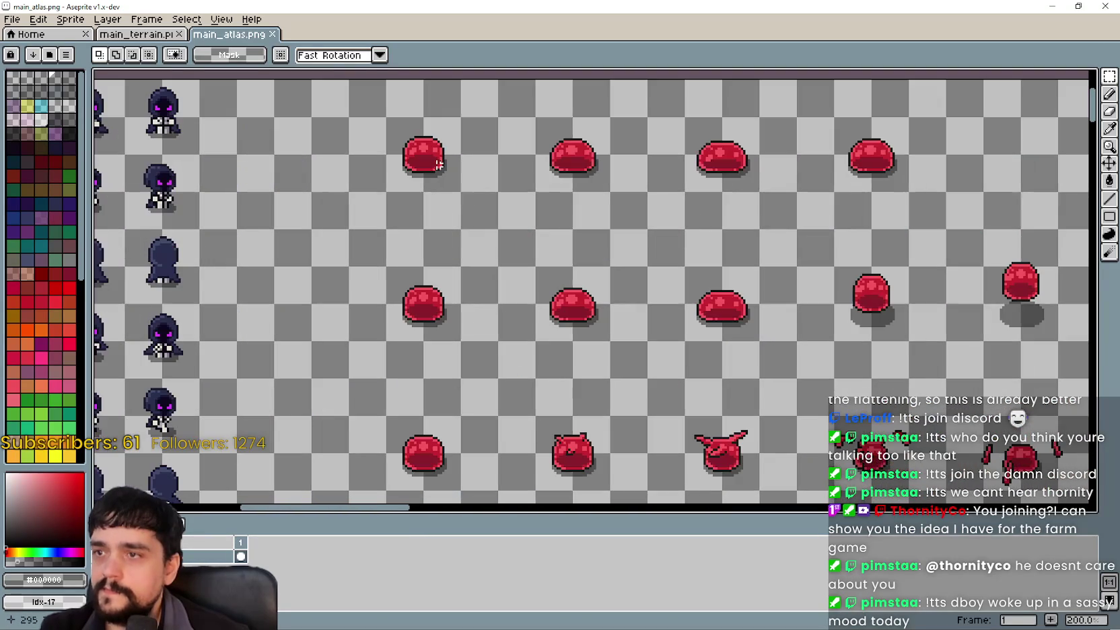
{"action": "mouse_move", "coordinate": [841, 283]}
{"action": "left_mouse_down"}
{"action": "mouse_move", "coordinate": [547, 307]}
{"action": "mouse_move", "coordinate": [375, 275]}
{"action": "mouse_move", "coordinate": [887, 325]}
{"action": "mouse_move", "coordinate": [617, 350]}
{"action": "mouse_move", "coordinate": [480, 329]}
{"action": "mouse_move", "coordinate": [469, 277]}
{"action": "left_mouse_up"}
{"action": "scroll", "coordinate": [554, 296], "scroll_direction": "down", "scroll_amount": 1}
{"action": "left_click_drag", "start_coordinate": [553, 296], "coordinate": [626, 323]}
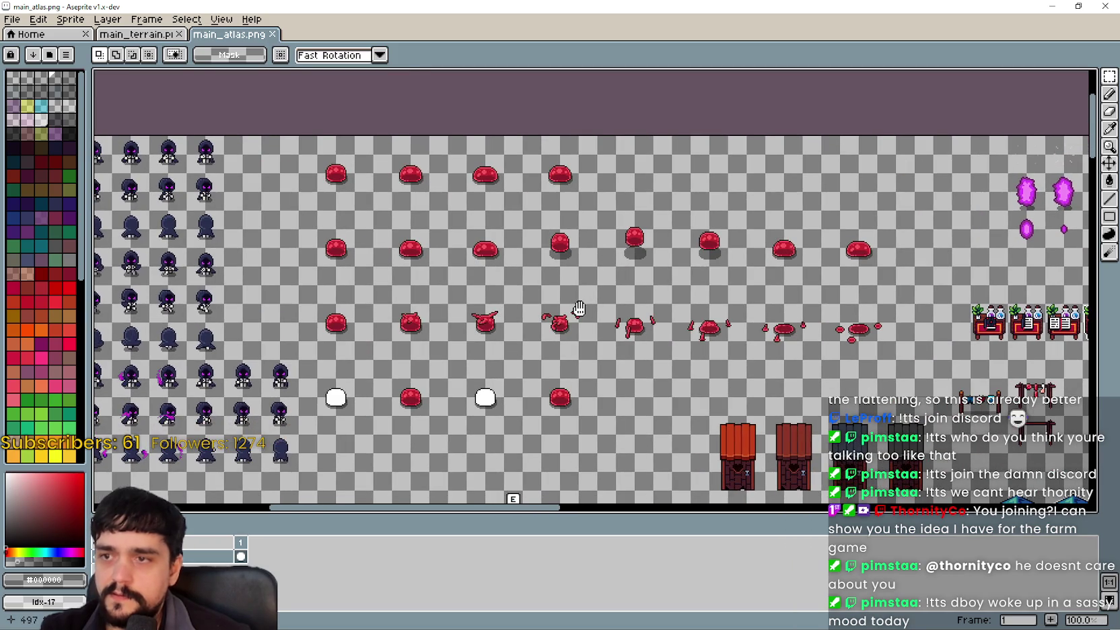
{"action": "scroll", "coordinate": [428, 212], "scroll_direction": "up", "scroll_amount": 1}
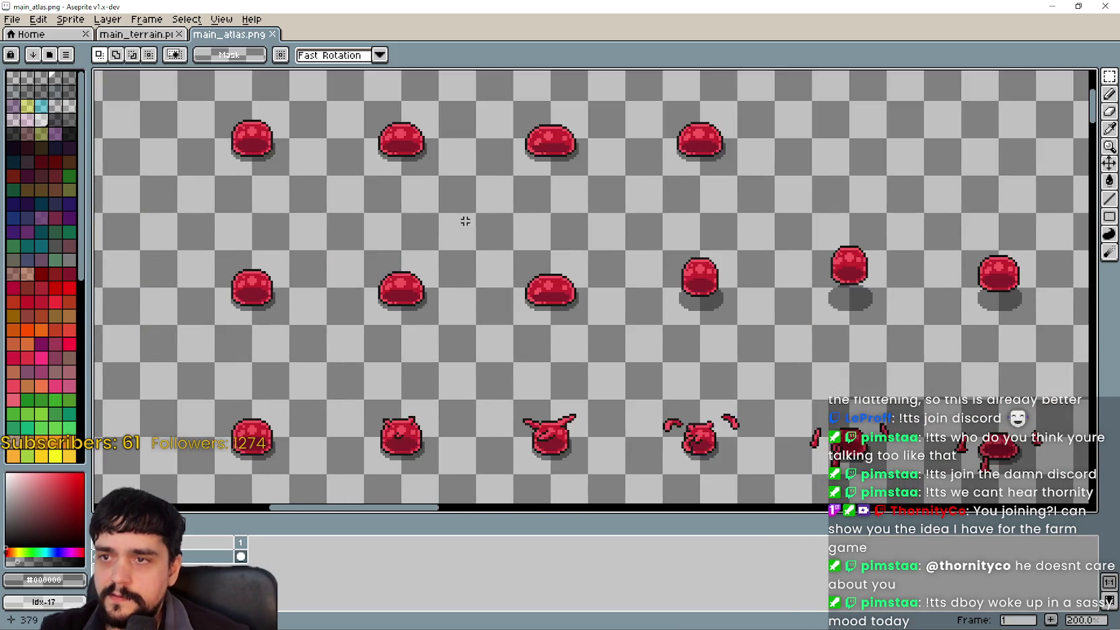
{"action": "scroll", "coordinate": [562, 259], "scroll_direction": "down", "scroll_amount": 1}
{"action": "scroll", "coordinate": [548, 279], "scroll_direction": "up", "scroll_amount": 1}
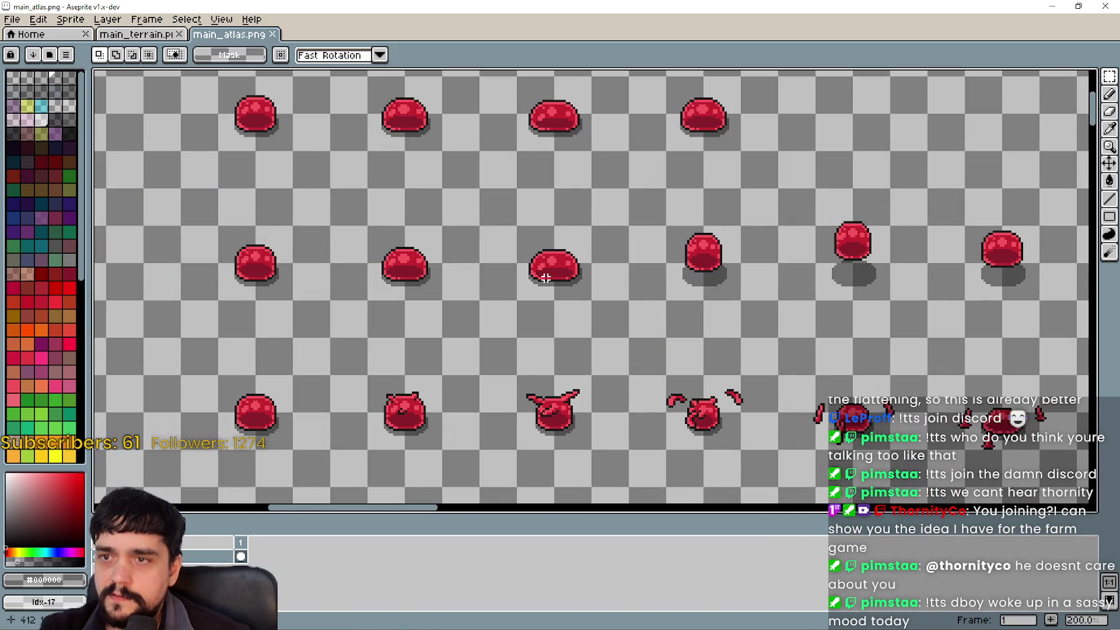
{"action": "scroll", "coordinate": [543, 274], "scroll_direction": "down", "scroll_amount": 1}
{"action": "scroll", "coordinate": [543, 275], "scroll_direction": "up", "scroll_amount": 1}
{"action": "left_click_drag", "start_coordinate": [914, 283], "coordinate": [590, 289]}
{"action": "scroll", "coordinate": [683, 280], "scroll_direction": "down", "scroll_amount": 1}
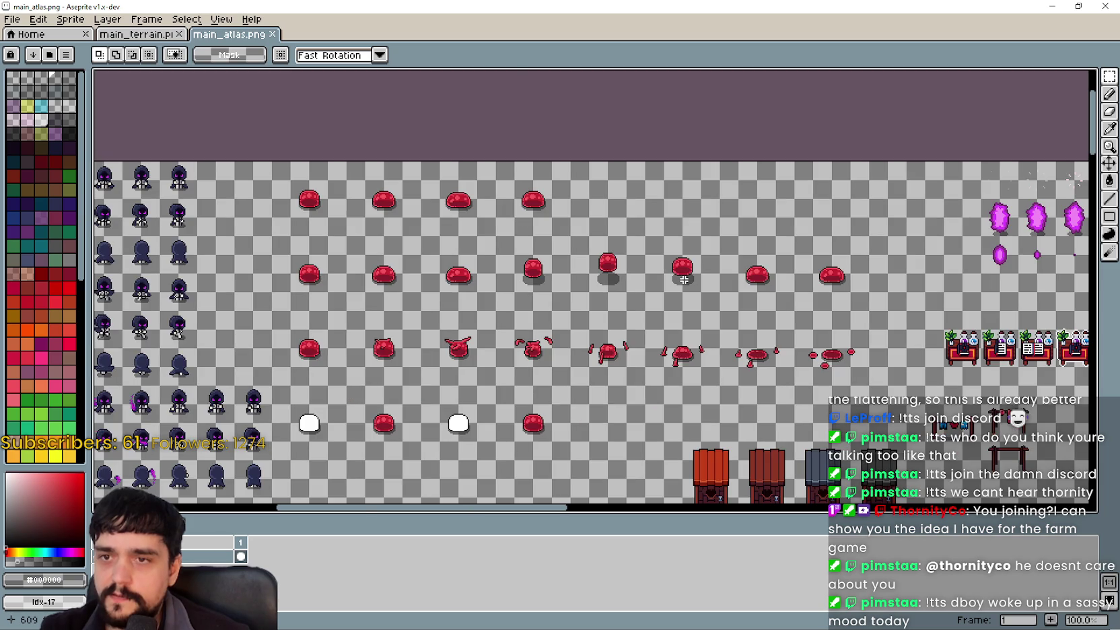
{"action": "scroll", "coordinate": [922, 269], "scroll_direction": "up", "scroll_amount": 1}
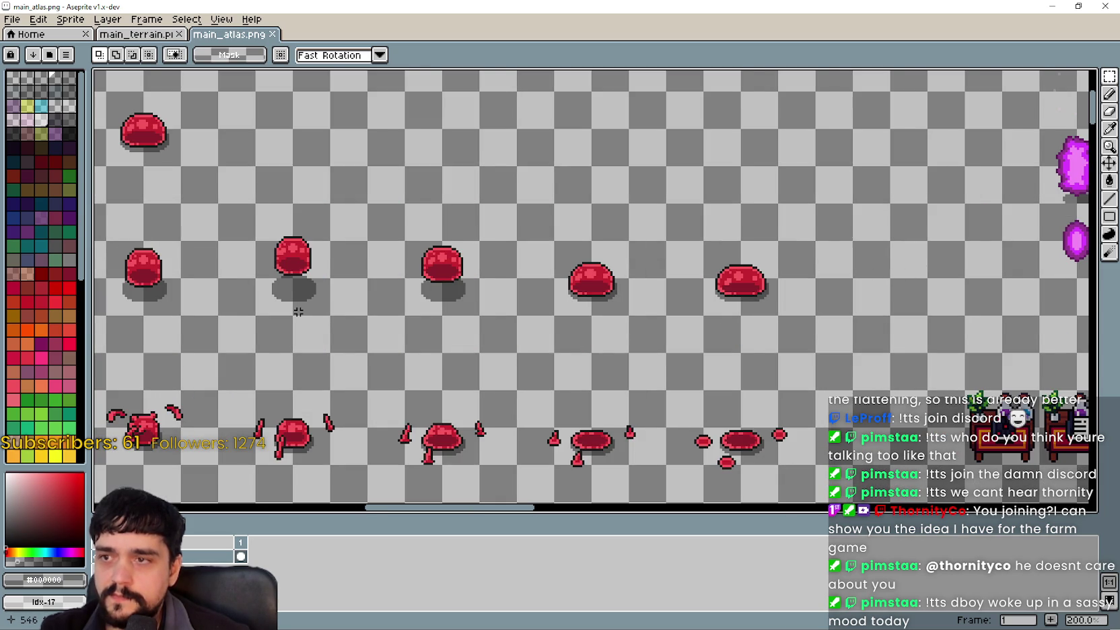
{"action": "mouse_move", "coordinate": [297, 311]}
{"action": "left_mouse_down"}
{"action": "mouse_move", "coordinate": [813, 283]}
{"action": "mouse_move", "coordinate": [575, 182]}
{"action": "mouse_move", "coordinate": [572, 168]}
{"action": "mouse_move", "coordinate": [810, 208]}
{"action": "left_mouse_up"}
{"action": "left_click_drag", "start_coordinate": [362, 213], "coordinate": [350, 172]}
{"action": "mouse_move", "coordinate": [820, 165]}
{"action": "left_mouse_down"}
{"action": "mouse_move", "coordinate": [493, 145]}
{"action": "mouse_move", "coordinate": [815, 295]}
{"action": "mouse_move", "coordinate": [472, 207]}
{"action": "mouse_move", "coordinate": [733, 147]}
{"action": "mouse_move", "coordinate": [748, 154]}
{"action": "left_mouse_up"}
{"action": "scroll", "coordinate": [735, 165], "scroll_direction": "down", "scroll_amount": 1}
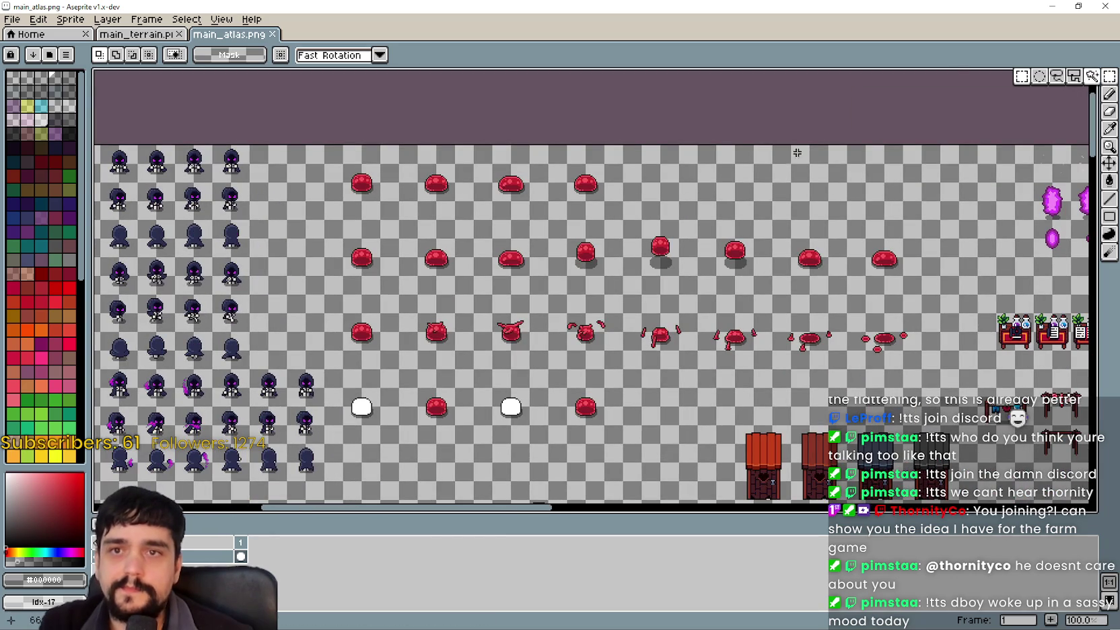
{"action": "mouse_move", "coordinate": [529, 278]}
{"action": "left_mouse_down"}
{"action": "mouse_move", "coordinate": [513, 252]}
{"action": "mouse_move", "coordinate": [691, 330]}
{"action": "left_mouse_up"}
{"action": "scroll", "coordinate": [414, 203], "scroll_direction": "up", "scroll_amount": 1}
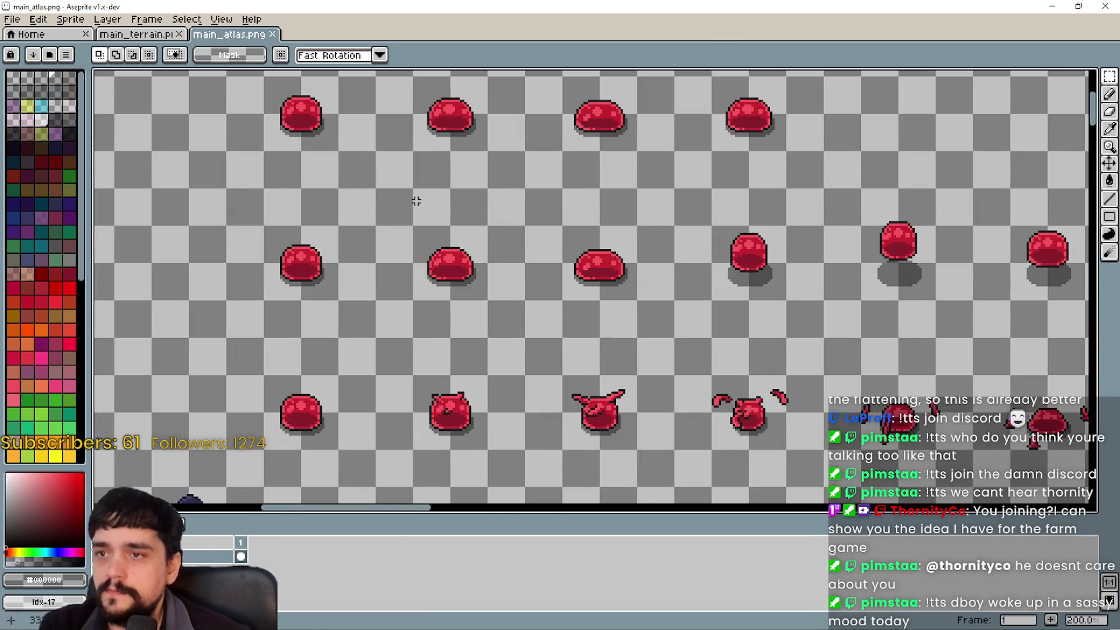
{"action": "left_click_drag", "start_coordinate": [745, 280], "coordinate": [608, 342]}
{"action": "scroll", "coordinate": [607, 343], "scroll_direction": "up", "scroll_amount": 2}
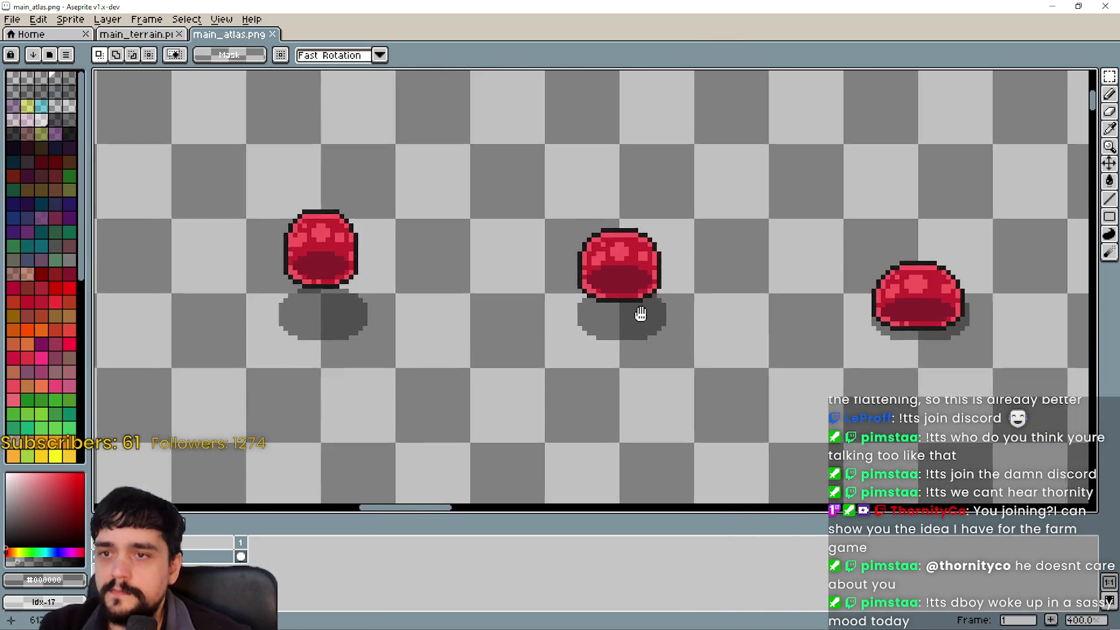
Cut the slime with its shadow and paste it into the top row's empty cell
{"action": "left_click_drag", "start_coordinate": [325, 325], "coordinate": [390, 367]}
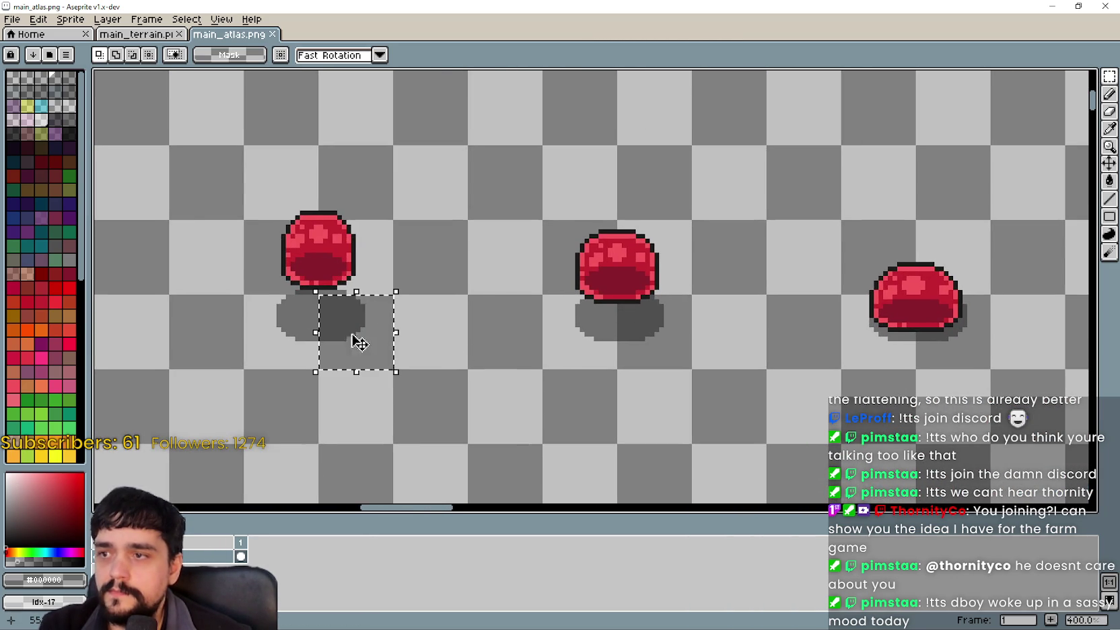
{"action": "left_click_drag", "start_coordinate": [245, 363], "coordinate": [394, 221]}
{"action": "key", "text": "ctrl+x"}
{"action": "scroll", "coordinate": [440, 287], "scroll_direction": "up", "scroll_amount": 3}
{"action": "scroll", "coordinate": [440, 287], "scroll_direction": "left", "scroll_amount": 5}
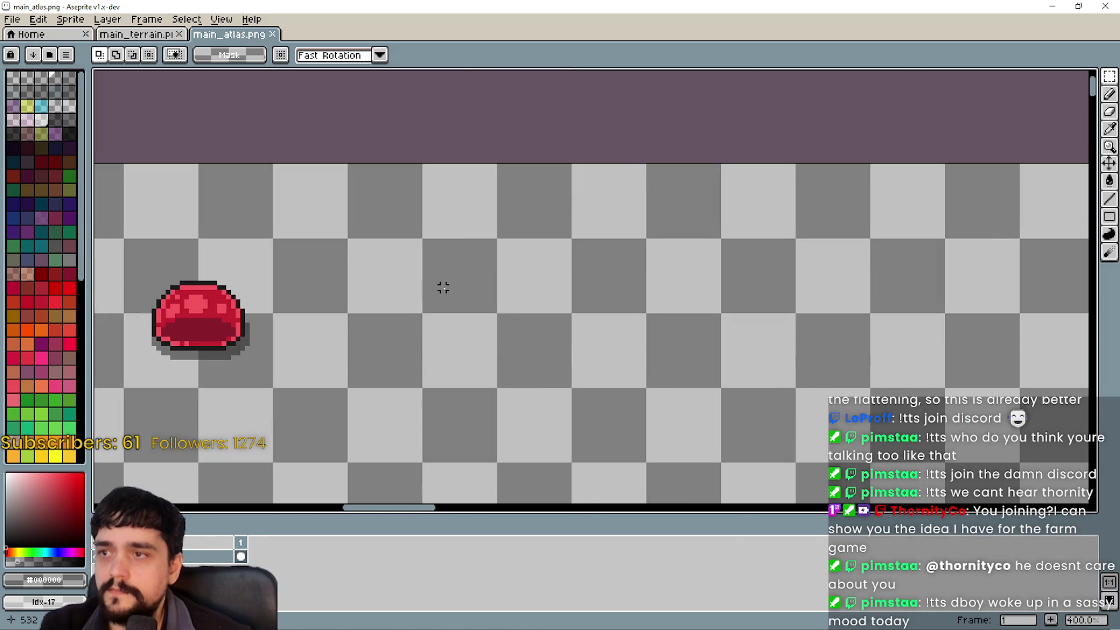
{"action": "key", "text": "ctrl+v"}
{"action": "left_click_drag", "start_coordinate": [436, 350], "coordinate": [336, 375]}
{"action": "scroll", "coordinate": [438, 368], "scroll_direction": "down", "scroll_amount": 2}
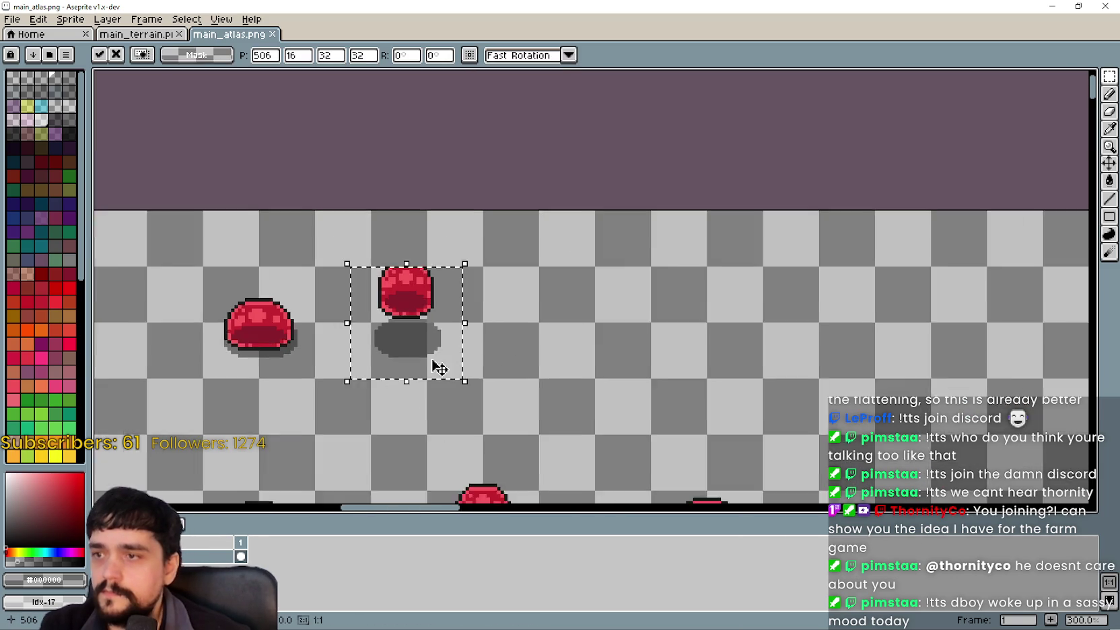
{"action": "scroll", "coordinate": [719, 288], "scroll_direction": "right", "scroll_amount": 4}
{"action": "mouse_move", "coordinate": [680, 283]}
{"action": "left_mouse_down"}
{"action": "mouse_move", "coordinate": [529, 283]}
{"action": "mouse_move", "coordinate": [749, 297]}
{"action": "mouse_move", "coordinate": [696, 284]}
{"action": "left_mouse_up"}
Move the slime cell at the row's end one cell left and commit it
{"action": "scroll", "coordinate": [693, 283], "scroll_direction": "down", "scroll_amount": 1}
{"action": "scroll", "coordinate": [740, 335], "scroll_direction": "up", "scroll_amount": 1}
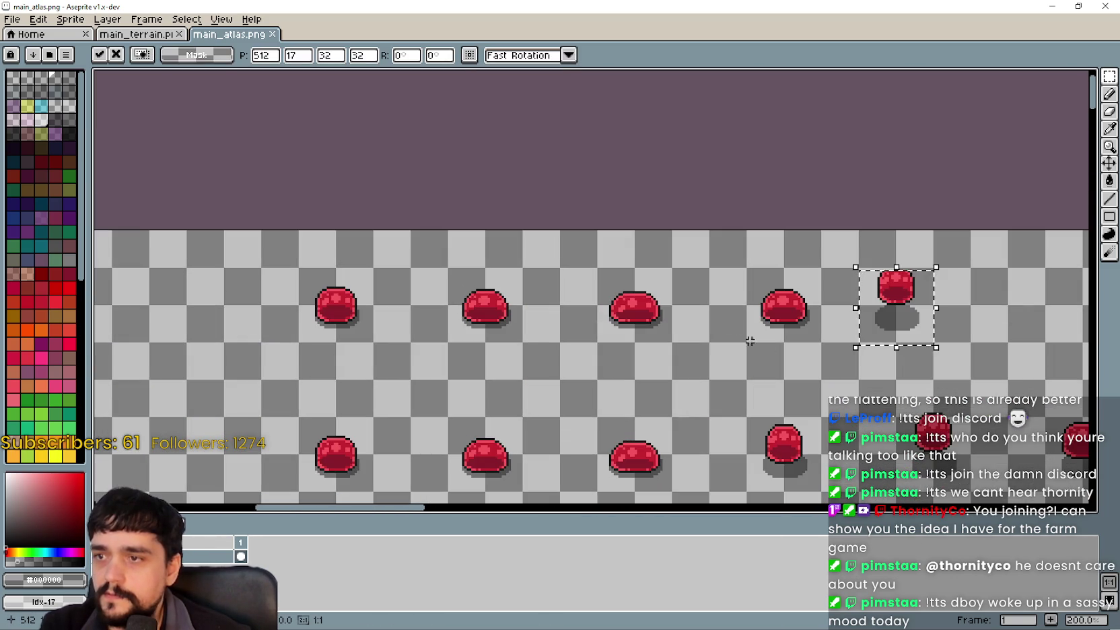
{"action": "scroll", "coordinate": [520, 267], "scroll_direction": "right", "scroll_amount": 5}
{"action": "scroll", "coordinate": [520, 267], "scroll_direction": "down", "scroll_amount": 2}
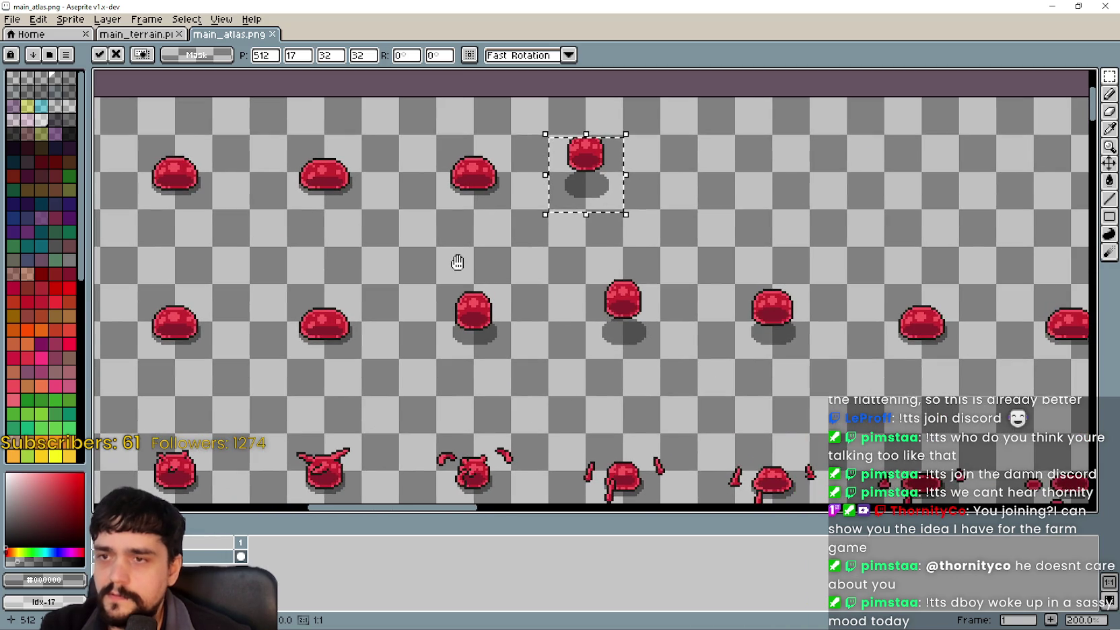
{"action": "left_click_drag", "start_coordinate": [458, 263], "coordinate": [391, 379]}
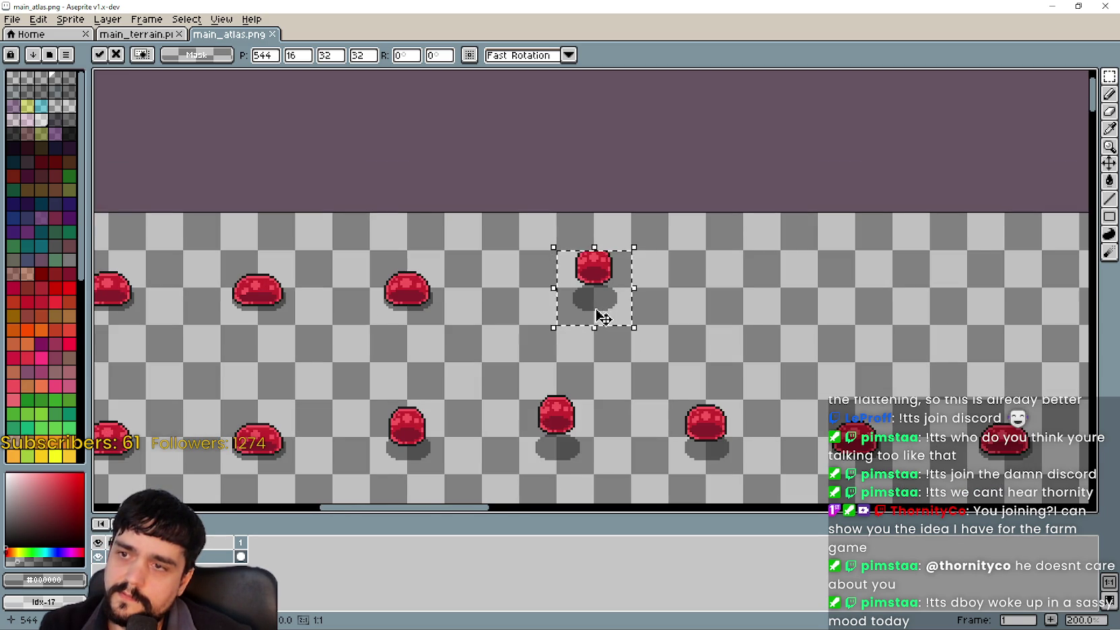
{"action": "left_click_drag", "start_coordinate": [598, 316], "coordinate": [621, 321]}
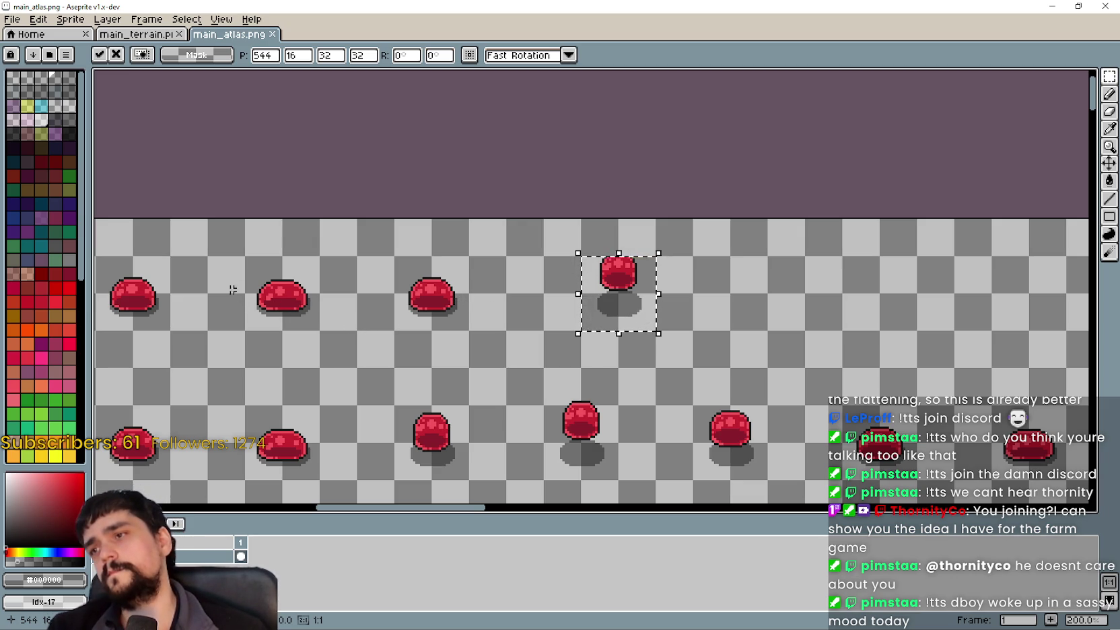
{"action": "scroll", "coordinate": [311, 294], "scroll_direction": "left", "scroll_amount": 3}
{"action": "left_click_drag", "start_coordinate": [325, 252], "coordinate": [425, 357]}
{"action": "scroll", "coordinate": [425, 357], "scroll_direction": "down", "scroll_amount": 2}
{"action": "scroll", "coordinate": [569, 286], "scroll_direction": "up", "scroll_amount": 2}
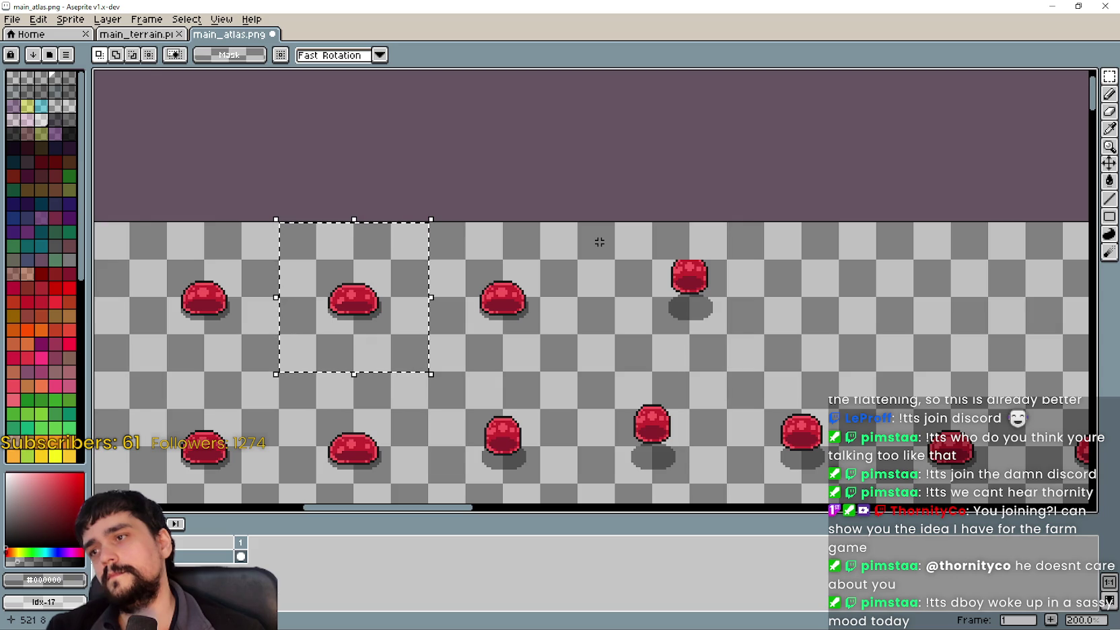
{"action": "mouse_move", "coordinate": [608, 249]}
{"action": "left_mouse_down"}
{"action": "mouse_move", "coordinate": [698, 291]}
{"action": "mouse_move", "coordinate": [732, 357]}
{"action": "left_mouse_up"}
{"action": "left_click_drag", "start_coordinate": [615, 227], "coordinate": [765, 372]}
{"action": "left_click_drag", "start_coordinate": [700, 325], "coordinate": [659, 315]}
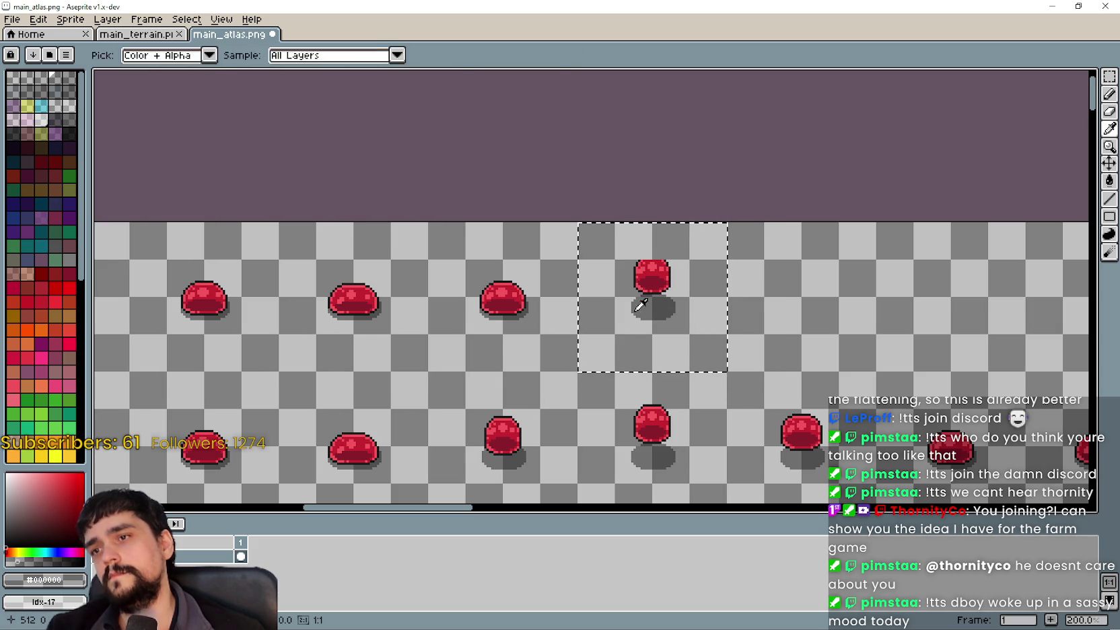
{"action": "left_click", "coordinate": [506, 344]}
Select the slime body above its shadow and delete it, leaving only the shadow
{"action": "scroll", "coordinate": [673, 276], "scroll_direction": "up", "scroll_amount": 4}
{"action": "mouse_move", "coordinate": [670, 179]}
{"action": "left_mouse_down"}
{"action": "mouse_move", "coordinate": [476, 306]}
{"action": "mouse_move", "coordinate": [484, 308]}
{"action": "left_mouse_up"}
{"action": "left_click", "coordinate": [755, 189]}
{"action": "mouse_move", "coordinate": [740, 169]}
{"action": "left_mouse_down"}
{"action": "mouse_move", "coordinate": [510, 305]}
{"action": "mouse_move", "coordinate": [506, 320]}
{"action": "left_mouse_up"}
{"action": "key", "text": "Delete"}
Scroll the atlas and select two rows of slime frames
{"action": "scroll", "coordinate": [547, 420], "scroll_direction": "down", "scroll_amount": 3}
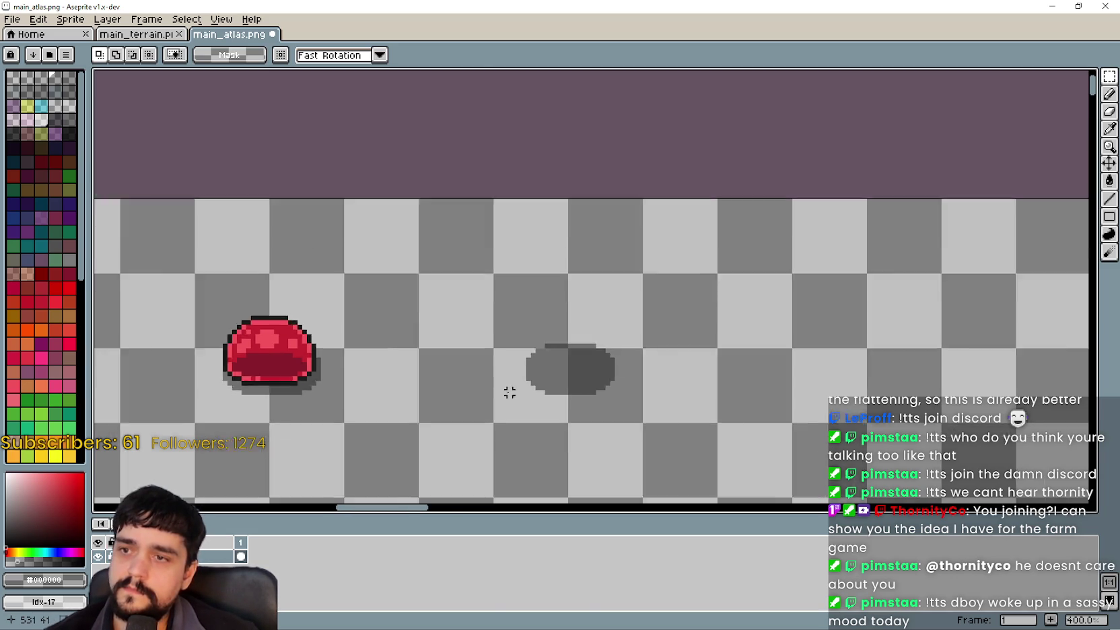
{"action": "scroll", "coordinate": [751, 326], "scroll_direction": "up", "scroll_amount": 6}
{"action": "scroll", "coordinate": [594, 397], "scroll_direction": "down", "scroll_amount": 6}
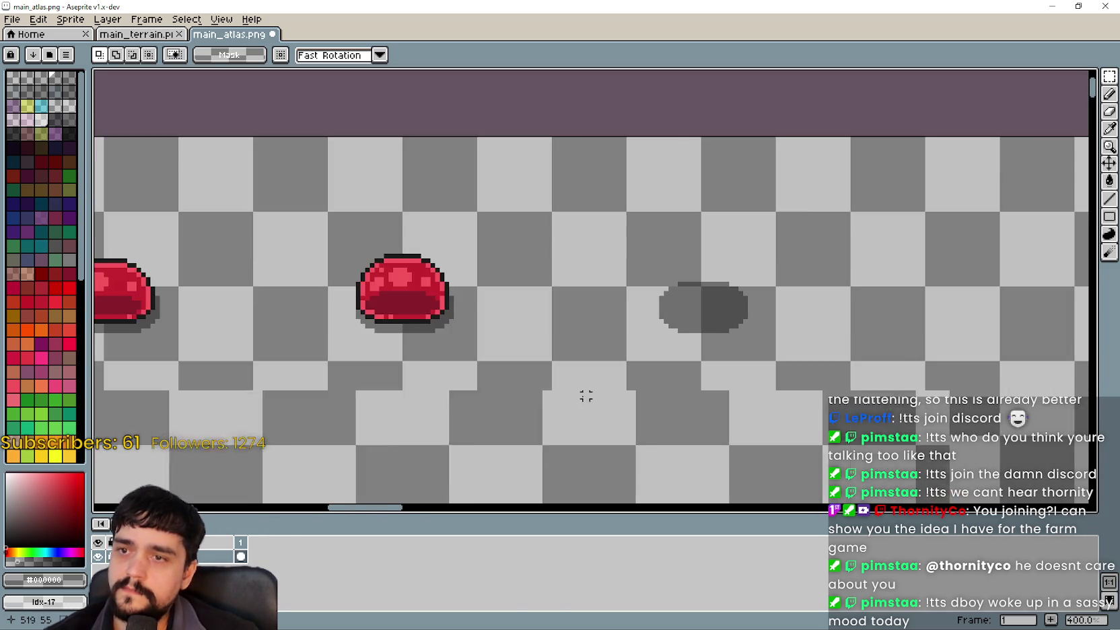
{"action": "scroll", "coordinate": [484, 336], "scroll_direction": "up", "scroll_amount": 2}
{"action": "scroll", "coordinate": [689, 290], "scroll_direction": "down", "scroll_amount": 1}
{"action": "scroll", "coordinate": [689, 290], "scroll_direction": "down", "scroll_amount": 1}
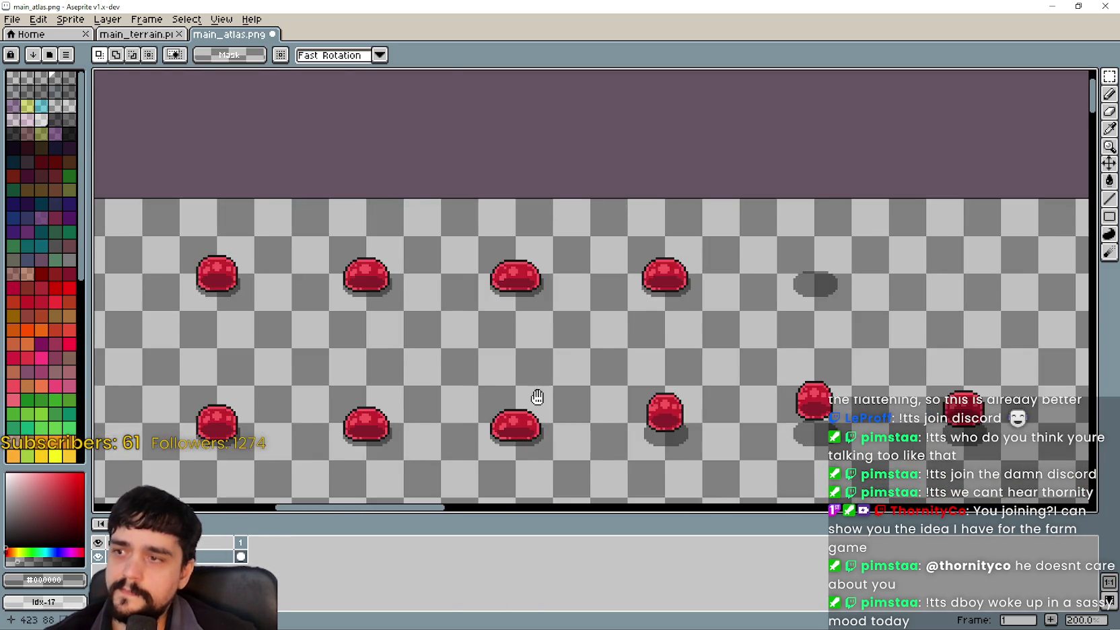
{"action": "scroll", "coordinate": [517, 296], "scroll_direction": "down", "scroll_amount": 1}
{"action": "scroll", "coordinate": [421, 404], "scroll_direction": "up", "scroll_amount": 1}
{"action": "scroll", "coordinate": [990, 204], "scroll_direction": "down", "scroll_amount": 1}
{"action": "scroll", "coordinate": [875, 235], "scroll_direction": "up", "scroll_amount": 1}
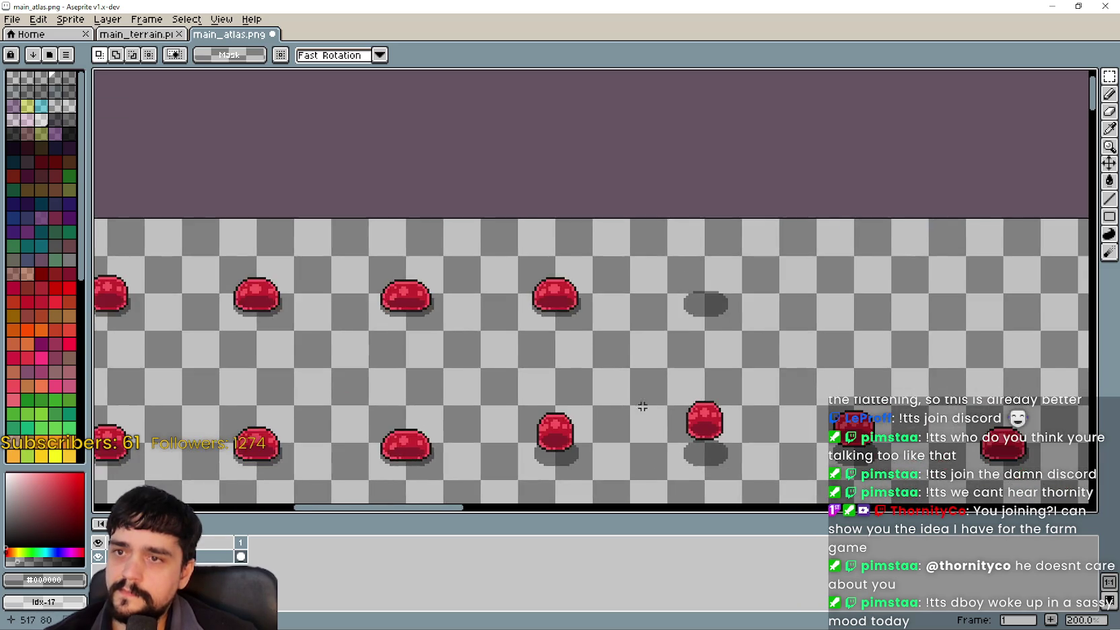
{"action": "scroll", "coordinate": [624, 404], "scroll_direction": "down", "scroll_amount": 1}
{"action": "scroll", "coordinate": [619, 325], "scroll_direction": "up", "scroll_amount": 1}
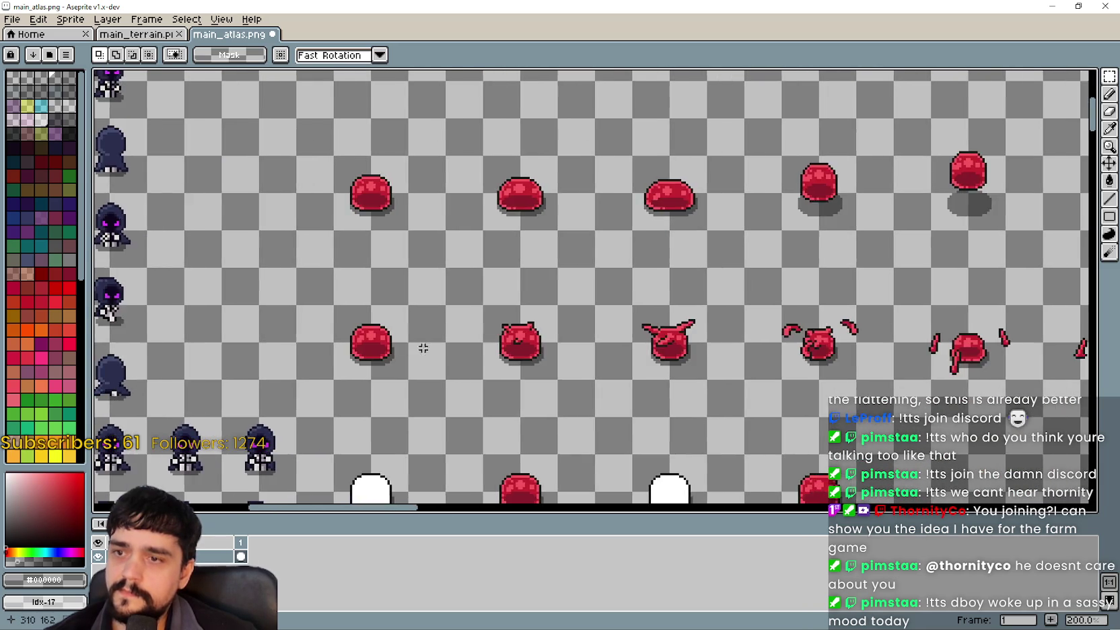
{"action": "scroll", "coordinate": [363, 369], "scroll_direction": "up", "scroll_amount": 1}
{"action": "scroll", "coordinate": [530, 294], "scroll_direction": "down", "scroll_amount": 3}
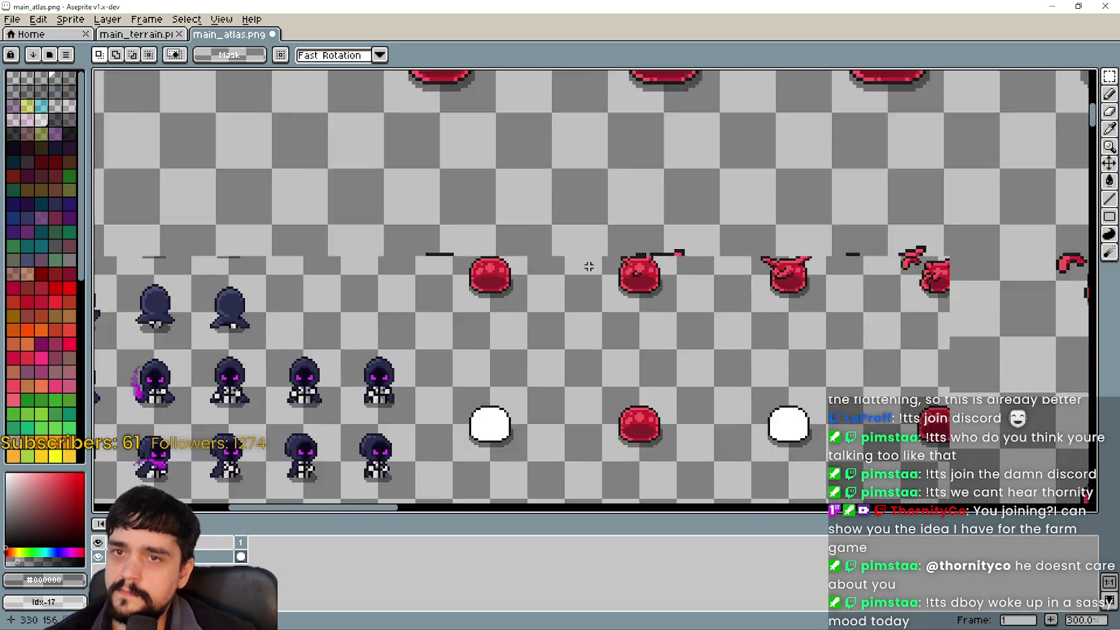
{"action": "left_click_drag", "start_coordinate": [438, 340], "coordinate": [1009, 215]}
{"action": "left_click_drag", "start_coordinate": [861, 278], "coordinate": [436, 223]}
Try a global fill turning the slimes' shadows light grey, then restore them to dark grey
{"action": "key", "text": "g"}
{"action": "scroll", "coordinate": [473, 253], "scroll_direction": "up", "scroll_amount": 4}
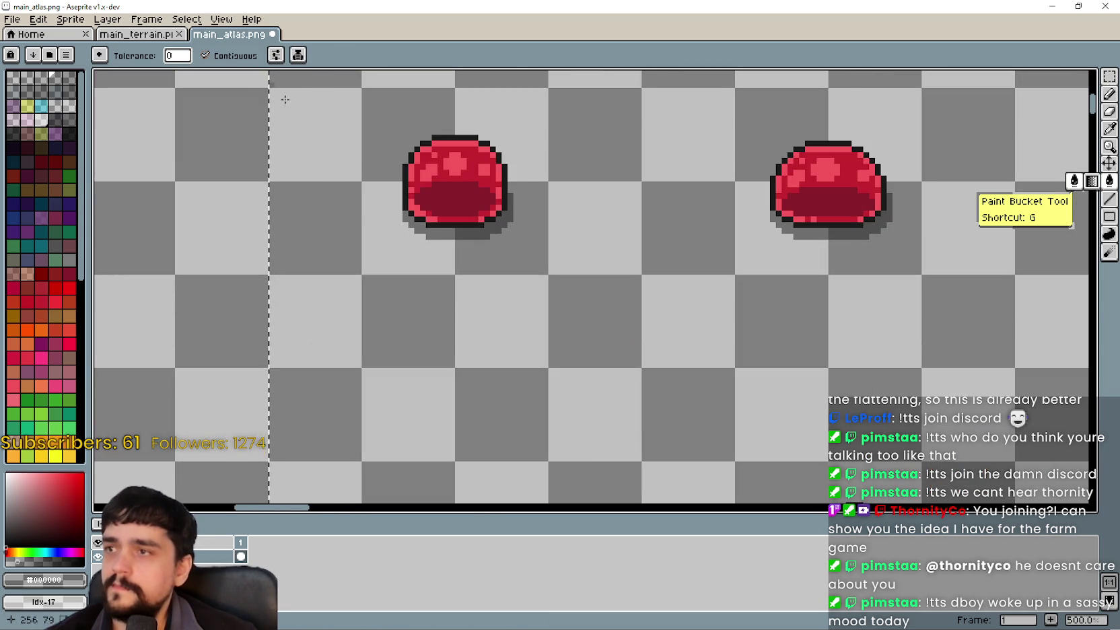
{"action": "left_click", "coordinate": [205, 55]}
{"action": "left_click", "coordinate": [473, 227]}
{"action": "scroll", "coordinate": [540, 246], "scroll_direction": "down", "scroll_amount": 2}
{"action": "scroll", "coordinate": [518, 244], "scroll_direction": "up", "scroll_amount": 2}
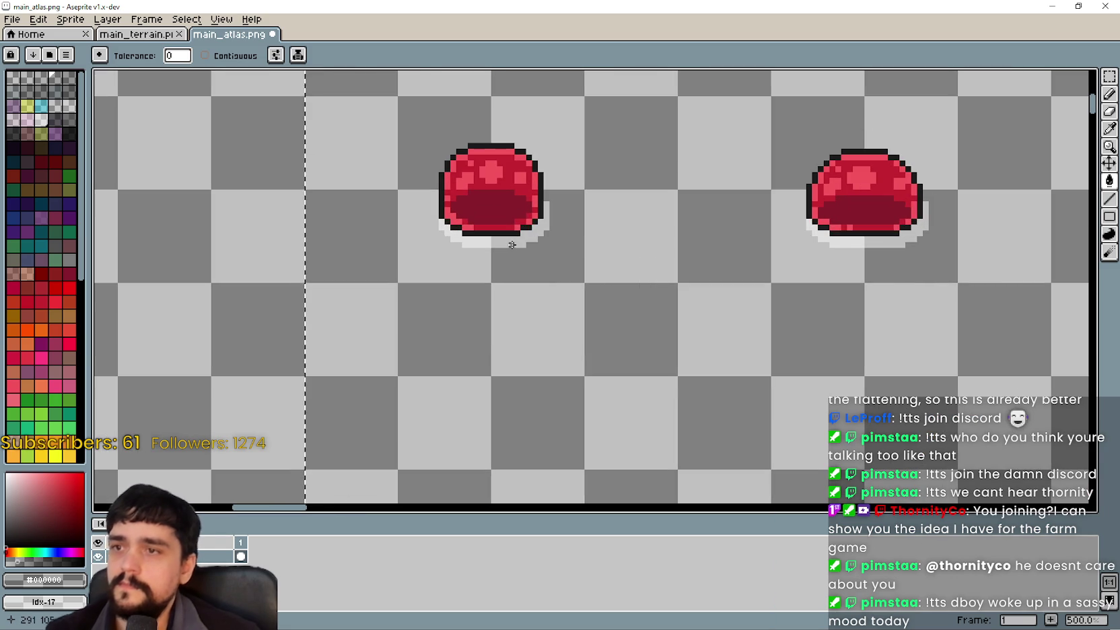
{"action": "left_click", "coordinate": [501, 243]}
{"action": "key", "text": "v"}
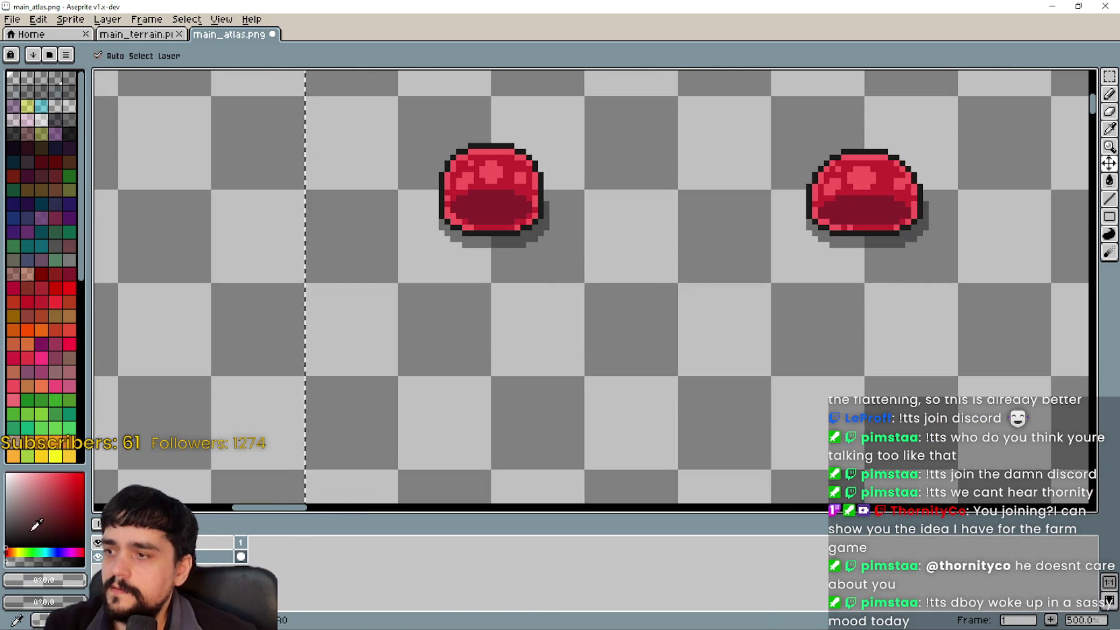
{"action": "left_click", "coordinate": [14, 78]}
{"action": "key", "text": "g"}
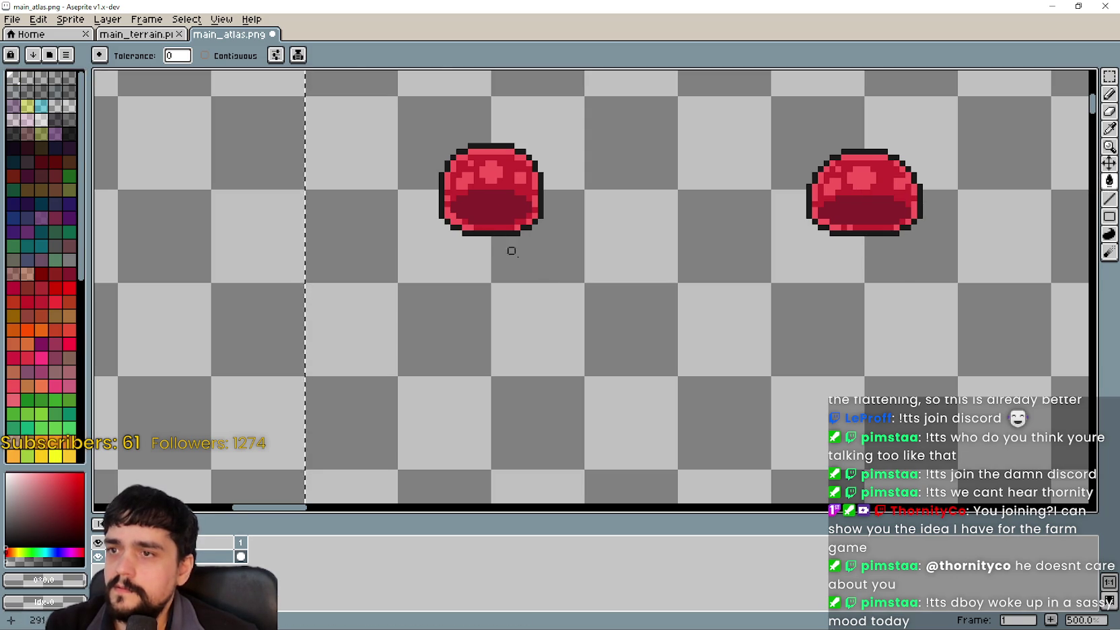
Marquee-select the atlas row holding the slime and white blob sprites
{"action": "scroll", "coordinate": [576, 297], "scroll_direction": "down", "scroll_amount": 3}
{"action": "mouse_move", "coordinate": [714, 313]}
{"action": "left_mouse_down"}
{"action": "mouse_move", "coordinate": [368, 244]}
{"action": "mouse_move", "coordinate": [323, 243]}
{"action": "mouse_move", "coordinate": [304, 264]}
{"action": "mouse_move", "coordinate": [219, 242]}
{"action": "mouse_move", "coordinate": [346, 220]}
{"action": "left_mouse_up"}
{"action": "scroll", "coordinate": [524, 239], "scroll_direction": "left", "scroll_amount": 5}
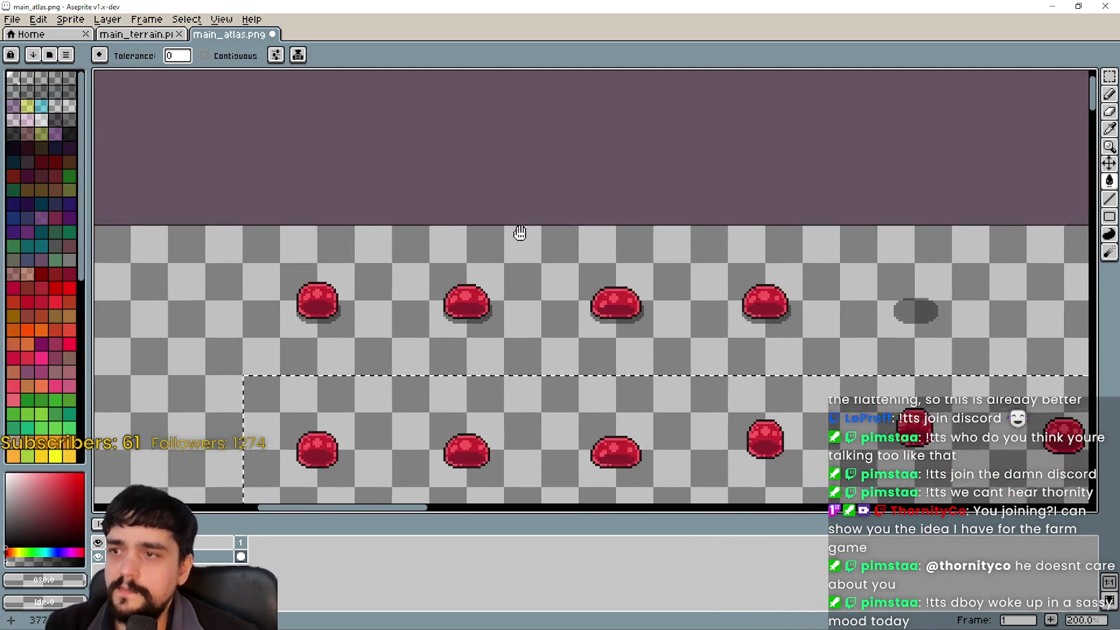
{"action": "left_click", "coordinate": [1109, 77]}
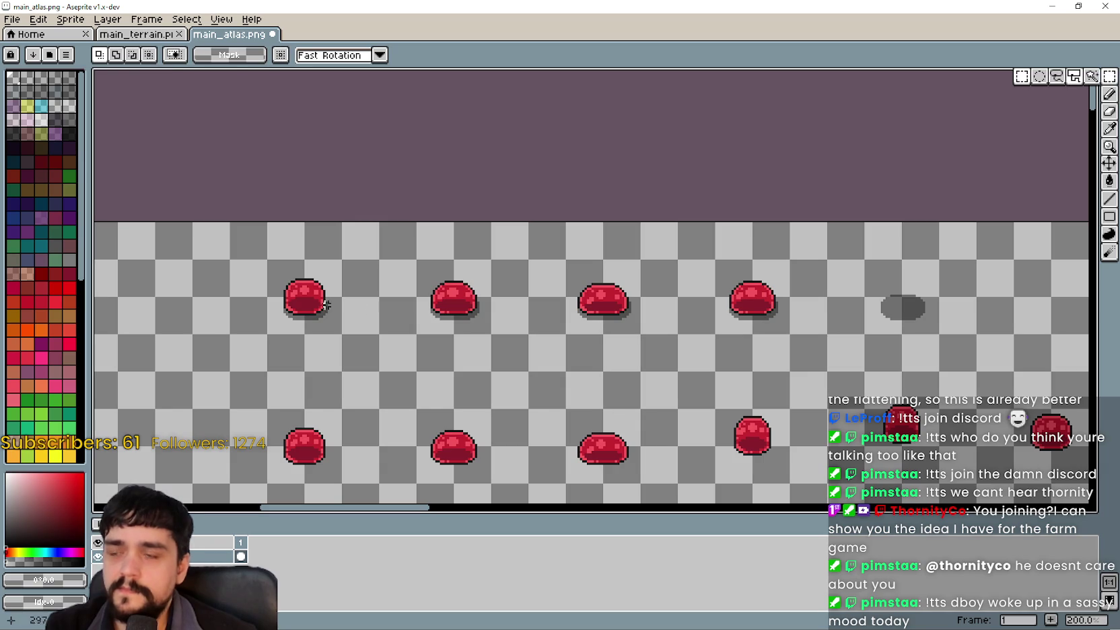
{"action": "mouse_move", "coordinate": [229, 374]}
{"action": "left_mouse_down"}
{"action": "mouse_move", "coordinate": [790, 262]}
{"action": "mouse_move", "coordinate": [830, 219]}
{"action": "left_mouse_up"}
{"action": "scroll", "coordinate": [761, 315], "scroll_direction": "up", "scroll_amount": 2}
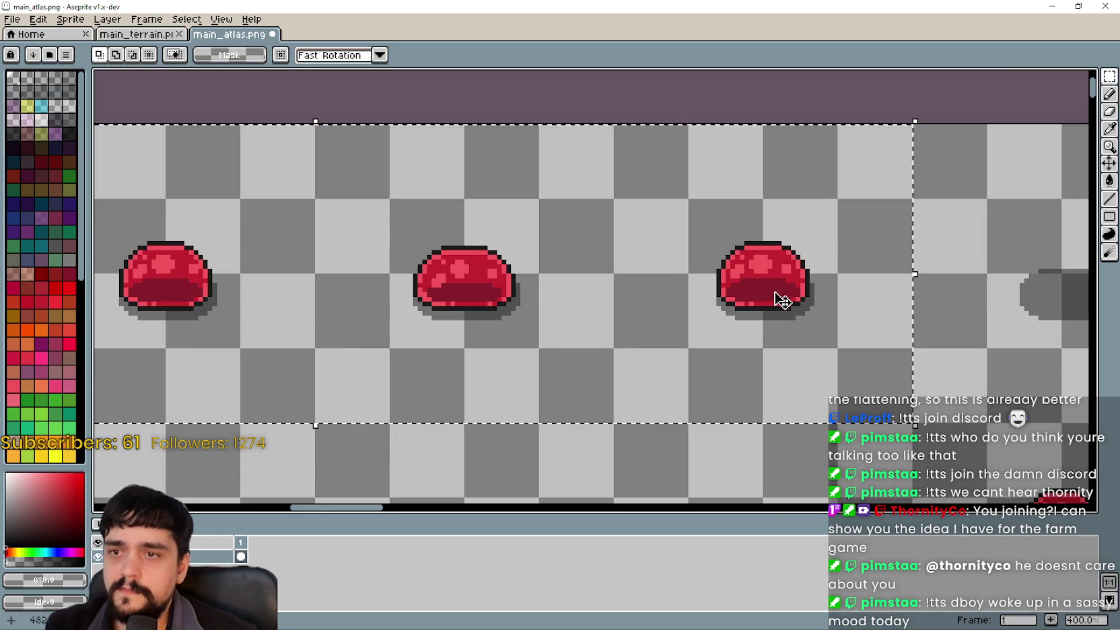
{"action": "key", "text": "g"}
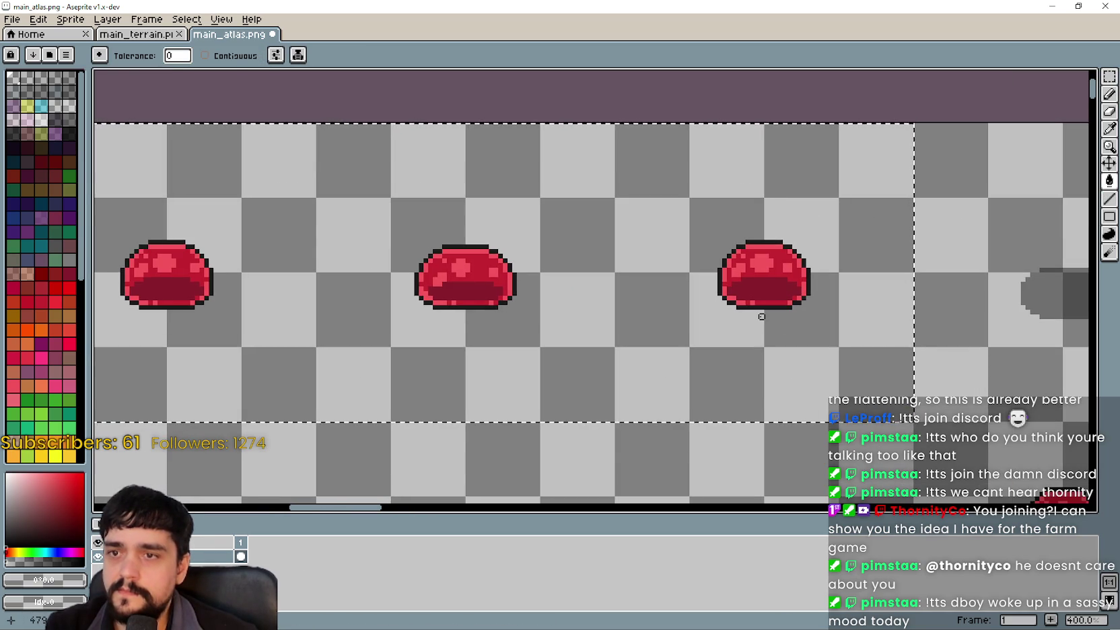
{"action": "scroll", "coordinate": [761, 317], "scroll_direction": "down", "scroll_amount": 4}
{"action": "scroll", "coordinate": [465, 363], "scroll_direction": "up", "scroll_amount": 2}
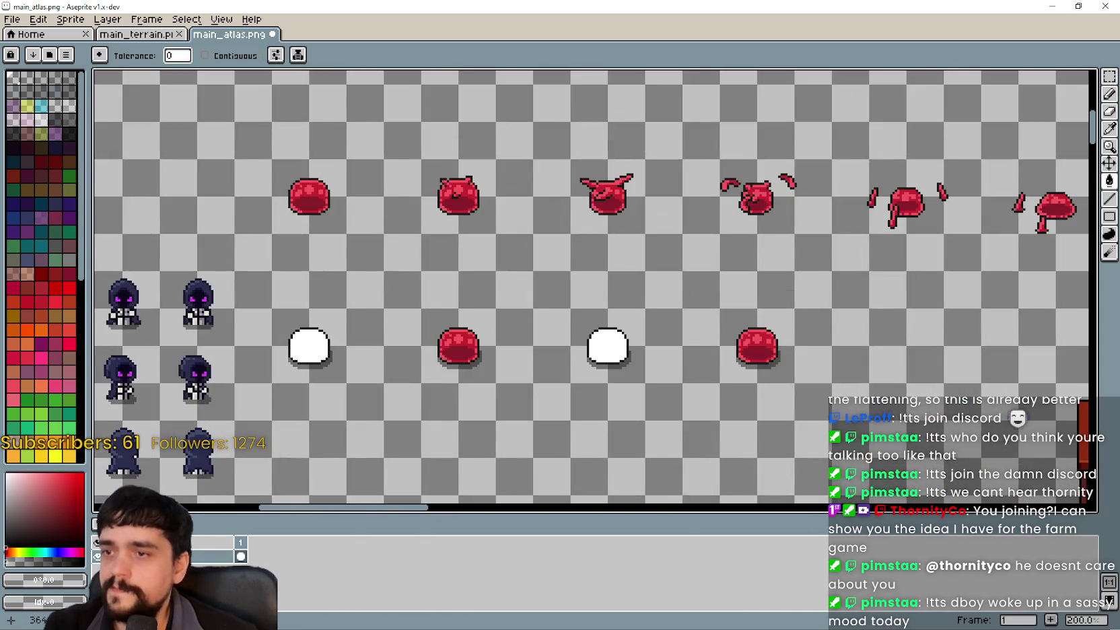
{"action": "left_click_drag", "start_coordinate": [427, 387], "coordinate": [460, 454]}
{"action": "left_click", "coordinate": [1108, 76]}
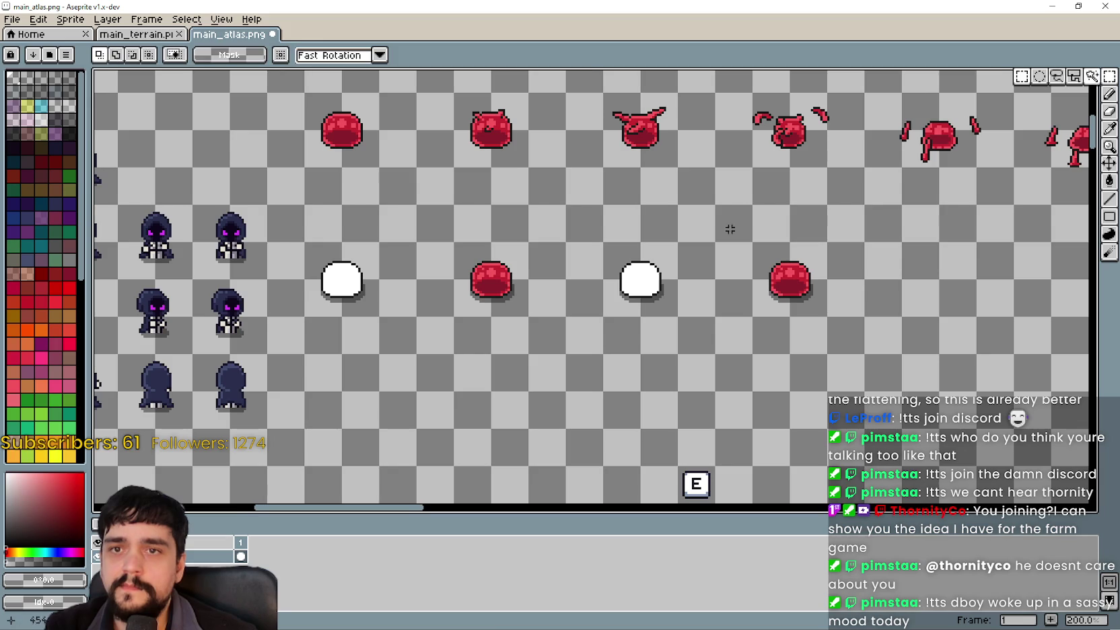
{"action": "mouse_move", "coordinate": [298, 216]}
{"action": "left_mouse_down"}
{"action": "mouse_move", "coordinate": [279, 231]}
{"action": "mouse_move", "coordinate": [805, 369]}
{"action": "mouse_move", "coordinate": [803, 340]}
{"action": "left_mouse_up"}
Clear the selection with Ctrl+D and save main_atlas.png
{"action": "scroll", "coordinate": [804, 340], "scroll_direction": "down", "scroll_amount": 1}
{"action": "scroll", "coordinate": [804, 341], "scroll_direction": "up", "scroll_amount": 1}
{"action": "scroll", "coordinate": [750, 330], "scroll_direction": "up", "scroll_amount": 2}
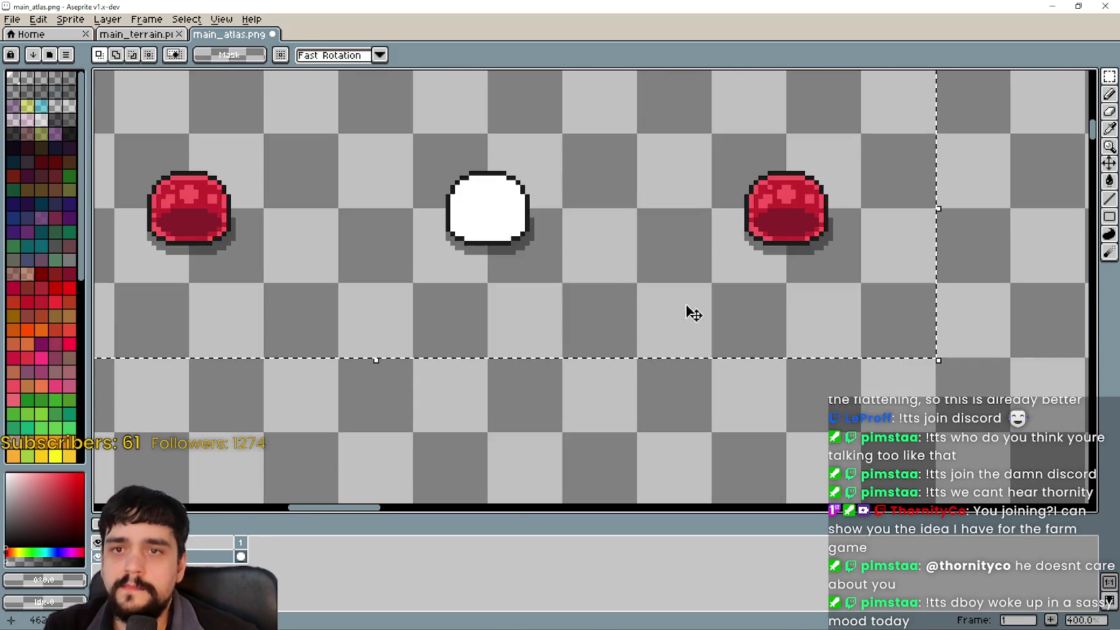
{"action": "scroll", "coordinate": [712, 325], "scroll_direction": "left", "scroll_amount": 3}
{"action": "scroll", "coordinate": [780, 315], "scroll_direction": "down", "scroll_amount": 1}
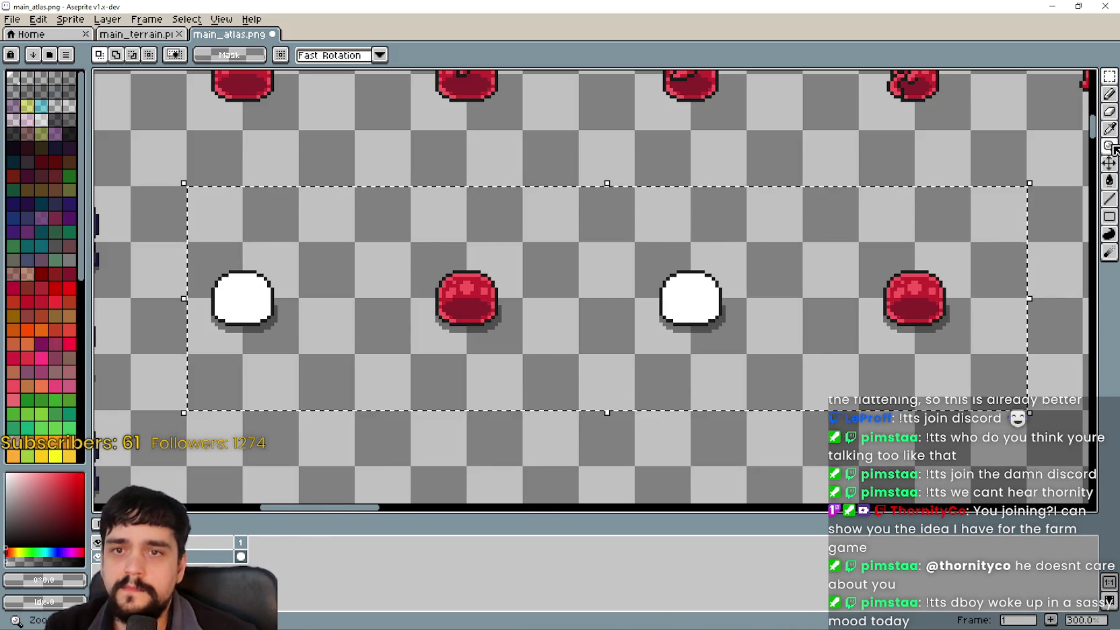
{"action": "left_click", "coordinate": [1109, 180]}
{"action": "scroll", "coordinate": [992, 307], "scroll_direction": "up", "scroll_amount": 2}
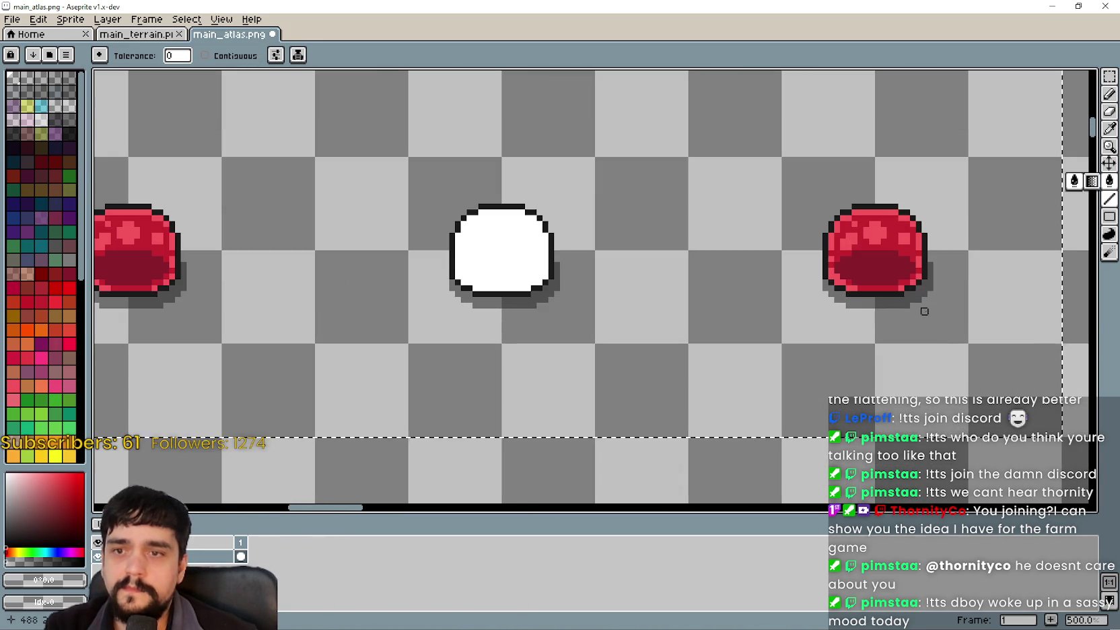
{"action": "scroll", "coordinate": [712, 344], "scroll_direction": "down", "scroll_amount": 4}
{"action": "left_click_drag", "start_coordinate": [724, 327], "coordinate": [621, 406]}
{"action": "key", "text": "ctrl+d"}
{"action": "key", "text": "ctrl+s"}
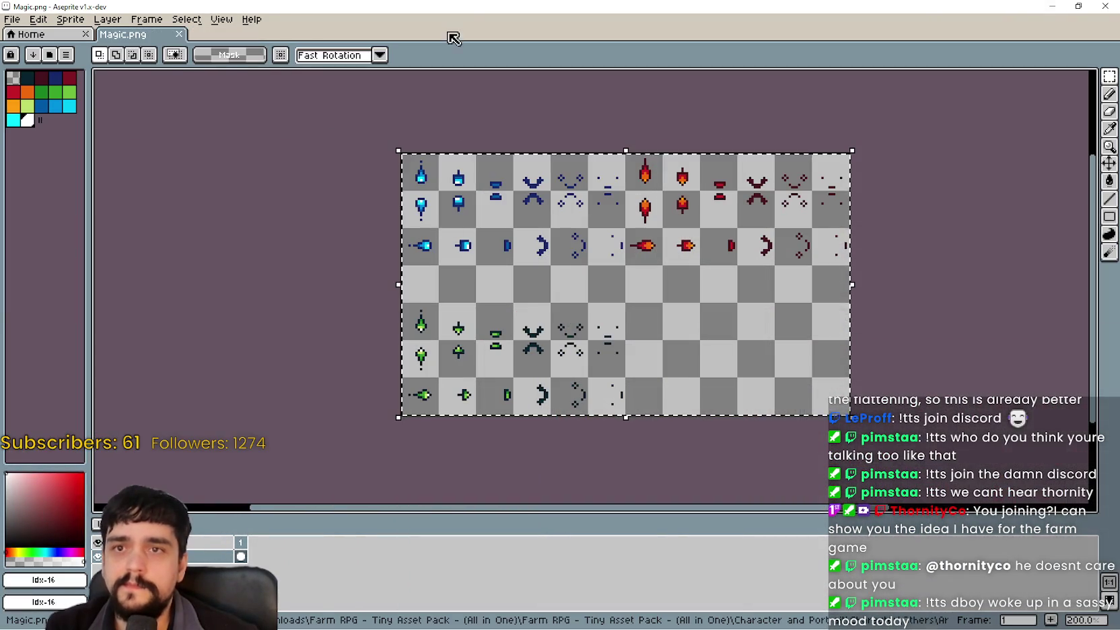
Return to the Godot editor and stop the running game
{"action": "left_click", "coordinate": [1050, 5]}
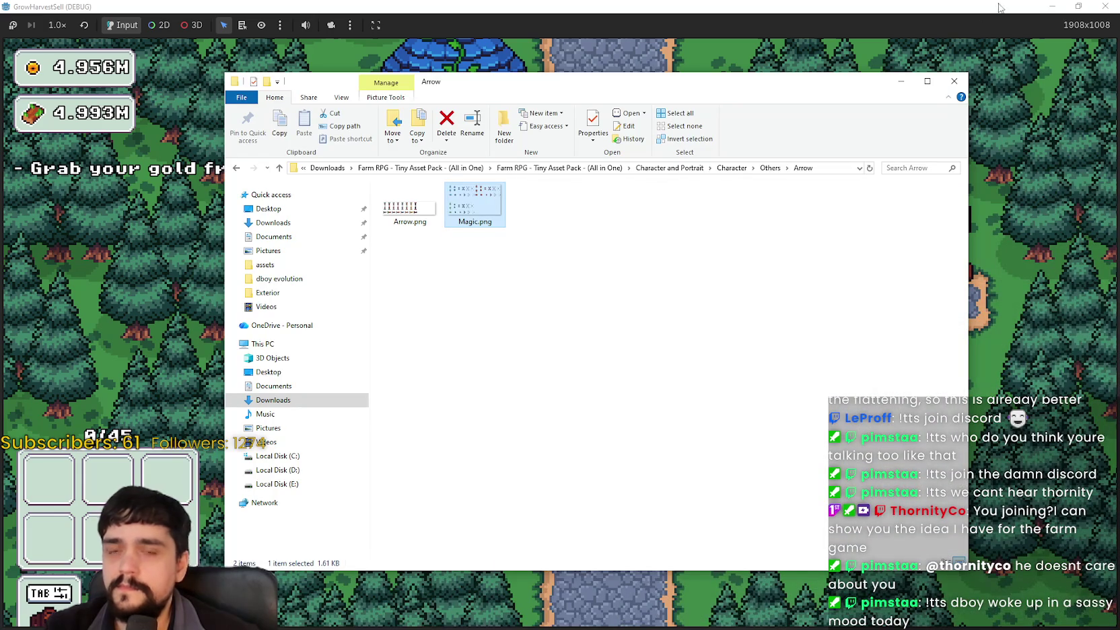
{"action": "left_click", "coordinate": [1080, 5]}
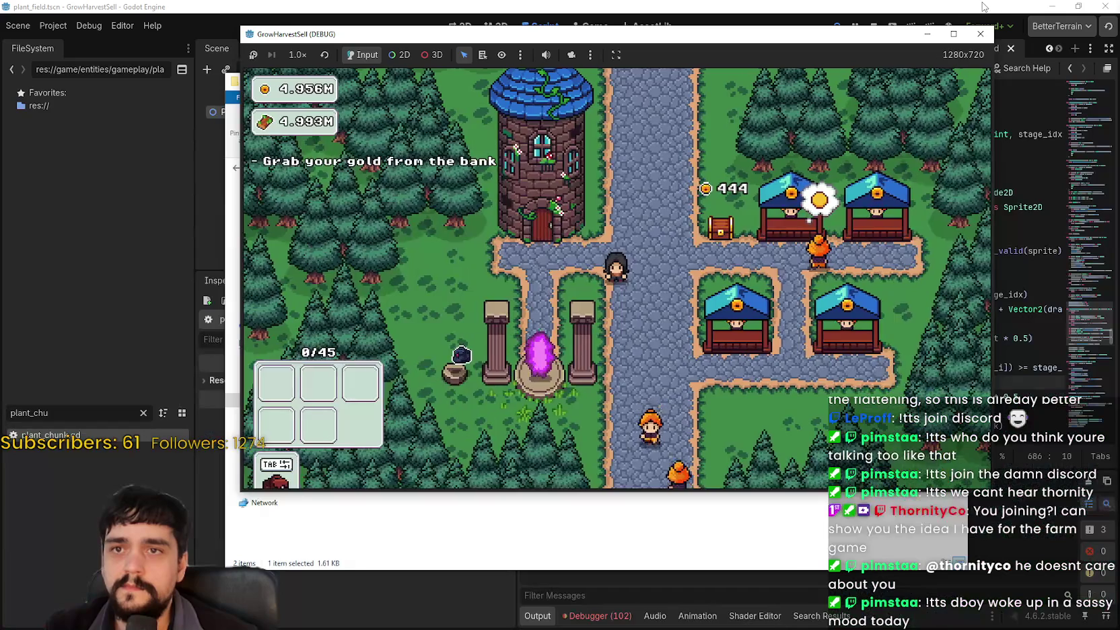
{"action": "left_click", "coordinate": [868, 66]}
{"action": "left_click", "coordinate": [874, 26]}
Filter the FileSystem for 'slime', open Slime.tscn, and select its AnimatedSprite2D
{"action": "scroll", "coordinate": [741, 202], "scroll_direction": "down", "scroll_amount": 2}
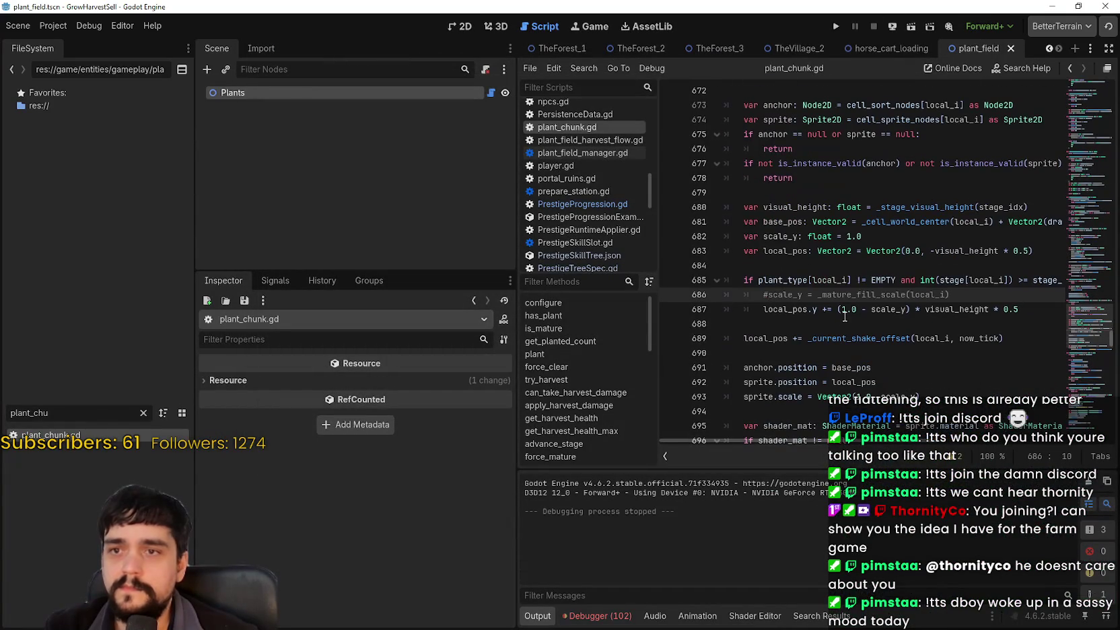
{"action": "type", "text": "slime"}
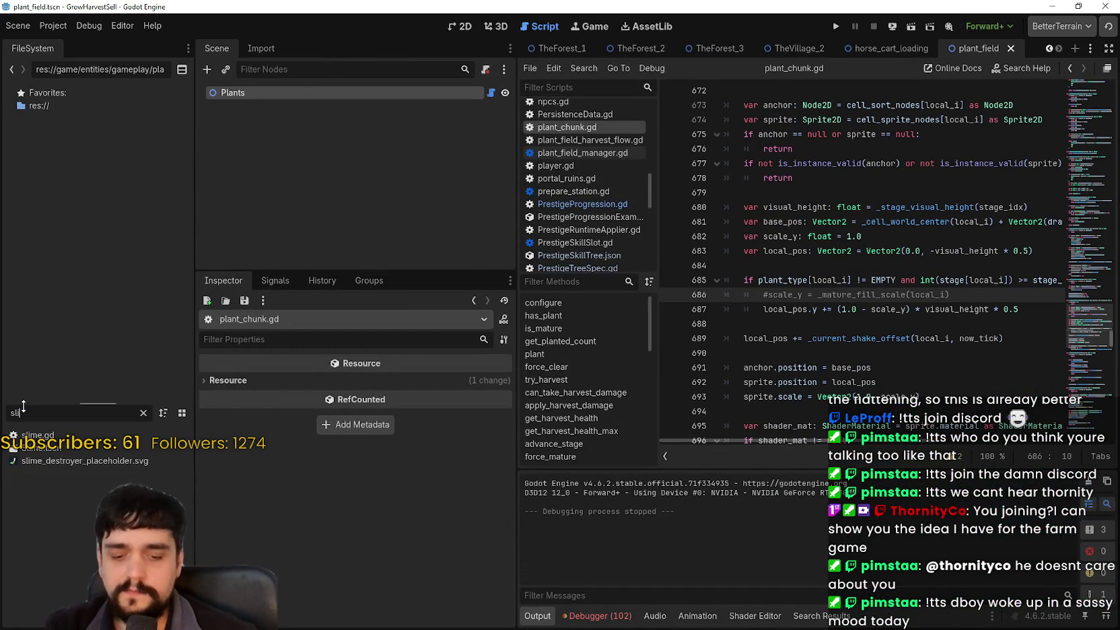
{"action": "double_click", "coordinate": [31, 447]}
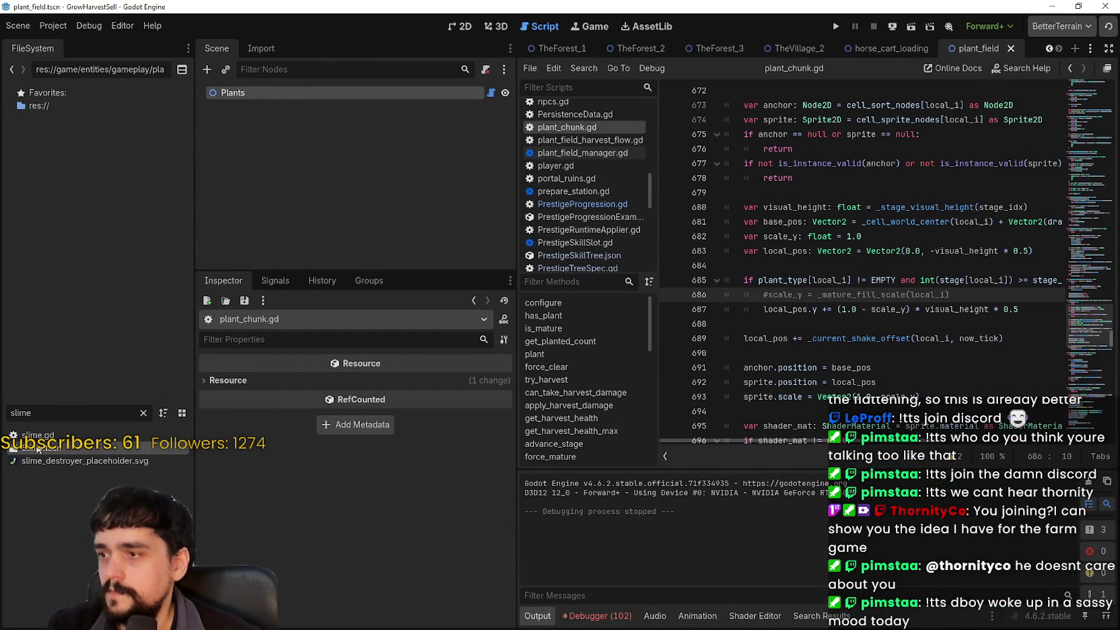
{"action": "left_click", "coordinate": [452, 31]}
{"action": "scroll", "coordinate": [700, 174], "scroll_direction": "up", "scroll_amount": 1}
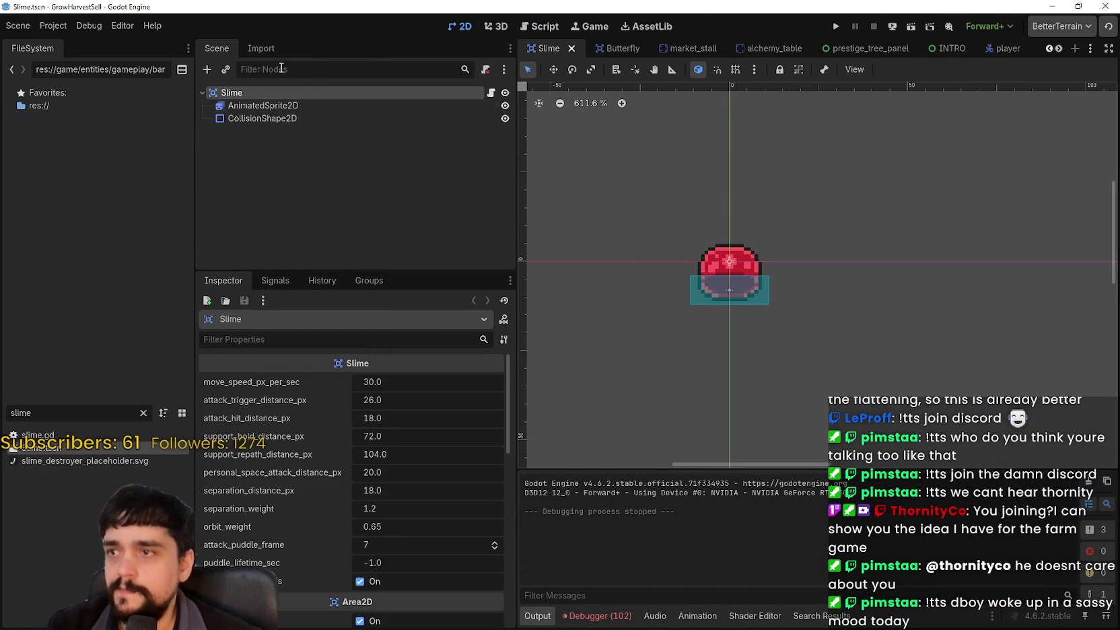
{"action": "left_click", "coordinate": [302, 107]}
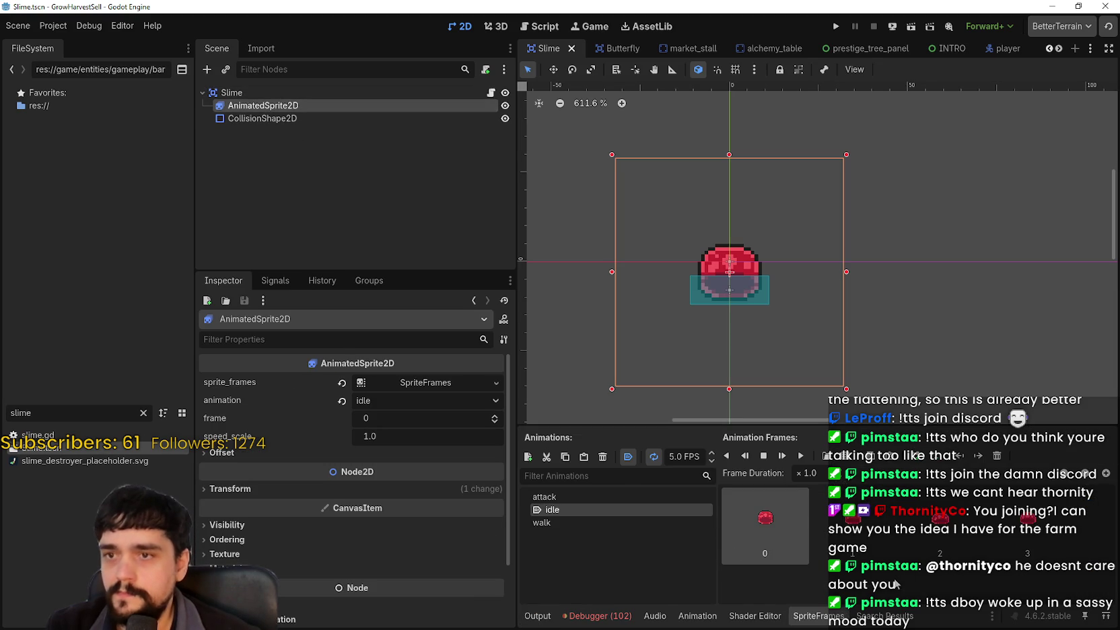
Add a Sprite2D child under Slime, place it above CollisionShape2D, and rename it Shadow
{"action": "right_click", "coordinate": [282, 94]}
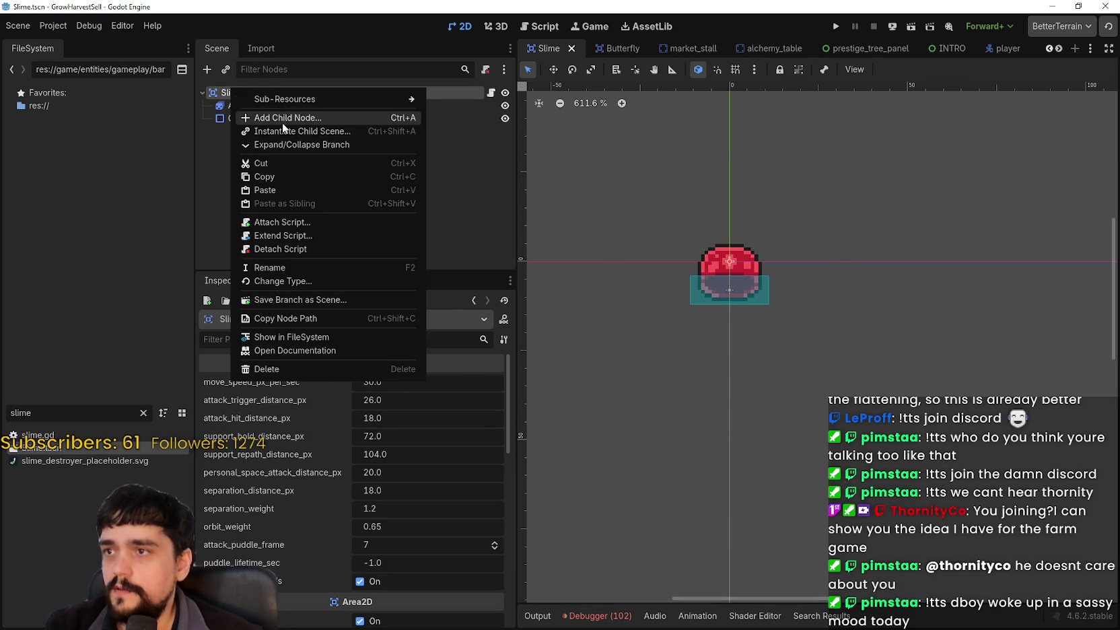
{"action": "left_click", "coordinate": [283, 117]}
{"action": "type", "text": "sprite"}
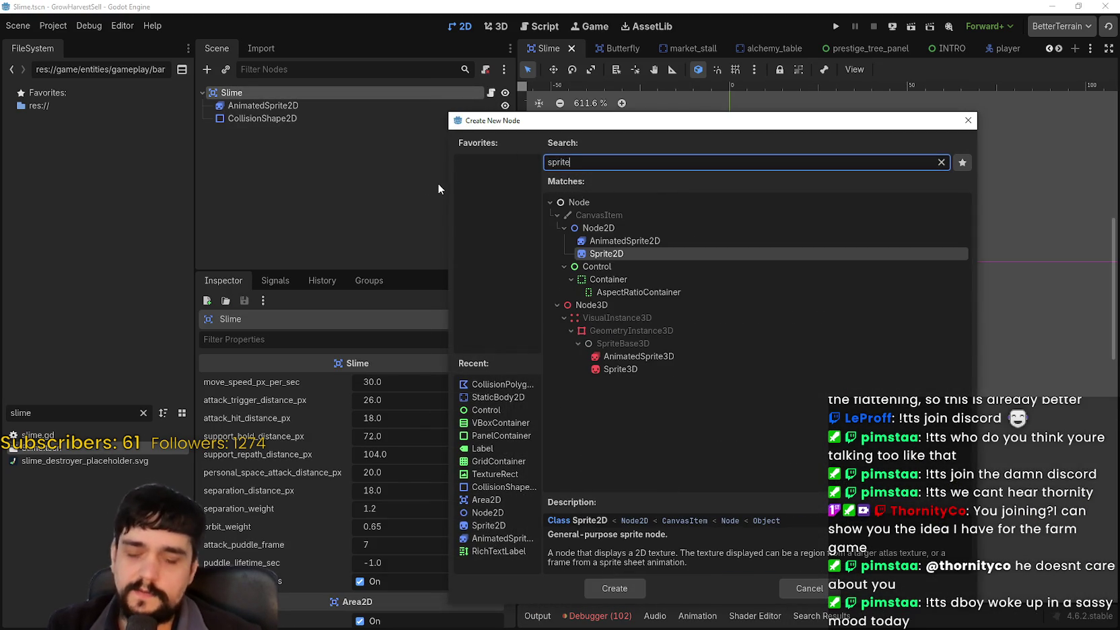
{"action": "key", "text": "Return"}
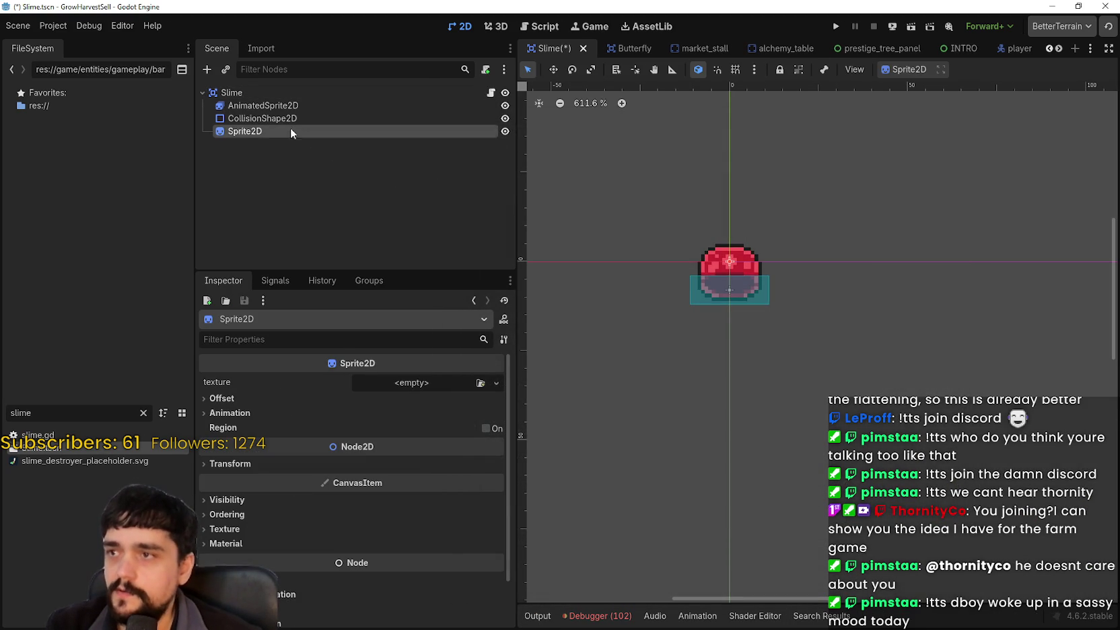
{"action": "left_click_drag", "start_coordinate": [293, 119], "coordinate": [294, 118]}
{"action": "key", "text": "F2"}
{"action": "type", "text": "S"}
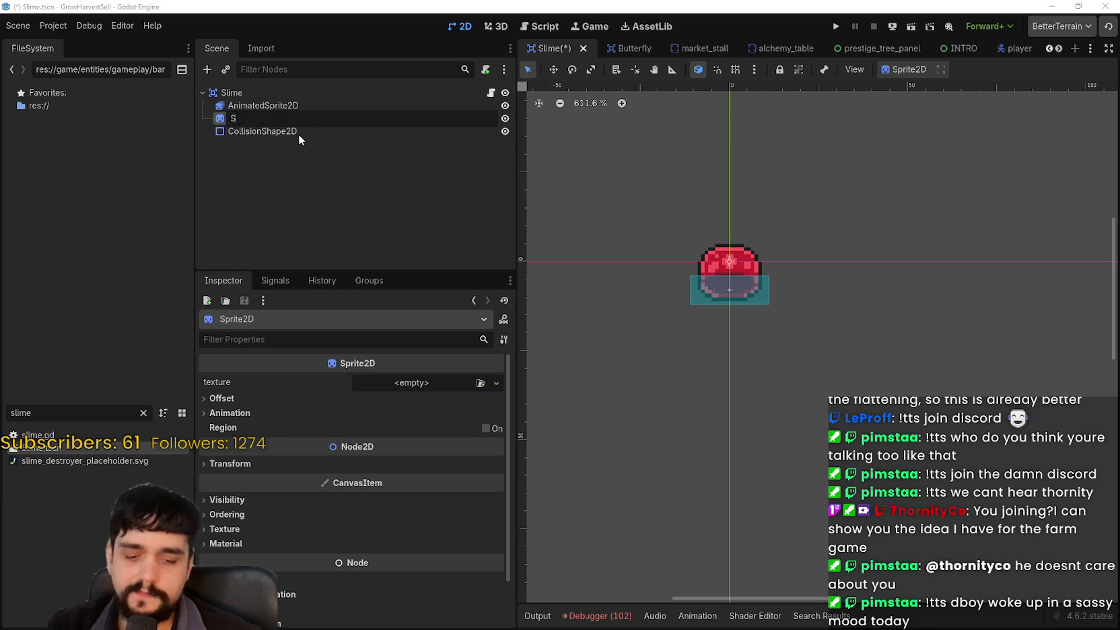
{"action": "type", "text": "hadow"}
{"action": "key", "text": "Return"}
Give Shadow a new AtlasTexture and browse project textures for its atlas via Quick Load
{"action": "scroll", "coordinate": [785, 234], "scroll_direction": "up", "scroll_amount": 4}
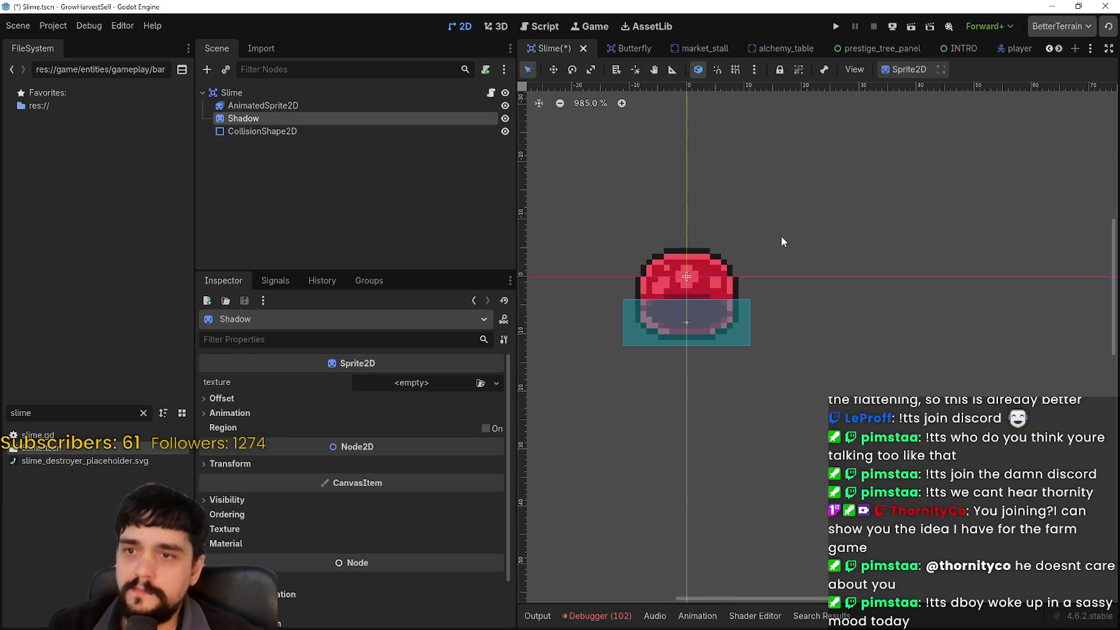
{"action": "left_click", "coordinate": [411, 382]}
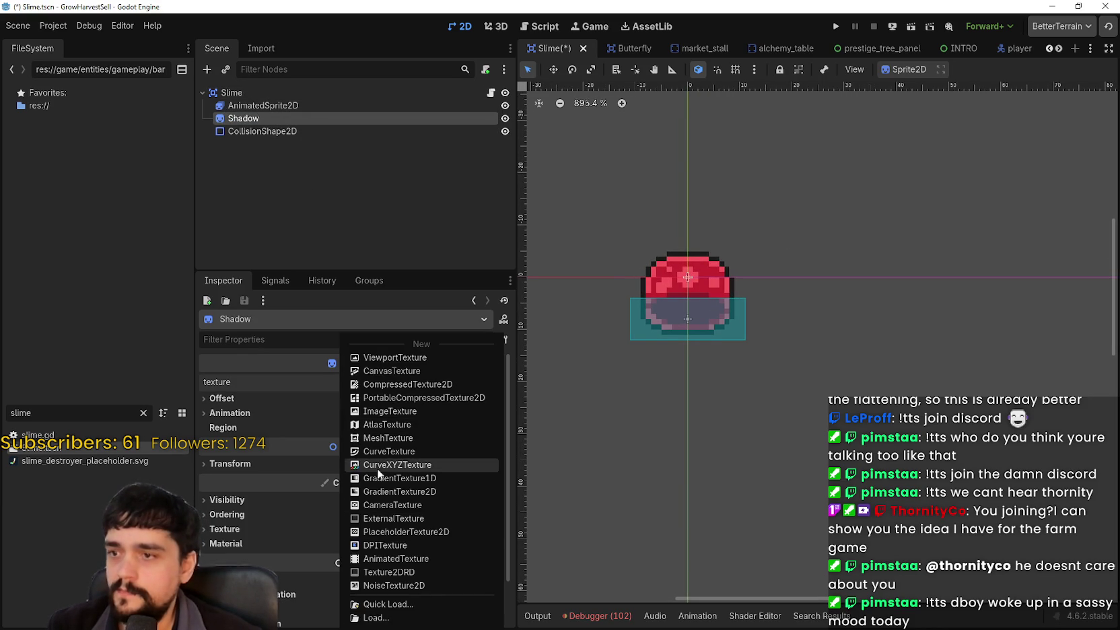
{"action": "left_click", "coordinate": [386, 429]}
{"action": "left_click", "coordinate": [395, 383]}
{"action": "scroll", "coordinate": [374, 589], "scroll_direction": "down", "scroll_amount": 1}
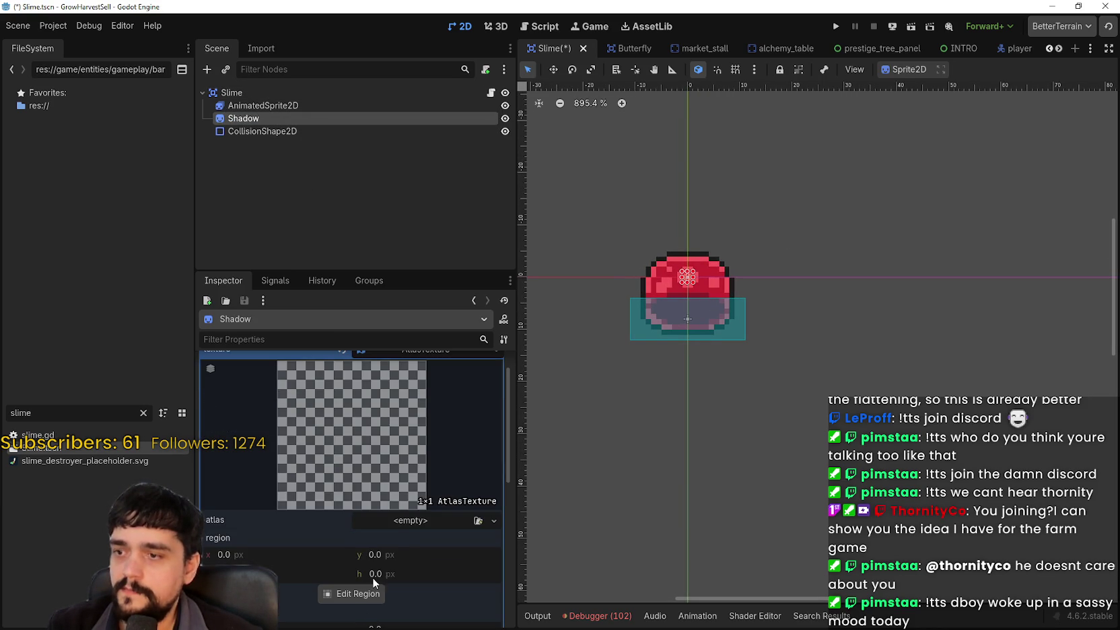
{"action": "left_click", "coordinate": [390, 530]}
{"action": "left_click", "coordinate": [377, 594]}
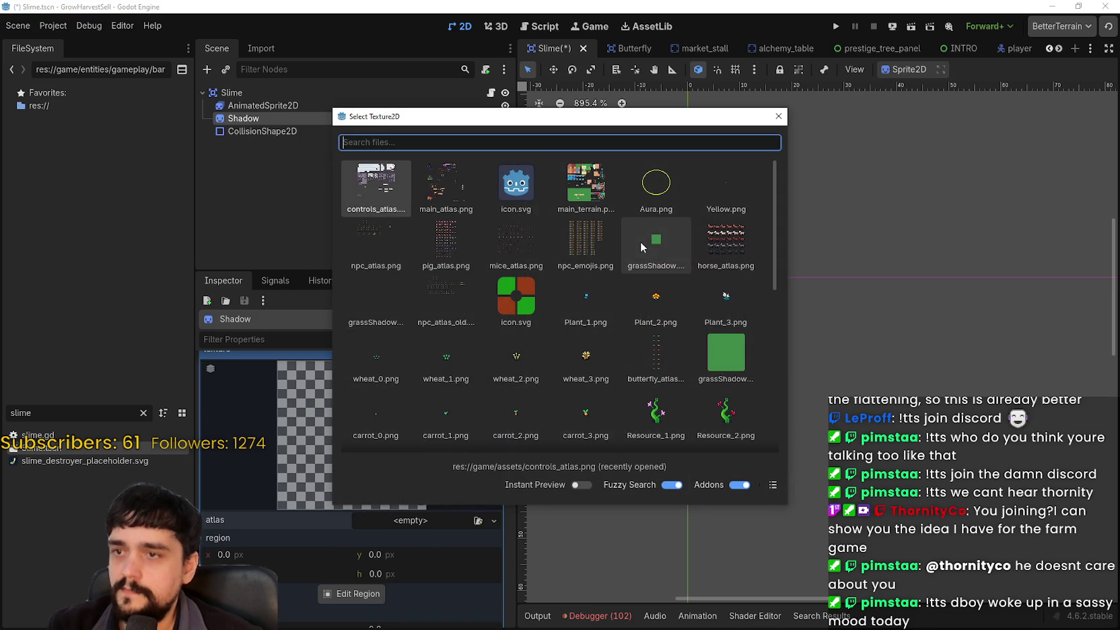
Use main_atlas.png as the atlas and draw a region around one slime cell, 56 px tall
{"action": "double_click", "coordinate": [442, 195]}
{"action": "left_click", "coordinate": [352, 614]}
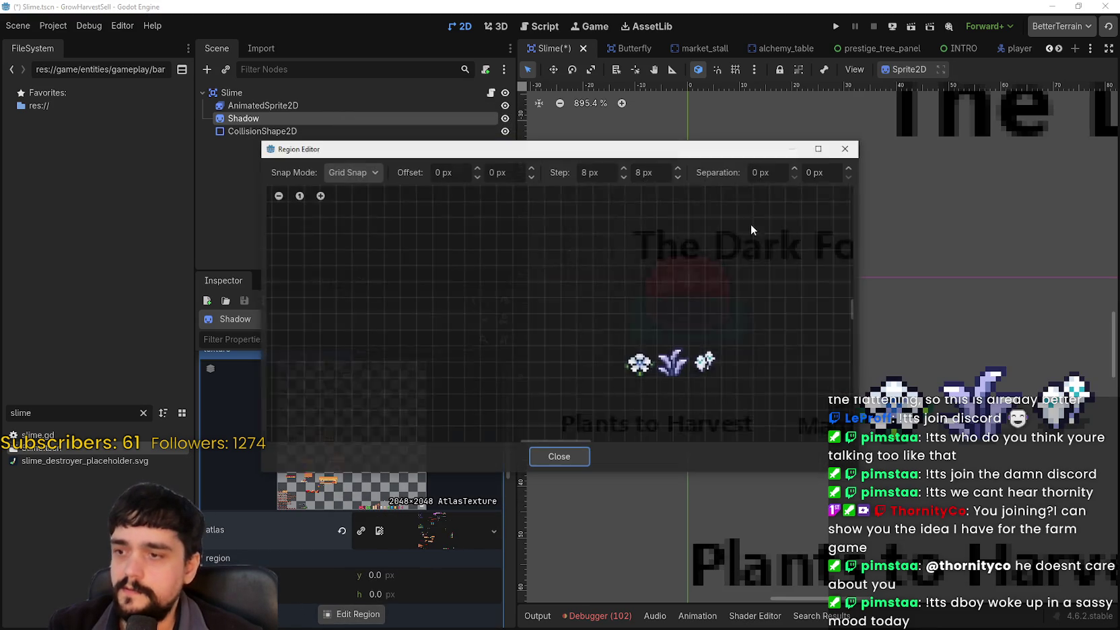
{"action": "scroll", "coordinate": [682, 271], "scroll_direction": "down", "scroll_amount": 5}
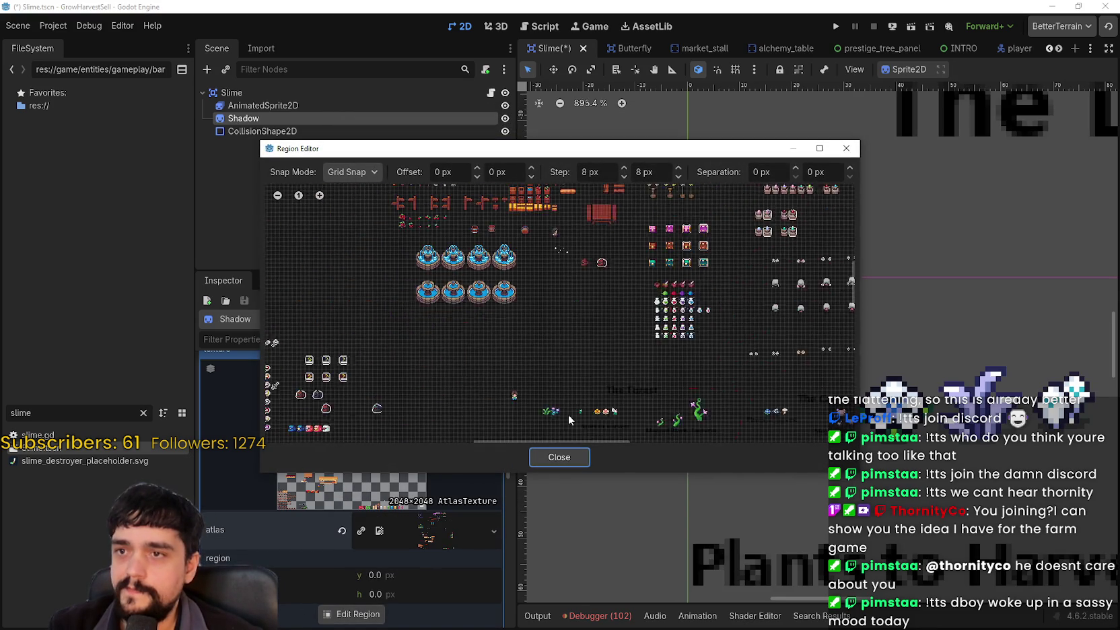
{"action": "scroll", "coordinate": [539, 431], "scroll_direction": "up", "scroll_amount": 5}
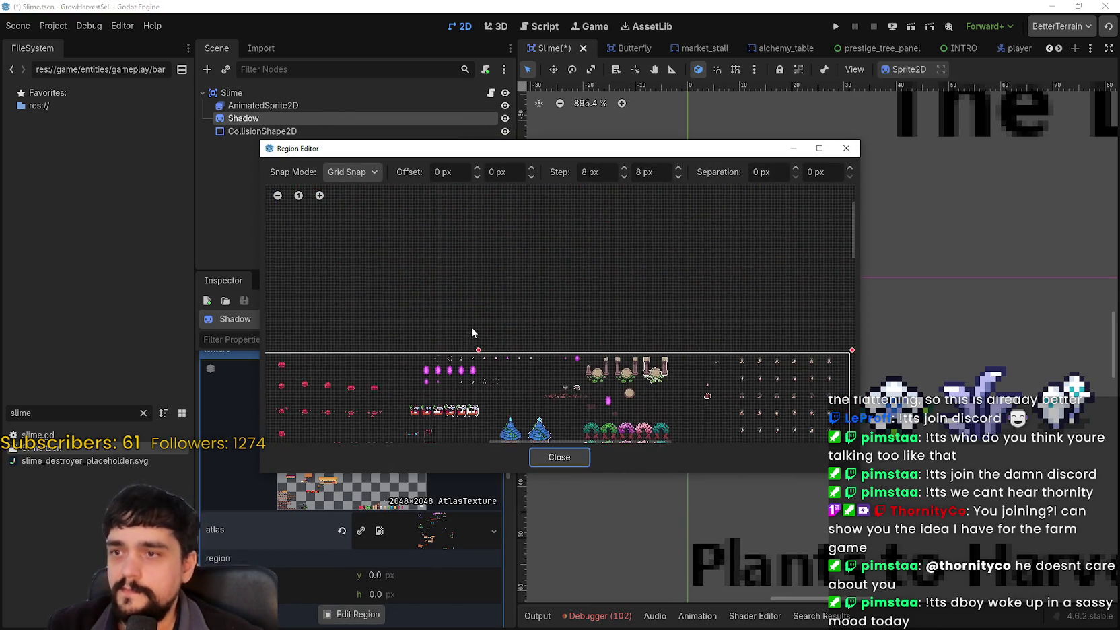
{"action": "left_click_drag", "start_coordinate": [503, 421], "coordinate": [749, 371]}
{"action": "scroll", "coordinate": [436, 322], "scroll_direction": "up", "scroll_amount": 4}
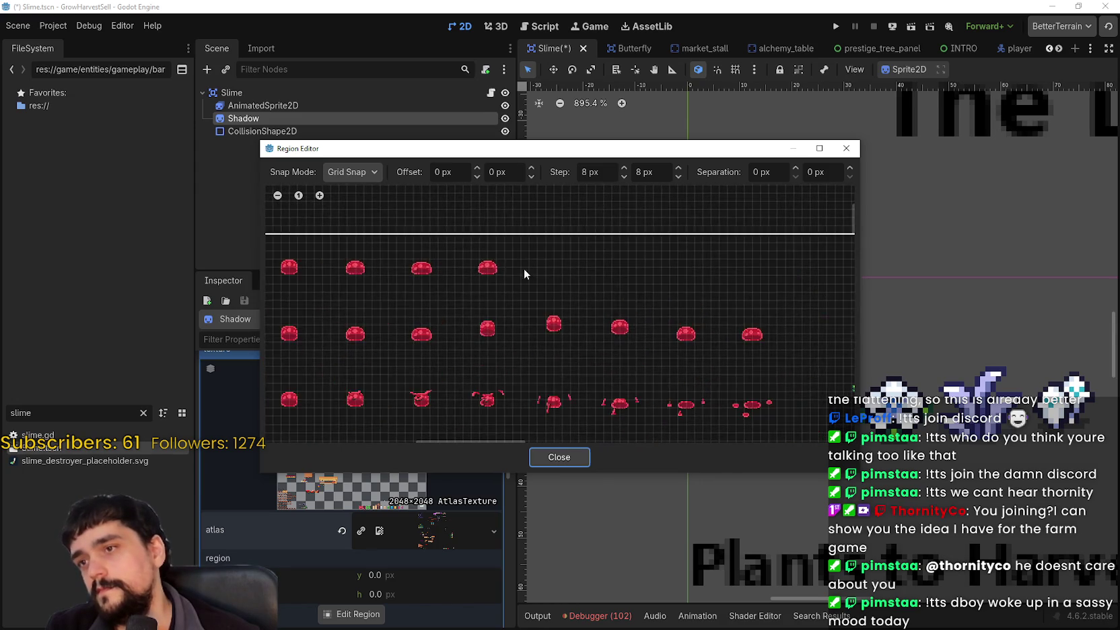
{"action": "scroll", "coordinate": [568, 269], "scroll_direction": "up", "scroll_amount": 4}
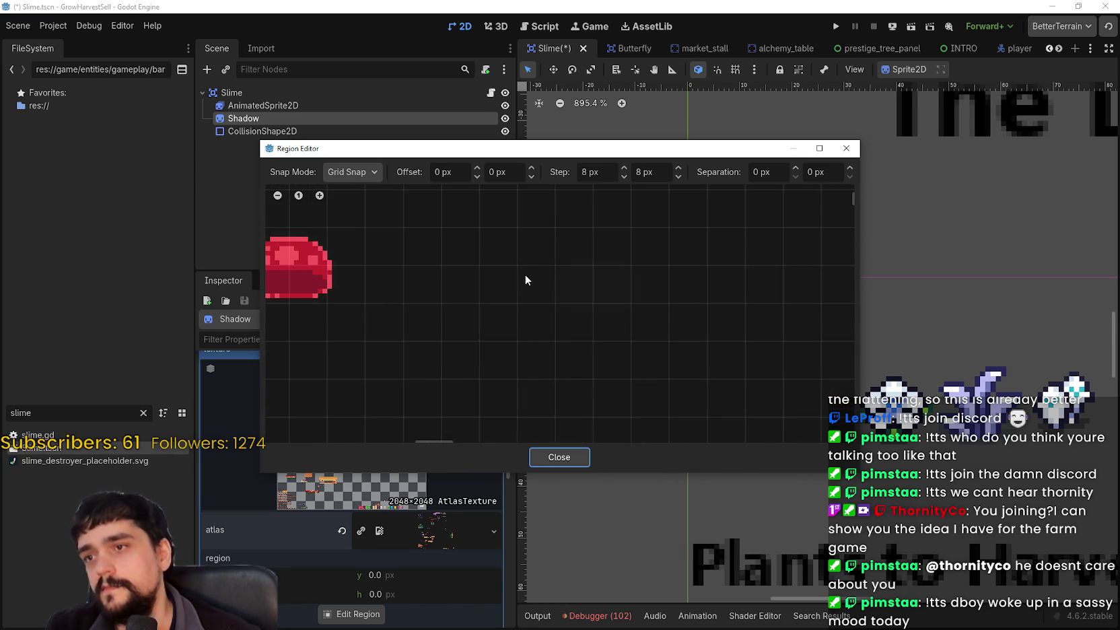
{"action": "scroll", "coordinate": [570, 308], "scroll_direction": "down", "scroll_amount": 5}
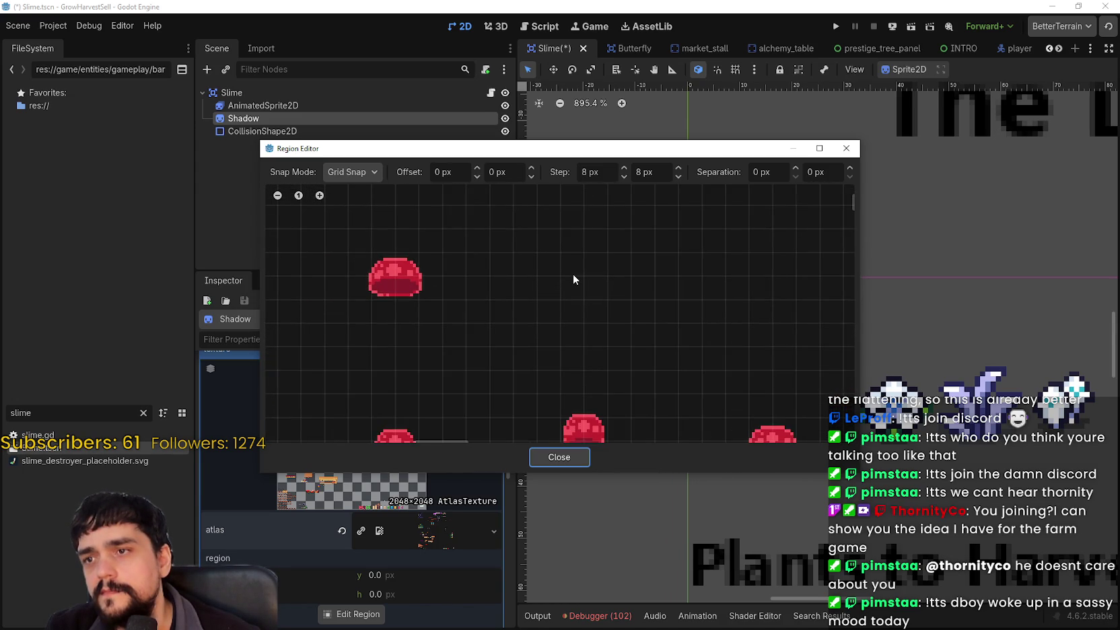
{"action": "scroll", "coordinate": [566, 281], "scroll_direction": "down", "scroll_amount": 2}
{"action": "scroll", "coordinate": [548, 268], "scroll_direction": "up", "scroll_amount": 1}
{"action": "mouse_move", "coordinate": [529, 232]}
{"action": "left_mouse_down"}
{"action": "mouse_move", "coordinate": [616, 293]}
{"action": "mouse_move", "coordinate": [646, 328]}
{"action": "mouse_move", "coordinate": [634, 330]}
{"action": "left_mouse_up"}
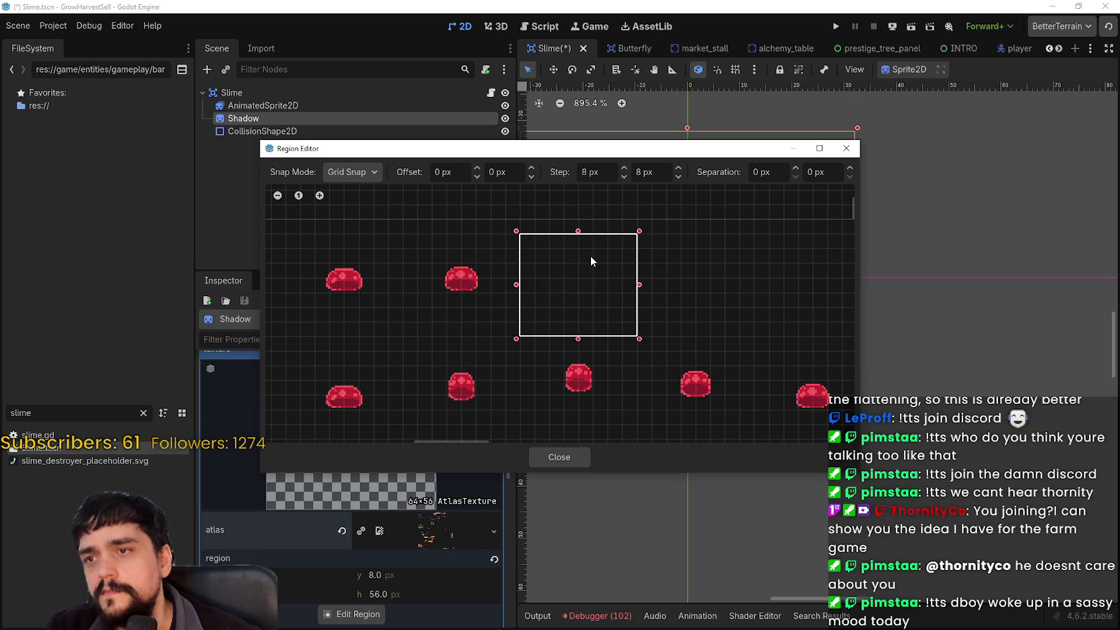
{"action": "left_click_drag", "start_coordinate": [578, 231], "coordinate": [578, 217]}
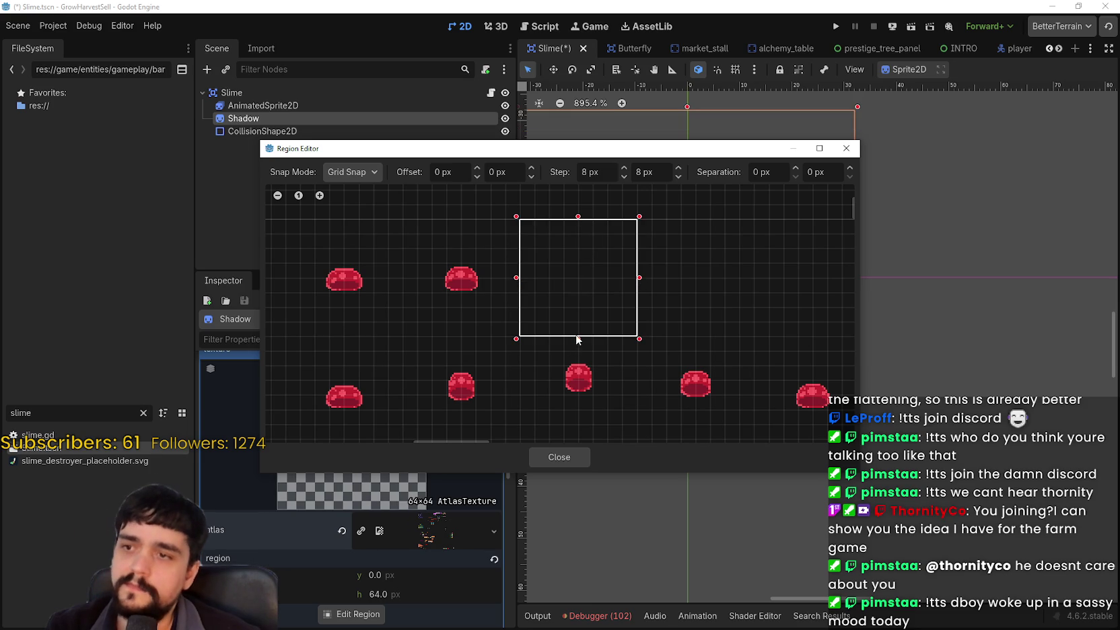
{"action": "left_click_drag", "start_coordinate": [576, 336], "coordinate": [579, 321]}
Fine-tune the region back to 56 px tall and close the Region Editor
{"action": "mouse_move", "coordinate": [586, 150]}
{"action": "left_mouse_down"}
{"action": "mouse_move", "coordinate": [853, 111]}
{"action": "mouse_move", "coordinate": [822, 104]}
{"action": "left_mouse_up"}
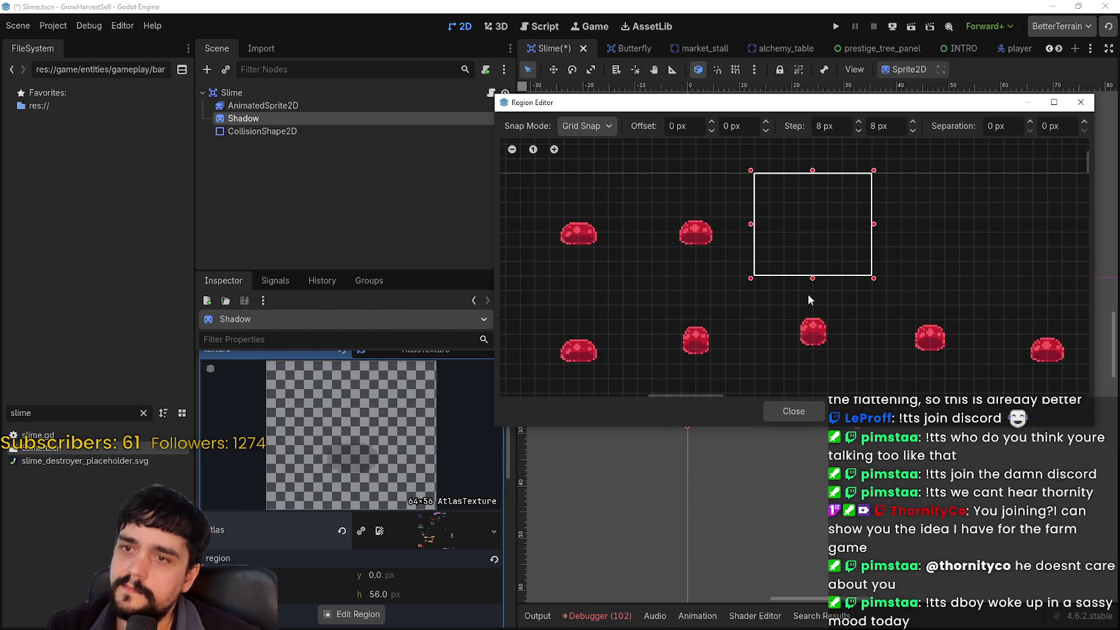
{"action": "left_click_drag", "start_coordinate": [812, 278], "coordinate": [811, 292]}
{"action": "mouse_move", "coordinate": [799, 226]}
{"action": "left_mouse_down"}
{"action": "mouse_move", "coordinate": [748, 258]}
{"action": "mouse_move", "coordinate": [741, 142]}
{"action": "left_mouse_up"}
{"action": "scroll", "coordinate": [739, 218], "scroll_direction": "down", "scroll_amount": 3}
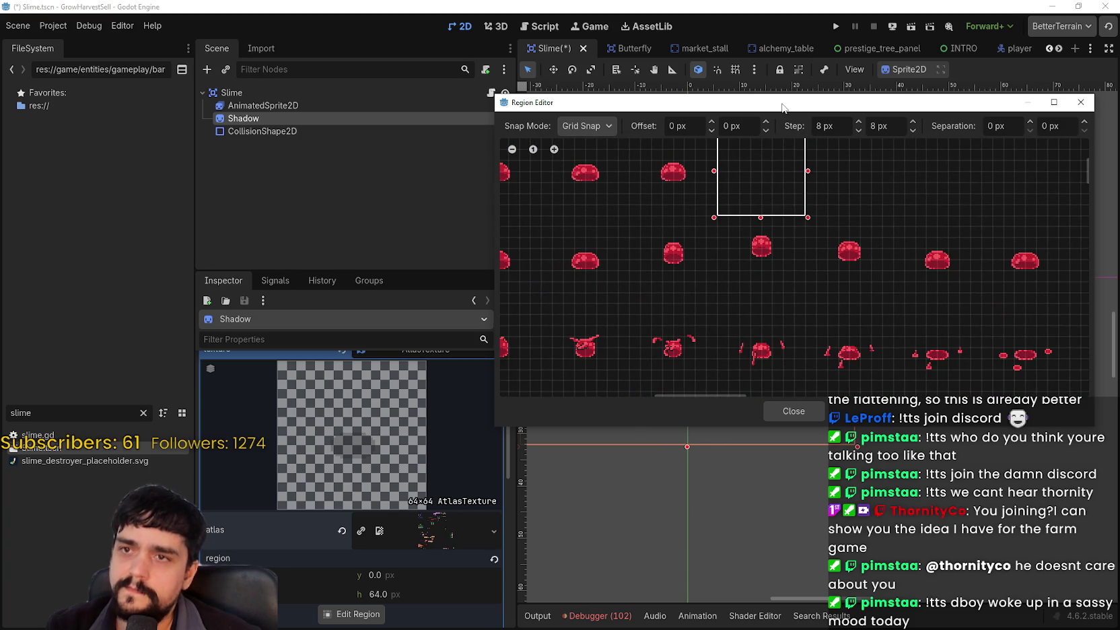
{"action": "scroll", "coordinate": [721, 327], "scroll_direction": "down", "scroll_amount": 1}
{"action": "mouse_move", "coordinate": [721, 327]}
{"action": "left_mouse_down"}
{"action": "mouse_move", "coordinate": [747, 345]}
{"action": "mouse_move", "coordinate": [853, 339]}
{"action": "mouse_move", "coordinate": [909, 265]}
{"action": "mouse_move", "coordinate": [764, 344]}
{"action": "mouse_move", "coordinate": [745, 337]}
{"action": "left_mouse_up"}
{"action": "mouse_move", "coordinate": [771, 109]}
{"action": "left_mouse_down"}
{"action": "mouse_move", "coordinate": [713, 336]}
{"action": "mouse_move", "coordinate": [703, 506]}
{"action": "mouse_move", "coordinate": [705, 355]}
{"action": "mouse_move", "coordinate": [743, 352]}
{"action": "mouse_move", "coordinate": [746, 369]}
{"action": "left_mouse_up"}
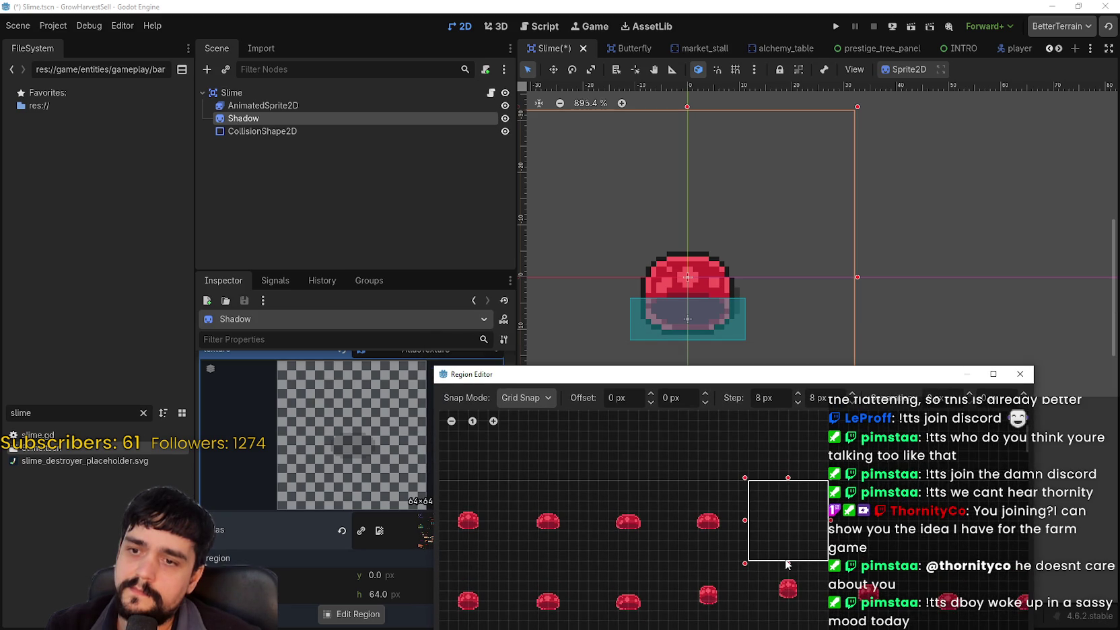
{"action": "left_click_drag", "start_coordinate": [790, 564], "coordinate": [792, 558]}
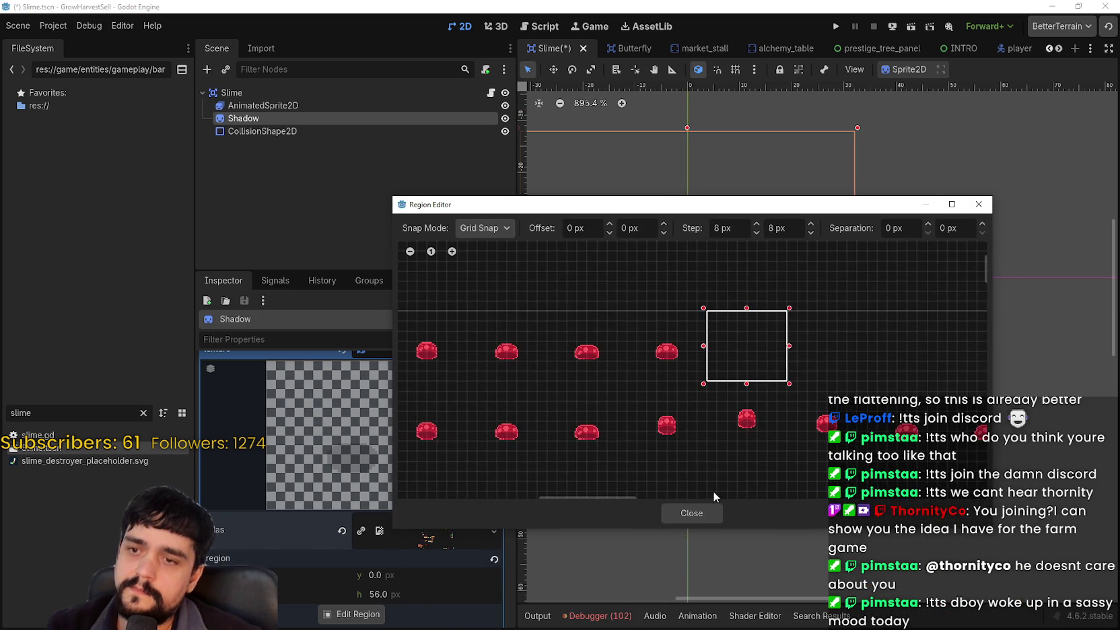
{"action": "left_click", "coordinate": [690, 513]}
{"action": "left_click", "coordinate": [263, 105]}
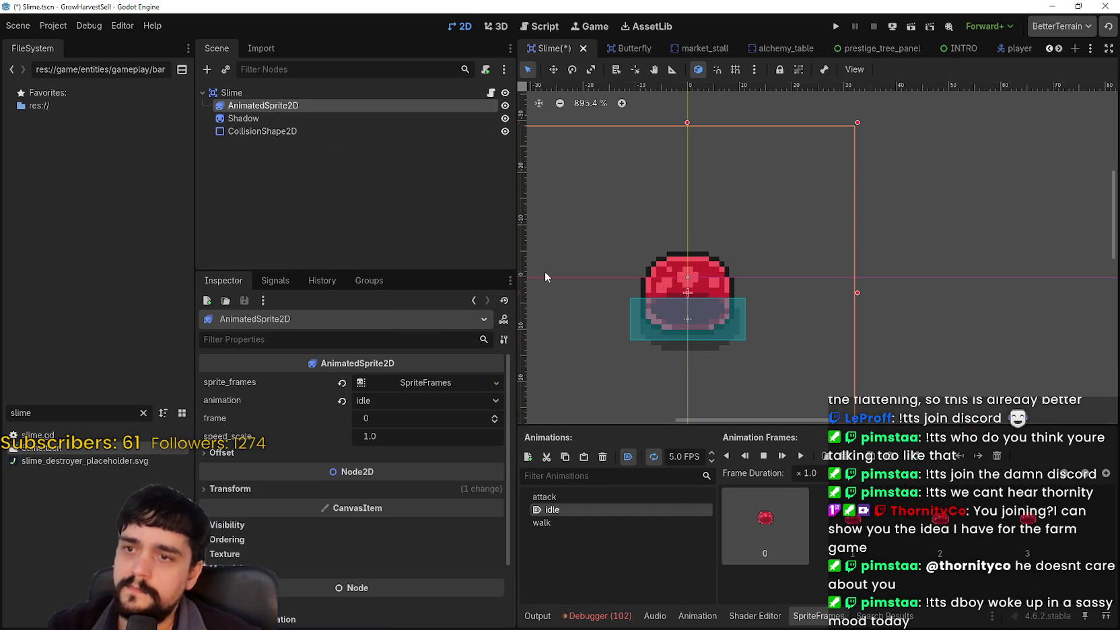
{"action": "scroll", "coordinate": [694, 251], "scroll_direction": "down", "scroll_amount": 1}
{"action": "left_click_drag", "start_coordinate": [715, 276], "coordinate": [710, 306]}
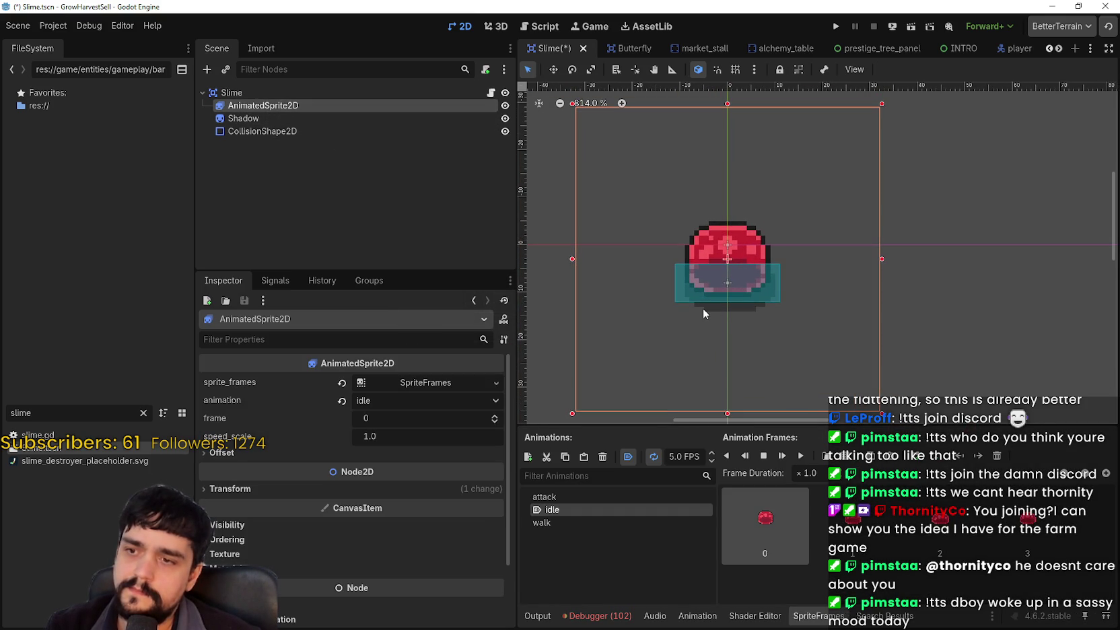
{"action": "left_click", "coordinate": [240, 118]}
{"action": "left_click", "coordinate": [260, 105]}
{"action": "left_click", "coordinate": [241, 119]}
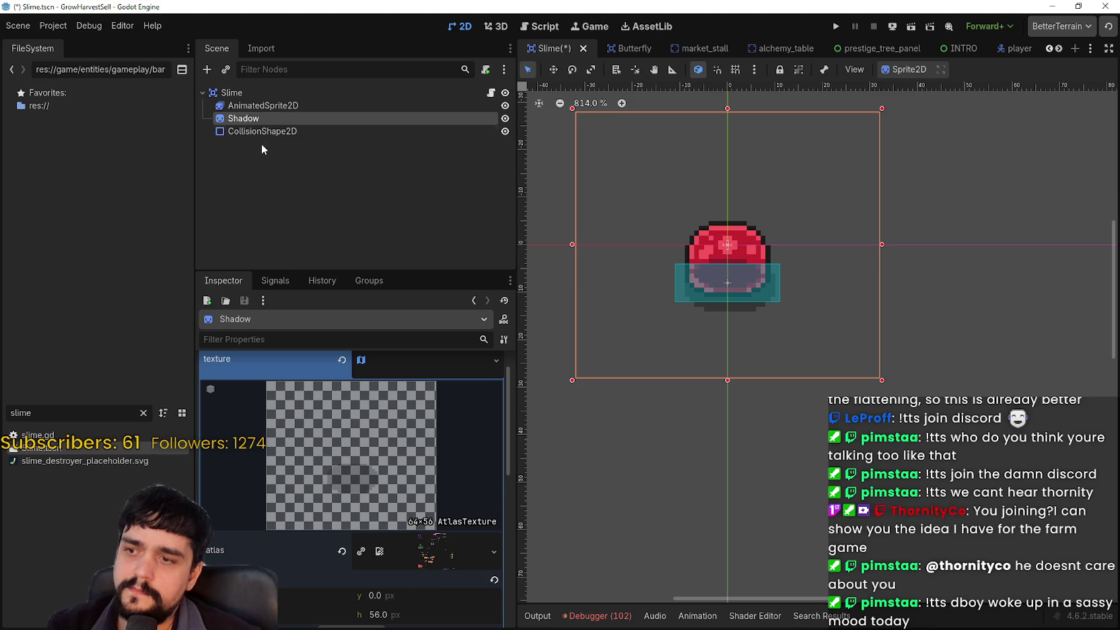
{"action": "left_click", "coordinate": [258, 105]}
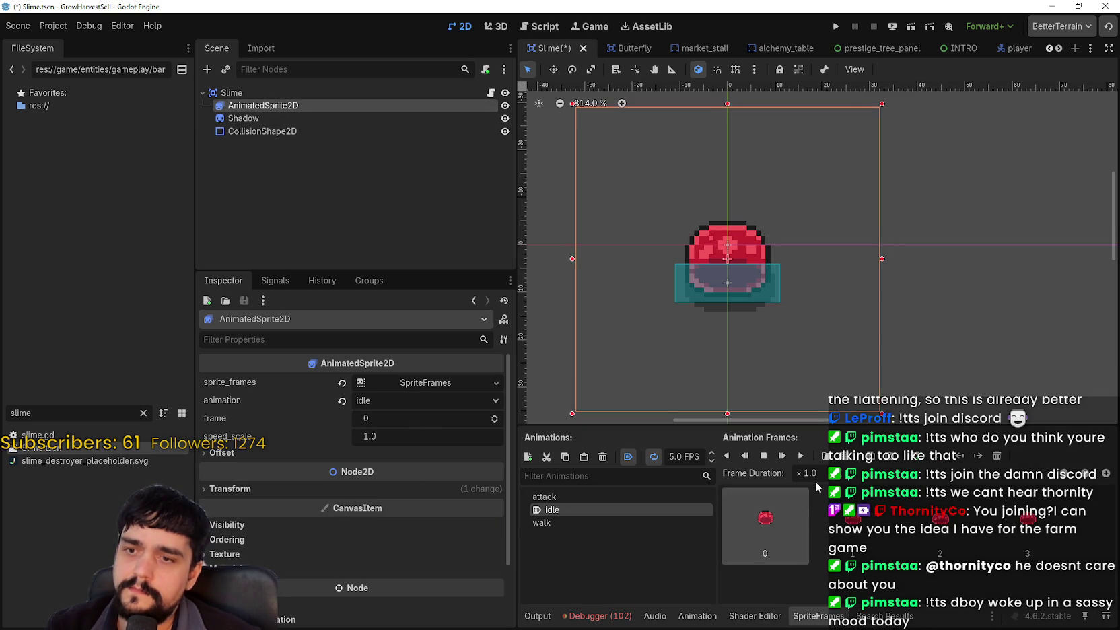
{"action": "left_click", "coordinate": [844, 455]}
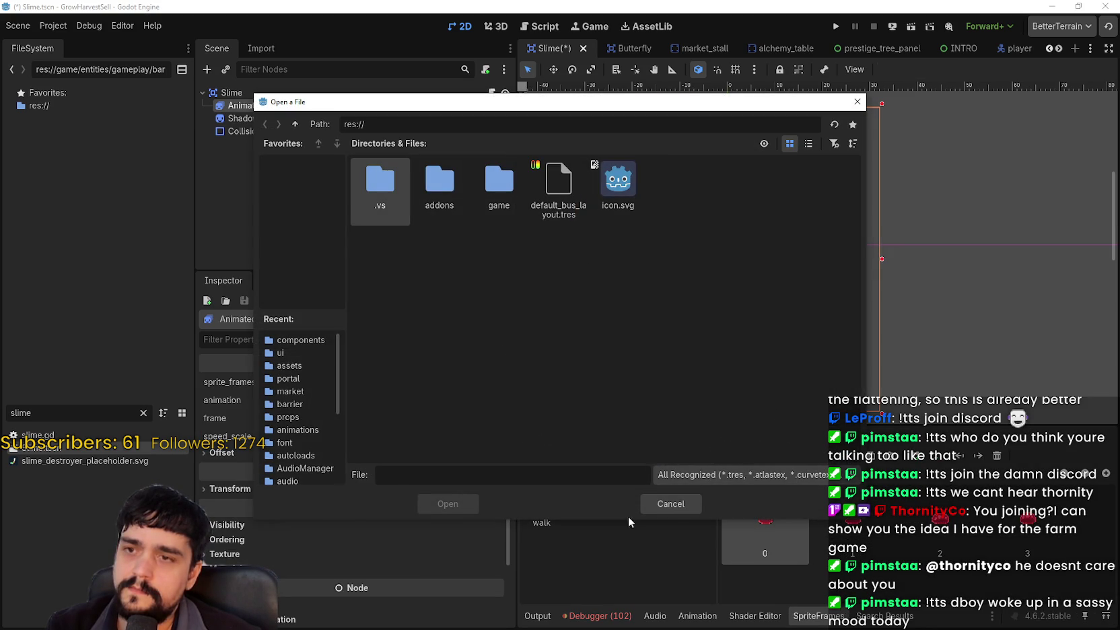
{"action": "left_click", "coordinate": [670, 504]}
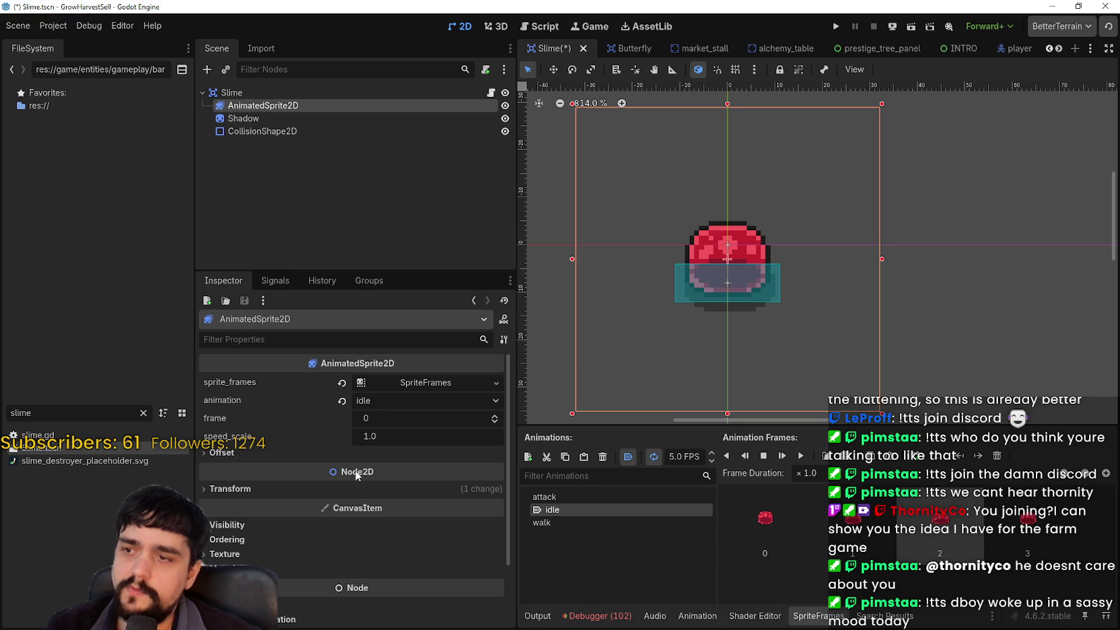
{"action": "left_click", "coordinate": [330, 489]}
{"action": "scroll", "coordinate": [289, 588], "scroll_direction": "down", "scroll_amount": 5}
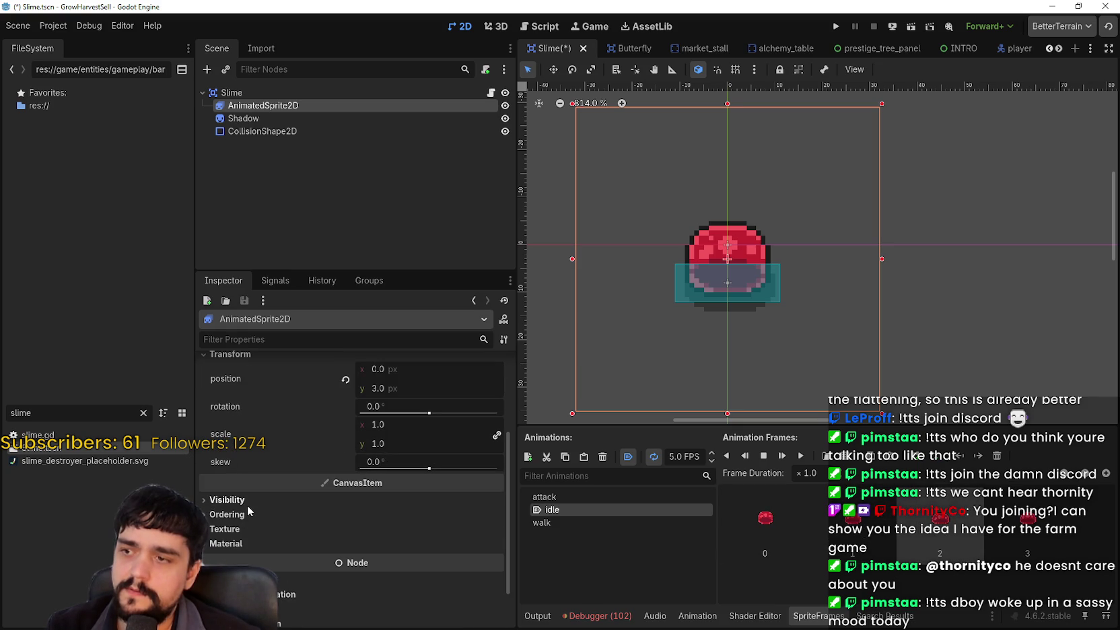
{"action": "scroll", "coordinate": [264, 533], "scroll_direction": "up", "scroll_amount": 5}
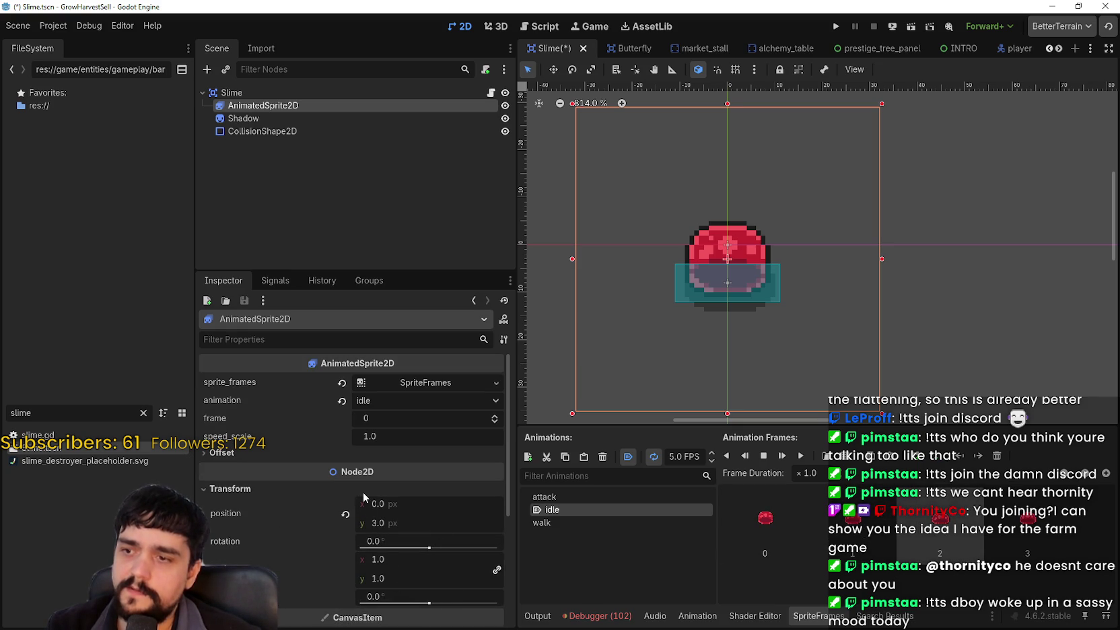
{"action": "scroll", "coordinate": [343, 547], "scroll_direction": "down", "scroll_amount": 7}
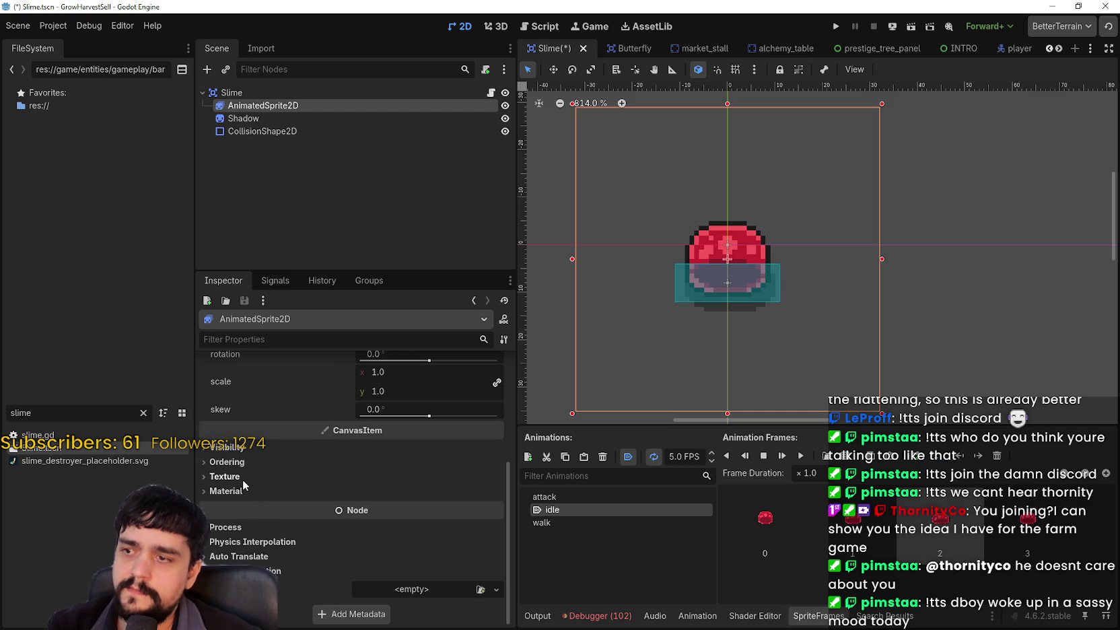
{"action": "scroll", "coordinate": [256, 518], "scroll_direction": "up", "scroll_amount": 6}
{"action": "left_click", "coordinate": [259, 453]}
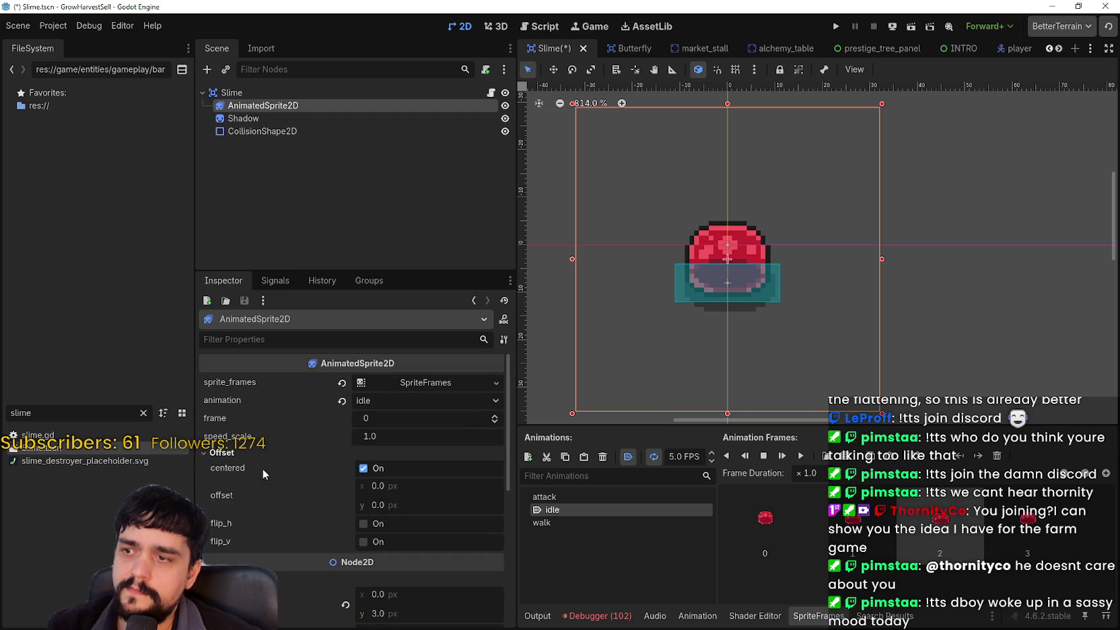
{"action": "left_click", "coordinate": [451, 378]}
{"action": "left_click", "coordinate": [451, 379]}
{"action": "left_click", "coordinate": [439, 382]}
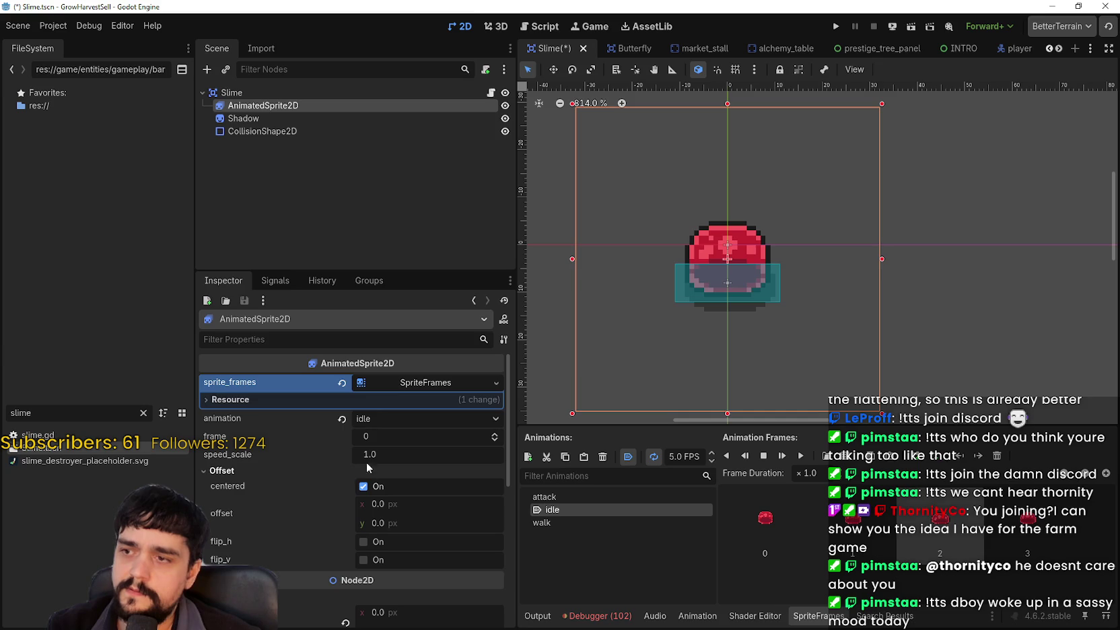
{"action": "scroll", "coordinate": [821, 258], "scroll_direction": "down", "scroll_amount": 4}
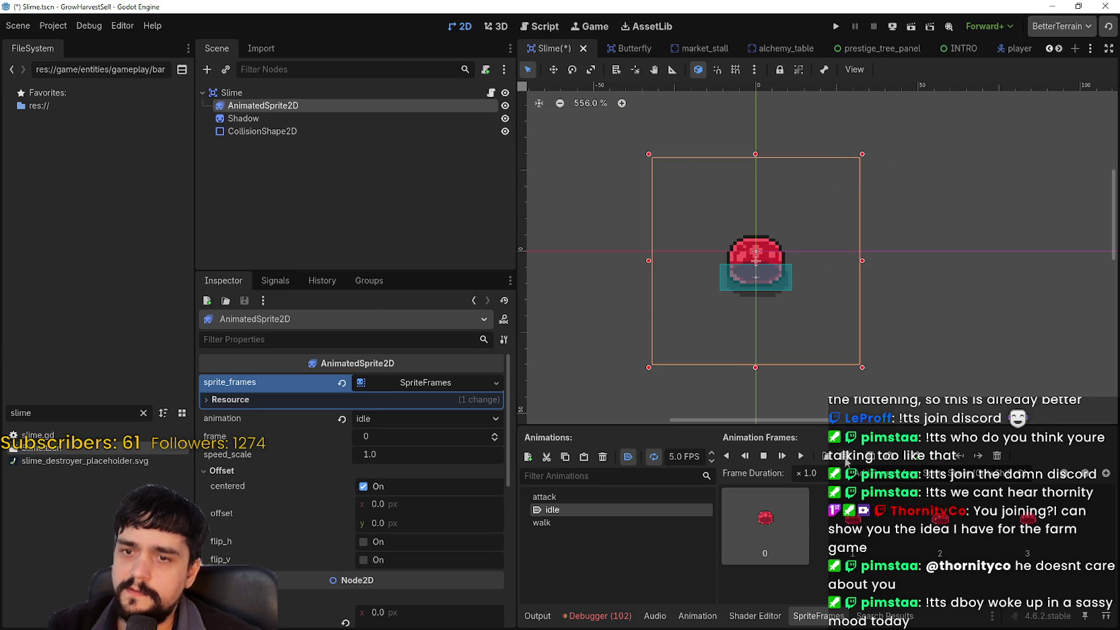
{"action": "left_click", "coordinate": [846, 457]}
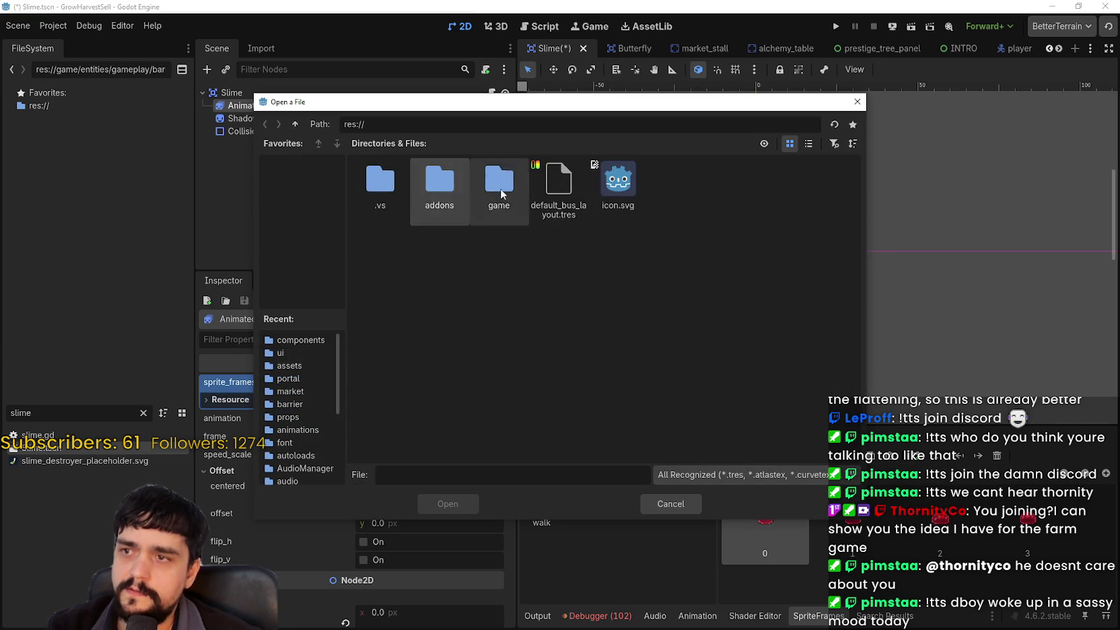
{"action": "double_click", "coordinate": [495, 185]}
{"action": "double_click", "coordinate": [439, 190]}
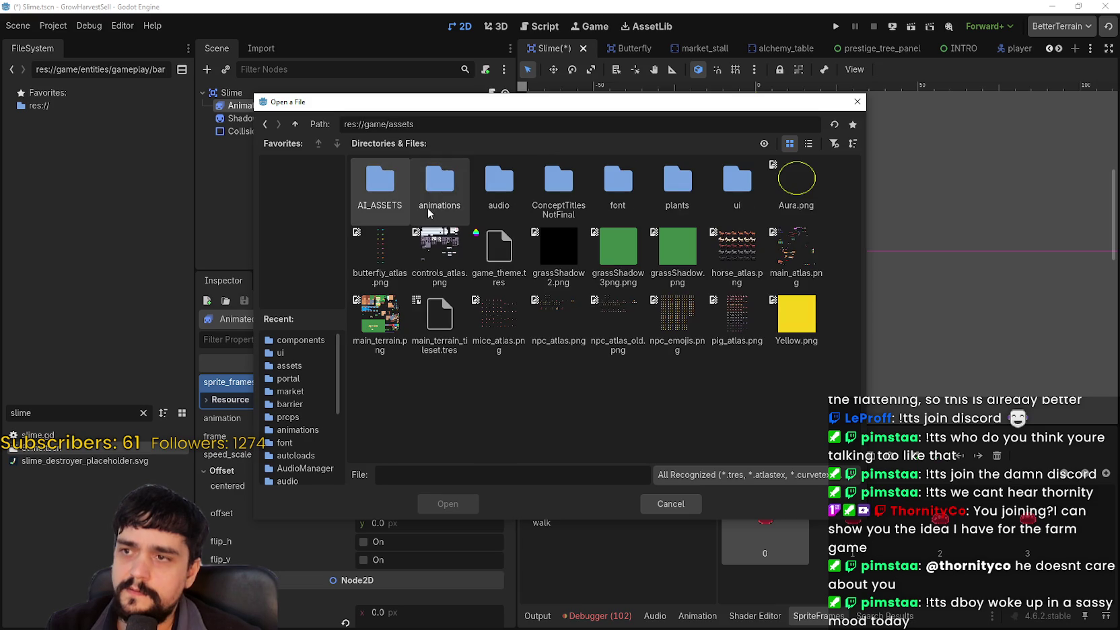
{"action": "double_click", "coordinate": [797, 249]}
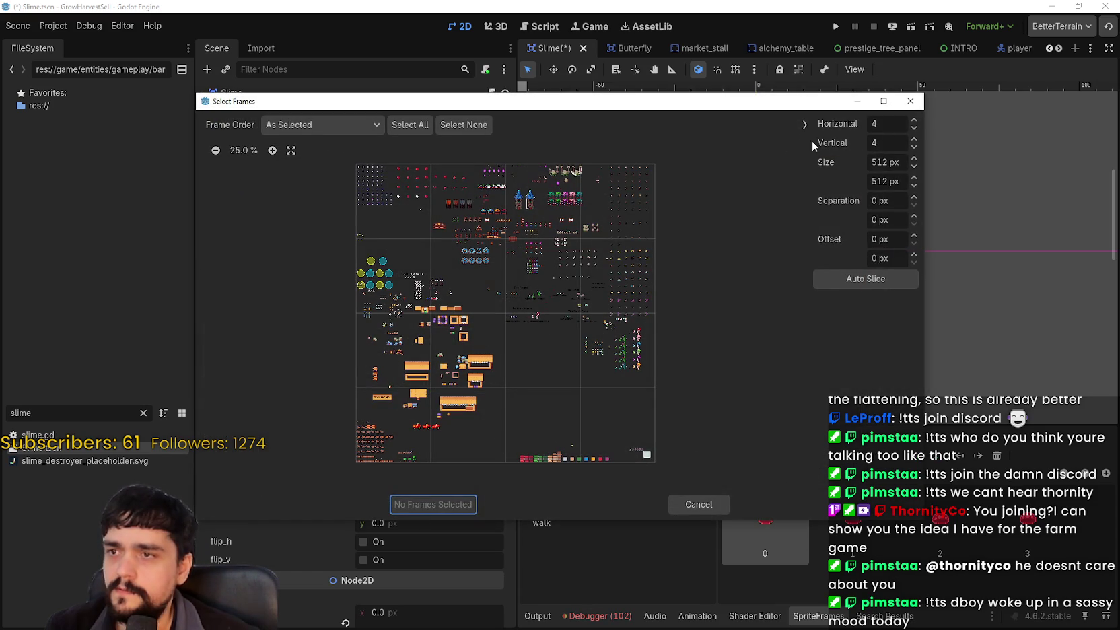
{"action": "type", "text": "64"}
{"action": "key", "text": "Tab"}
{"action": "left_click", "coordinate": [882, 143]}
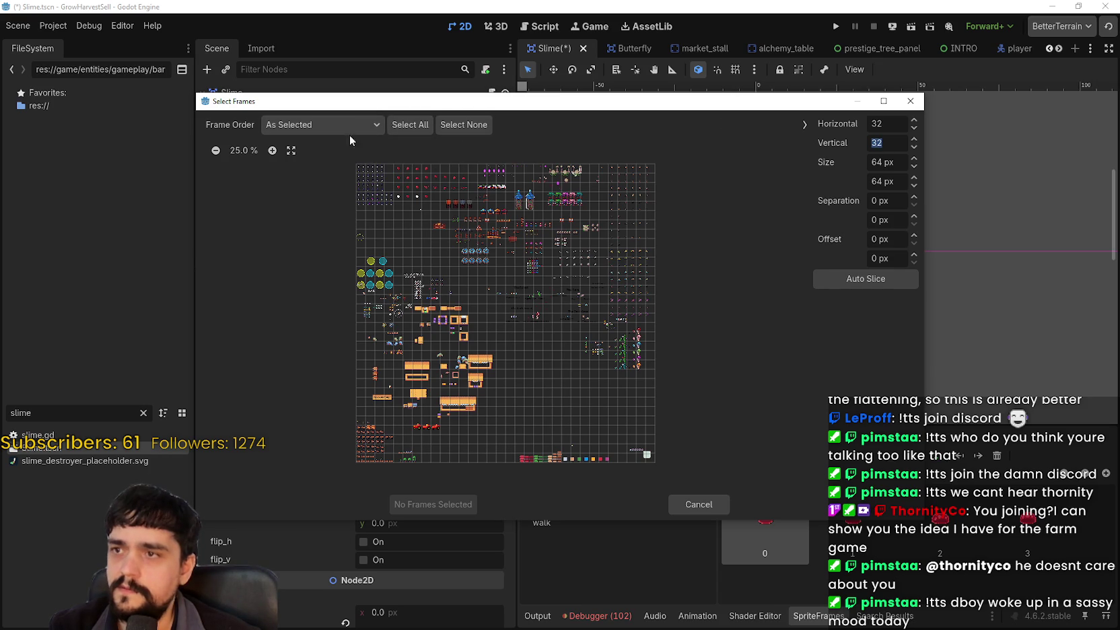
{"action": "left_click", "coordinate": [239, 149]}
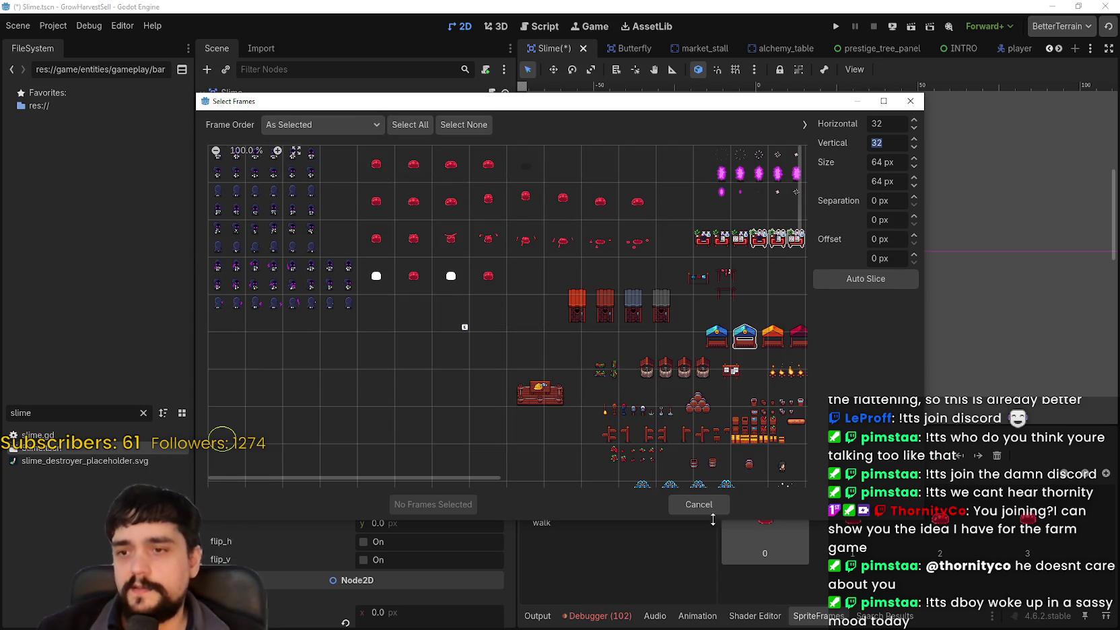
{"action": "left_click", "coordinate": [698, 504]}
{"action": "left_click", "coordinate": [309, 118]}
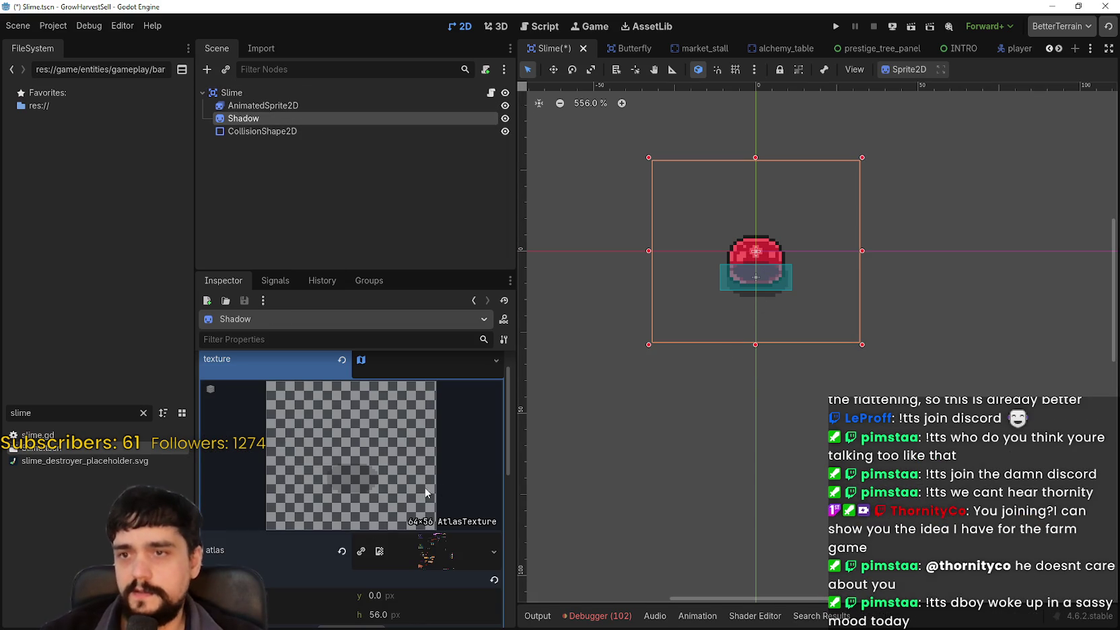
In Shadow's Region Editor, extend the region's bottom edge to a full 64×64 px cell
{"action": "scroll", "coordinate": [399, 369], "scroll_direction": "down", "scroll_amount": 2}
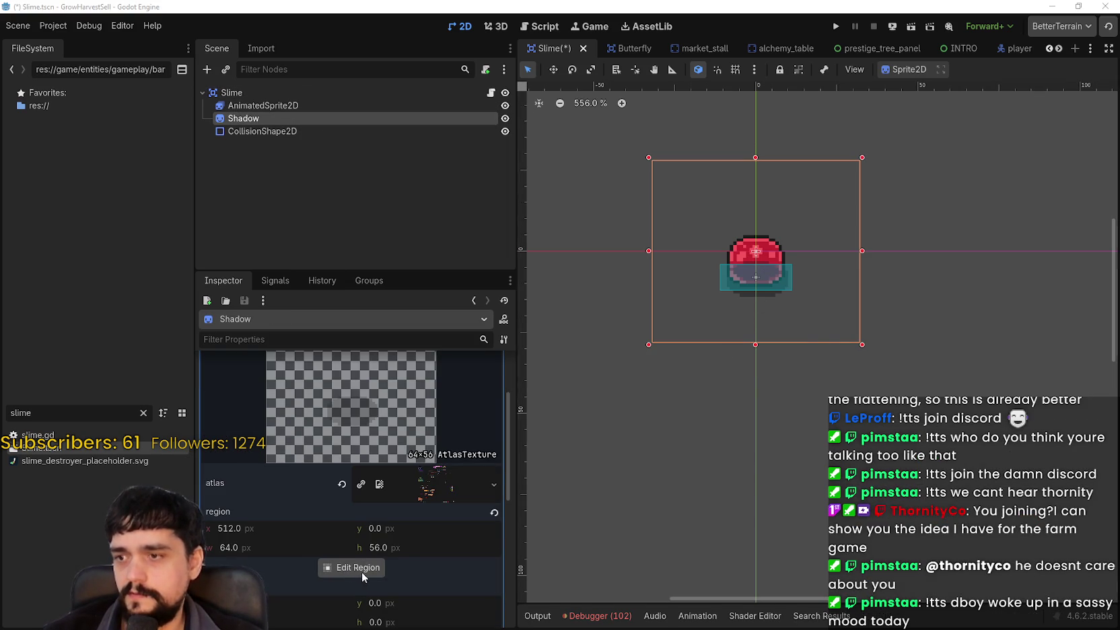
{"action": "left_click", "coordinate": [359, 570]}
{"action": "scroll", "coordinate": [581, 330], "scroll_direction": "up", "scroll_amount": 5}
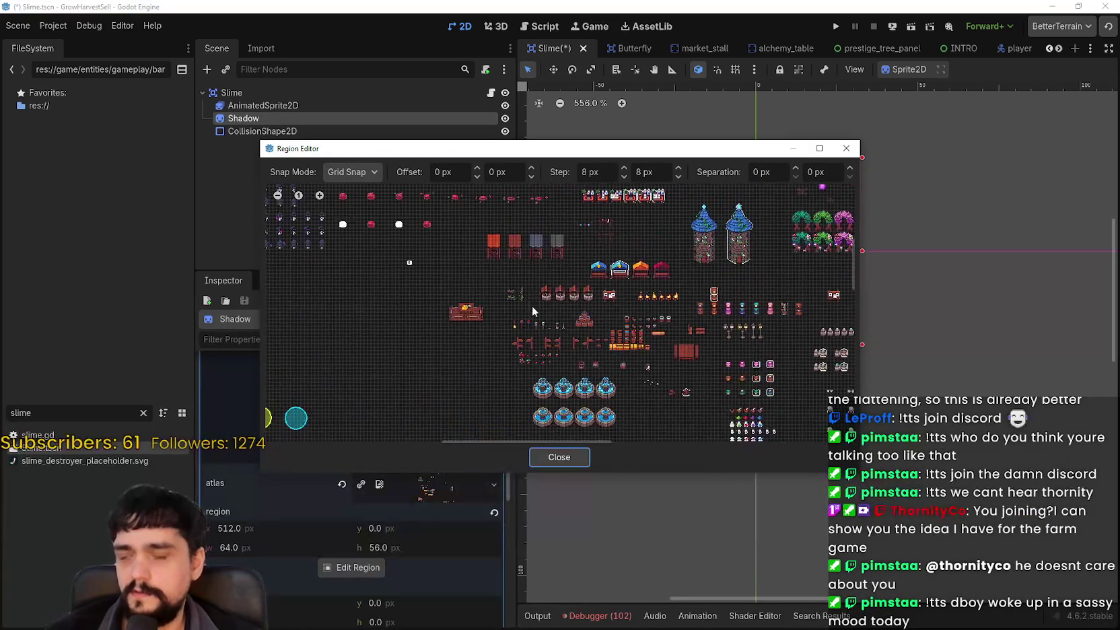
{"action": "scroll", "coordinate": [591, 345], "scroll_direction": "up", "scroll_amount": 3}
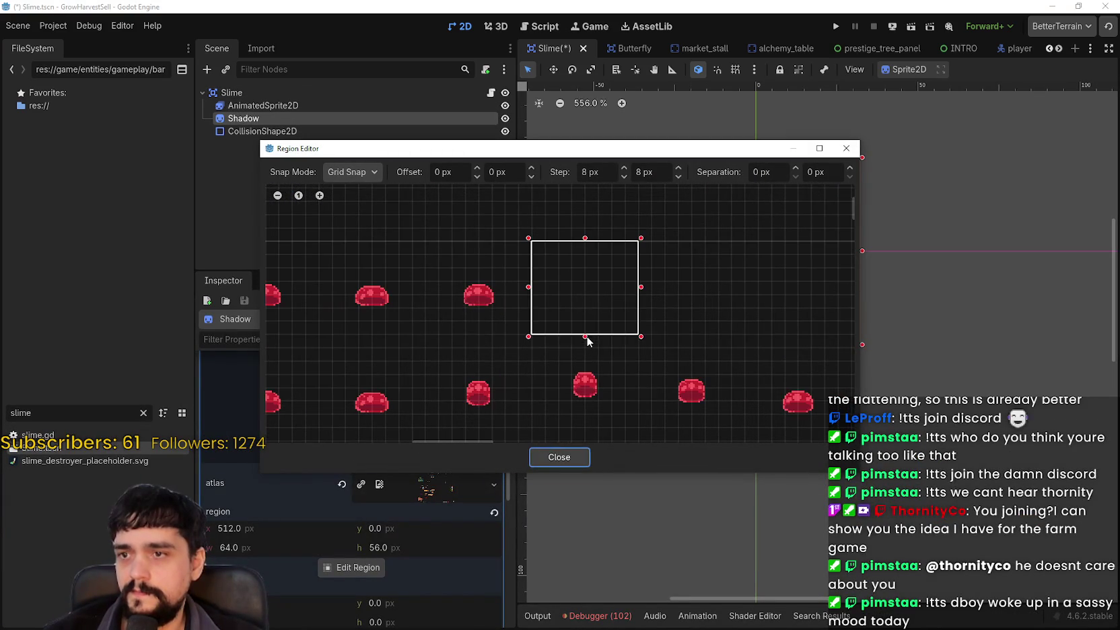
{"action": "left_click", "coordinate": [568, 456]}
{"action": "scroll", "coordinate": [794, 320], "scroll_direction": "up", "scroll_amount": 2}
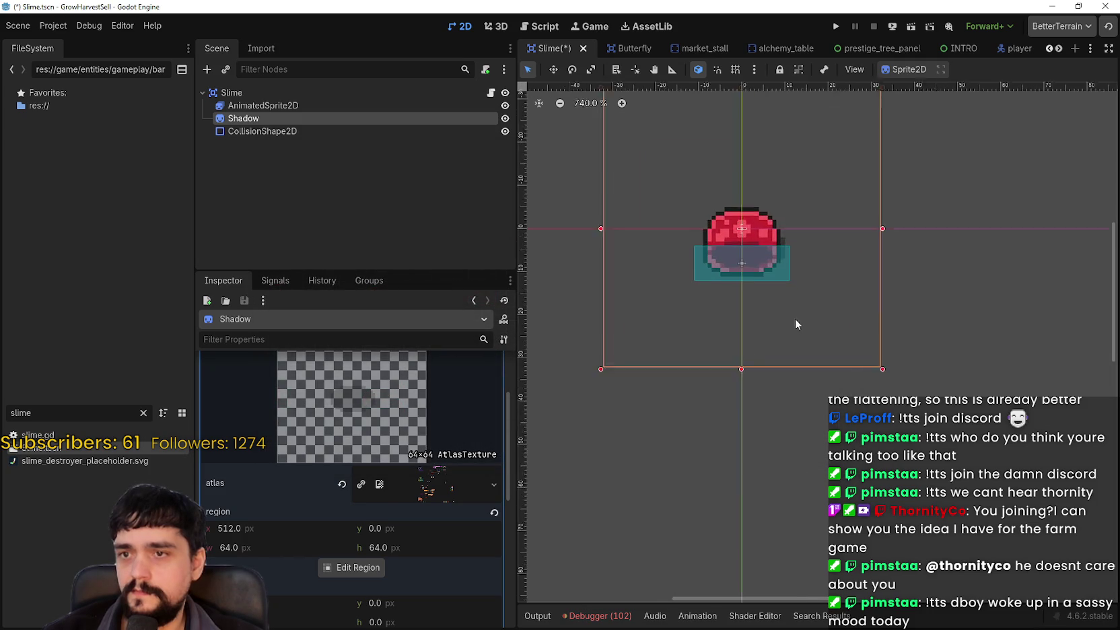
{"action": "scroll", "coordinate": [724, 284], "scroll_direction": "down", "scroll_amount": 1}
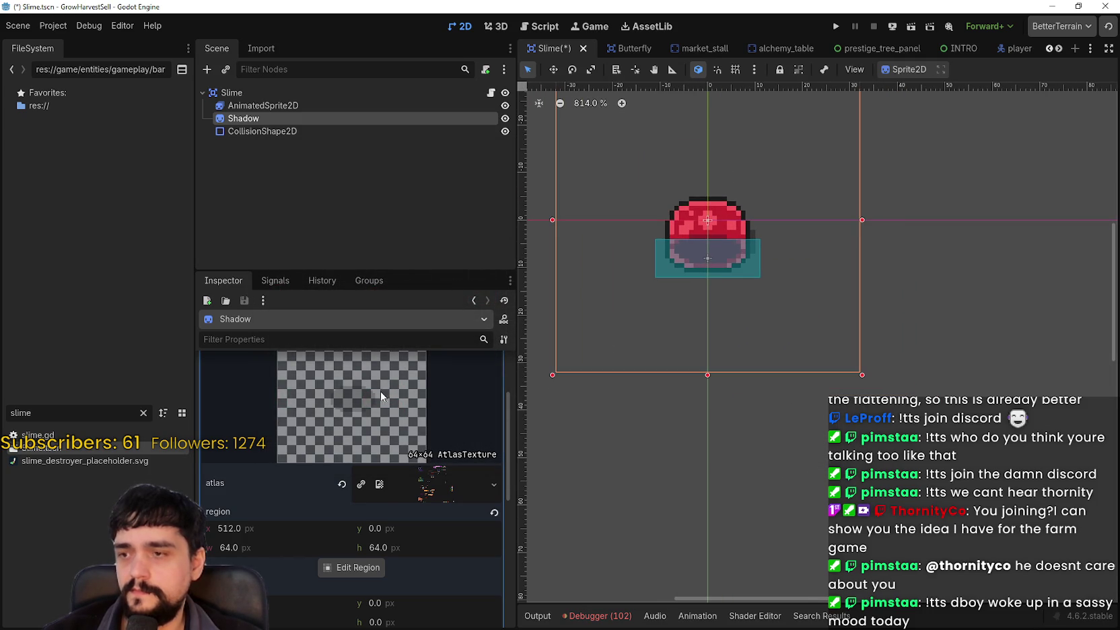
{"action": "left_click", "coordinate": [252, 105]}
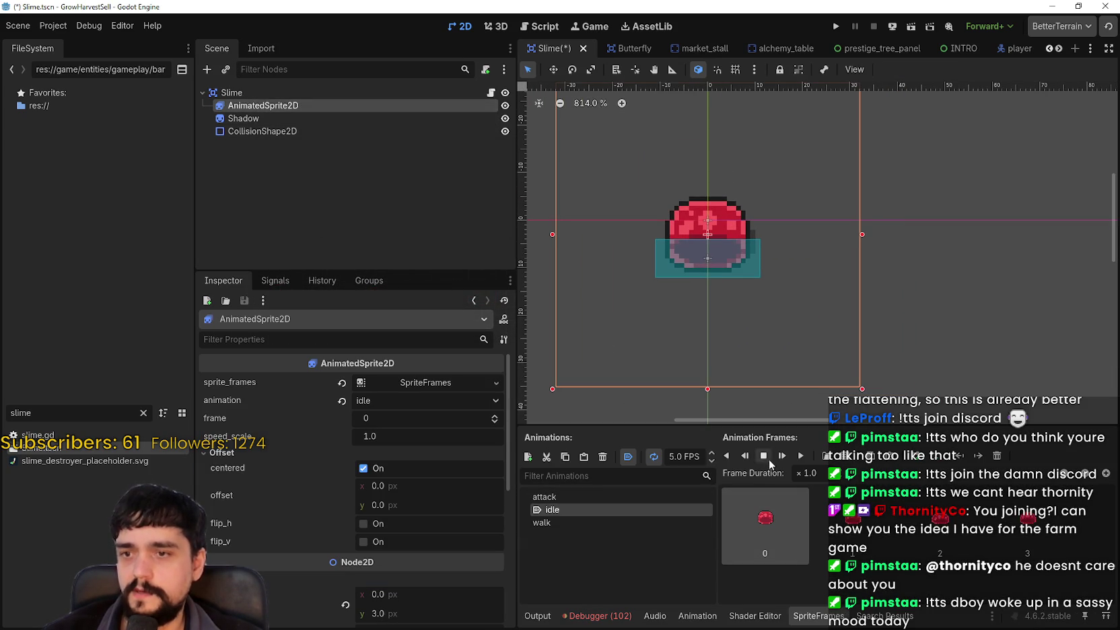
Preview the slime's idle and attack animations
{"action": "left_click", "coordinate": [783, 455]}
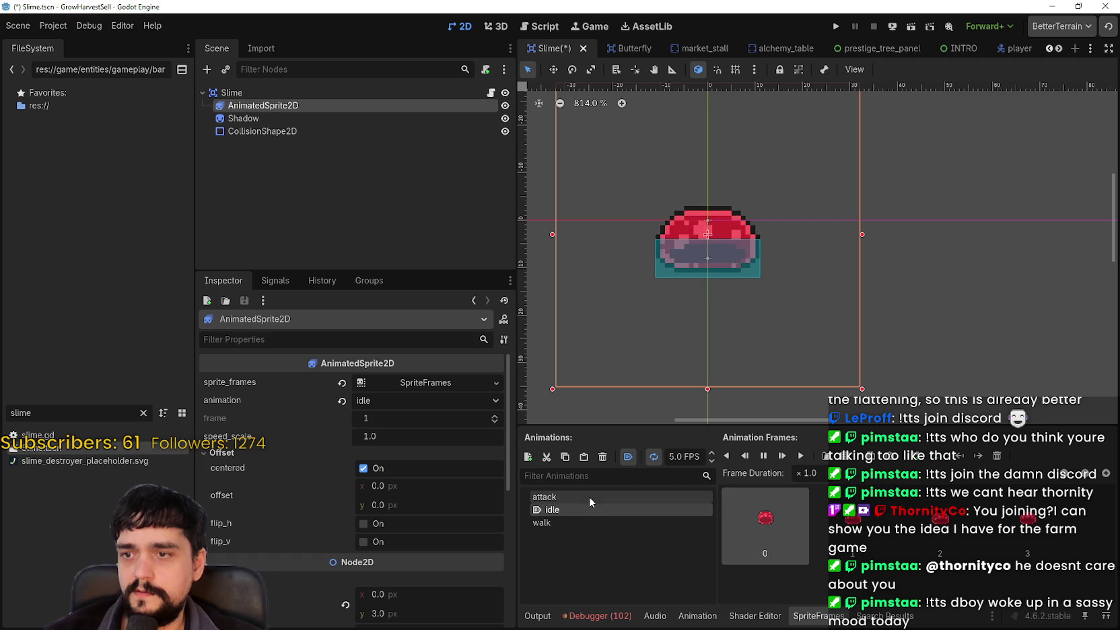
{"action": "left_click", "coordinate": [622, 496]}
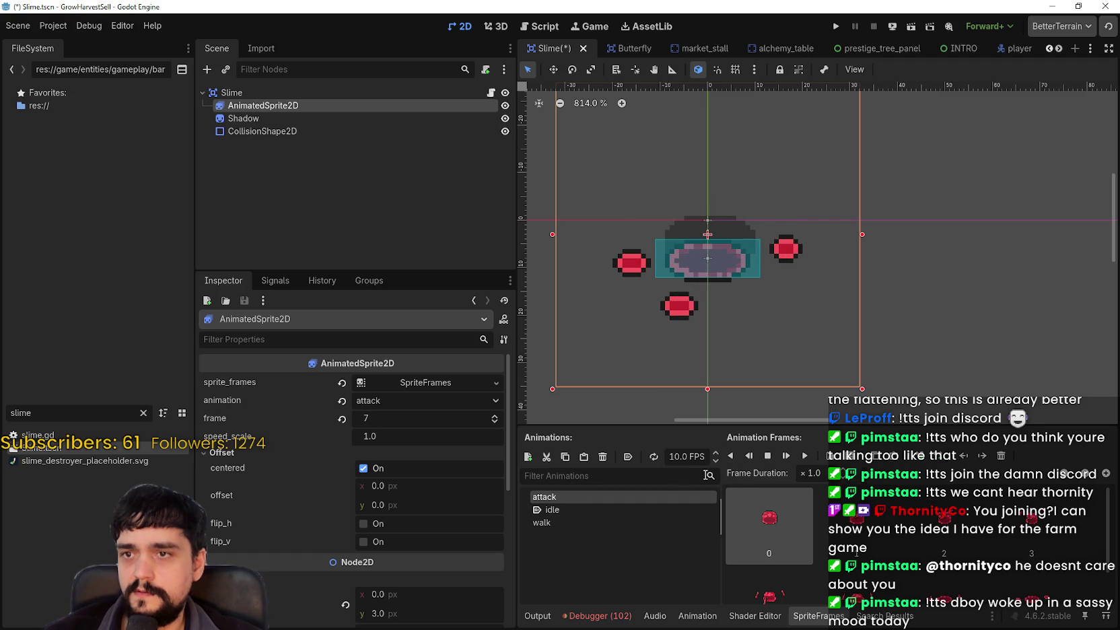
{"action": "left_click", "coordinate": [805, 456]}
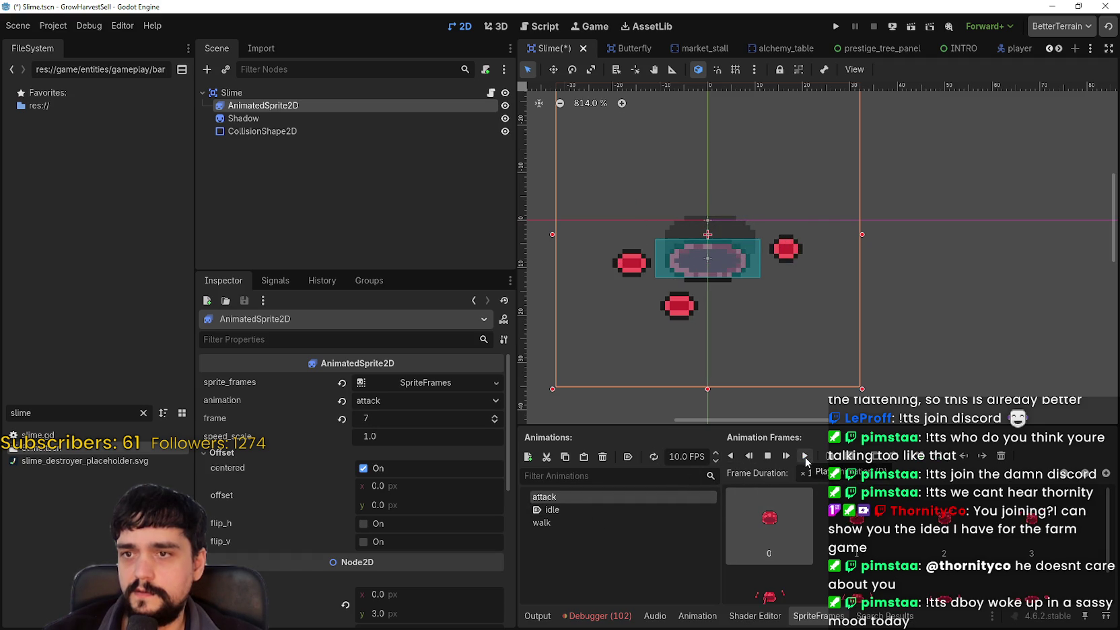
{"action": "scroll", "coordinate": [714, 278], "scroll_direction": "down", "scroll_amount": 1}
Nudge the Shadow sprite down with the arrow keys, save Slime.tscn, and replay attack
{"action": "left_click", "coordinate": [317, 118]}
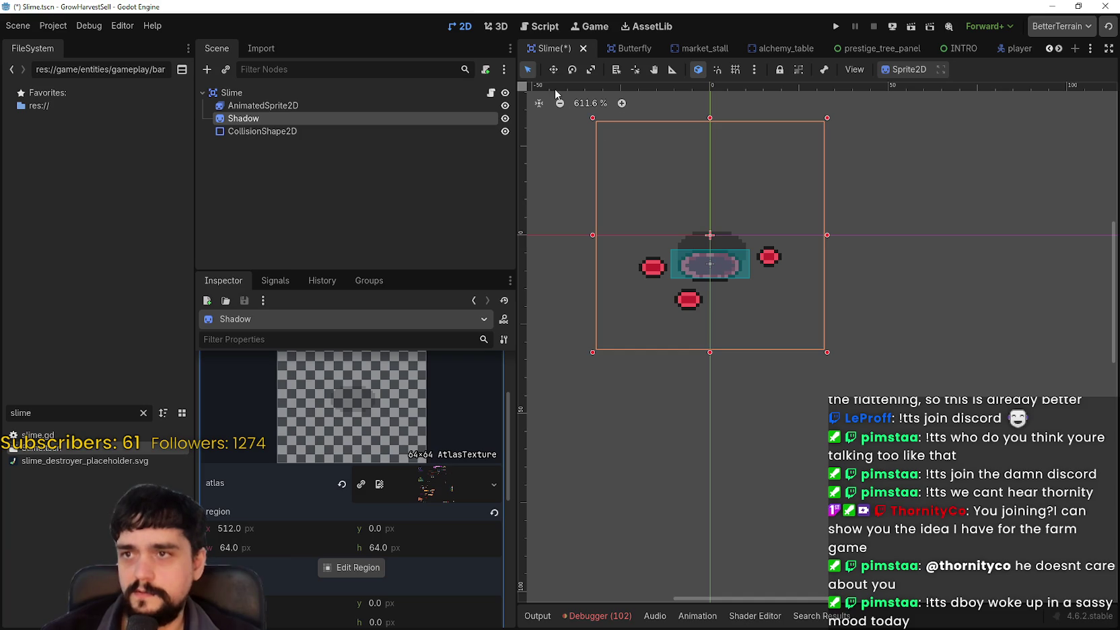
{"action": "key", "text": "Down"}
{"action": "key", "text": "Down"}
{"action": "key", "text": "Down"}
{"action": "key", "text": "Down"}
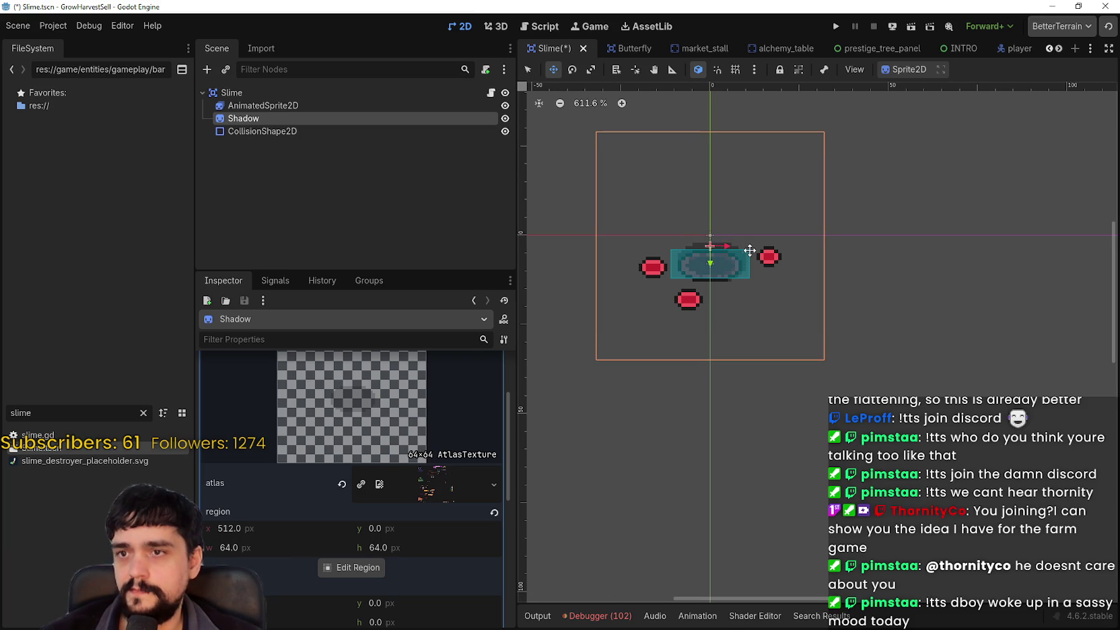
{"action": "key", "text": "ctrl+s"}
{"action": "left_click", "coordinate": [307, 106]}
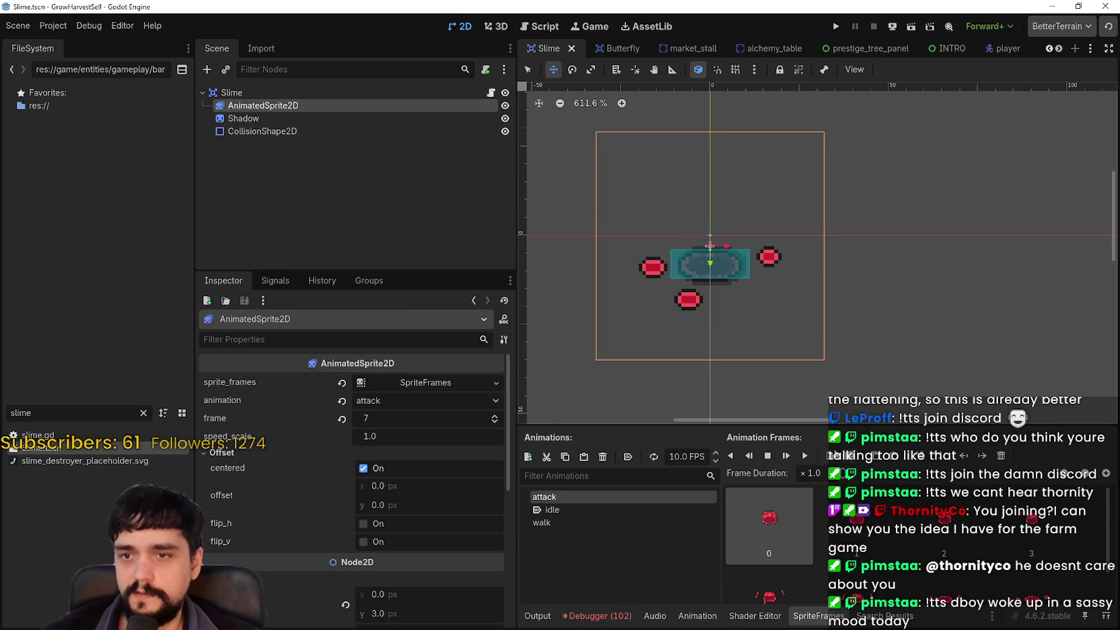
{"action": "left_click", "coordinate": [807, 456]}
{"action": "scroll", "coordinate": [703, 252], "scroll_direction": "up", "scroll_amount": 4}
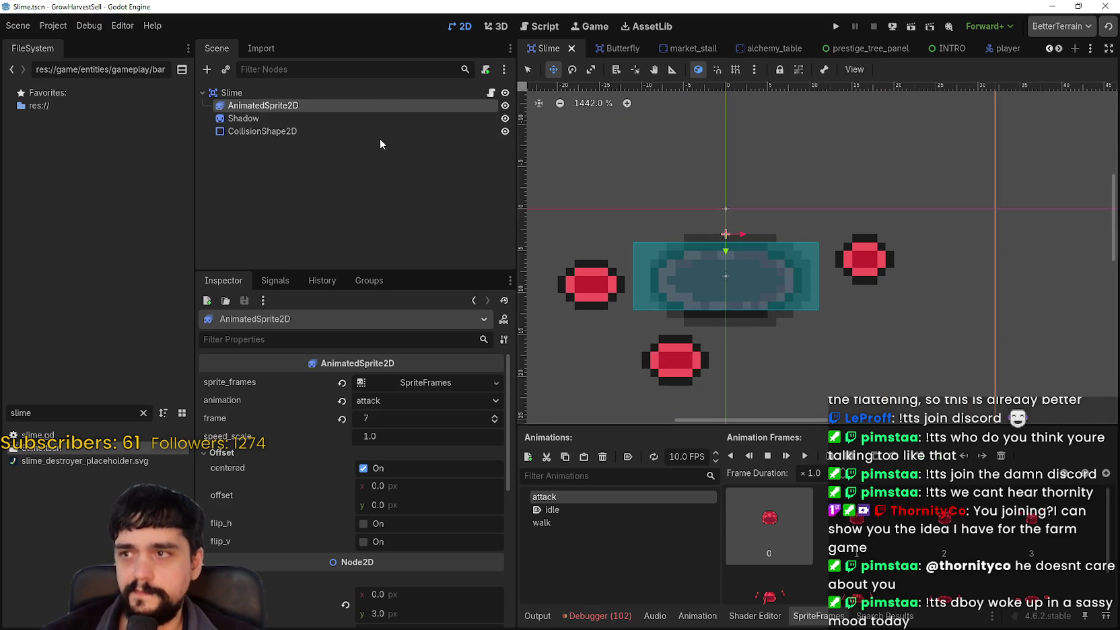
Enable y_sort_enabled in the Shadow sprite's Ordering settings
{"action": "left_click", "coordinate": [378, 132]}
{"action": "left_click", "coordinate": [354, 119]}
{"action": "scroll", "coordinate": [292, 597], "scroll_direction": "down", "scroll_amount": 3}
{"action": "left_click_drag", "start_coordinate": [269, 118], "coordinate": [265, 102]}
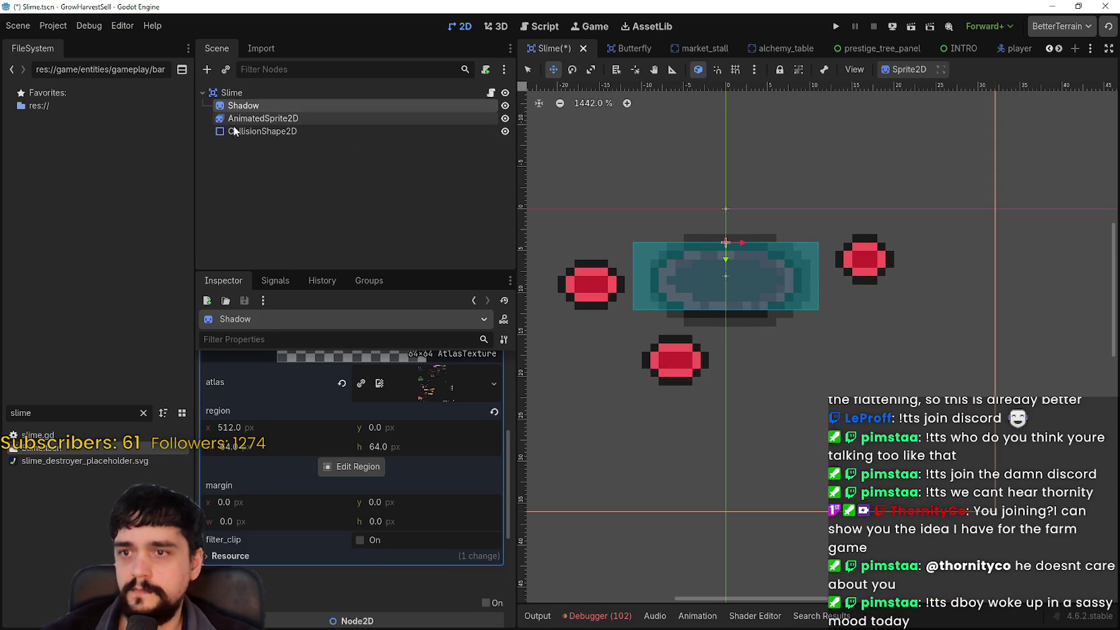
{"action": "scroll", "coordinate": [359, 510], "scroll_direction": "down", "scroll_amount": 5}
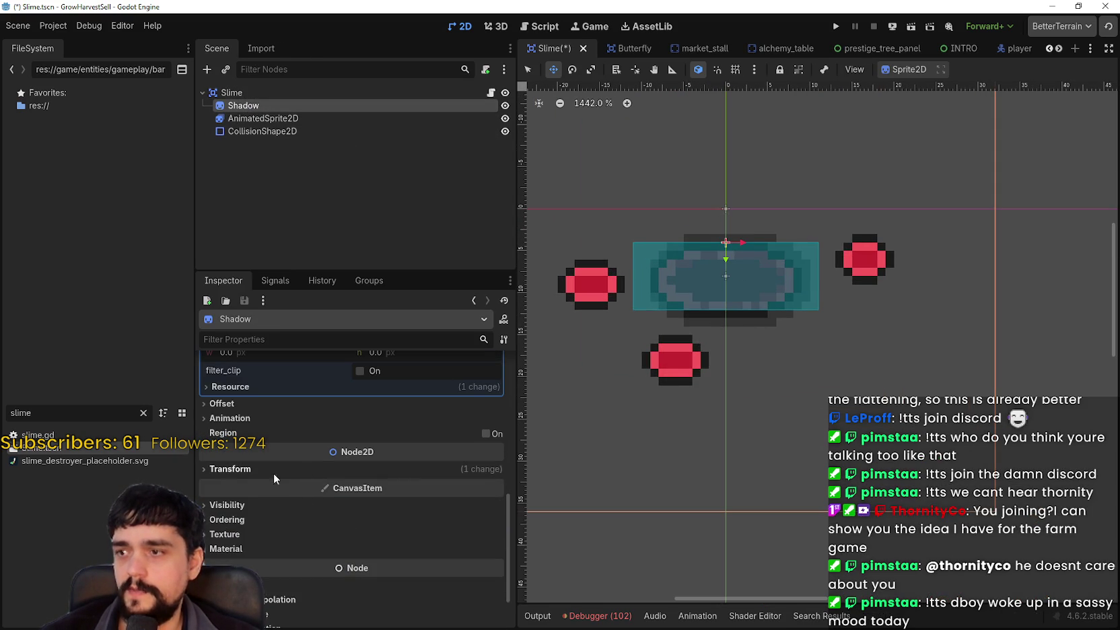
{"action": "left_click", "coordinate": [253, 468]}
{"action": "scroll", "coordinate": [357, 563], "scroll_direction": "down", "scroll_amount": 5}
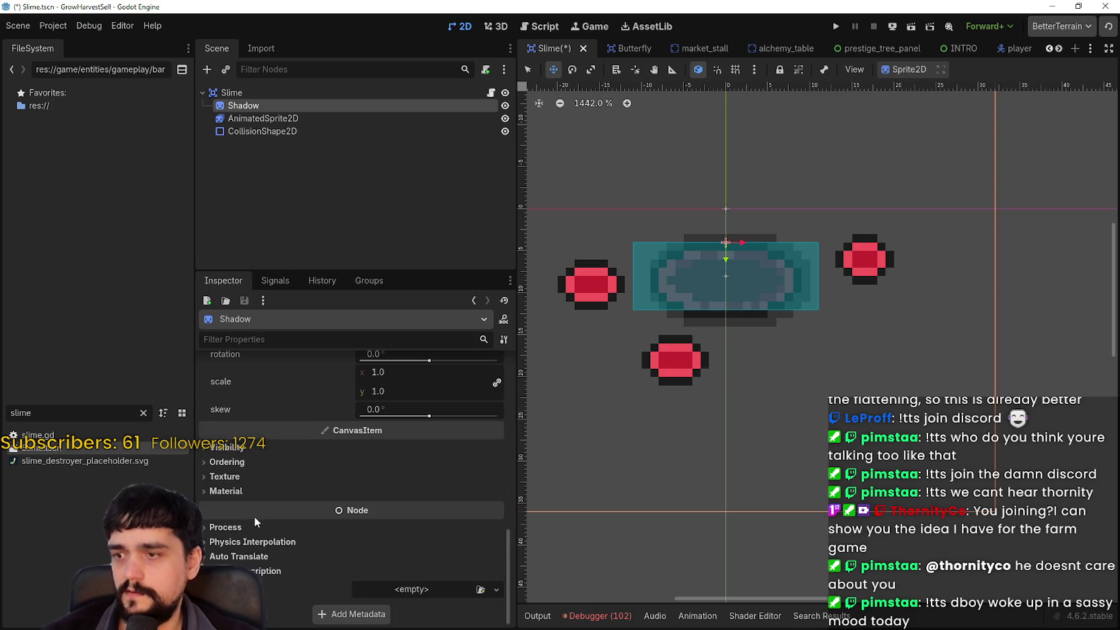
{"action": "left_click", "coordinate": [238, 449]}
{"action": "left_click", "coordinate": [241, 450]}
{"action": "left_click", "coordinate": [243, 464]}
{"action": "left_click", "coordinate": [381, 514]}
Move Shadow below AnimatedSprite2D in the Scene tree and check Shadow's offset settings
{"action": "left_click_drag", "start_coordinate": [255, 105], "coordinate": [268, 123]}
{"action": "left_click", "coordinate": [262, 105]}
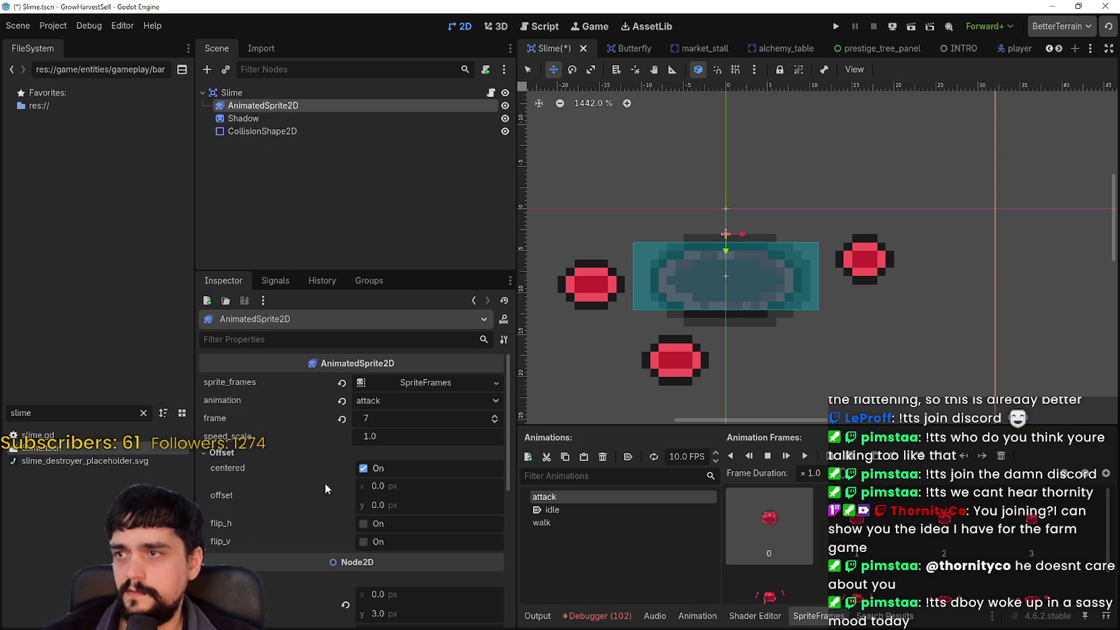
{"action": "scroll", "coordinate": [323, 465], "scroll_direction": "down", "scroll_amount": 5}
{"action": "scroll", "coordinate": [306, 454], "scroll_direction": "up", "scroll_amount": 4}
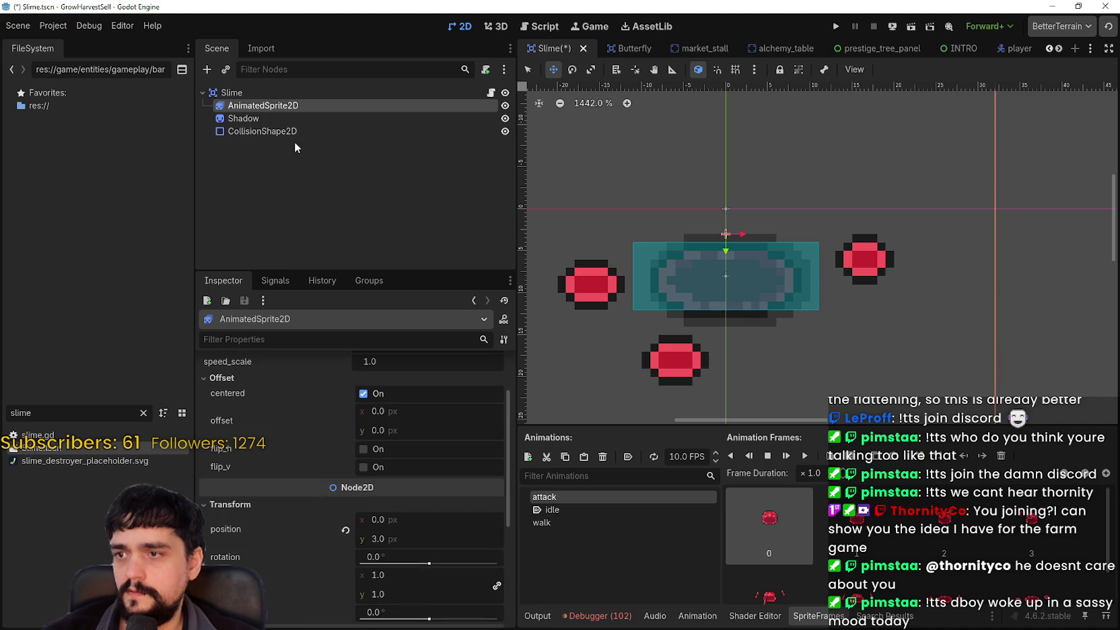
{"action": "left_click", "coordinate": [246, 119]}
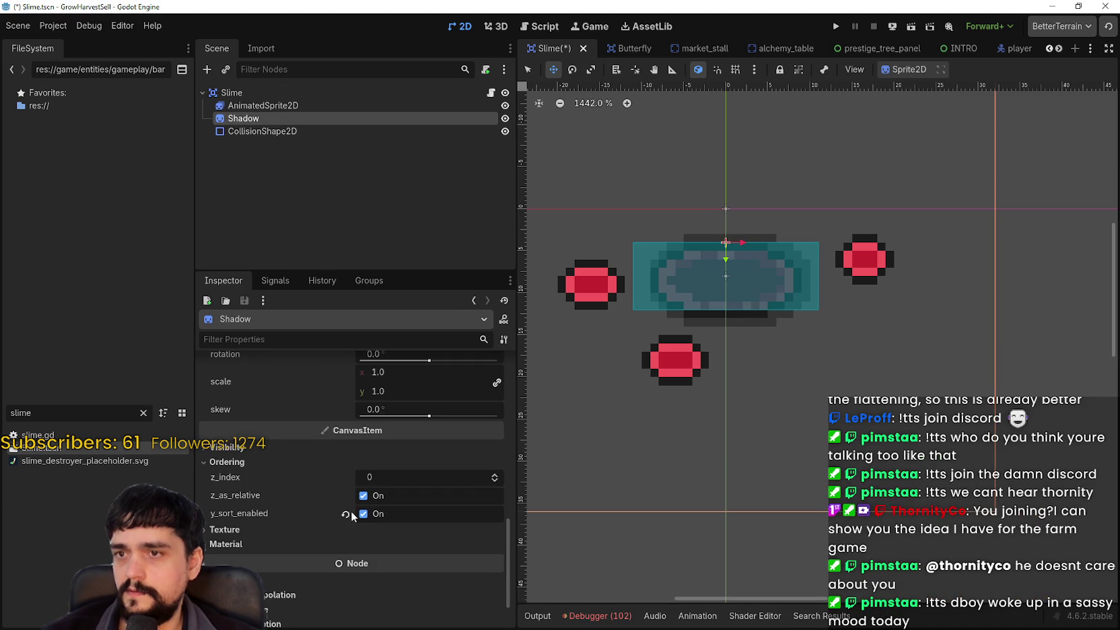
{"action": "scroll", "coordinate": [388, 511], "scroll_direction": "up", "scroll_amount": 3}
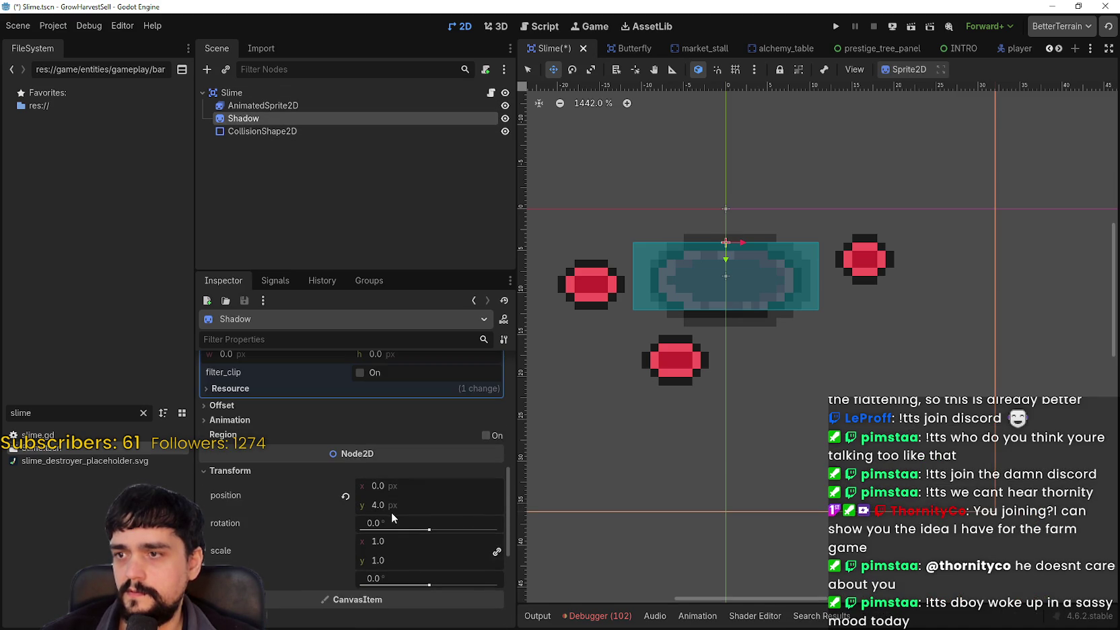
{"action": "left_click", "coordinate": [246, 406]}
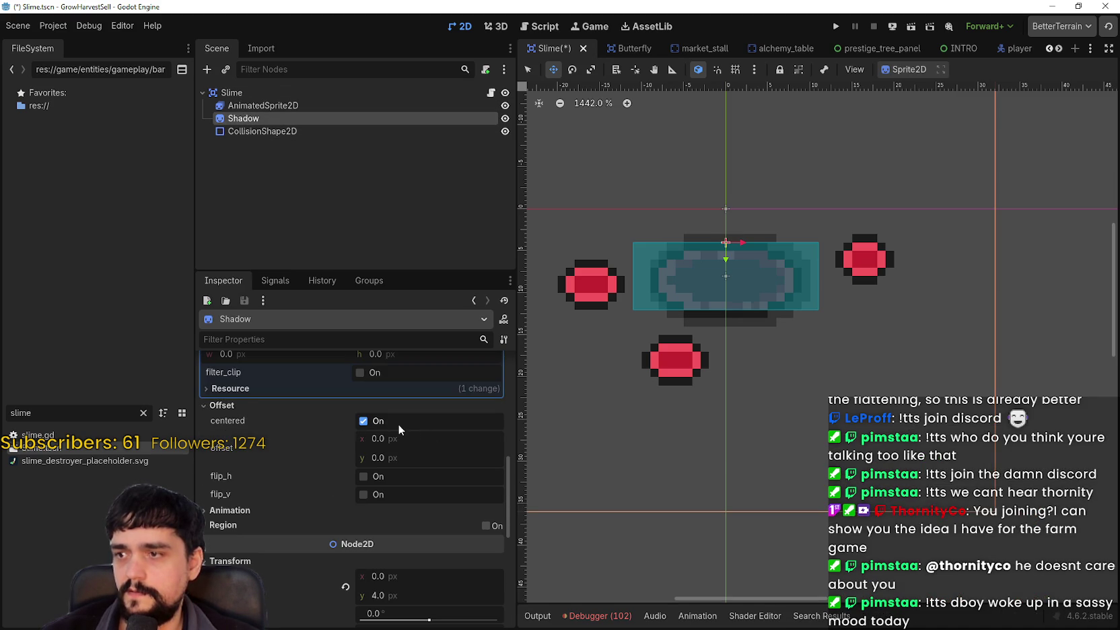
{"action": "left_click", "coordinate": [326, 106]}
{"action": "left_click", "coordinate": [597, 510]}
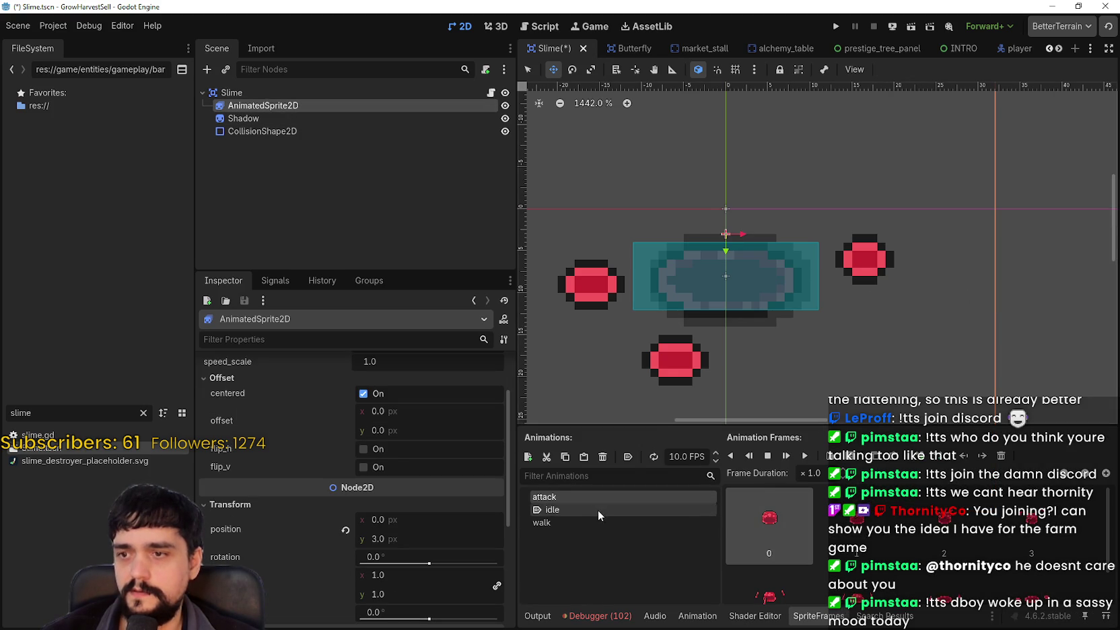
Compare Shadow's draw order and visibility, leaving it after AnimatedSprite2D
{"action": "scroll", "coordinate": [693, 282], "scroll_direction": "down", "scroll_amount": 3}
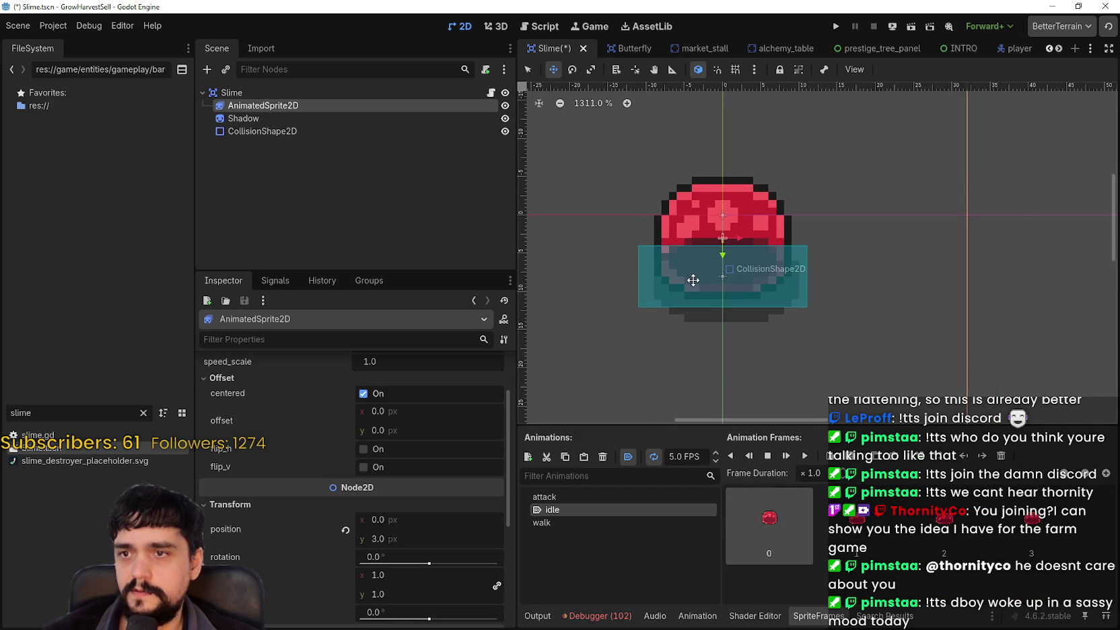
{"action": "left_click", "coordinate": [261, 118]}
{"action": "left_click_drag", "start_coordinate": [264, 117], "coordinate": [281, 102]}
{"action": "scroll", "coordinate": [655, 190], "scroll_direction": "up", "scroll_amount": 4}
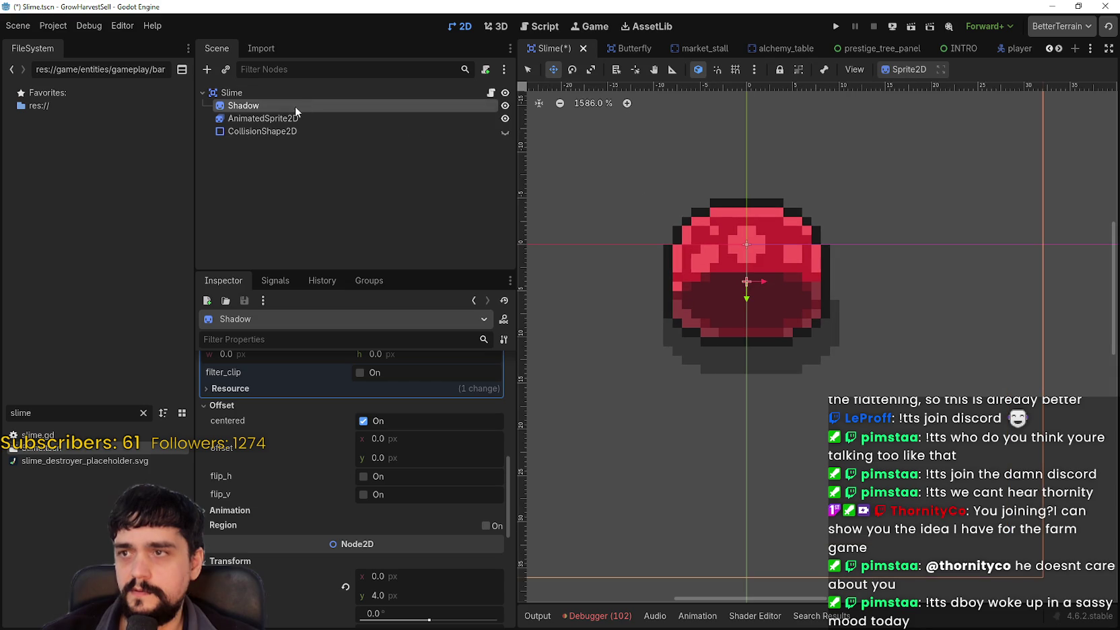
{"action": "scroll", "coordinate": [786, 223], "scroll_direction": "up", "scroll_amount": 2}
{"action": "left_click", "coordinate": [504, 105]}
{"action": "left_click", "coordinate": [506, 106]}
{"action": "left_click_drag", "start_coordinate": [271, 129], "coordinate": [273, 127]}
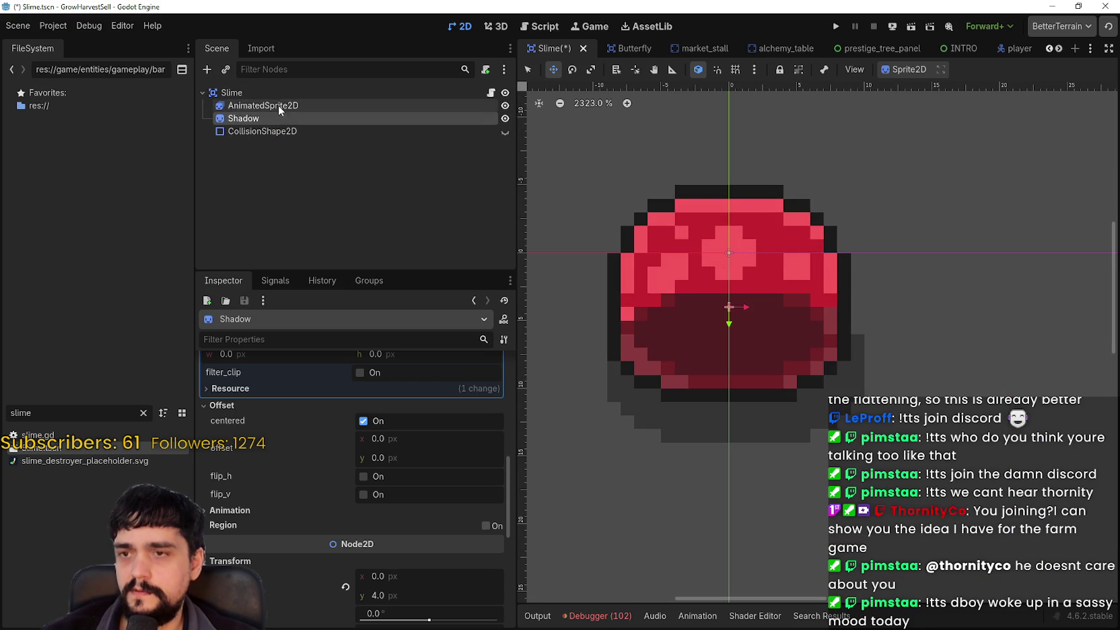
Raise the shadow 4 px to position y 0, set Offset y to 4, and save
{"action": "scroll", "coordinate": [734, 380], "scroll_direction": "down", "scroll_amount": 2}
{"action": "scroll", "coordinate": [734, 381], "scroll_direction": "down", "scroll_amount": 2}
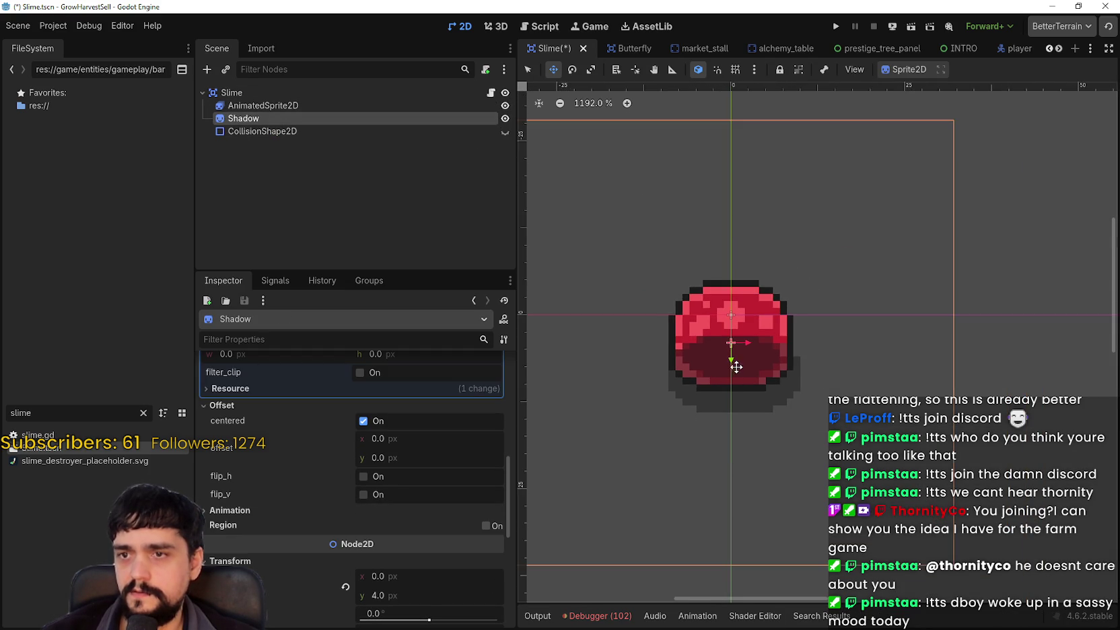
{"action": "left_click_drag", "start_coordinate": [734, 414], "coordinate": [733, 386]}
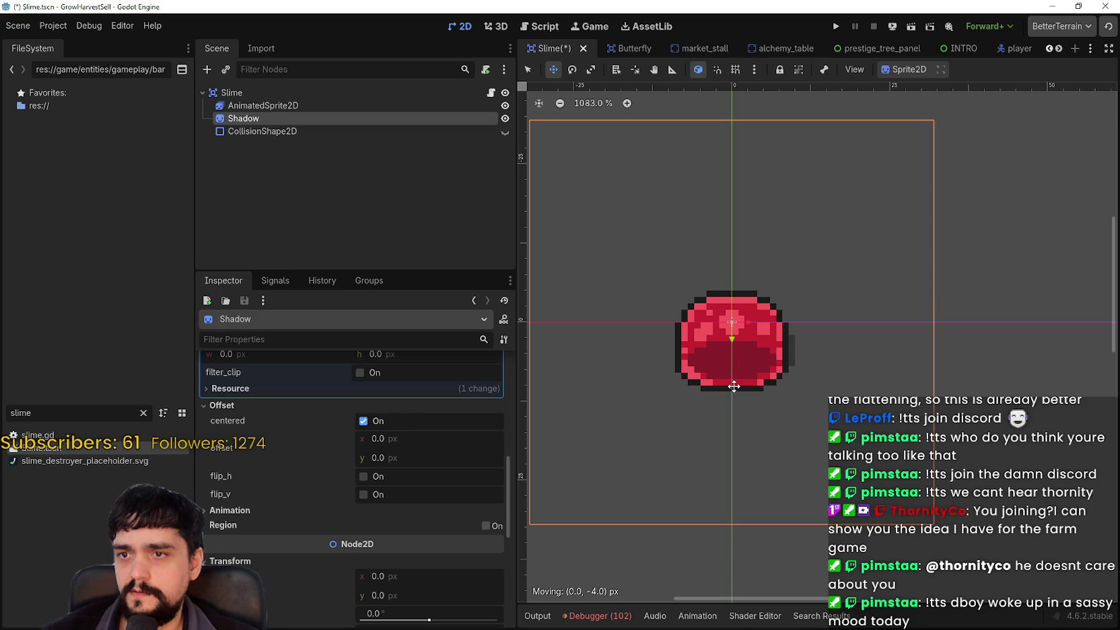
{"action": "scroll", "coordinate": [306, 388], "scroll_direction": "up", "scroll_amount": 4}
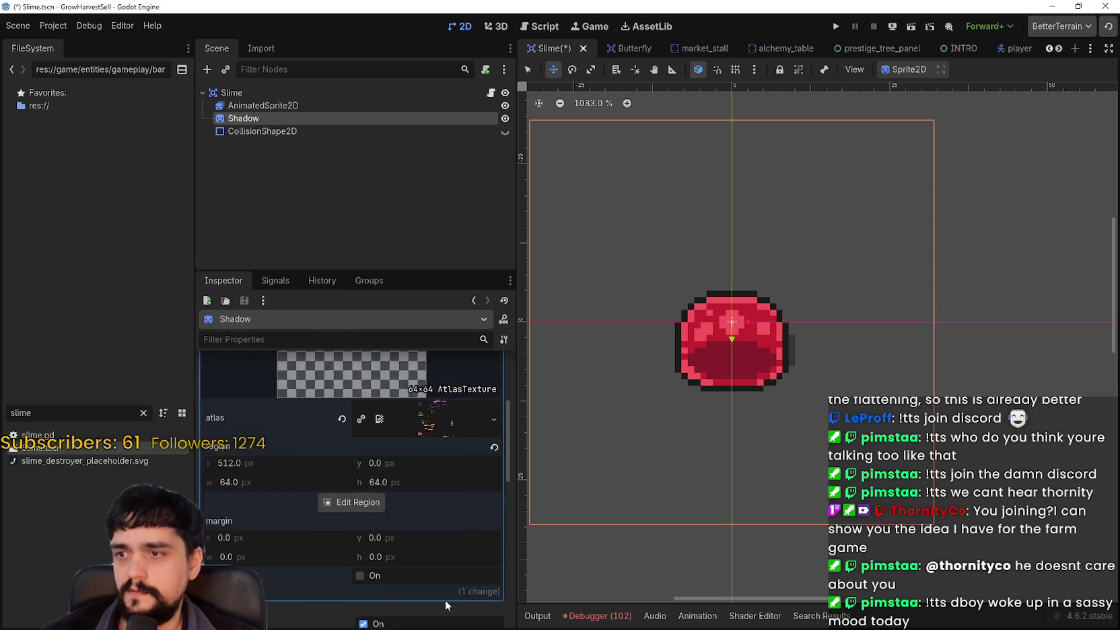
{"action": "scroll", "coordinate": [416, 562], "scroll_direction": "down", "scroll_amount": 1}
{"action": "left_click", "coordinate": [378, 556]}
{"action": "type", "text": "4"}
{"action": "key", "text": "Return"}
{"action": "key", "text": "ctrl+s"}
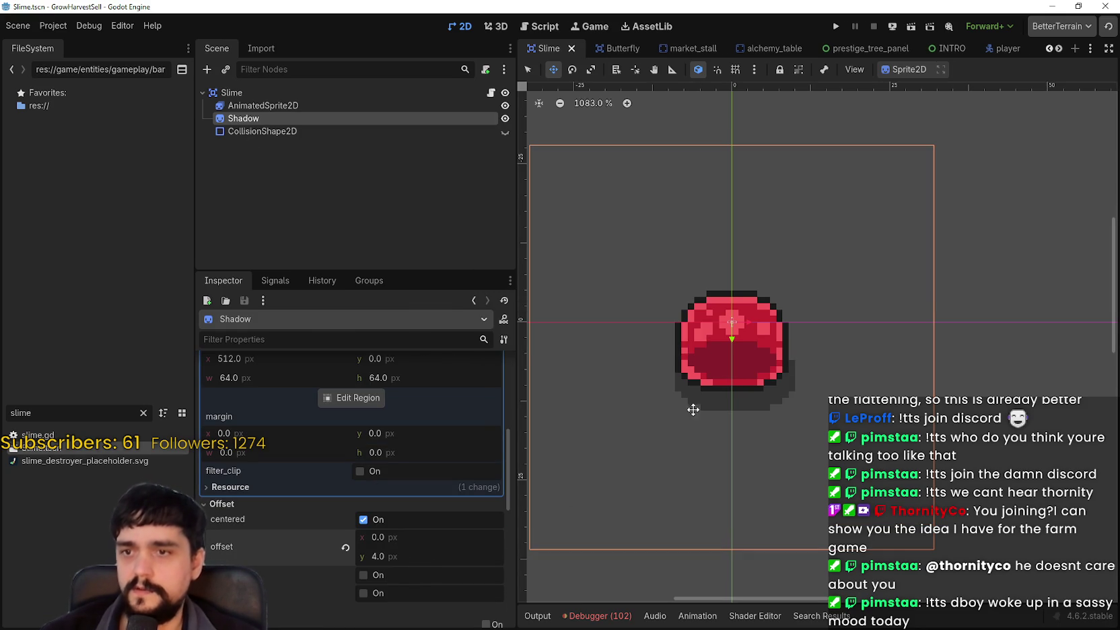
{"action": "scroll", "coordinate": [699, 431], "scroll_direction": "down", "scroll_amount": 3}
{"action": "scroll", "coordinate": [802, 374], "scroll_direction": "up", "scroll_amount": 4}
{"action": "scroll", "coordinate": [801, 372], "scroll_direction": "down", "scroll_amount": 3}
{"action": "left_click", "coordinate": [231, 106]}
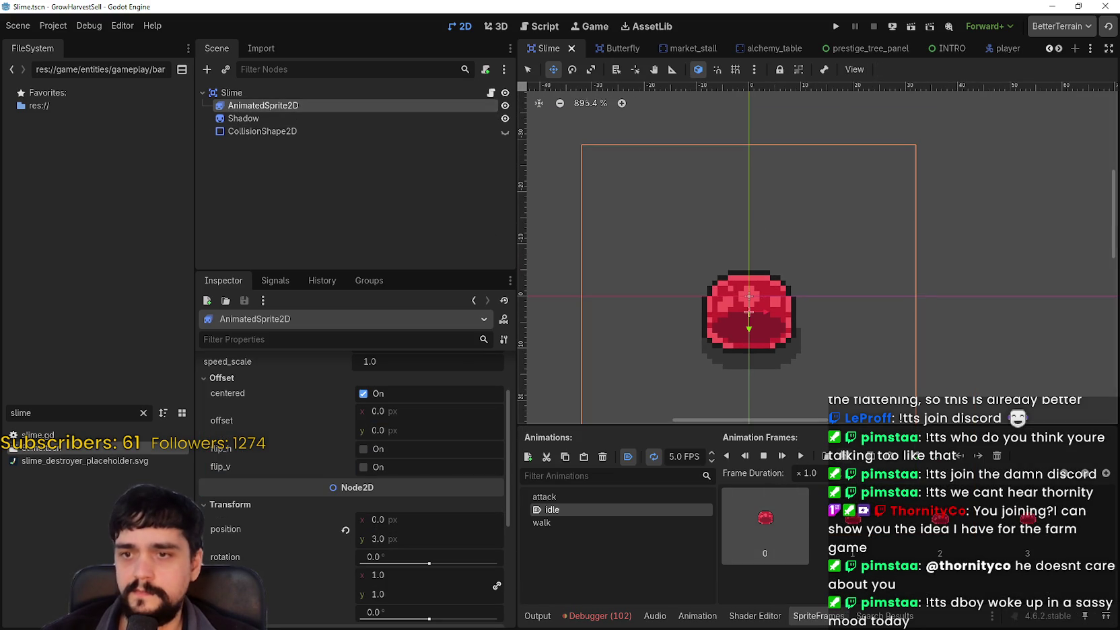
Preview the slime's idle, attack and walk animations in the SpriteFrames panel
{"action": "left_click", "coordinate": [800, 455]}
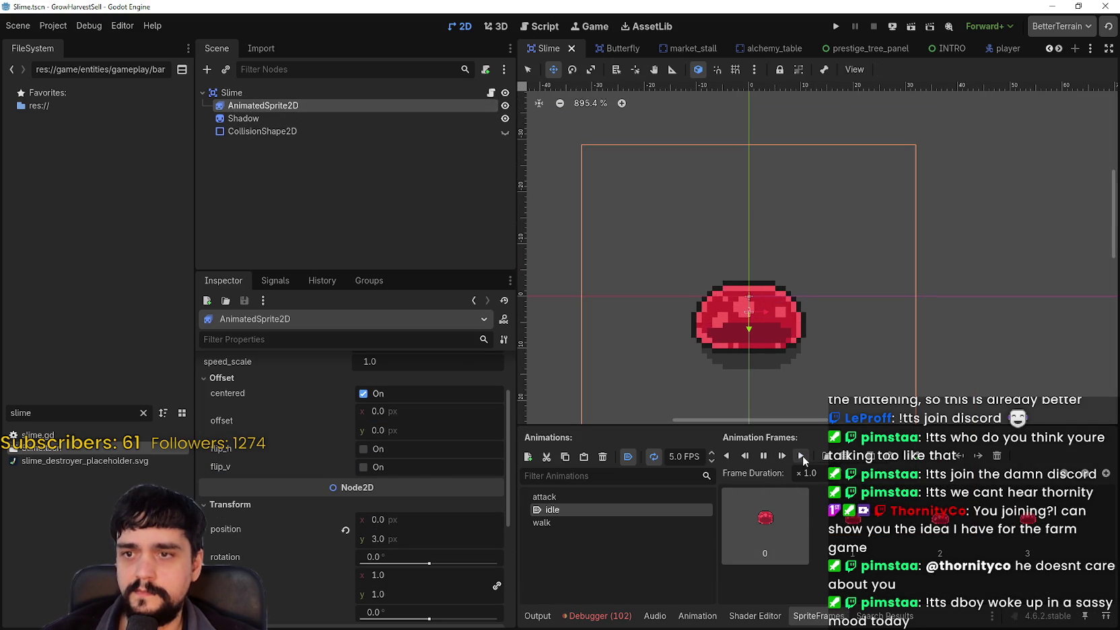
{"action": "left_click", "coordinate": [618, 495]}
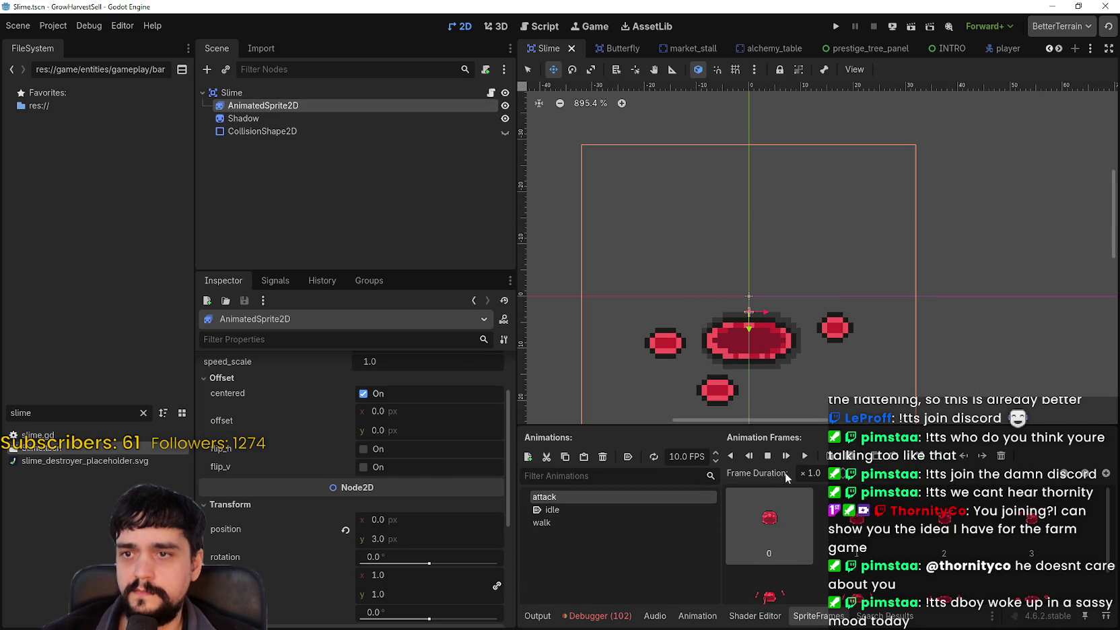
{"action": "left_click", "coordinate": [806, 456]}
{"action": "left_click", "coordinate": [584, 522]}
{"action": "left_click", "coordinate": [806, 457]}
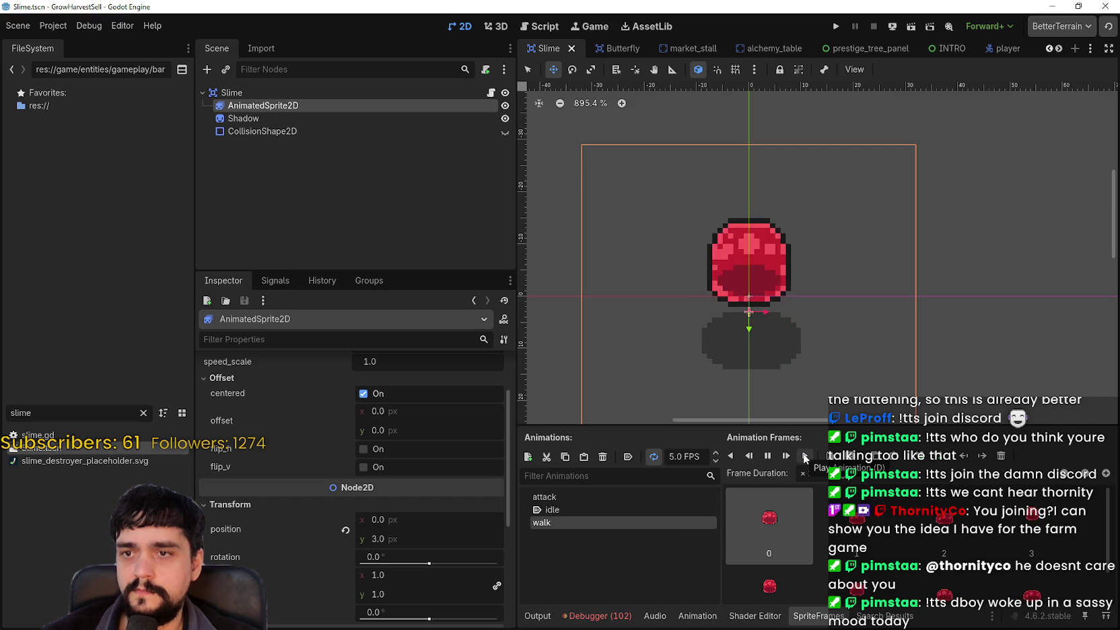
Add a new animation named jump and save the Slime scene
{"action": "left_click", "coordinate": [528, 456]}
{"action": "key", "text": "BackSpace"}
{"action": "type", "text": "ump"}
{"action": "key", "text": "Return"}
{"action": "key", "text": "ctrl+s"}
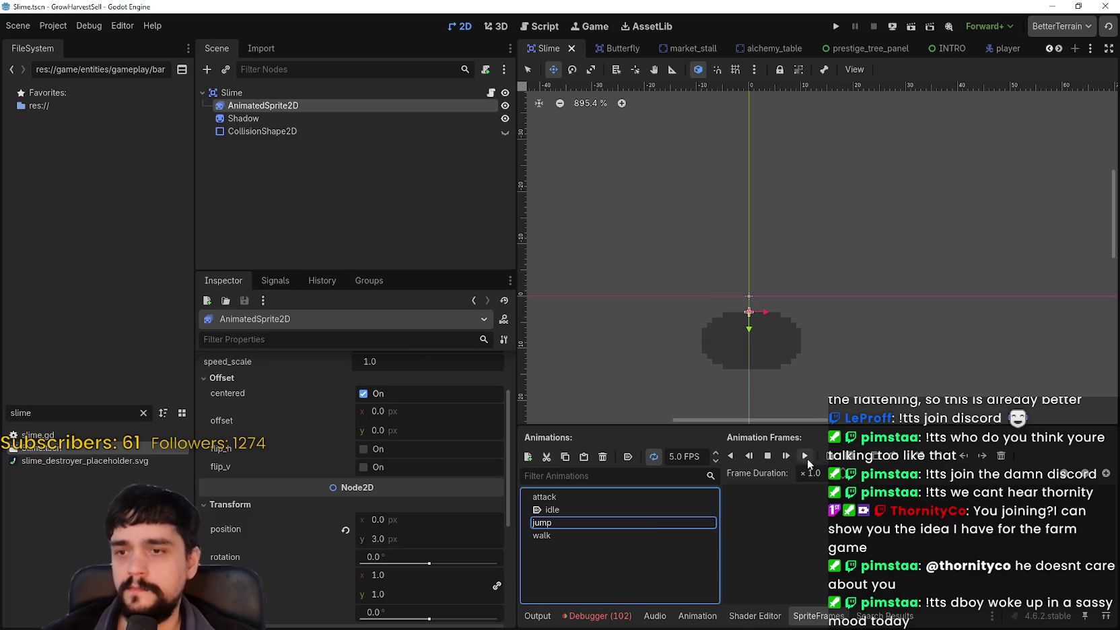
{"action": "left_click", "coordinate": [846, 455]}
Open main_atlas.png as the frame source and zoom in on the slime frames
{"action": "double_click", "coordinate": [803, 264]}
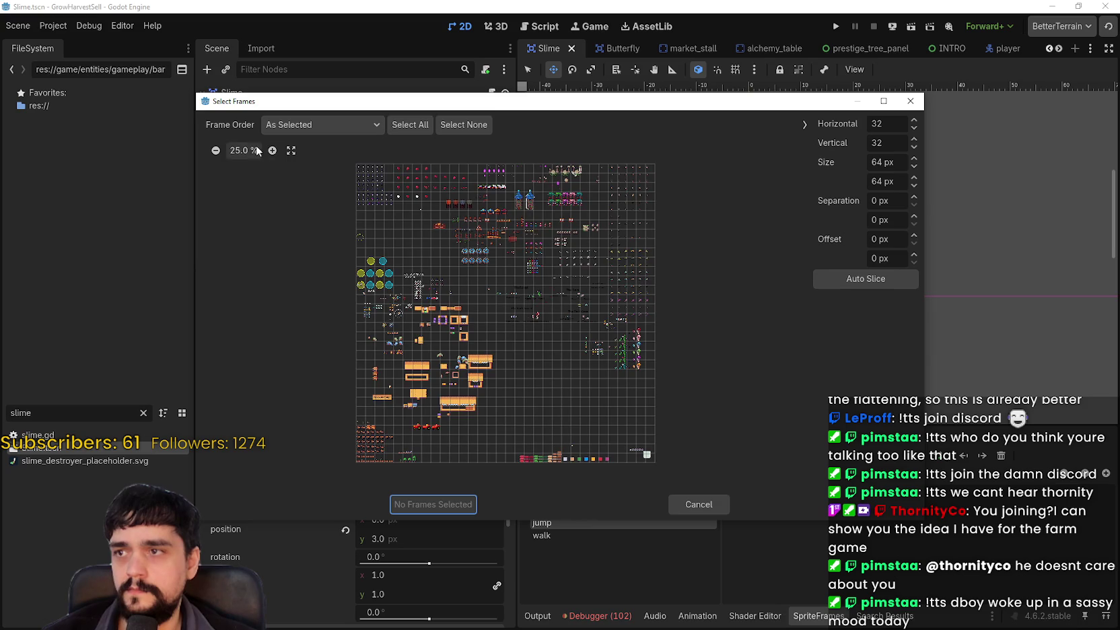
{"action": "left_click", "coordinate": [247, 150]}
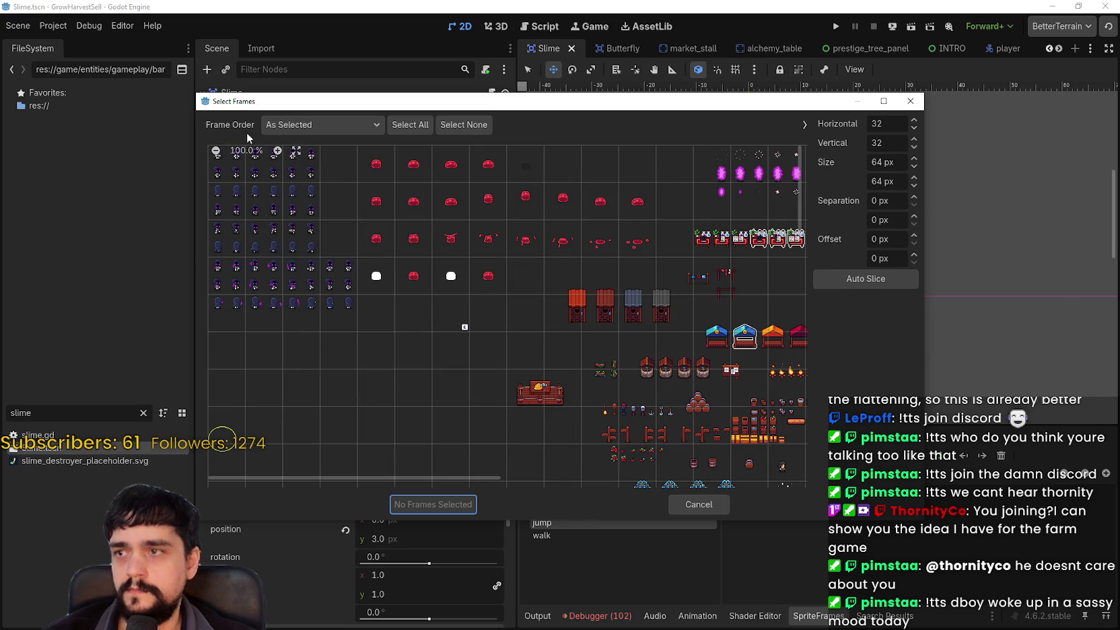
{"action": "left_click", "coordinate": [276, 150]}
{"action": "left_click", "coordinate": [277, 151]}
{"action": "left_click_drag", "start_coordinate": [392, 476], "coordinate": [437, 478]}
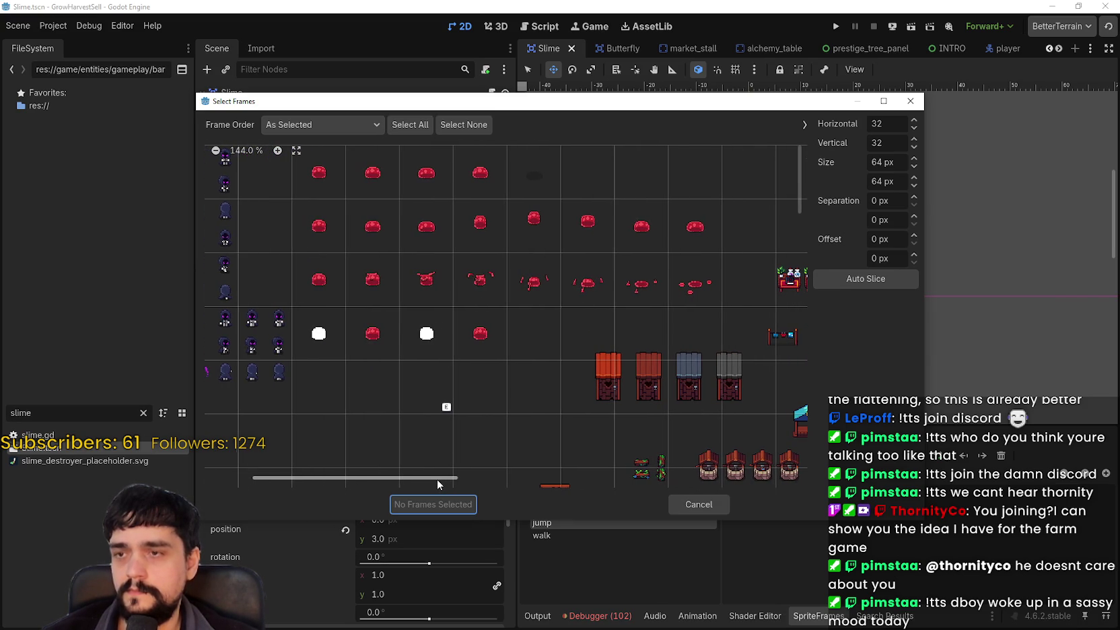
{"action": "left_click", "coordinate": [276, 151]}
{"action": "left_click", "coordinate": [276, 150]}
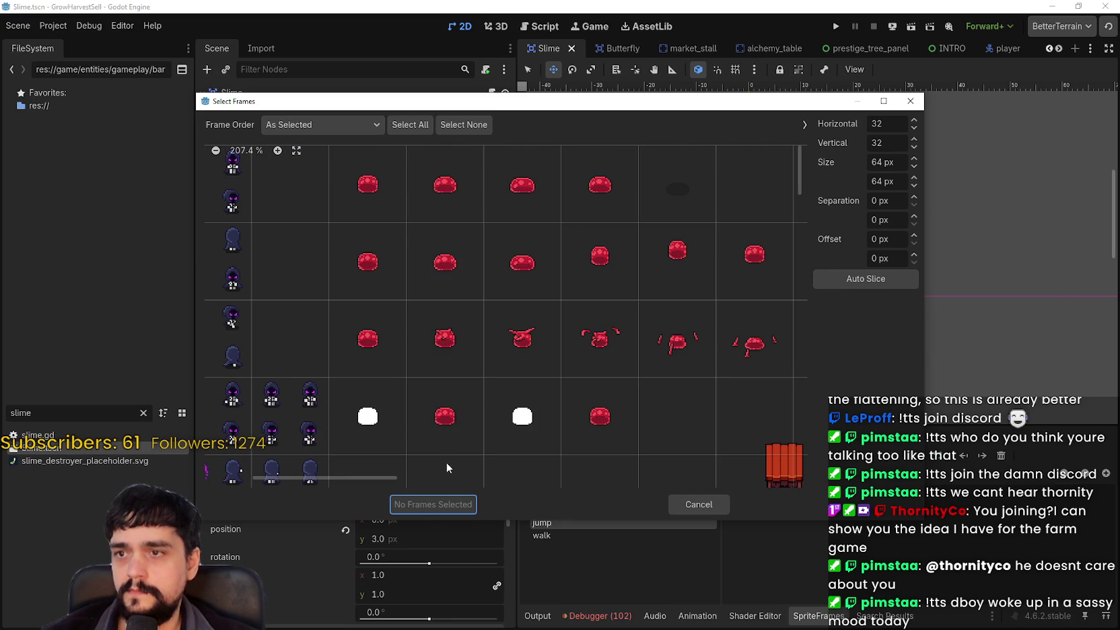
{"action": "mouse_move", "coordinate": [364, 478]}
{"action": "left_mouse_down"}
{"action": "mouse_move", "coordinate": [388, 474]}
{"action": "mouse_move", "coordinate": [385, 484]}
{"action": "left_mouse_up"}
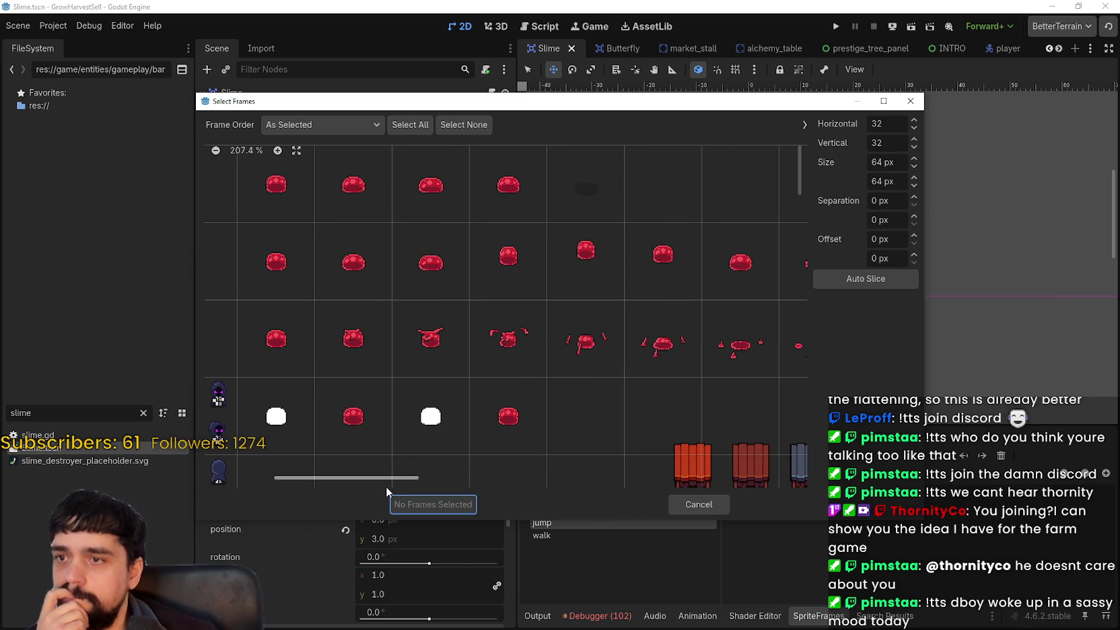
{"action": "left_click_drag", "start_coordinate": [386, 486], "coordinate": [417, 482]}
Add the upright slime frame to the jump animation and play its preview
{"action": "left_click", "coordinate": [458, 278]}
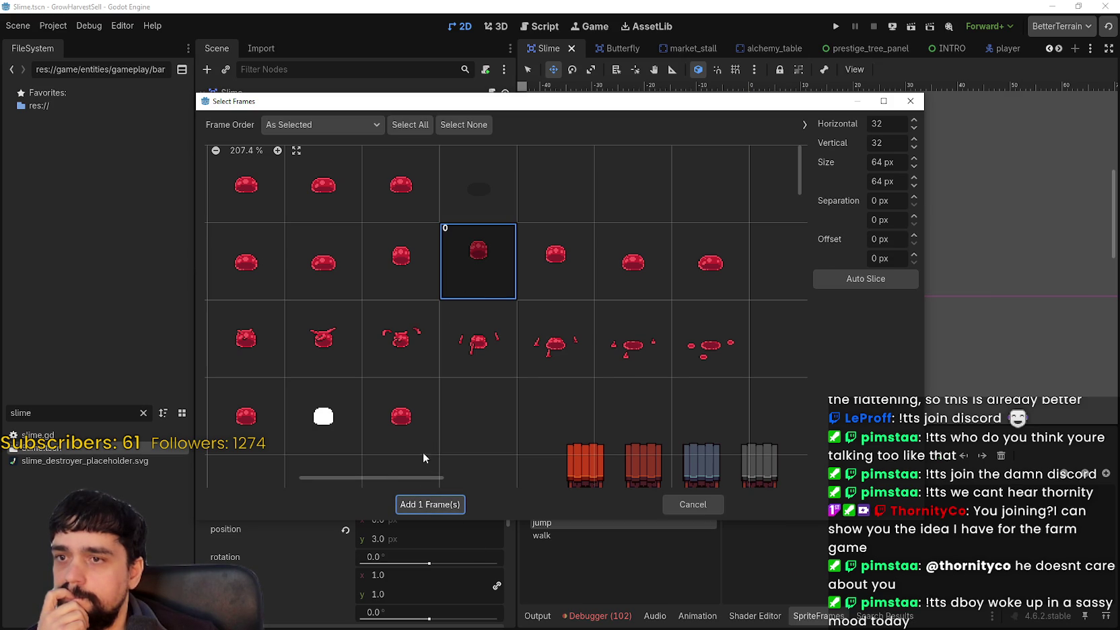
{"action": "mouse_move", "coordinate": [387, 474]}
{"action": "left_mouse_down"}
{"action": "mouse_move", "coordinate": [405, 474]}
{"action": "mouse_move", "coordinate": [314, 473]}
{"action": "mouse_move", "coordinate": [409, 458]}
{"action": "mouse_move", "coordinate": [349, 466]}
{"action": "mouse_move", "coordinate": [379, 457]}
{"action": "left_mouse_up"}
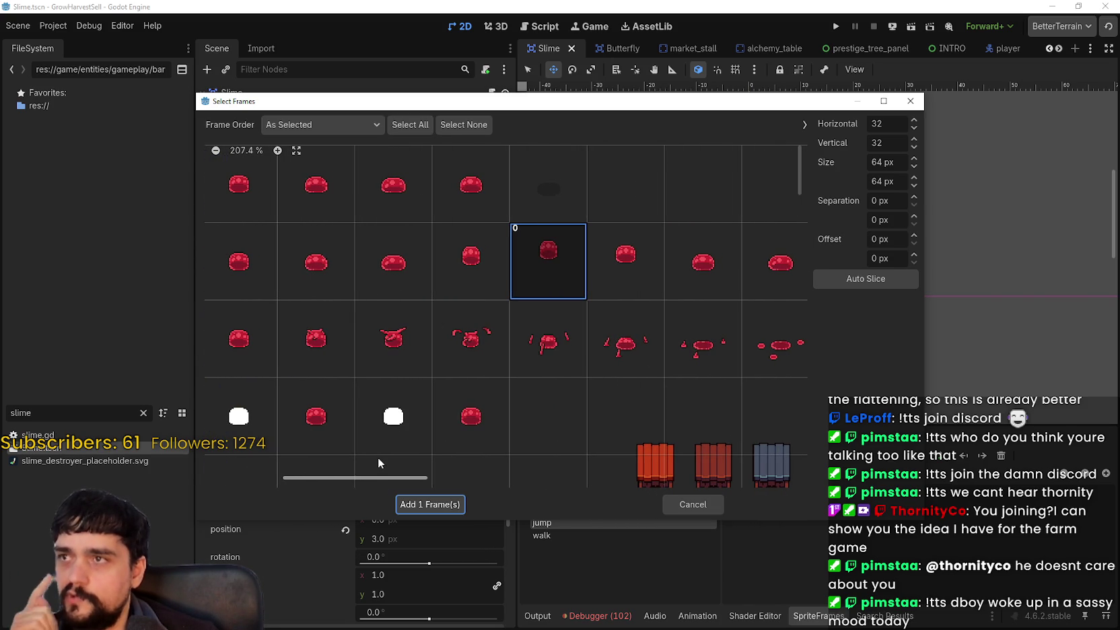
{"action": "left_click_drag", "start_coordinate": [378, 458], "coordinate": [375, 459]}
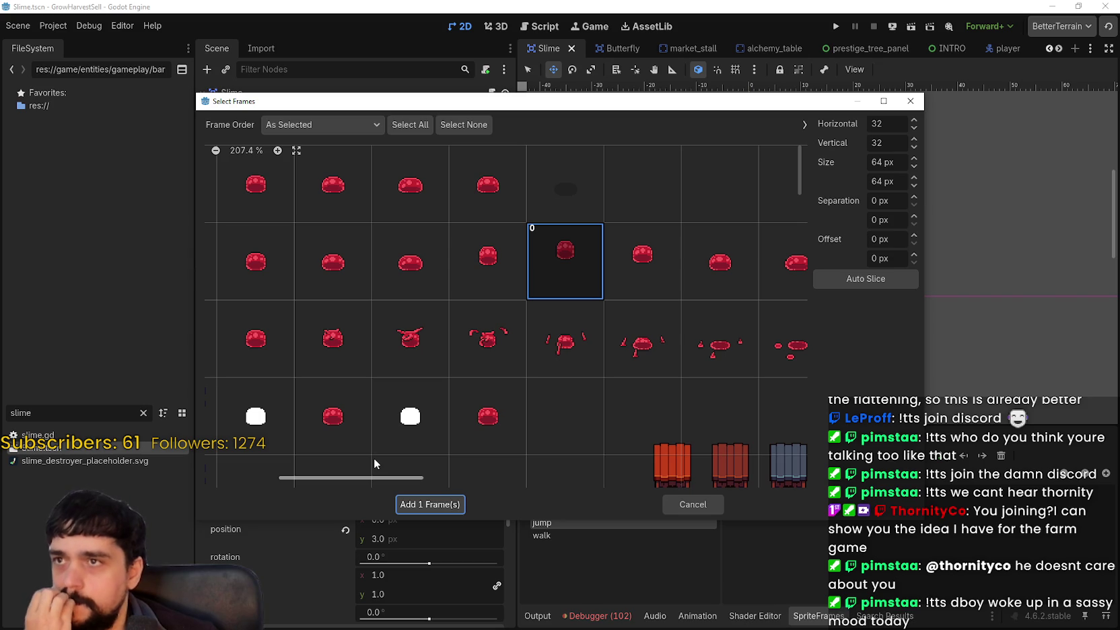
{"action": "left_click", "coordinate": [428, 504]}
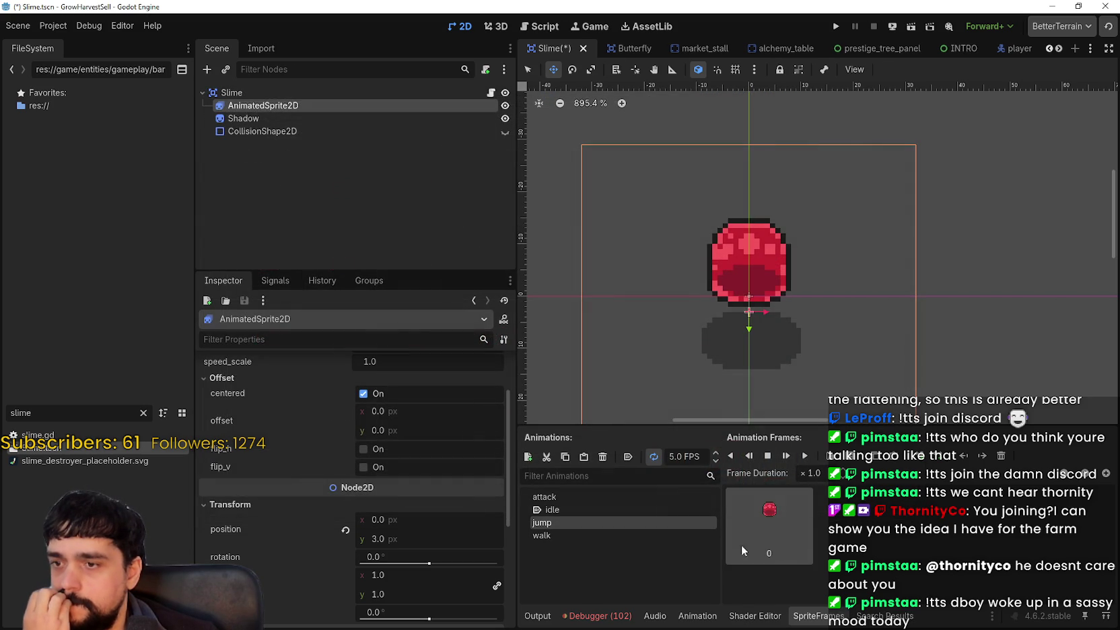
{"action": "left_click", "coordinate": [805, 456]}
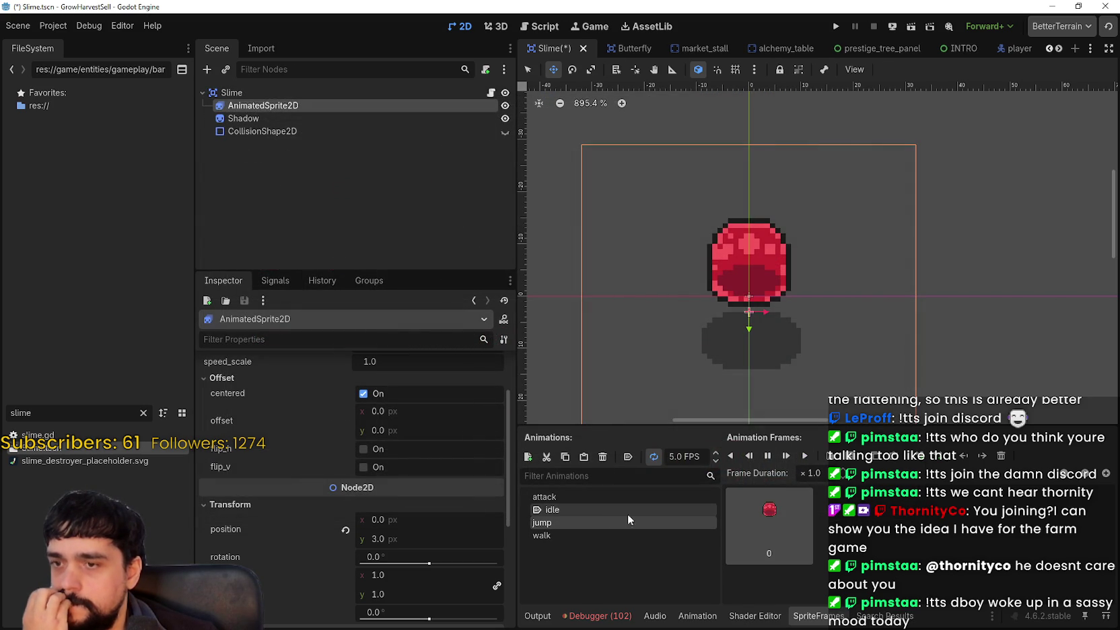
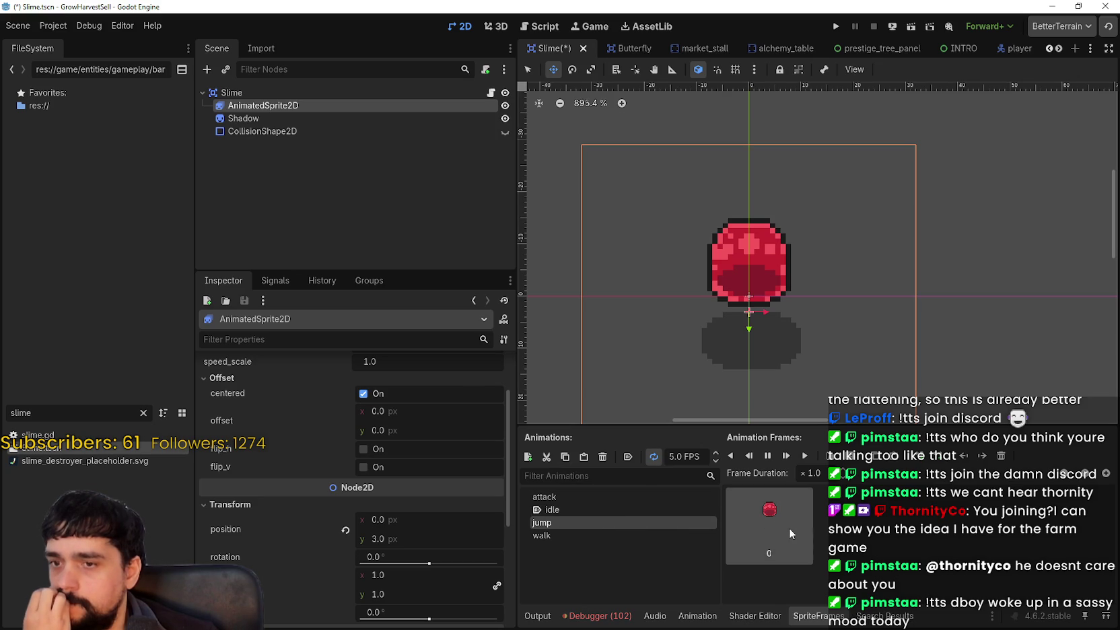
Save the Slime scene
{"action": "scroll", "coordinate": [784, 299], "scroll_direction": "down", "scroll_amount": 5}
{"action": "key", "text": "ctrl+s"}
{"action": "scroll", "coordinate": [782, 309], "scroll_direction": "up", "scroll_amount": 3}
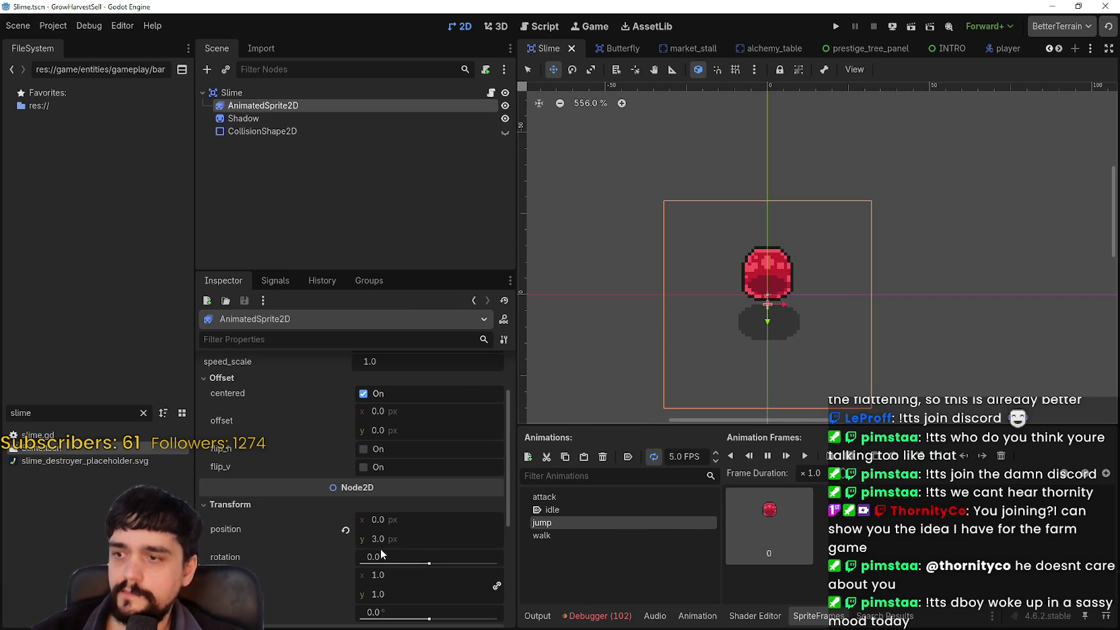
{"action": "scroll", "coordinate": [387, 546], "scroll_direction": "up", "scroll_amount": 3}
{"action": "scroll", "coordinate": [394, 536], "scroll_direction": "down", "scroll_amount": 3}
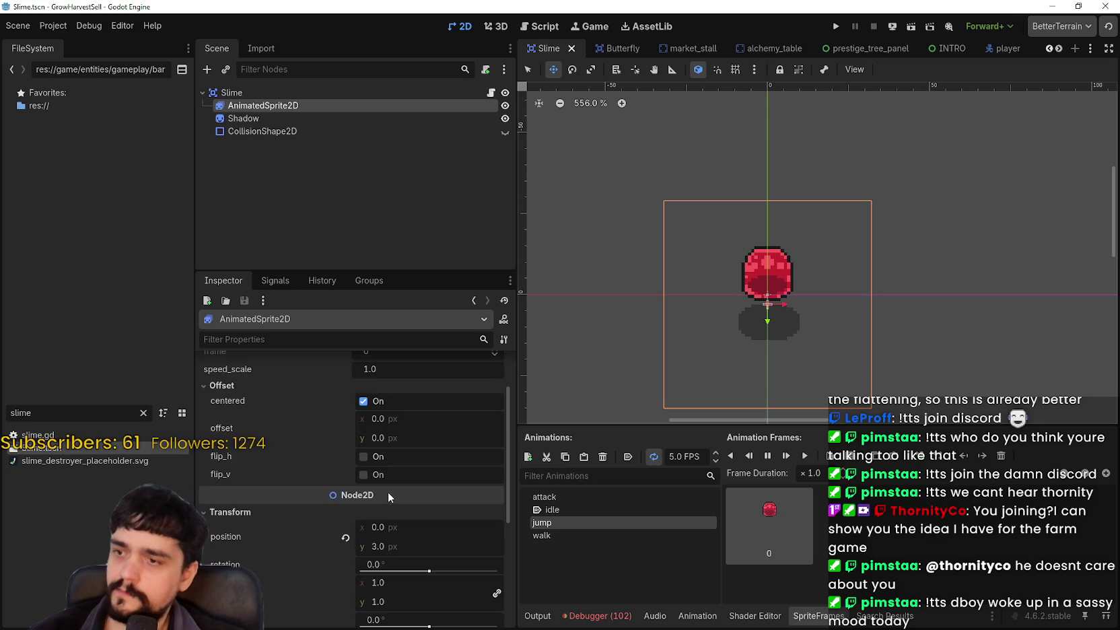
{"action": "scroll", "coordinate": [388, 491], "scroll_direction": "down", "scroll_amount": 4}
{"action": "scroll", "coordinate": [385, 490], "scroll_direction": "up", "scroll_amount": 6}
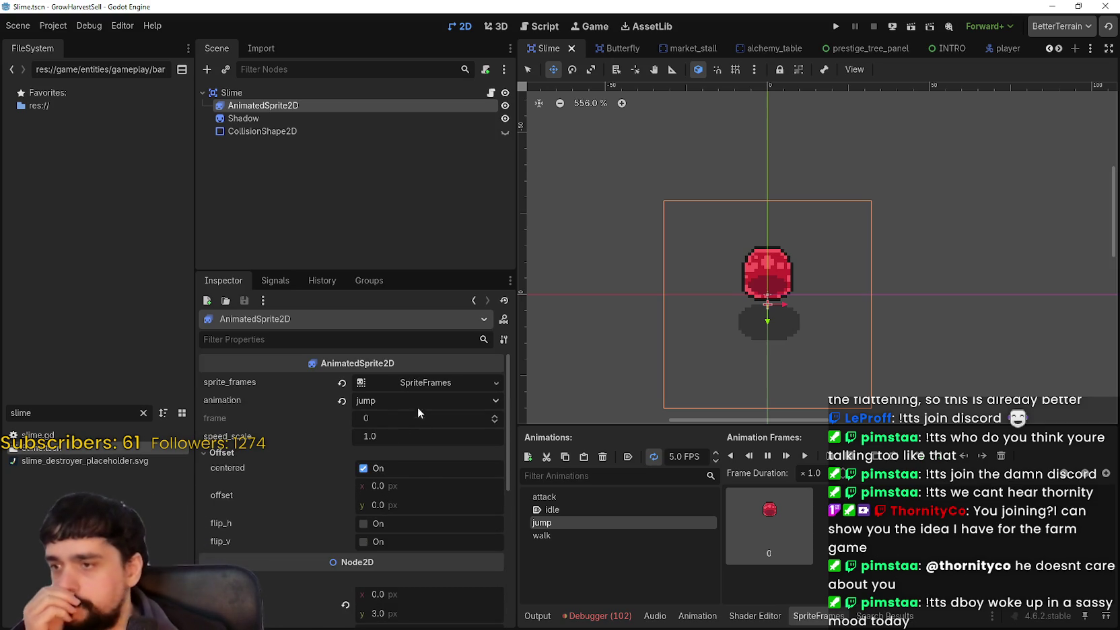
Try a lower sprite offset, reset Offset y to 0, save, then compare walk and jump
{"action": "mouse_move", "coordinate": [379, 506]}
{"action": "left_mouse_down"}
{"action": "mouse_move", "coordinate": [367, 505]}
{"action": "mouse_move", "coordinate": [394, 505]}
{"action": "left_mouse_up"}
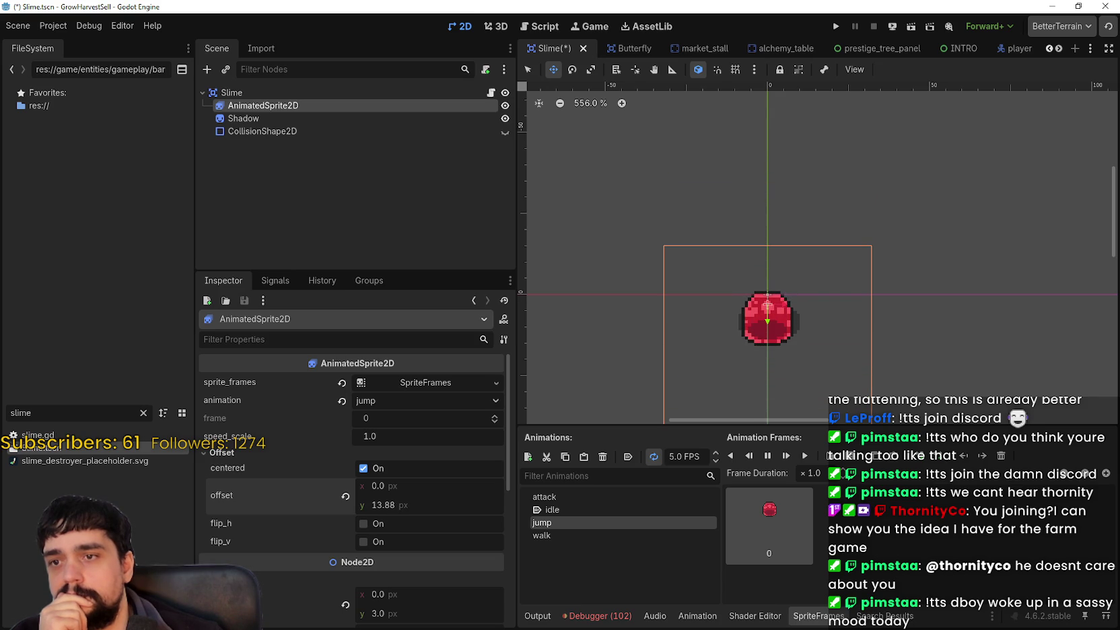
{"action": "left_click", "coordinate": [344, 495]}
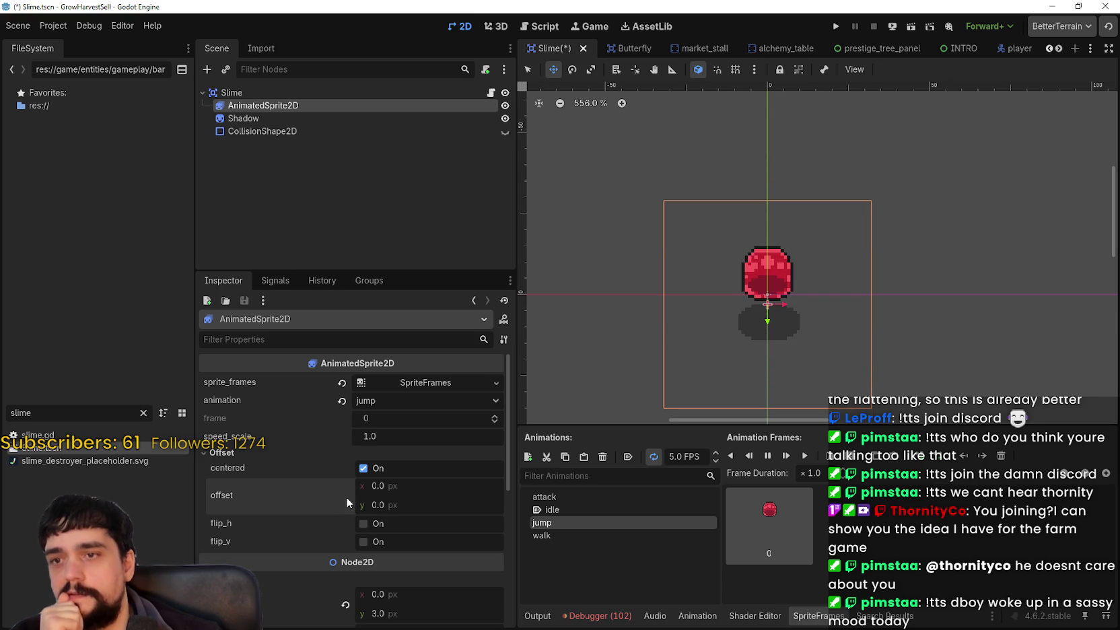
{"action": "key", "text": "ctrl+s"}
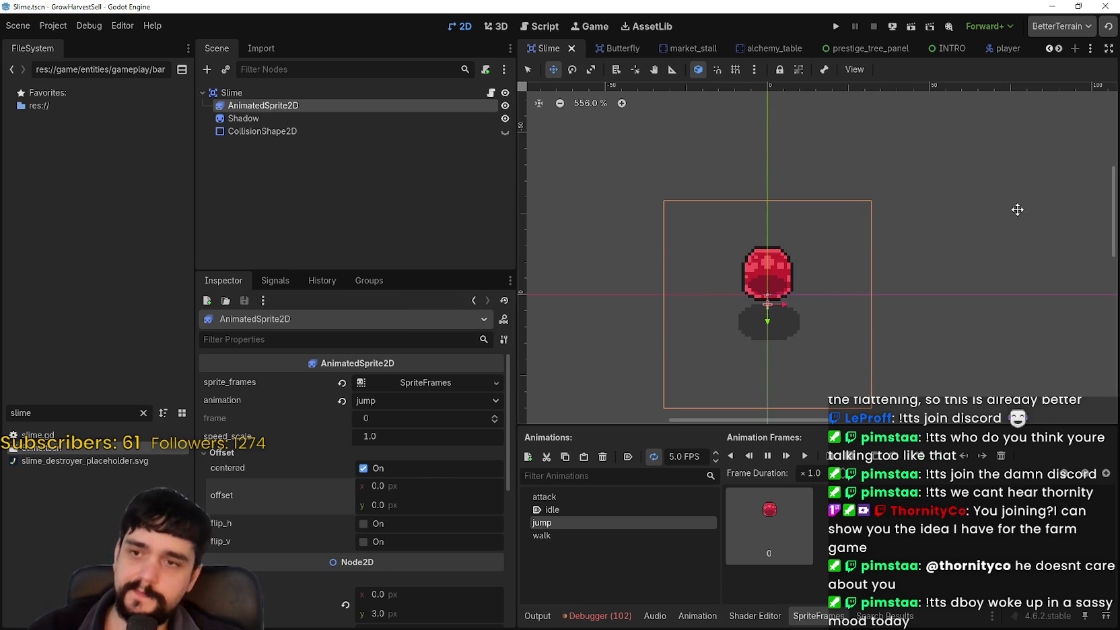
{"action": "scroll", "coordinate": [925, 293], "scroll_direction": "down", "scroll_amount": 1}
{"action": "scroll", "coordinate": [881, 354], "scroll_direction": "up", "scroll_amount": 2}
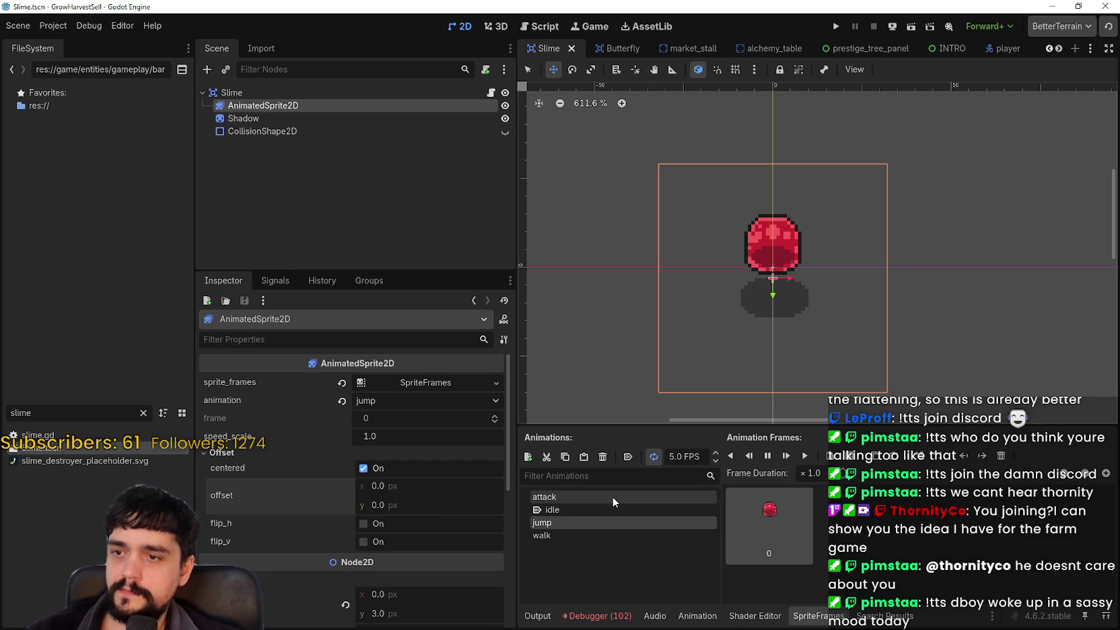
{"action": "left_click", "coordinate": [607, 535]}
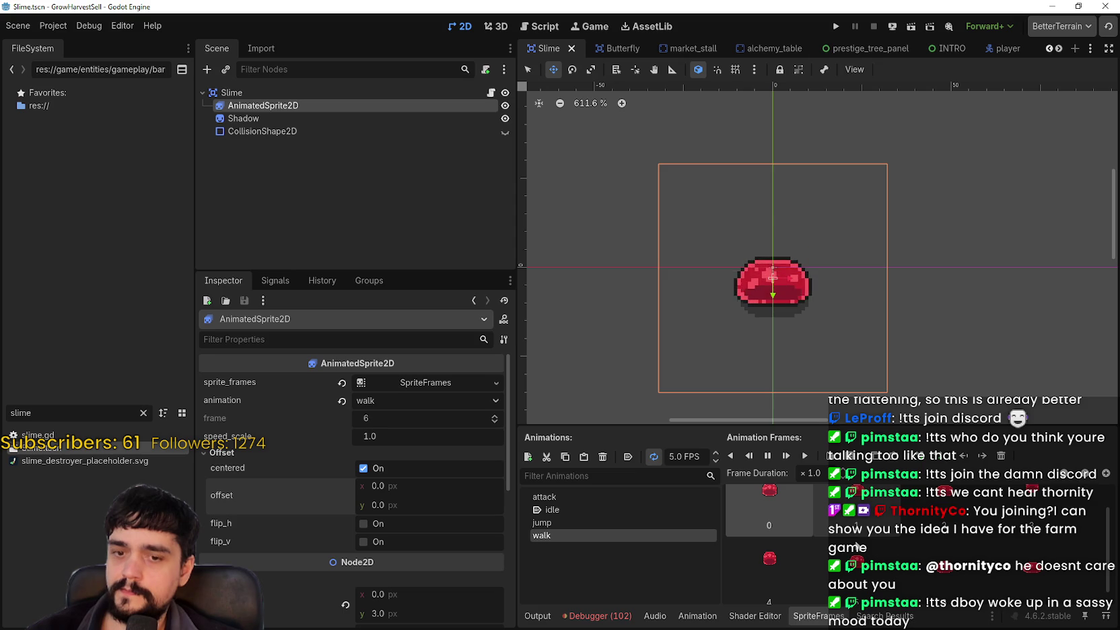
{"action": "left_click", "coordinate": [606, 522]}
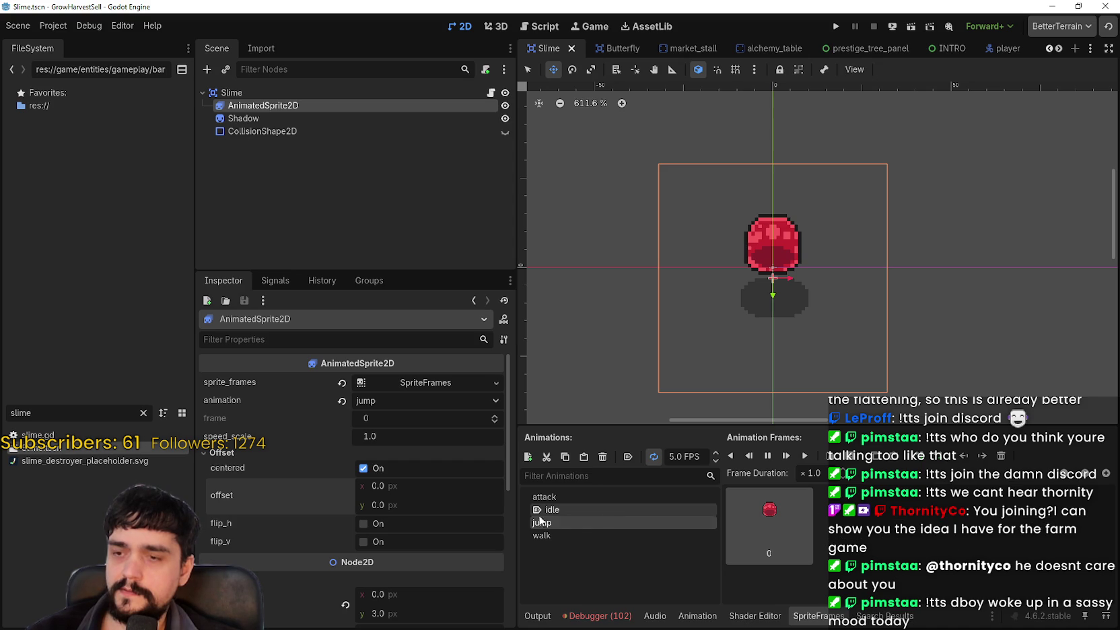
Rename the jump animation to jump_start
{"action": "double_click", "coordinate": [571, 523]}
{"action": "key", "text": "End"}
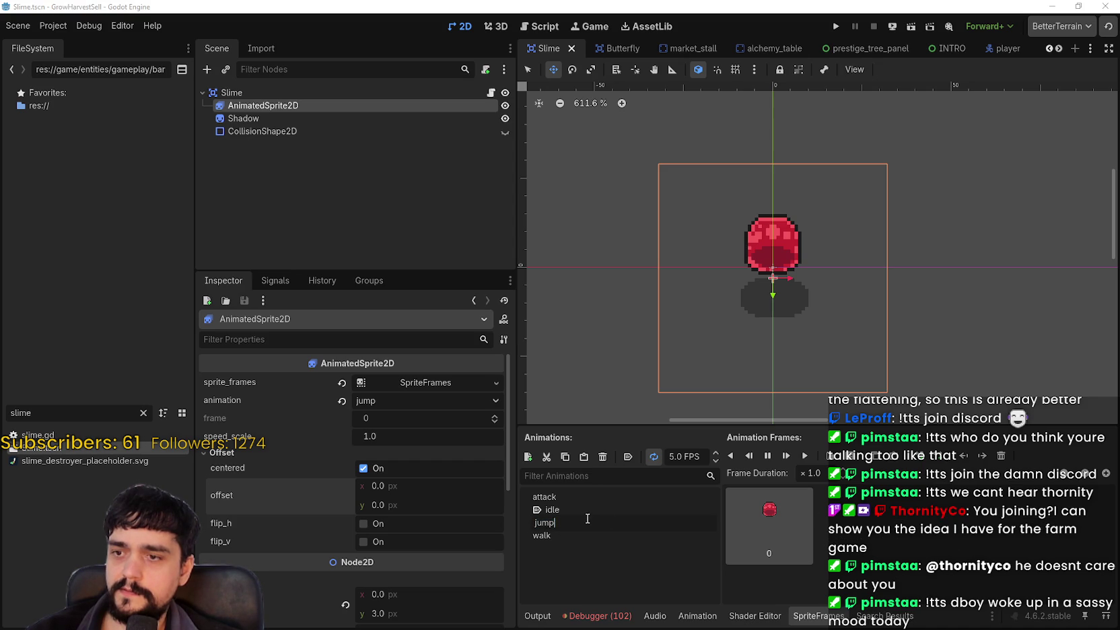
{"action": "type", "text": "_start"}
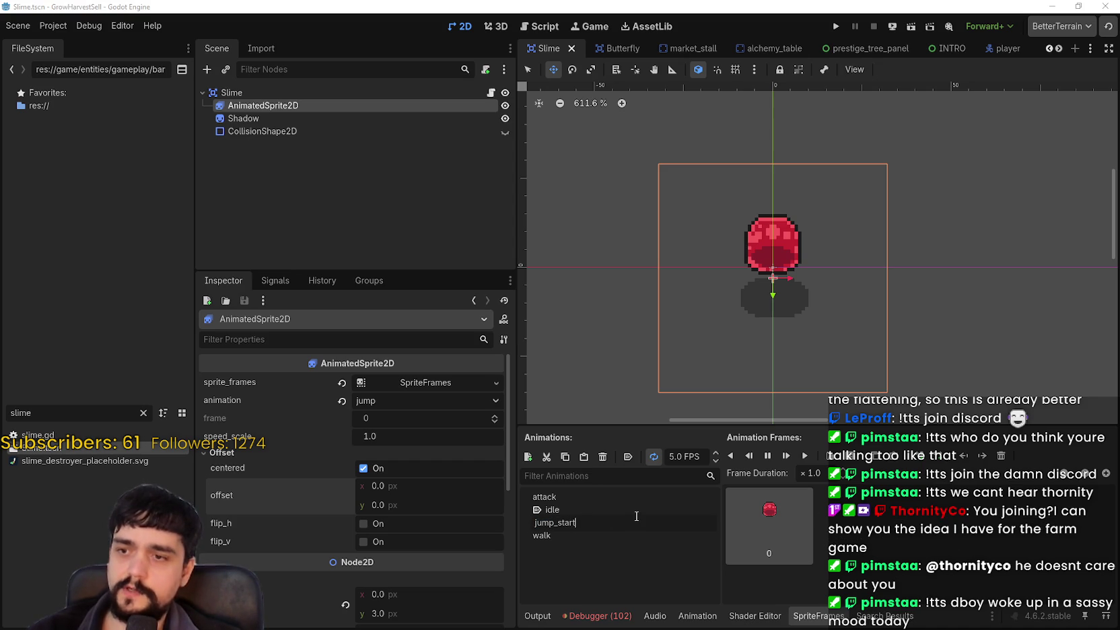
{"action": "key", "text": "Escape"}
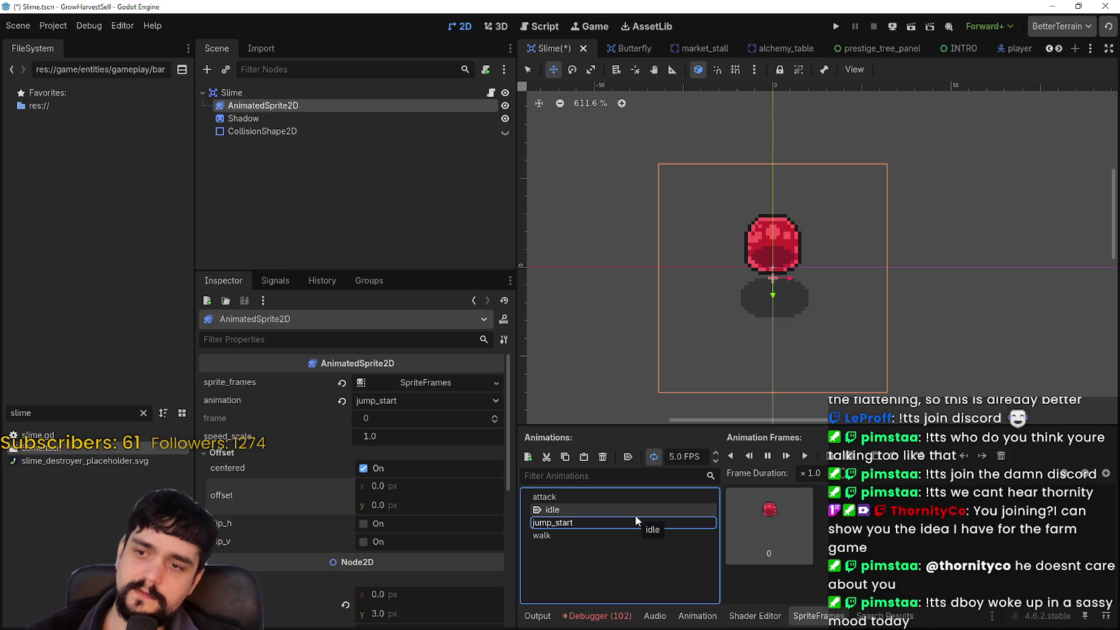
{"action": "left_click", "coordinate": [589, 536]}
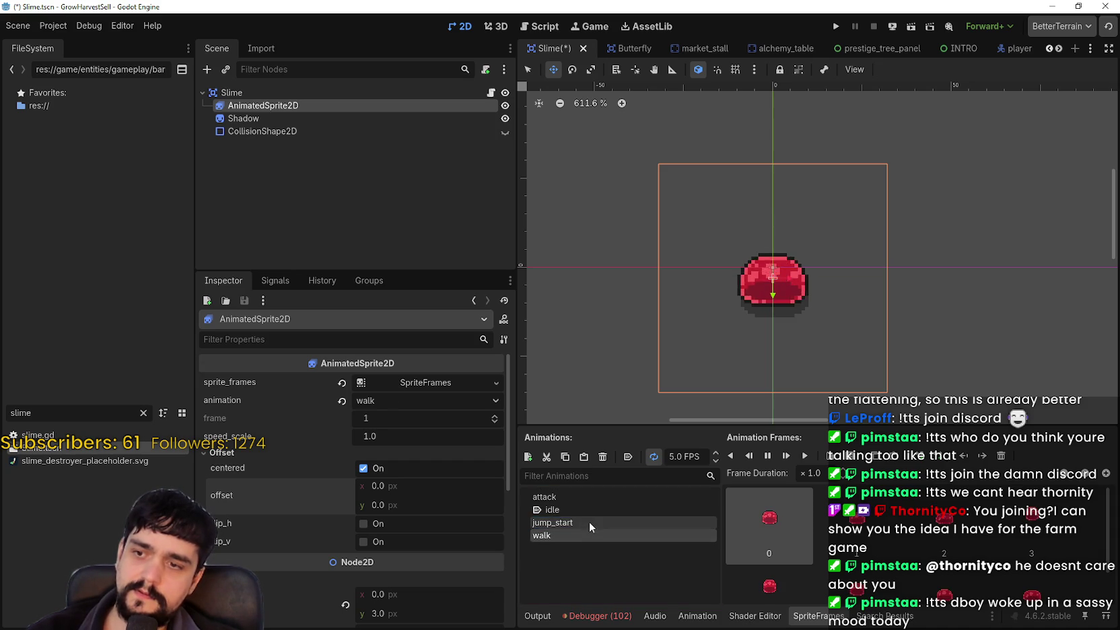
{"action": "left_click", "coordinate": [586, 521]}
Duplicate the AnimatedSprite2D node, delete the copy, and reselect the original sprite
{"action": "key", "text": "ctrl+d"}
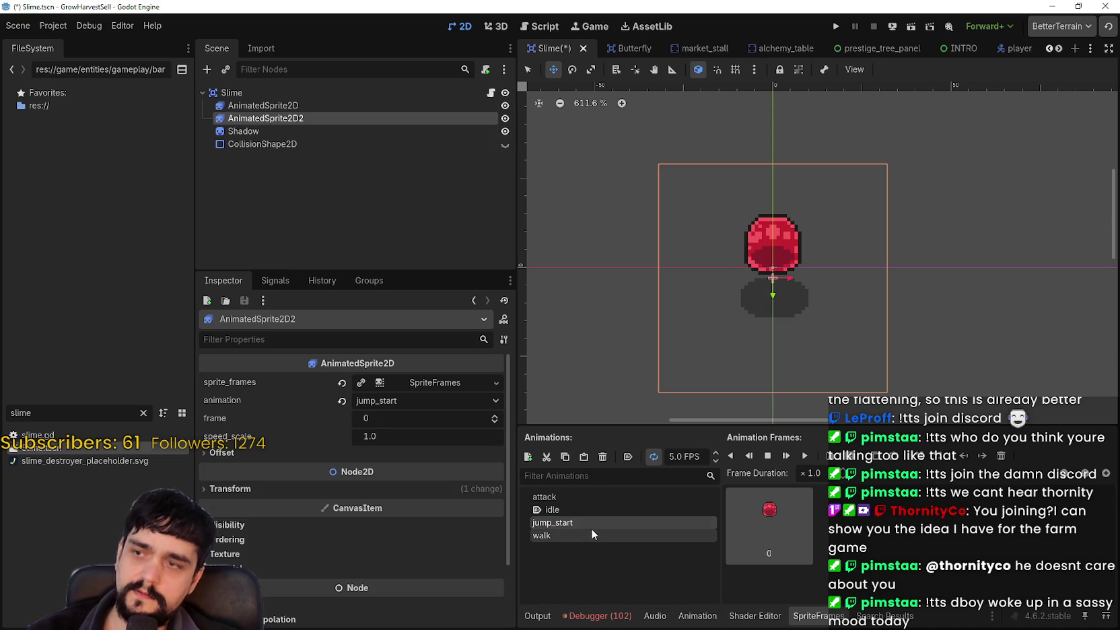
{"action": "key", "text": "Delete"}
{"action": "left_click", "coordinate": [296, 96]}
{"action": "left_click", "coordinate": [298, 105]}
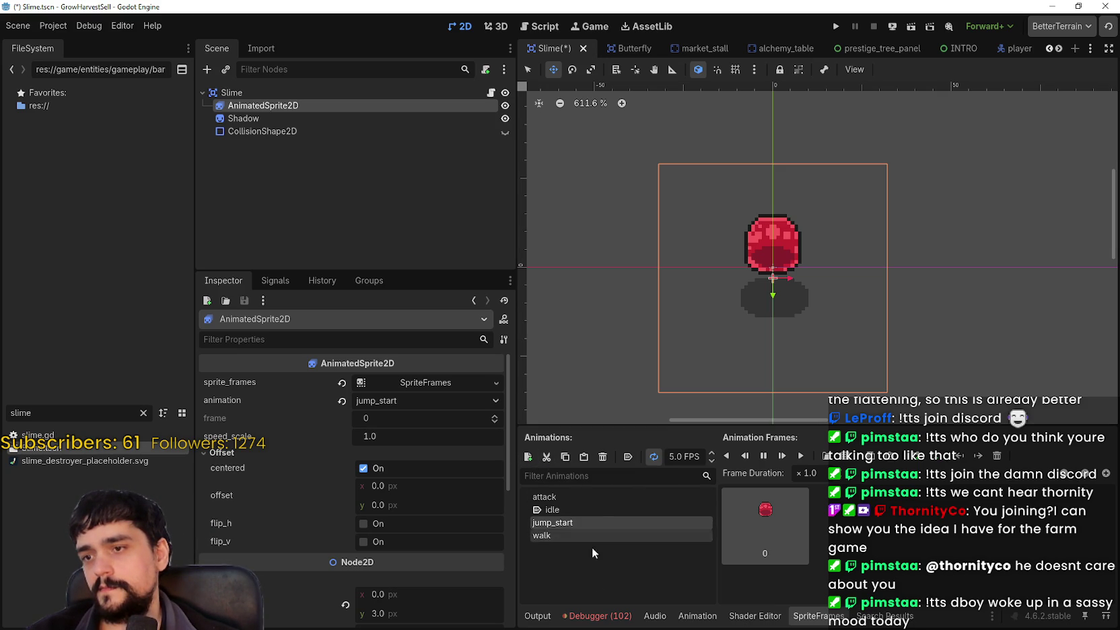
Add two new animations named jump_mid and jump_end, then pick sprite-sheet frames for jump_start
{"action": "left_click", "coordinate": [528, 456]}
{"action": "type", "text": "jump_mi"}
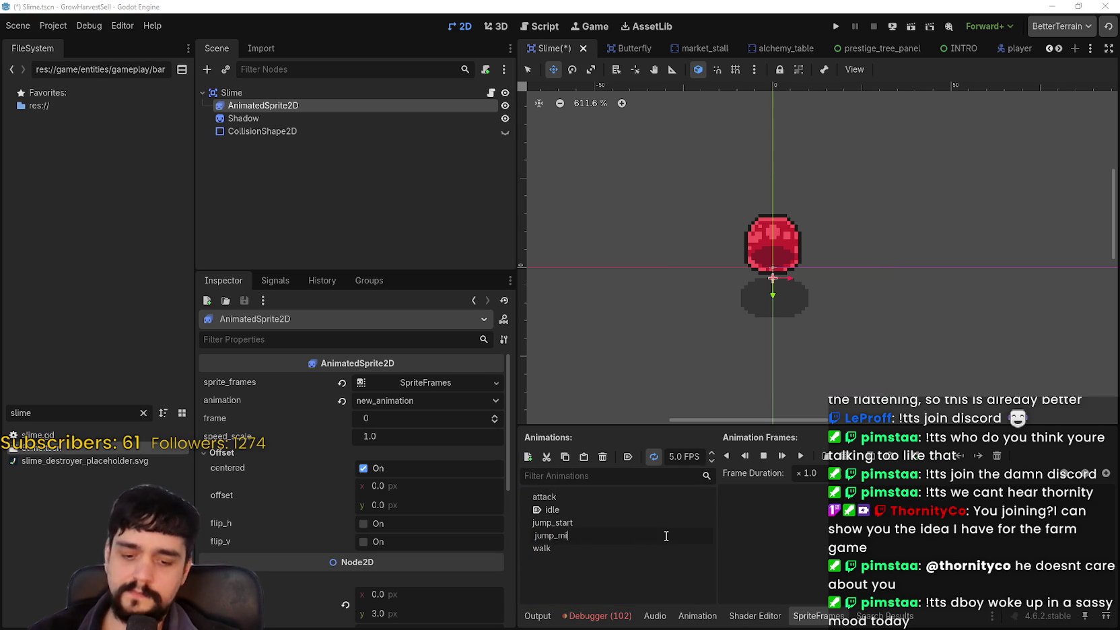
{"action": "type", "text": "d"}
{"action": "key", "text": "Return"}
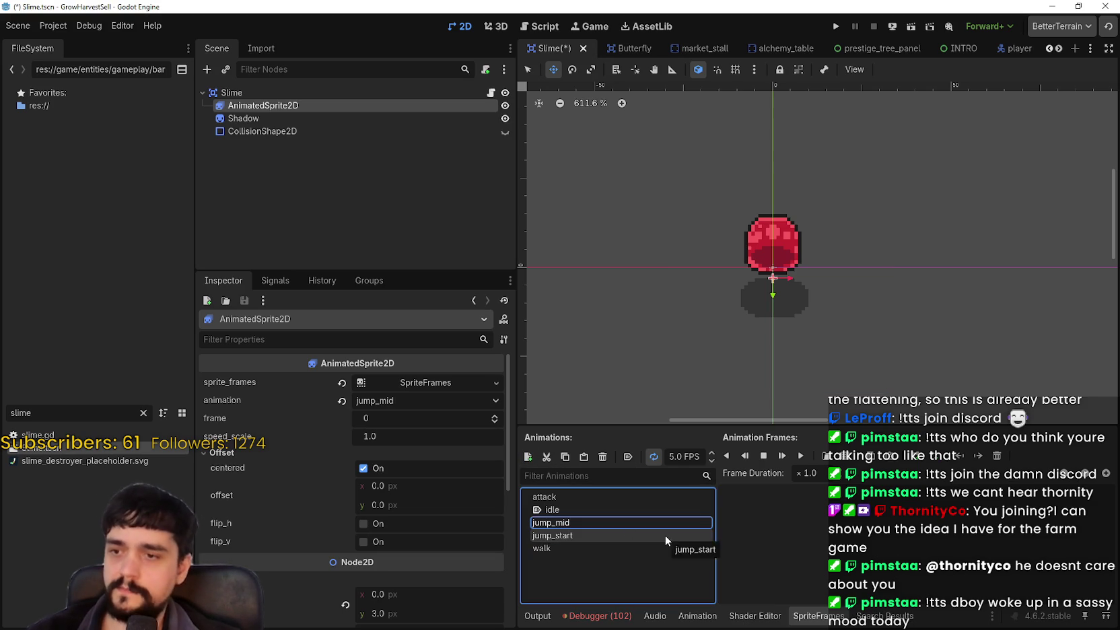
{"action": "left_click", "coordinate": [531, 460]}
{"action": "left_click", "coordinate": [590, 553]}
{"action": "double_click", "coordinate": [602, 546]}
{"action": "type", "text": "jump_"}
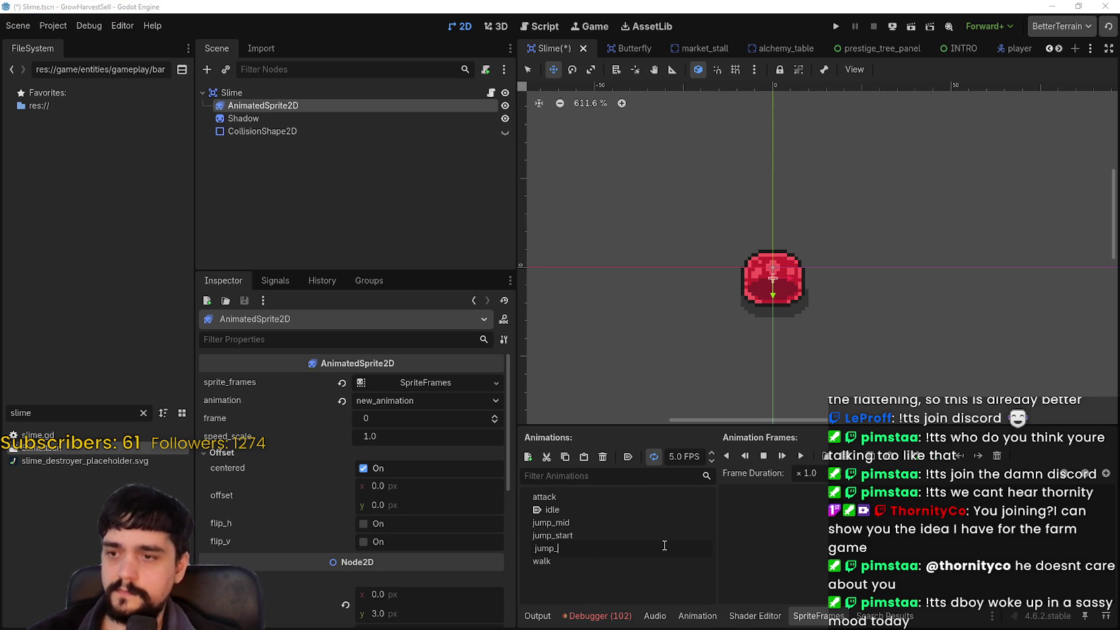
{"action": "type", "text": "end"}
{"action": "key", "text": "Return"}
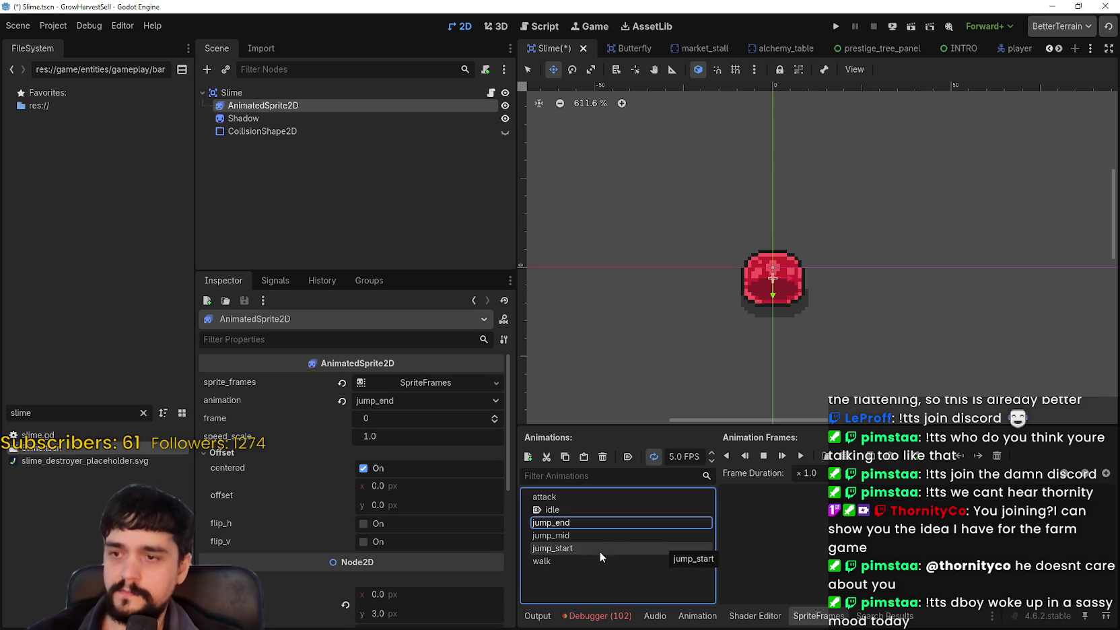
{"action": "left_click", "coordinate": [599, 548]}
{"action": "left_click", "coordinate": [844, 457]}
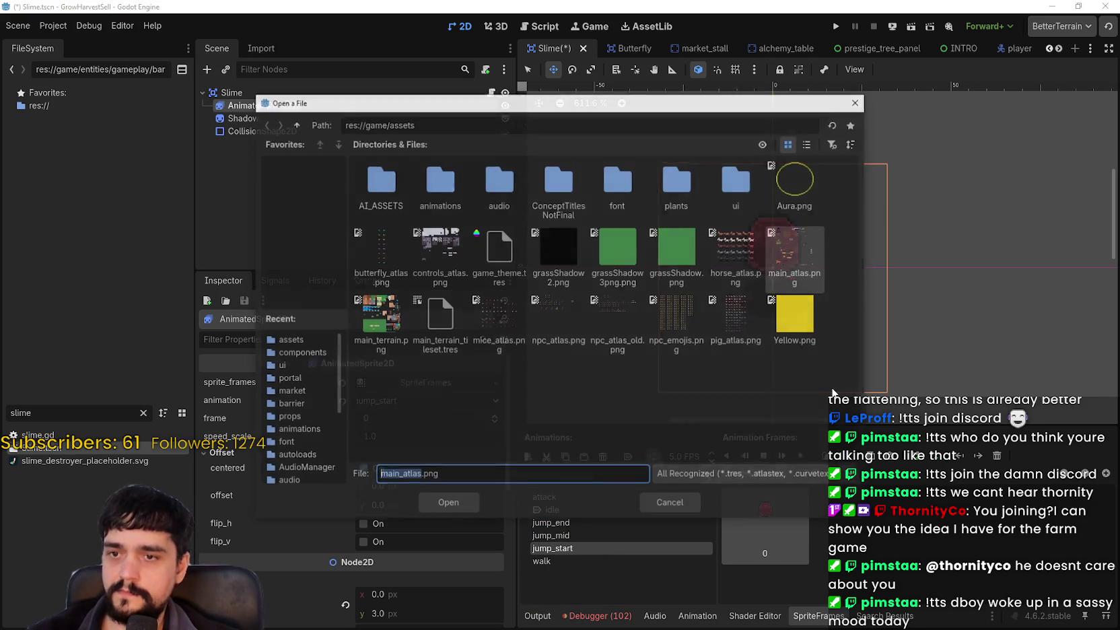
Add three row-two slime frames from main_atlas.png to jump_start
{"action": "double_click", "coordinate": [799, 254]}
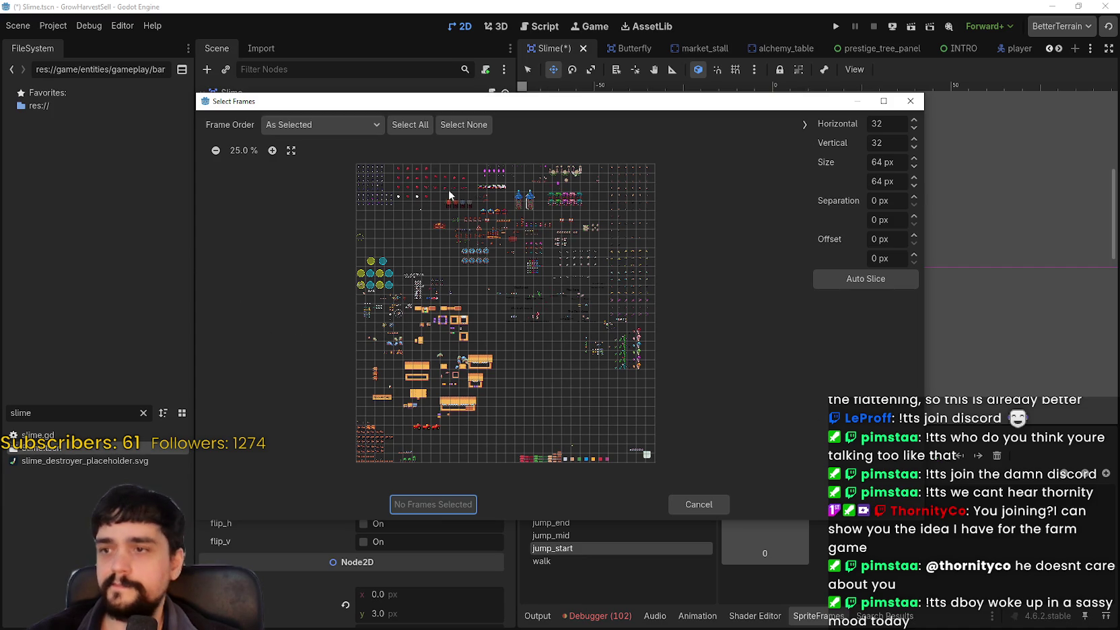
{"action": "scroll", "coordinate": [408, 170], "scroll_direction": "up", "scroll_amount": 2}
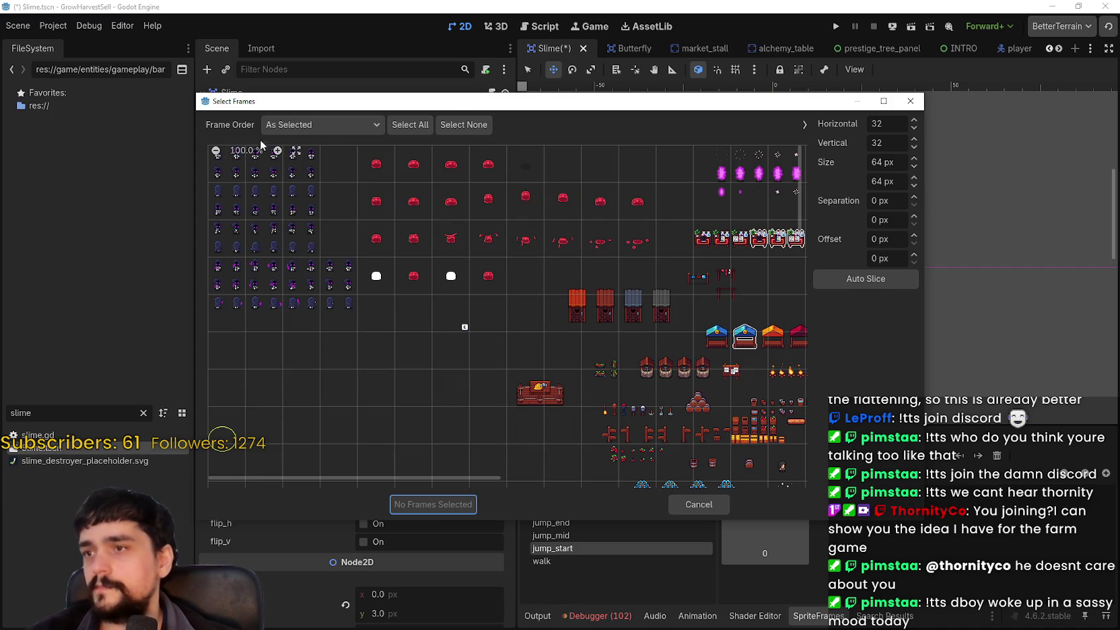
{"action": "left_click", "coordinate": [278, 151]}
{"action": "left_click", "coordinate": [279, 151]}
{"action": "left_click", "coordinate": [278, 151]}
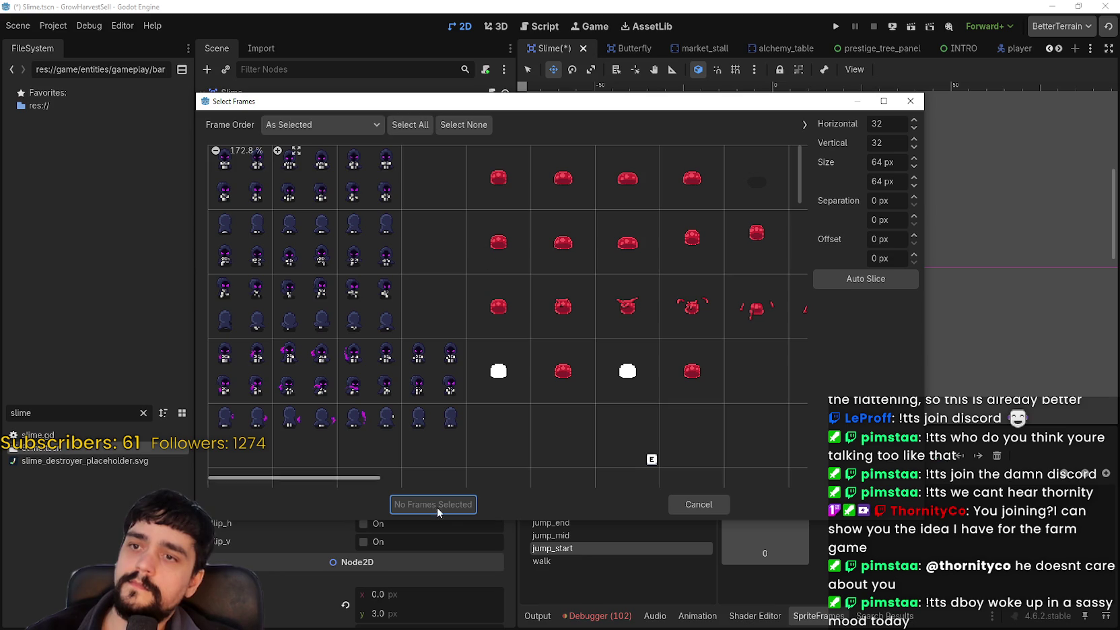
{"action": "mouse_move", "coordinate": [343, 476]}
{"action": "left_mouse_down"}
{"action": "mouse_move", "coordinate": [379, 476]}
{"action": "mouse_move", "coordinate": [414, 440]}
{"action": "left_mouse_up"}
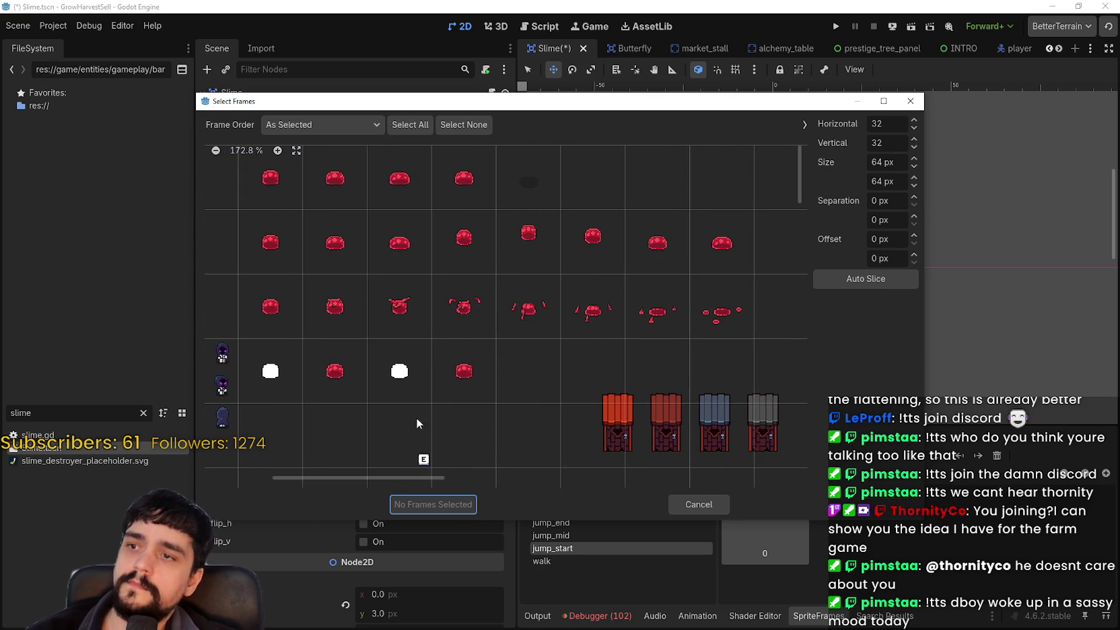
{"action": "left_click", "coordinate": [393, 255]}
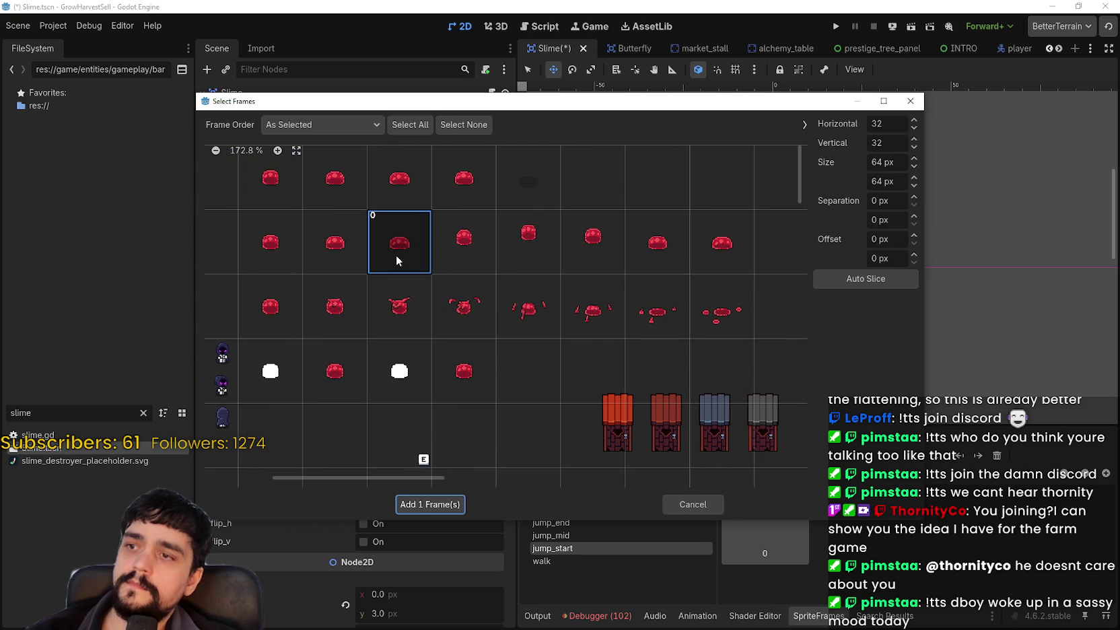
{"action": "left_click", "coordinate": [470, 260]}
{"action": "left_click", "coordinate": [527, 260]}
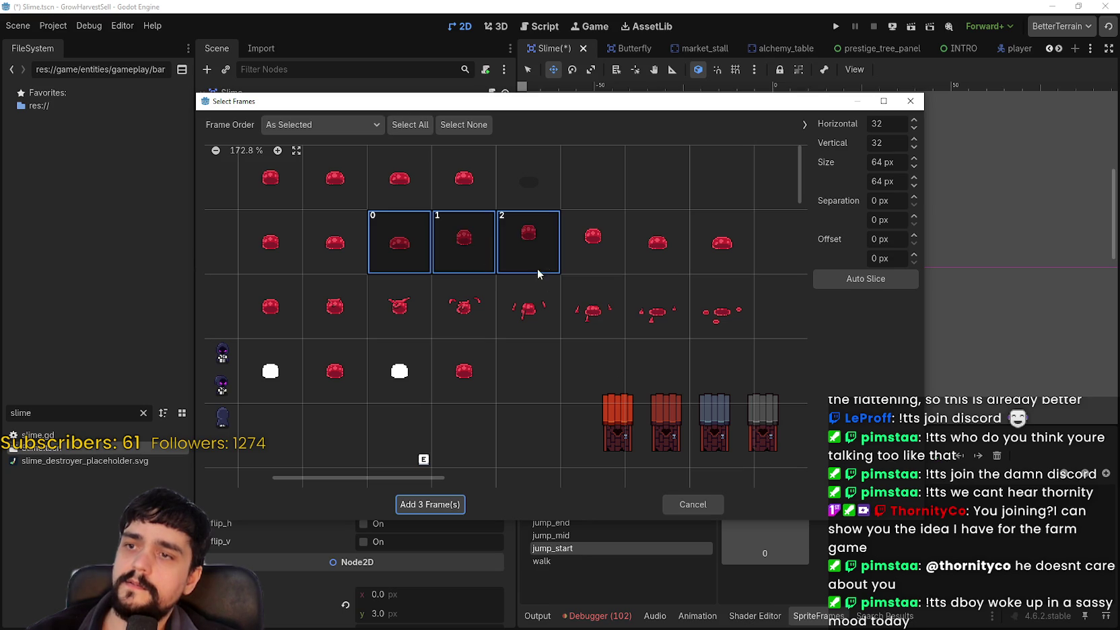
{"action": "left_click", "coordinate": [431, 505]}
Preview jump_start and turn its looping off
{"action": "left_click", "coordinate": [799, 457]}
{"action": "left_click", "coordinate": [653, 456]}
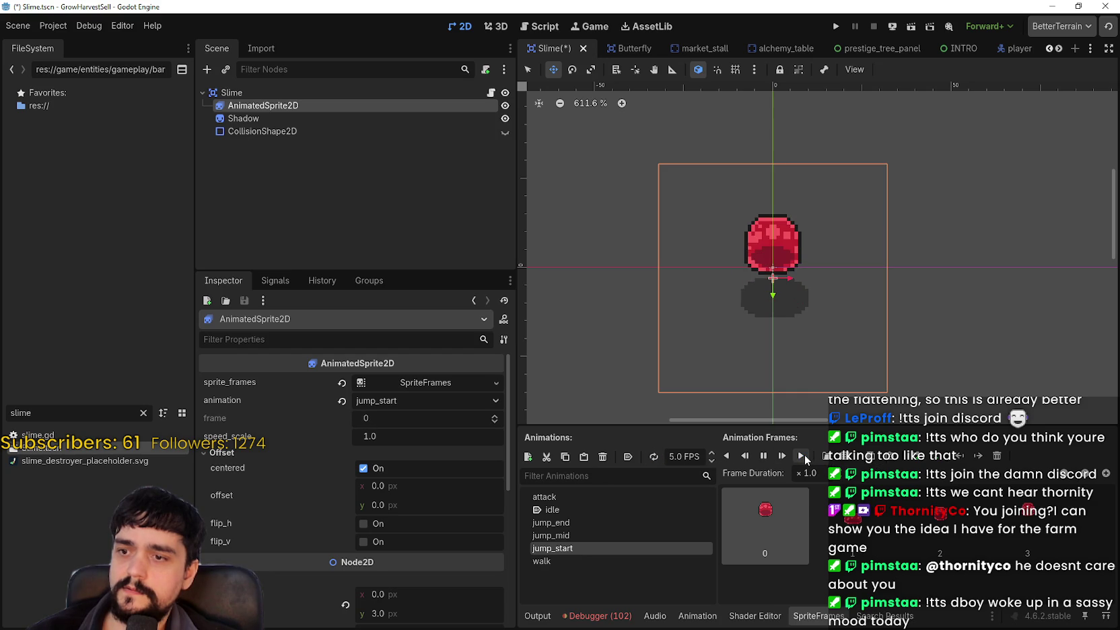
{"action": "left_click", "coordinate": [606, 536]}
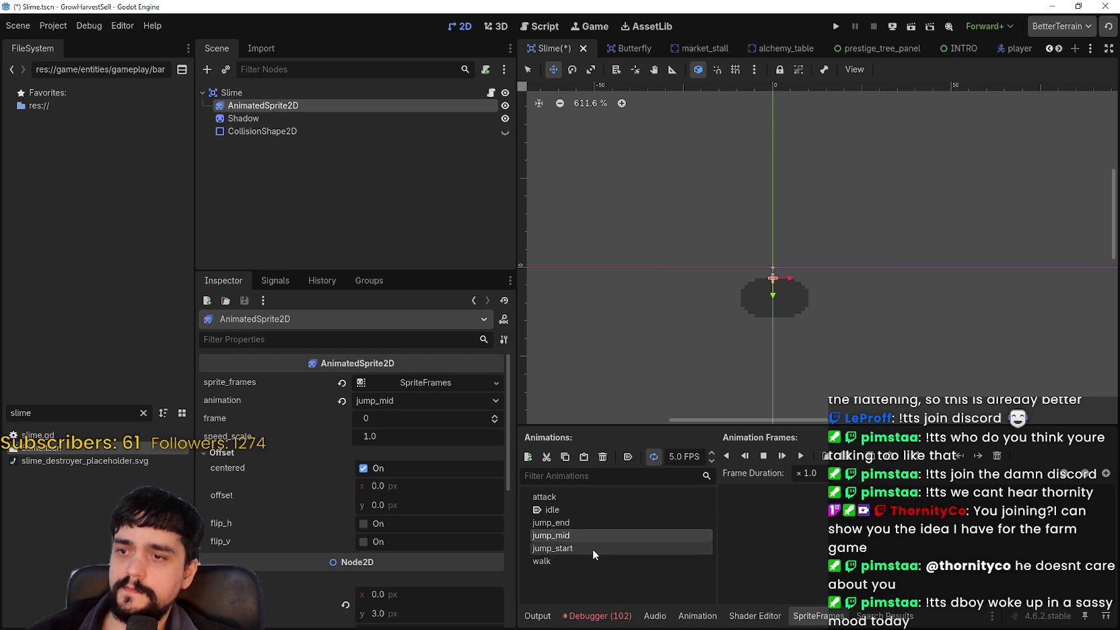
Add a single slime frame from main_atlas.png to jump_mid
{"action": "left_click", "coordinate": [595, 534]}
{"action": "left_click", "coordinate": [843, 457]}
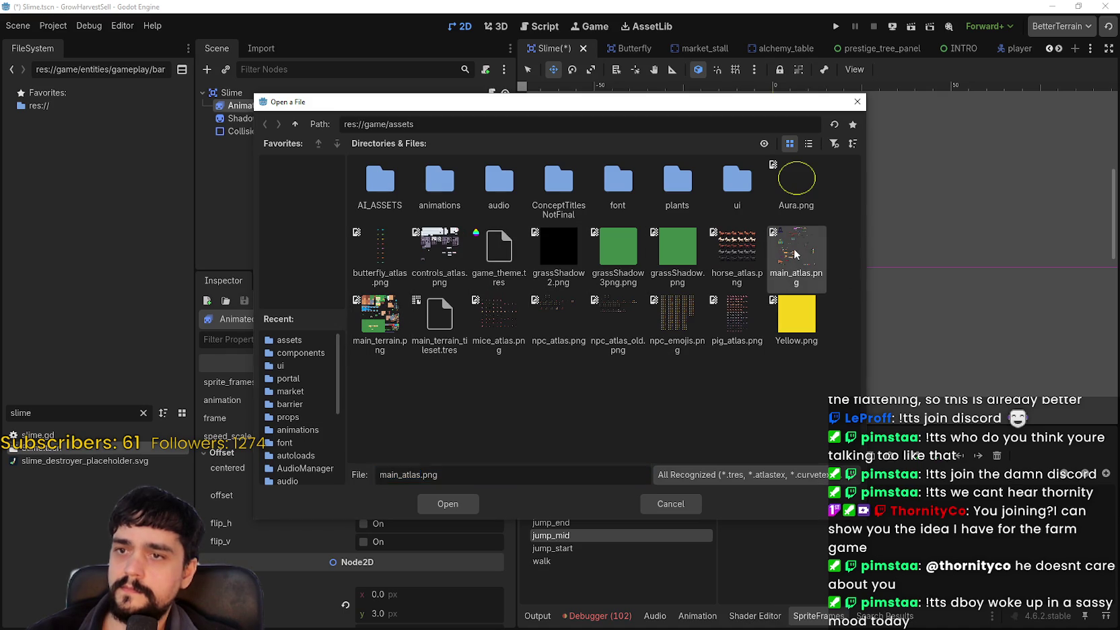
{"action": "key", "text": "Return"}
{"action": "left_click", "coordinate": [503, 268]}
{"action": "left_click", "coordinate": [431, 502]}
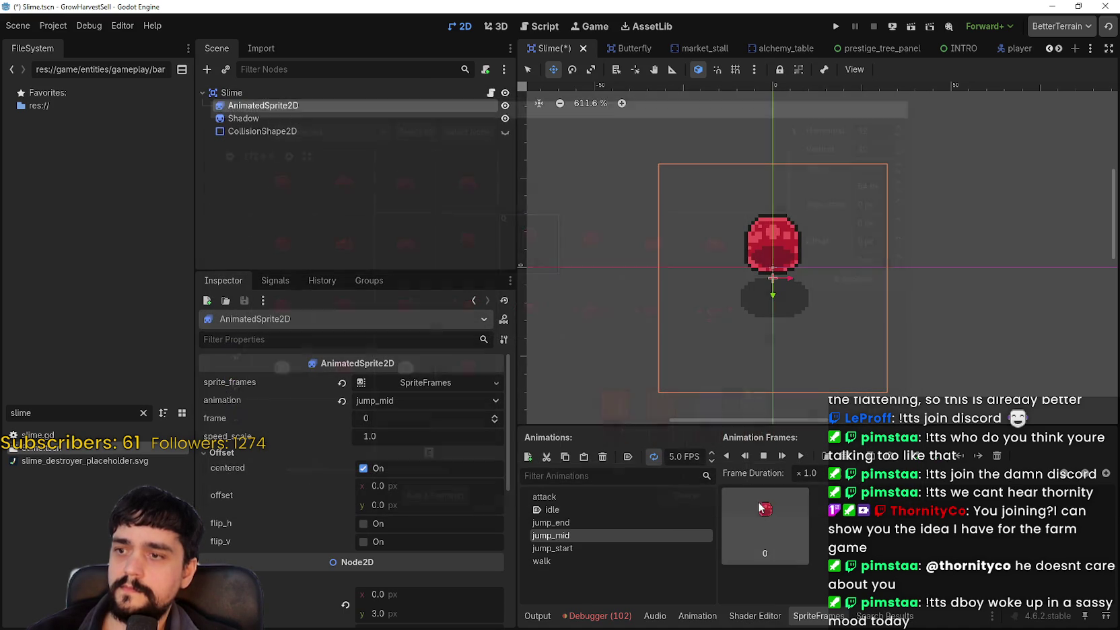
Add three row-2 landing frames from main_atlas.png to jump_end
{"action": "left_click", "coordinate": [589, 512]}
{"action": "left_click", "coordinate": [588, 522]}
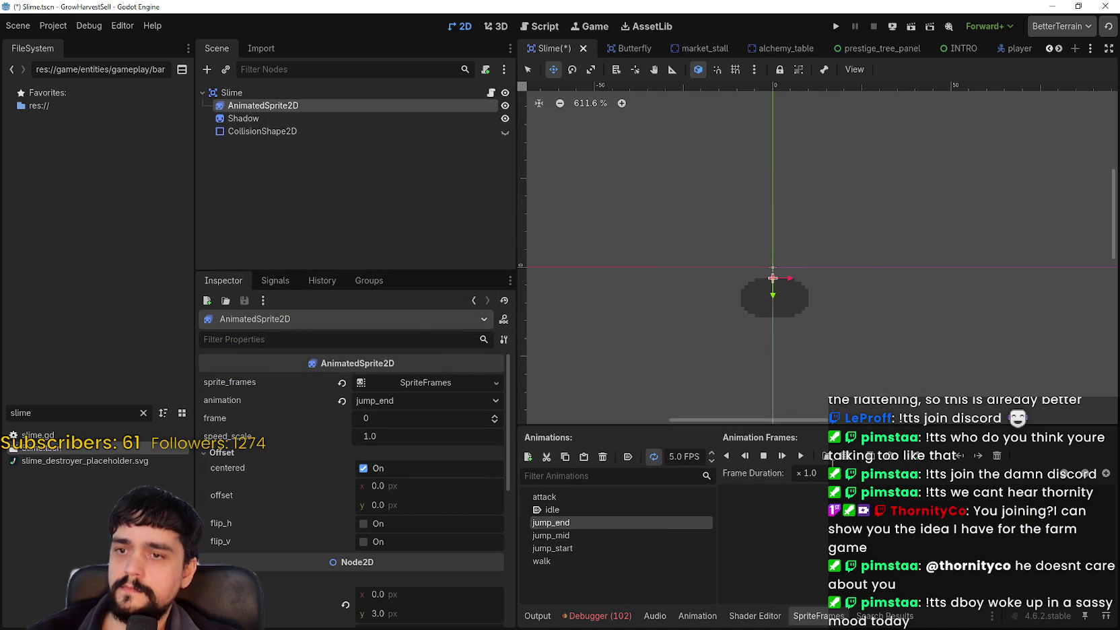
{"action": "left_click", "coordinate": [845, 461]}
{"action": "double_click", "coordinate": [778, 270]}
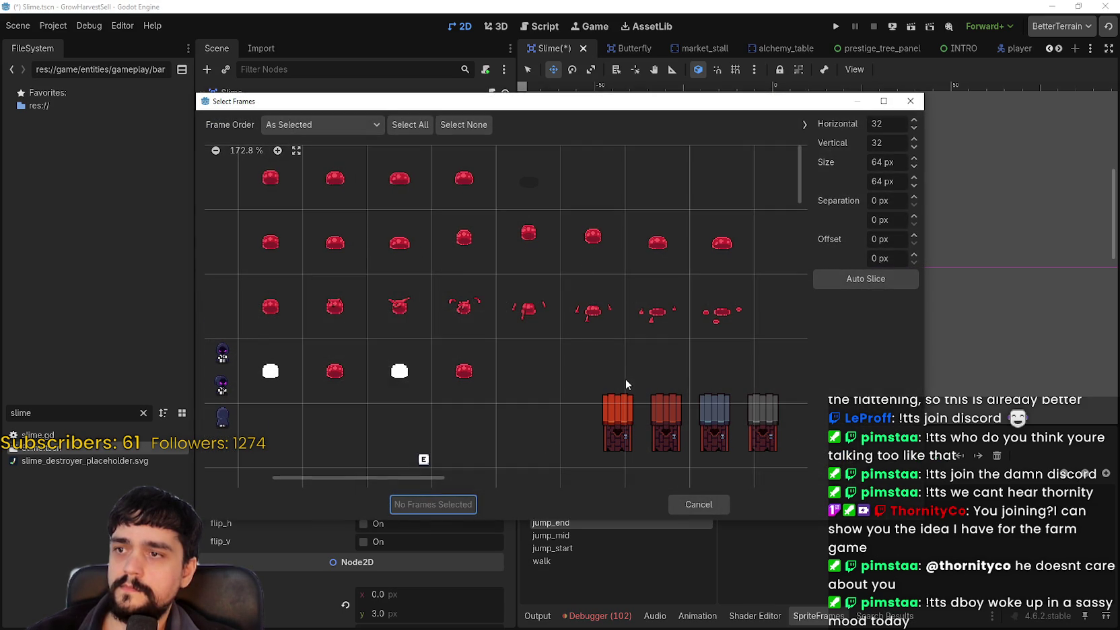
{"action": "left_click", "coordinate": [531, 232]}
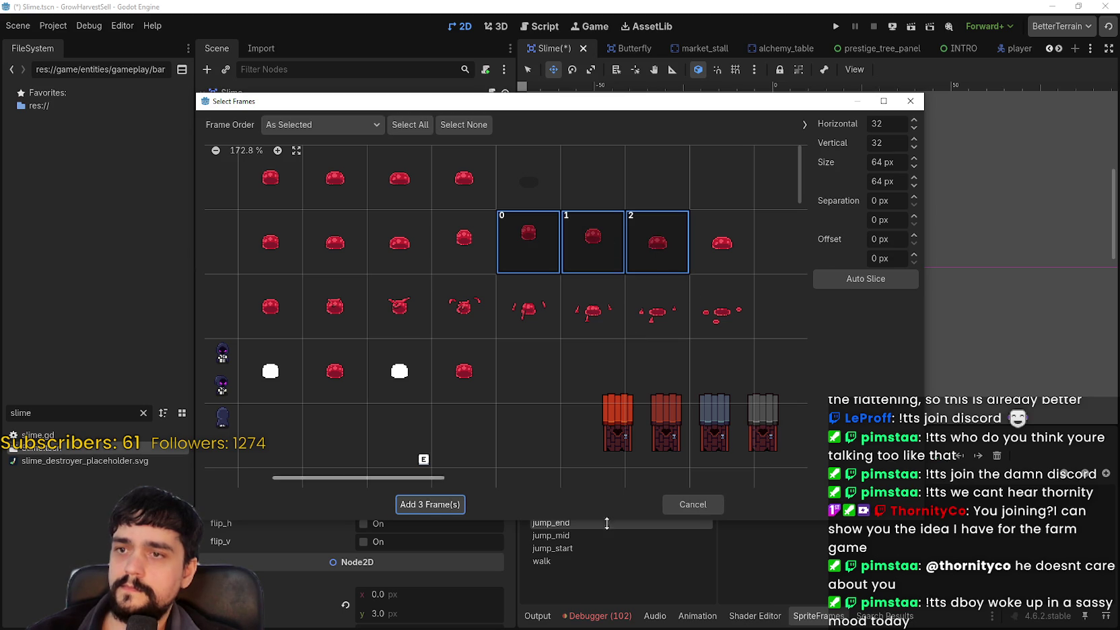
{"action": "left_click", "coordinate": [424, 504]}
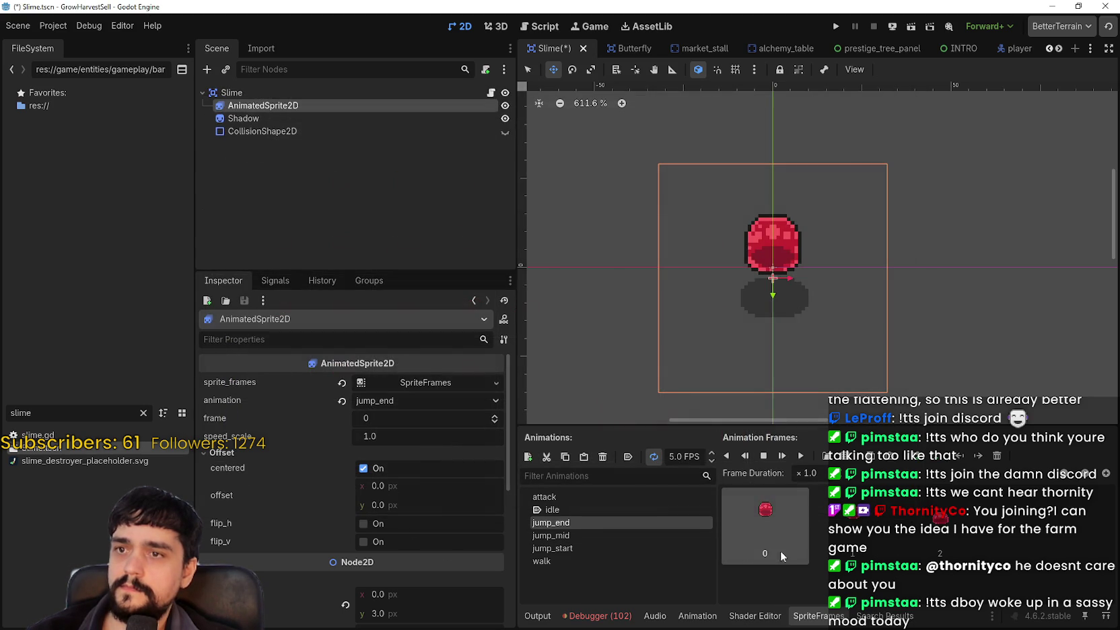
Preview jump_end and turn off its looping so it plays once
{"action": "left_click", "coordinate": [799, 456]}
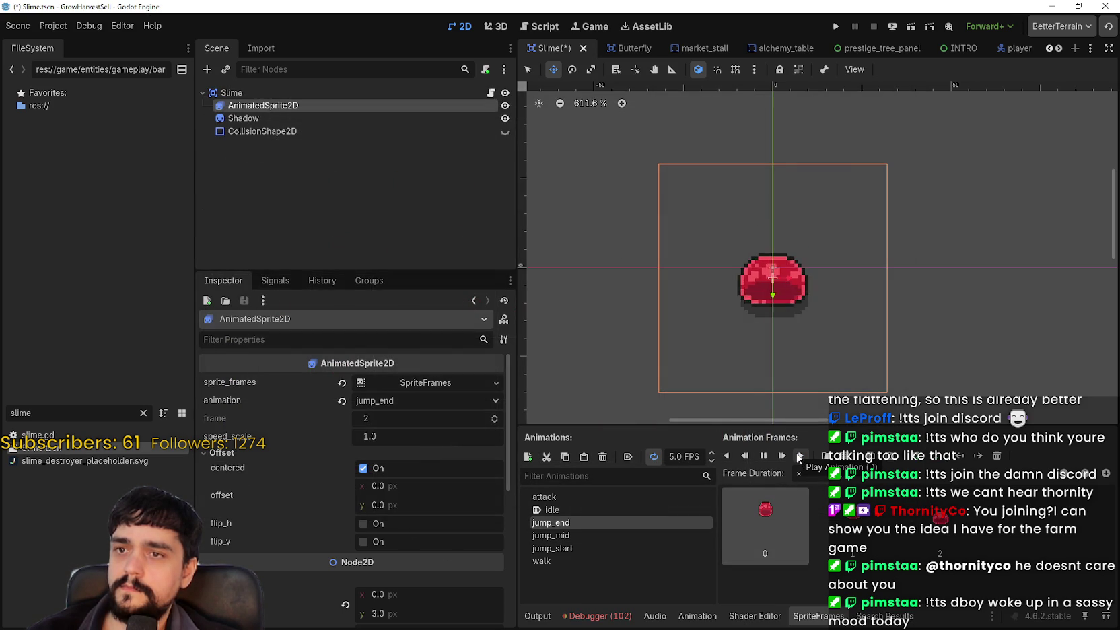
{"action": "left_click", "coordinate": [649, 456]}
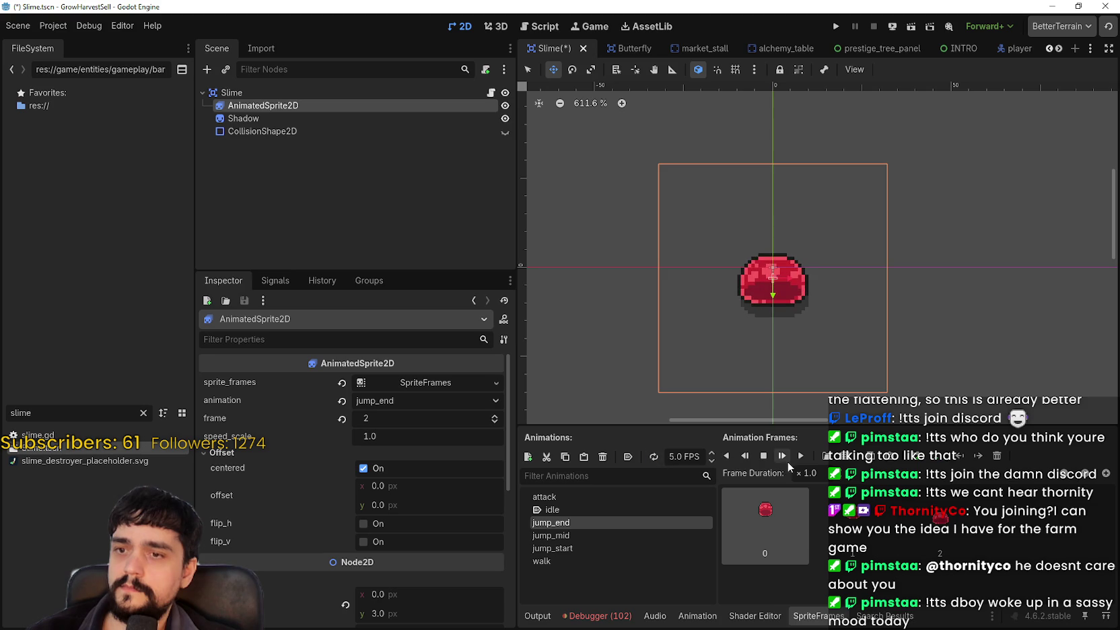
{"action": "left_click", "coordinate": [800, 458]}
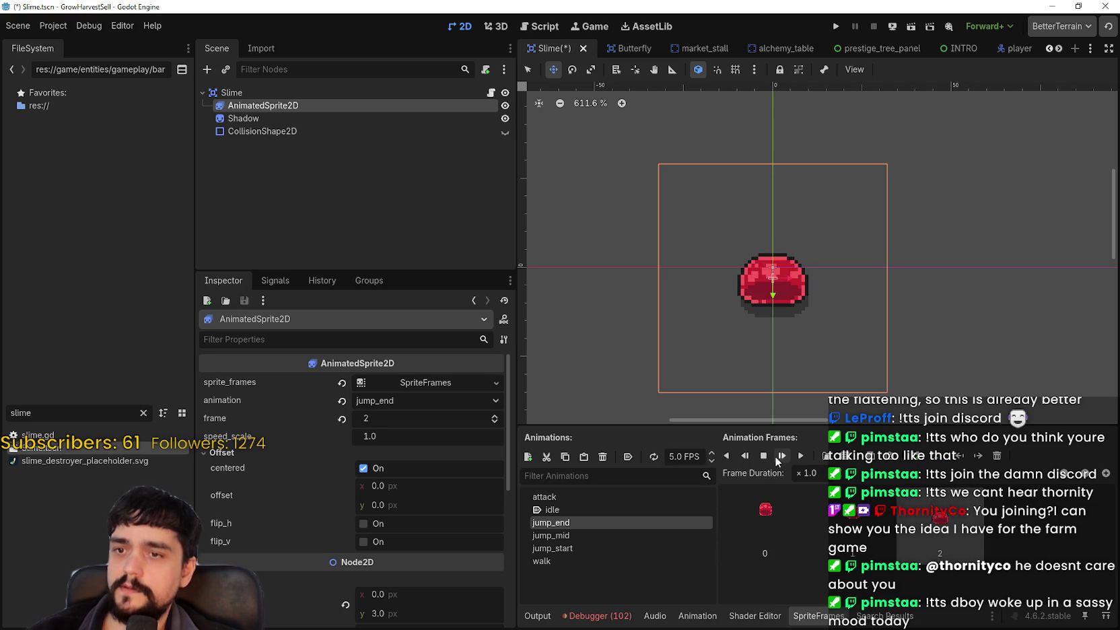
Add the flattened row-2 slime frame as jump_end's fourth frame, replay it, then select jump_start
{"action": "left_click", "coordinate": [844, 455]}
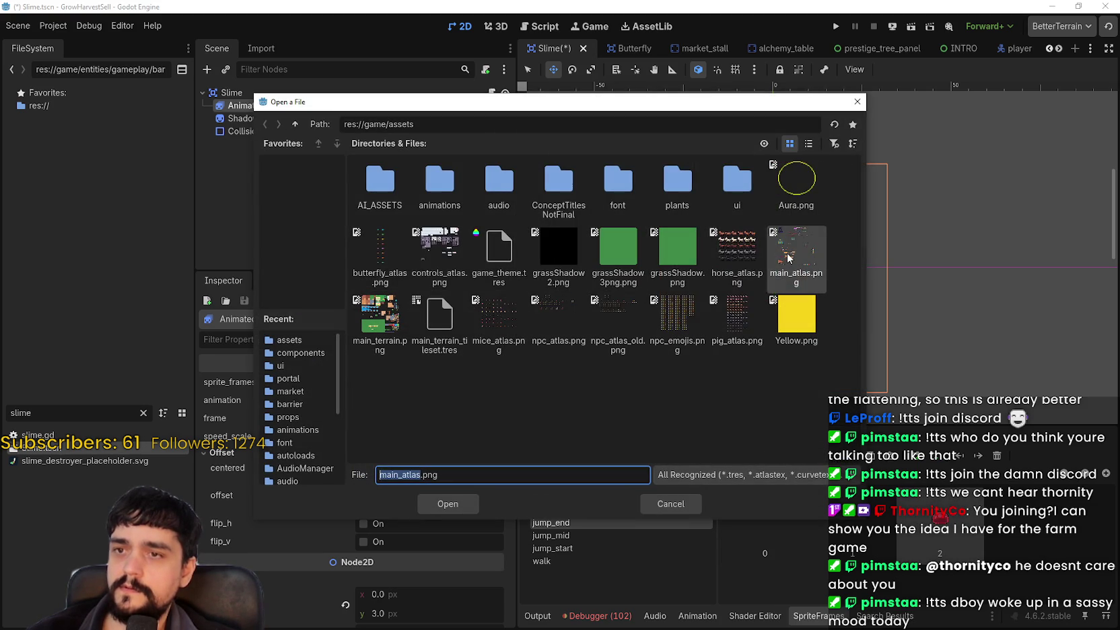
{"action": "double_click", "coordinate": [782, 253]}
{"action": "left_click", "coordinate": [717, 245]}
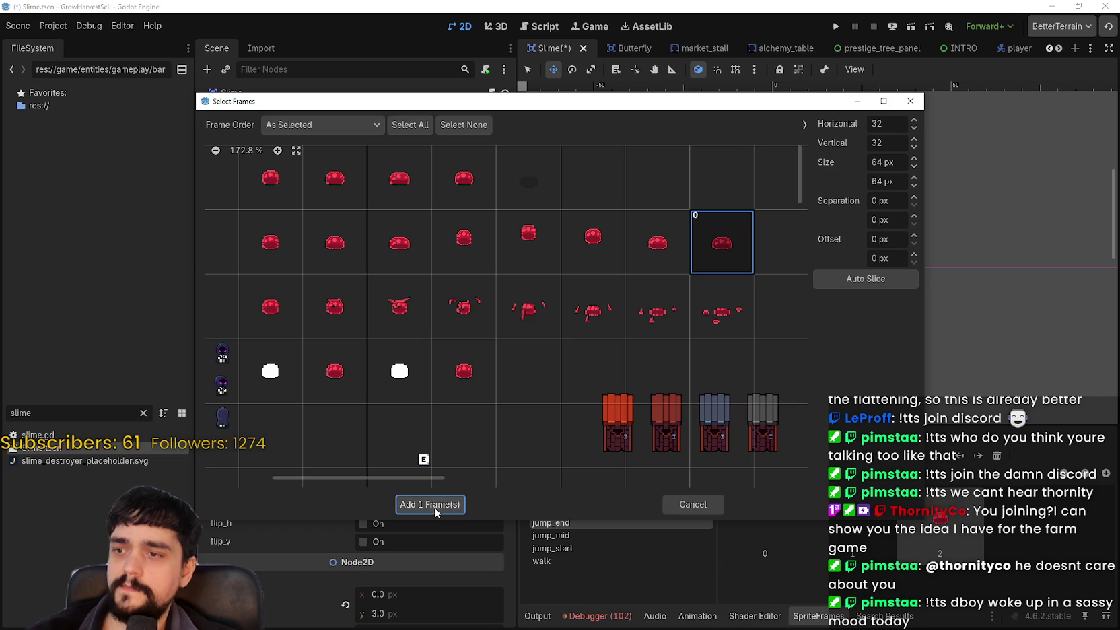
{"action": "left_click", "coordinate": [434, 506]}
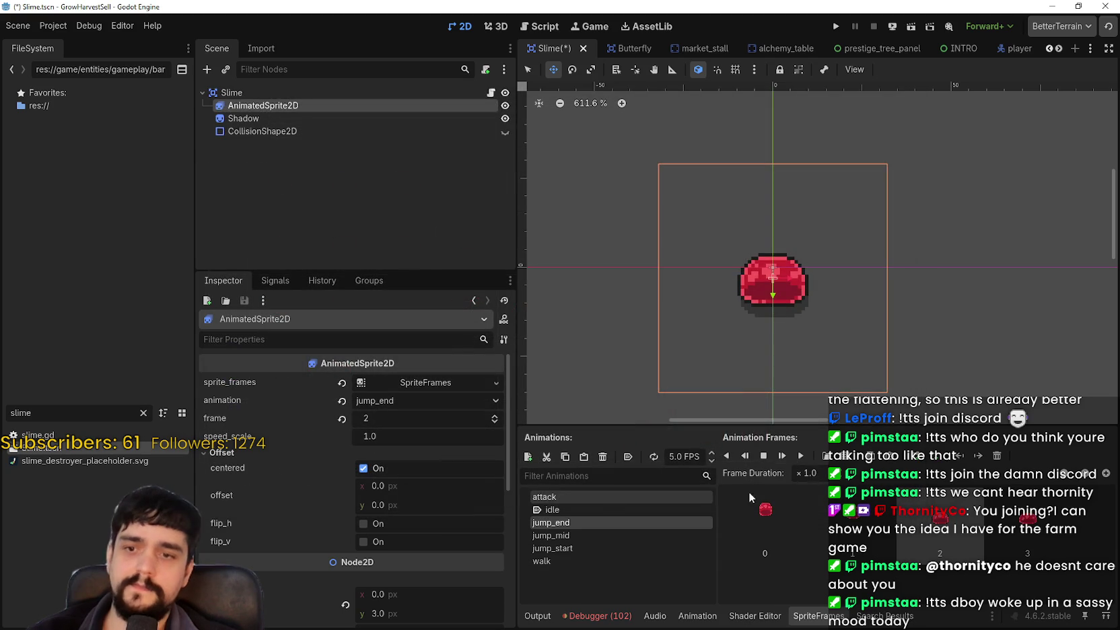
{"action": "left_click", "coordinate": [801, 457]}
{"action": "left_click", "coordinate": [784, 458]}
{"action": "left_click", "coordinate": [800, 457]}
{"action": "left_click", "coordinate": [583, 535]}
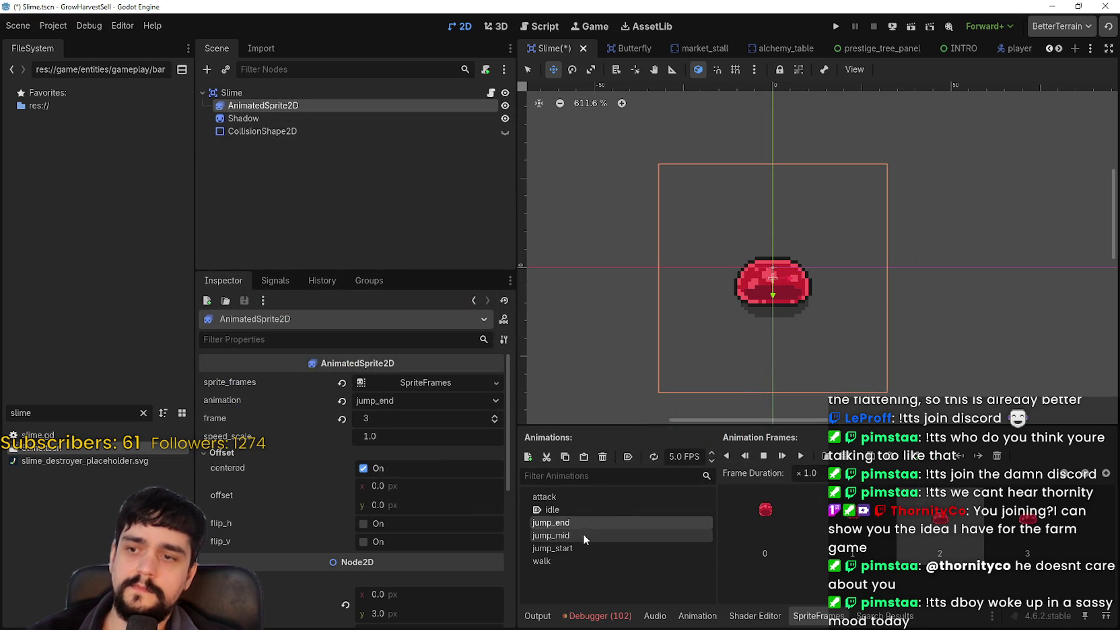
{"action": "left_click", "coordinate": [590, 545]}
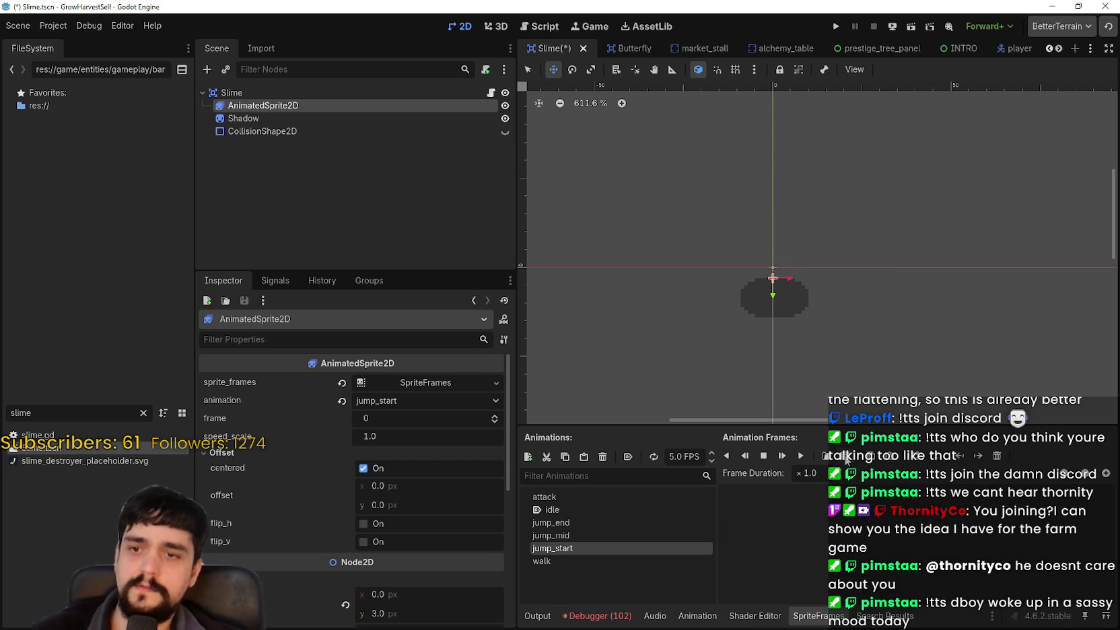
Add five row-2 slime frames from main_atlas.png to jump_start
{"action": "left_click", "coordinate": [847, 458]}
{"action": "double_click", "coordinate": [826, 273]}
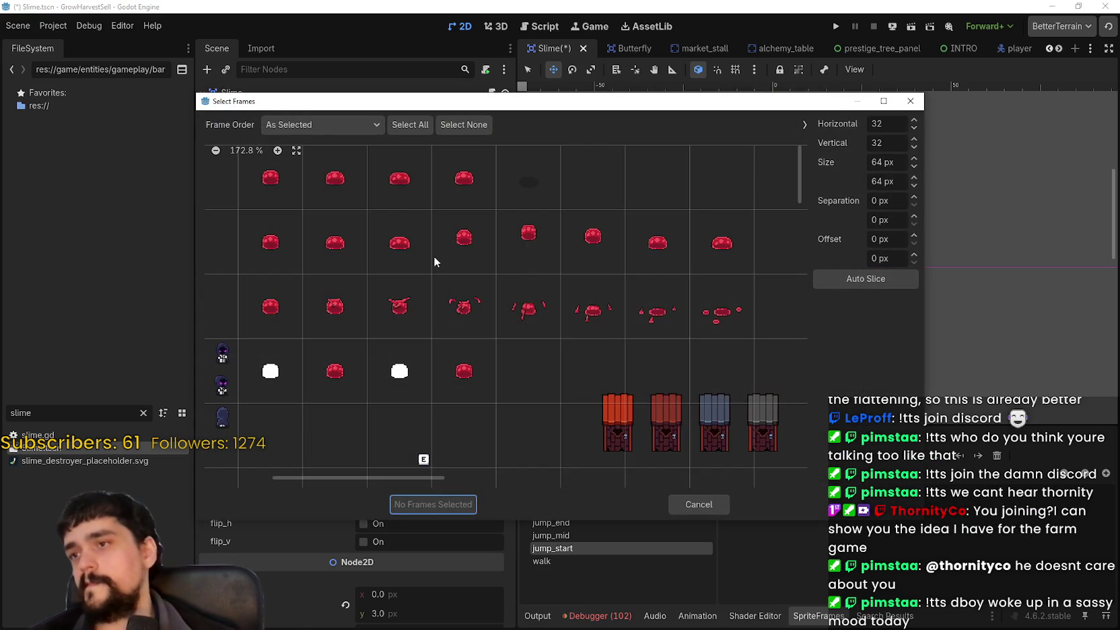
{"action": "scroll", "coordinate": [327, 478], "scroll_direction": "left", "scroll_amount": 5}
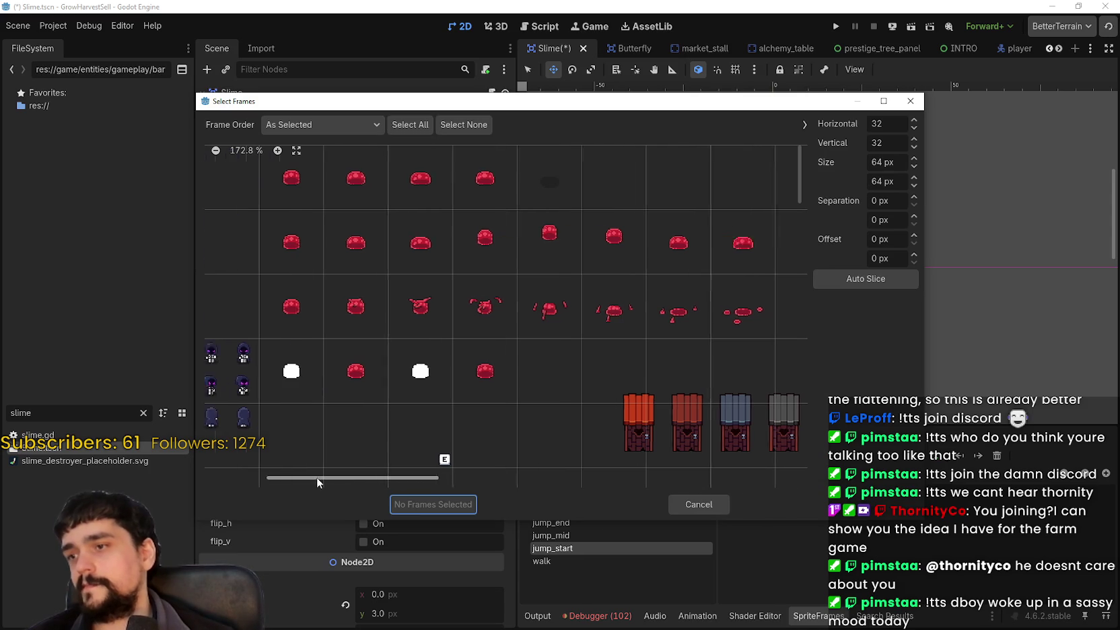
{"action": "left_click", "coordinate": [397, 256]}
{"action": "left_click", "coordinate": [471, 235]}
{"action": "left_click", "coordinate": [586, 235]}
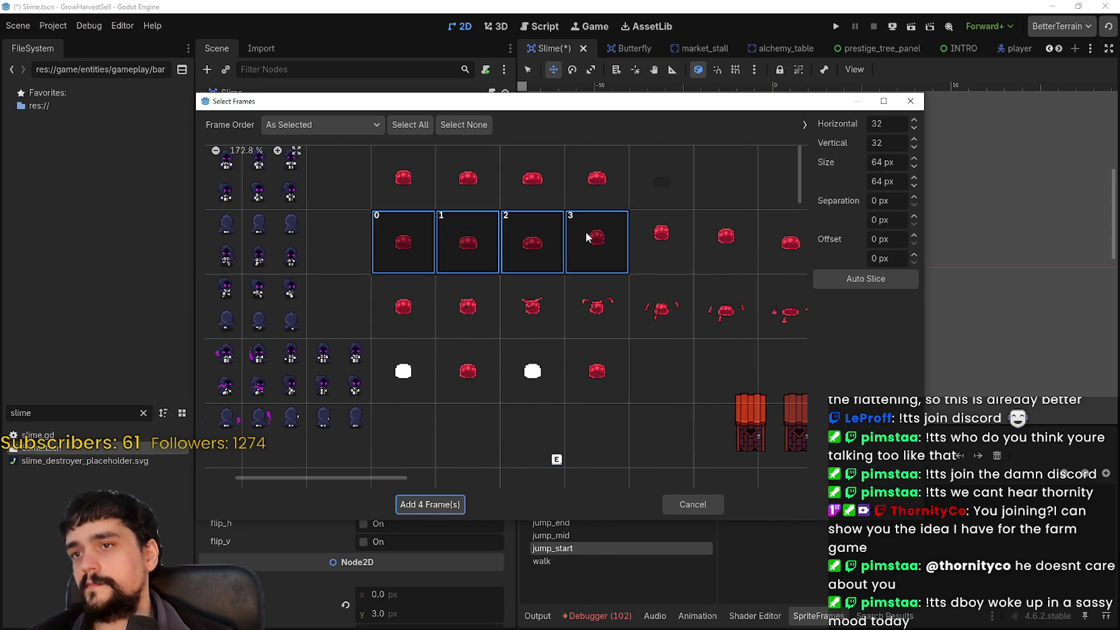
{"action": "left_click", "coordinate": [438, 500]}
Preview jump_start, save the Slime scene, and enlarge the animation frames panel
{"action": "left_click", "coordinate": [807, 454]}
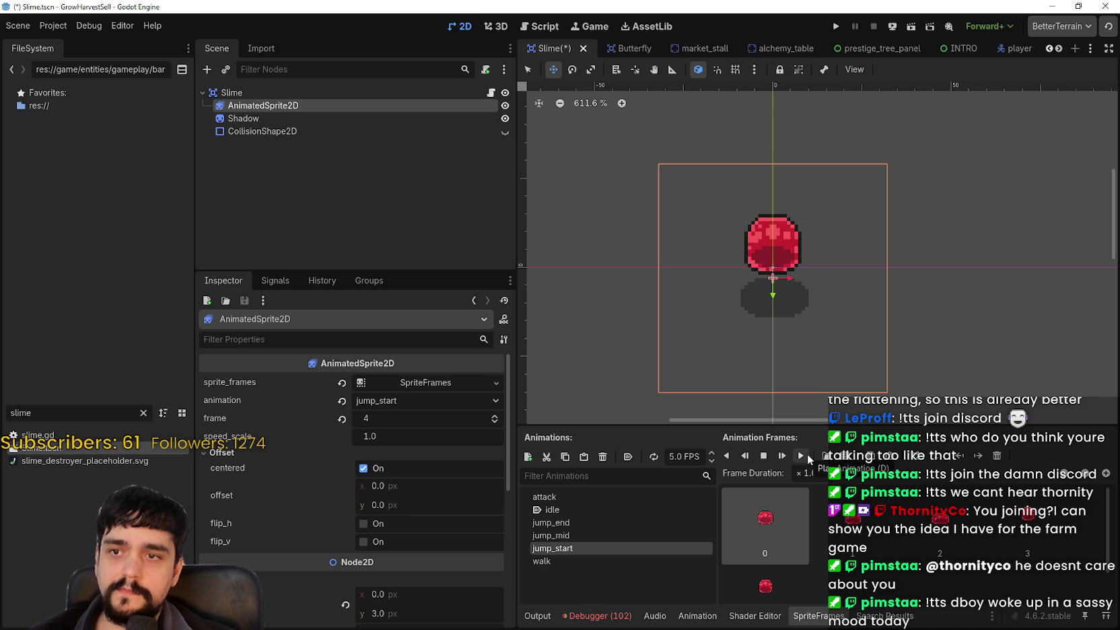
{"action": "key", "text": "ctrl+s"}
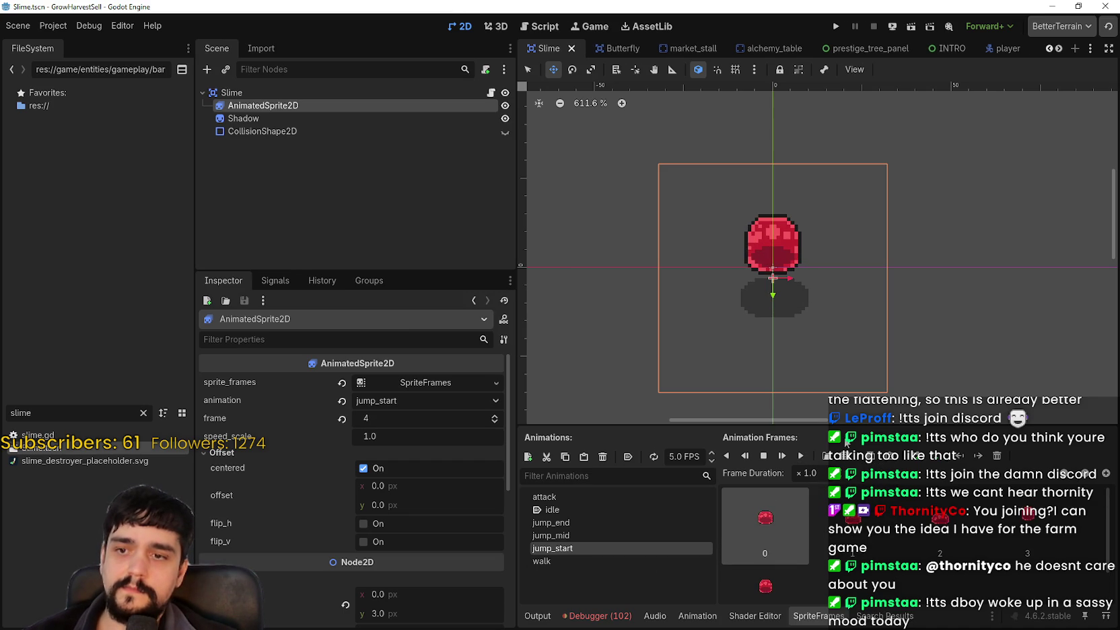
{"action": "mouse_move", "coordinate": [839, 425]}
{"action": "left_mouse_down"}
{"action": "mouse_move", "coordinate": [842, 372]}
{"action": "mouse_move", "coordinate": [846, 383]}
{"action": "left_mouse_up"}
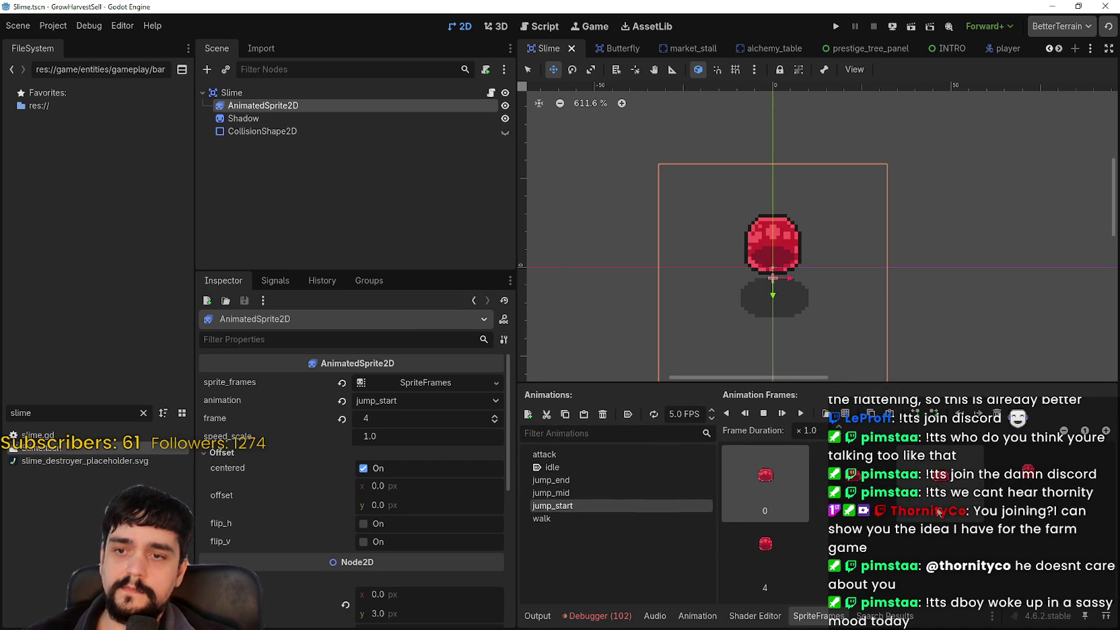
Compare the jump_end and jump_start frames, preview jump_start, and save the scene
{"action": "left_click", "coordinate": [599, 480]}
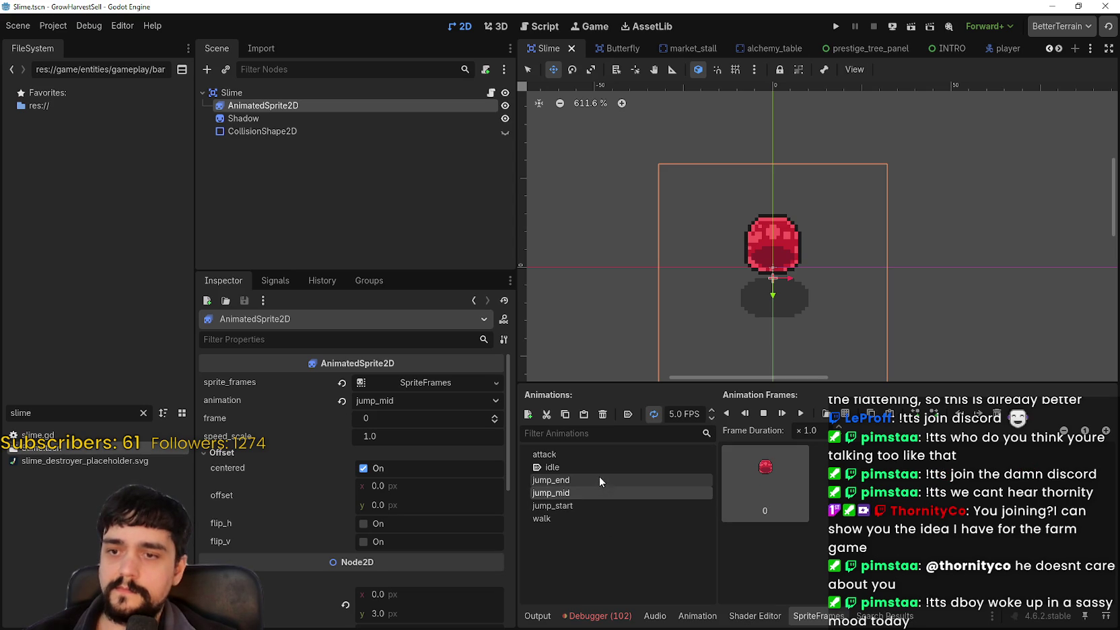
{"action": "left_click", "coordinate": [592, 505]}
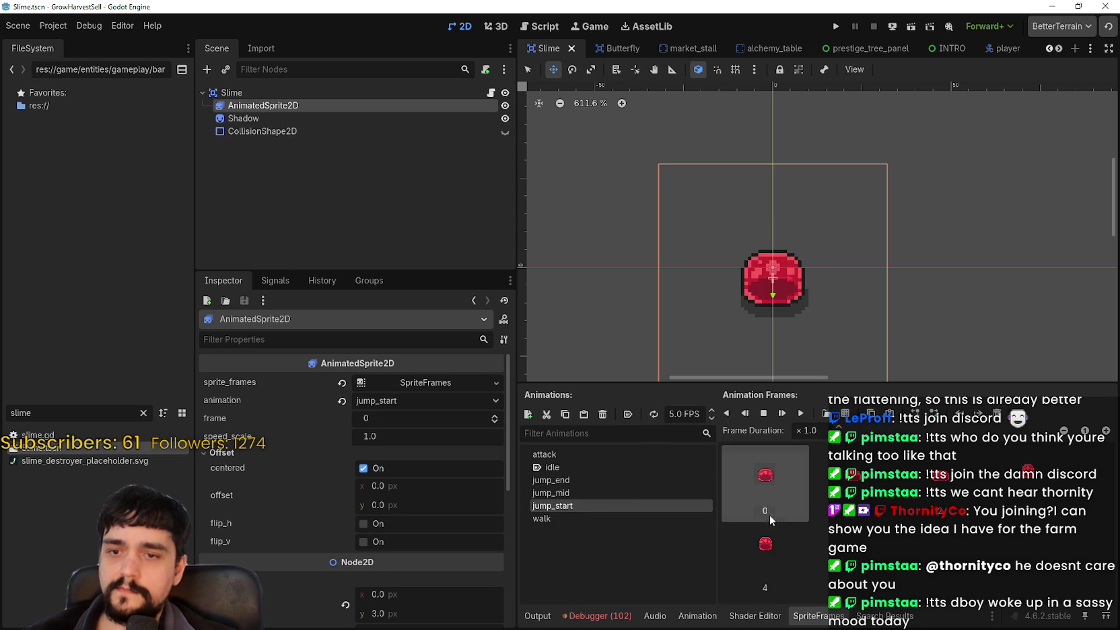
{"action": "left_click", "coordinate": [589, 482]}
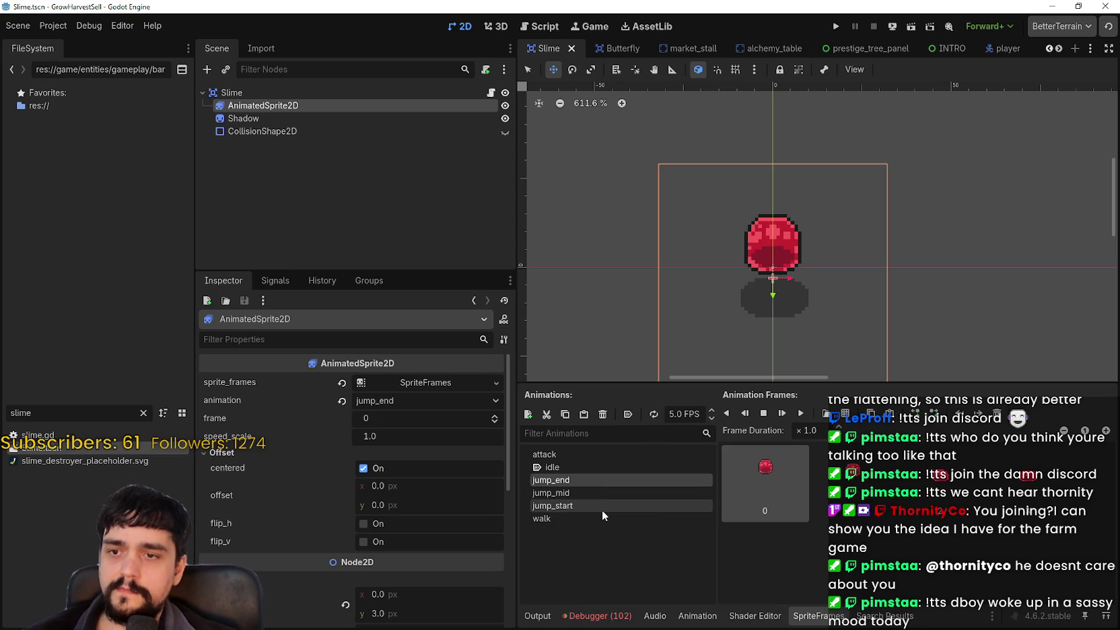
{"action": "left_click", "coordinate": [601, 509]}
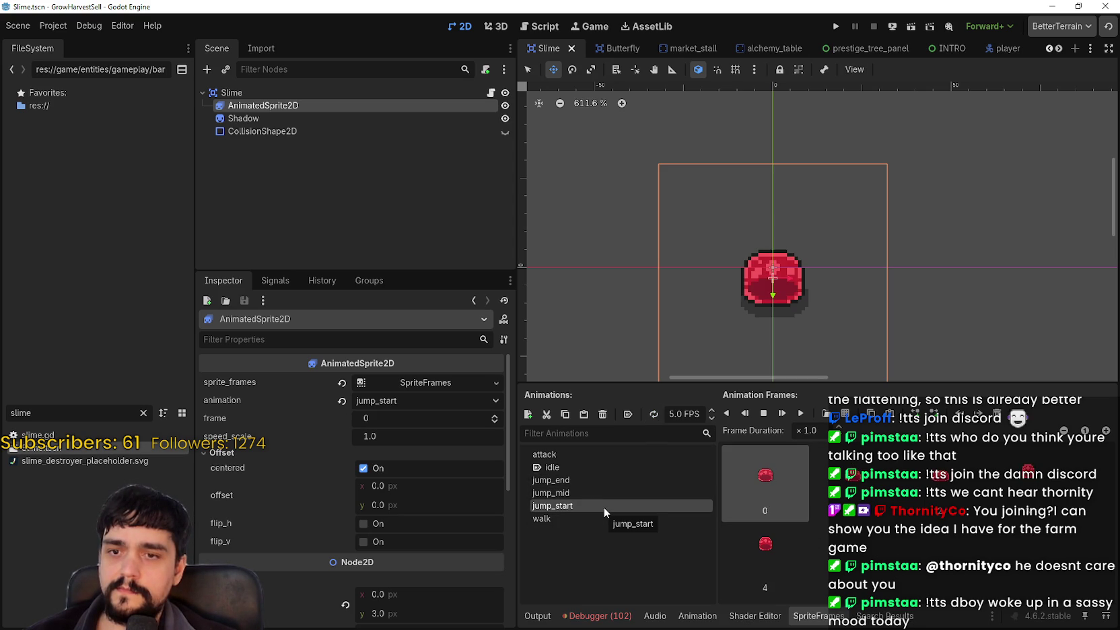
{"action": "left_click", "coordinate": [764, 531]}
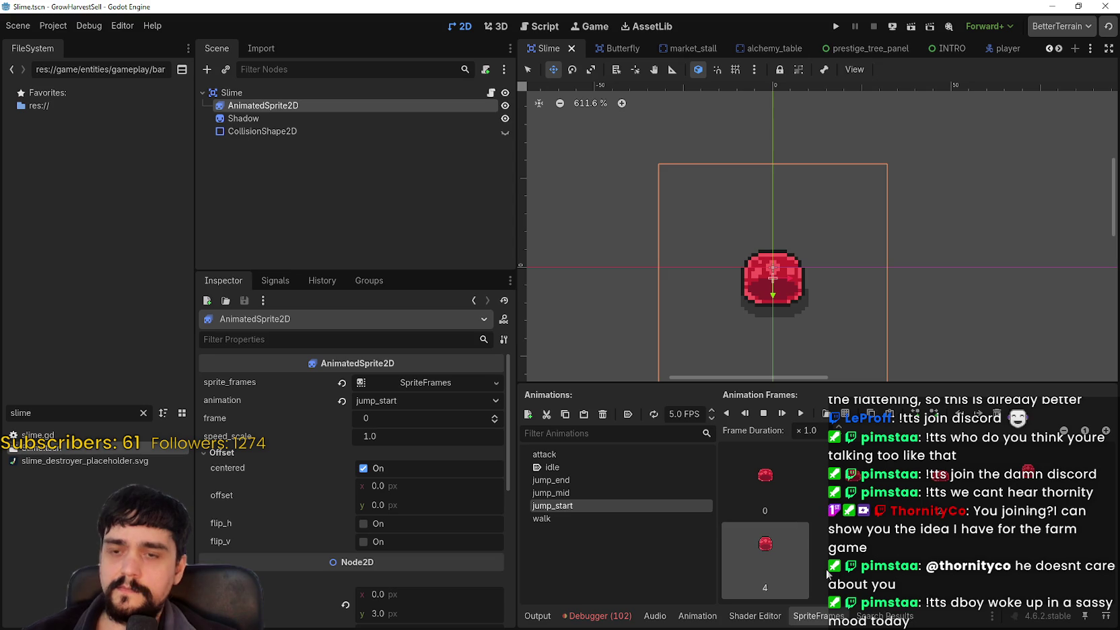
{"action": "left_click", "coordinate": [552, 479]}
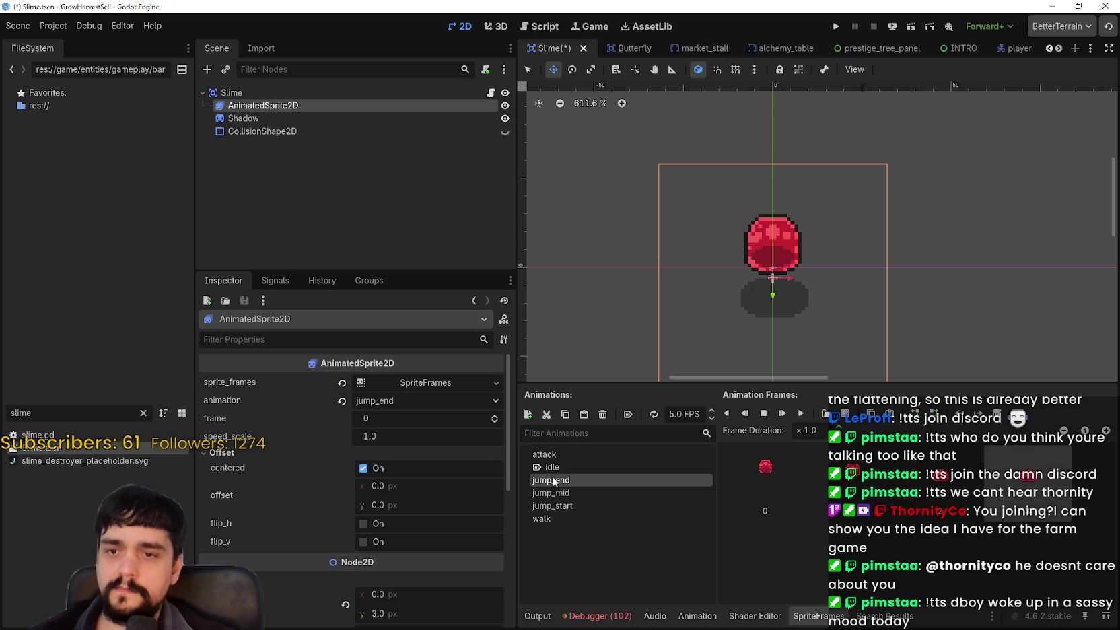
{"action": "left_click", "coordinate": [582, 506]}
{"action": "left_click", "coordinate": [800, 413]}
{"action": "left_click", "coordinate": [599, 479]}
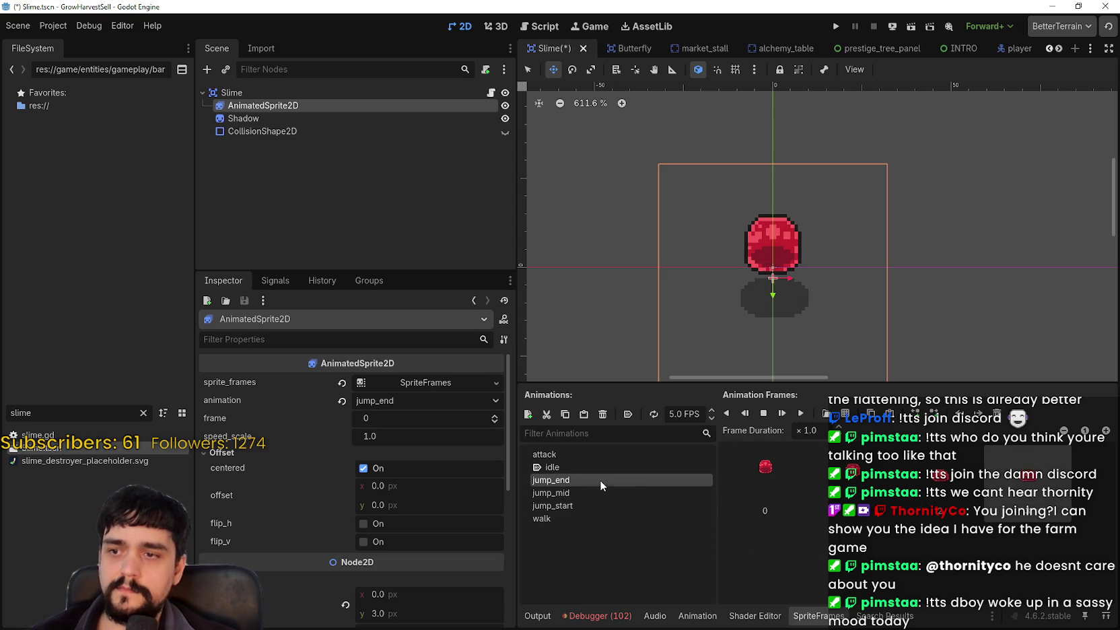
{"action": "key", "text": "ctrl+s"}
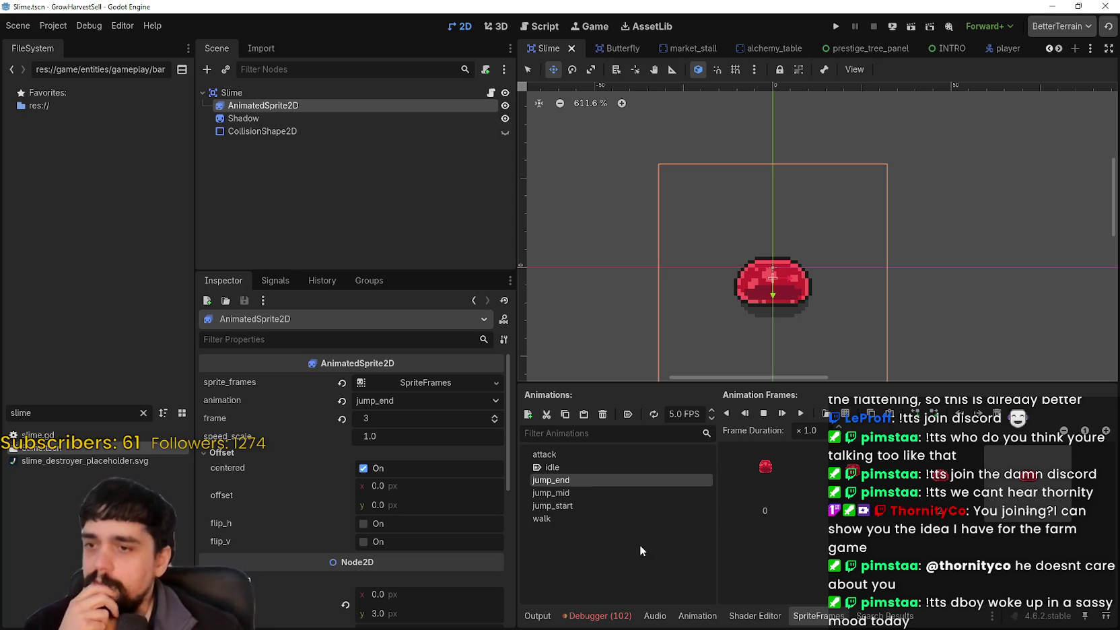
Preview the idle, jump_mid, jump_start and jump_end animations in turn
{"action": "left_click", "coordinate": [592, 468]}
{"action": "left_click", "coordinate": [801, 415]}
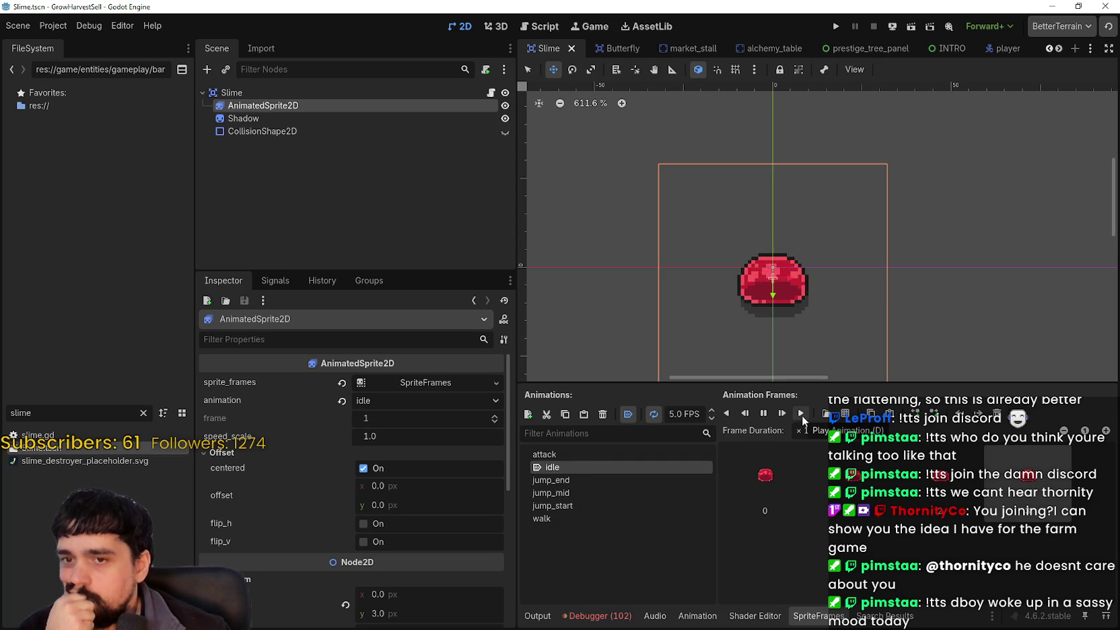
{"action": "left_click", "coordinate": [565, 492]}
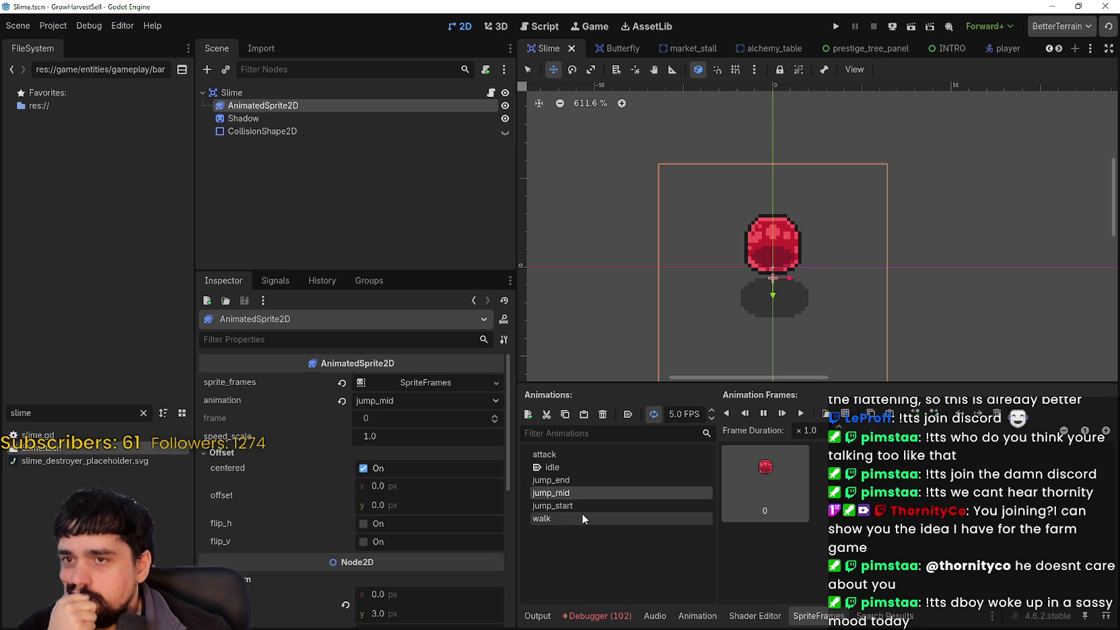
{"action": "left_click", "coordinate": [585, 506]}
{"action": "left_click", "coordinate": [609, 480]}
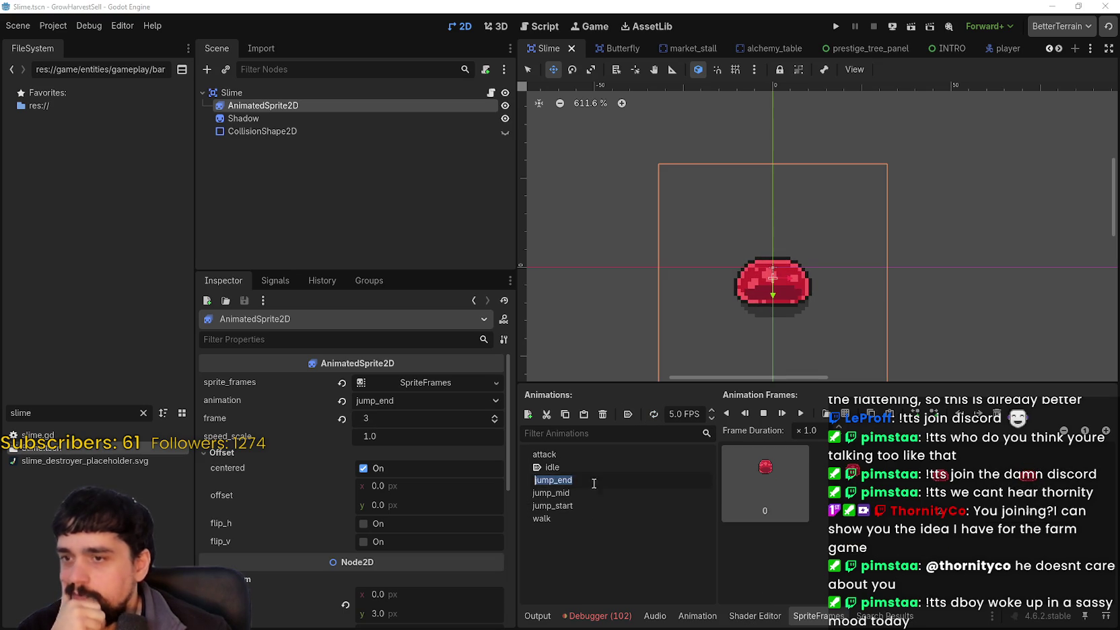
{"action": "left_click", "coordinate": [591, 490]}
{"action": "left_click", "coordinate": [586, 505]}
{"action": "left_click", "coordinate": [591, 476]}
{"action": "left_click", "coordinate": [582, 493]}
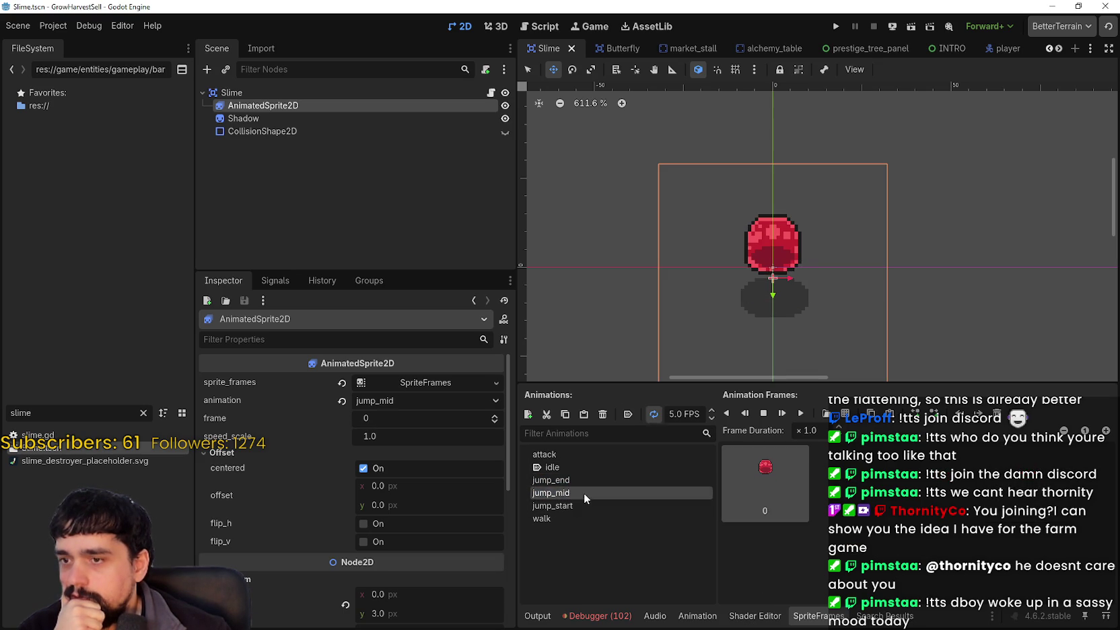
Leave the slime on the attack animation and switch to File Explorer
{"action": "left_click", "coordinate": [583, 504]}
{"action": "left_click", "coordinate": [584, 466]}
{"action": "left_click", "coordinate": [583, 455]}
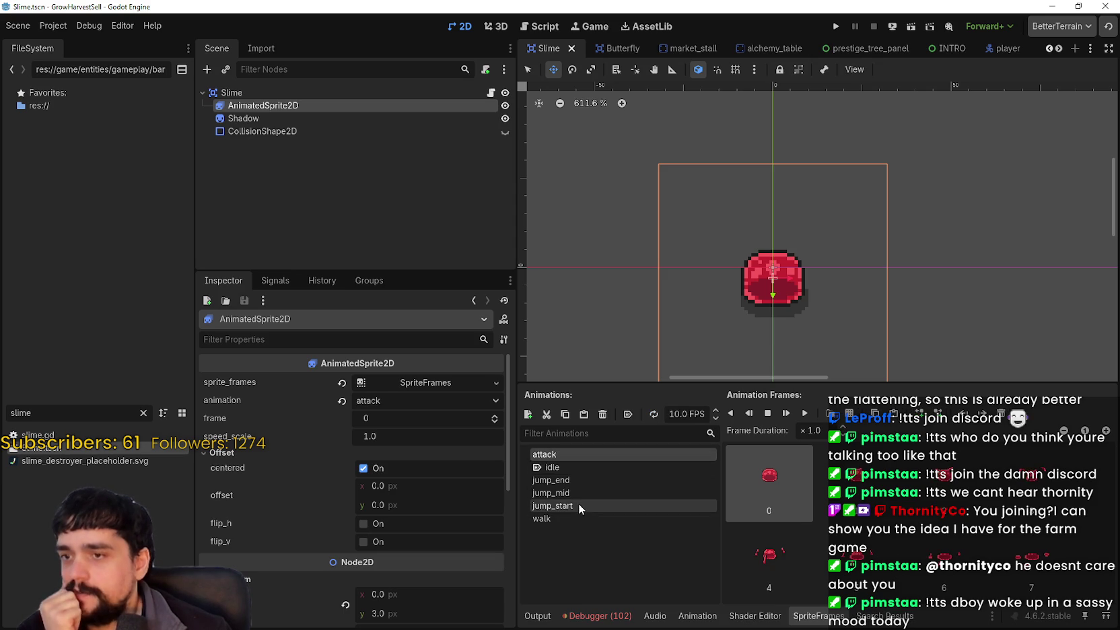
{"action": "left_click", "coordinate": [578, 505]}
{"action": "left_click", "coordinate": [593, 455]}
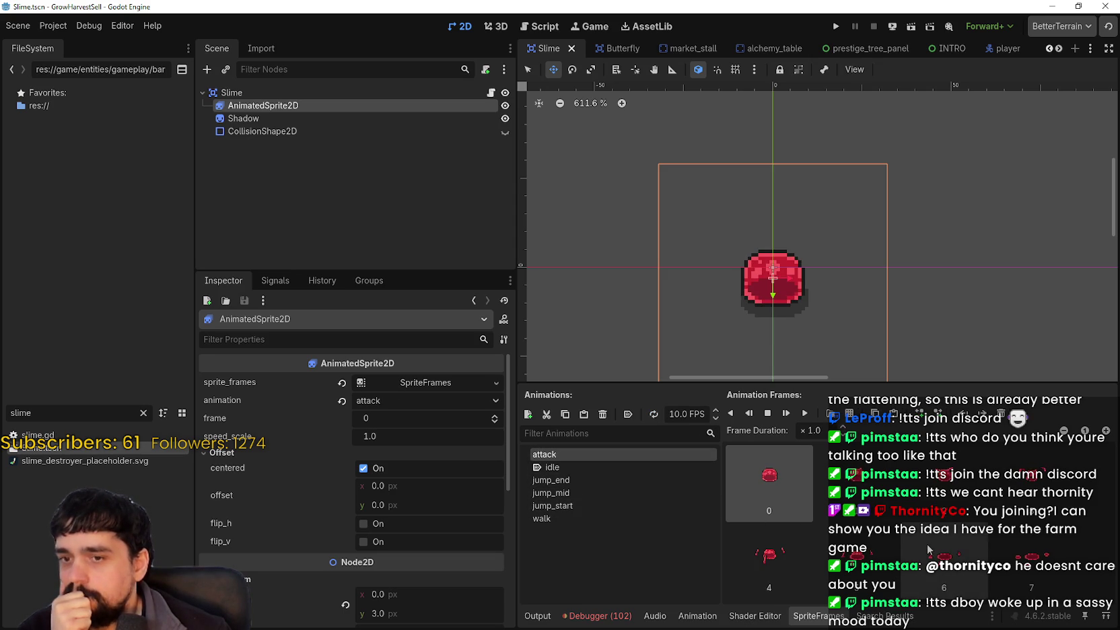
{"action": "key", "text": "alt+Tab"}
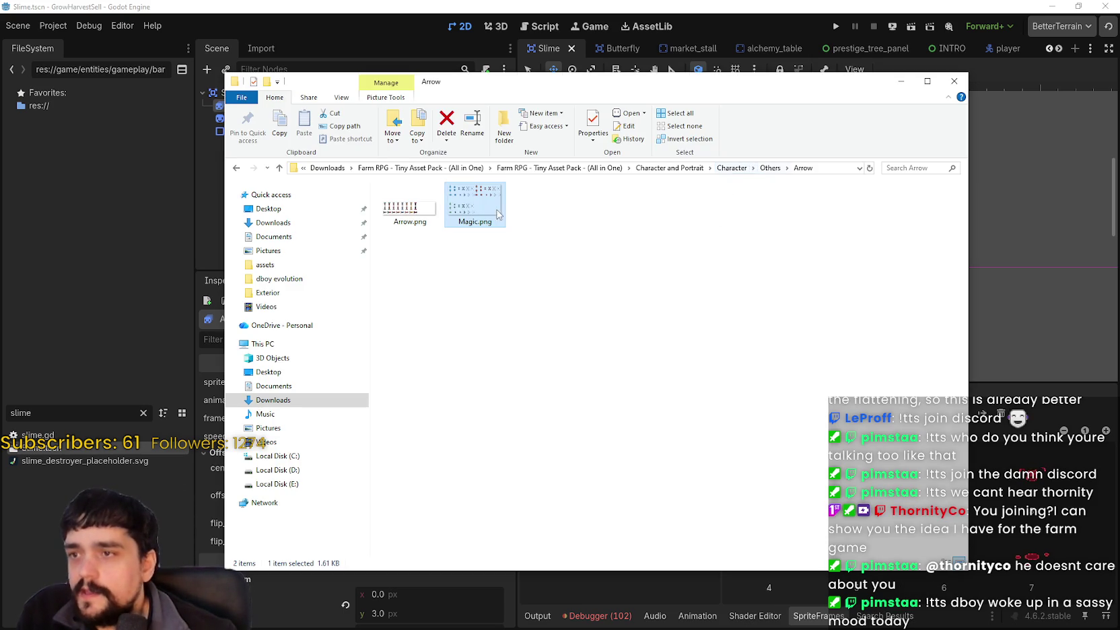
Navigate from Others through Character > PNG into the 23. Mage folder
{"action": "left_click", "coordinate": [771, 168]}
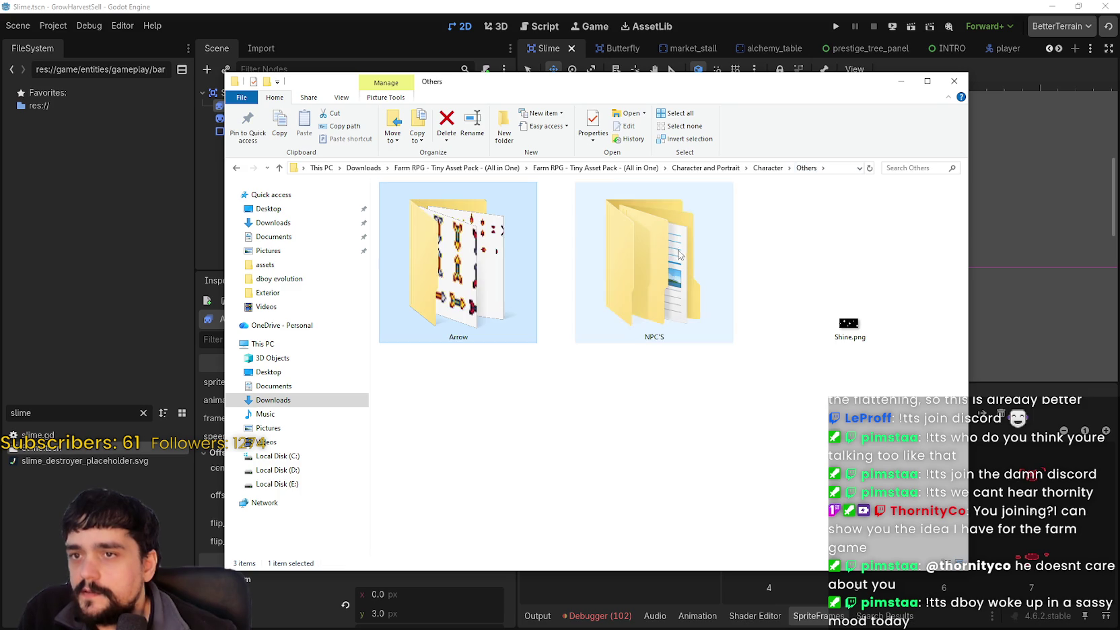
{"action": "double_click", "coordinate": [687, 275]}
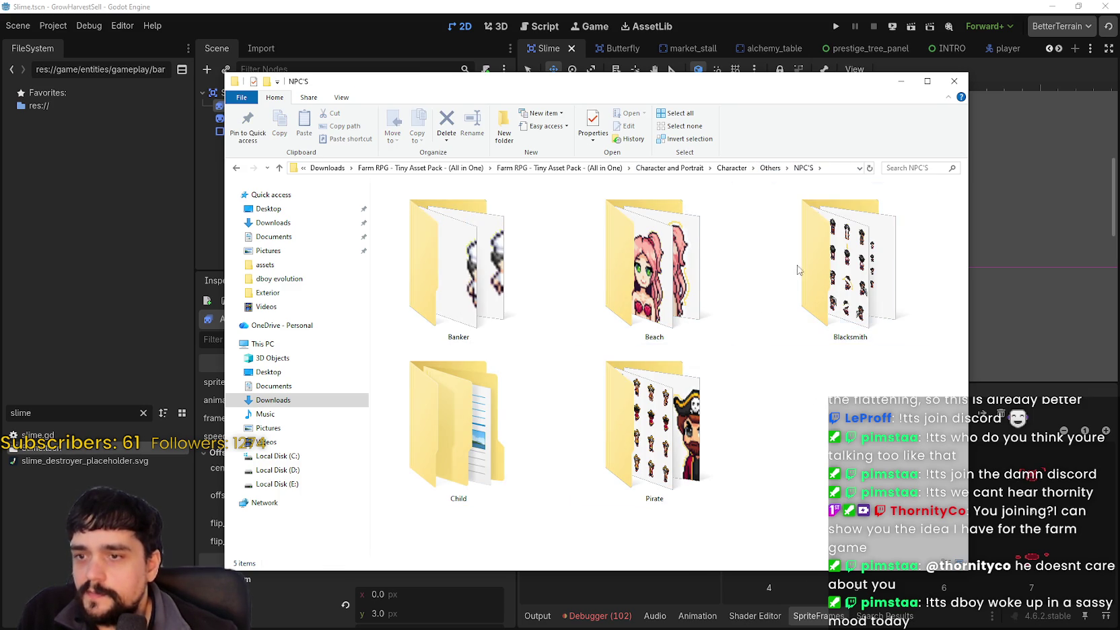
{"action": "left_click", "coordinate": [771, 168]}
{"action": "left_click", "coordinate": [768, 169]}
{"action": "double_click", "coordinate": [848, 269]}
{"action": "scroll", "coordinate": [538, 377], "scroll_direction": "down", "scroll_amount": 6}
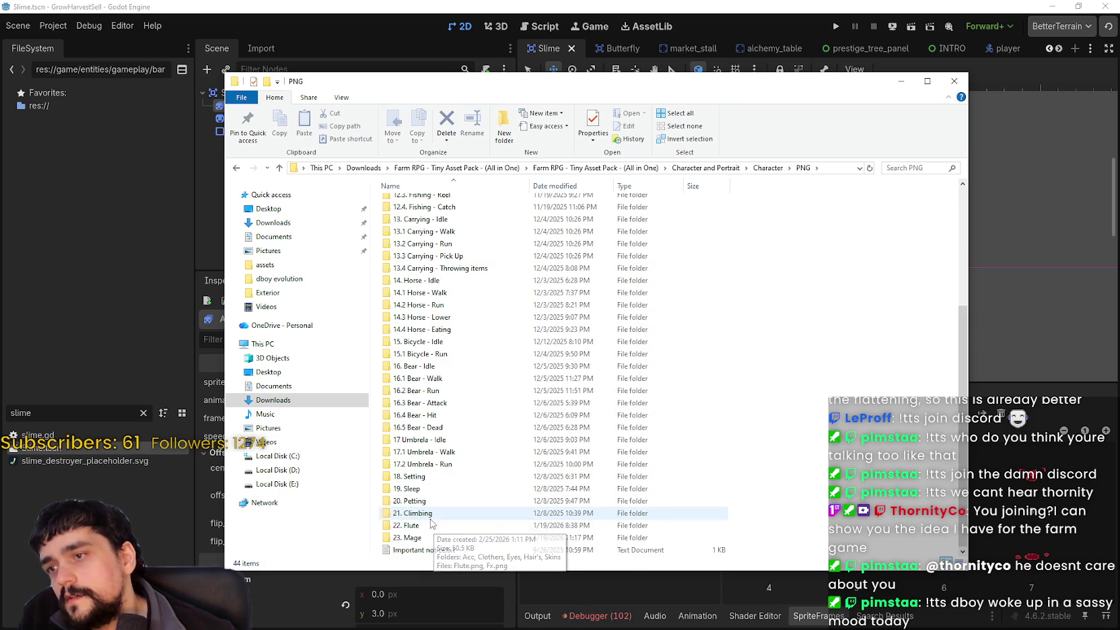
{"action": "left_click", "coordinate": [436, 540]}
{"action": "double_click", "coordinate": [436, 540]}
Show the 23. Mage folder as extra large icons
{"action": "right_click", "coordinate": [435, 331]}
{"action": "key", "text": "Escape"}
{"action": "right_click", "coordinate": [569, 333]}
{"action": "mouse_move", "coordinate": [592, 336]}
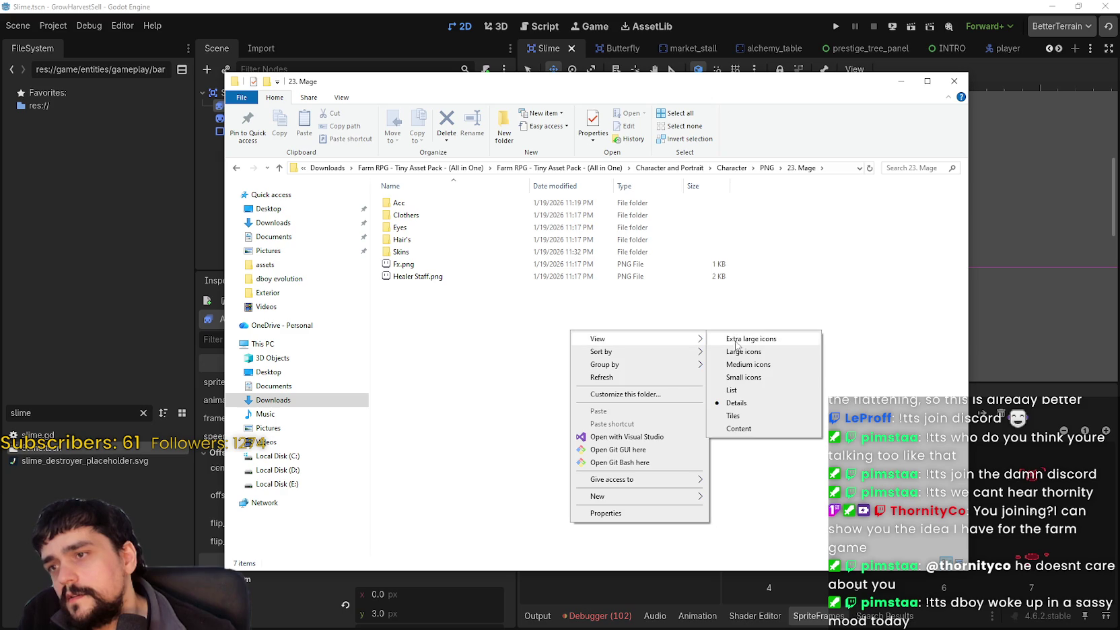
{"action": "left_click", "coordinate": [740, 334]}
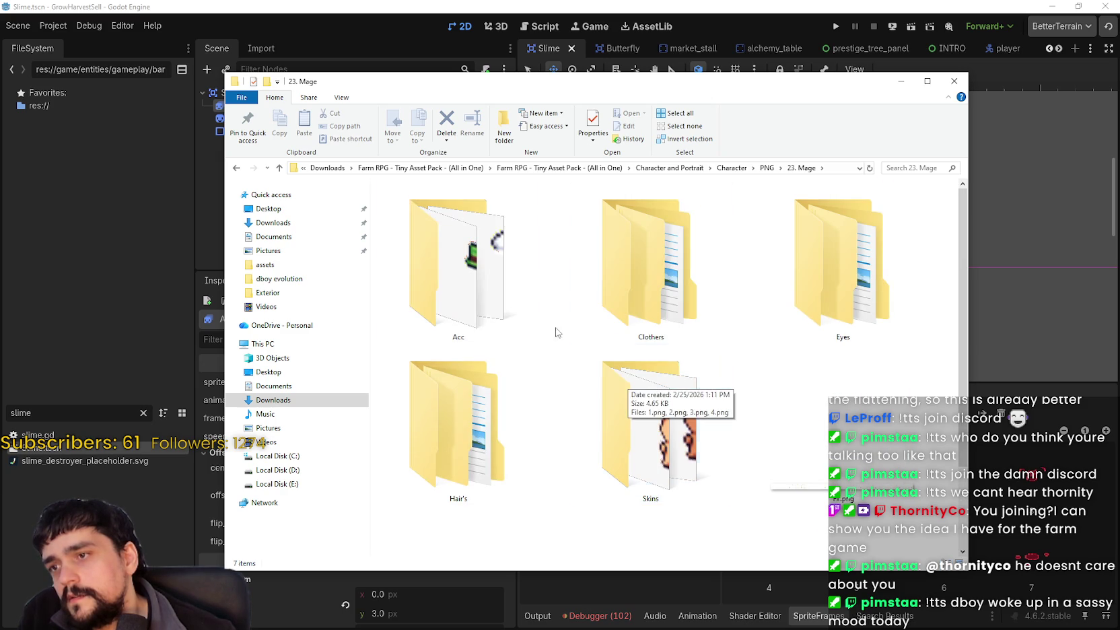
Open the Acc folder, view it as extra large icons, and select Frog.png
{"action": "left_click", "coordinate": [499, 300]}
{"action": "double_click", "coordinate": [499, 294]}
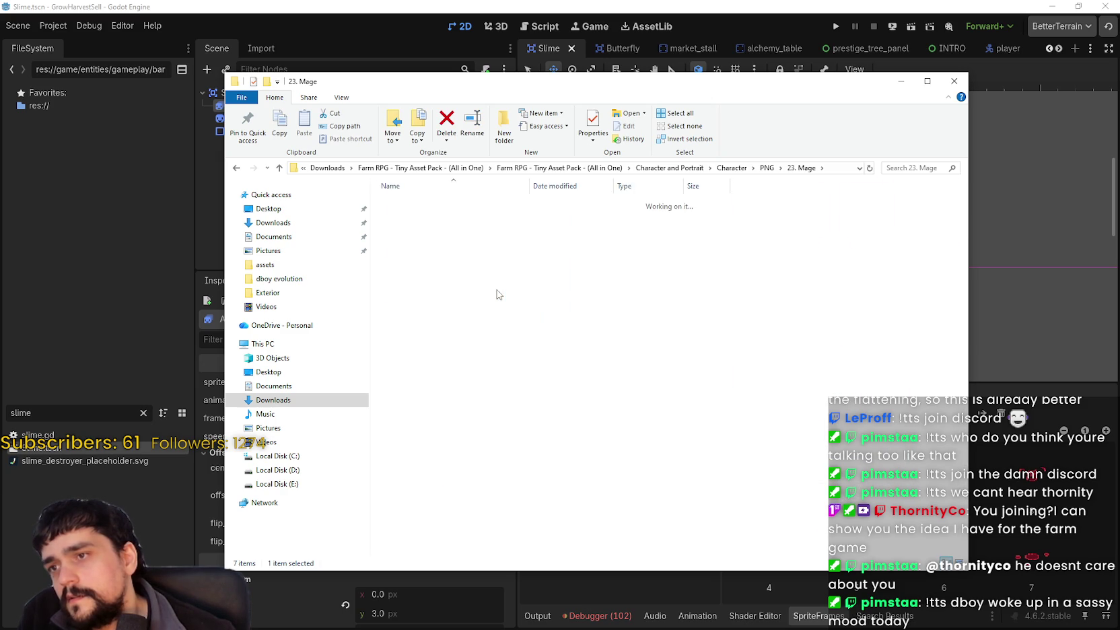
{"action": "right_click", "coordinate": [542, 360]}
{"action": "mouse_move", "coordinate": [646, 369]}
{"action": "left_click", "coordinate": [688, 368]}
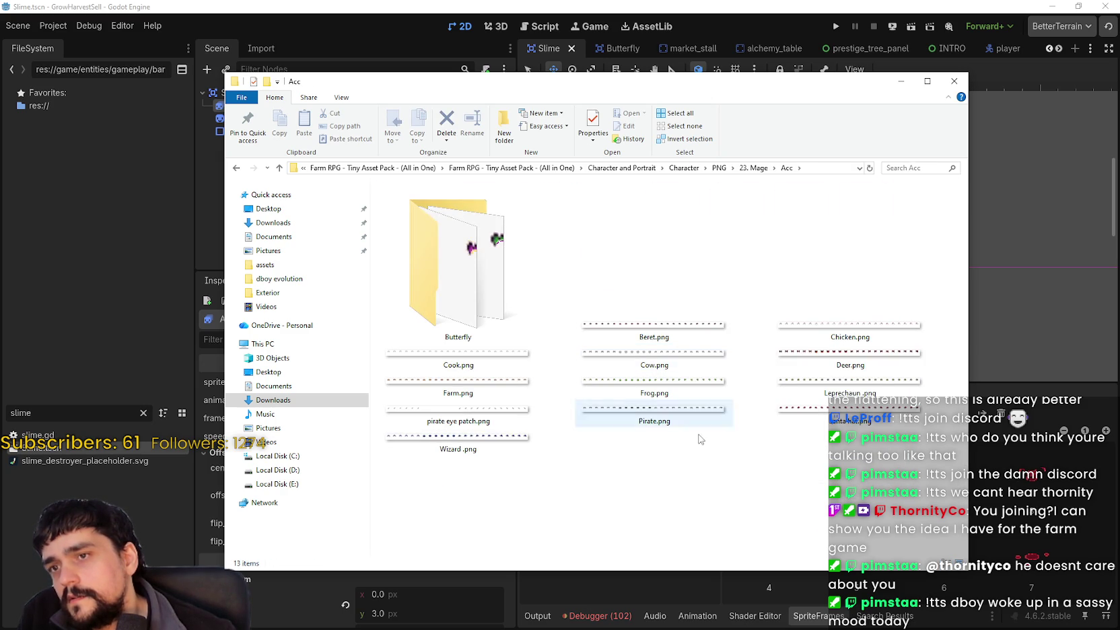
{"action": "left_click", "coordinate": [671, 378]}
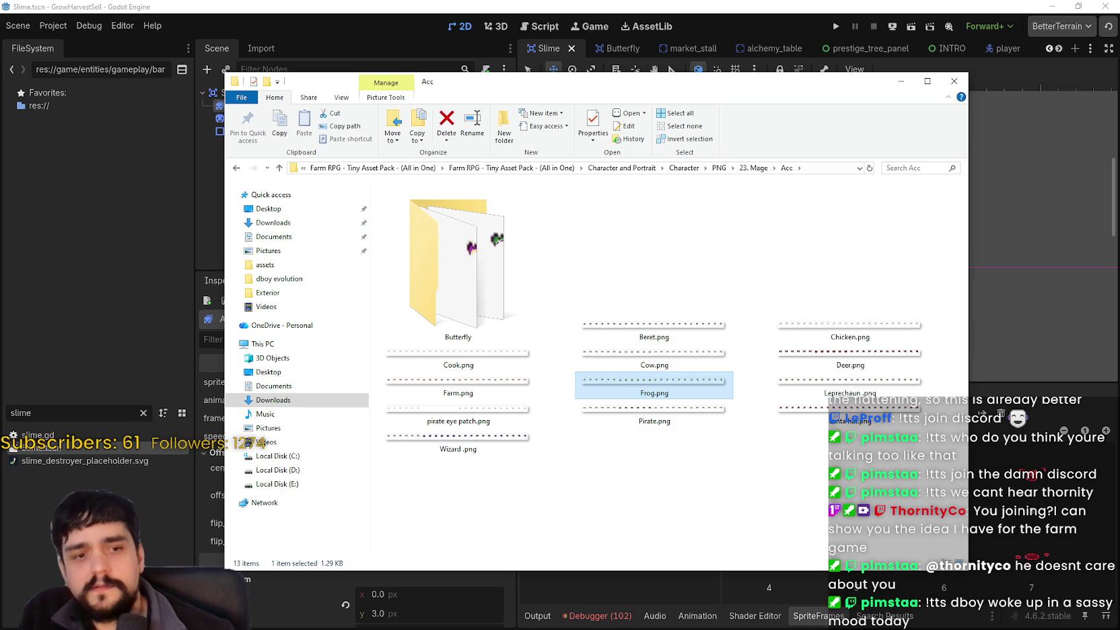
{"action": "double_click", "coordinate": [620, 381]}
{"action": "scroll", "coordinate": [577, 283], "scroll_direction": "up", "scroll_amount": 1}
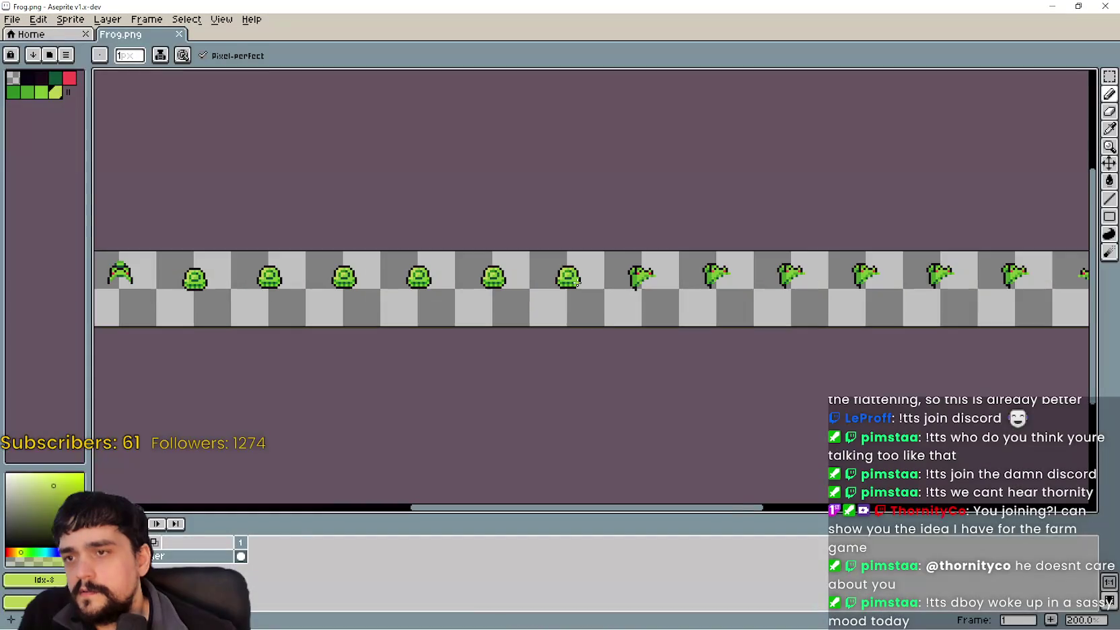
{"action": "left_click_drag", "start_coordinate": [460, 261], "coordinate": [988, 314]}
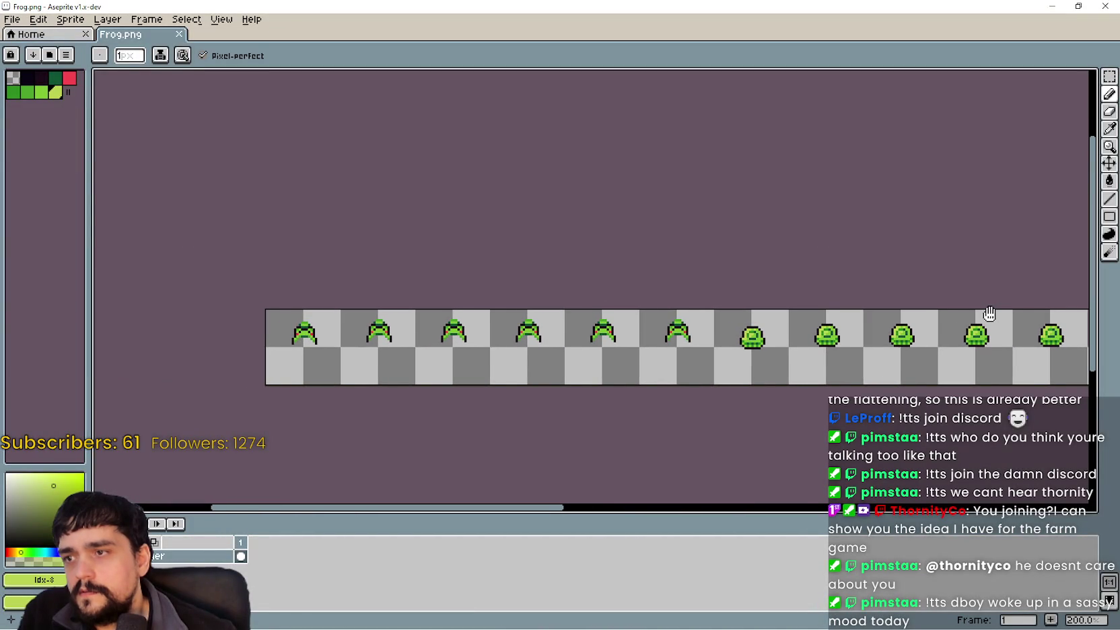
{"action": "scroll", "coordinate": [988, 314], "scroll_direction": "down", "scroll_amount": 4}
{"action": "scroll", "coordinate": [631, 322], "scroll_direction": "up", "scroll_amount": 5}
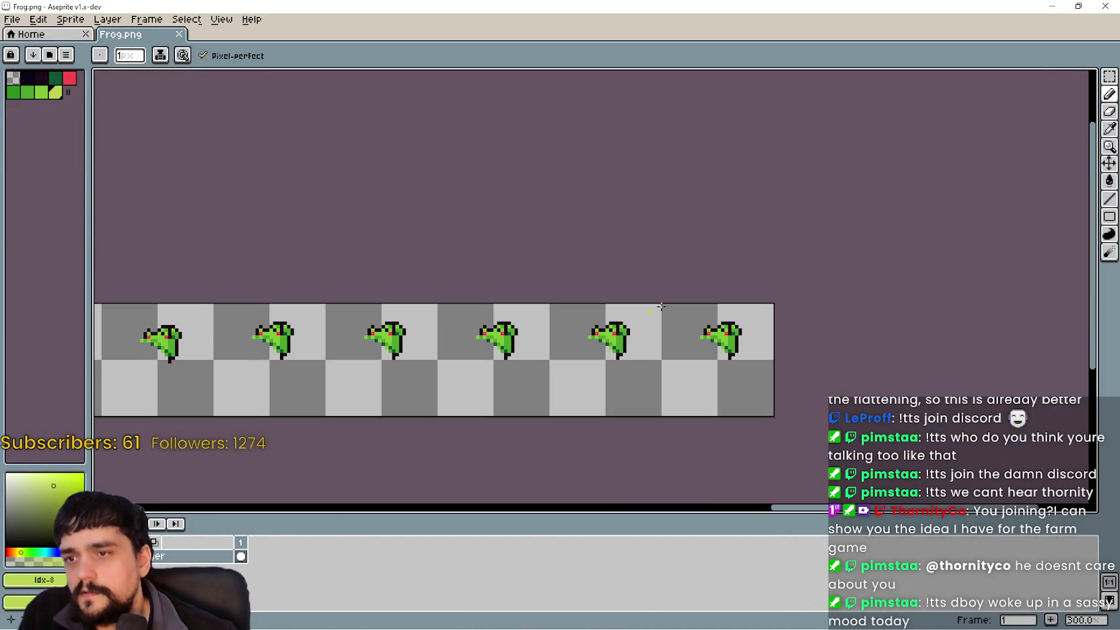
{"action": "left_click", "coordinate": [1105, 6]}
{"action": "double_click", "coordinate": [458, 262]}
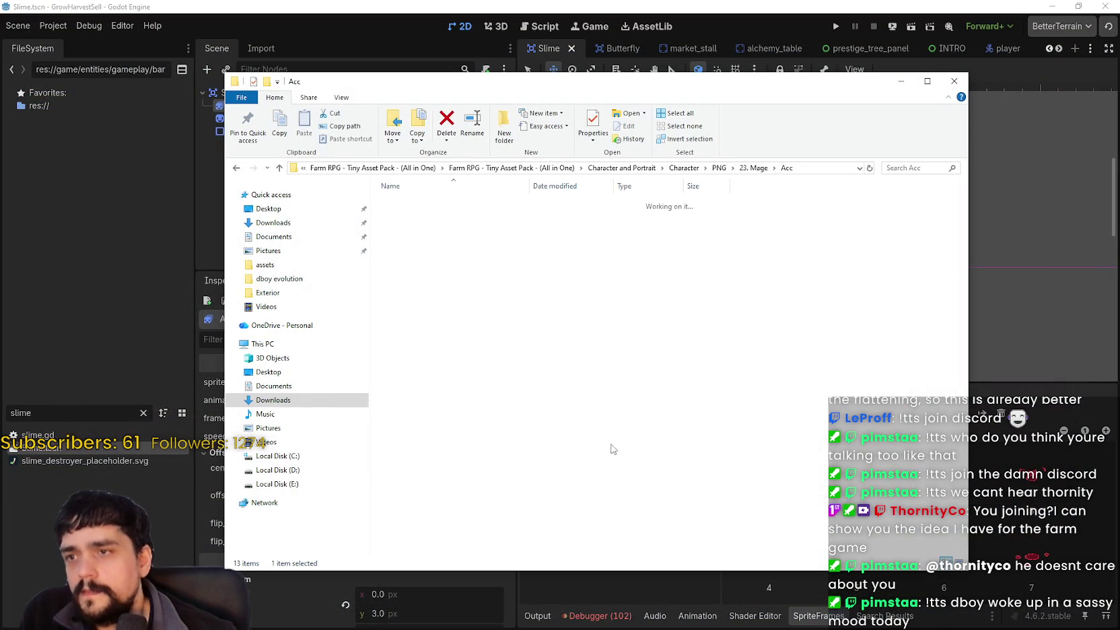
Open the Butterfly subfolder to view its sprites
{"action": "key", "text": "Return"}
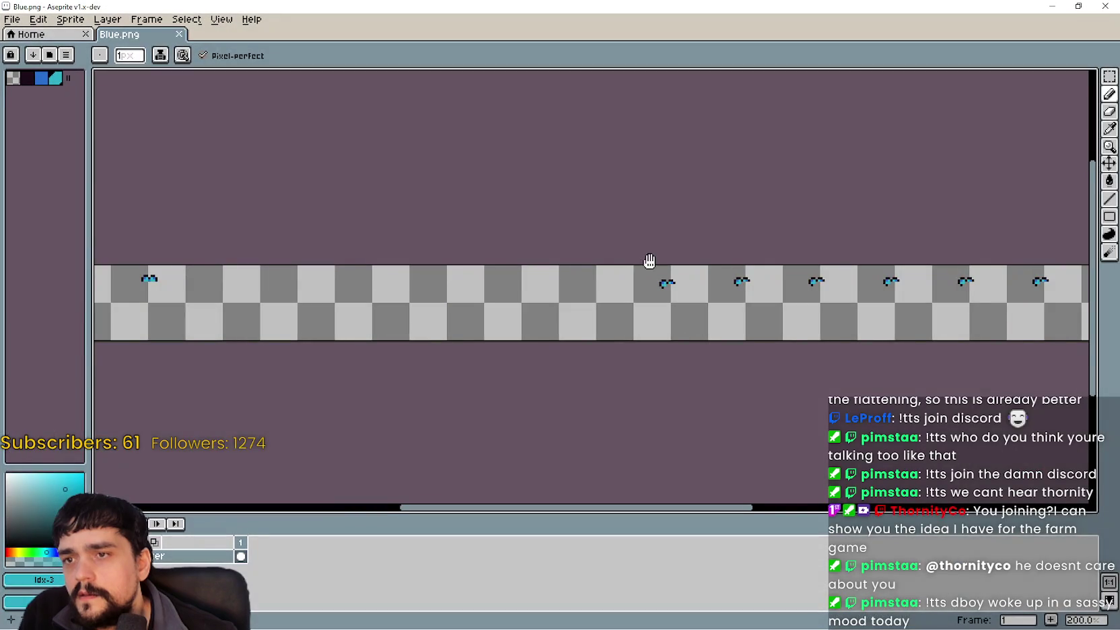
{"action": "mouse_move", "coordinate": [648, 262]}
{"action": "left_mouse_down"}
{"action": "mouse_move", "coordinate": [327, 306]}
{"action": "mouse_move", "coordinate": [585, 284]}
{"action": "mouse_move", "coordinate": [530, 278]}
{"action": "left_mouse_up"}
{"action": "left_click", "coordinate": [1103, 6]}
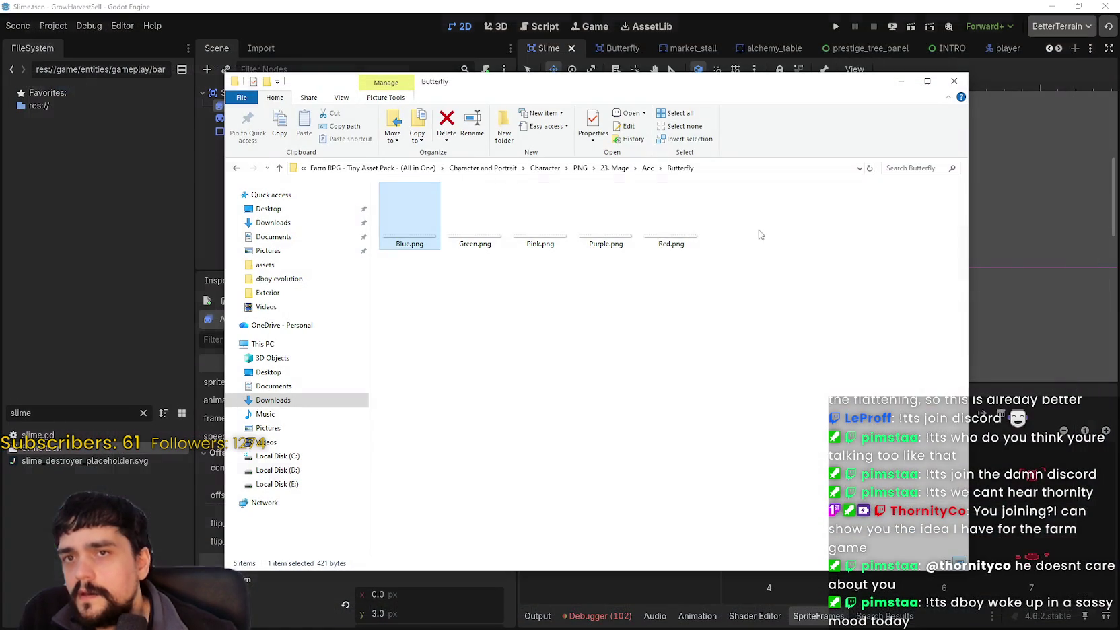
Go back to 23. Mage and open Fx.png in Aseprite
{"action": "left_click", "coordinate": [634, 168]}
{"action": "left_click", "coordinate": [629, 171]}
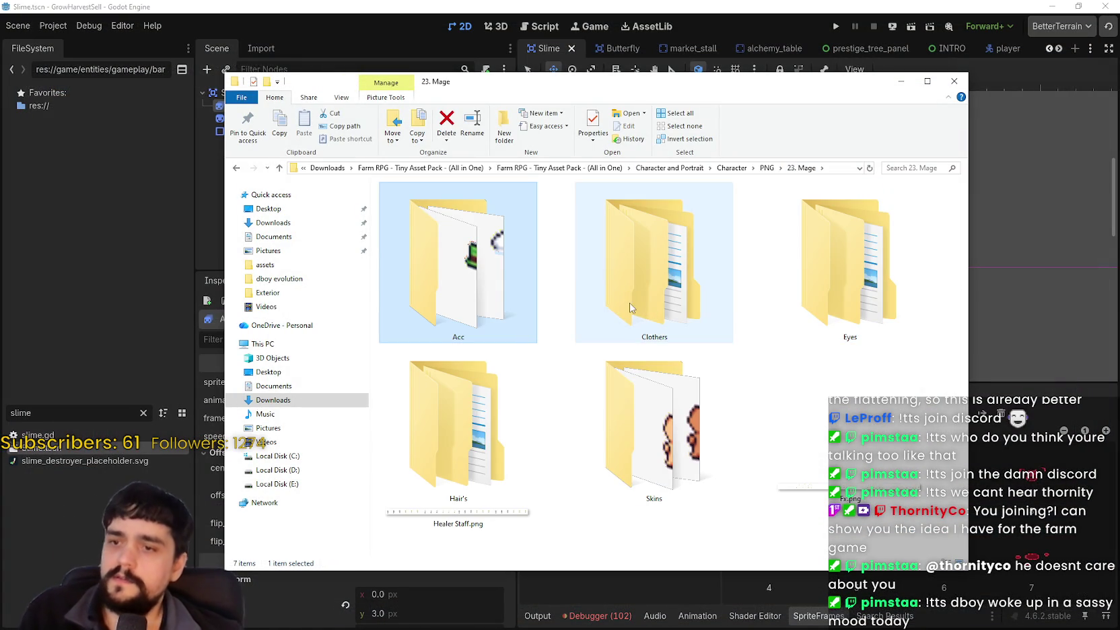
{"action": "left_click", "coordinate": [789, 452]}
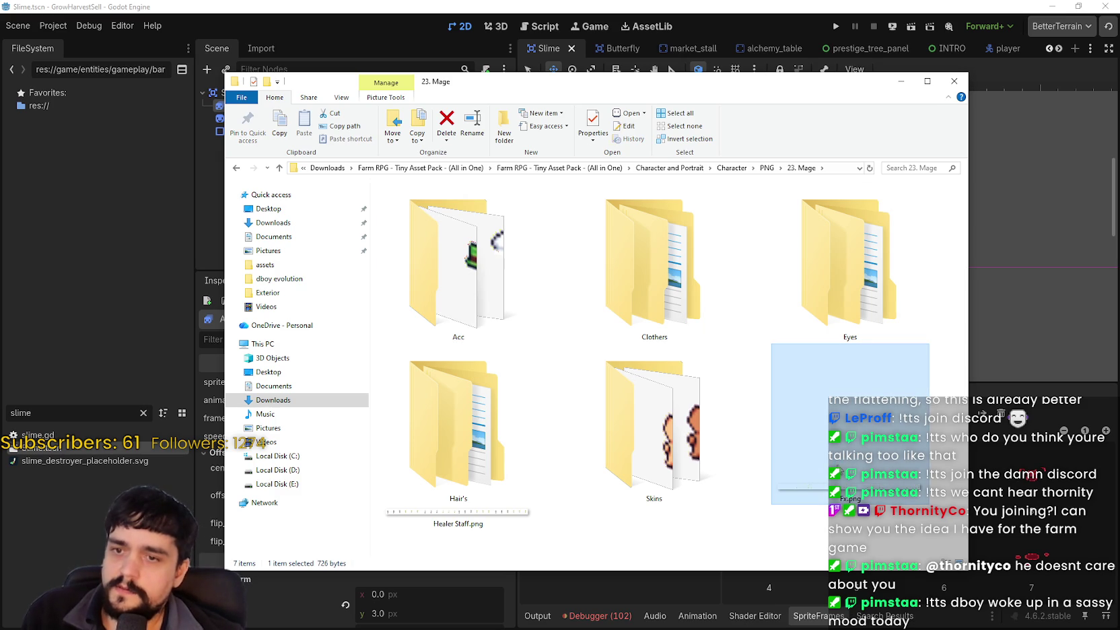
{"action": "key", "text": "Return"}
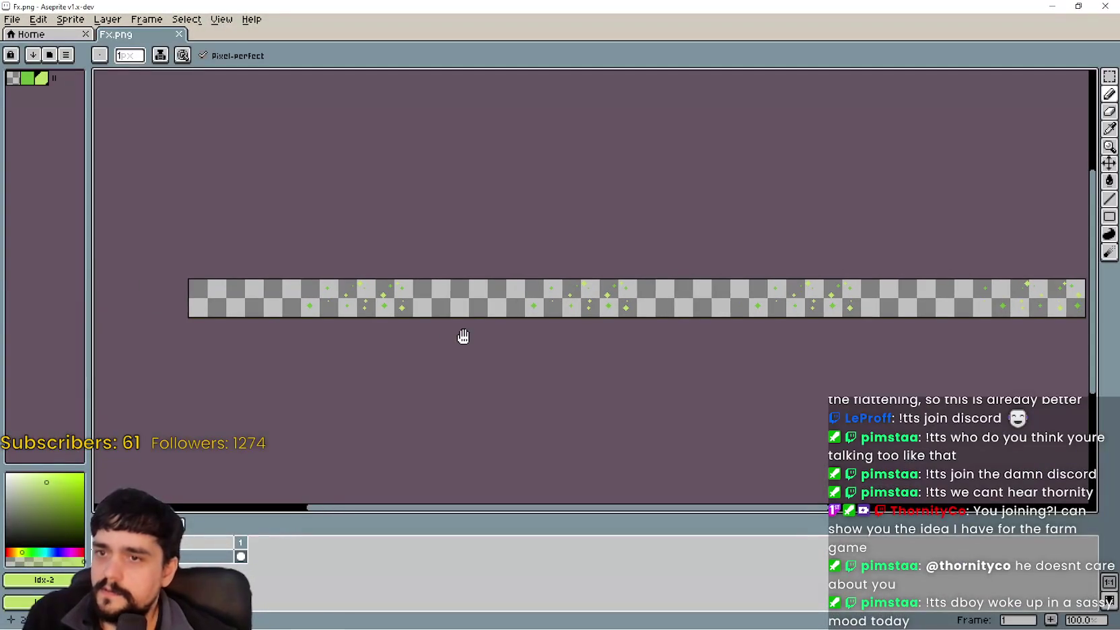
With rectangular selection, pan along Fx.png's green sparkle strip and drag selections across it
{"action": "left_click", "coordinate": [1109, 76]}
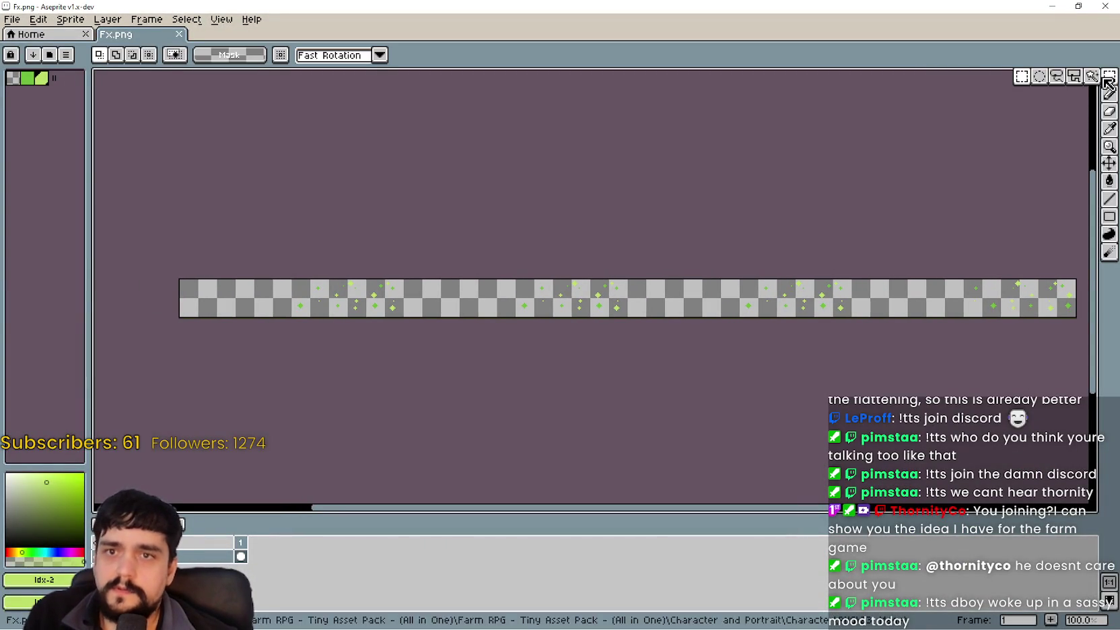
{"action": "scroll", "coordinate": [256, 312], "scroll_direction": "up", "scroll_amount": 2}
{"action": "scroll", "coordinate": [273, 298], "scroll_direction": "down", "scroll_amount": 1}
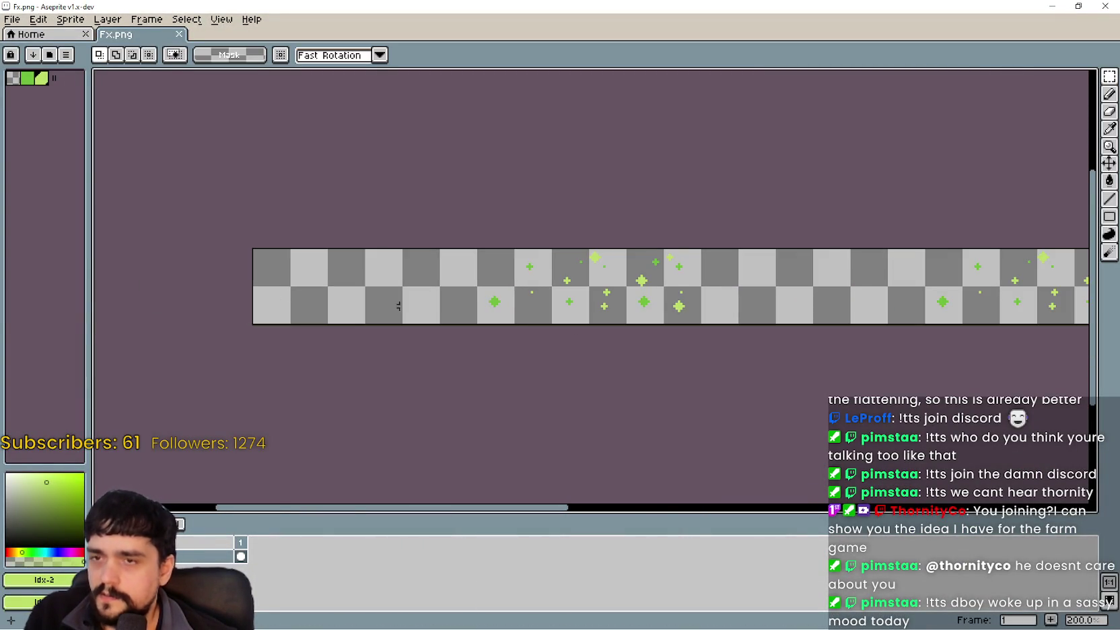
{"action": "left_click_drag", "start_coordinate": [273, 298], "coordinate": [191, 350]}
{"action": "scroll", "coordinate": [567, 313], "scroll_direction": "right", "scroll_amount": 4}
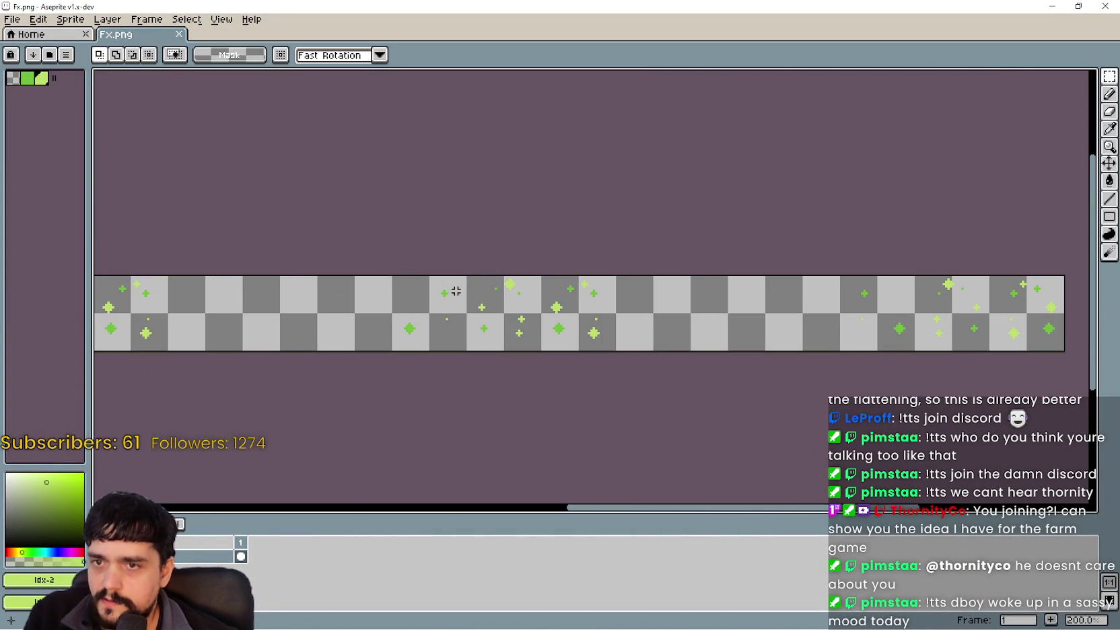
{"action": "left_click_drag", "start_coordinate": [850, 289], "coordinate": [701, 282]}
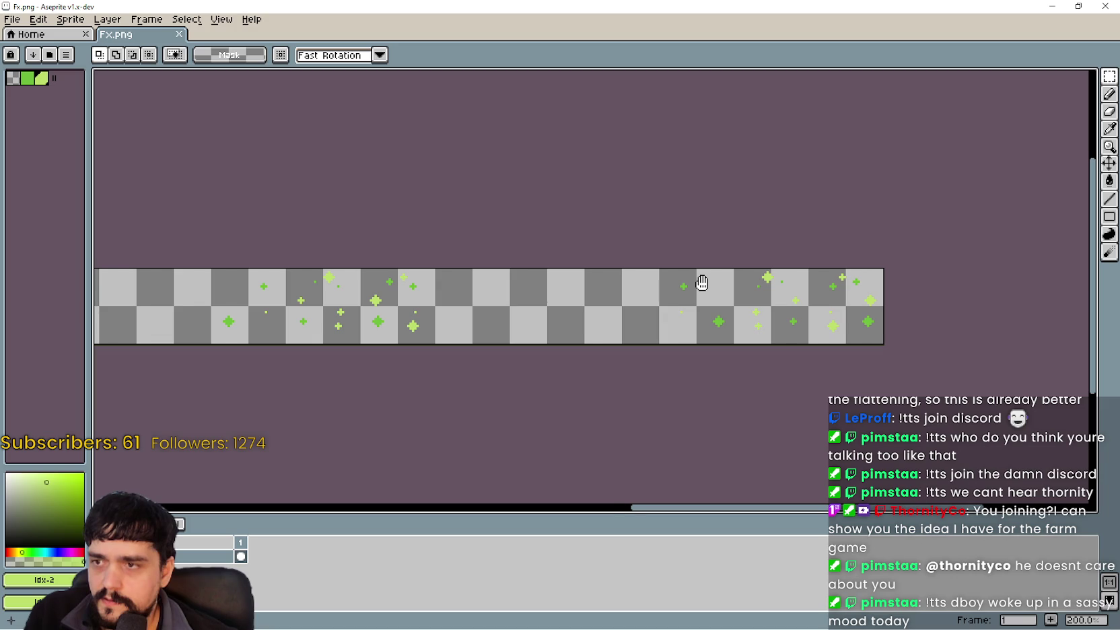
{"action": "scroll", "coordinate": [698, 284], "scroll_direction": "down", "scroll_amount": 1}
{"action": "mouse_move", "coordinate": [361, 304]}
{"action": "left_mouse_down"}
{"action": "mouse_move", "coordinate": [470, 325]}
{"action": "mouse_move", "coordinate": [445, 285]}
{"action": "left_mouse_up"}
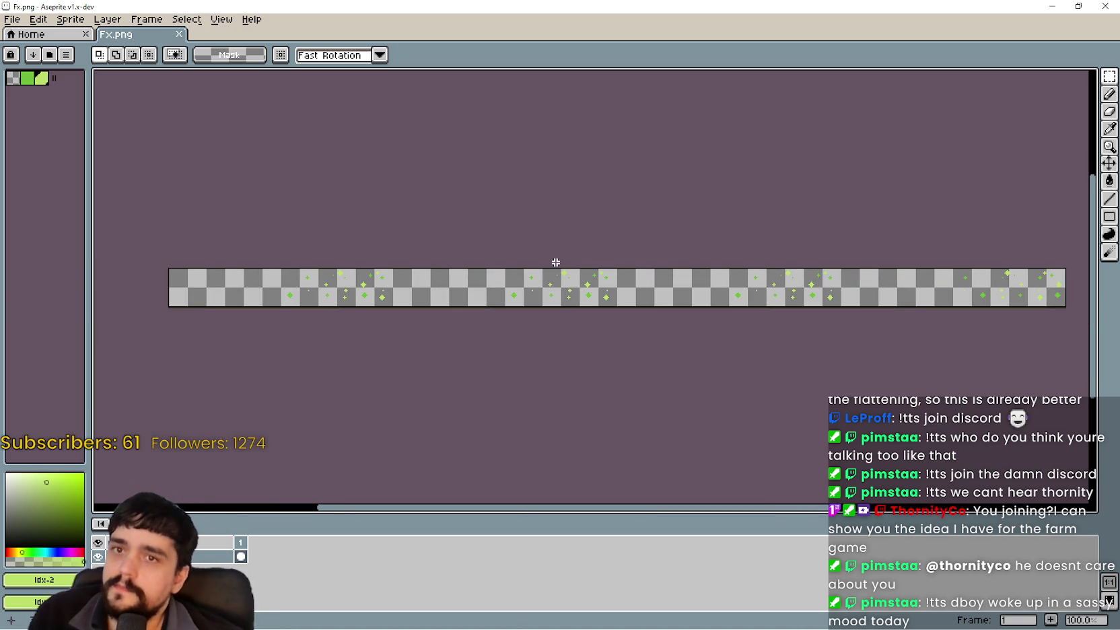
{"action": "left_click_drag", "start_coordinate": [743, 278], "coordinate": [667, 281]}
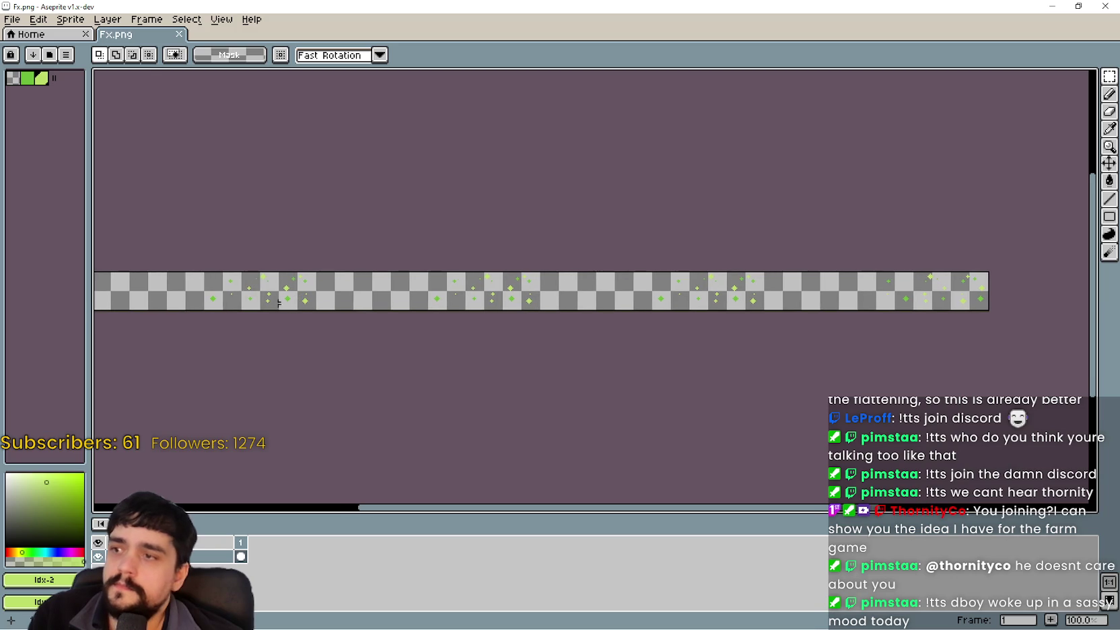
{"action": "left_click_drag", "start_coordinate": [136, 284], "coordinate": [418, 290]}
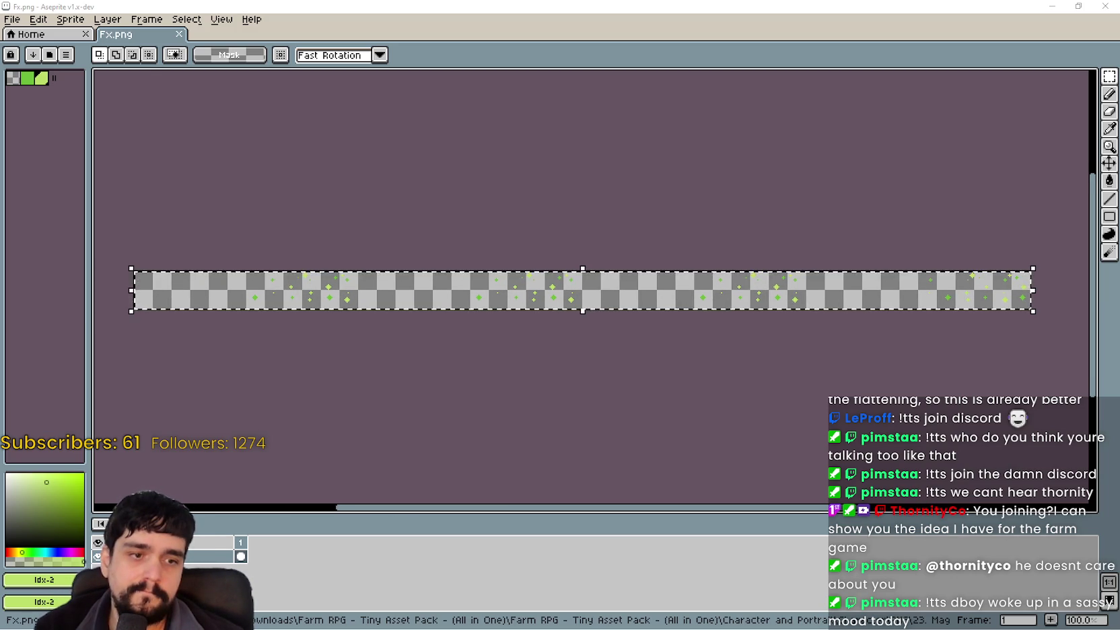
Paste the sparkle strip into the atlas's empty lower area and push it against the right edge
{"action": "scroll", "coordinate": [499, 321], "scroll_direction": "down", "scroll_amount": 2}
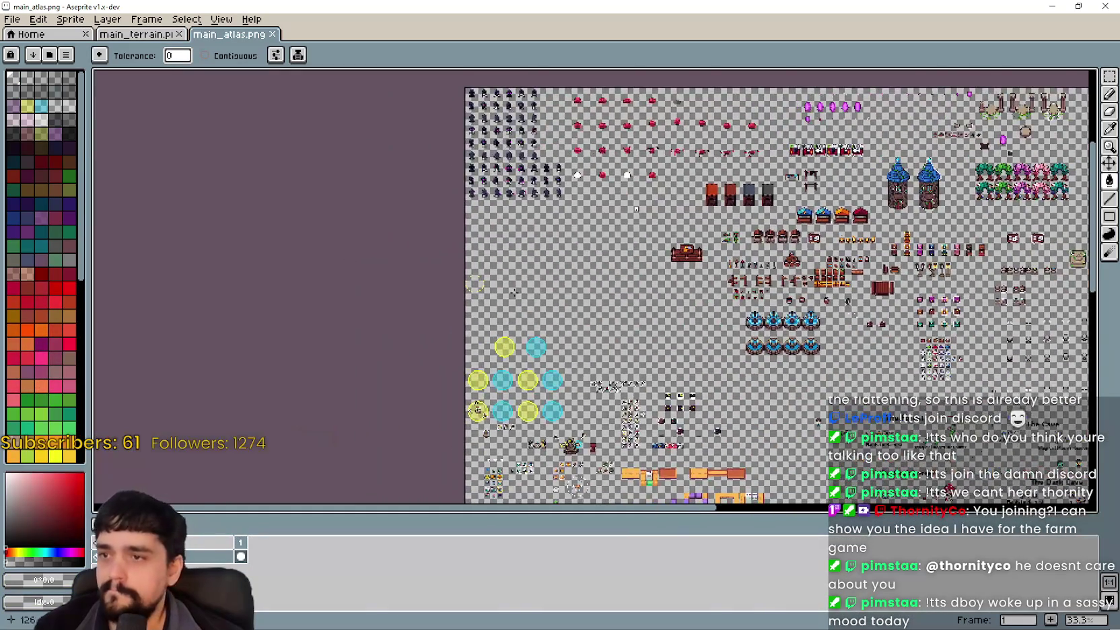
{"action": "scroll", "coordinate": [519, 248], "scroll_direction": "up", "scroll_amount": 1}
{"action": "scroll", "coordinate": [518, 248], "scroll_direction": "down", "scroll_amount": 1}
{"action": "mouse_move", "coordinate": [519, 248]}
{"action": "left_mouse_down"}
{"action": "mouse_move", "coordinate": [504, 147]}
{"action": "mouse_move", "coordinate": [377, 47]}
{"action": "left_mouse_up"}
{"action": "scroll", "coordinate": [589, 215], "scroll_direction": "up", "scroll_amount": 1}
{"action": "key", "text": "ctrl+v"}
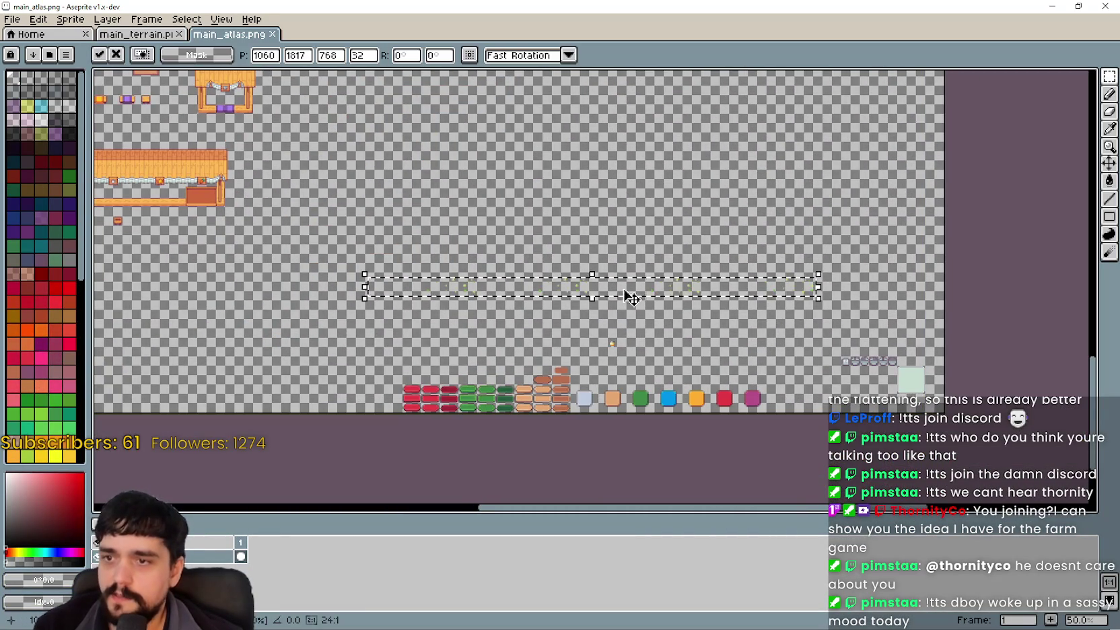
{"action": "scroll", "coordinate": [834, 306], "scroll_direction": "up", "scroll_amount": 1}
{"action": "scroll", "coordinate": [682, 304], "scroll_direction": "up", "scroll_amount": 1}
{"action": "left_click_drag", "start_coordinate": [683, 305], "coordinate": [528, 309]}
{"action": "scroll", "coordinate": [527, 310], "scroll_direction": "up", "scroll_amount": 1}
{"action": "mouse_move", "coordinate": [917, 290]}
{"action": "left_mouse_down"}
{"action": "mouse_move", "coordinate": [645, 250]}
{"action": "mouse_move", "coordinate": [785, 249]}
{"action": "left_mouse_up"}
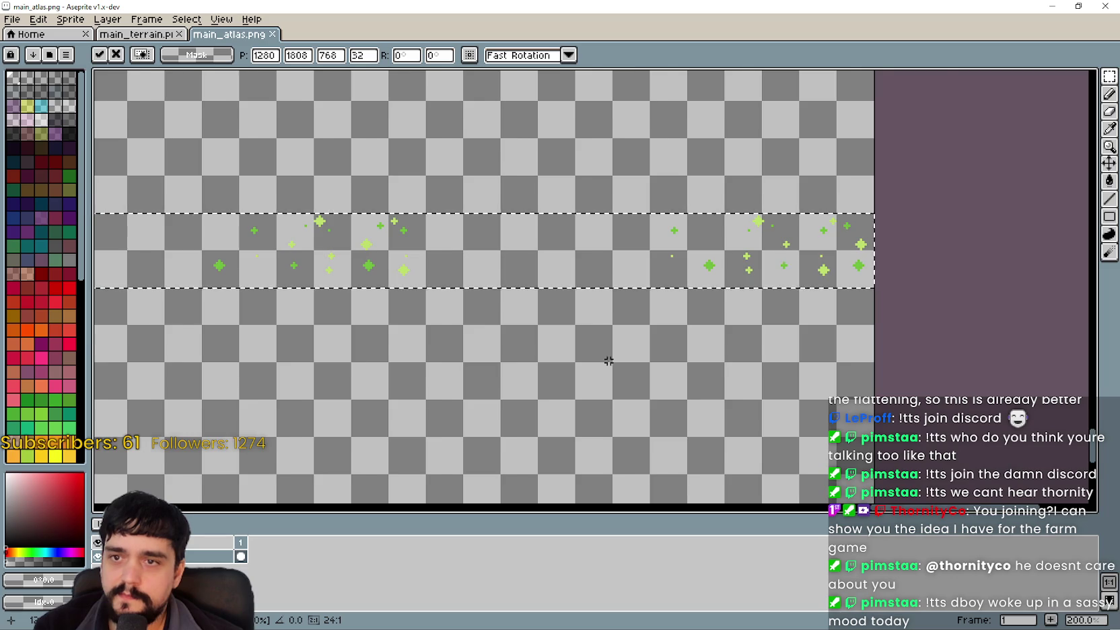
Commit the pasted strip, save main_atlas.png and put the atlas window away
{"action": "scroll", "coordinate": [613, 358], "scroll_direction": "down", "scroll_amount": 1}
{"action": "scroll", "coordinate": [531, 337], "scroll_direction": "down", "scroll_amount": 1}
{"action": "scroll", "coordinate": [649, 323], "scroll_direction": "up", "scroll_amount": 1}
{"action": "scroll", "coordinate": [642, 302], "scroll_direction": "down", "scroll_amount": 1}
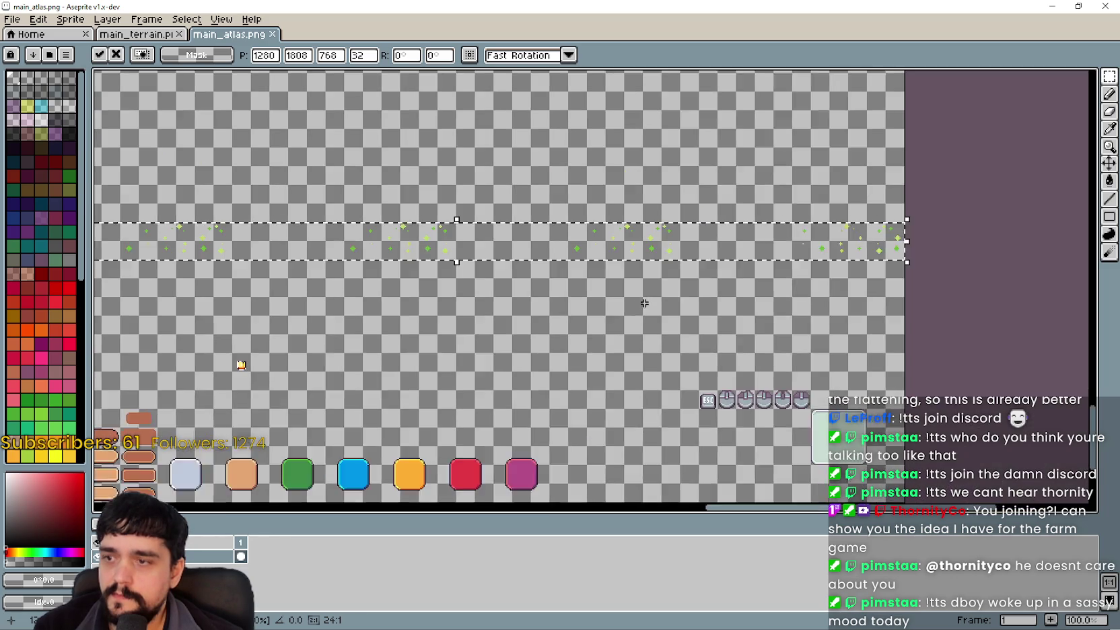
{"action": "scroll", "coordinate": [590, 314], "scroll_direction": "down", "scroll_amount": 1}
{"action": "key", "text": "Return"}
{"action": "key", "text": "ctrl+s"}
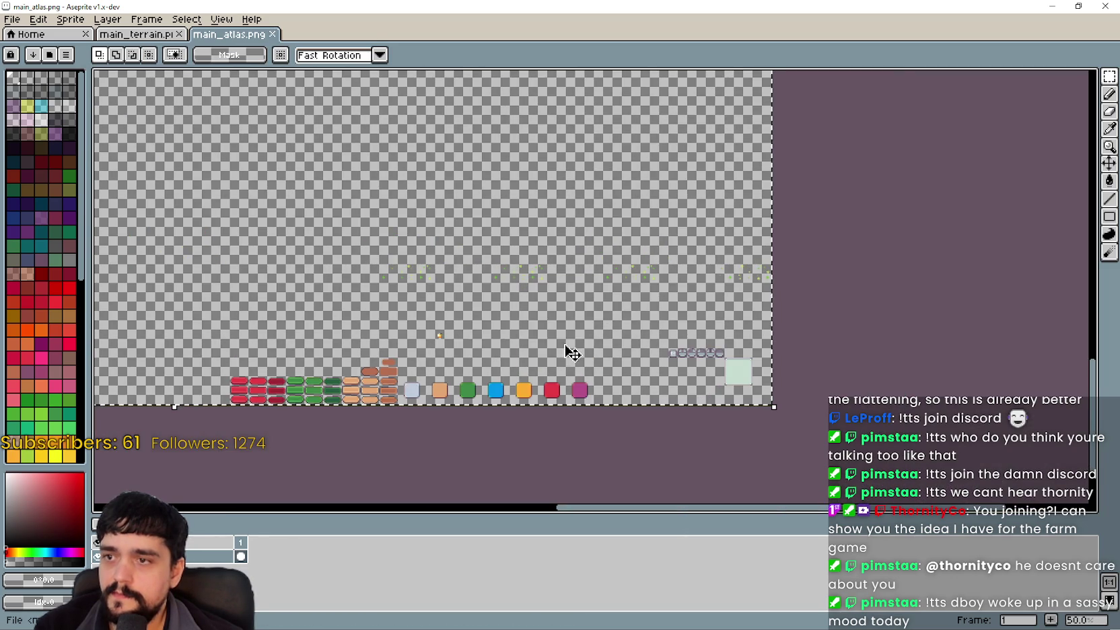
{"action": "left_click", "coordinate": [1052, 6]}
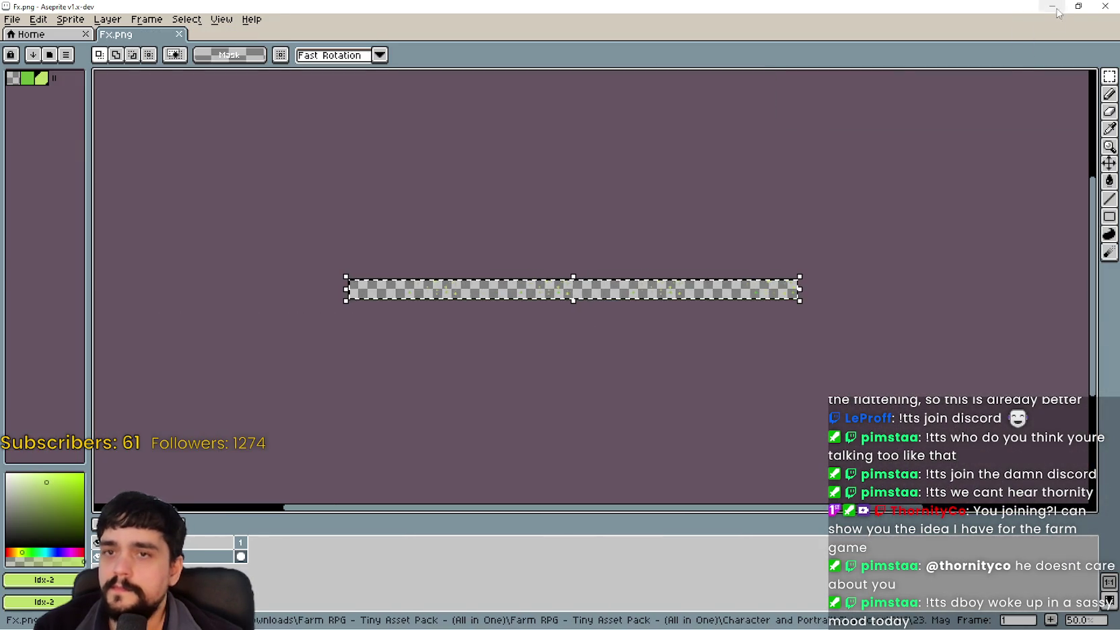
Browse the 23. Mage Clothers and 18. Setting folders in File Explorer
{"action": "left_click", "coordinate": [1078, 7]}
{"action": "left_click", "coordinate": [1053, 14]}
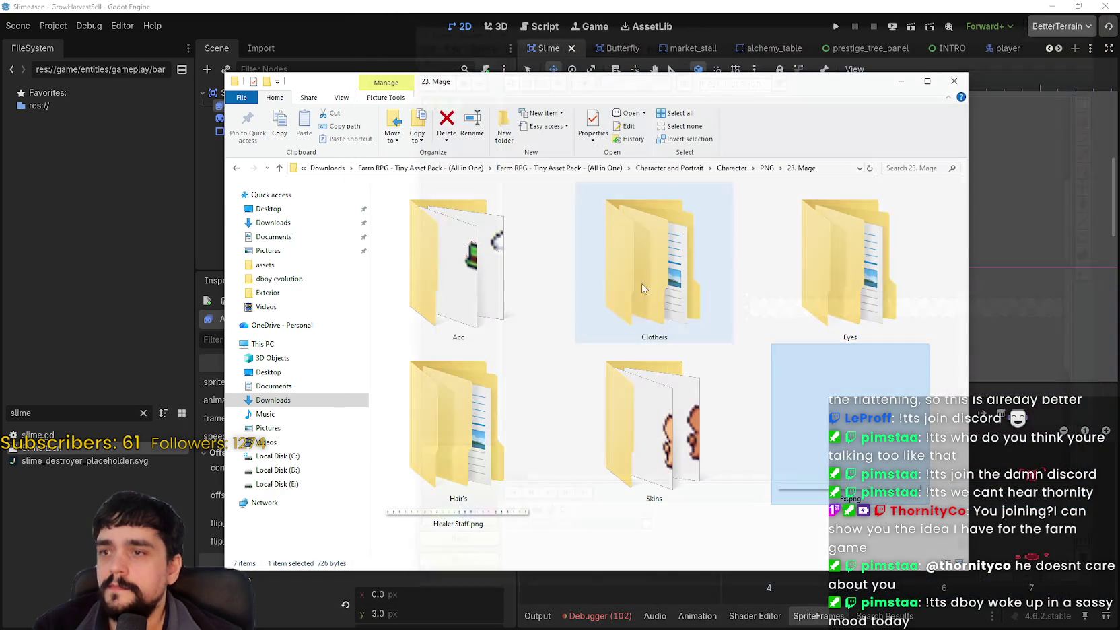
{"action": "left_click", "coordinate": [723, 403]}
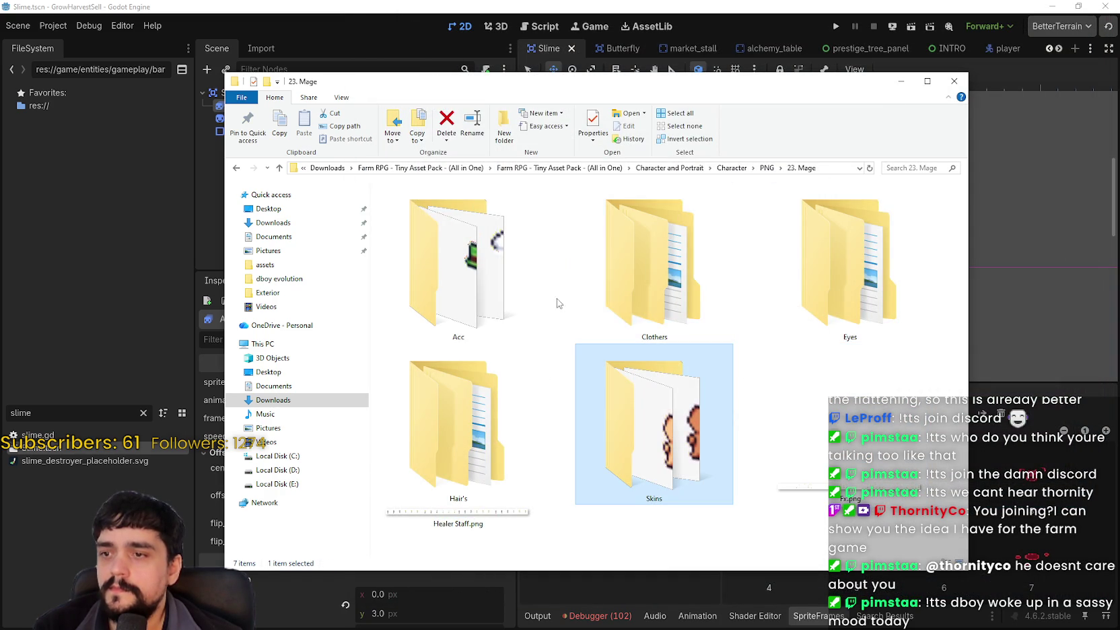
{"action": "double_click", "coordinate": [659, 252]}
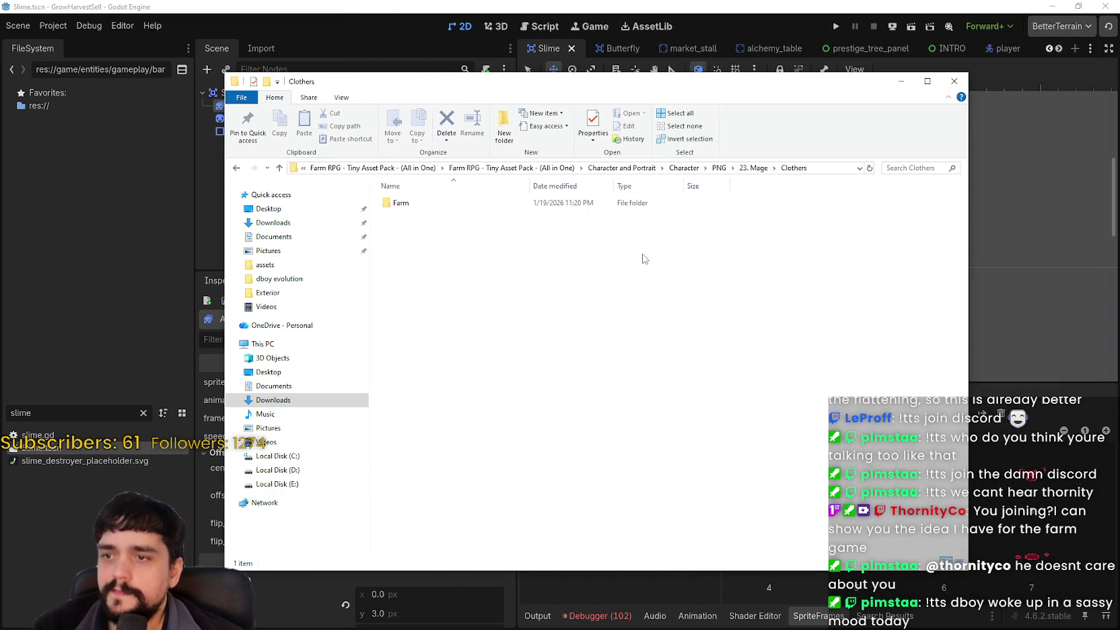
{"action": "left_click", "coordinate": [718, 167]}
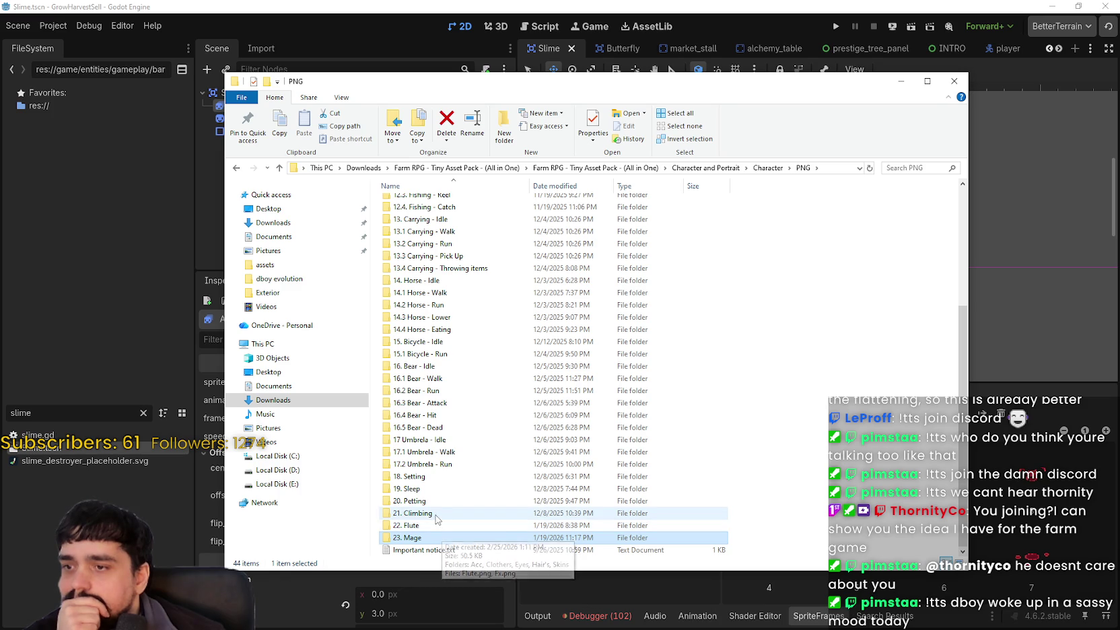
{"action": "double_click", "coordinate": [413, 475]}
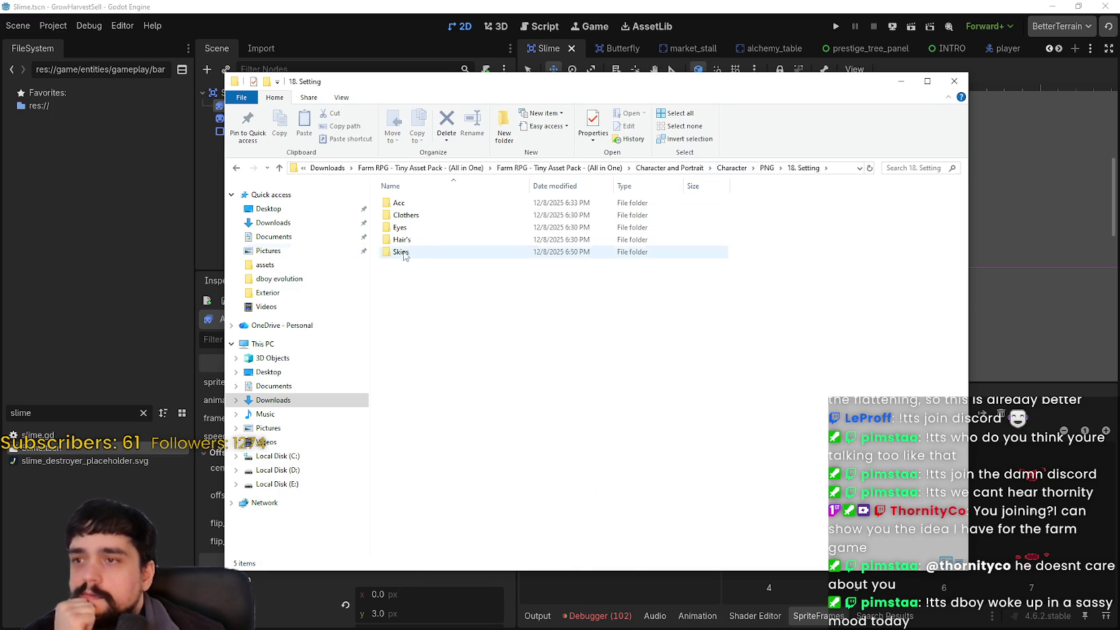
{"action": "left_click", "coordinate": [771, 170]}
Open Flute.png from the 22. Flute folder in Aseprite, then close it
{"action": "scroll", "coordinate": [458, 475], "scroll_direction": "down", "scroll_amount": 2}
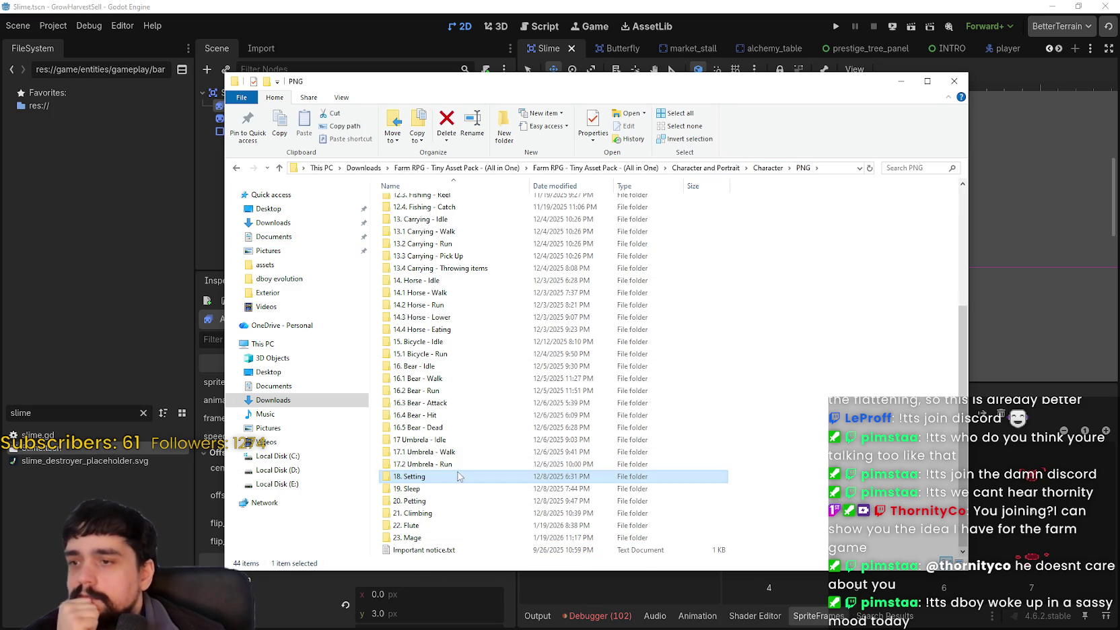
{"action": "left_click", "coordinate": [421, 536]}
{"action": "double_click", "coordinate": [420, 528]}
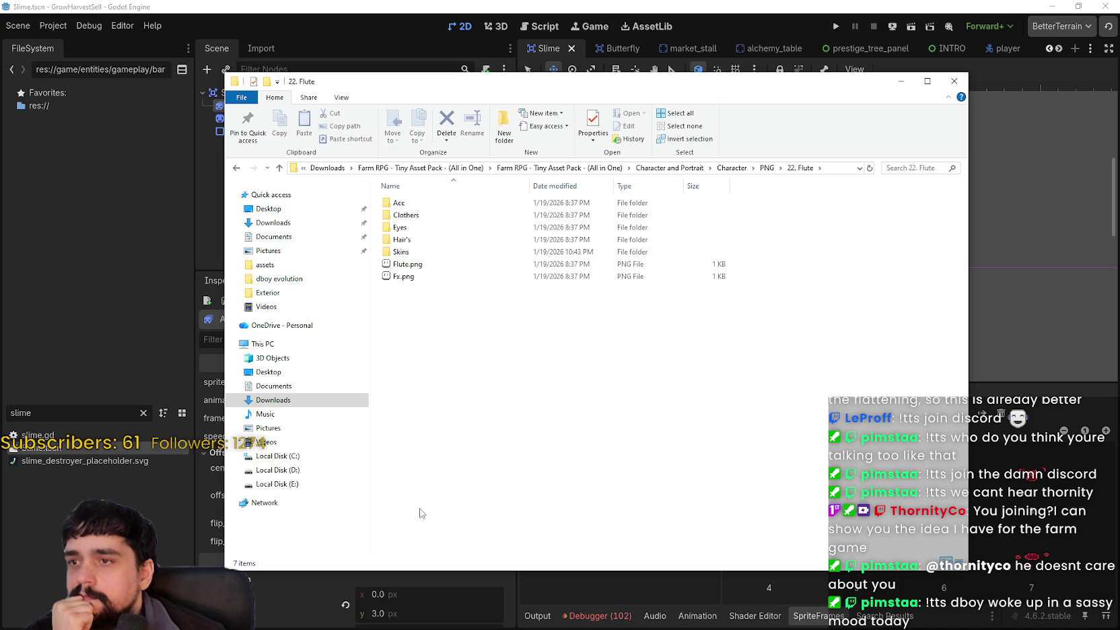
{"action": "double_click", "coordinate": [407, 263]}
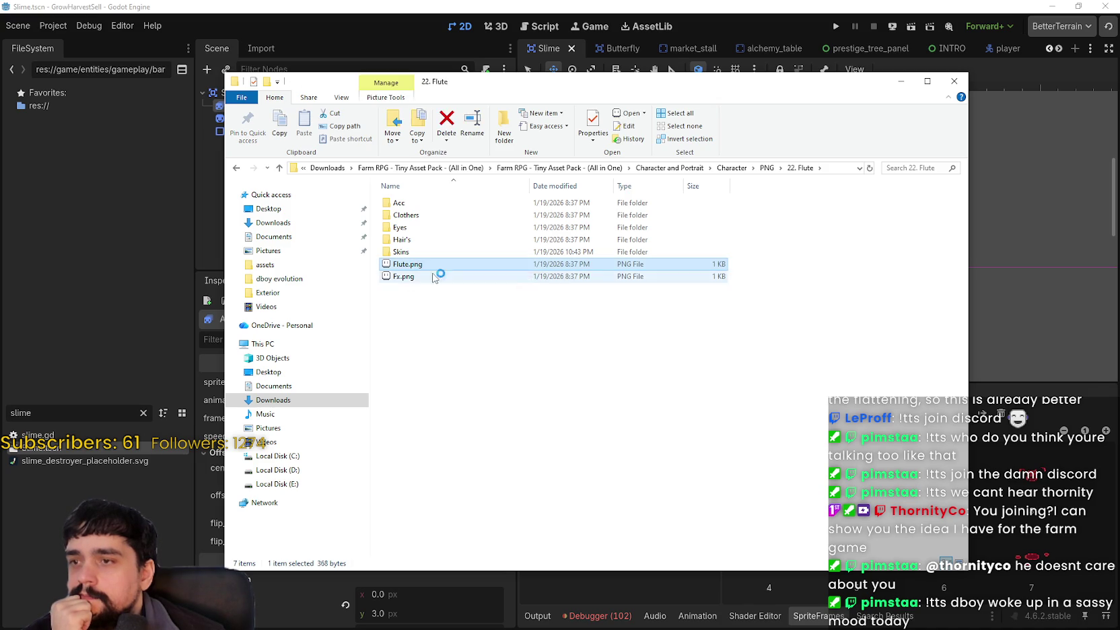
{"action": "scroll", "coordinate": [603, 319], "scroll_direction": "up", "scroll_amount": 1}
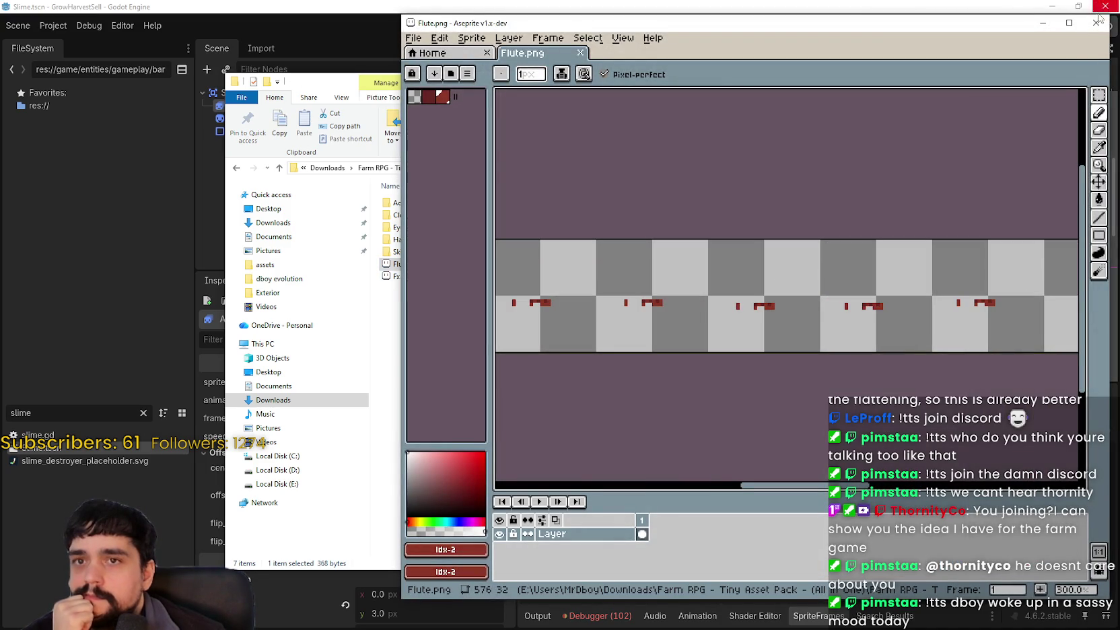
{"action": "left_click", "coordinate": [1095, 23]}
Open Fx.png in Aseprite, close it, and return to the PNG folder
{"action": "left_click", "coordinate": [451, 278]}
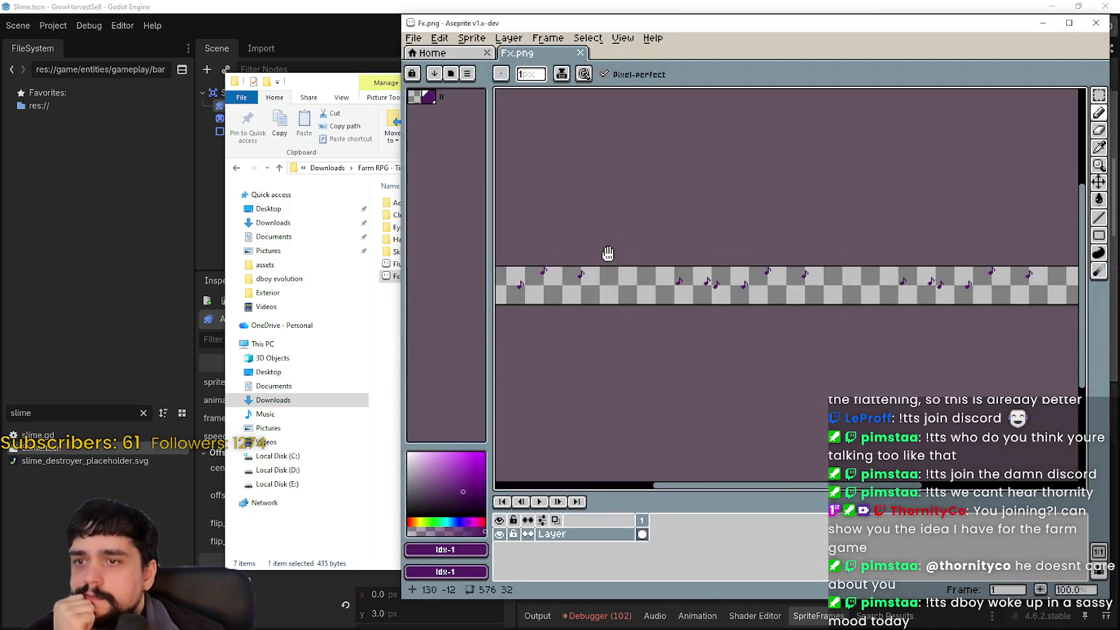
{"action": "left_click_drag", "start_coordinate": [608, 253], "coordinate": [465, 250]}
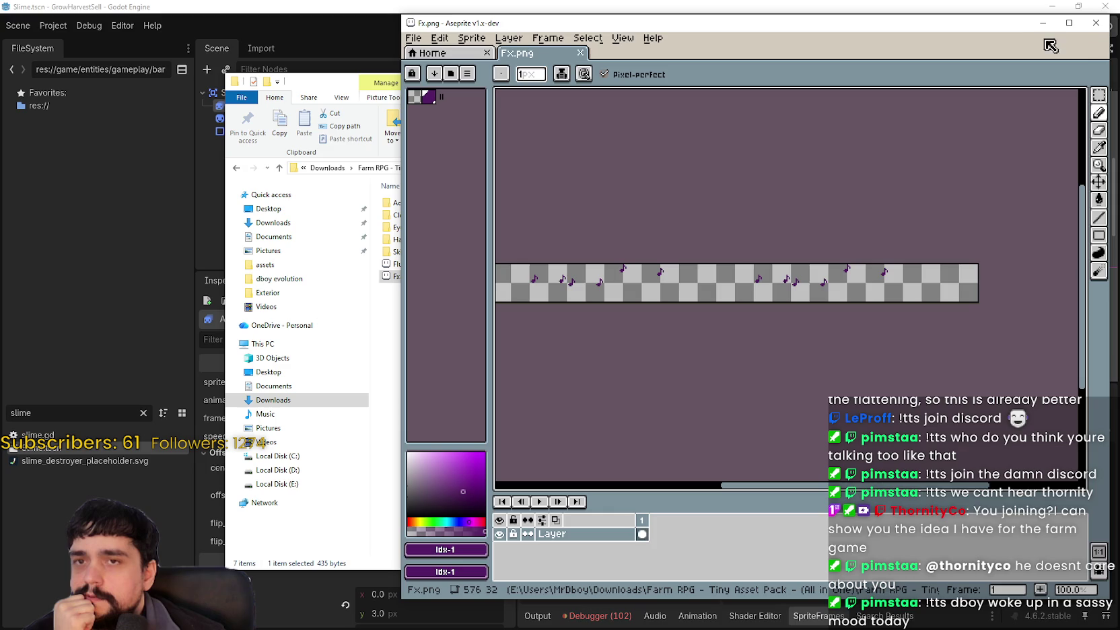
{"action": "left_click", "coordinate": [1086, 25]}
{"action": "left_click", "coordinate": [741, 167]}
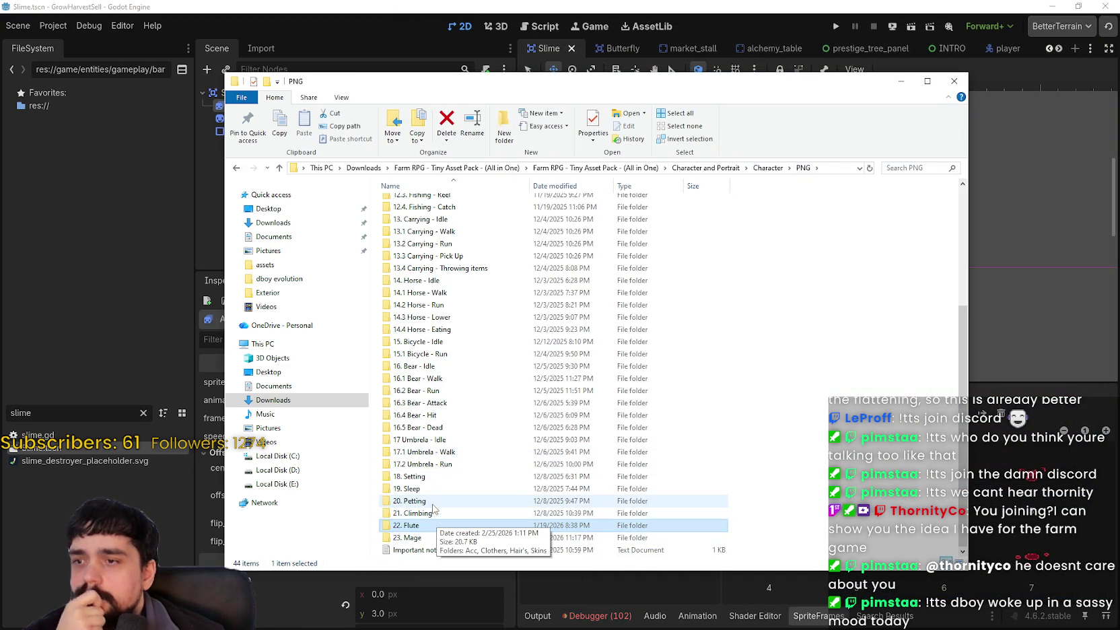
Go into 4. Pickaxe, Hoe and Catching insects, then Weapons, and open Bug net.png
{"action": "scroll", "coordinate": [449, 478], "scroll_direction": "up", "scroll_amount": 3}
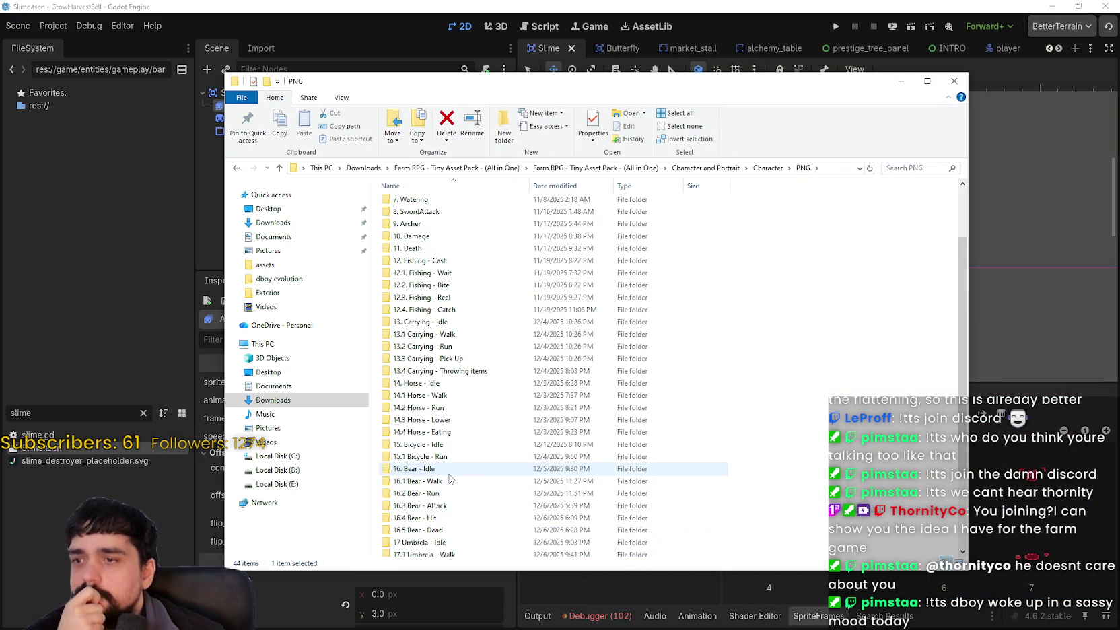
{"action": "scroll", "coordinate": [450, 475], "scroll_direction": "up", "scroll_amount": 2}
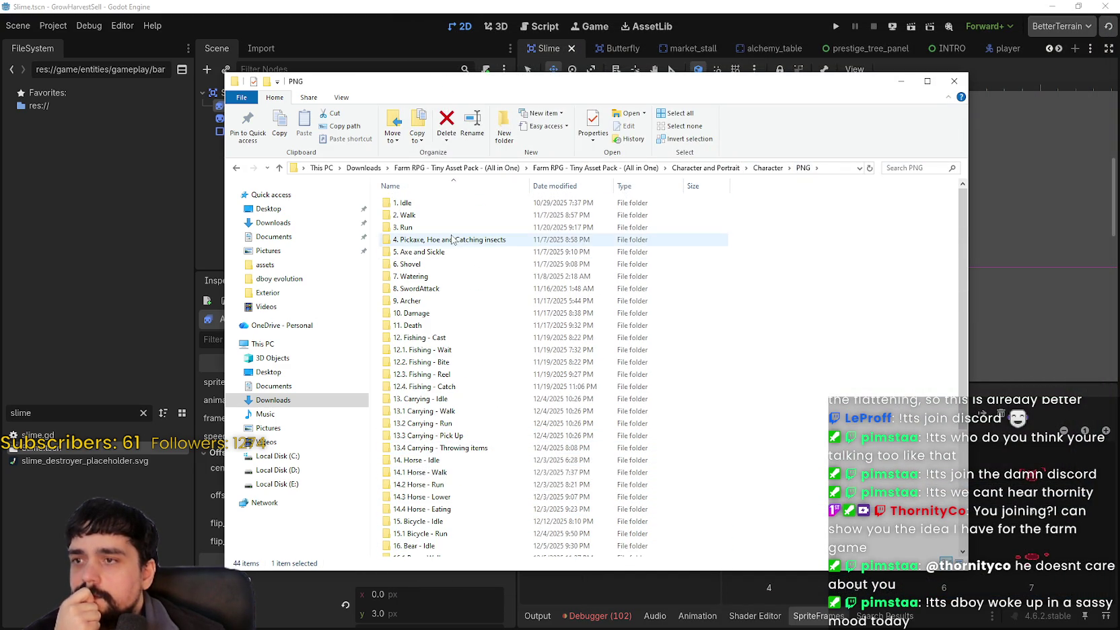
{"action": "left_click", "coordinate": [490, 242]}
{"action": "double_click", "coordinate": [490, 242]}
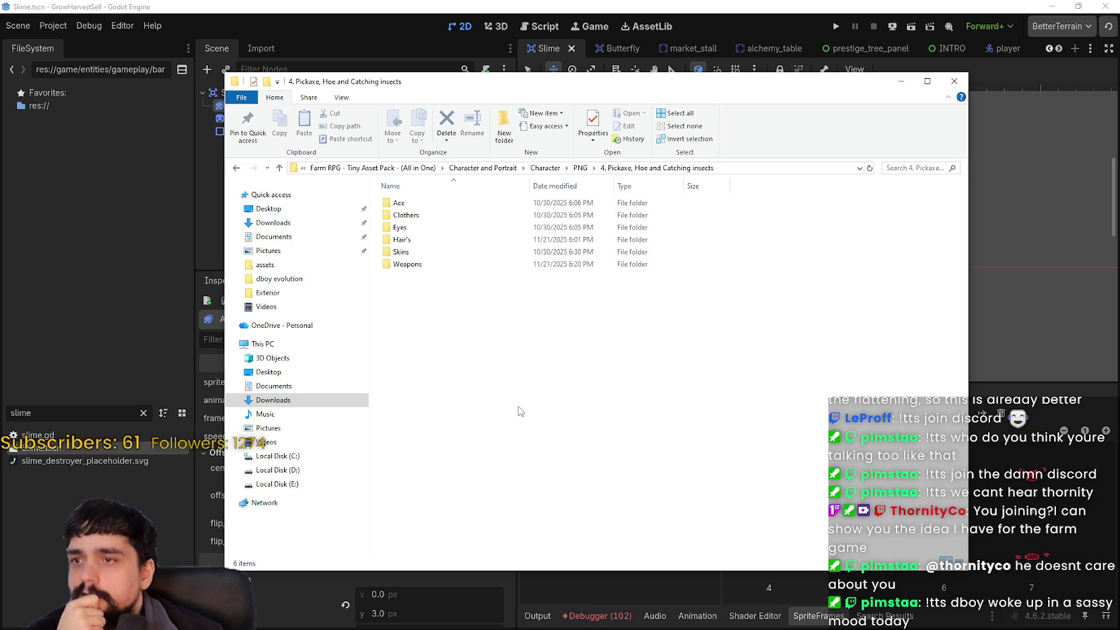
{"action": "double_click", "coordinate": [407, 263]}
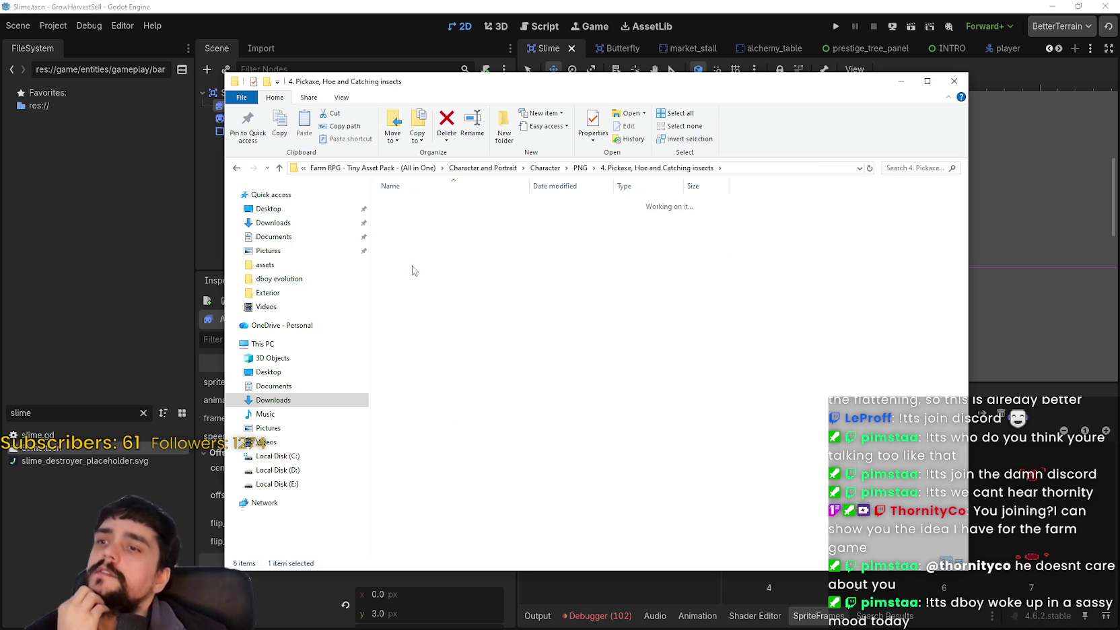
{"action": "double_click", "coordinate": [434, 229]}
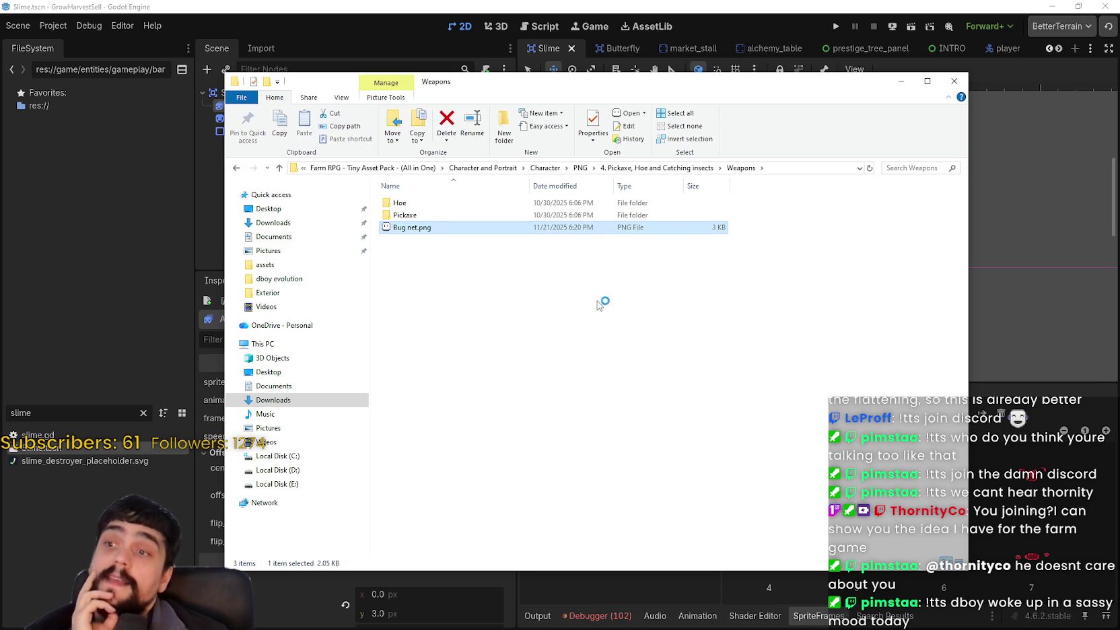
{"action": "scroll", "coordinate": [601, 318], "scroll_direction": "up", "scroll_amount": 2}
Pan across the 768×32 bug-net swing strip in Aseprite
{"action": "scroll", "coordinate": [566, 283], "scroll_direction": "down", "scroll_amount": 2}
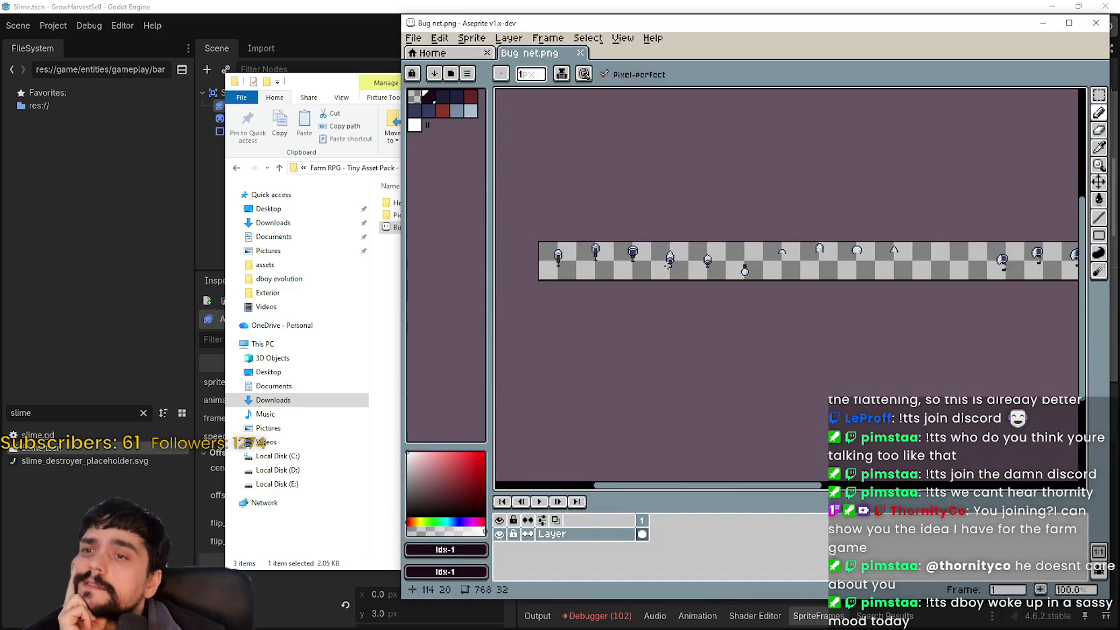
{"action": "scroll", "coordinate": [536, 261], "scroll_direction": "up", "scroll_amount": 1}
{"action": "scroll", "coordinate": [536, 261], "scroll_direction": "up", "scroll_amount": 1}
{"action": "scroll", "coordinate": [673, 262], "scroll_direction": "down", "scroll_amount": 2}
{"action": "scroll", "coordinate": [807, 264], "scroll_direction": "right", "scroll_amount": 3}
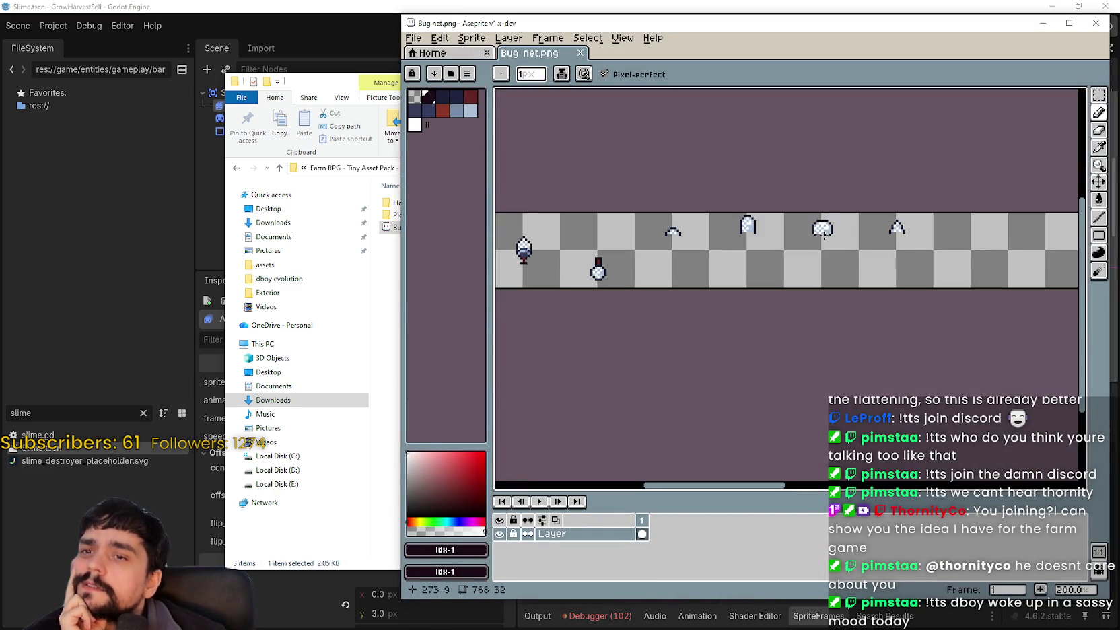
{"action": "scroll", "coordinate": [793, 263], "scroll_direction": "up", "scroll_amount": 1}
{"action": "scroll", "coordinate": [741, 288], "scroll_direction": "right", "scroll_amount": 3}
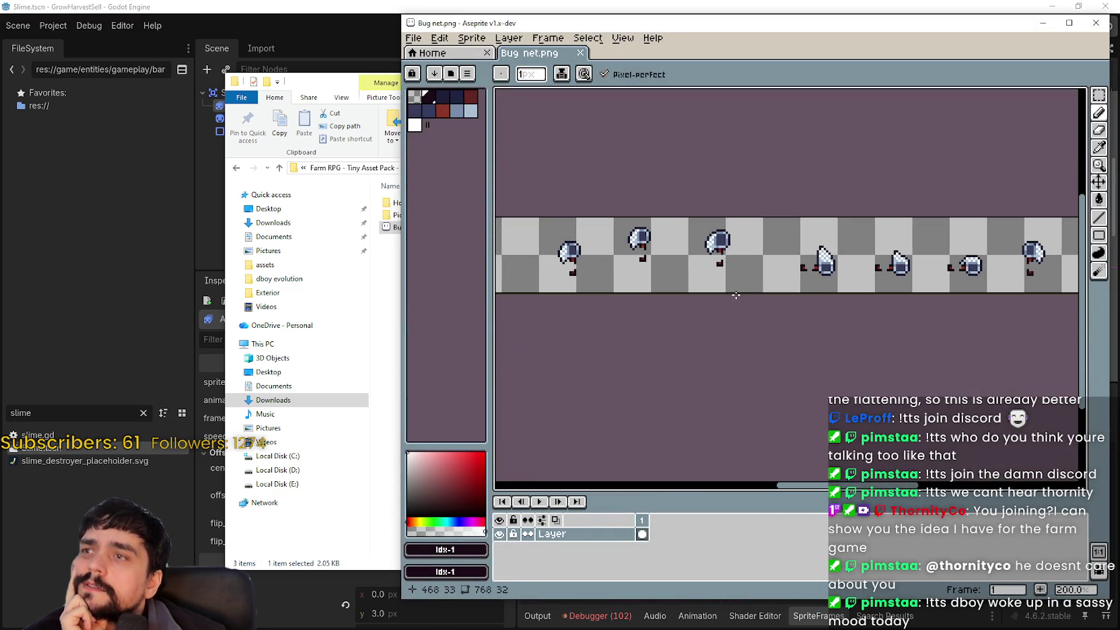
{"action": "scroll", "coordinate": [720, 275], "scroll_direction": "left", "scroll_amount": 5}
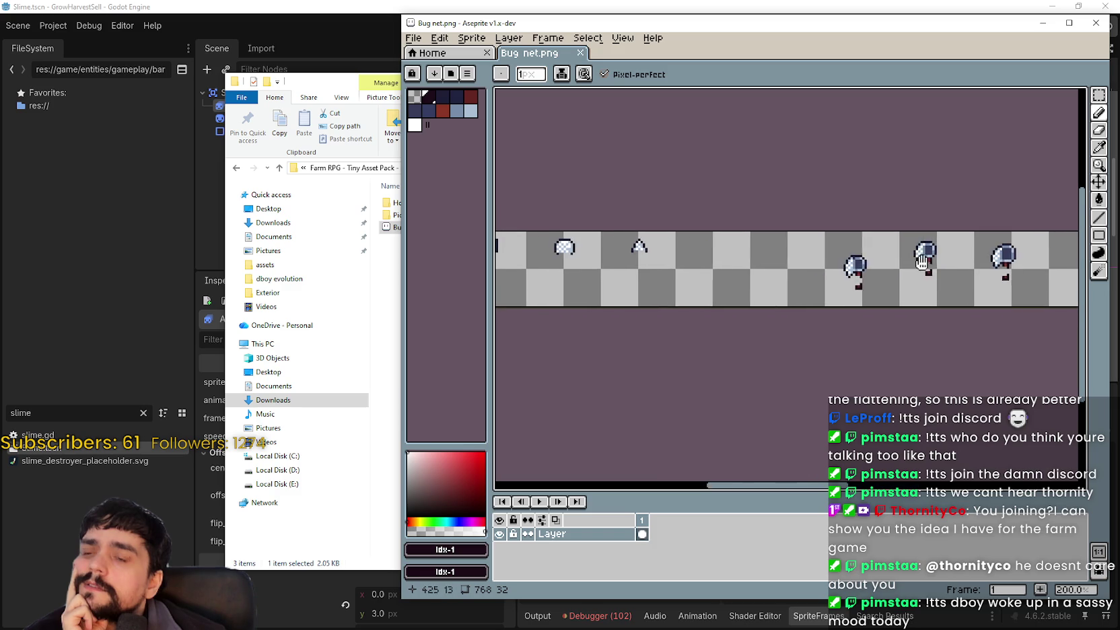
{"action": "scroll", "coordinate": [707, 255], "scroll_direction": "left", "scroll_amount": 4}
{"action": "scroll", "coordinate": [741, 250], "scroll_direction": "right", "scroll_amount": 3}
Finish inspecting the strip and bring the Weapons folder window in front of Aseprite
{"action": "scroll", "coordinate": [778, 245], "scroll_direction": "down", "scroll_amount": 2}
{"action": "scroll", "coordinate": [778, 244], "scroll_direction": "up", "scroll_amount": 2}
{"action": "scroll", "coordinate": [807, 263], "scroll_direction": "down", "scroll_amount": 2}
{"action": "scroll", "coordinate": [935, 303], "scroll_direction": "up", "scroll_amount": 2}
{"action": "scroll", "coordinate": [903, 268], "scroll_direction": "up", "scroll_amount": 1}
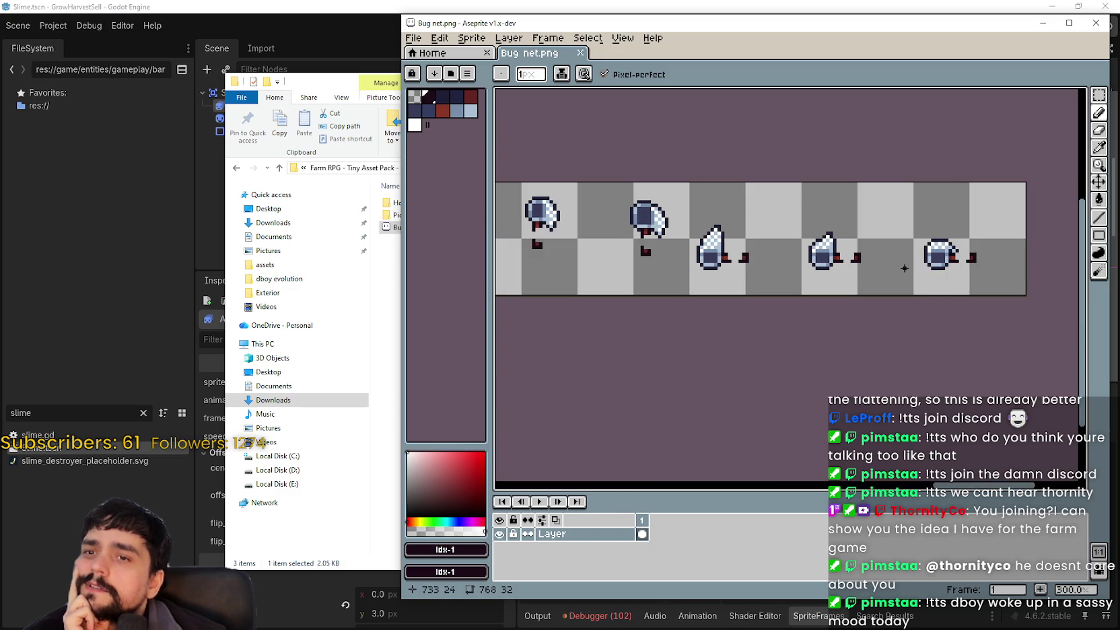
{"action": "scroll", "coordinate": [774, 222], "scroll_direction": "down", "scroll_amount": 1}
{"action": "scroll", "coordinate": [732, 190], "scroll_direction": "left", "scroll_amount": 5}
{"action": "scroll", "coordinate": [824, 209], "scroll_direction": "left", "scroll_amount": 10}
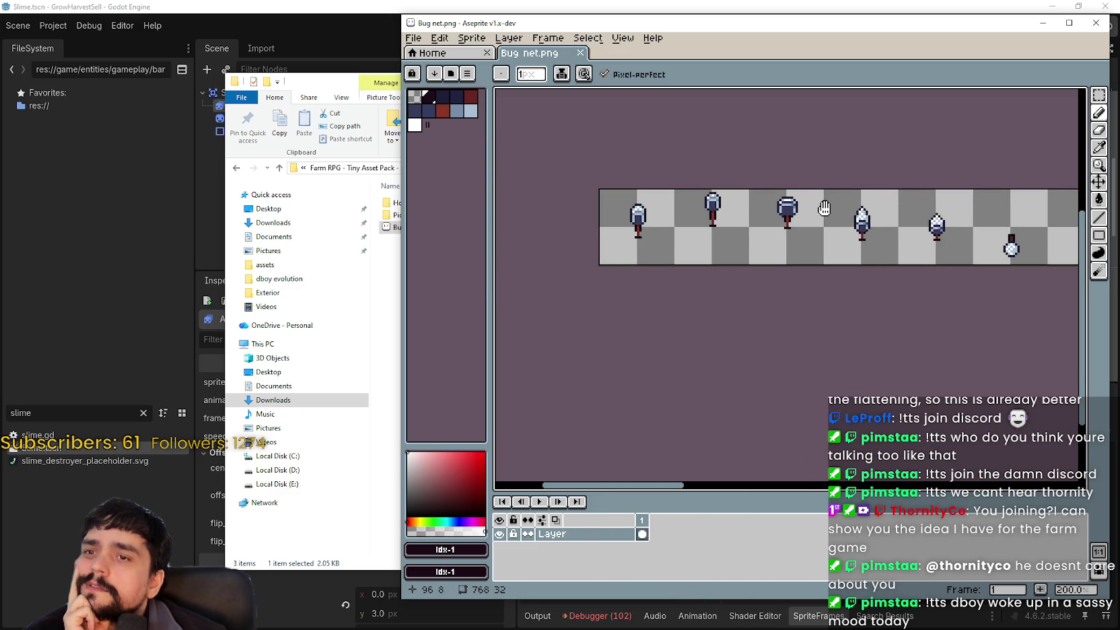
{"action": "mouse_move", "coordinate": [823, 209]}
{"action": "left_mouse_down"}
{"action": "mouse_move", "coordinate": [918, 219]}
{"action": "mouse_move", "coordinate": [908, 249]}
{"action": "mouse_move", "coordinate": [743, 250]}
{"action": "mouse_move", "coordinate": [726, 264]}
{"action": "mouse_move", "coordinate": [911, 246]}
{"action": "mouse_move", "coordinate": [781, 247]}
{"action": "left_mouse_up"}
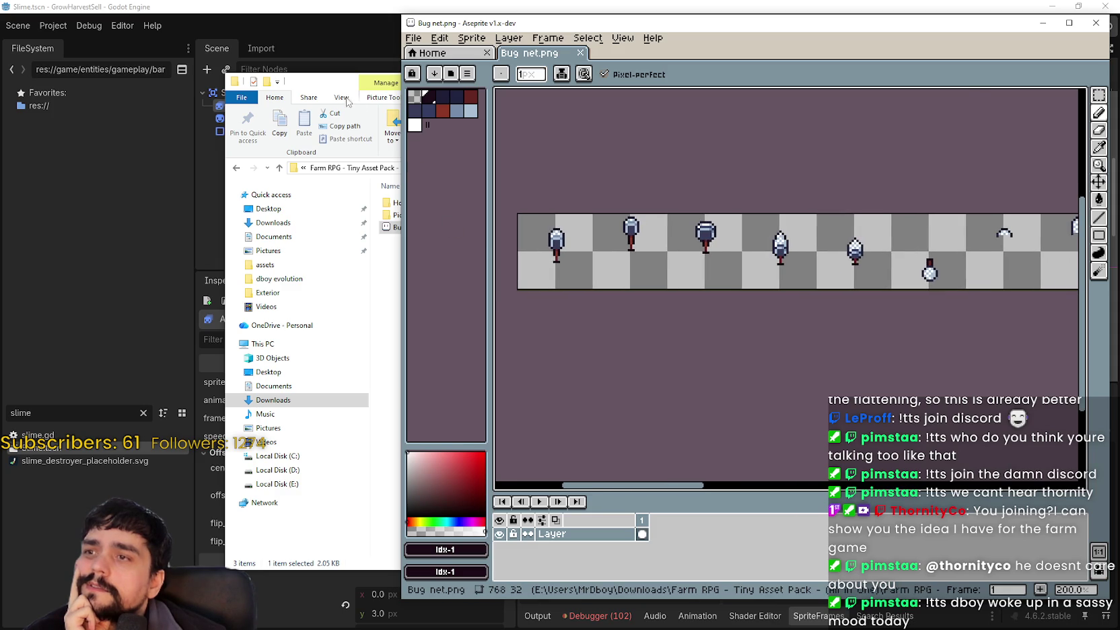
{"action": "left_click_drag", "start_coordinate": [319, 86], "coordinate": [245, 92]}
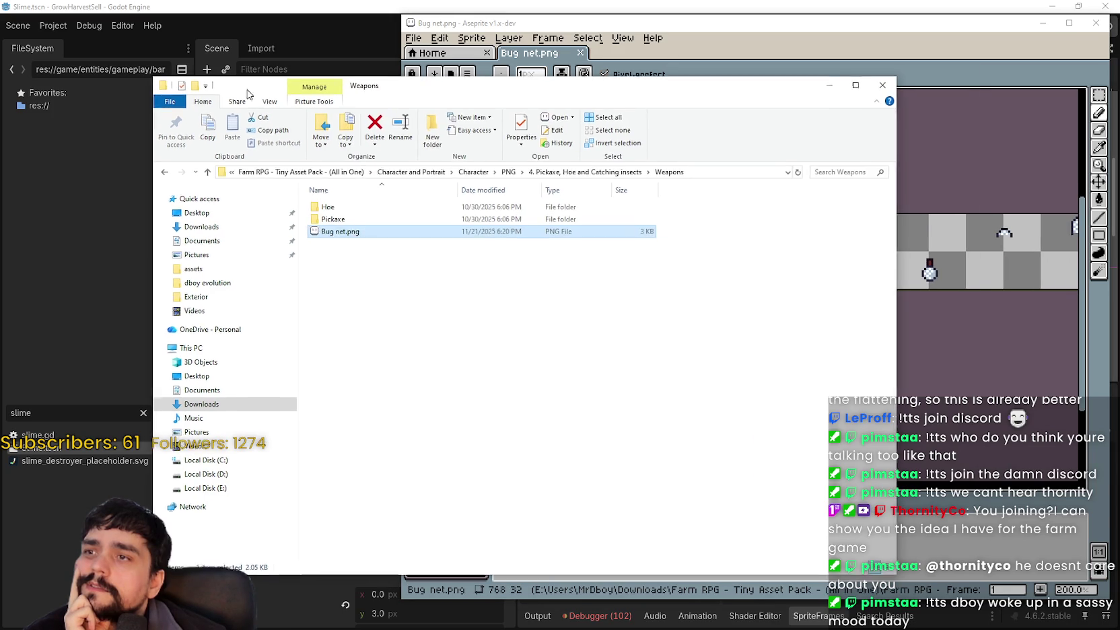
Open Pickaxe 1.png and 2.png as single images, skipping the animation notice, and close each
{"action": "double_click", "coordinate": [350, 226]}
{"action": "left_click", "coordinate": [353, 241]}
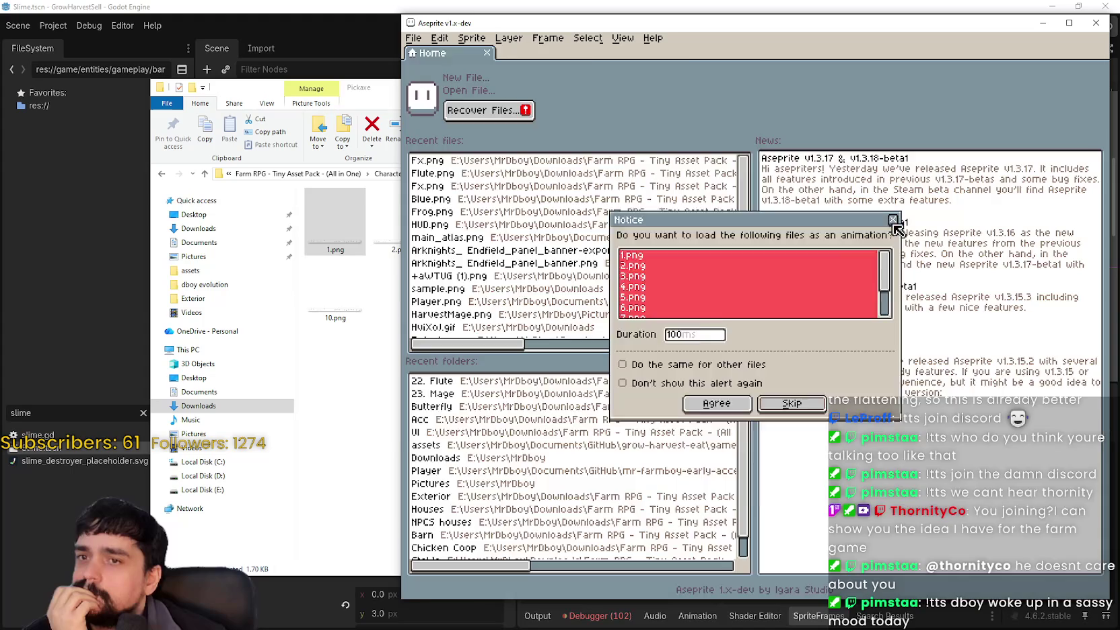
{"action": "left_click", "coordinate": [892, 220]}
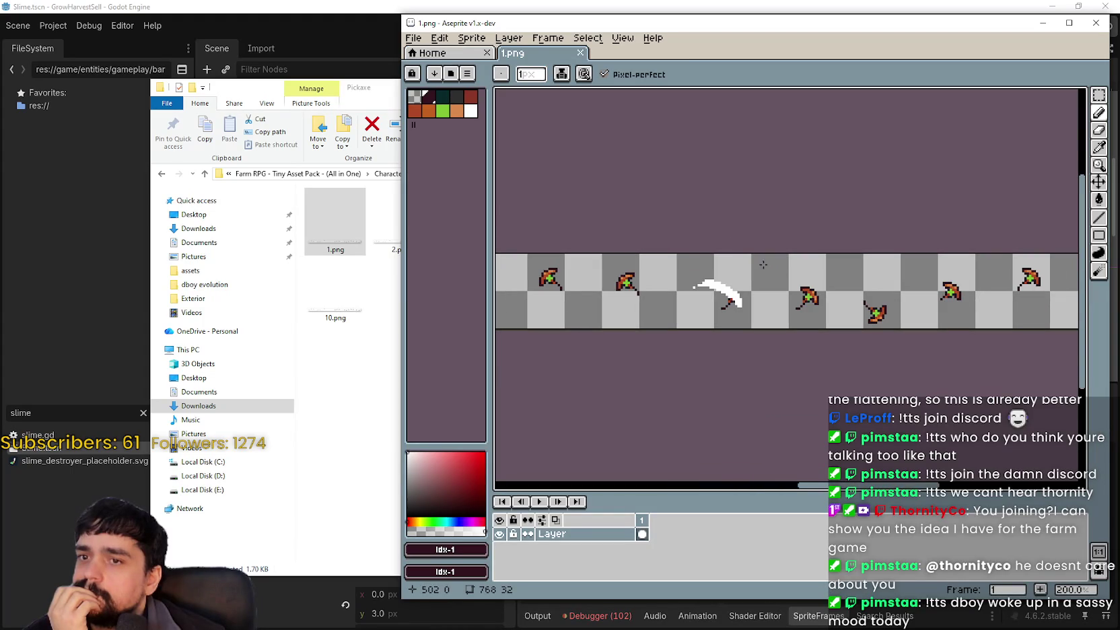
{"action": "left_click", "coordinate": [1095, 23]}
{"action": "left_click", "coordinate": [387, 210]}
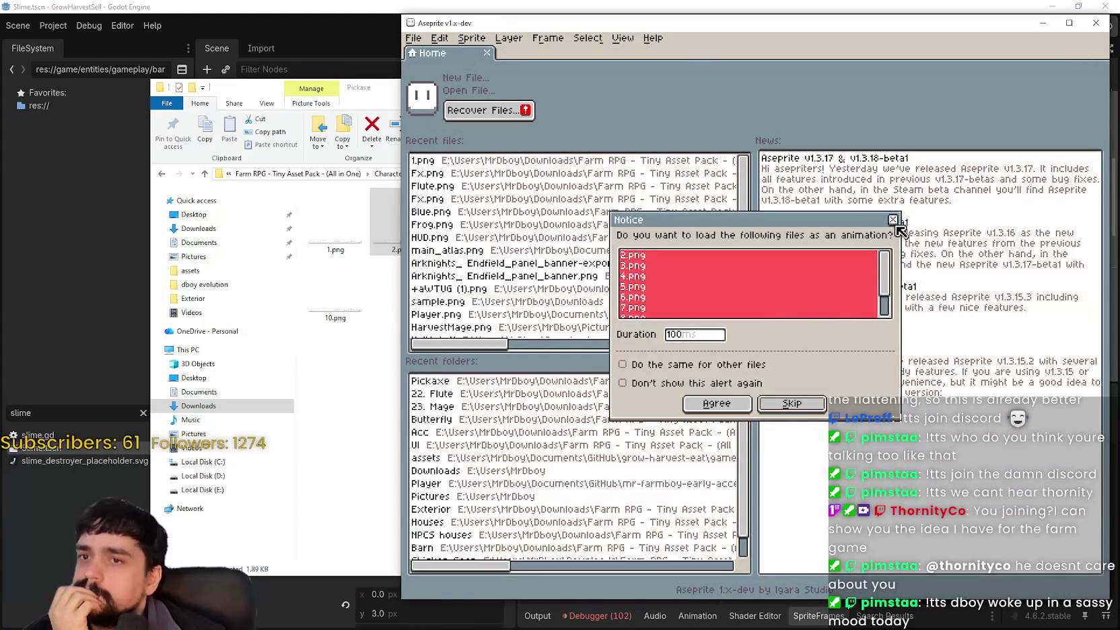
{"action": "left_click", "coordinate": [893, 221]}
{"action": "scroll", "coordinate": [918, 245], "scroll_direction": "right", "scroll_amount": 3}
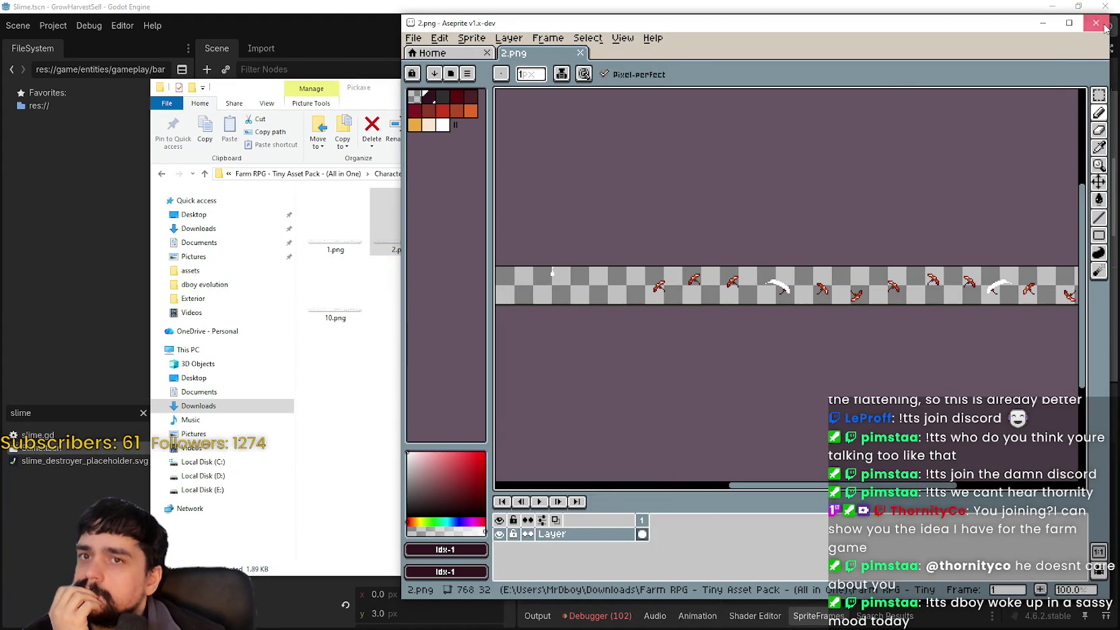
{"action": "left_click", "coordinate": [1104, 27]}
Open Pickaxe 3.png as a single image and pan the strip slightly down
{"action": "left_click", "coordinate": [460, 248]}
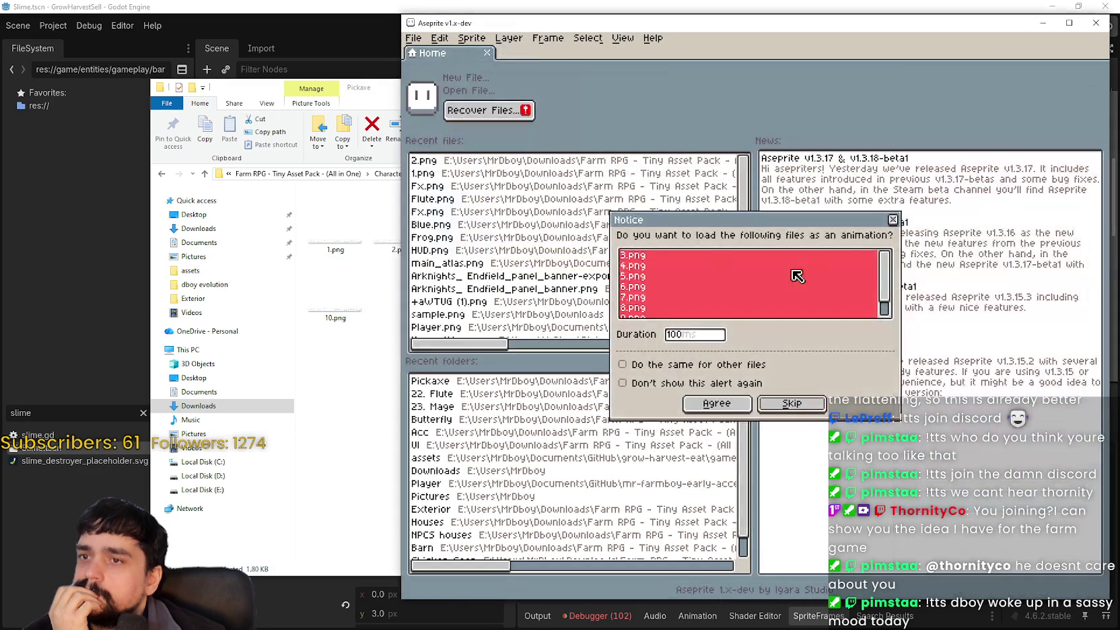
{"action": "left_click", "coordinate": [890, 222]}
{"action": "scroll", "coordinate": [743, 299], "scroll_direction": "up", "scroll_amount": 3}
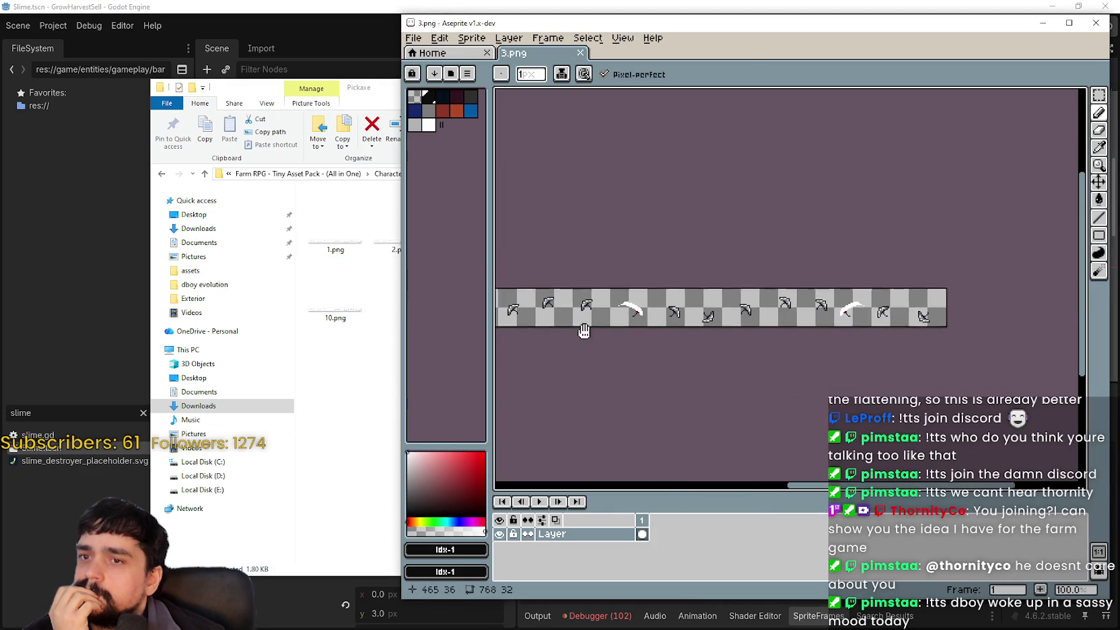
{"action": "scroll", "coordinate": [726, 309], "scroll_direction": "down", "scroll_amount": 1}
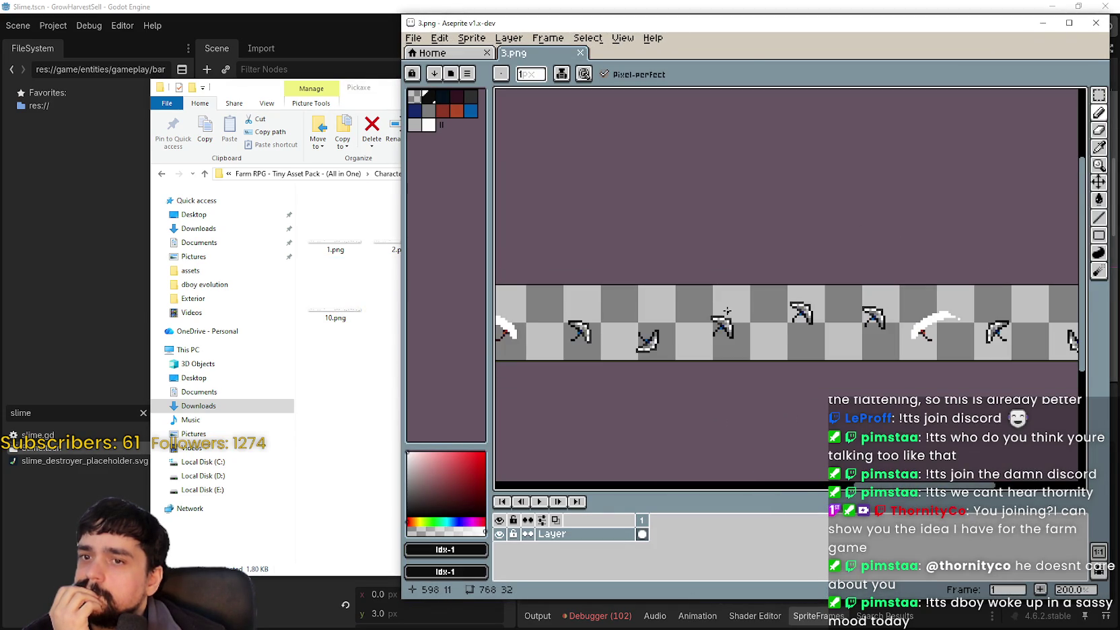
{"action": "scroll", "coordinate": [678, 323], "scroll_direction": "left", "scroll_amount": 10}
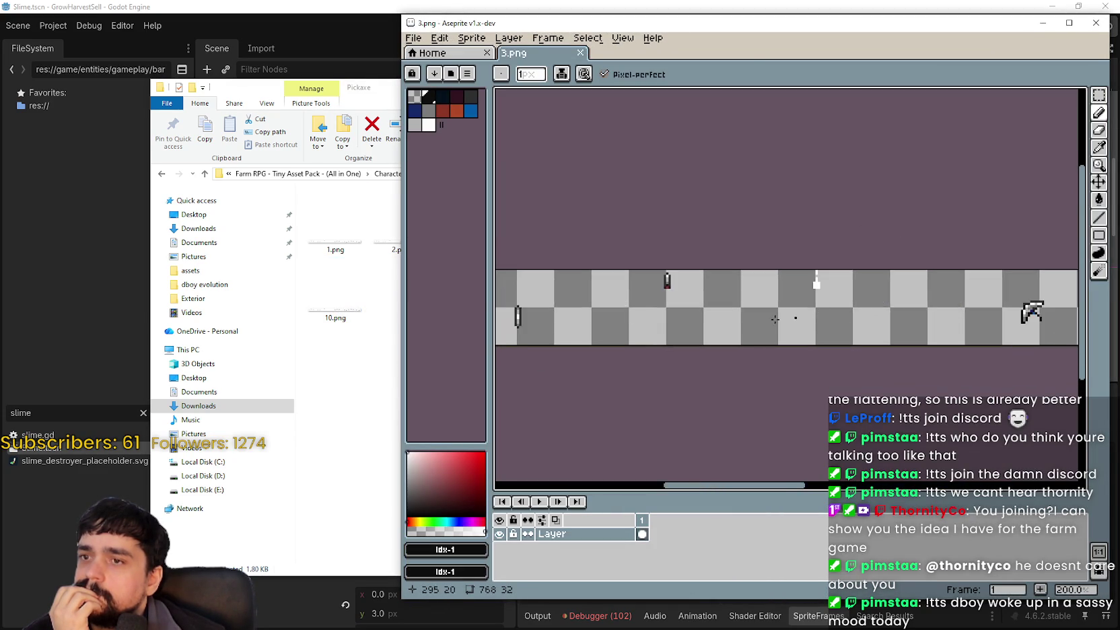
{"action": "scroll", "coordinate": [718, 322], "scroll_direction": "left", "scroll_amount": 5}
{"action": "scroll", "coordinate": [850, 301], "scroll_direction": "right", "scroll_amount": 15}
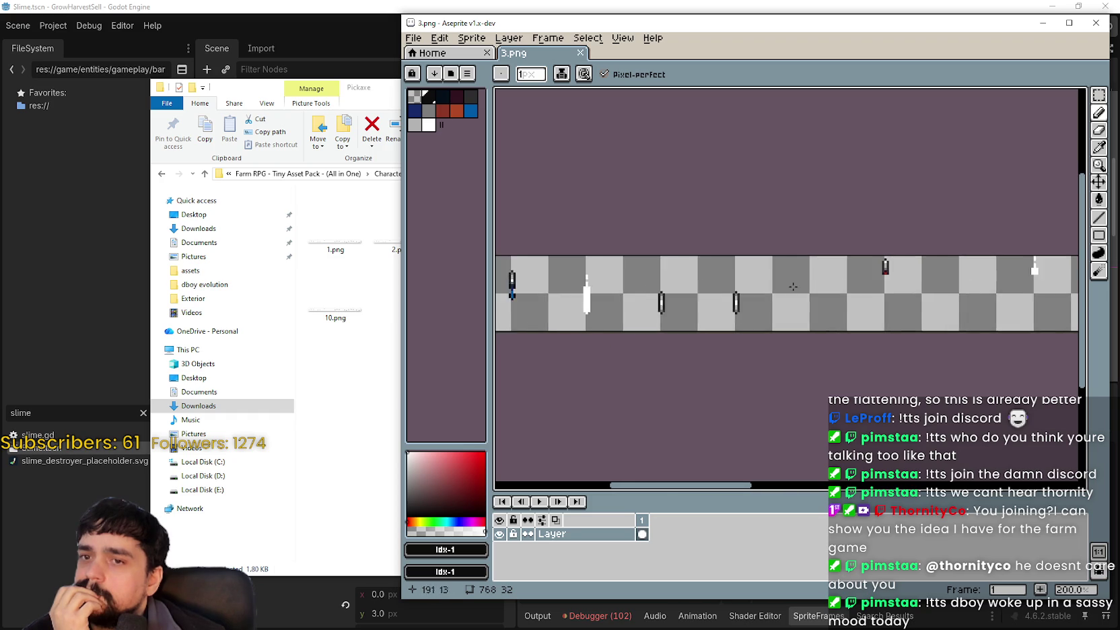
{"action": "left_click_drag", "start_coordinate": [531, 281], "coordinate": [490, 302]}
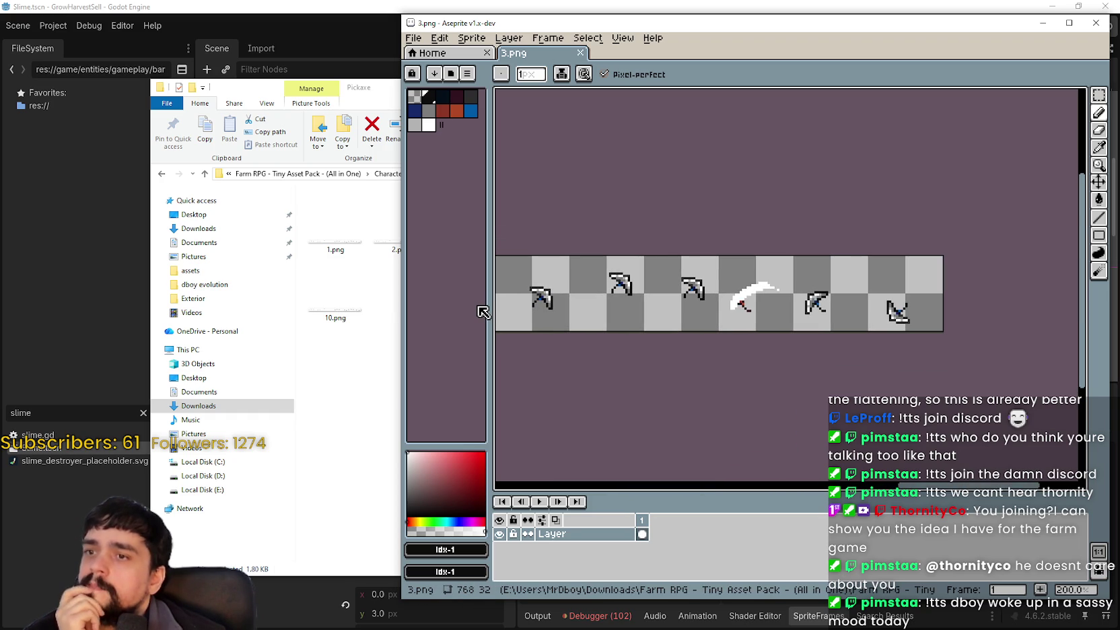
Shrink the palette panel to widen the canvas and pan to the later pickaxe frames
{"action": "mouse_move", "coordinate": [483, 312]}
{"action": "left_mouse_down"}
{"action": "mouse_move", "coordinate": [733, 325]}
{"action": "mouse_move", "coordinate": [508, 329]}
{"action": "left_mouse_up"}
{"action": "mouse_move", "coordinate": [592, 289]}
{"action": "left_mouse_down"}
{"action": "mouse_move", "coordinate": [702, 257]}
{"action": "mouse_move", "coordinate": [917, 300]}
{"action": "left_mouse_up"}
{"action": "left_click_drag", "start_coordinate": [665, 296], "coordinate": [794, 250]}
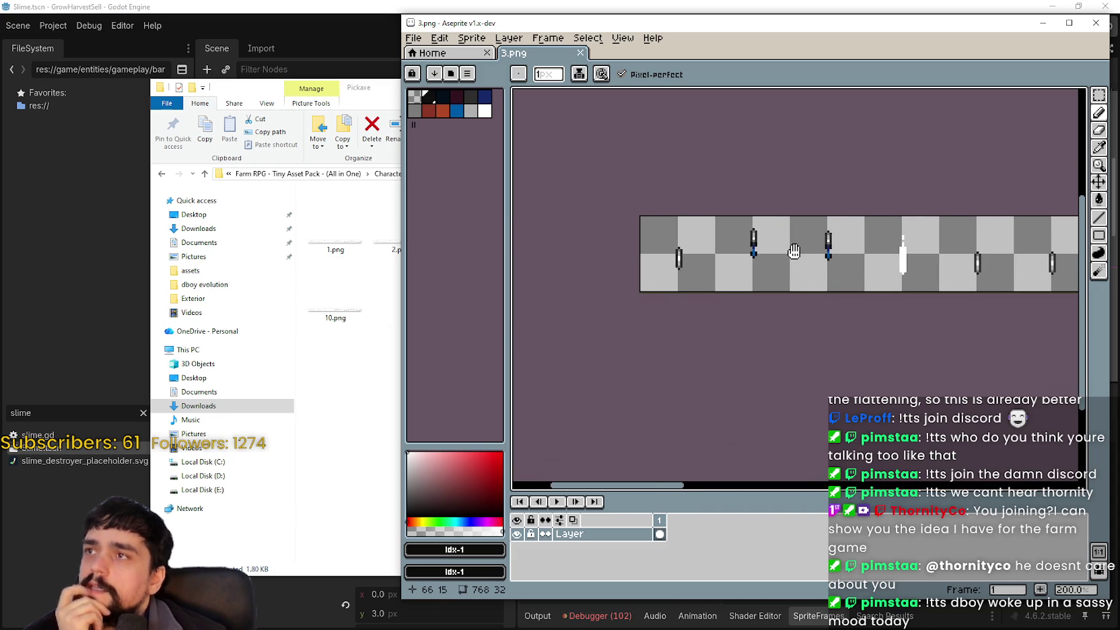
{"action": "left_click_drag", "start_coordinate": [794, 251], "coordinate": [678, 256]}
{"action": "mouse_move", "coordinate": [1086, 267]}
{"action": "left_mouse_down"}
{"action": "mouse_move", "coordinate": [948, 300]}
{"action": "mouse_move", "coordinate": [777, 292]}
{"action": "left_mouse_up"}
{"action": "scroll", "coordinate": [768, 288], "scroll_direction": "up", "scroll_amount": 1}
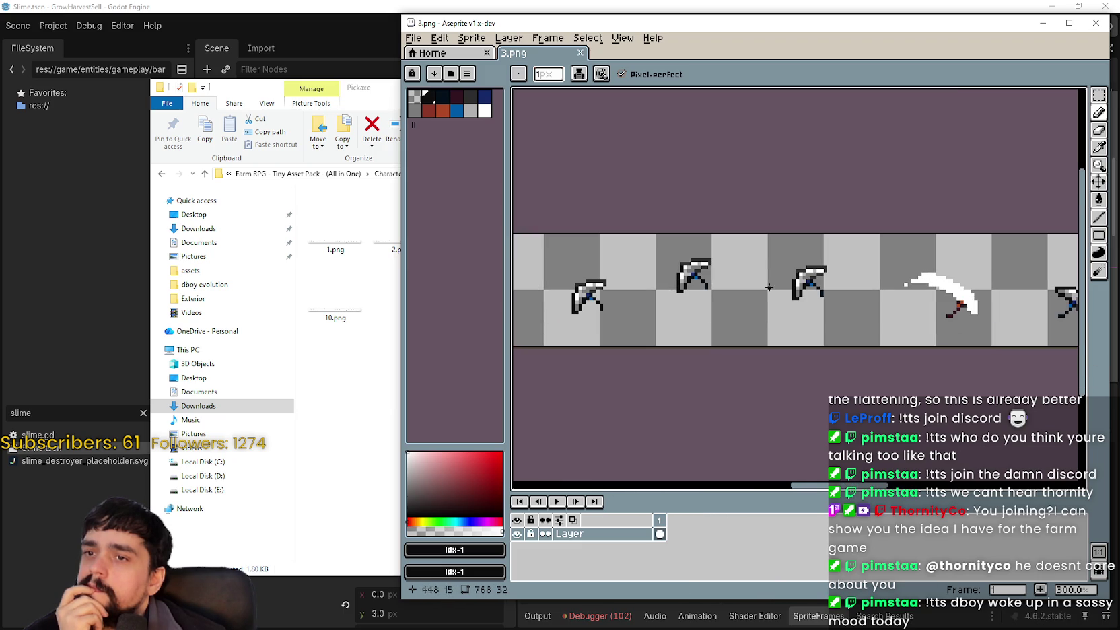
Return to the 3.png strip and pan back to its first frames
{"action": "left_click", "coordinate": [318, 369]}
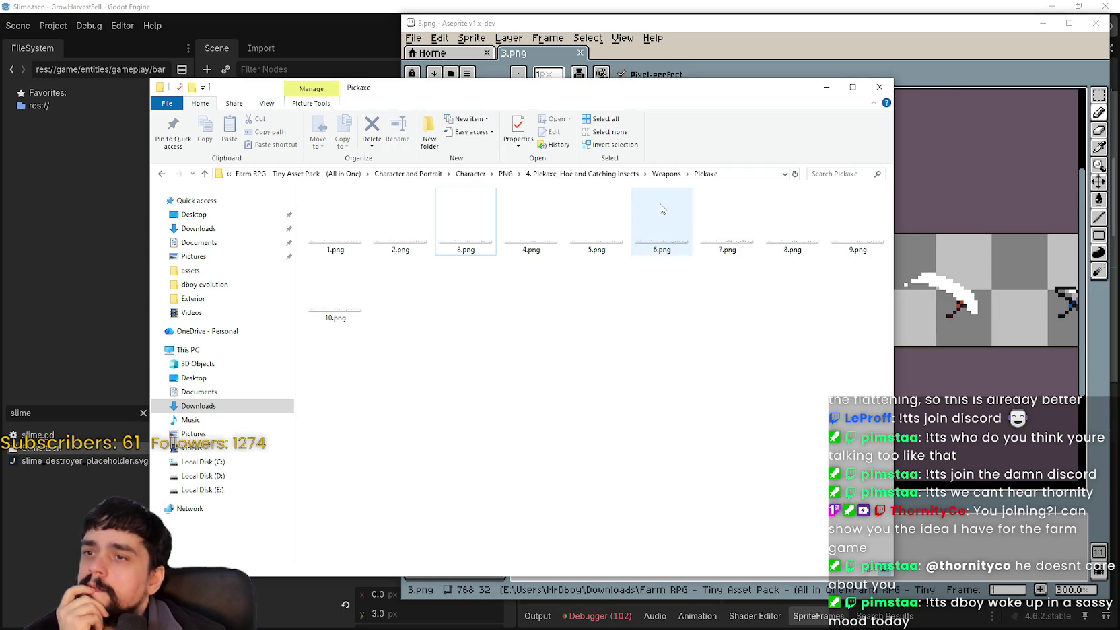
{"action": "left_click", "coordinate": [908, 370]}
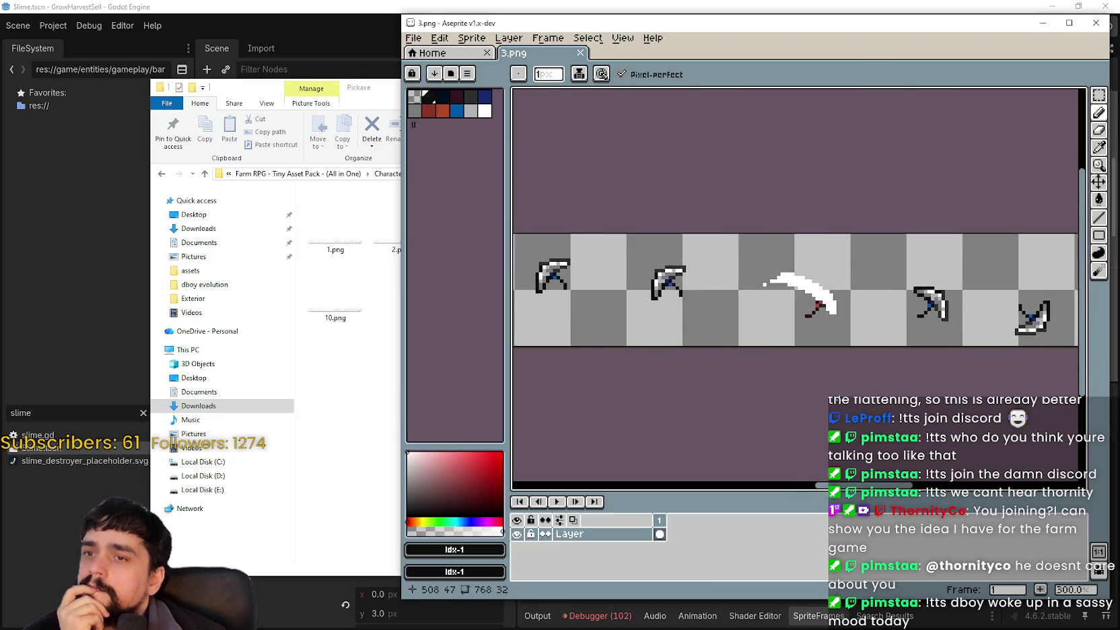
{"action": "scroll", "coordinate": [794, 377], "scroll_direction": "down", "scroll_amount": 2}
{"action": "mouse_move", "coordinate": [887, 350]}
{"action": "left_mouse_down"}
{"action": "mouse_move", "coordinate": [755, 339]}
{"action": "mouse_move", "coordinate": [893, 318]}
{"action": "left_mouse_up"}
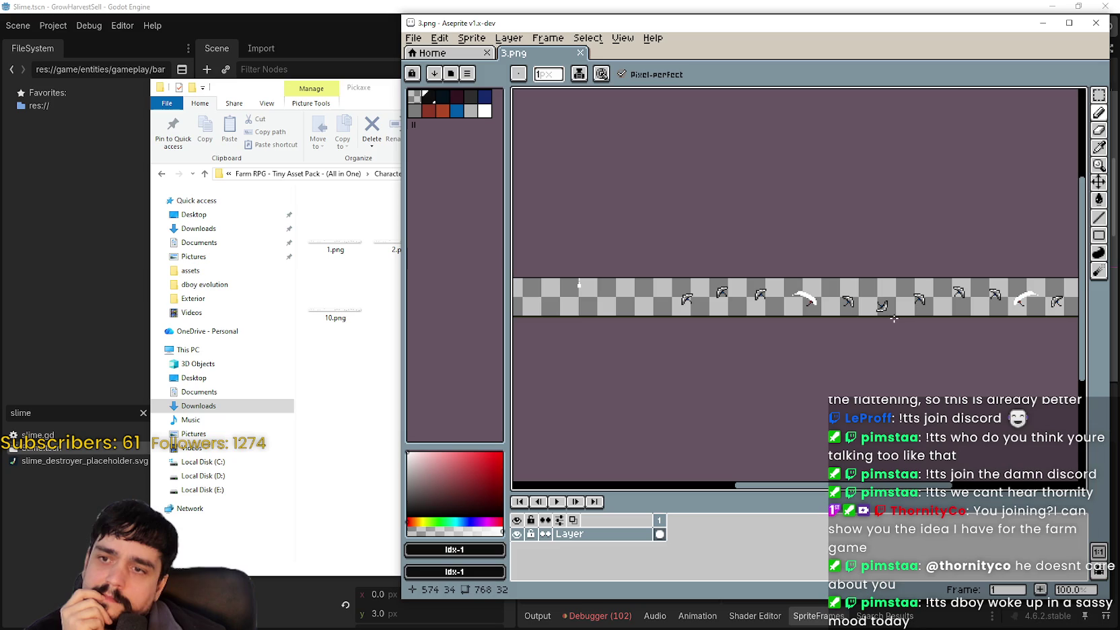
Marquee-select the first five pickaxe frames of 3.png, then switch to main_atlas.png
{"action": "left_click", "coordinate": [1098, 95]}
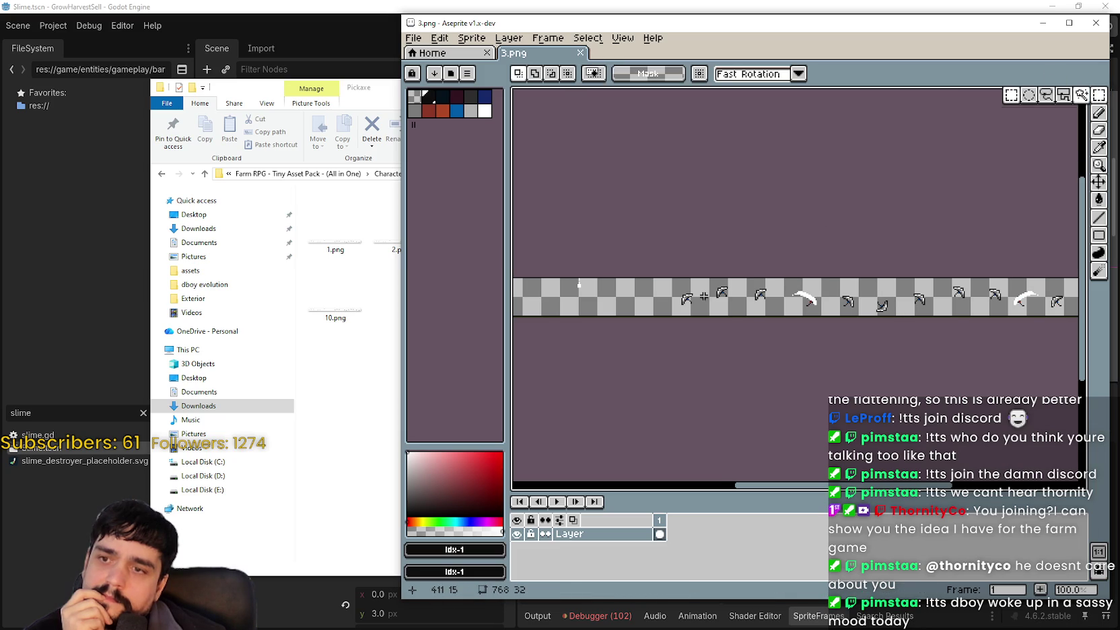
{"action": "left_click_drag", "start_coordinate": [660, 285], "coordinate": [621, 286]}
{"action": "left_click_drag", "start_coordinate": [704, 317], "coordinate": [906, 311]}
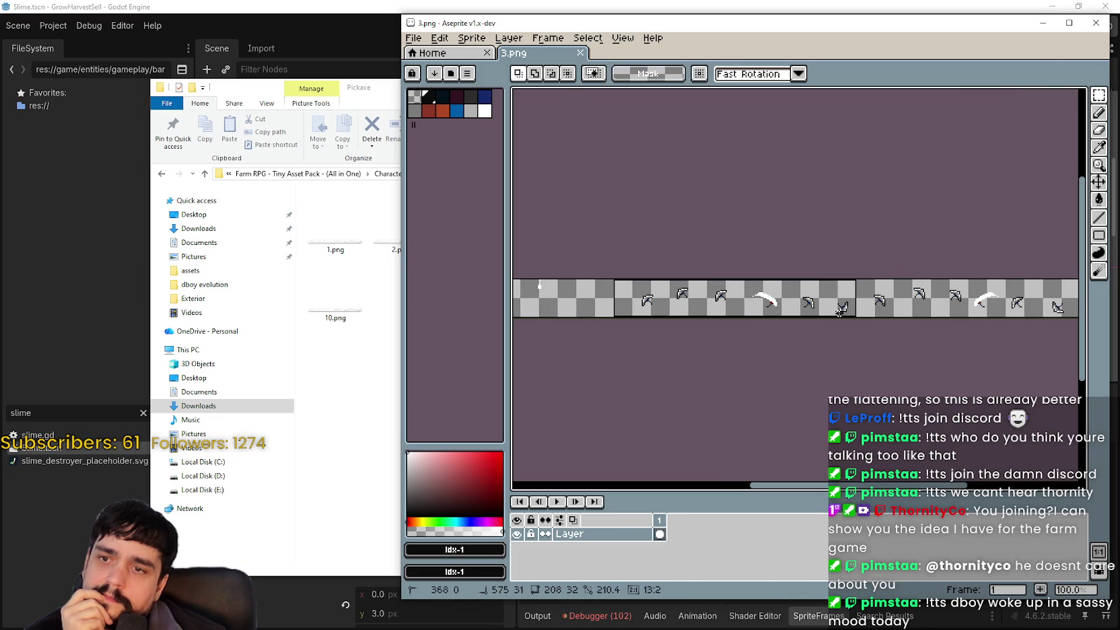
{"action": "scroll", "coordinate": [824, 312], "scroll_direction": "up", "scroll_amount": 2}
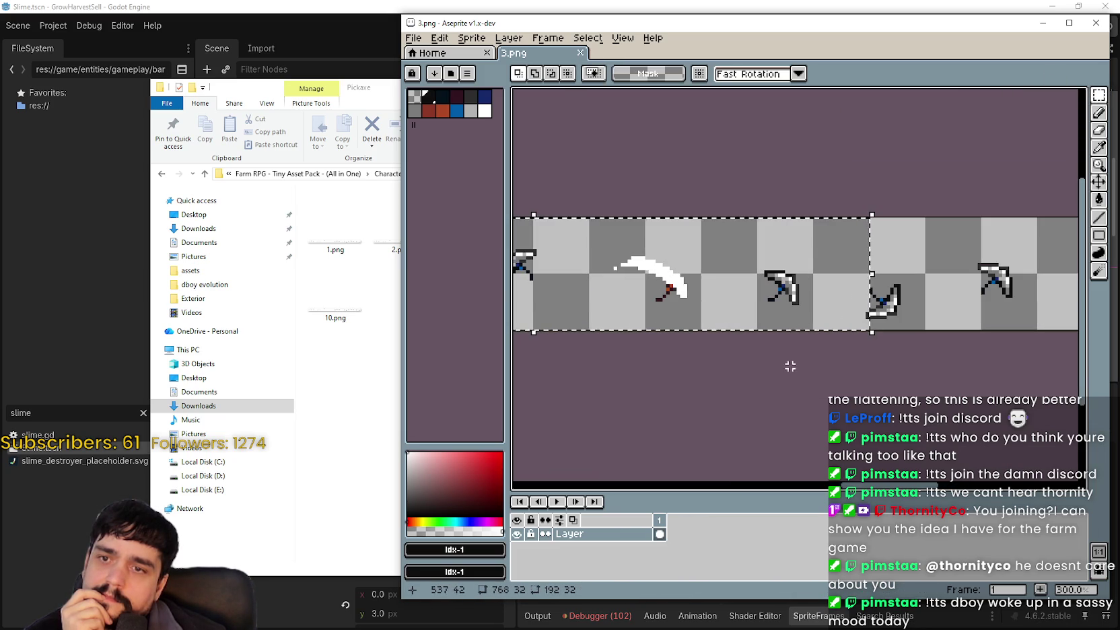
{"action": "scroll", "coordinate": [896, 332], "scroll_direction": "down", "scroll_amount": 1}
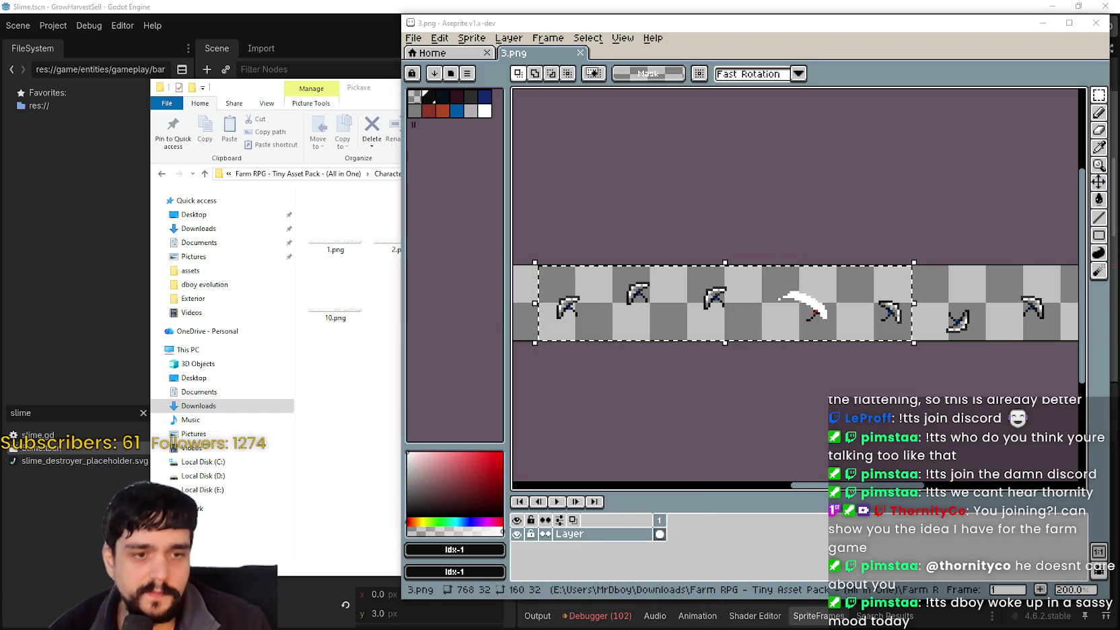
{"action": "key", "text": "alt+Tab"}
{"action": "scroll", "coordinate": [594, 312], "scroll_direction": "down", "scroll_amount": 6}
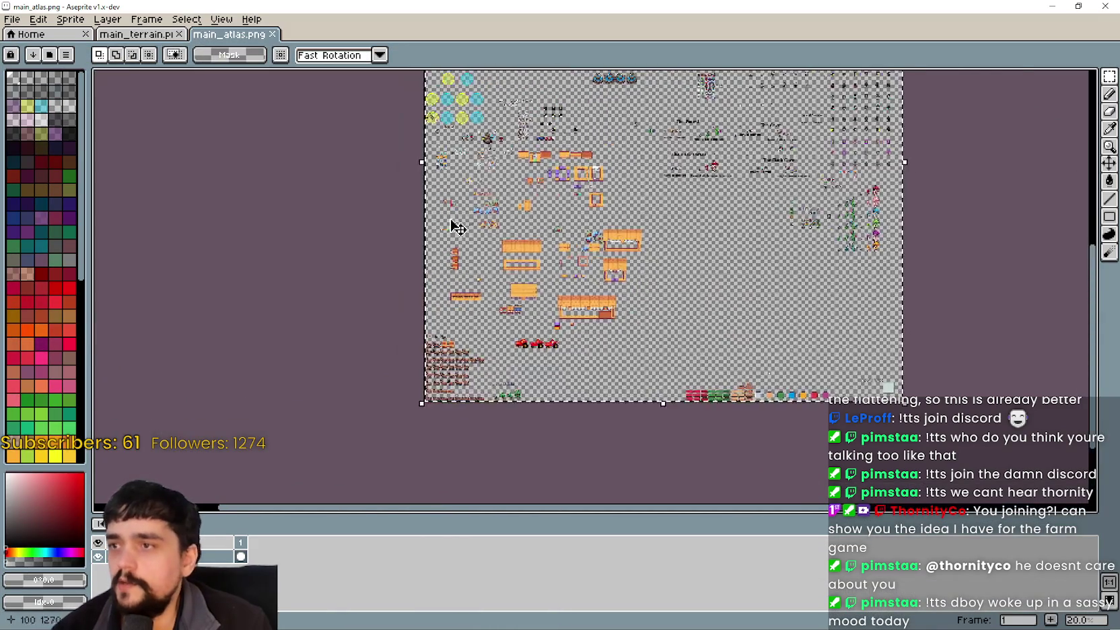
Paste the five pickaxe frames into the empty row above the tool sprites
{"action": "scroll", "coordinate": [454, 229], "scroll_direction": "up", "scroll_amount": 2}
{"action": "scroll", "coordinate": [538, 302], "scroll_direction": "down", "scroll_amount": 1}
{"action": "scroll", "coordinate": [609, 365], "scroll_direction": "down", "scroll_amount": 2}
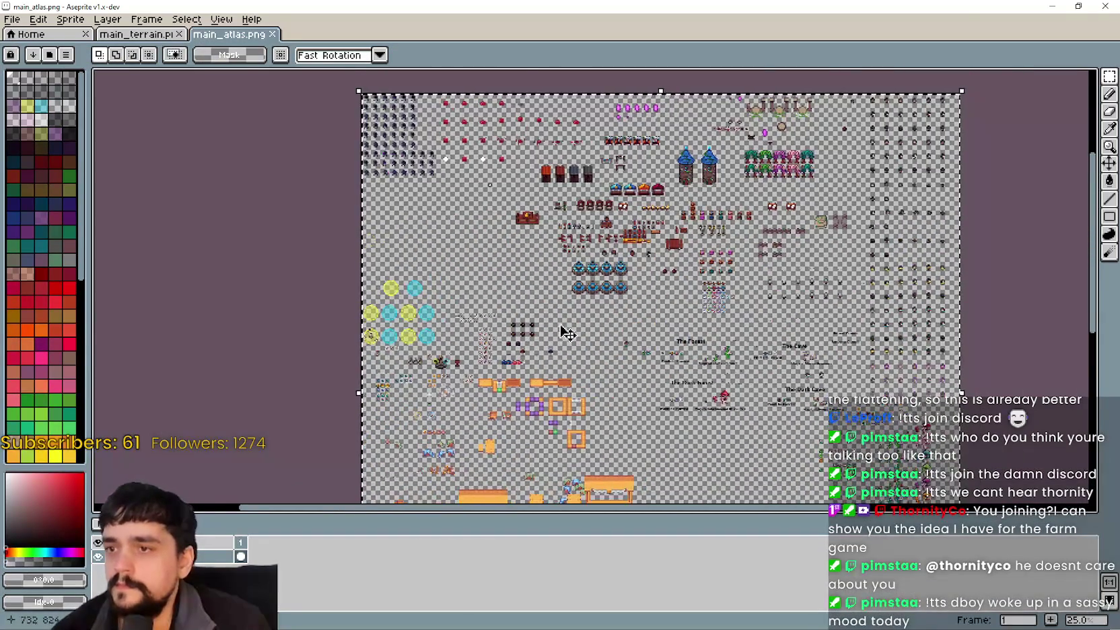
{"action": "scroll", "coordinate": [609, 365], "scroll_direction": "up", "scroll_amount": 3}
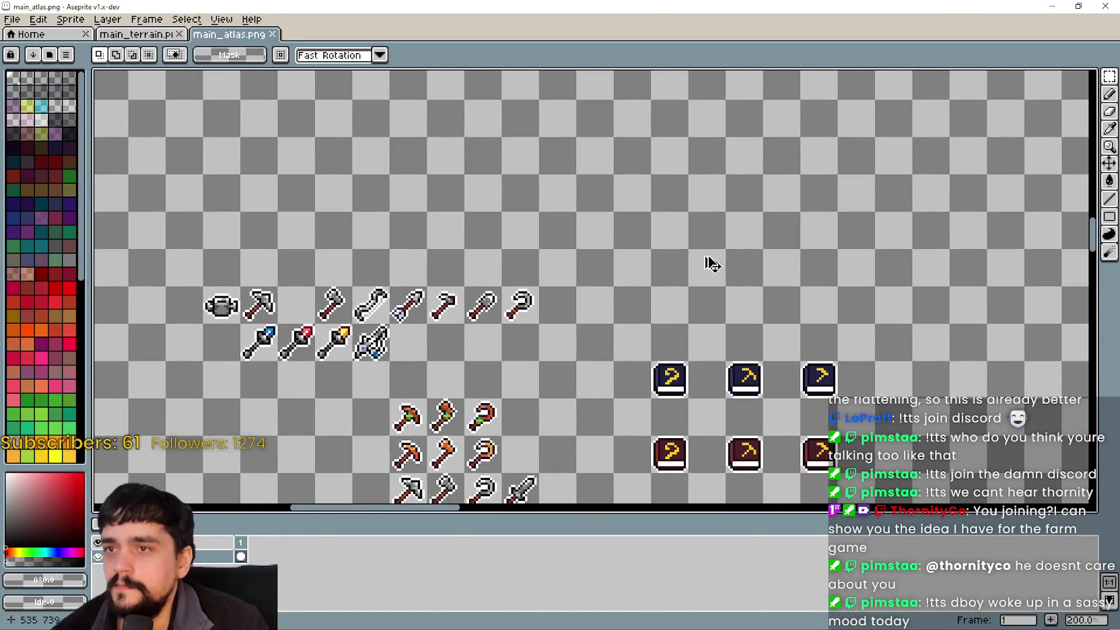
{"action": "key", "text": "ctrl+v"}
{"action": "mouse_move", "coordinate": [637, 263]}
{"action": "left_mouse_down"}
{"action": "mouse_move", "coordinate": [685, 179]}
{"action": "mouse_move", "coordinate": [687, 132]}
{"action": "left_mouse_up"}
{"action": "left_click_drag", "start_coordinate": [473, 436], "coordinate": [496, 389]}
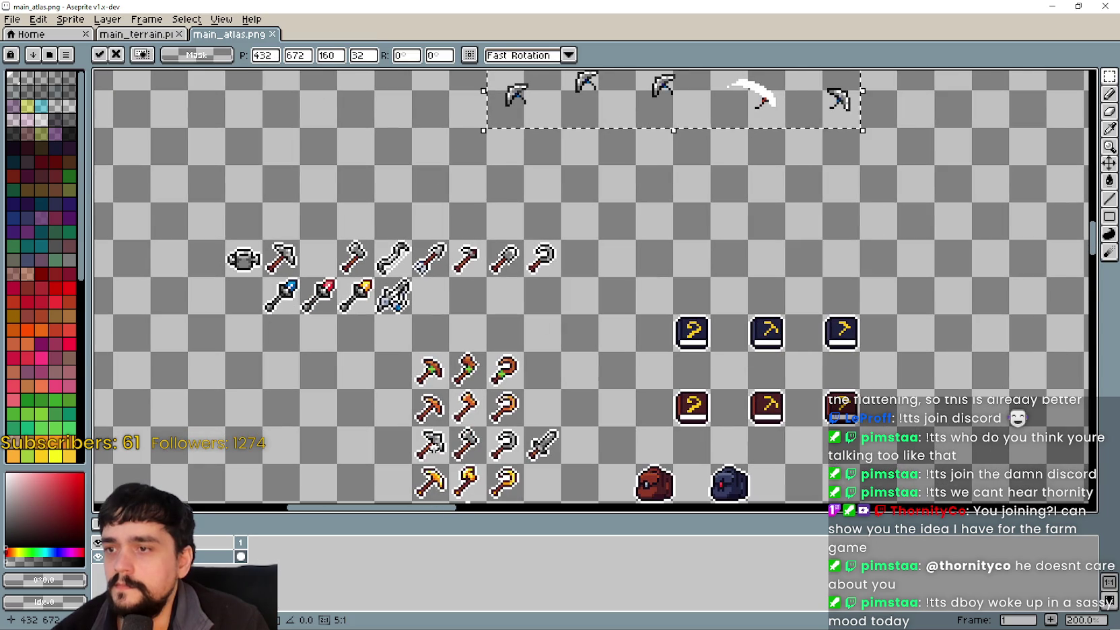
Copy the iron pickaxe from the tool row and paste a duplicate
{"action": "left_click_drag", "start_coordinate": [415, 430], "coordinate": [444, 458]}
{"action": "key", "text": "ctrl+c"}
{"action": "scroll", "coordinate": [432, 380], "scroll_direction": "up", "scroll_amount": 2}
{"action": "key", "text": "ctrl+v"}
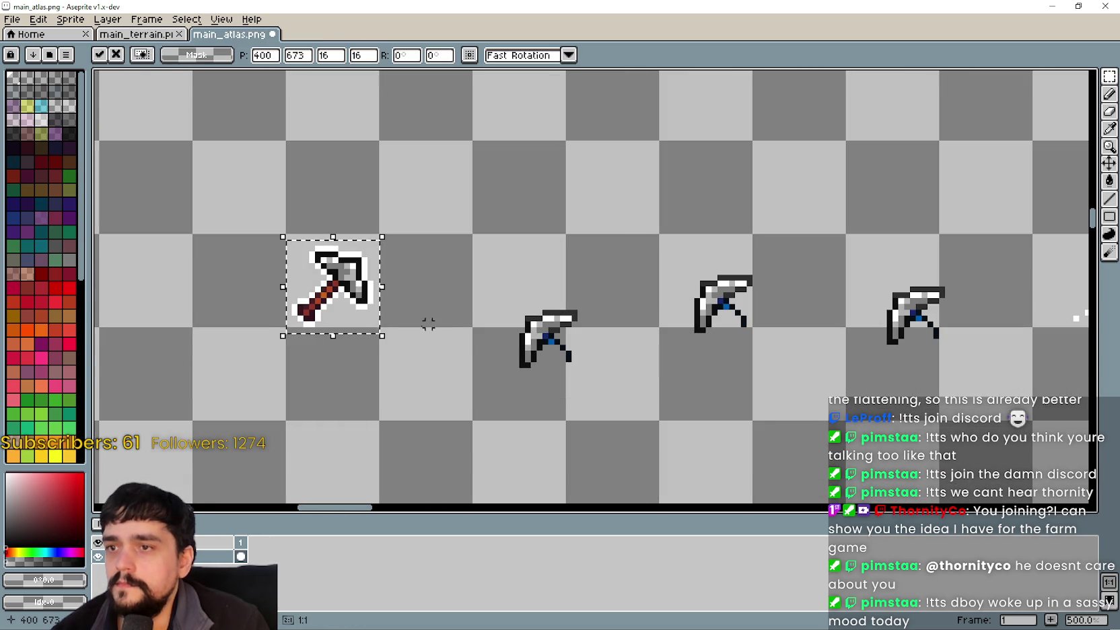
Place the iron pickaxe copy on the tile at 400,672 and commit it
{"action": "mouse_move", "coordinate": [411, 327]}
{"action": "left_mouse_down"}
{"action": "mouse_move", "coordinate": [367, 291]}
{"action": "mouse_move", "coordinate": [351, 304]}
{"action": "left_mouse_up"}
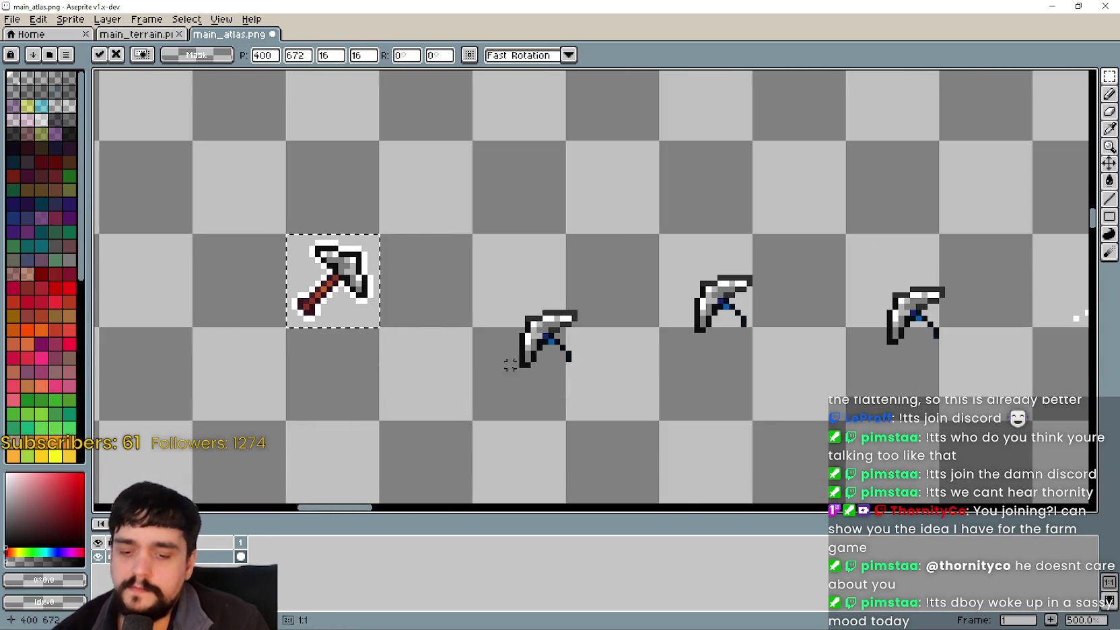
{"action": "left_click", "coordinate": [428, 323]}
{"action": "scroll", "coordinate": [534, 334], "scroll_direction": "down", "scroll_amount": 1}
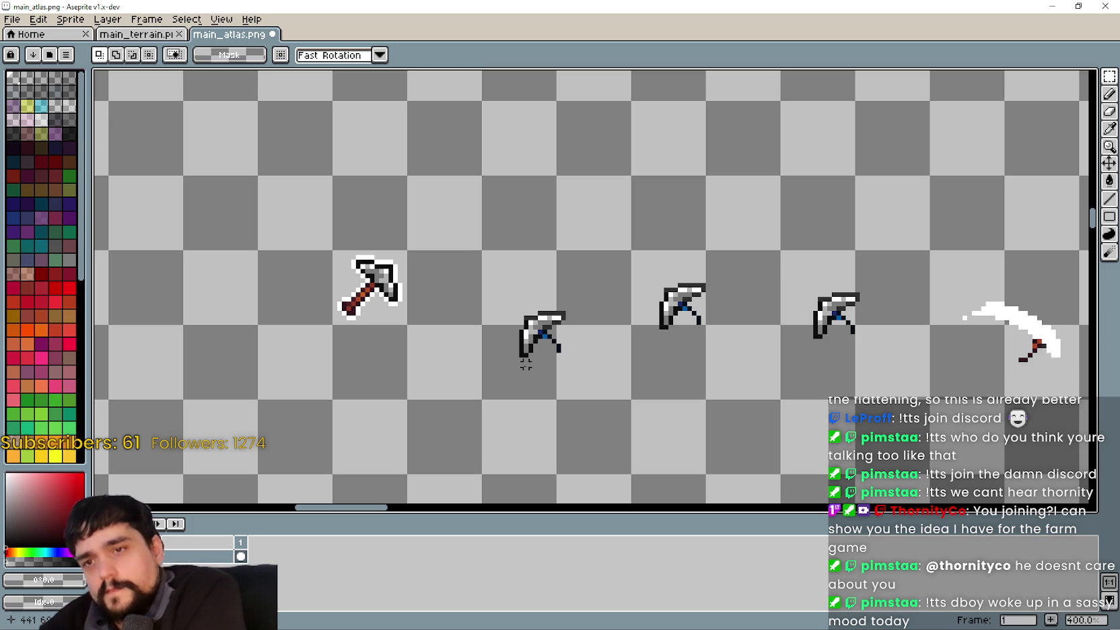
{"action": "scroll", "coordinate": [730, 270], "scroll_direction": "right", "scroll_amount": 5}
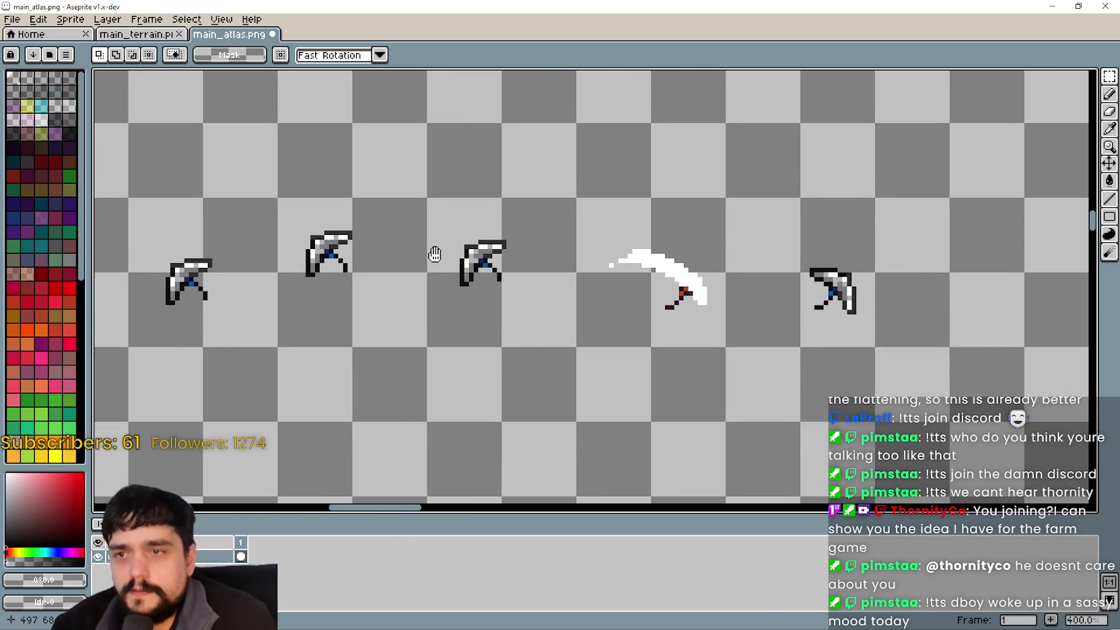
{"action": "scroll", "coordinate": [606, 316], "scroll_direction": "down", "scroll_amount": 2}
{"action": "scroll", "coordinate": [490, 331], "scroll_direction": "left", "scroll_amount": 3}
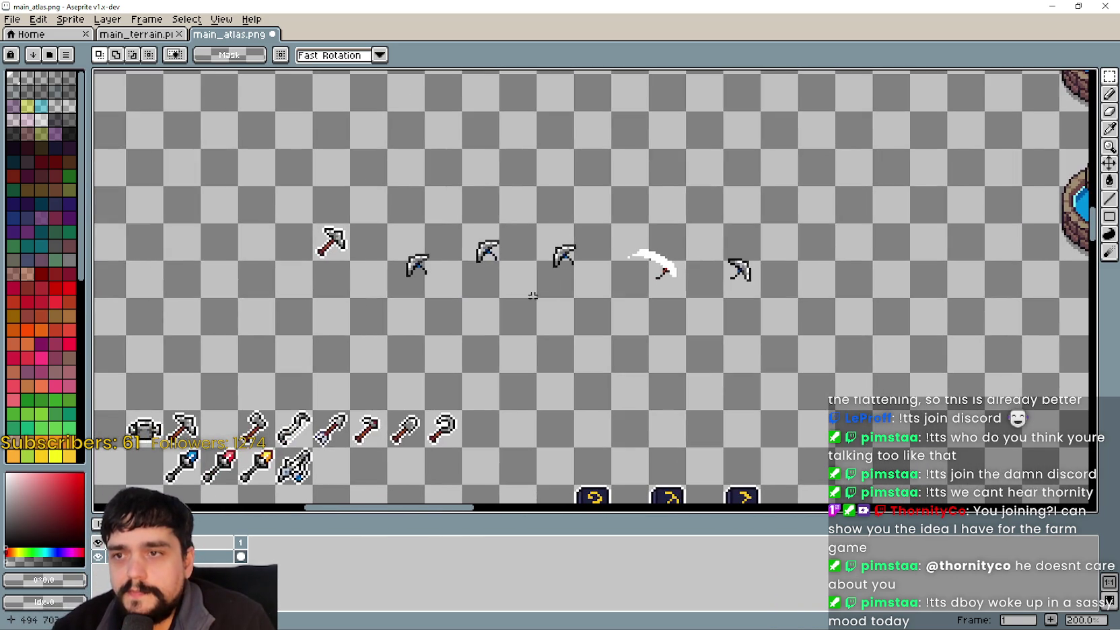
{"action": "scroll", "coordinate": [371, 259], "scroll_direction": "up", "scroll_amount": 1}
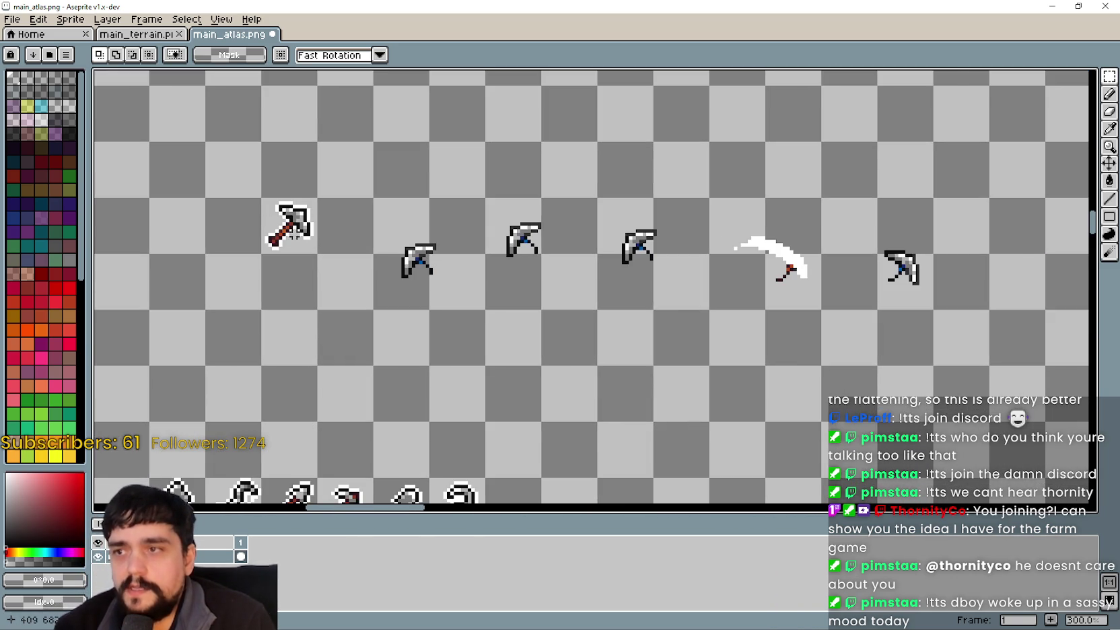
{"action": "scroll", "coordinate": [579, 302], "scroll_direction": "right", "scroll_amount": 3}
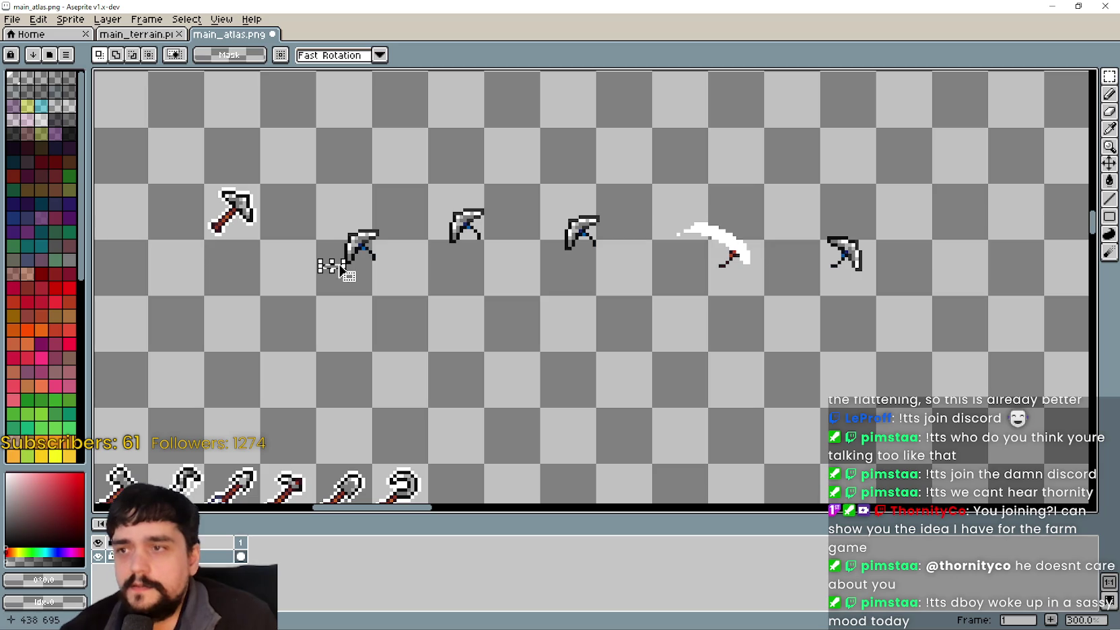
Select the white-outlined pickaxe and drag a copy below the tool row
{"action": "left_click_drag", "start_coordinate": [363, 257], "coordinate": [850, 222]}
{"action": "left_click", "coordinate": [254, 227]}
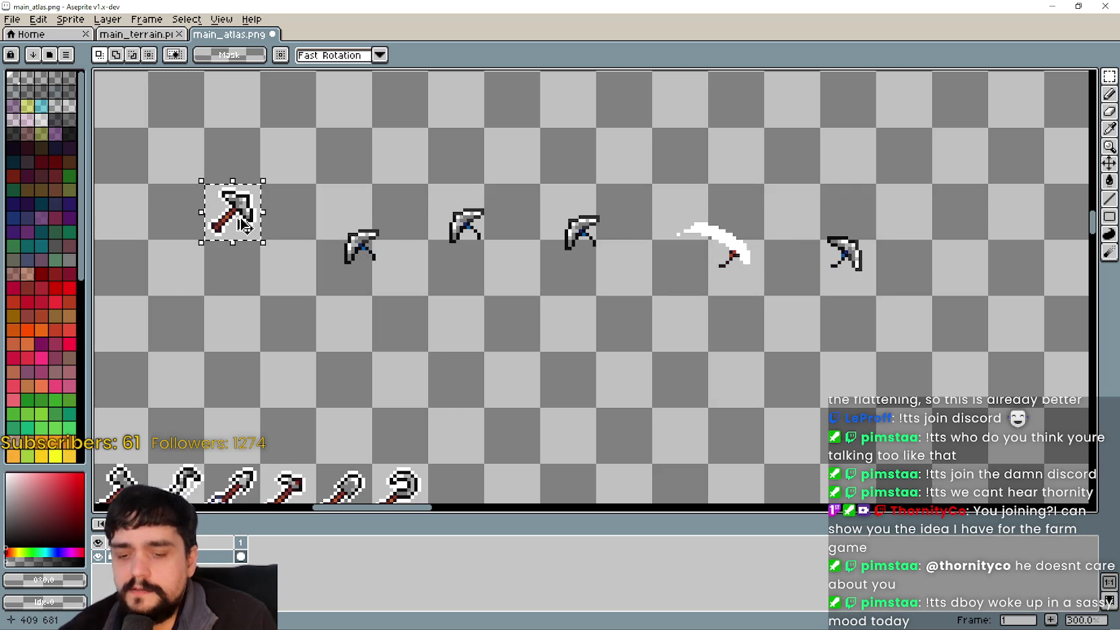
{"action": "mouse_move", "coordinate": [232, 212]}
{"action": "left_mouse_down"}
{"action": "mouse_move", "coordinate": [350, 294]}
{"action": "mouse_move", "coordinate": [363, 344]}
{"action": "mouse_move", "coordinate": [380, 343]}
{"action": "mouse_move", "coordinate": [367, 338]}
{"action": "mouse_move", "coordinate": [384, 385]}
{"action": "left_mouse_up"}
{"action": "scroll", "coordinate": [375, 339], "scroll_direction": "up", "scroll_amount": 2}
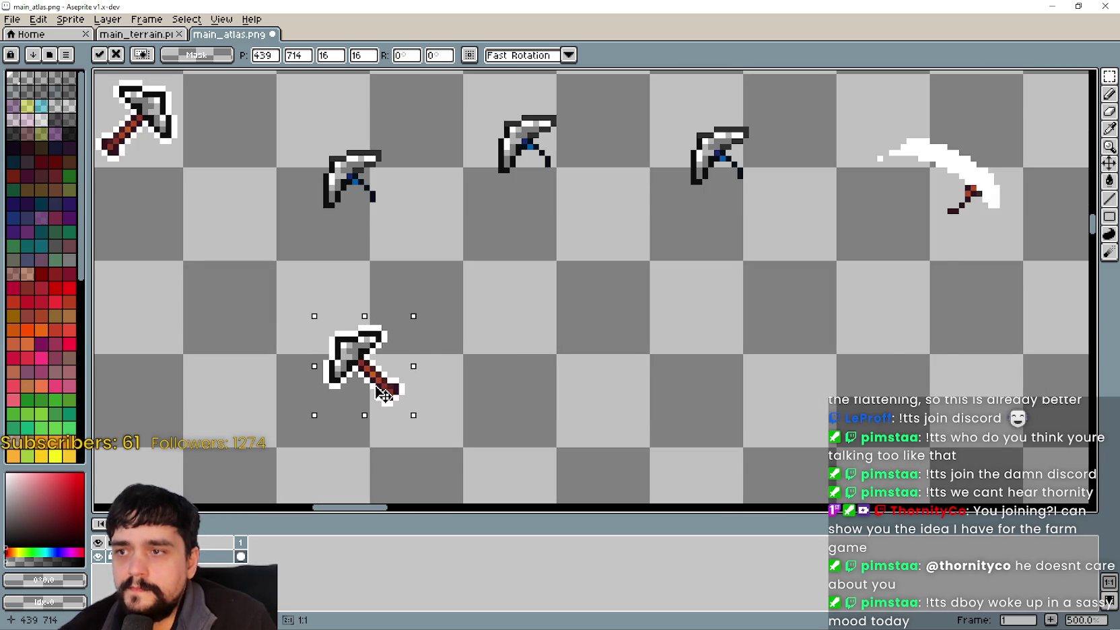
{"action": "scroll", "coordinate": [384, 385], "scroll_direction": "down", "scroll_amount": 1}
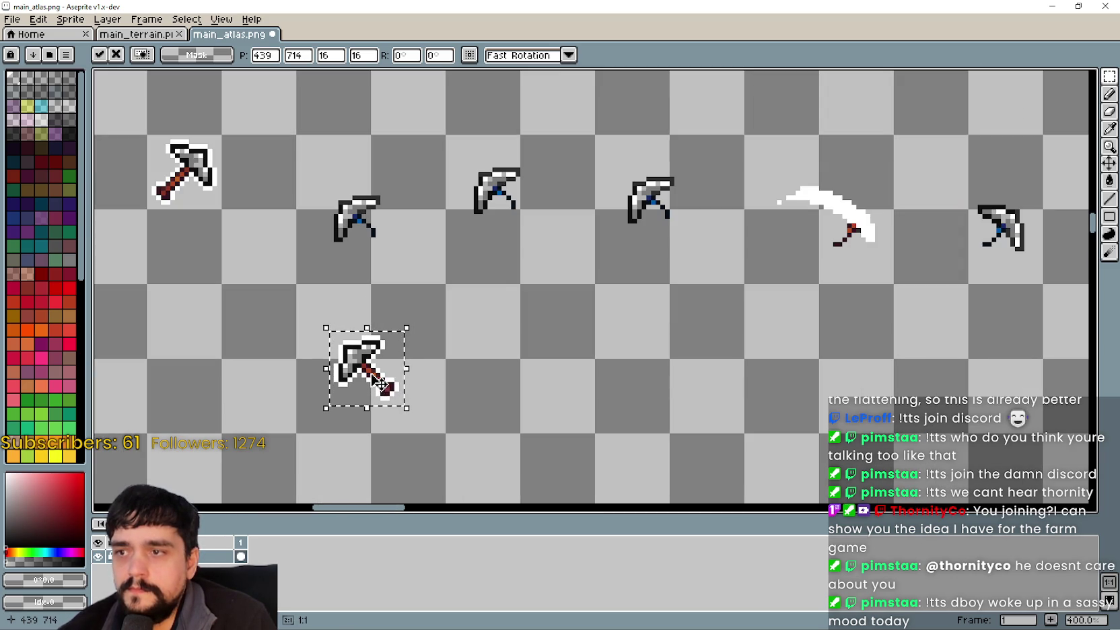
{"action": "scroll", "coordinate": [399, 382], "scroll_direction": "up", "scroll_amount": 1}
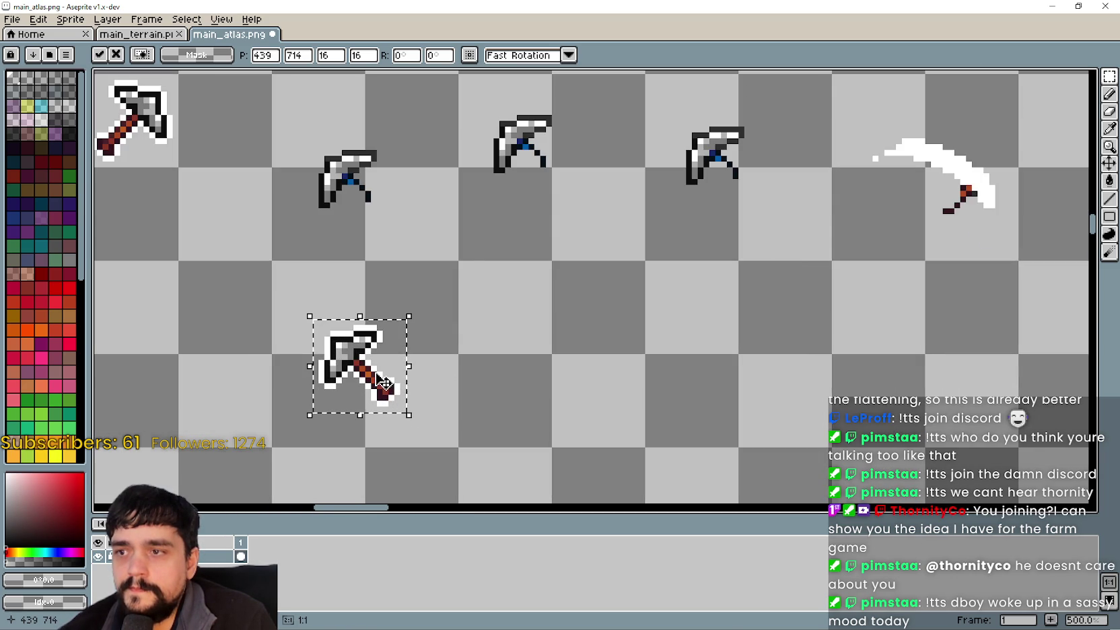
{"action": "scroll", "coordinate": [387, 383], "scroll_direction": "down", "scroll_amount": 1}
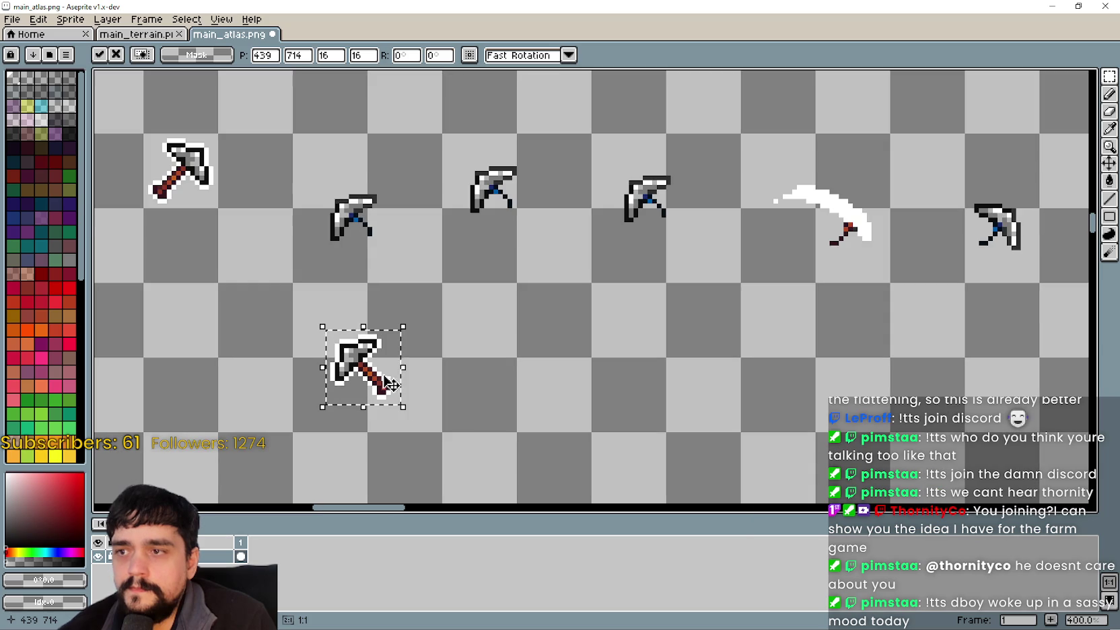
Drop the existing selection around the pickaxe copy
{"action": "left_click", "coordinate": [1109, 180]}
{"action": "scroll", "coordinate": [398, 323], "scroll_direction": "up", "scroll_amount": 3}
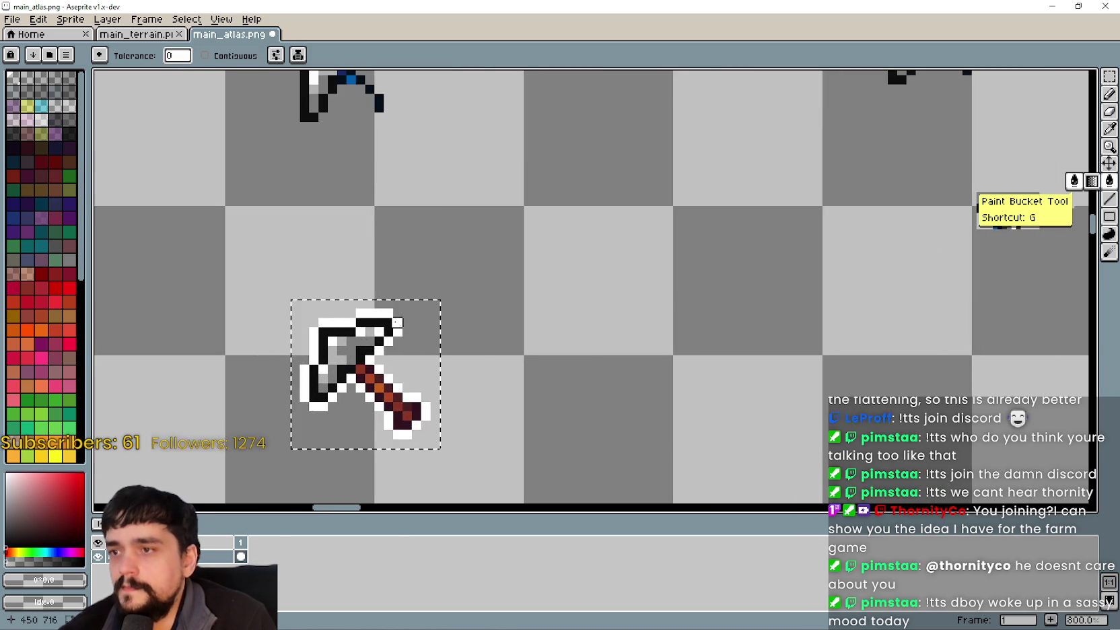
{"action": "scroll", "coordinate": [387, 313], "scroll_direction": "down", "scroll_amount": 5}
{"action": "scroll", "coordinate": [381, 350], "scroll_direction": "up", "scroll_amount": 2}
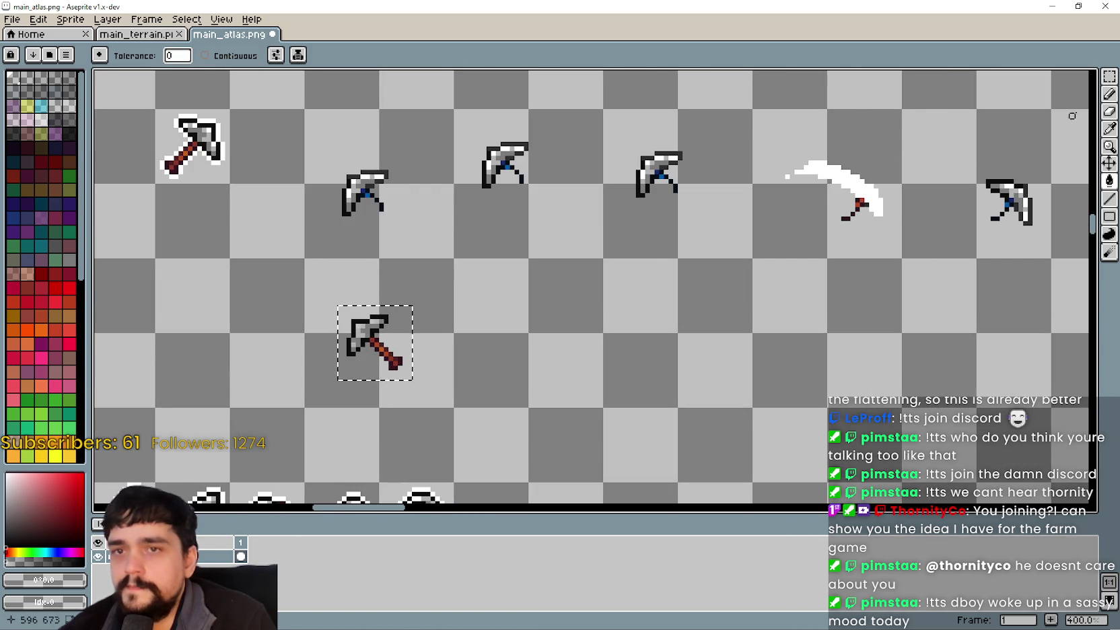
{"action": "left_click", "coordinate": [1110, 162]}
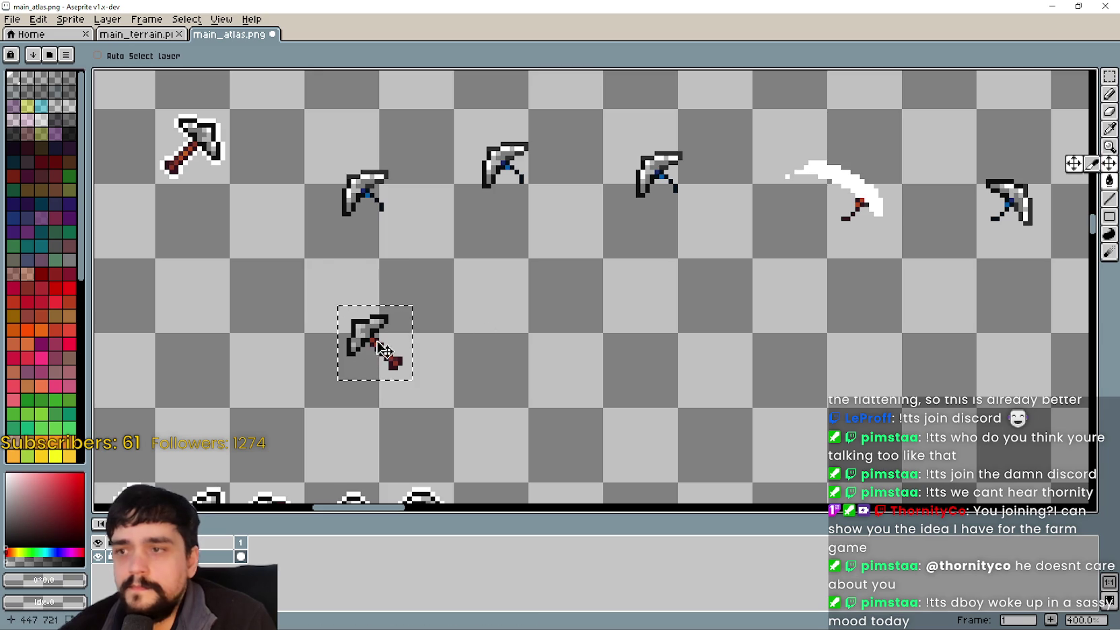
{"action": "scroll", "coordinate": [381, 355], "scroll_direction": "up", "scroll_amount": 1}
{"action": "key", "text": "ctrl+d"}
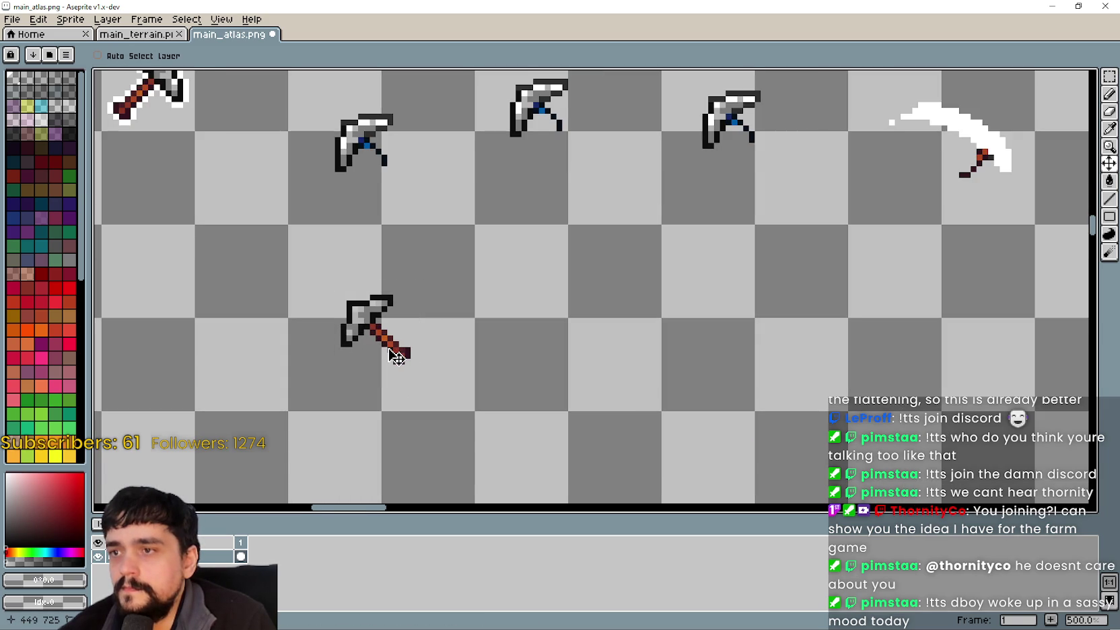
{"action": "scroll", "coordinate": [404, 366], "scroll_direction": "down", "scroll_amount": 4}
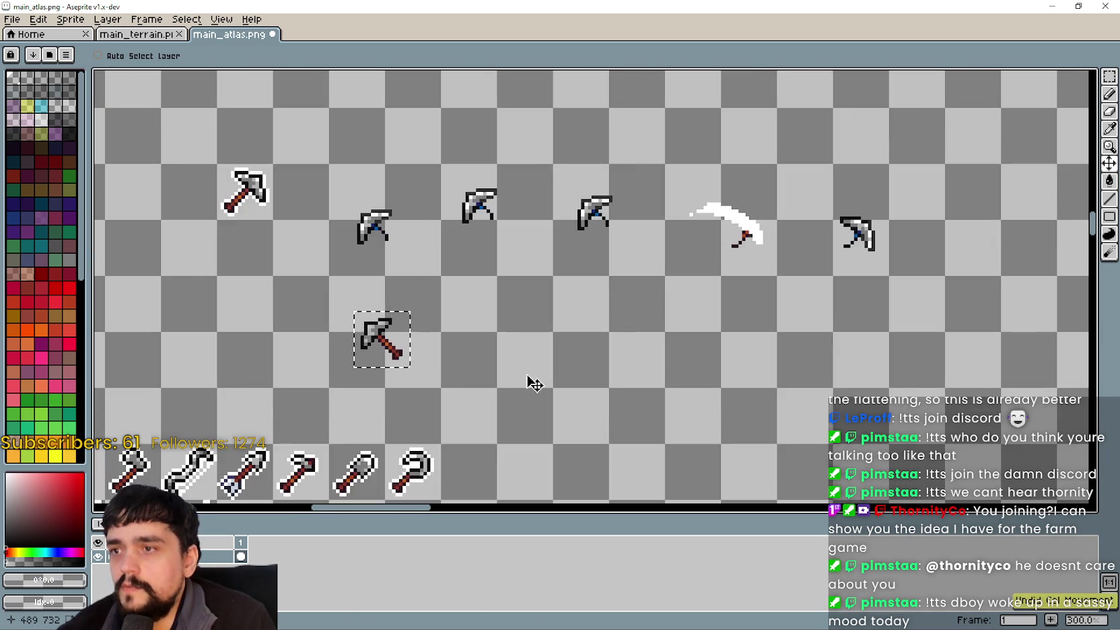
{"action": "scroll", "coordinate": [568, 397], "scroll_direction": "down", "scroll_amount": 4}
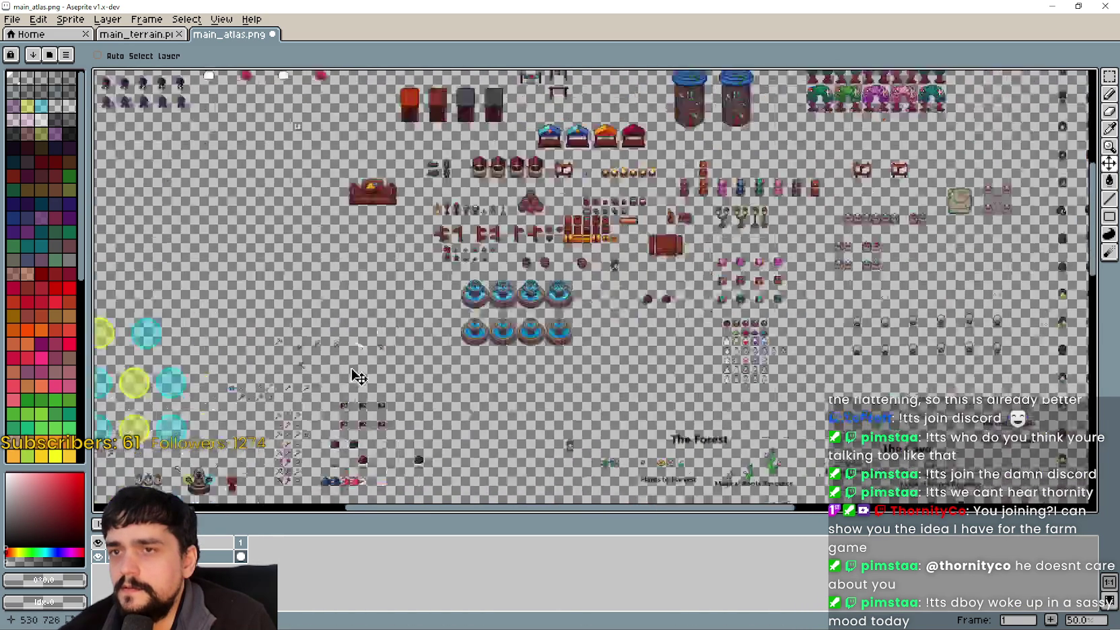
{"action": "scroll", "coordinate": [404, 357], "scroll_direction": "up", "scroll_amount": 4}
Marquee-select the area around the lower pickaxe copy, undoing a stray nudge
{"action": "left_click", "coordinate": [1109, 76]}
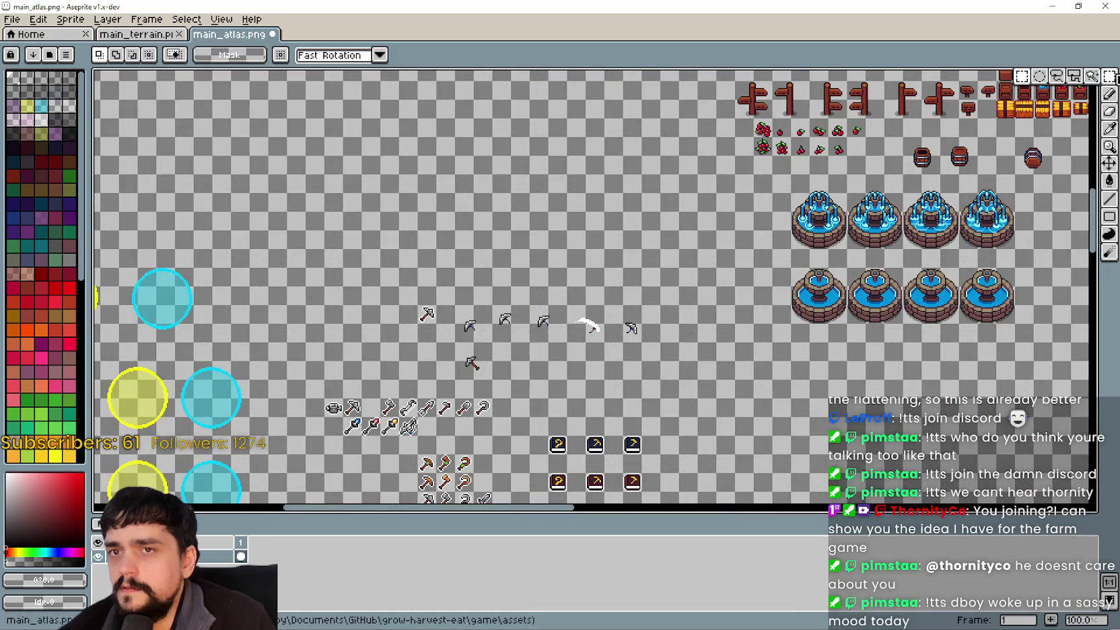
{"action": "scroll", "coordinate": [472, 259], "scroll_direction": "up", "scroll_amount": 4}
{"action": "left_click_drag", "start_coordinate": [425, 254], "coordinate": [569, 390]}
{"action": "key", "text": "Down"}
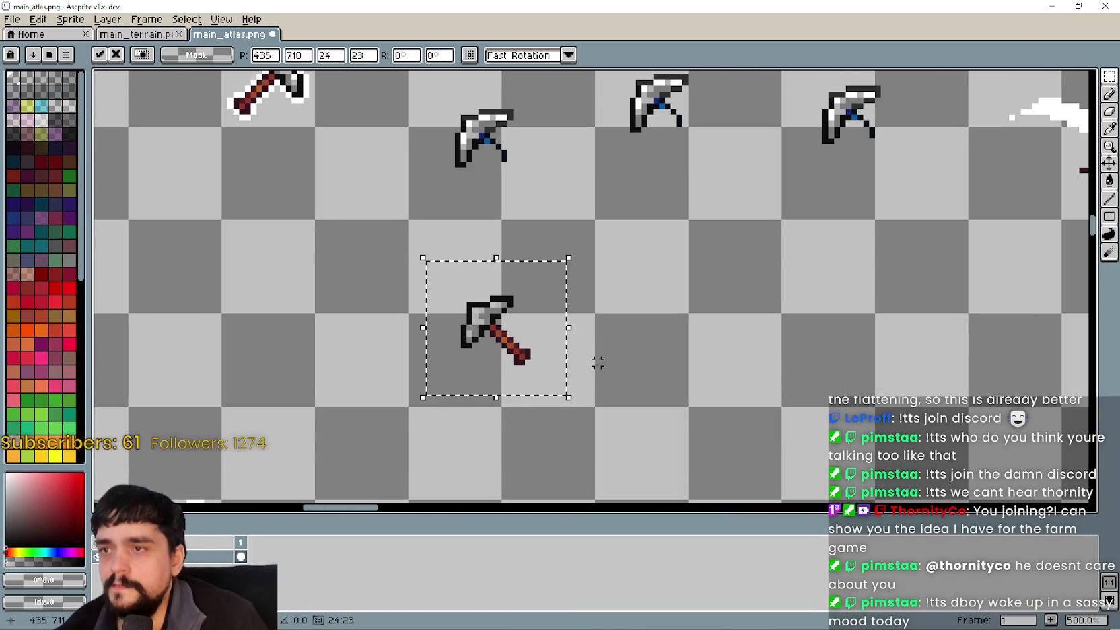
{"action": "key", "text": "Up"}
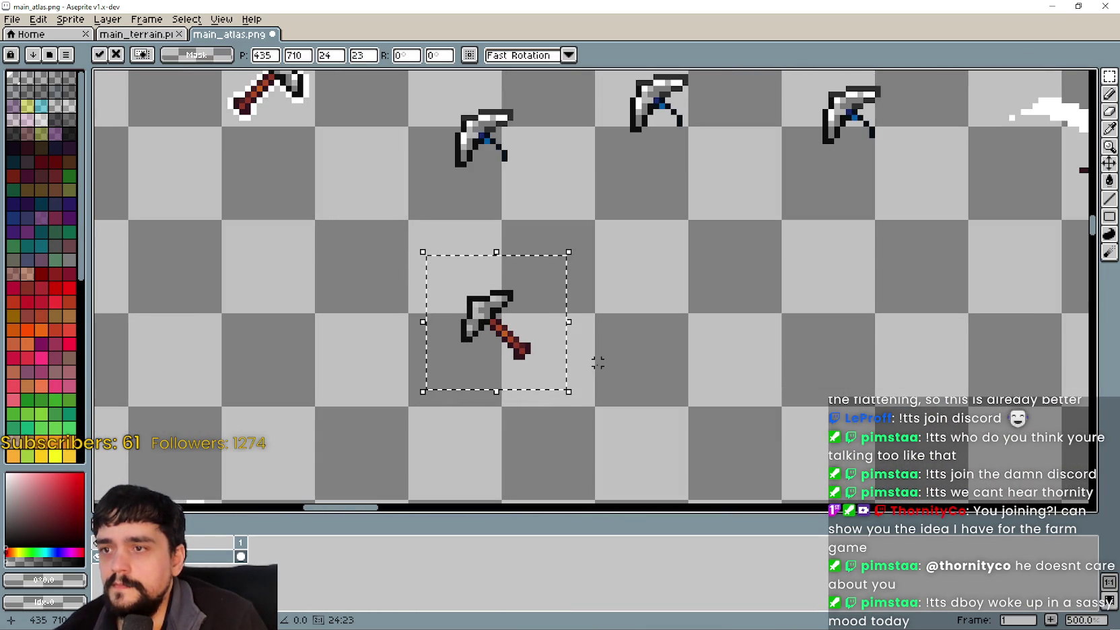
{"action": "key", "text": "ctrl+z"}
{"action": "key", "text": "ctrl+z"}
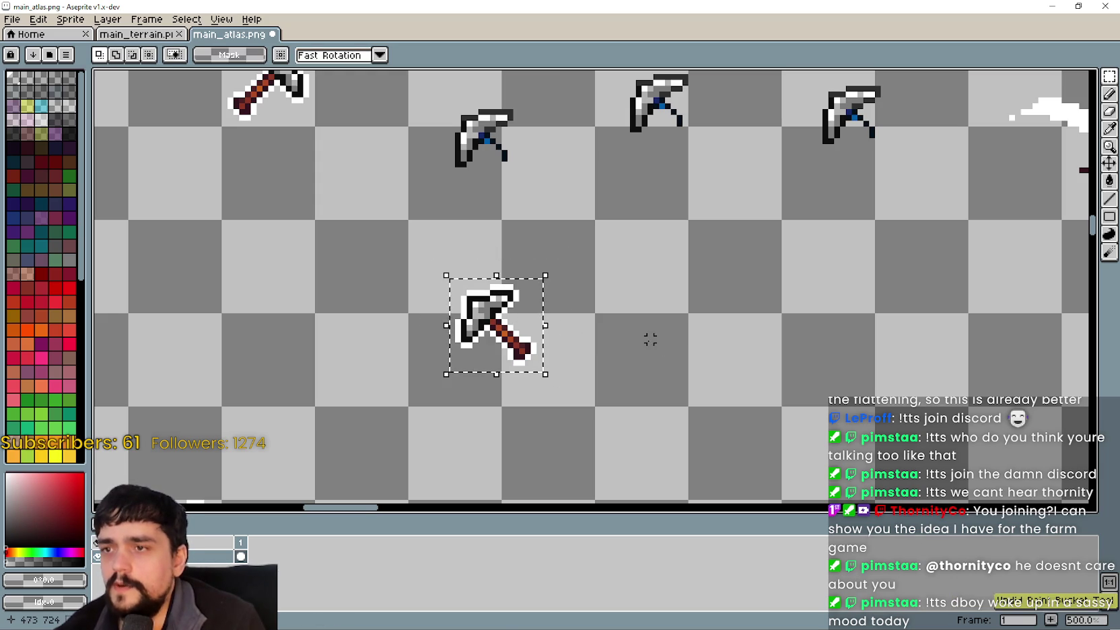
{"action": "key", "text": "ctrl+d"}
{"action": "left_click_drag", "start_coordinate": [415, 249], "coordinate": [572, 389]}
With a Contiguous Paint Bucket, clear white outline on the left edge and handle's lower-left
{"action": "key", "text": "g"}
{"action": "left_click", "coordinate": [206, 56]}
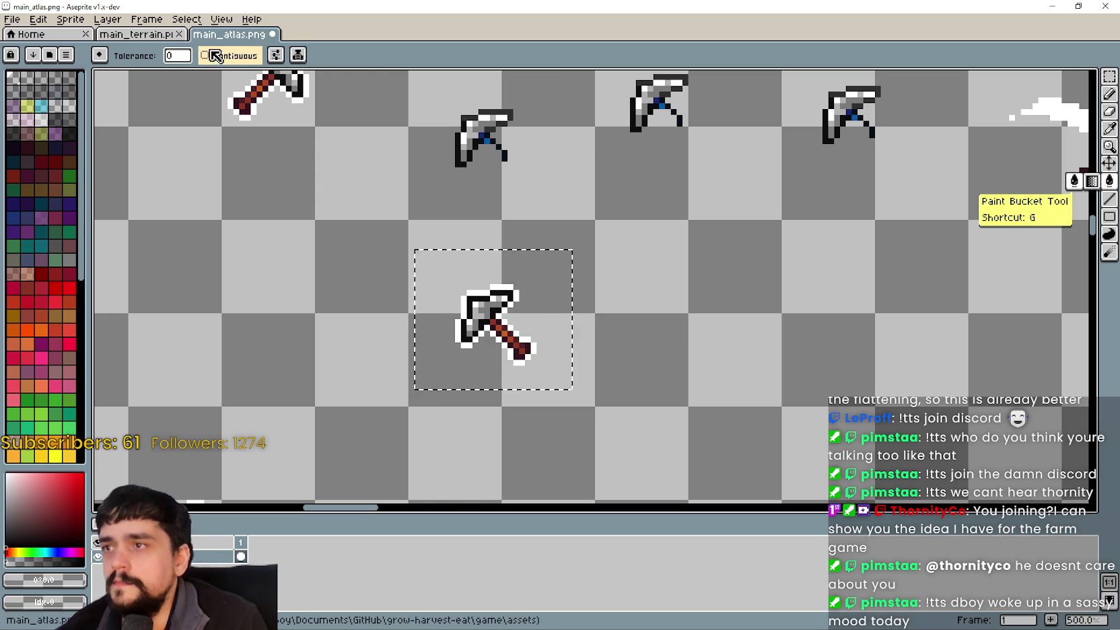
{"action": "scroll", "coordinate": [549, 296], "scroll_direction": "up", "scroll_amount": 5}
{"action": "scroll", "coordinate": [550, 296], "scroll_direction": "down", "scroll_amount": 4}
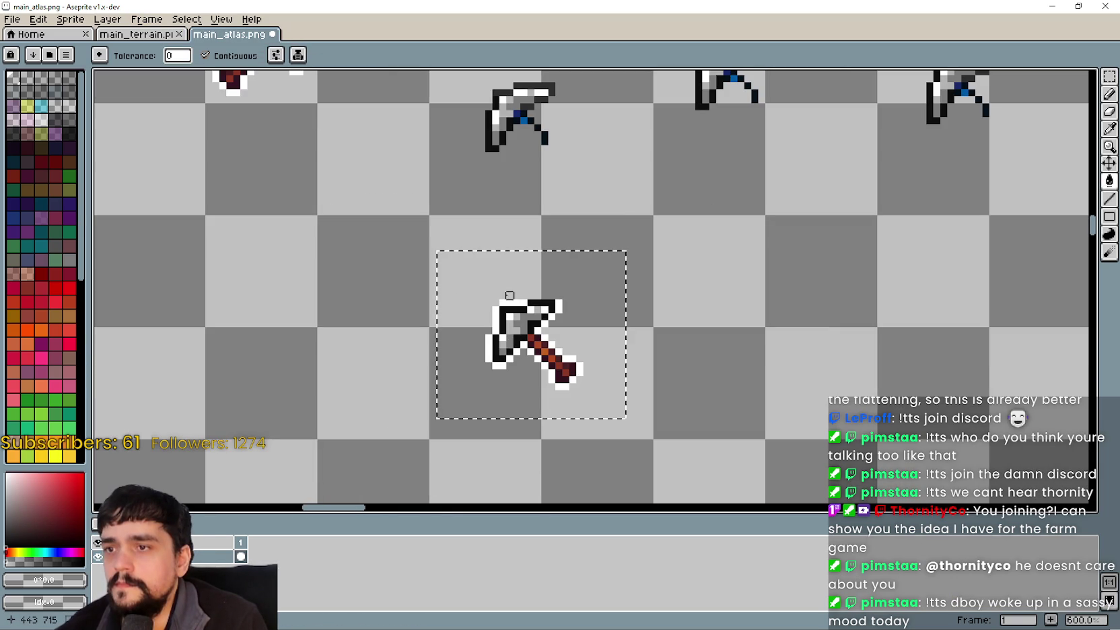
{"action": "left_click", "coordinate": [488, 337]}
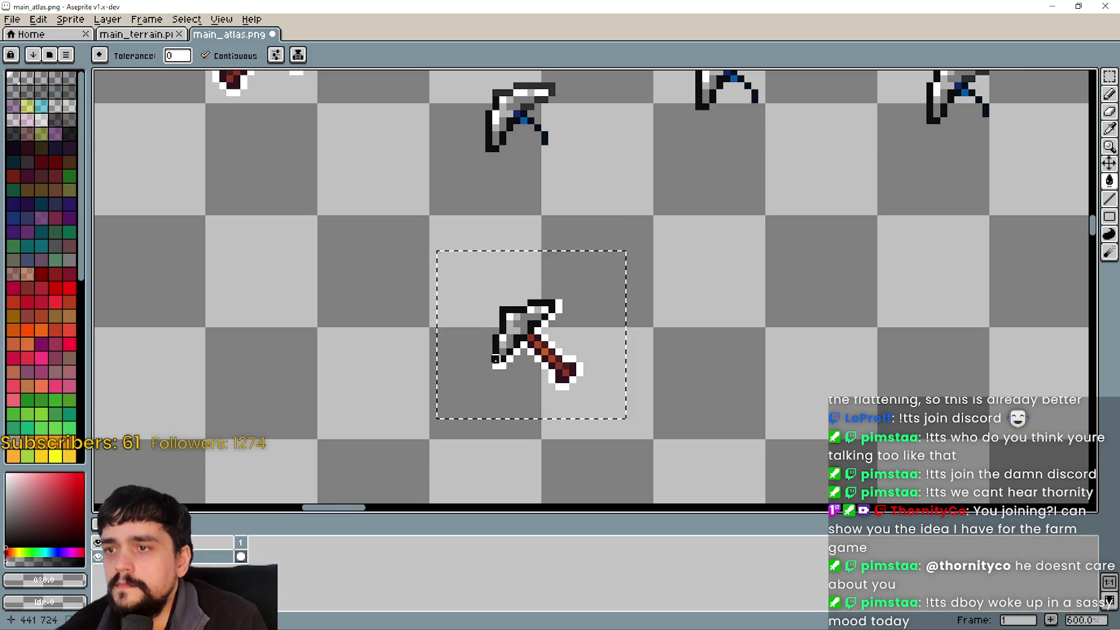
{"action": "scroll", "coordinate": [496, 359], "scroll_direction": "up", "scroll_amount": 1}
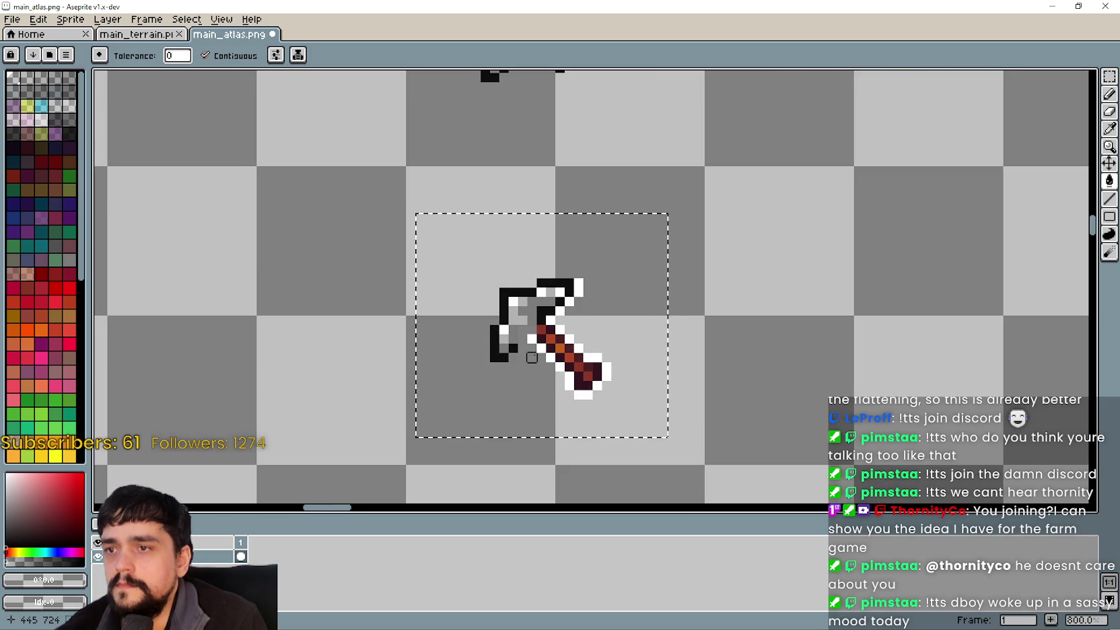
{"action": "scroll", "coordinate": [515, 353], "scroll_direction": "up", "scroll_amount": 2}
{"action": "left_click", "coordinate": [545, 345]}
{"action": "left_click", "coordinate": [558, 358]}
{"action": "left_click", "coordinate": [573, 372]}
{"action": "left_click", "coordinate": [586, 386]}
Clear the white outline around the handle's lower end, upper-right edge and head's top-right
{"action": "left_click", "coordinate": [615, 415]}
{"action": "left_click", "coordinate": [629, 401]}
{"action": "left_click", "coordinate": [643, 380]}
{"action": "left_click", "coordinate": [629, 359]}
{"action": "left_click", "coordinate": [600, 345]}
{"action": "left_click", "coordinate": [587, 330]}
{"action": "left_click", "coordinate": [572, 316]}
{"action": "left_click", "coordinate": [558, 302]}
{"action": "left_click", "coordinate": [572, 289]}
{"action": "left_click", "coordinate": [586, 275]}
{"action": "left_click", "coordinate": [599, 259]}
{"action": "scroll", "coordinate": [599, 258], "scroll_direction": "down", "scroll_amount": 2}
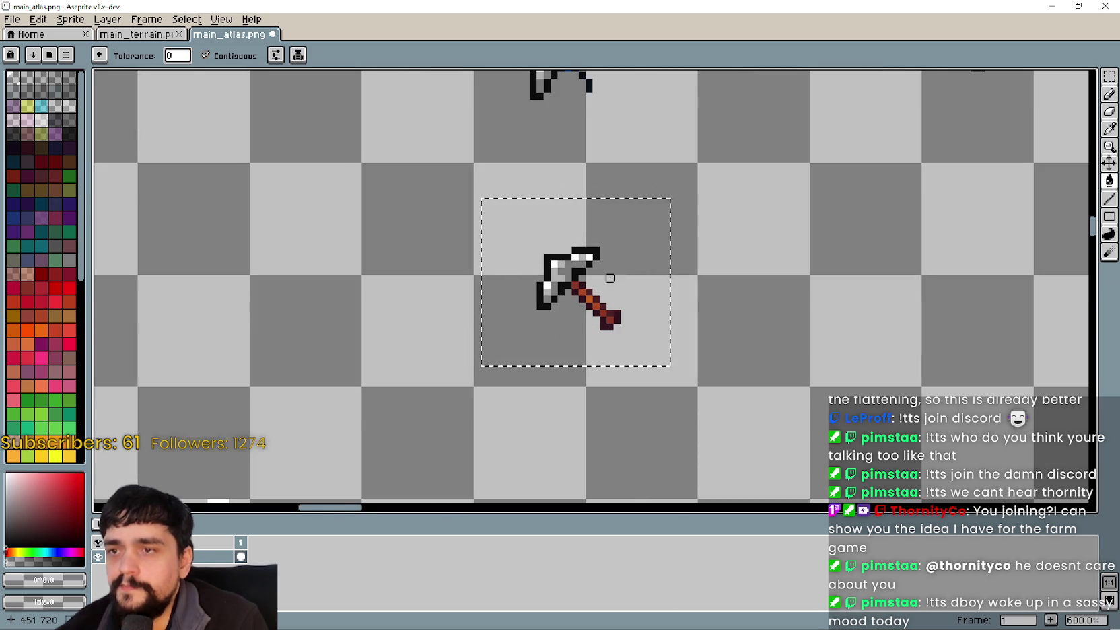
Shift the outline-free pickaxe copy up and left to 406,700 and drop it
{"action": "left_click_drag", "start_coordinate": [610, 278], "coordinate": [551, 315]}
{"action": "left_click", "coordinate": [1109, 76]}
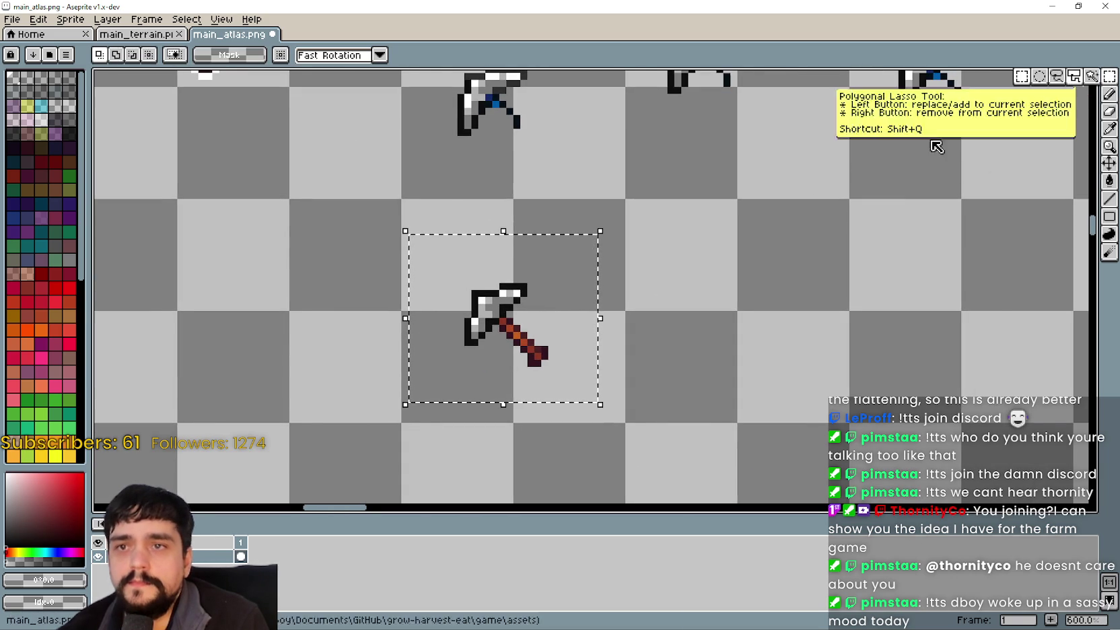
{"action": "scroll", "coordinate": [636, 343], "scroll_direction": "down", "scroll_amount": 1}
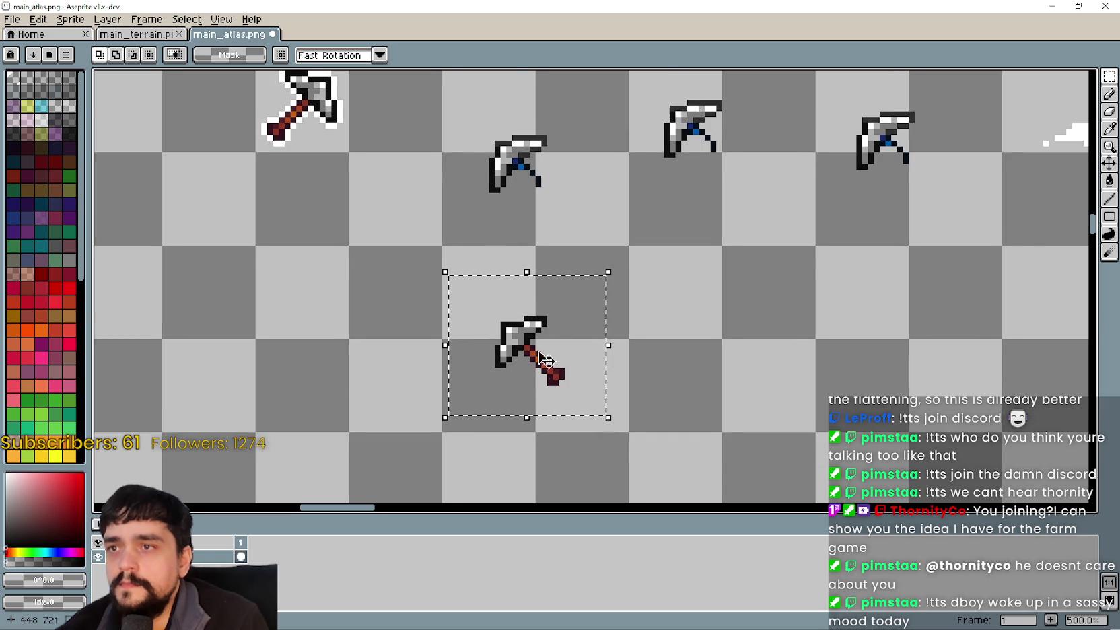
{"action": "scroll", "coordinate": [542, 363], "scroll_direction": "up", "scroll_amount": 1}
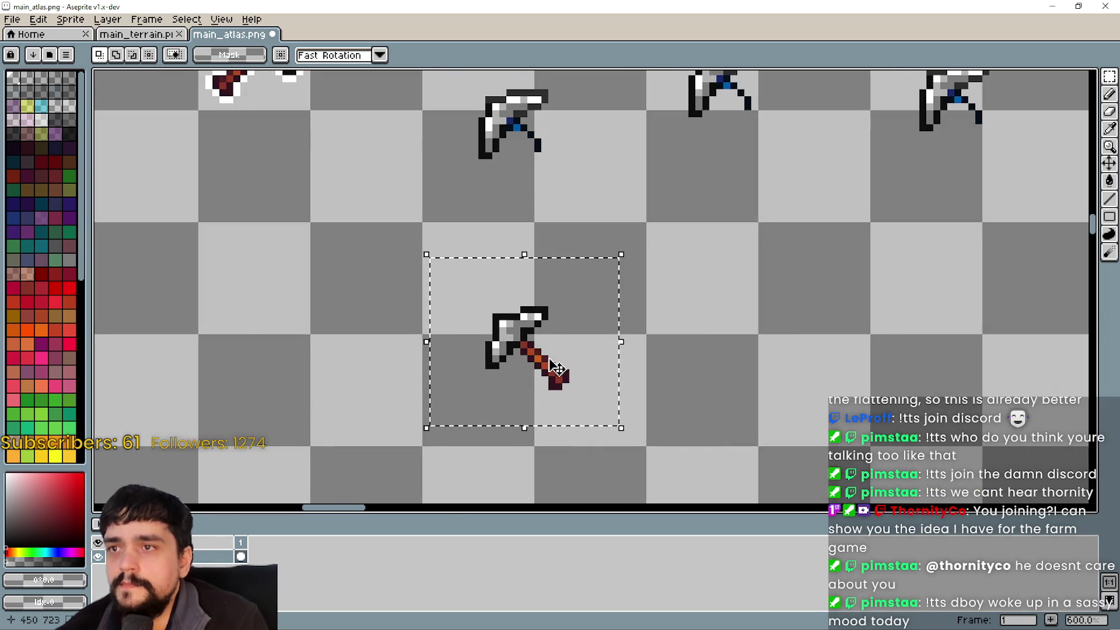
{"action": "mouse_move", "coordinate": [555, 374]}
{"action": "left_mouse_down"}
{"action": "mouse_move", "coordinate": [546, 159]}
{"action": "mouse_move", "coordinate": [547, 321]}
{"action": "mouse_move", "coordinate": [561, 173]}
{"action": "mouse_move", "coordinate": [548, 160]}
{"action": "mouse_move", "coordinate": [589, 431]}
{"action": "mouse_move", "coordinate": [549, 243]}
{"action": "mouse_move", "coordinate": [550, 157]}
{"action": "mouse_move", "coordinate": [569, 369]}
{"action": "left_mouse_up"}
{"action": "scroll", "coordinate": [575, 329], "scroll_direction": "down", "scroll_amount": 1}
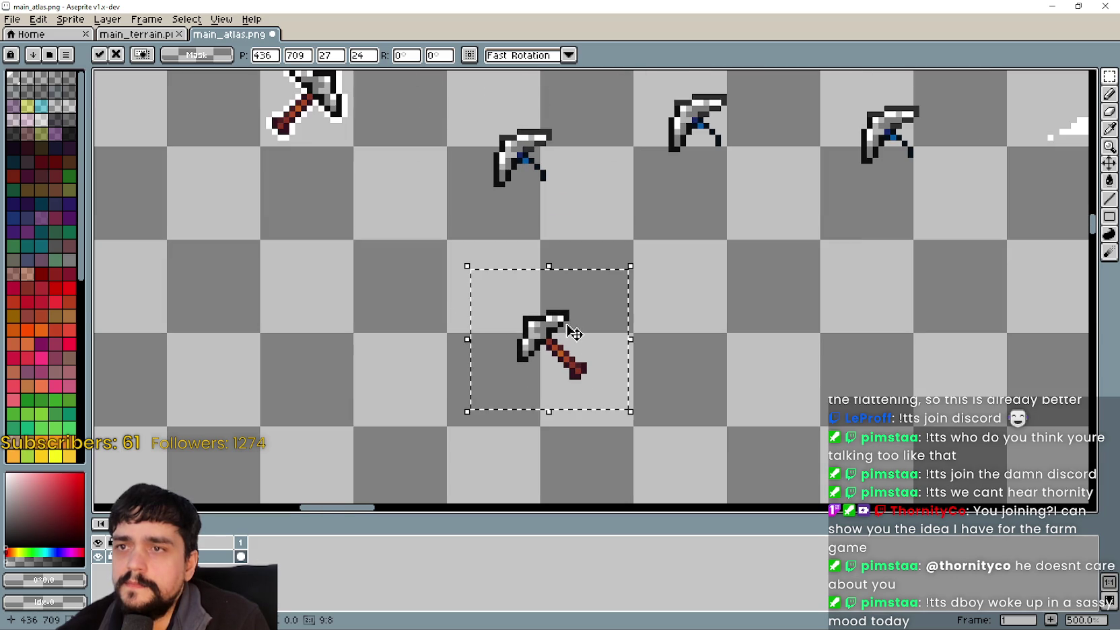
{"action": "scroll", "coordinate": [935, 245], "scroll_direction": "down", "scroll_amount": 1}
{"action": "mouse_move", "coordinate": [912, 242]}
{"action": "left_mouse_down"}
{"action": "mouse_move", "coordinate": [545, 258]}
{"action": "mouse_move", "coordinate": [512, 312]}
{"action": "mouse_move", "coordinate": [850, 338]}
{"action": "left_mouse_up"}
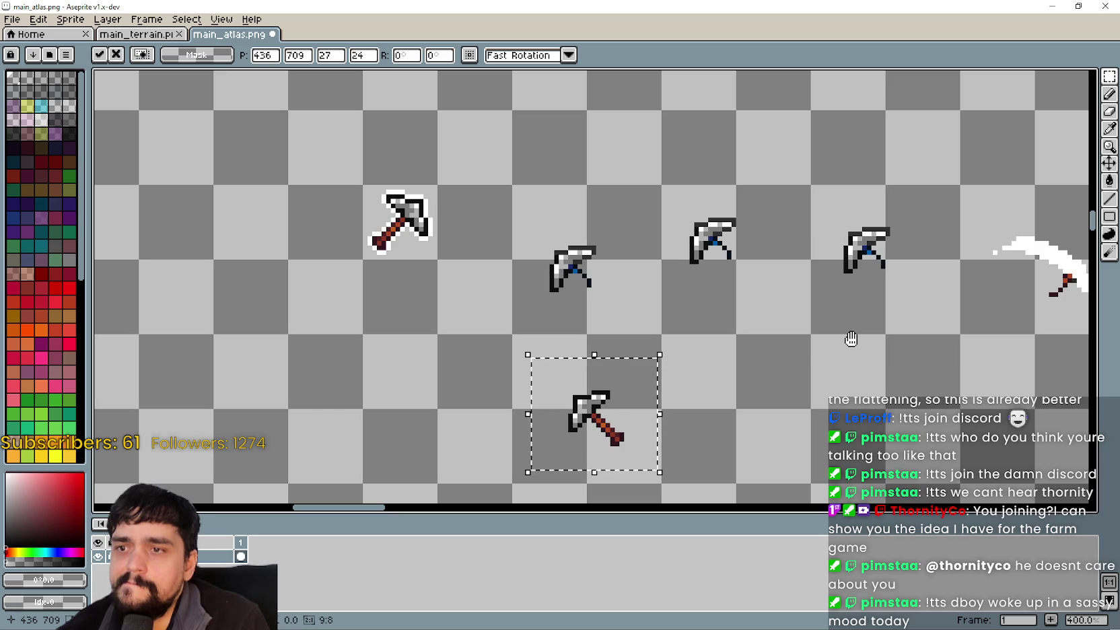
{"action": "mouse_move", "coordinate": [851, 339]}
{"action": "left_mouse_down"}
{"action": "mouse_move", "coordinate": [555, 250]}
{"action": "mouse_move", "coordinate": [716, 264]}
{"action": "left_mouse_up"}
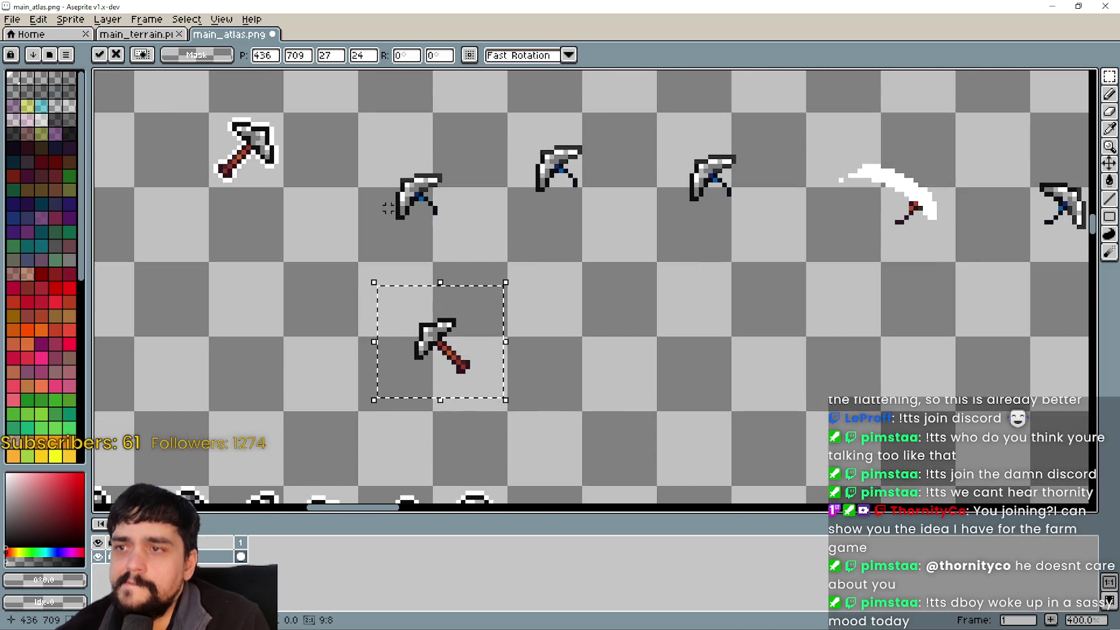
{"action": "scroll", "coordinate": [436, 314], "scroll_direction": "up", "scroll_amount": 1}
{"action": "mouse_move", "coordinate": [436, 314]}
{"action": "left_mouse_down"}
{"action": "mouse_move", "coordinate": [288, 250]}
{"action": "mouse_move", "coordinate": [256, 252]}
{"action": "mouse_move", "coordinate": [340, 364]}
{"action": "left_mouse_up"}
{"action": "left_click", "coordinate": [463, 346]}
{"action": "scroll", "coordinate": [282, 310], "scroll_direction": "up", "scroll_amount": 4}
Copy the handle and paste it under the first two outline-free pickaxe heads
{"action": "scroll", "coordinate": [523, 417], "scroll_direction": "up", "scroll_amount": 5}
{"action": "key", "text": "ctrl+c"}
{"action": "key", "text": "ctrl+v"}
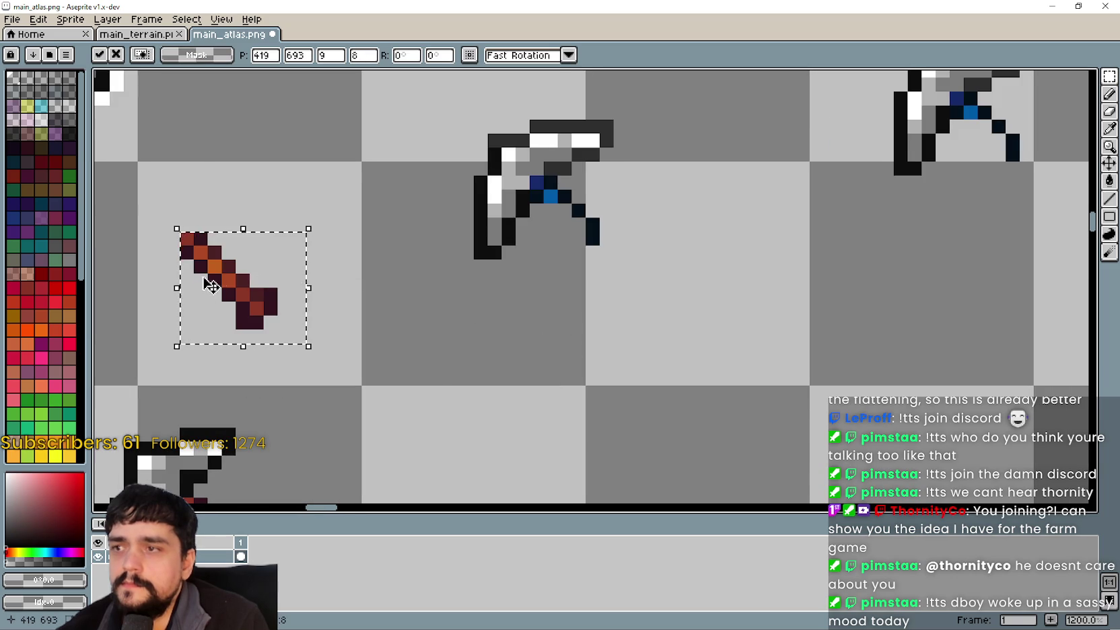
{"action": "scroll", "coordinate": [214, 286], "scroll_direction": "down", "scroll_amount": 2}
{"action": "scroll", "coordinate": [214, 286], "scroll_direction": "up", "scroll_amount": 2}
{"action": "mouse_move", "coordinate": [216, 284]}
{"action": "left_mouse_down"}
{"action": "mouse_move", "coordinate": [587, 320]}
{"action": "mouse_move", "coordinate": [593, 242]}
{"action": "mouse_move", "coordinate": [572, 243]}
{"action": "left_mouse_up"}
{"action": "scroll", "coordinate": [572, 242], "scroll_direction": "down", "scroll_amount": 3}
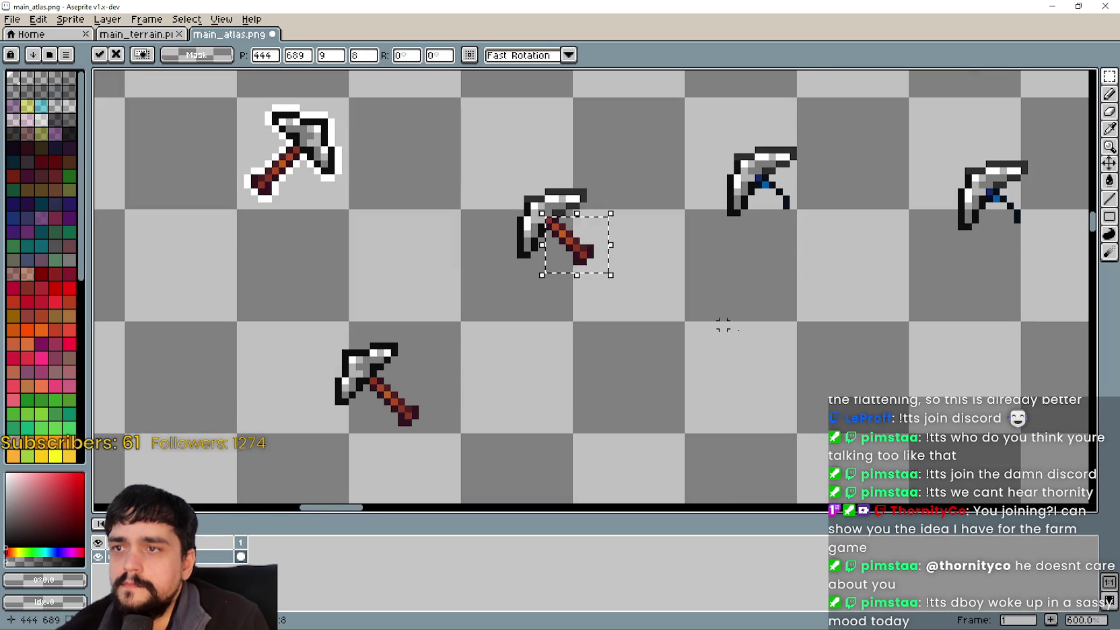
{"action": "left_click", "coordinate": [673, 303]}
{"action": "left_click_drag", "start_coordinate": [735, 271], "coordinate": [547, 299]}
{"action": "key", "text": "ctrl+v"}
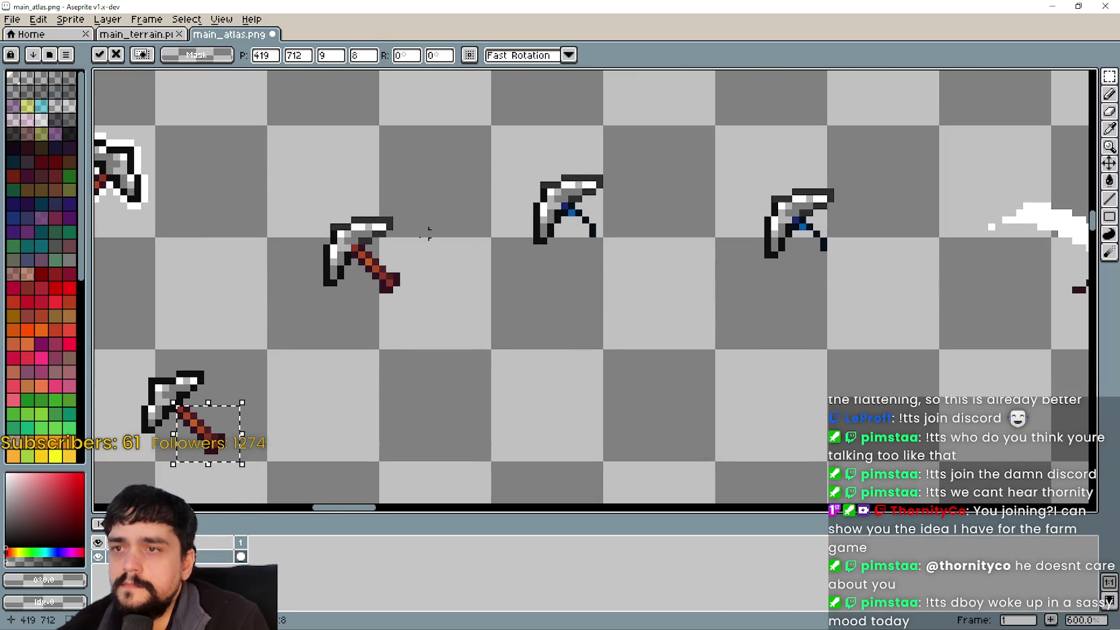
{"action": "mouse_move", "coordinate": [202, 412]}
{"action": "left_mouse_down"}
{"action": "mouse_move", "coordinate": [633, 354]}
{"action": "mouse_move", "coordinate": [595, 230]}
{"action": "left_mouse_up"}
{"action": "key", "text": "Up"}
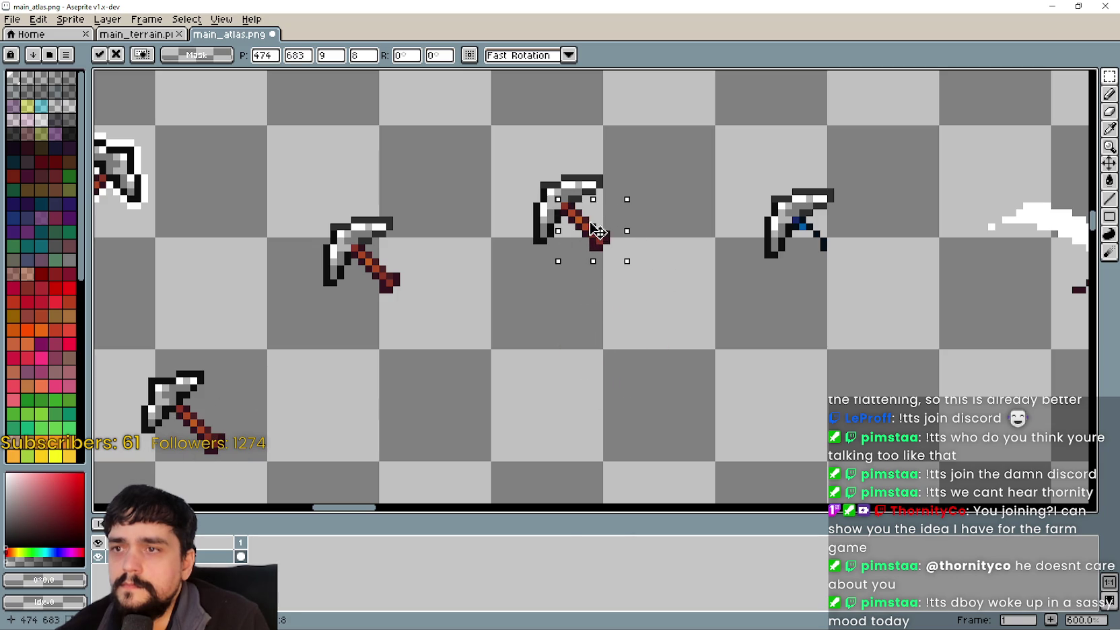
{"action": "left_click", "coordinate": [685, 270]}
Paste the handle onto the next pickaxe head and commit it
{"action": "left_click_drag", "start_coordinate": [795, 307], "coordinate": [573, 307]}
{"action": "scroll", "coordinate": [639, 296], "scroll_direction": "up", "scroll_amount": 1}
{"action": "scroll", "coordinate": [639, 296], "scroll_direction": "down", "scroll_amount": 1}
{"action": "key", "text": "ctrl+v"}
{"action": "mouse_move", "coordinate": [583, 451]}
{"action": "left_mouse_down"}
{"action": "mouse_move", "coordinate": [564, 259]}
{"action": "mouse_move", "coordinate": [540, 268]}
{"action": "left_mouse_up"}
{"action": "scroll", "coordinate": [547, 283], "scroll_direction": "up", "scroll_amount": 2}
{"action": "scroll", "coordinate": [546, 269], "scroll_direction": "down", "scroll_amount": 2}
{"action": "scroll", "coordinate": [370, 338], "scroll_direction": "down", "scroll_amount": 1}
{"action": "mouse_move", "coordinate": [369, 338]}
{"action": "left_mouse_down"}
{"action": "mouse_move", "coordinate": [672, 242]}
{"action": "mouse_move", "coordinate": [567, 300]}
{"action": "left_mouse_up"}
{"action": "key", "text": "Return"}
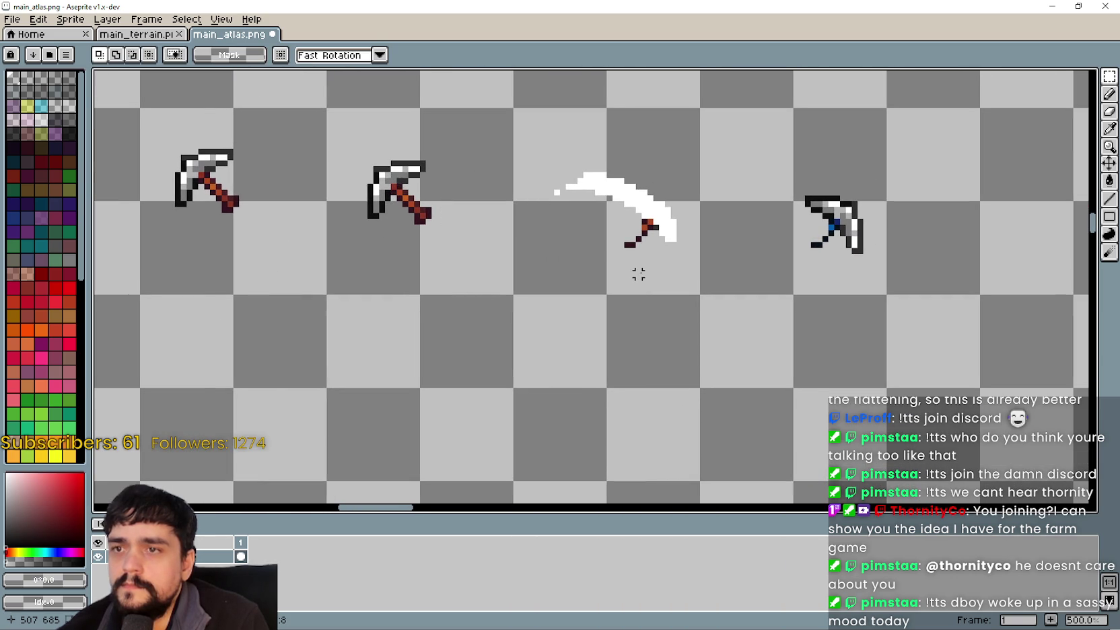
Place a handle by the scythe blade, then paste a horizontally flipped handle below it
{"action": "key", "text": "ctrl+v"}
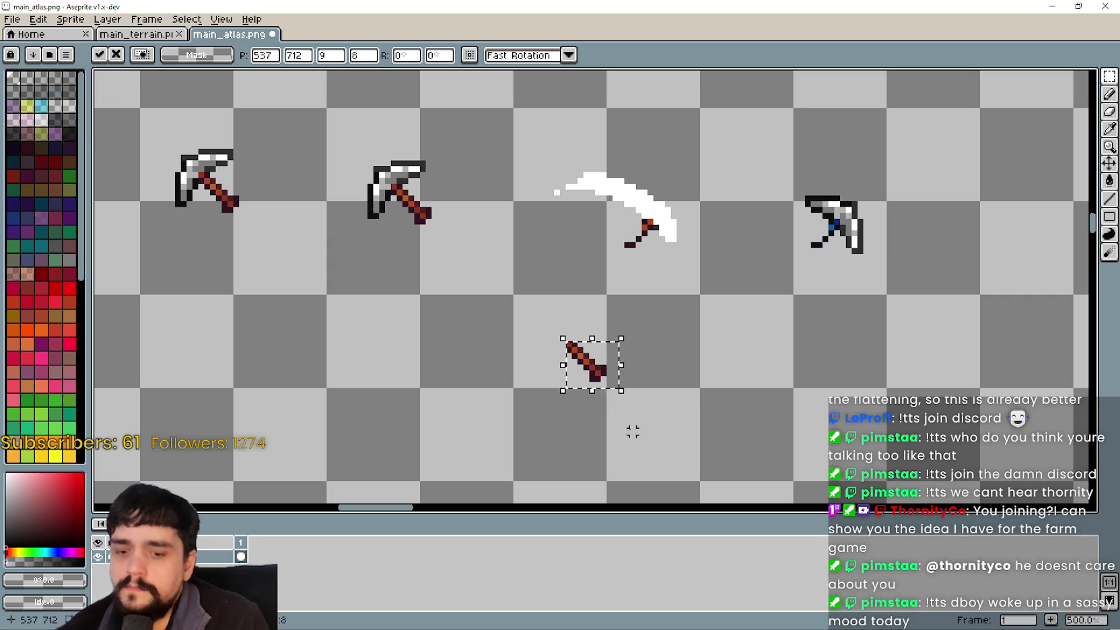
{"action": "mouse_move", "coordinate": [603, 375]}
{"action": "left_mouse_down"}
{"action": "mouse_move", "coordinate": [614, 271]}
{"action": "mouse_move", "coordinate": [629, 259]}
{"action": "mouse_move", "coordinate": [632, 272]}
{"action": "mouse_move", "coordinate": [653, 240]}
{"action": "mouse_move", "coordinate": [636, 244]}
{"action": "mouse_move", "coordinate": [599, 287]}
{"action": "mouse_move", "coordinate": [656, 203]}
{"action": "mouse_move", "coordinate": [626, 211]}
{"action": "mouse_move", "coordinate": [666, 214]}
{"action": "mouse_move", "coordinate": [619, 210]}
{"action": "mouse_move", "coordinate": [673, 211]}
{"action": "mouse_move", "coordinate": [647, 216]}
{"action": "mouse_move", "coordinate": [665, 215]}
{"action": "left_mouse_up"}
{"action": "scroll", "coordinate": [600, 287], "scroll_direction": "up", "scroll_amount": 2}
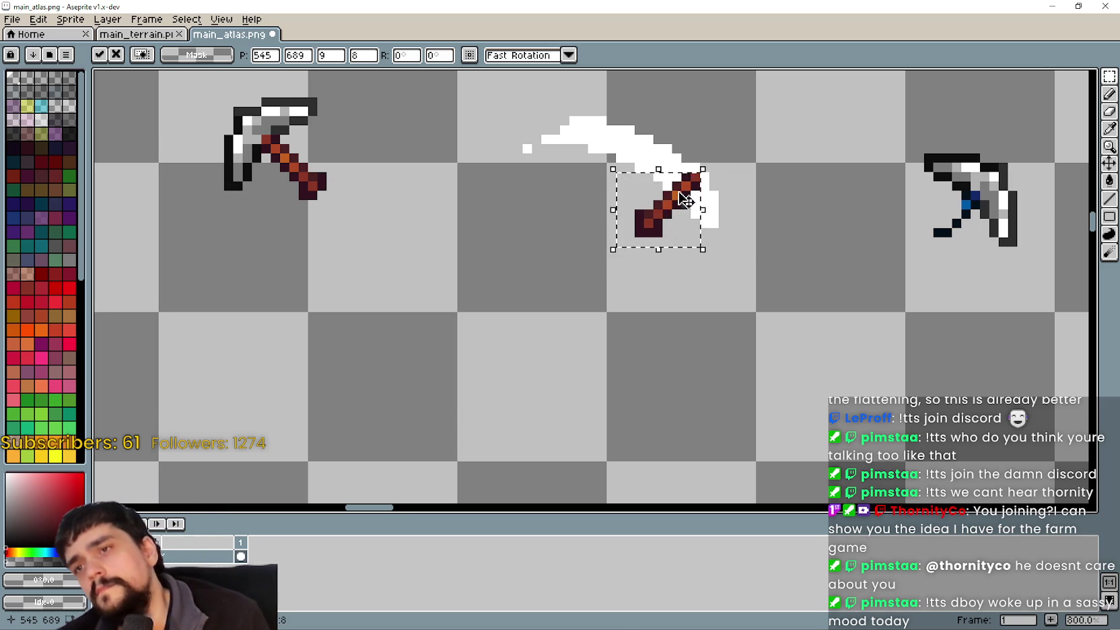
{"action": "scroll", "coordinate": [701, 183], "scroll_direction": "up", "scroll_amount": 4}
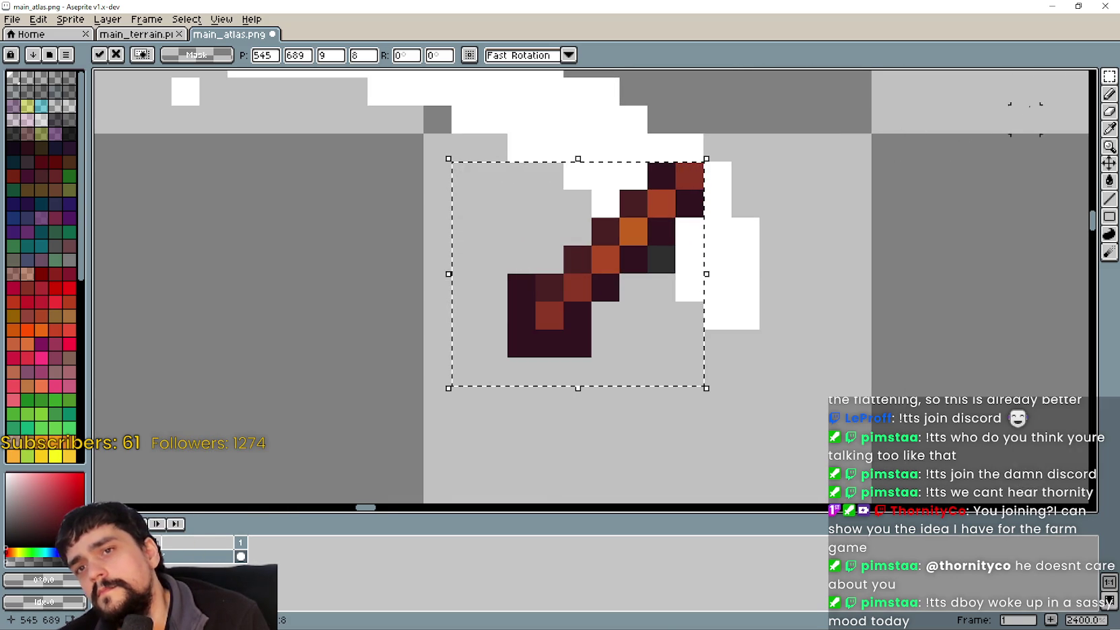
{"action": "left_click", "coordinate": [1108, 101]}
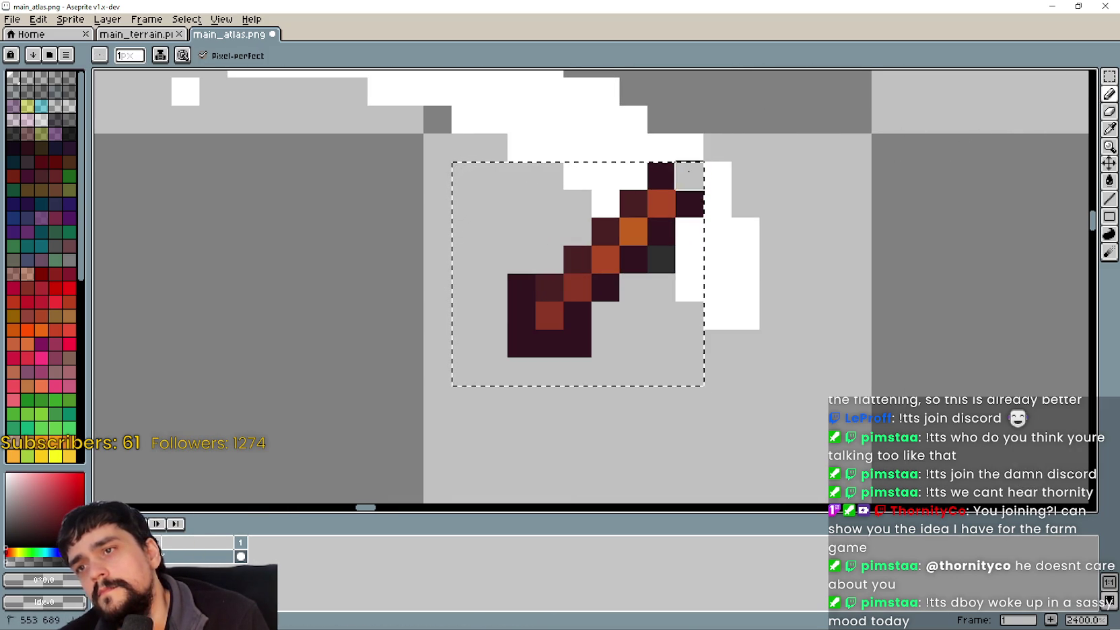
{"action": "left_click_drag", "start_coordinate": [690, 175], "coordinate": [661, 176]}
{"action": "key", "text": "ctrl+z"}
{"action": "key", "text": "ctrl+z"}
{"action": "scroll", "coordinate": [630, 280], "scroll_direction": "down", "scroll_amount": 1}
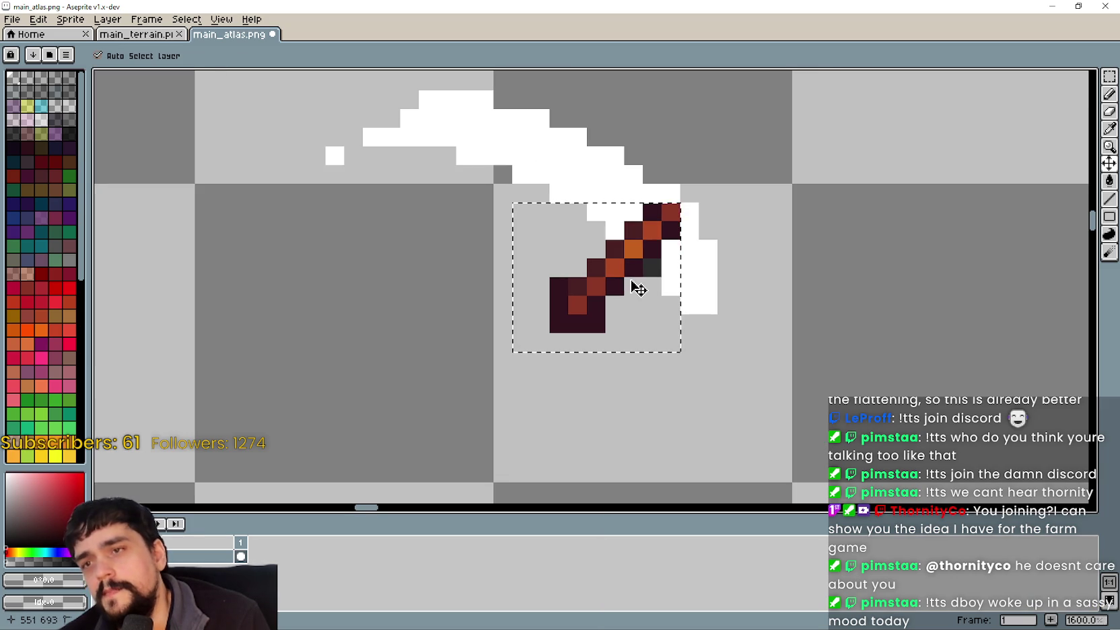
{"action": "key", "text": "ctrl+z"}
{"action": "scroll", "coordinate": [630, 280], "scroll_direction": "down", "scroll_amount": 4}
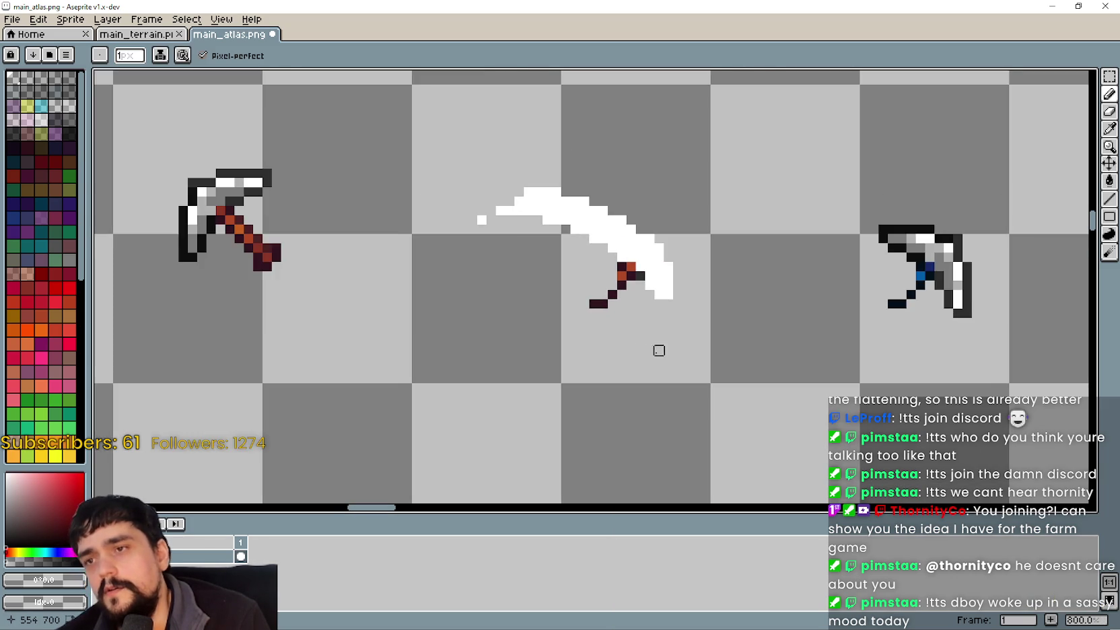
{"action": "key", "text": "ctrl+v"}
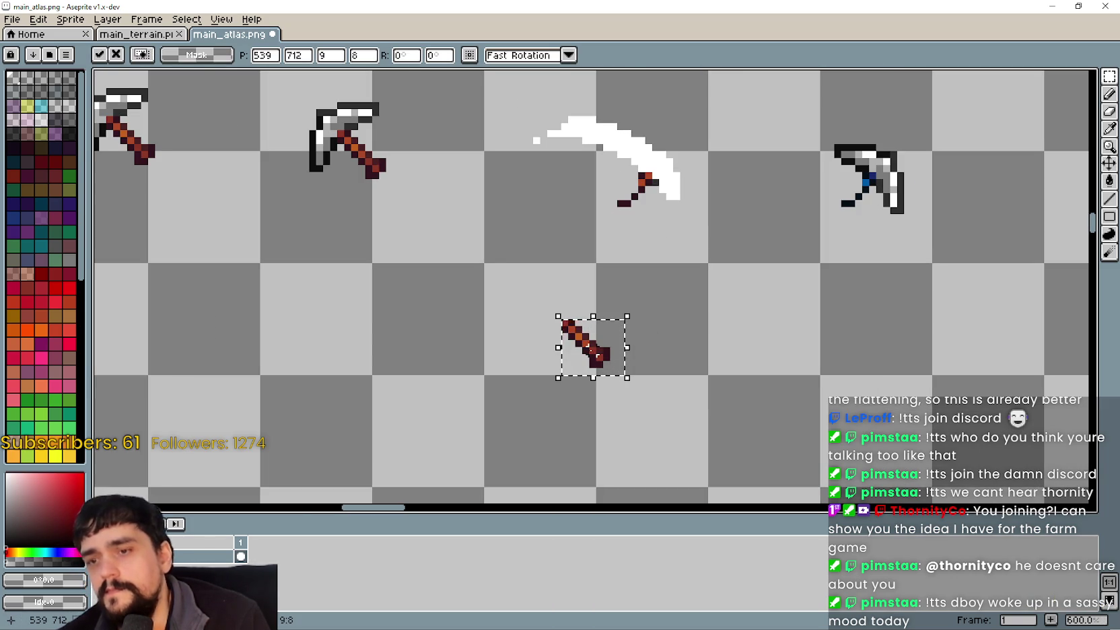
{"action": "key", "text": "shift+h"}
{"action": "left_click_drag", "start_coordinate": [603, 350], "coordinate": [603, 388]}
Copy the white scythe blade and paste it over the new flipped handle
{"action": "mouse_move", "coordinate": [523, 230]}
{"action": "left_mouse_down"}
{"action": "mouse_move", "coordinate": [580, 200]}
{"action": "mouse_move", "coordinate": [711, 92]}
{"action": "left_mouse_up"}
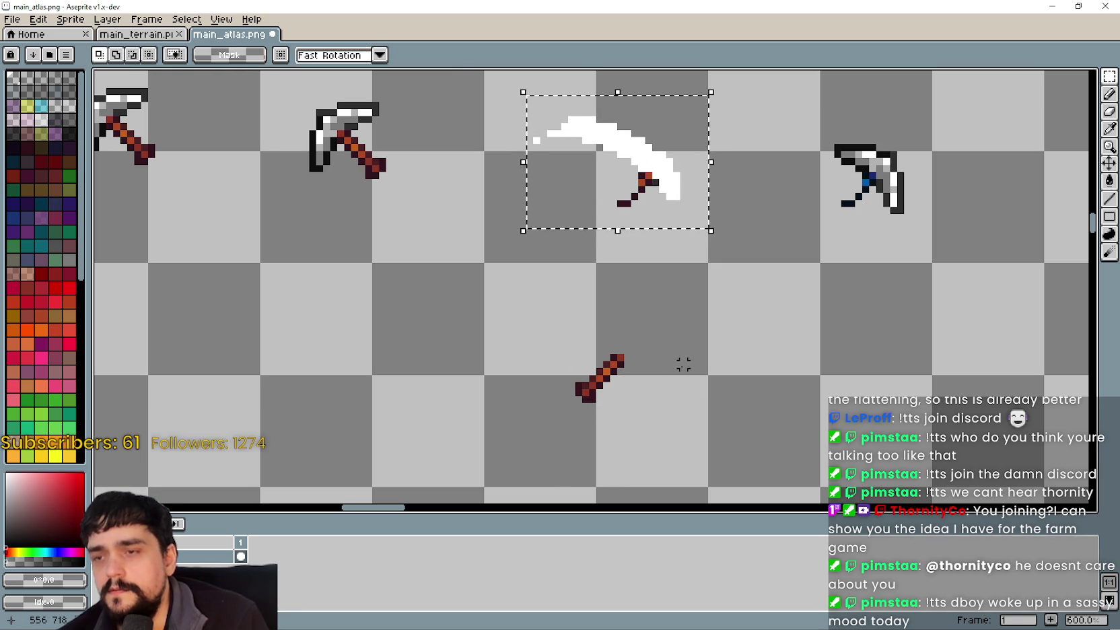
{"action": "key", "text": "ctrl+c"}
{"action": "key", "text": "ctrl+v"}
{"action": "mouse_move", "coordinate": [620, 180]}
{"action": "left_mouse_down"}
{"action": "mouse_move", "coordinate": [607, 342]}
{"action": "mouse_move", "coordinate": [594, 355]}
{"action": "mouse_move", "coordinate": [602, 333]}
{"action": "mouse_move", "coordinate": [574, 320]}
{"action": "mouse_move", "coordinate": [595, 355]}
{"action": "left_mouse_up"}
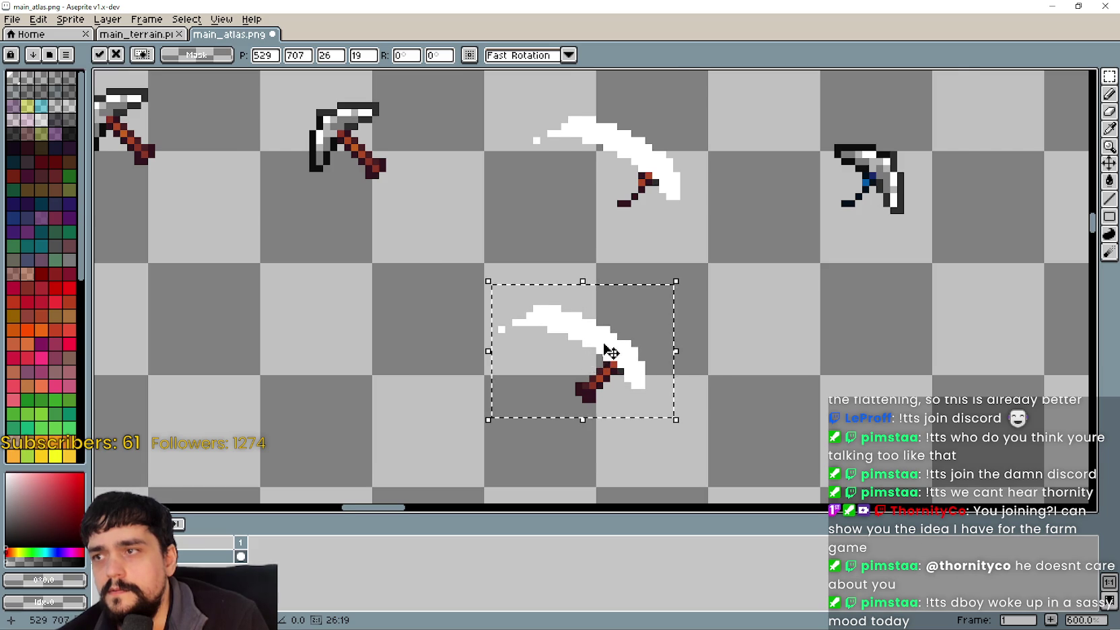
{"action": "scroll", "coordinate": [607, 352], "scroll_direction": "down", "scroll_amount": 1}
{"action": "scroll", "coordinate": [646, 362], "scroll_direction": "up", "scroll_amount": 2}
Nudge the blade copy into alignment along the handle and drop it
{"action": "mouse_move", "coordinate": [630, 370]}
{"action": "left_mouse_down"}
{"action": "mouse_move", "coordinate": [657, 328]}
{"action": "mouse_move", "coordinate": [666, 355]}
{"action": "mouse_move", "coordinate": [638, 355]}
{"action": "left_mouse_up"}
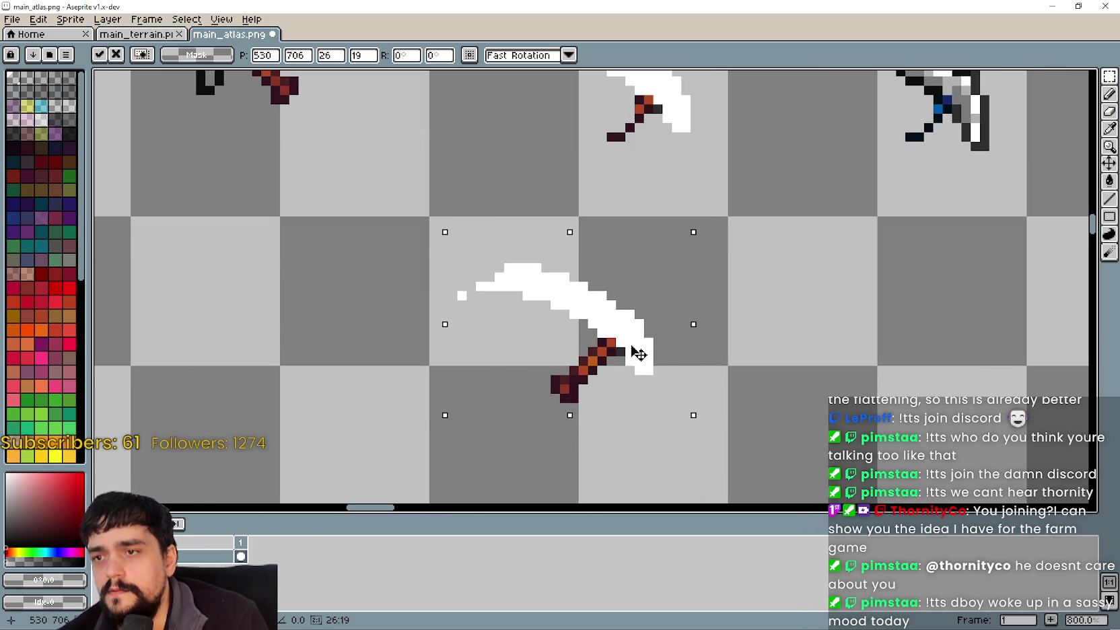
{"action": "scroll", "coordinate": [637, 351], "scroll_direction": "down", "scroll_amount": 3}
{"action": "scroll", "coordinate": [636, 356], "scroll_direction": "up", "scroll_amount": 2}
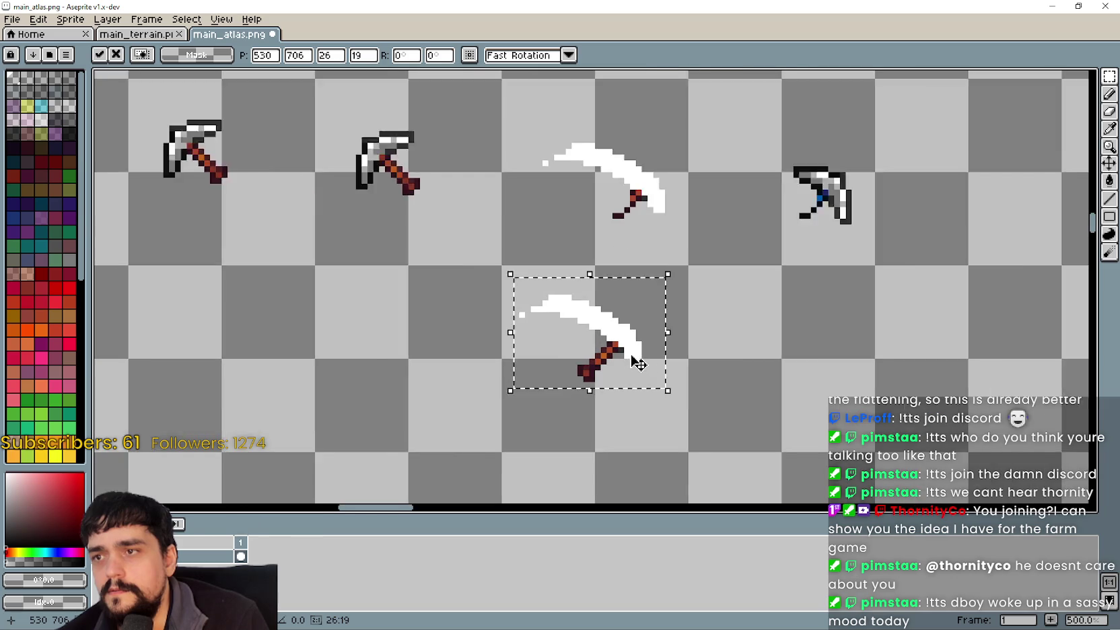
{"action": "scroll", "coordinate": [634, 360], "scroll_direction": "up", "scroll_amount": 3}
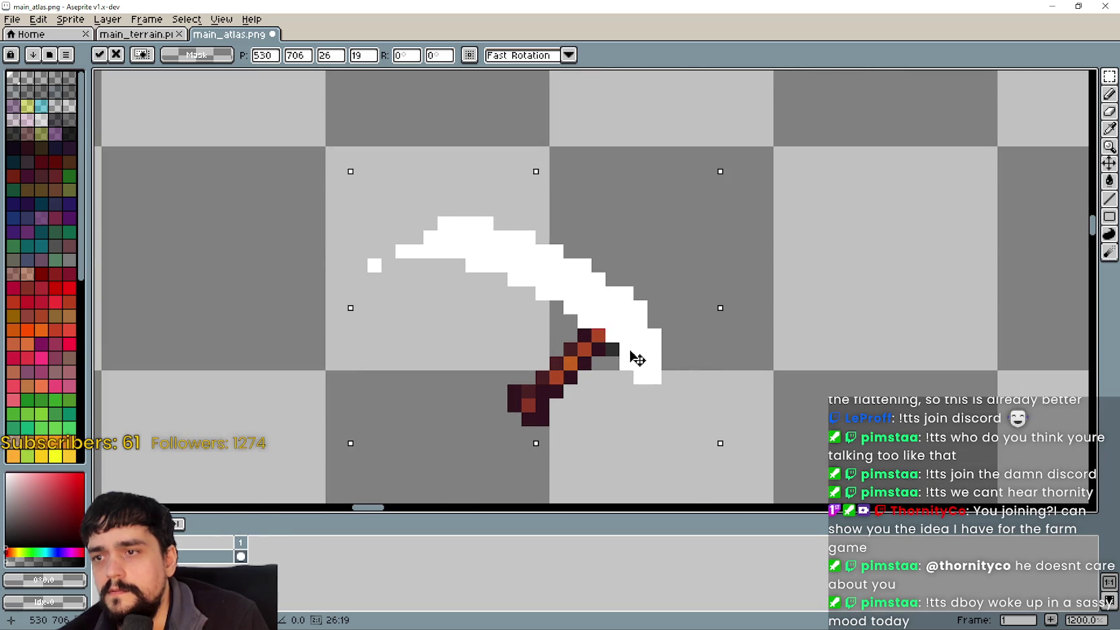
{"action": "mouse_move", "coordinate": [629, 351]}
{"action": "left_mouse_down"}
{"action": "mouse_move", "coordinate": [686, 356]}
{"action": "mouse_move", "coordinate": [637, 349]}
{"action": "mouse_move", "coordinate": [661, 355]}
{"action": "mouse_move", "coordinate": [641, 362]}
{"action": "left_mouse_up"}
{"action": "mouse_move", "coordinate": [630, 366]}
{"action": "left_mouse_down"}
{"action": "mouse_move", "coordinate": [616, 362]}
{"action": "mouse_move", "coordinate": [620, 392]}
{"action": "mouse_move", "coordinate": [620, 367]}
{"action": "mouse_move", "coordinate": [669, 363]}
{"action": "mouse_move", "coordinate": [652, 349]}
{"action": "mouse_move", "coordinate": [622, 372]}
{"action": "mouse_move", "coordinate": [650, 332]}
{"action": "mouse_move", "coordinate": [640, 375]}
{"action": "mouse_move", "coordinate": [656, 389]}
{"action": "mouse_move", "coordinate": [644, 367]}
{"action": "mouse_move", "coordinate": [664, 377]}
{"action": "mouse_move", "coordinate": [630, 384]}
{"action": "left_mouse_up"}
{"action": "scroll", "coordinate": [640, 375], "scroll_direction": "down", "scroll_amount": 2}
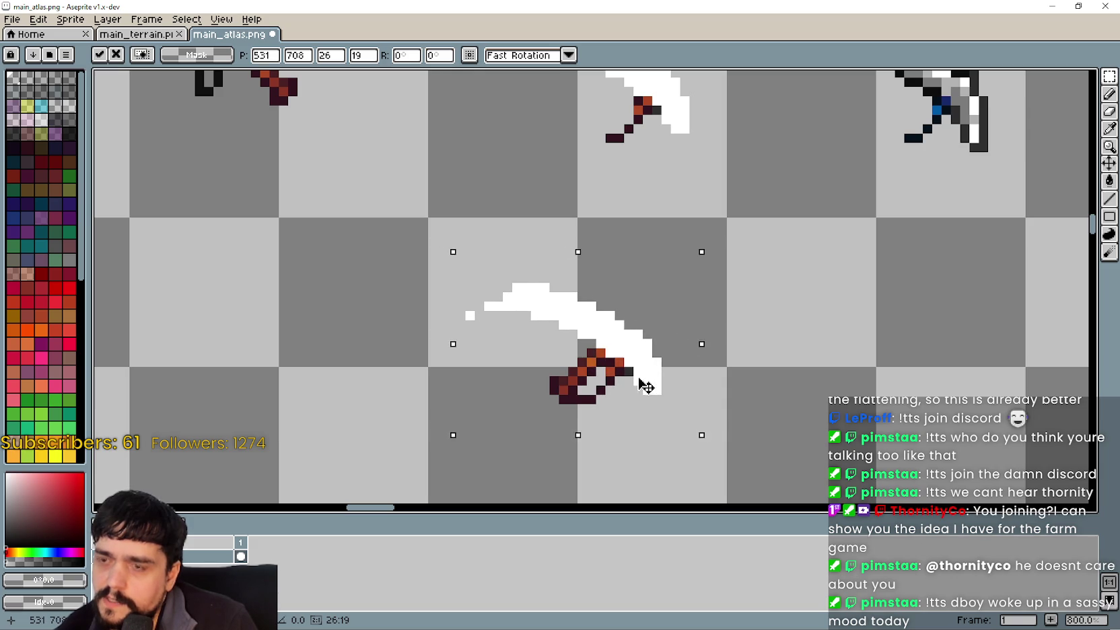
{"action": "mouse_move", "coordinate": [624, 382]}
{"action": "left_mouse_down"}
{"action": "mouse_move", "coordinate": [720, 358]}
{"action": "mouse_move", "coordinate": [720, 327]}
{"action": "mouse_move", "coordinate": [736, 335]}
{"action": "mouse_move", "coordinate": [624, 355]}
{"action": "mouse_move", "coordinate": [462, 348]}
{"action": "mouse_move", "coordinate": [431, 412]}
{"action": "mouse_move", "coordinate": [430, 400]}
{"action": "left_mouse_up"}
{"action": "scroll", "coordinate": [623, 354], "scroll_direction": "down", "scroll_amount": 1}
{"action": "left_click", "coordinate": [419, 430]}
{"action": "scroll", "coordinate": [411, 351], "scroll_direction": "up", "scroll_amount": 3}
Reattach the lower scythe's blade onto its handle and commit it
{"action": "scroll", "coordinate": [430, 400], "scroll_direction": "down", "scroll_amount": 3}
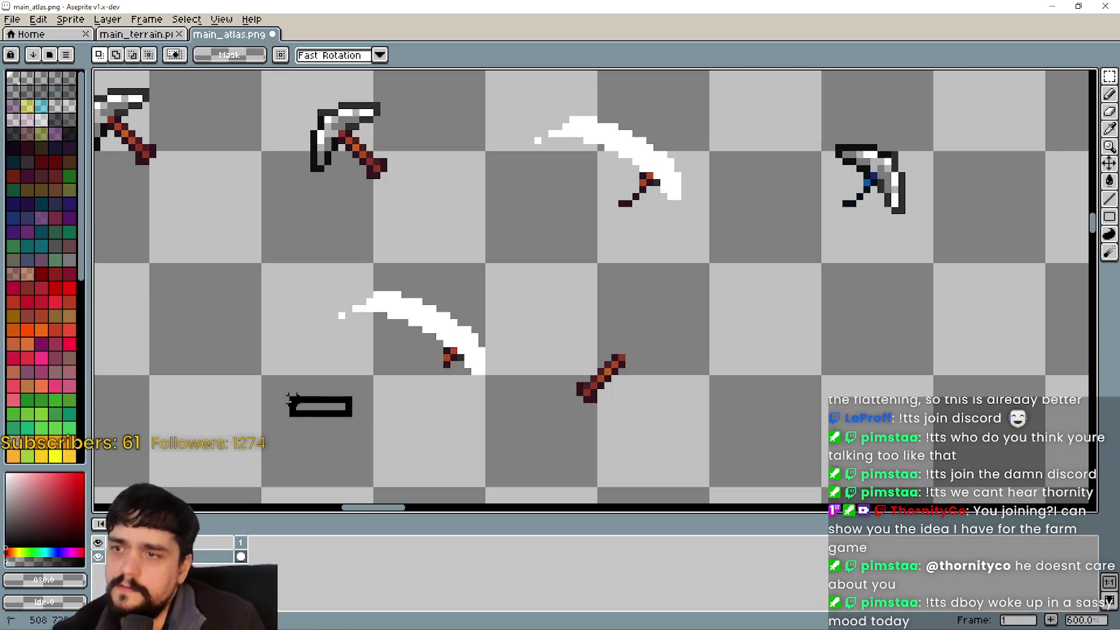
{"action": "mouse_move", "coordinate": [251, 408]}
{"action": "left_mouse_down"}
{"action": "mouse_move", "coordinate": [450, 315]}
{"action": "mouse_move", "coordinate": [517, 265]}
{"action": "left_mouse_up"}
{"action": "mouse_move", "coordinate": [442, 343]}
{"action": "left_mouse_down"}
{"action": "mouse_move", "coordinate": [633, 325]}
{"action": "mouse_move", "coordinate": [619, 337]}
{"action": "left_mouse_up"}
{"action": "scroll", "coordinate": [618, 337], "scroll_direction": "up", "scroll_amount": 6}
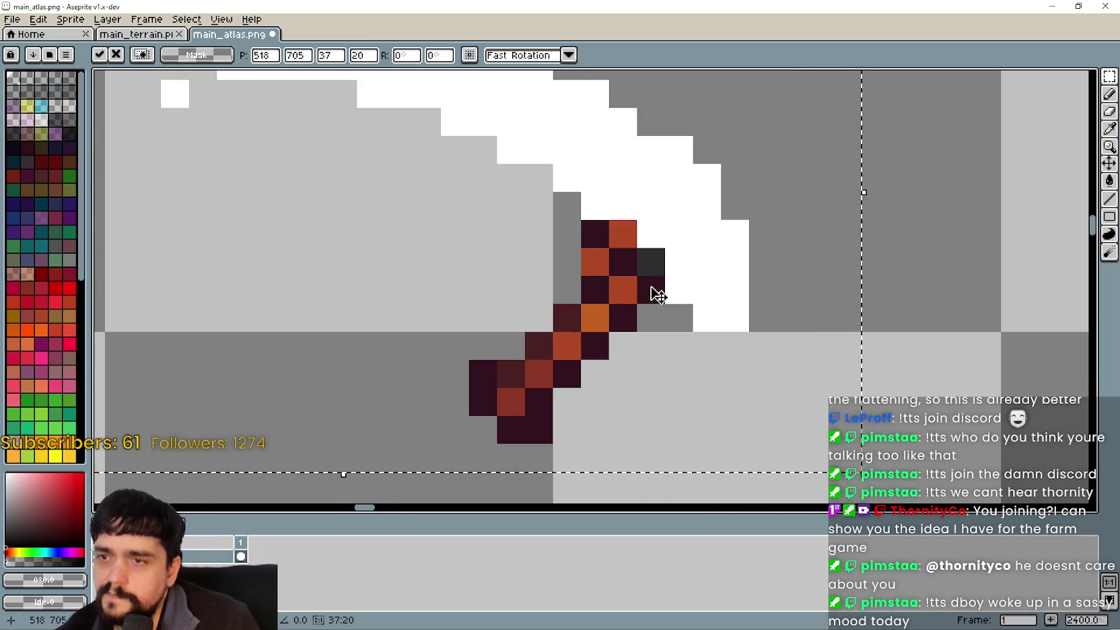
{"action": "mouse_move", "coordinate": [651, 288]}
{"action": "left_mouse_down"}
{"action": "mouse_move", "coordinate": [767, 323]}
{"action": "mouse_move", "coordinate": [754, 347]}
{"action": "mouse_move", "coordinate": [700, 349]}
{"action": "left_mouse_up"}
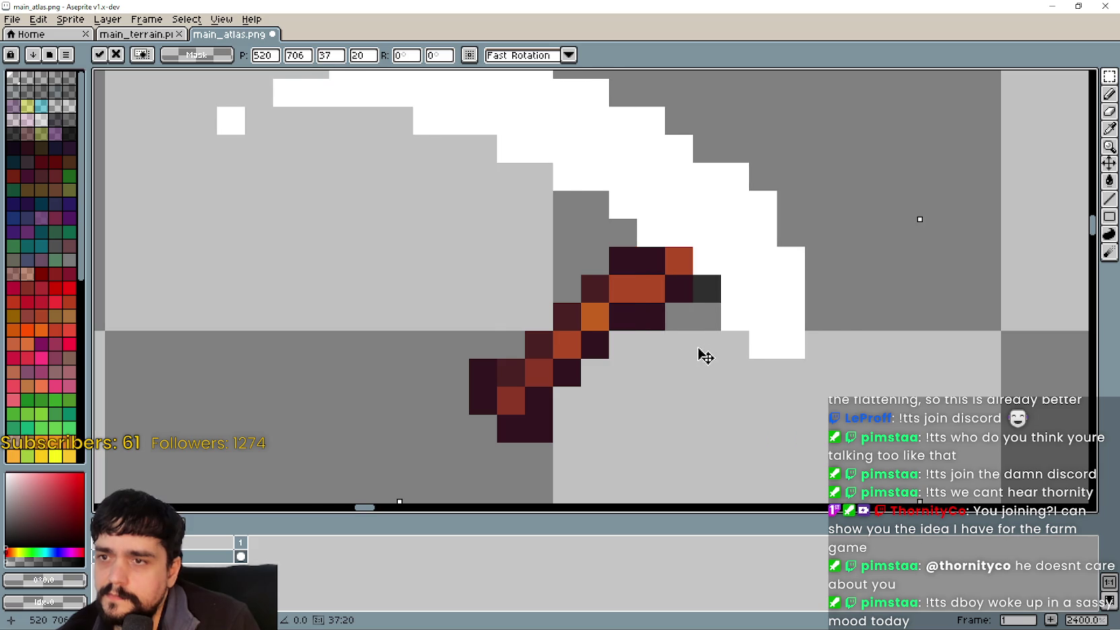
{"action": "scroll", "coordinate": [700, 354], "scroll_direction": "down", "scroll_amount": 7}
{"action": "key", "text": "ctrl+d"}
Delete the old handle from the upper scythe
{"action": "scroll", "coordinate": [628, 316], "scroll_direction": "down", "scroll_amount": 1}
{"action": "left_click_drag", "start_coordinate": [567, 267], "coordinate": [739, 396]}
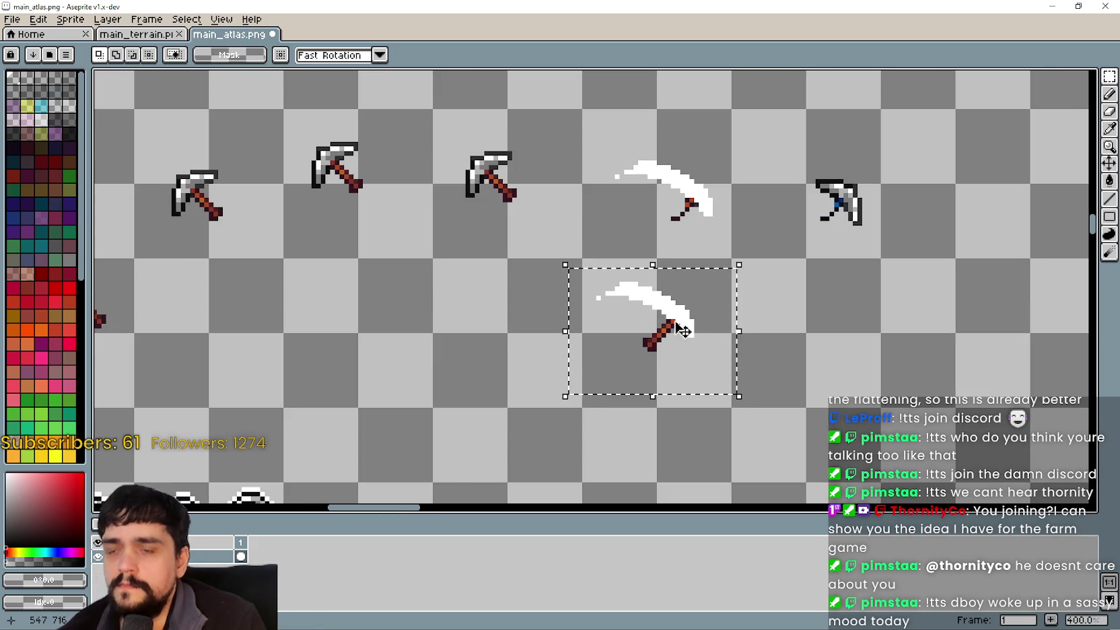
{"action": "scroll", "coordinate": [645, 214], "scroll_direction": "up", "scroll_amount": 3}
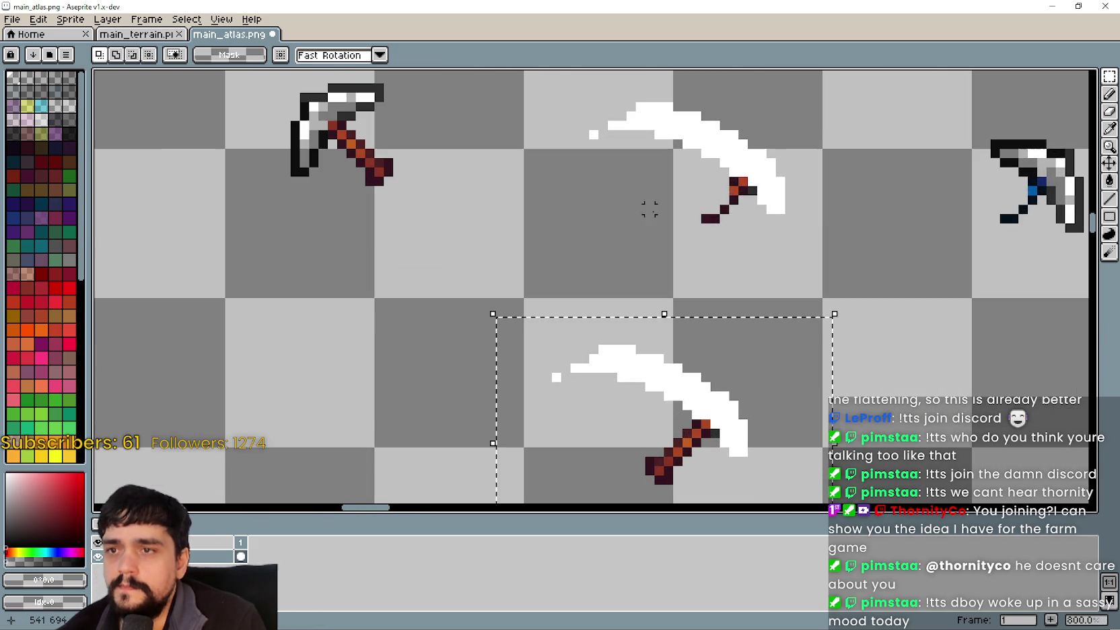
{"action": "left_click_drag", "start_coordinate": [652, 236], "coordinate": [749, 170]}
{"action": "key", "text": "Delete"}
Move the reassembled lower scythe up into the upper scythe's place
{"action": "scroll", "coordinate": [666, 370], "scroll_direction": "down", "scroll_amount": 2}
{"action": "mouse_move", "coordinate": [570, 465]}
{"action": "left_mouse_down"}
{"action": "mouse_move", "coordinate": [765, 370]}
{"action": "mouse_move", "coordinate": [765, 327]}
{"action": "left_mouse_up"}
{"action": "mouse_move", "coordinate": [713, 417]}
{"action": "left_mouse_down"}
{"action": "mouse_move", "coordinate": [720, 274]}
{"action": "mouse_move", "coordinate": [750, 240]}
{"action": "left_mouse_up"}
{"action": "scroll", "coordinate": [720, 274], "scroll_direction": "up", "scroll_amount": 5}
{"action": "scroll", "coordinate": [742, 268], "scroll_direction": "down", "scroll_amount": 2}
{"action": "scroll", "coordinate": [741, 244], "scroll_direction": "down", "scroll_amount": 5}
{"action": "key", "text": "ctrl+d"}
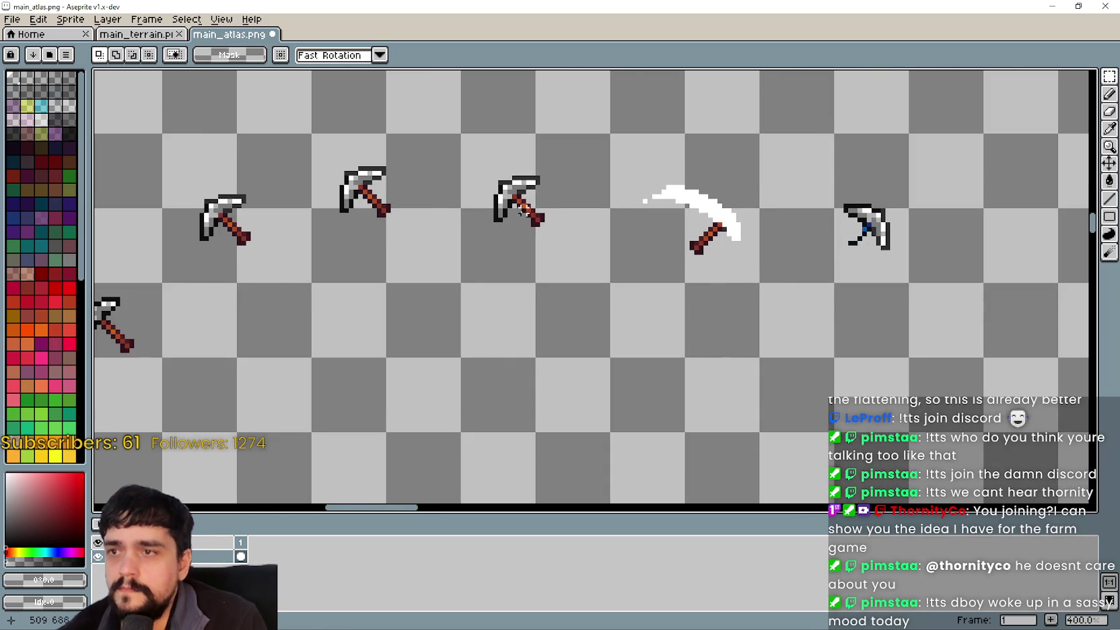
Paste a horizontally flipped (Shift+H) copy of the handle onto a pickaxe head
{"action": "scroll", "coordinate": [579, 248], "scroll_direction": "down", "scroll_amount": 1}
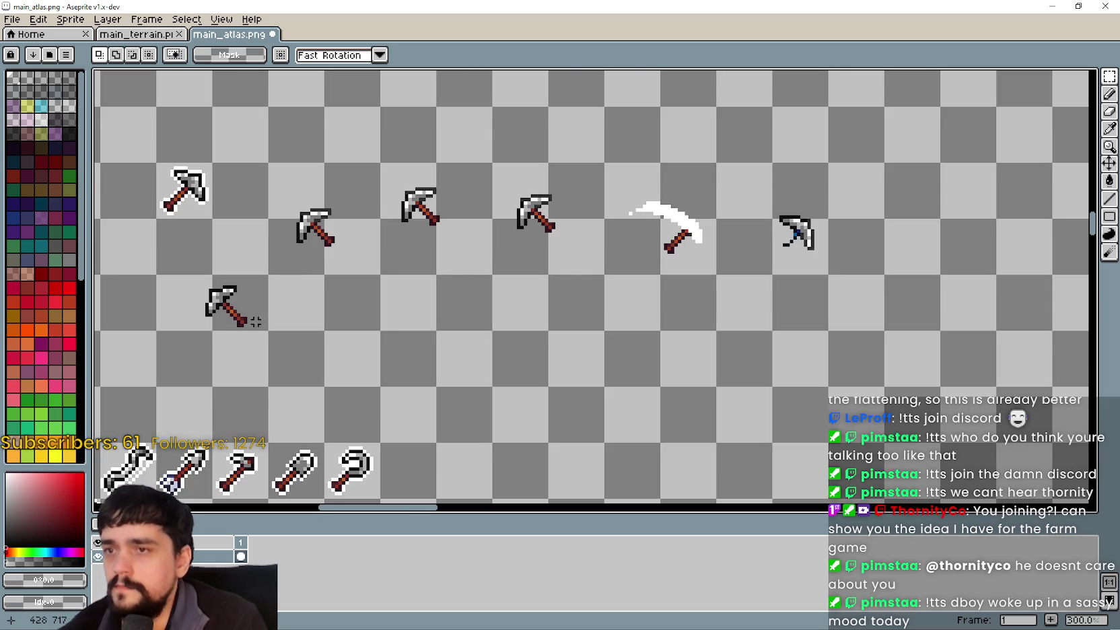
{"action": "scroll", "coordinate": [256, 321], "scroll_direction": "up", "scroll_amount": 6}
{"action": "left_click_drag", "start_coordinate": [187, 276], "coordinate": [337, 400]}
{"action": "scroll", "coordinate": [337, 363], "scroll_direction": "down", "scroll_amount": 4}
{"action": "left_click_drag", "start_coordinate": [687, 283], "coordinate": [446, 321]}
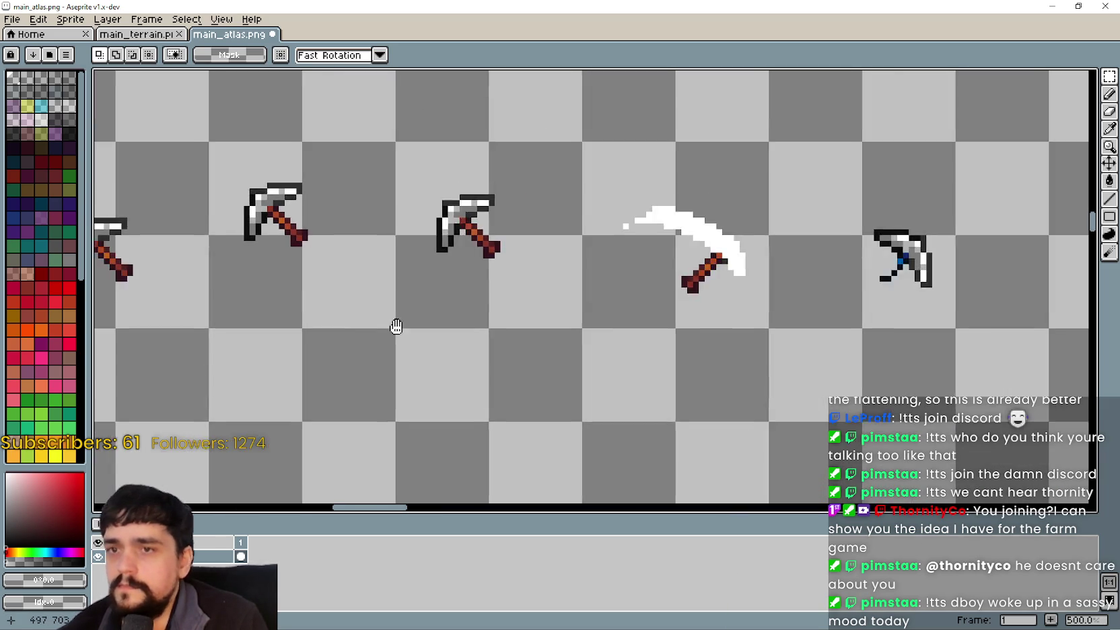
{"action": "scroll", "coordinate": [549, 287], "scroll_direction": "up", "scroll_amount": 2}
{"action": "key", "text": "ctrl+v"}
{"action": "mouse_move", "coordinate": [559, 437]}
{"action": "left_mouse_down"}
{"action": "mouse_move", "coordinate": [537, 361]}
{"action": "mouse_move", "coordinate": [590, 313]}
{"action": "mouse_move", "coordinate": [620, 238]}
{"action": "mouse_move", "coordinate": [690, 230]}
{"action": "left_mouse_up"}
{"action": "key", "text": "shift+h"}
{"action": "scroll", "coordinate": [620, 239], "scroll_direction": "up", "scroll_amount": 3}
{"action": "scroll", "coordinate": [689, 230], "scroll_direction": "down", "scroll_amount": 2}
{"action": "left_click", "coordinate": [480, 332]}
Raise the leftmost pickaxe slightly above the row
{"action": "scroll", "coordinate": [450, 321], "scroll_direction": "down", "scroll_amount": 4}
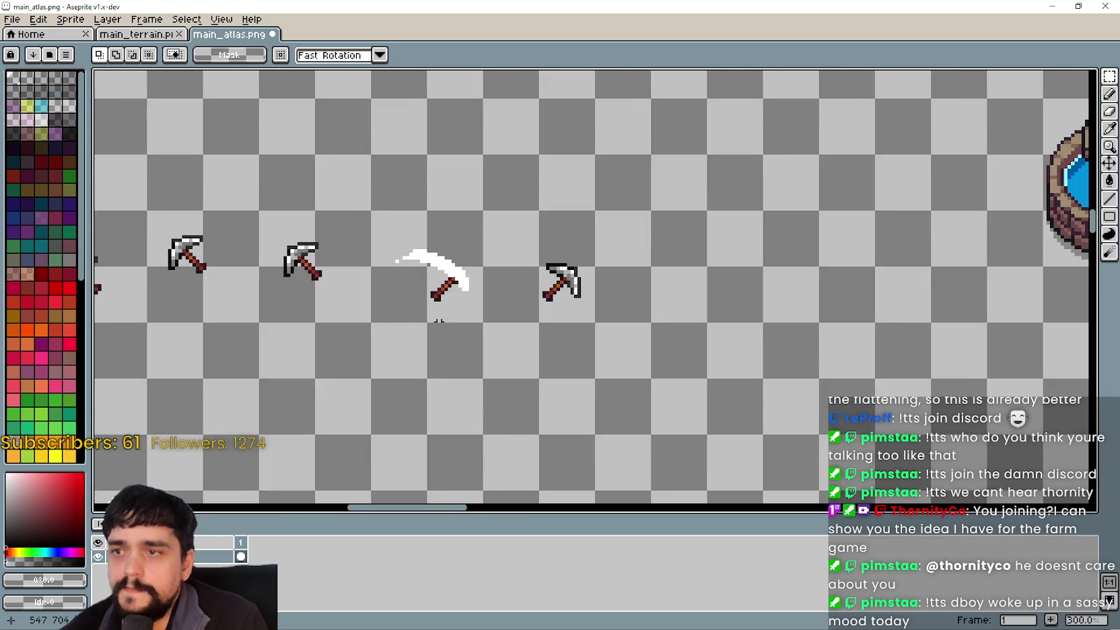
{"action": "scroll", "coordinate": [450, 321], "scroll_direction": "down", "scroll_amount": 2}
{"action": "scroll", "coordinate": [453, 289], "scroll_direction": "up", "scroll_amount": 2}
{"action": "scroll", "coordinate": [457, 272], "scroll_direction": "down", "scroll_amount": 1}
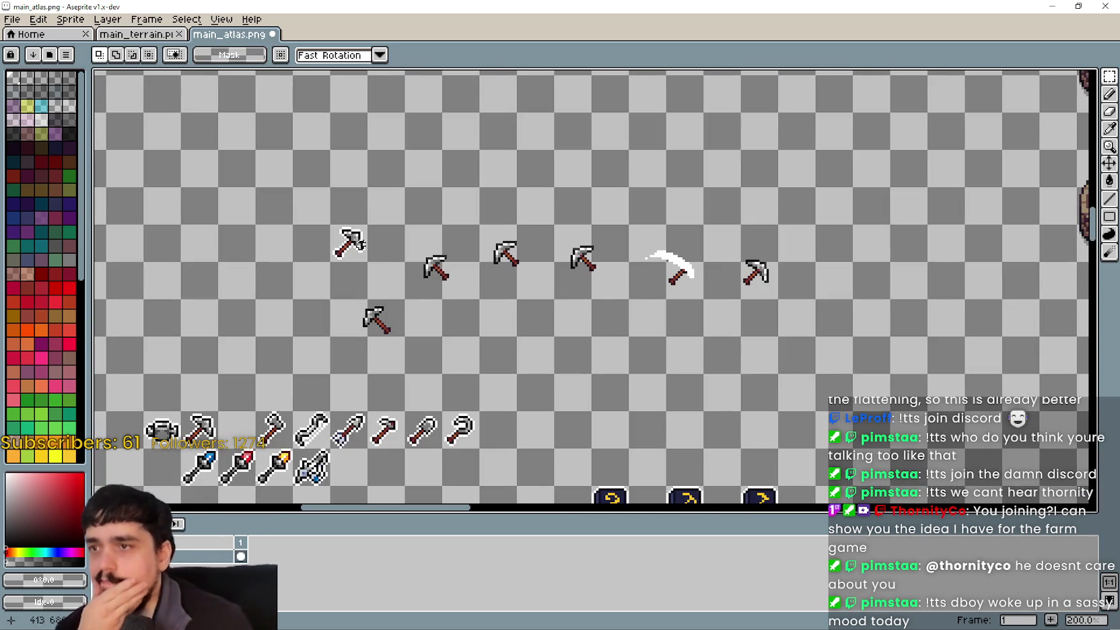
{"action": "mouse_move", "coordinate": [320, 275]}
{"action": "left_mouse_down"}
{"action": "mouse_move", "coordinate": [399, 349]}
{"action": "mouse_move", "coordinate": [229, 296]}
{"action": "left_mouse_up"}
{"action": "scroll", "coordinate": [375, 345], "scroll_direction": "up", "scroll_amount": 1}
{"action": "scroll", "coordinate": [344, 316], "scroll_direction": "down", "scroll_amount": 1}
{"action": "scroll", "coordinate": [357, 309], "scroll_direction": "left", "scroll_amount": 2}
{"action": "left_click_drag", "start_coordinate": [368, 303], "coordinate": [351, 239]}
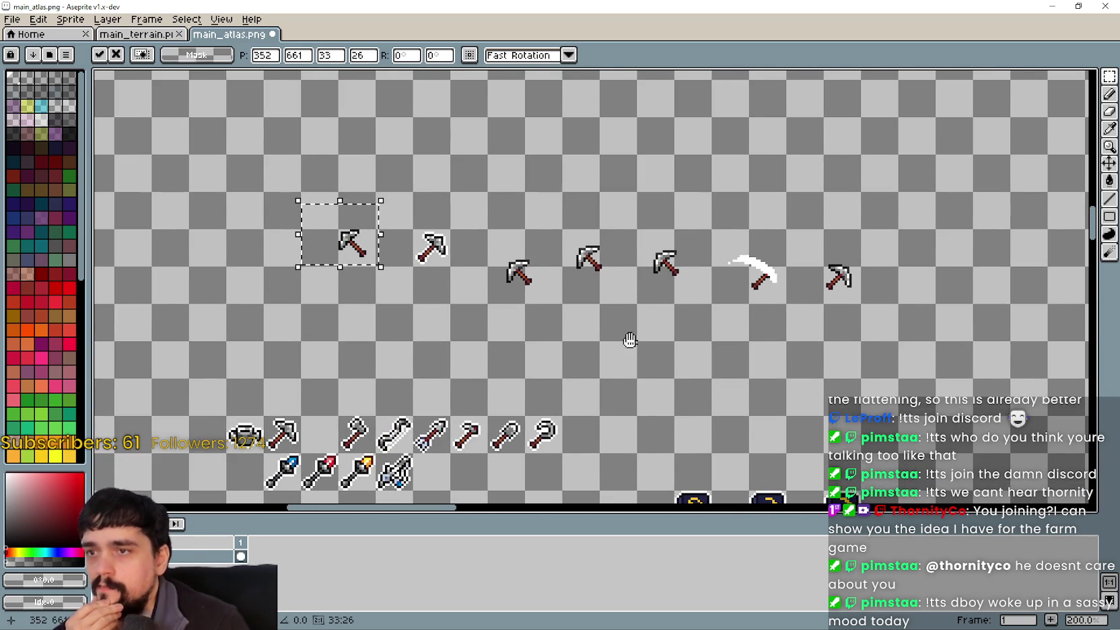
{"action": "scroll", "coordinate": [525, 340], "scroll_direction": "right", "scroll_amount": 2}
{"action": "left_click_drag", "start_coordinate": [387, 367], "coordinate": [441, 278]}
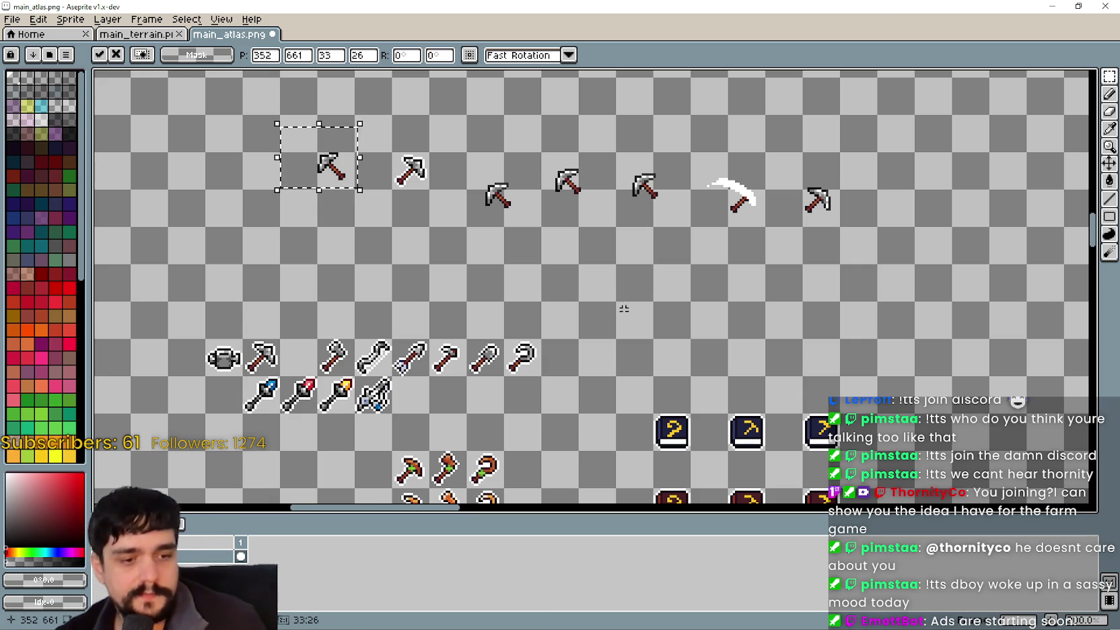
{"action": "left_click_drag", "start_coordinate": [542, 234], "coordinate": [519, 262]}
Copy the row of four pickaxes and the scythe to just above the original
{"action": "left_click_drag", "start_coordinate": [470, 195], "coordinate": [615, 215]}
{"action": "mouse_move", "coordinate": [444, 181]}
{"action": "left_mouse_down"}
{"action": "mouse_move", "coordinate": [819, 257]}
{"action": "mouse_move", "coordinate": [820, 294]}
{"action": "left_mouse_up"}
{"action": "left_click", "coordinate": [418, 245]}
{"action": "scroll", "coordinate": [418, 245], "scroll_direction": "up", "scroll_amount": 2}
{"action": "scroll", "coordinate": [421, 233], "scroll_direction": "down", "scroll_amount": 2}
{"action": "left_click_drag", "start_coordinate": [420, 227], "coordinate": [764, 268]}
{"action": "mouse_move", "coordinate": [695, 309]}
{"action": "left_mouse_down"}
{"action": "mouse_move", "coordinate": [771, 494]}
{"action": "mouse_move", "coordinate": [751, 420]}
{"action": "left_mouse_up"}
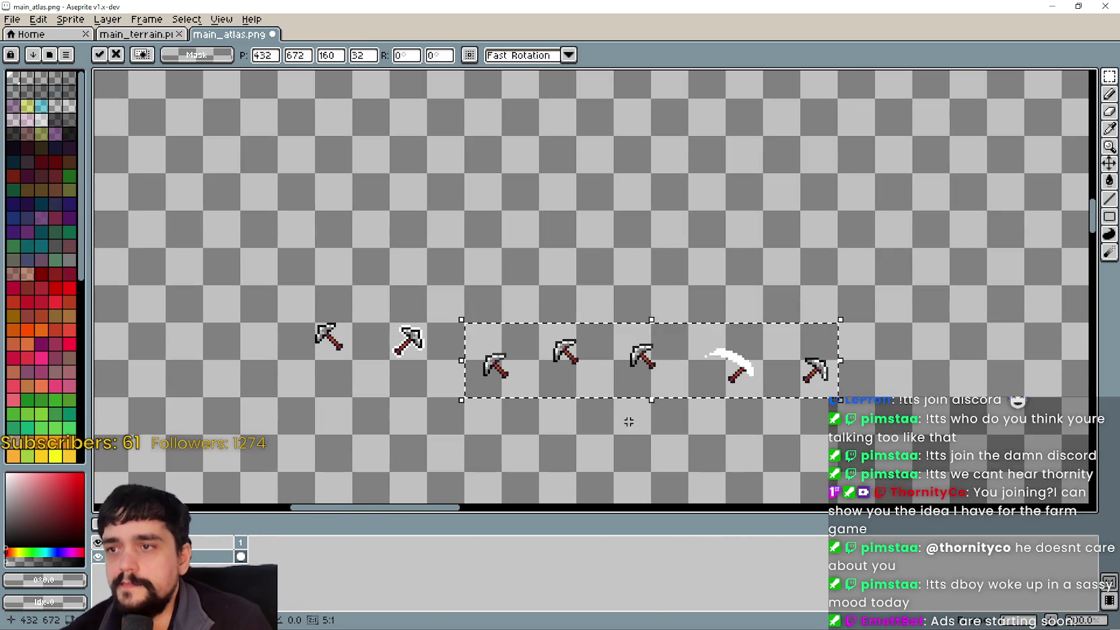
{"action": "left_click_drag", "start_coordinate": [677, 371], "coordinate": [685, 297]}
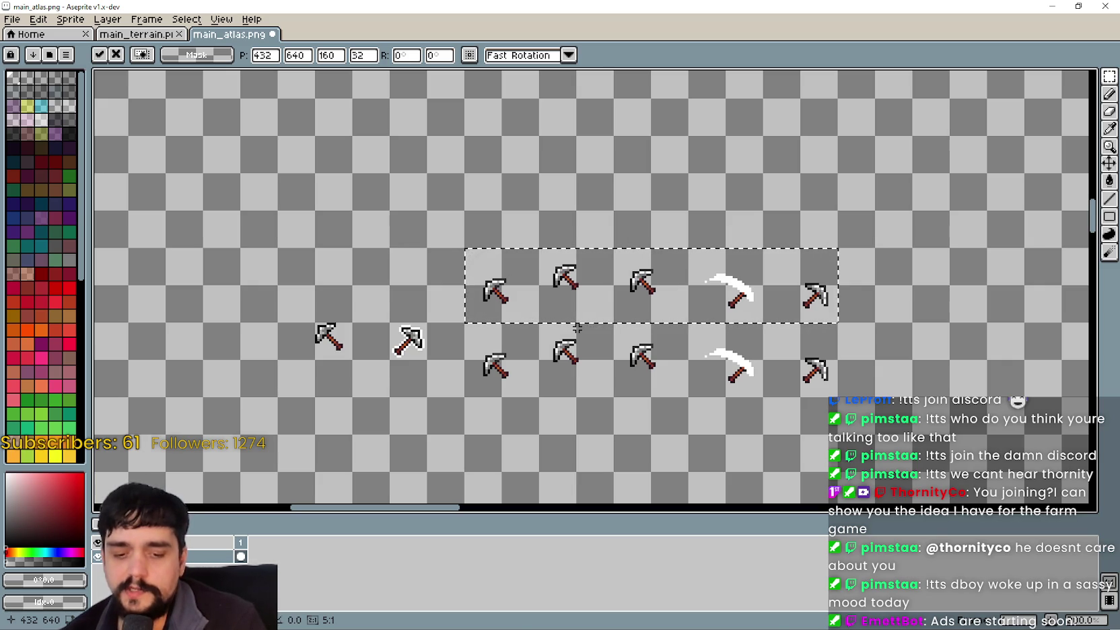
Apply a white Outline effect to the upper copy of the row
{"action": "key", "text": "shift+o"}
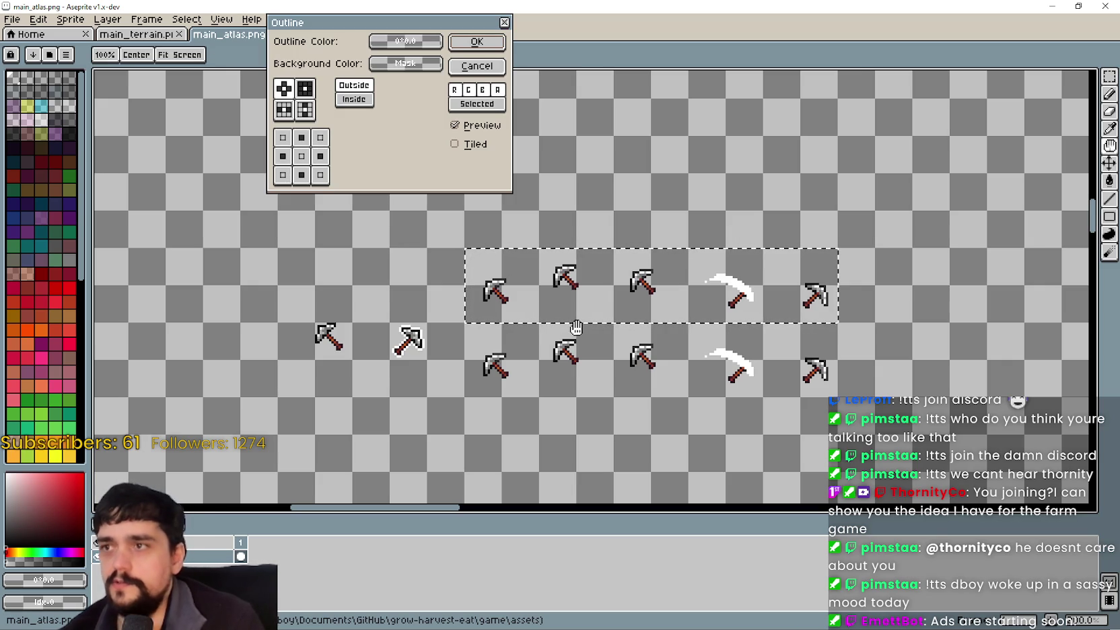
{"action": "scroll", "coordinate": [663, 278], "scroll_direction": "up", "scroll_amount": 2}
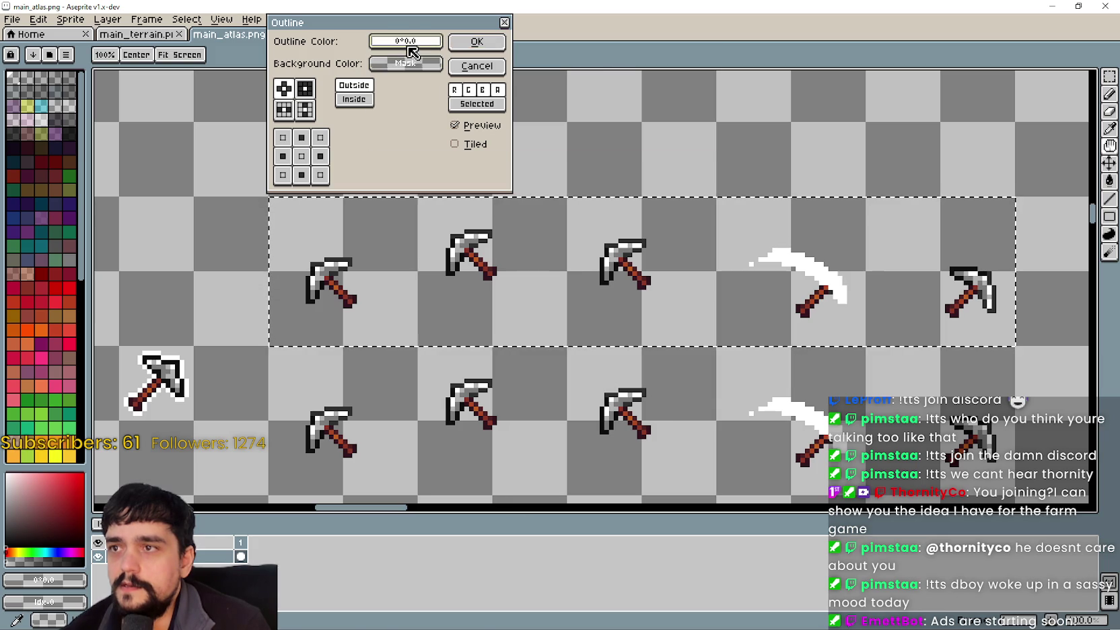
{"action": "left_click", "coordinate": [417, 65]}
{"action": "left_click", "coordinate": [386, 64]}
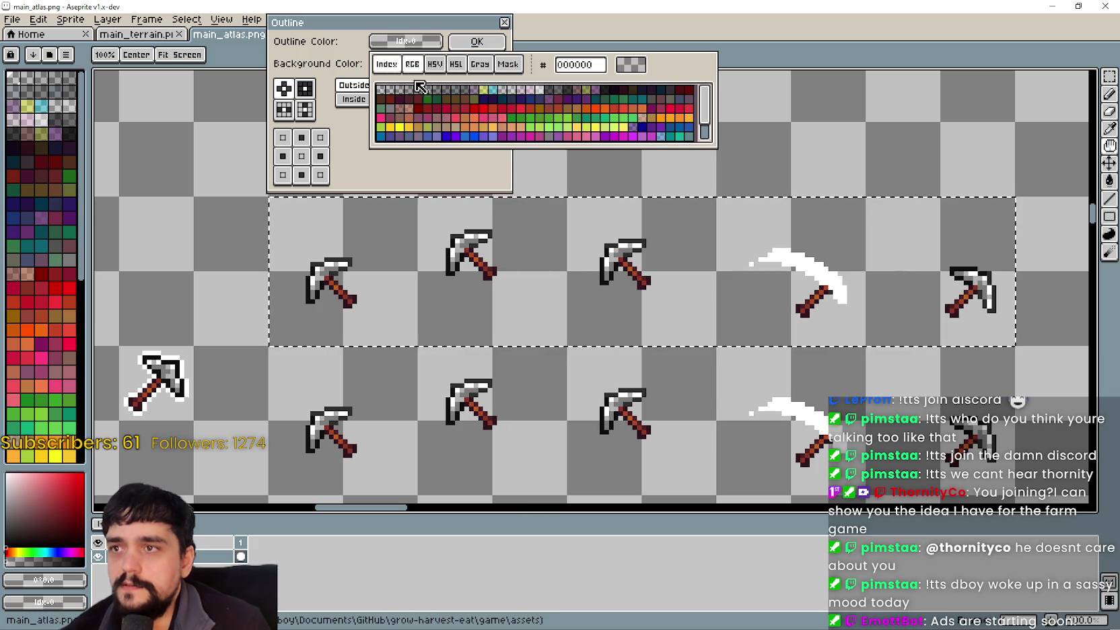
{"action": "scroll", "coordinate": [565, 108], "scroll_direction": "down", "scroll_amount": 3}
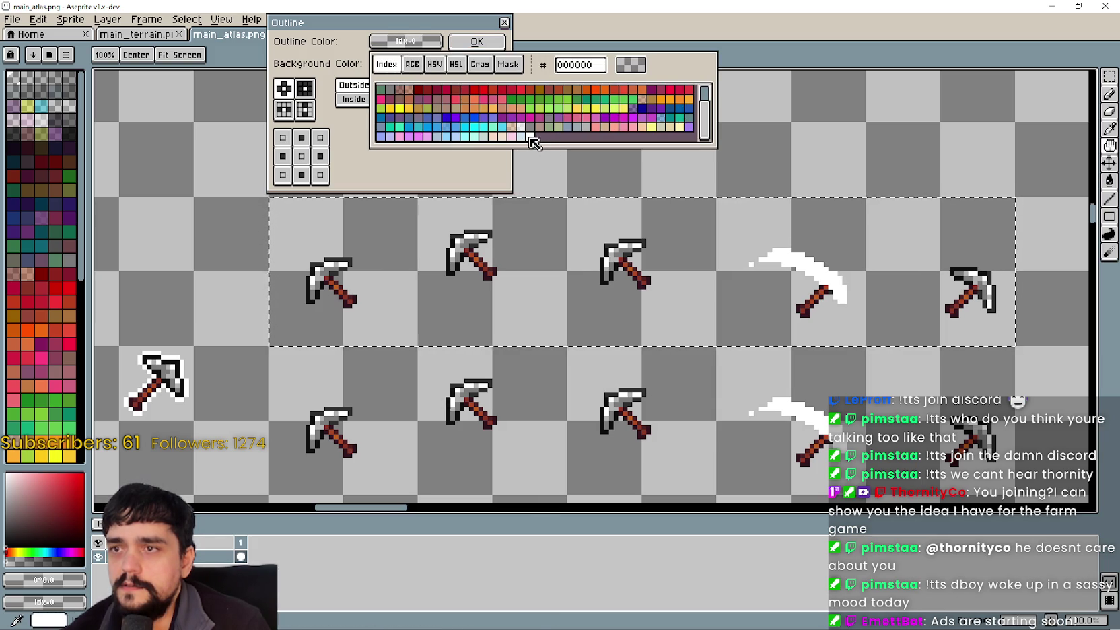
{"action": "left_click", "coordinate": [530, 136]}
{"action": "left_click", "coordinate": [713, 228]}
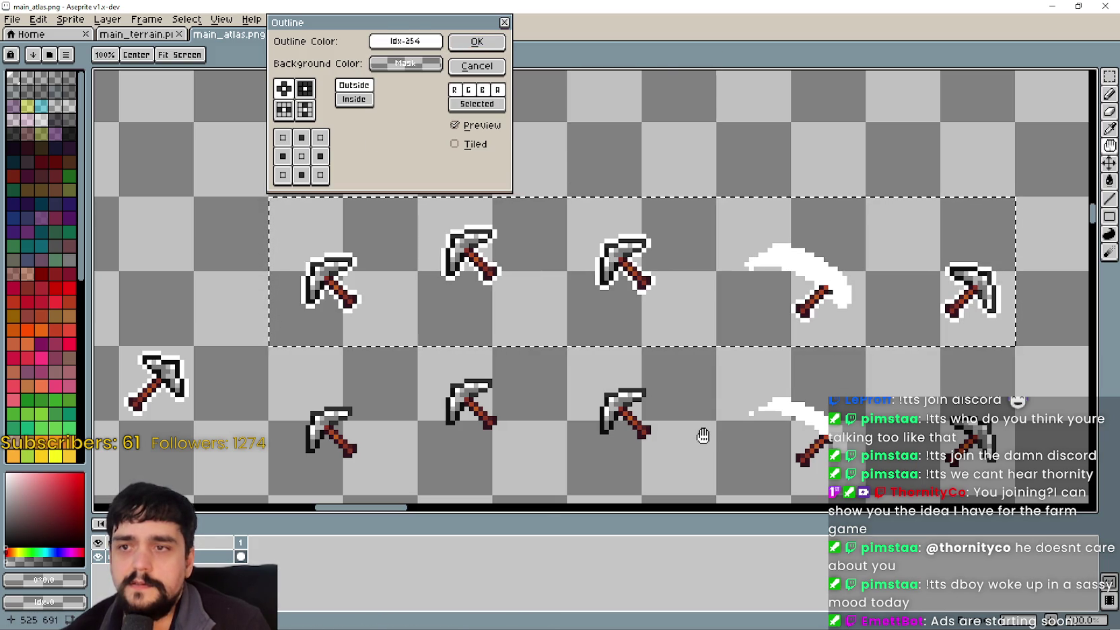
{"action": "scroll", "coordinate": [705, 430], "scroll_direction": "down", "scroll_amount": 2}
{"action": "scroll", "coordinate": [688, 331], "scroll_direction": "up", "scroll_amount": 2}
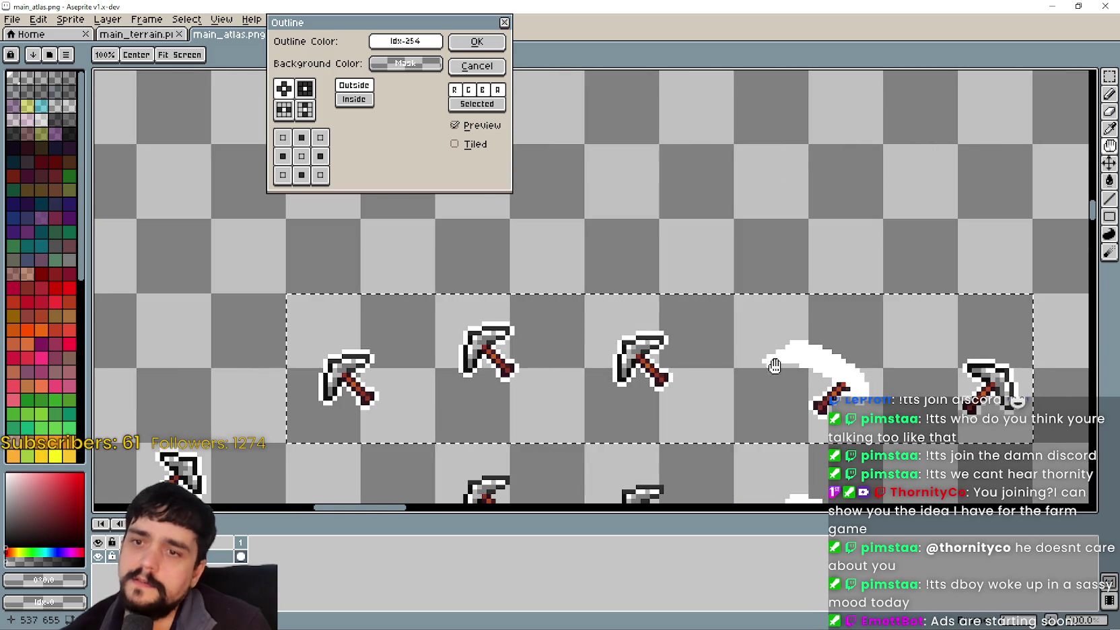
{"action": "scroll", "coordinate": [722, 365], "scroll_direction": "down", "scroll_amount": 2}
{"action": "left_click_drag", "start_coordinate": [712, 332], "coordinate": [790, 243]}
{"action": "scroll", "coordinate": [612, 262], "scroll_direction": "up", "scroll_amount": 2}
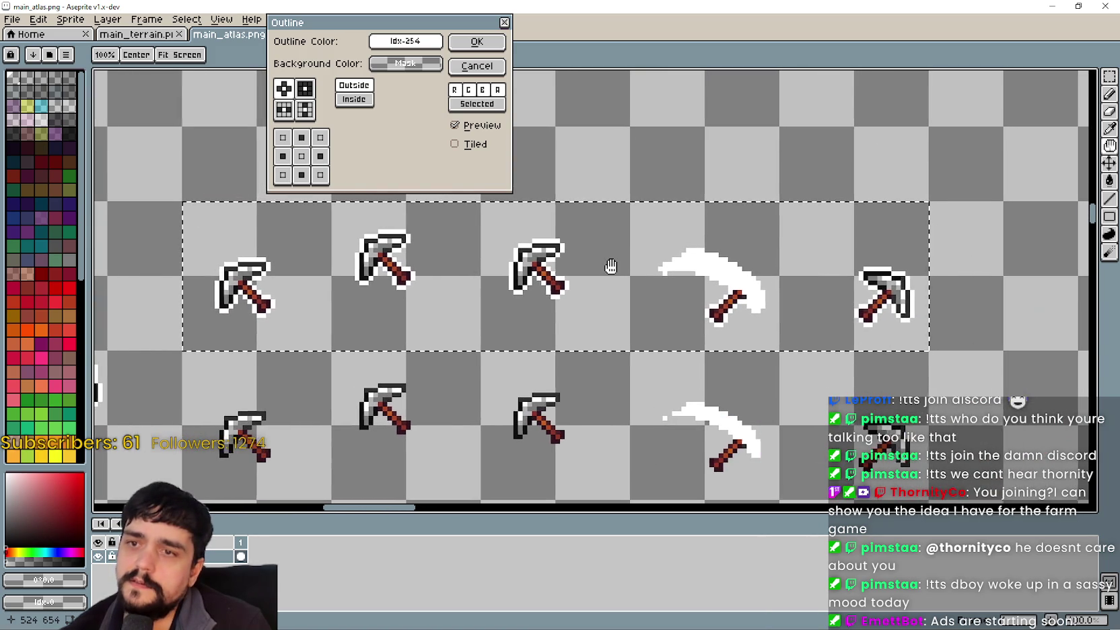
{"action": "left_click_drag", "start_coordinate": [610, 266], "coordinate": [610, 251]}
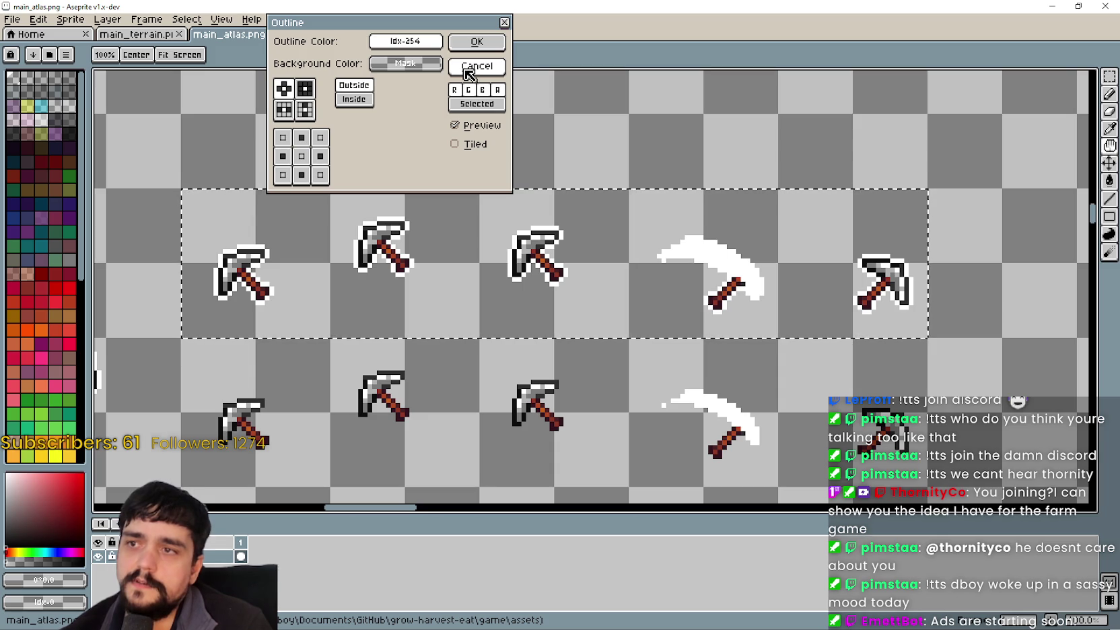
{"action": "left_click", "coordinate": [475, 41]}
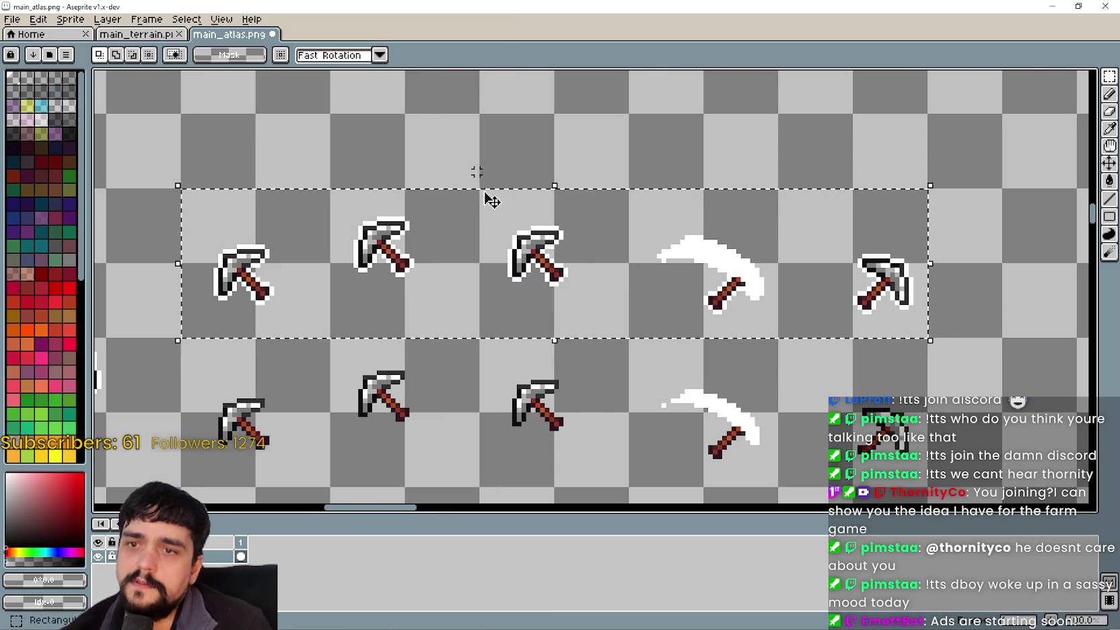
Reselect the outlined pickaxe row and save main_atlas.png
{"action": "scroll", "coordinate": [511, 296], "scroll_direction": "down", "scroll_amount": 1}
{"action": "scroll", "coordinate": [528, 387], "scroll_direction": "down", "scroll_amount": 1}
{"action": "left_click", "coordinate": [530, 380]}
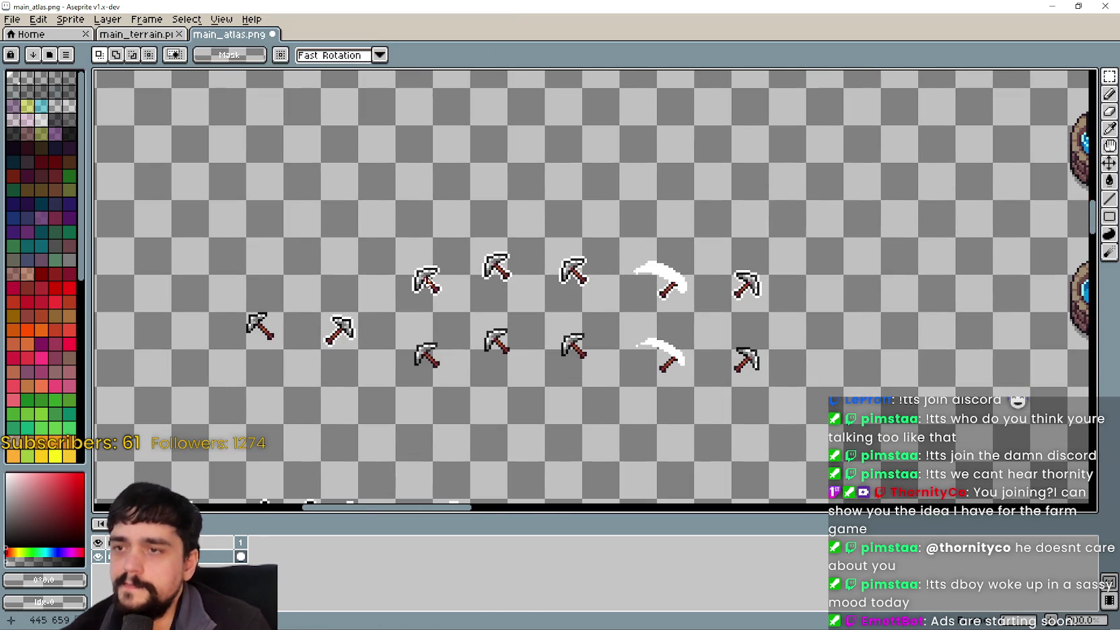
{"action": "left_click_drag", "start_coordinate": [730, 249], "coordinate": [770, 237]}
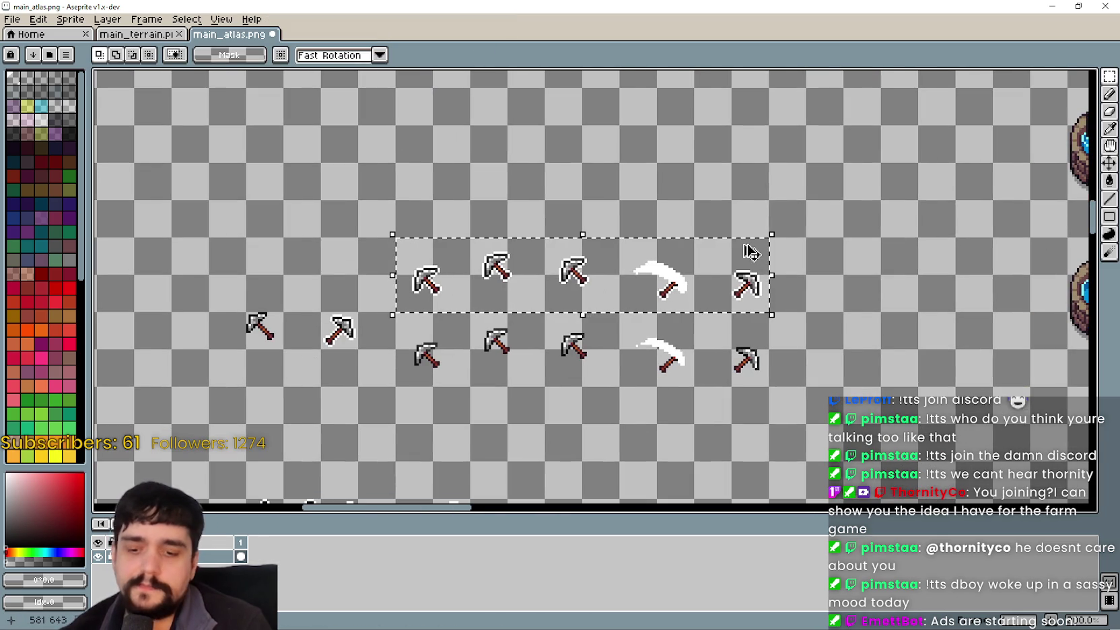
{"action": "key", "text": "ctrl+s"}
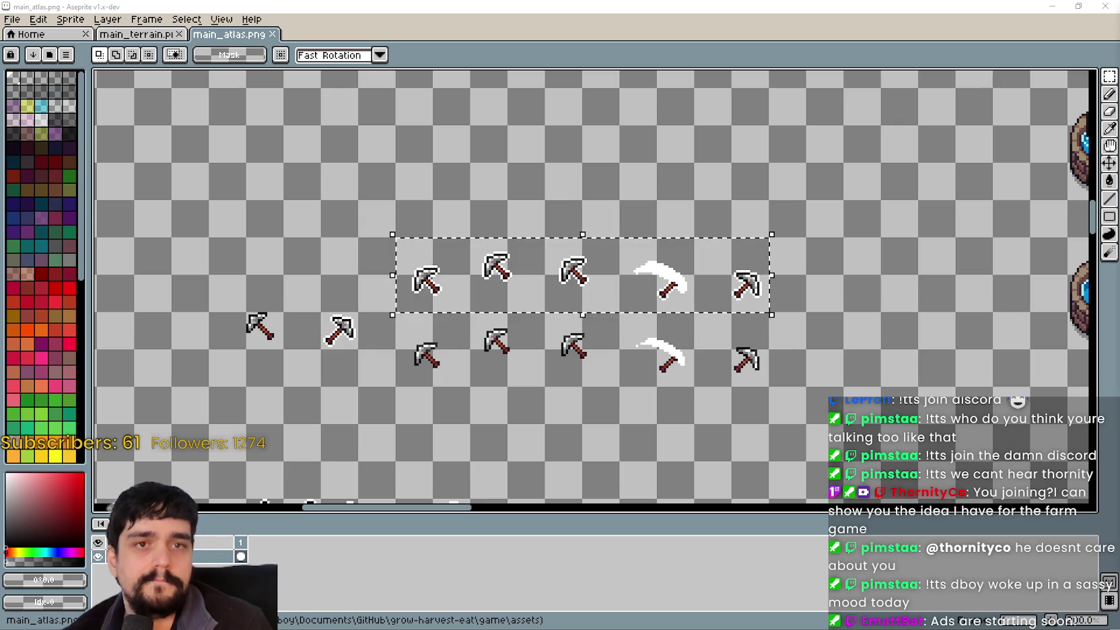
Minimize the SteamDB browser and switch to the Godot editor
{"action": "key", "text": "alt+Tab"}
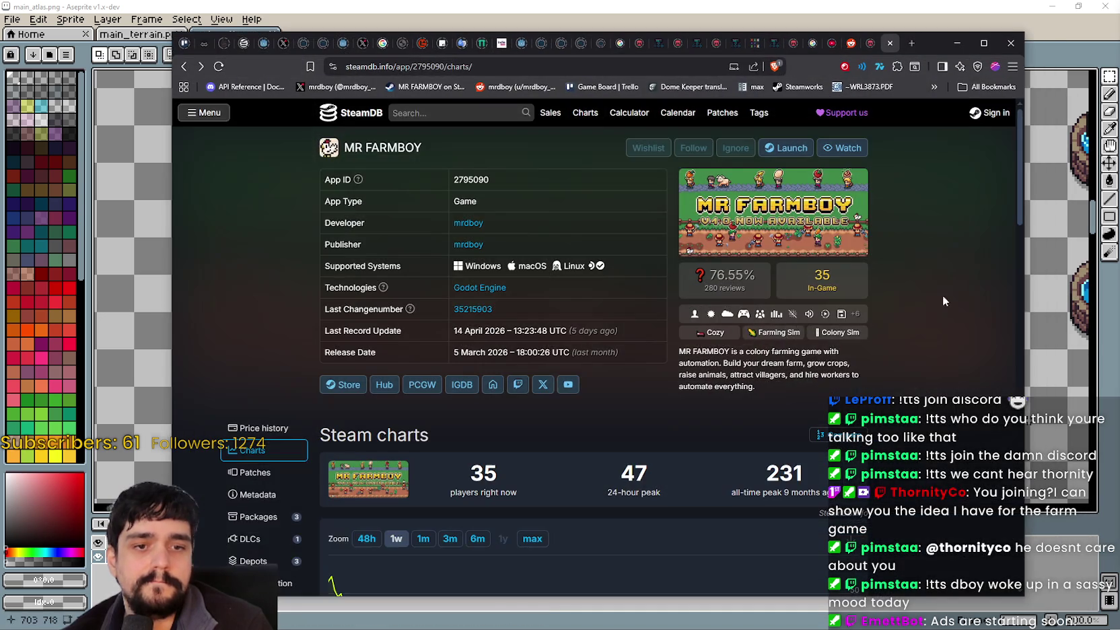
{"action": "left_click", "coordinate": [958, 43]}
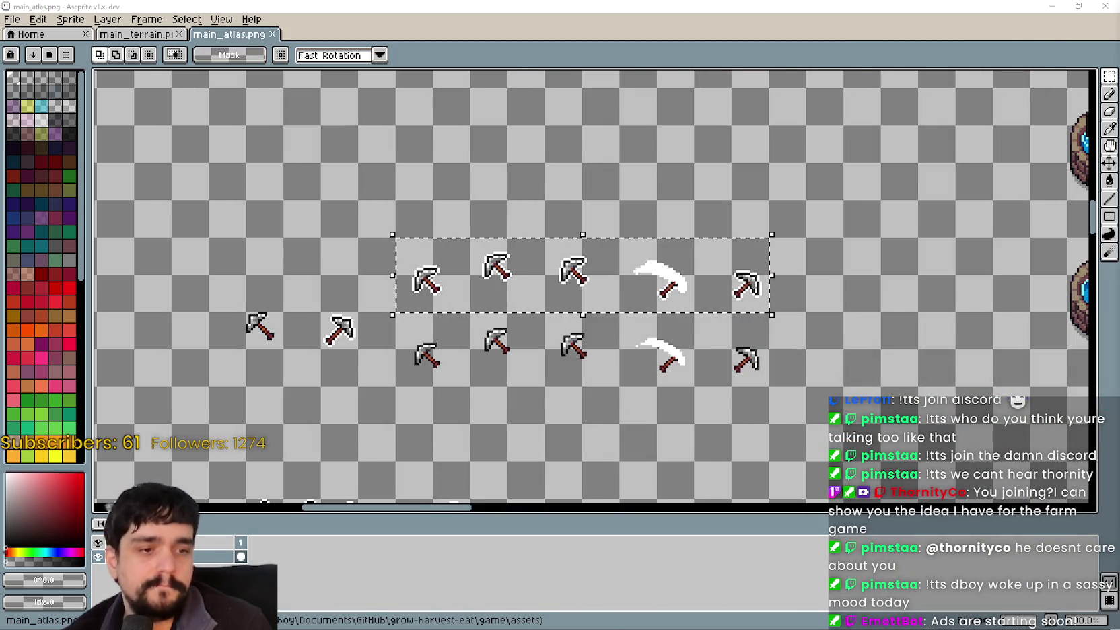
{"action": "key", "text": "alt+Tab"}
{"action": "scroll", "coordinate": [772, 283], "scroll_direction": "down", "scroll_amount": 4}
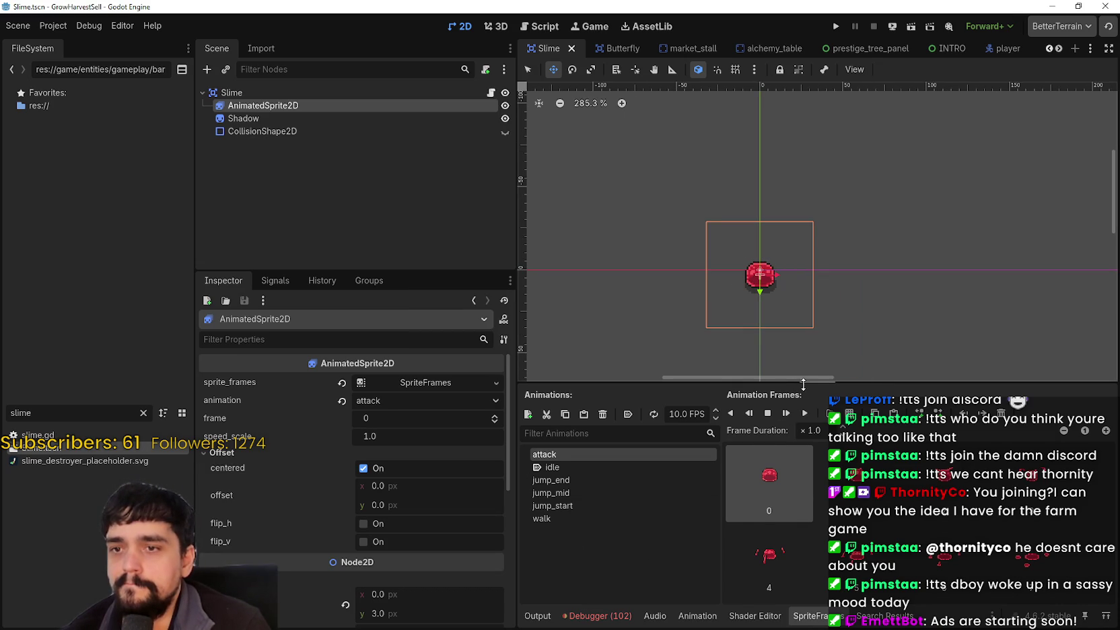
Enlarge the sprite frames panel and clear the slime filter from the FileSystem
{"action": "left_click_drag", "start_coordinate": [803, 384], "coordinate": [803, 347]}
{"action": "double_click", "coordinate": [65, 413]}
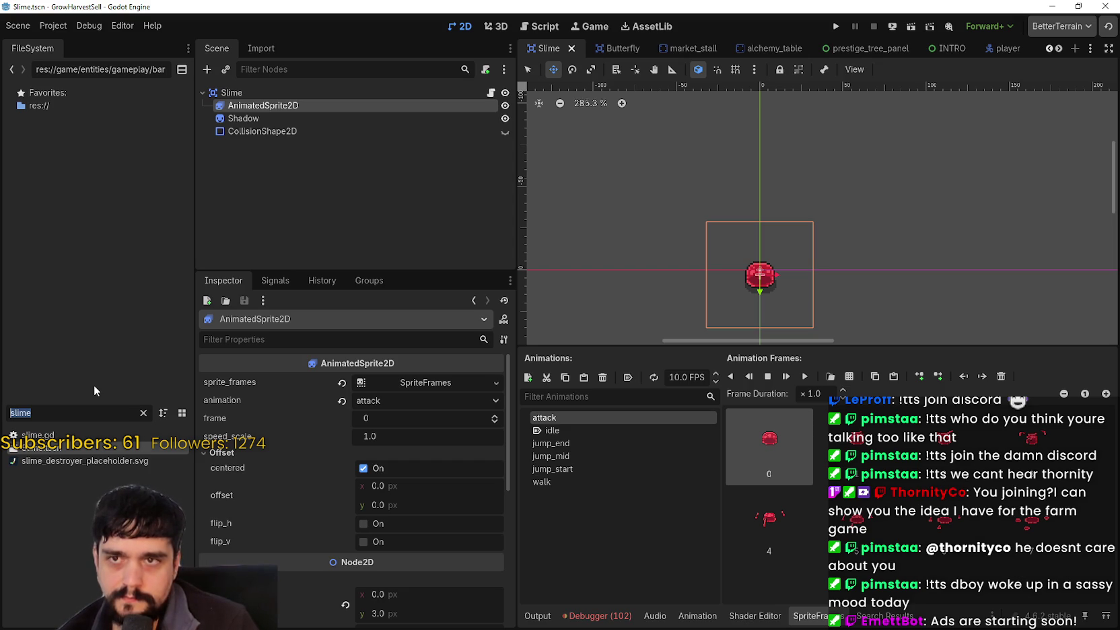
{"action": "key", "text": "BackSpace"}
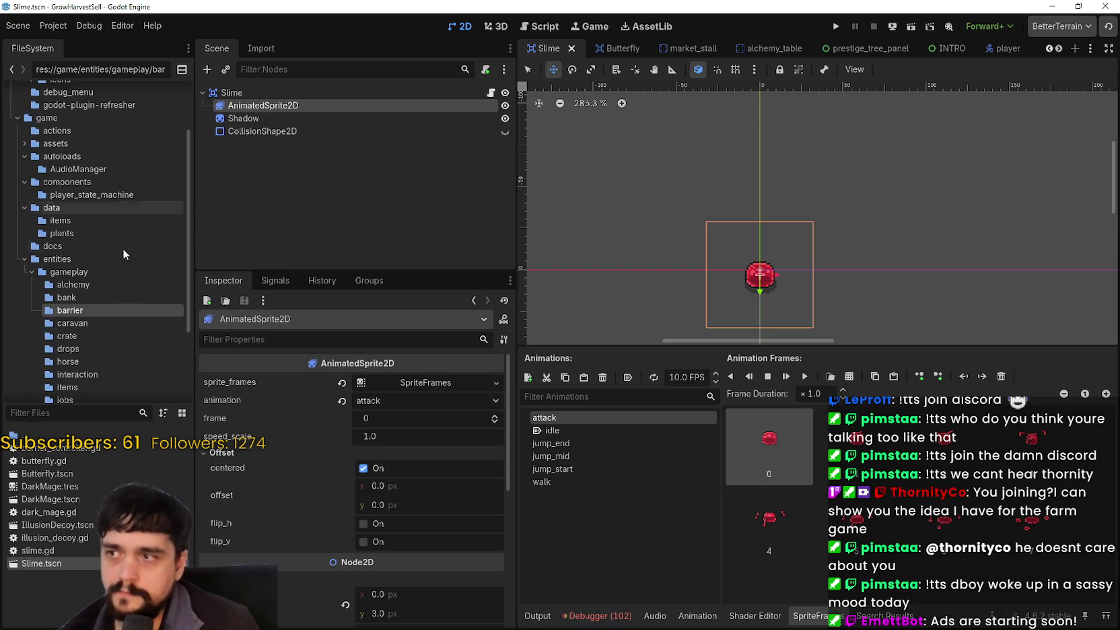
{"action": "scroll", "coordinate": [97, 318], "scroll_direction": "down", "scroll_amount": 1}
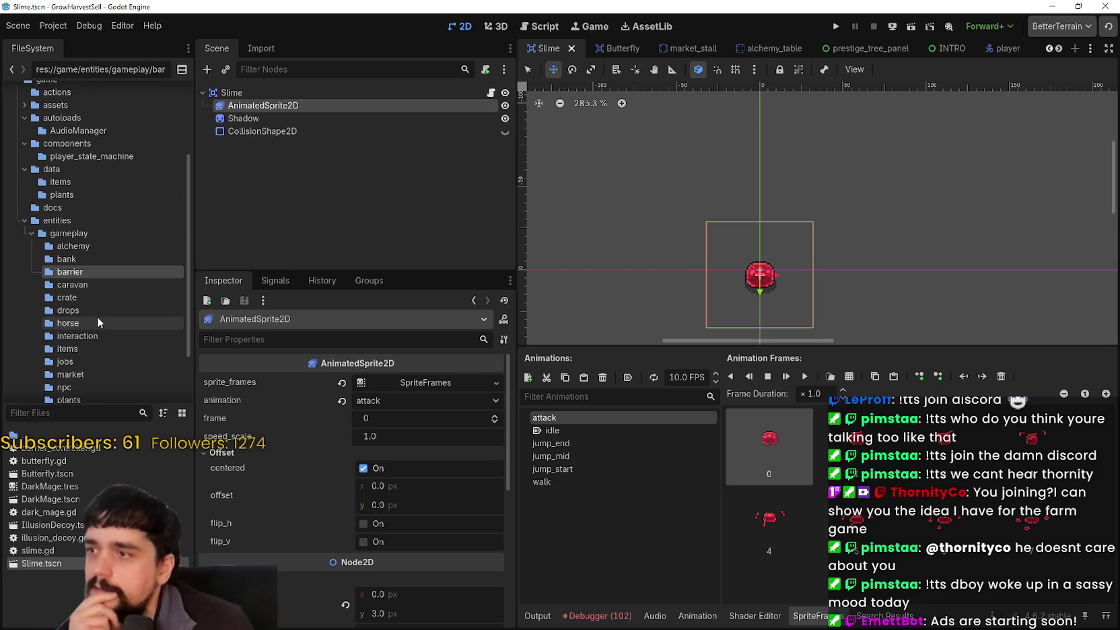
{"action": "scroll", "coordinate": [98, 245], "scroll_direction": "up", "scroll_amount": 2}
{"action": "scroll", "coordinate": [47, 291], "scroll_direction": "down", "scroll_amount": 3}
Expand res://game/assets and open the animations folder
{"action": "scroll", "coordinate": [91, 311], "scroll_direction": "down", "scroll_amount": 1}
{"action": "scroll", "coordinate": [96, 313], "scroll_direction": "up", "scroll_amount": 5}
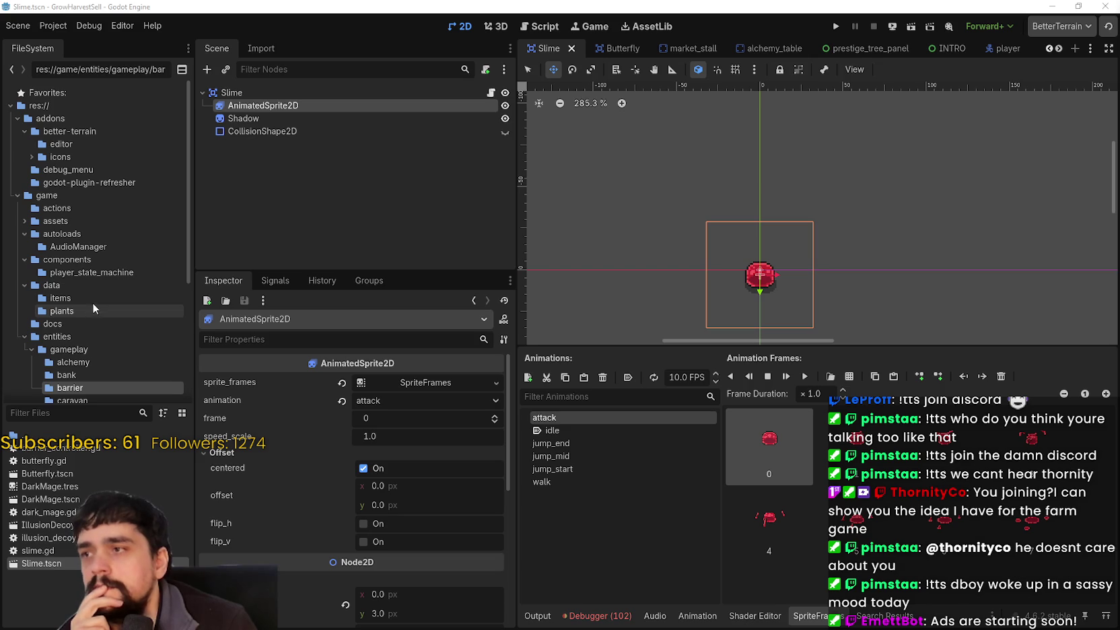
{"action": "scroll", "coordinate": [77, 191], "scroll_direction": "down", "scroll_amount": 3}
{"action": "scroll", "coordinate": [76, 208], "scroll_direction": "up", "scroll_amount": 3}
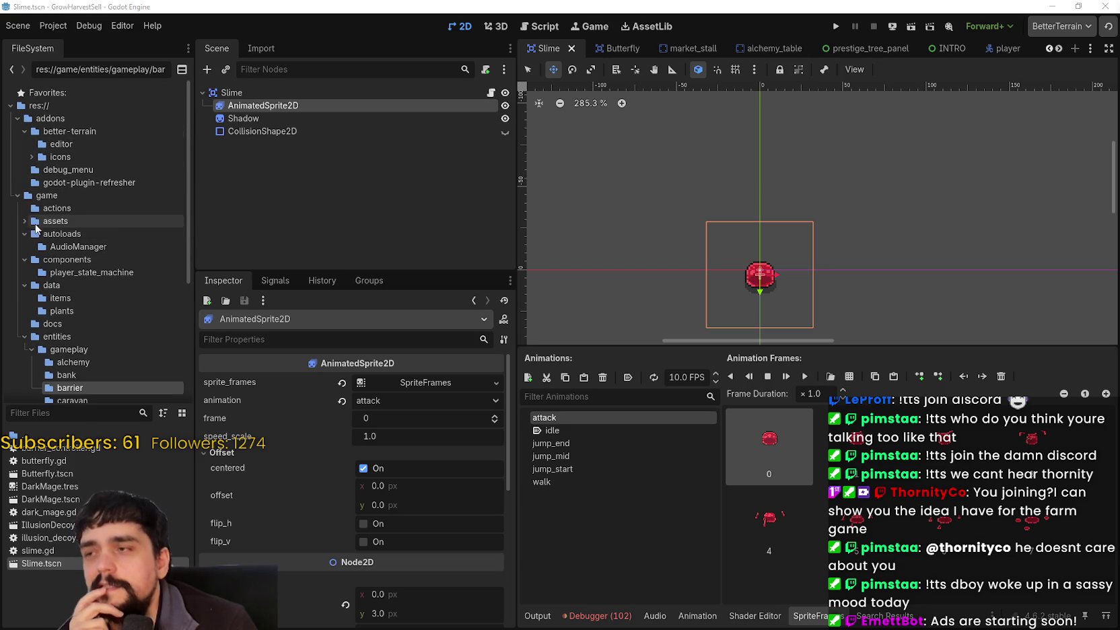
{"action": "left_click", "coordinate": [24, 221]}
{"action": "left_click", "coordinate": [86, 246]}
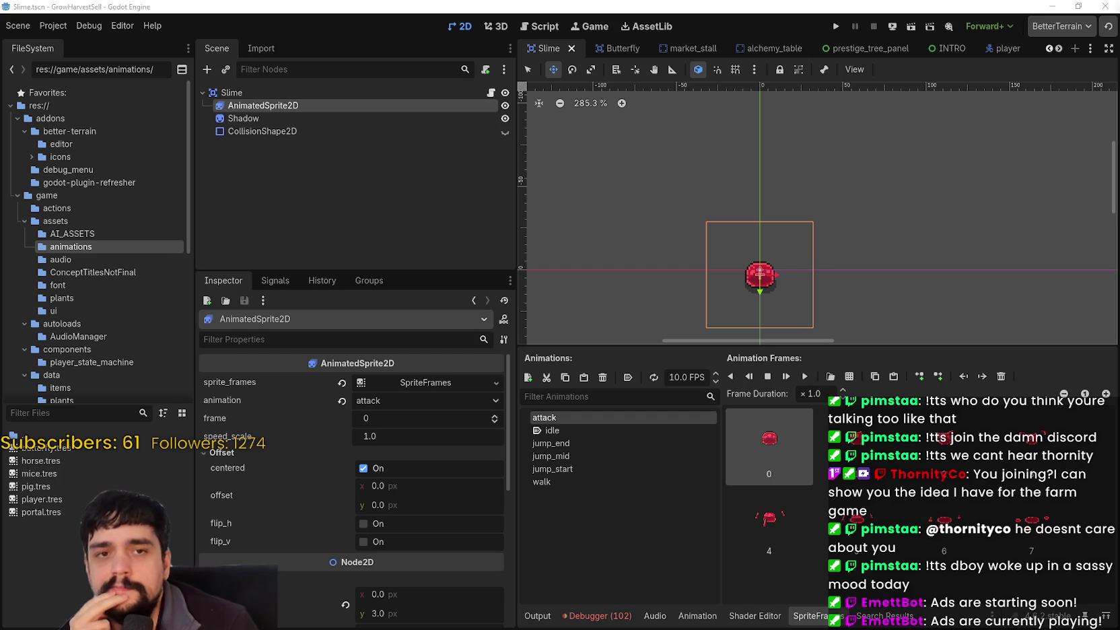
{"action": "scroll", "coordinate": [782, 220], "scroll_direction": "down", "scroll_amount": 1}
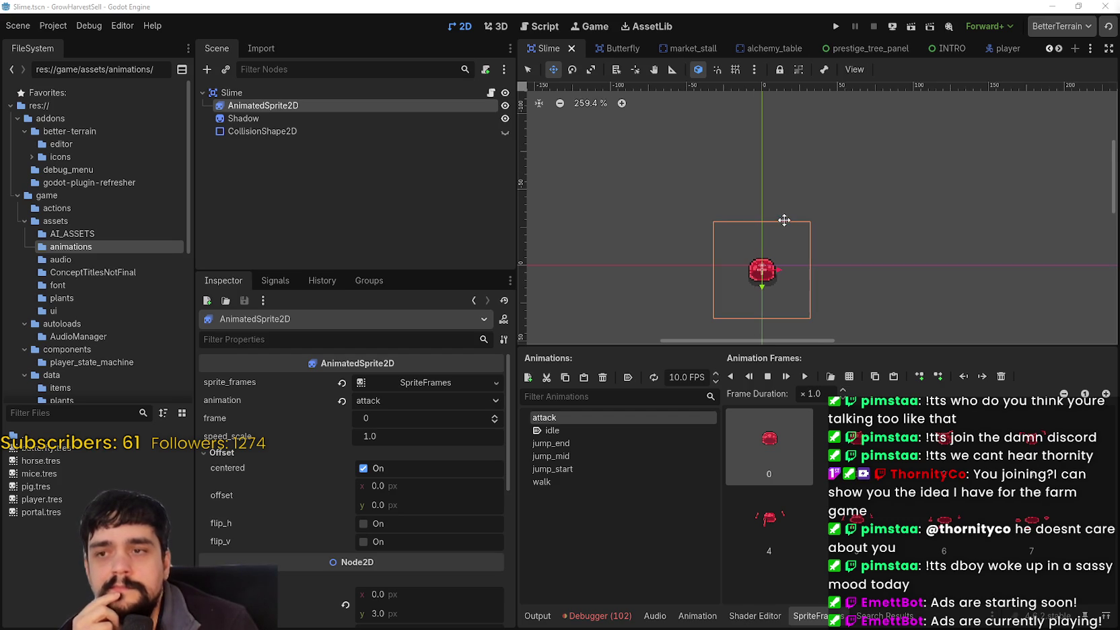
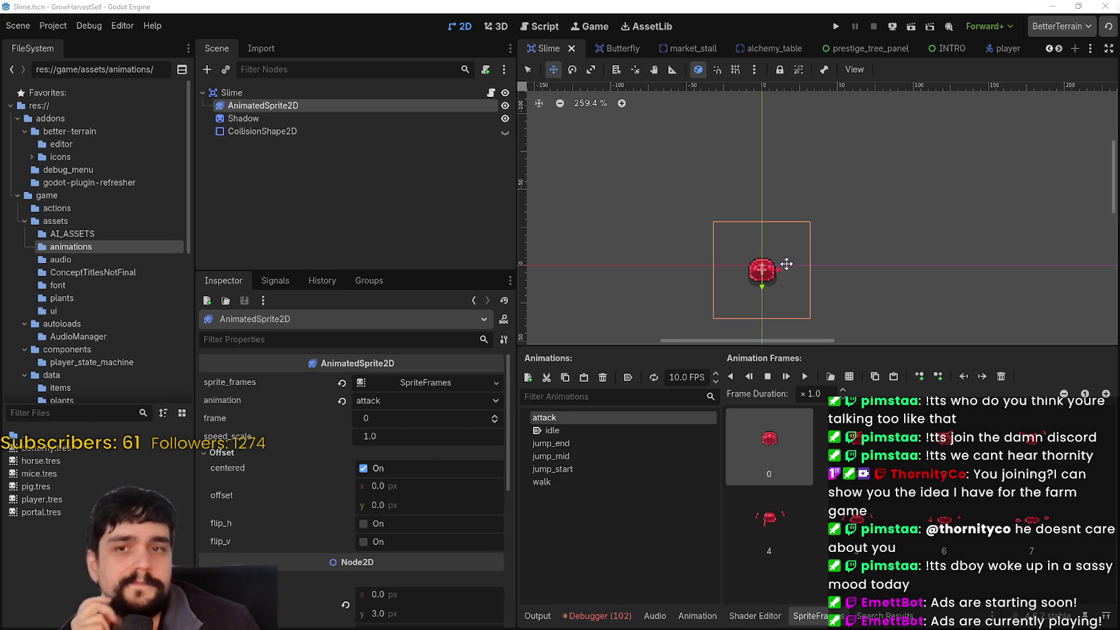
Select butterfly.tres in the FileSystem dock and briefly expand its Resource properties
{"action": "scroll", "coordinate": [816, 301], "scroll_direction": "down", "scroll_amount": 3}
{"action": "scroll", "coordinate": [843, 252], "scroll_direction": "down", "scroll_amount": 1}
{"action": "scroll", "coordinate": [784, 246], "scroll_direction": "right", "scroll_amount": 1}
{"action": "scroll", "coordinate": [785, 246], "scroll_direction": "left", "scroll_amount": 1}
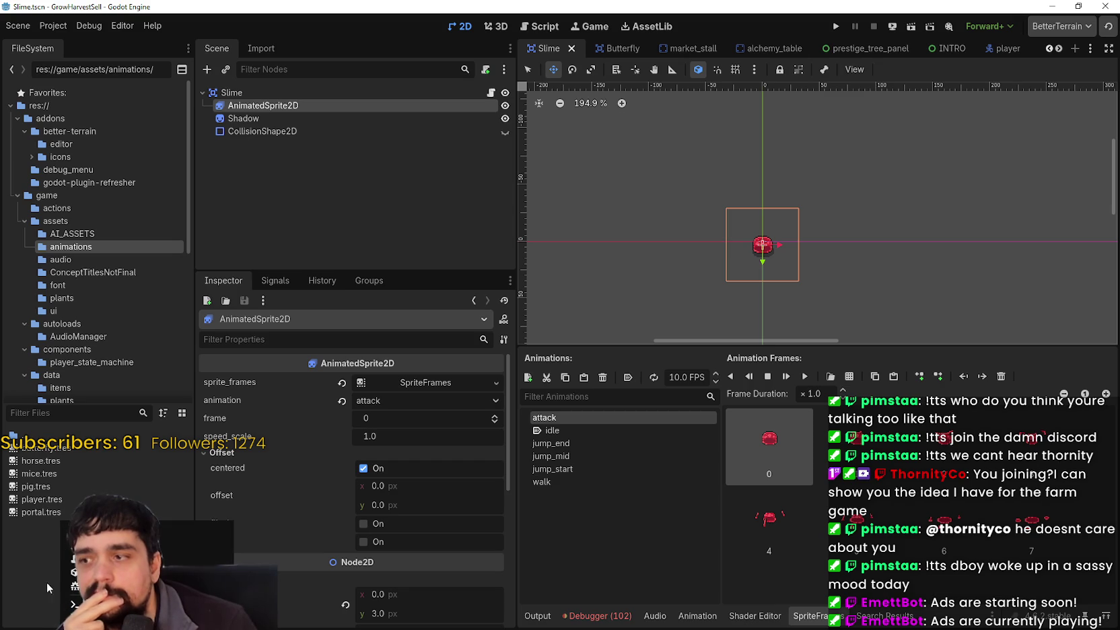
{"action": "left_click", "coordinate": [56, 449]}
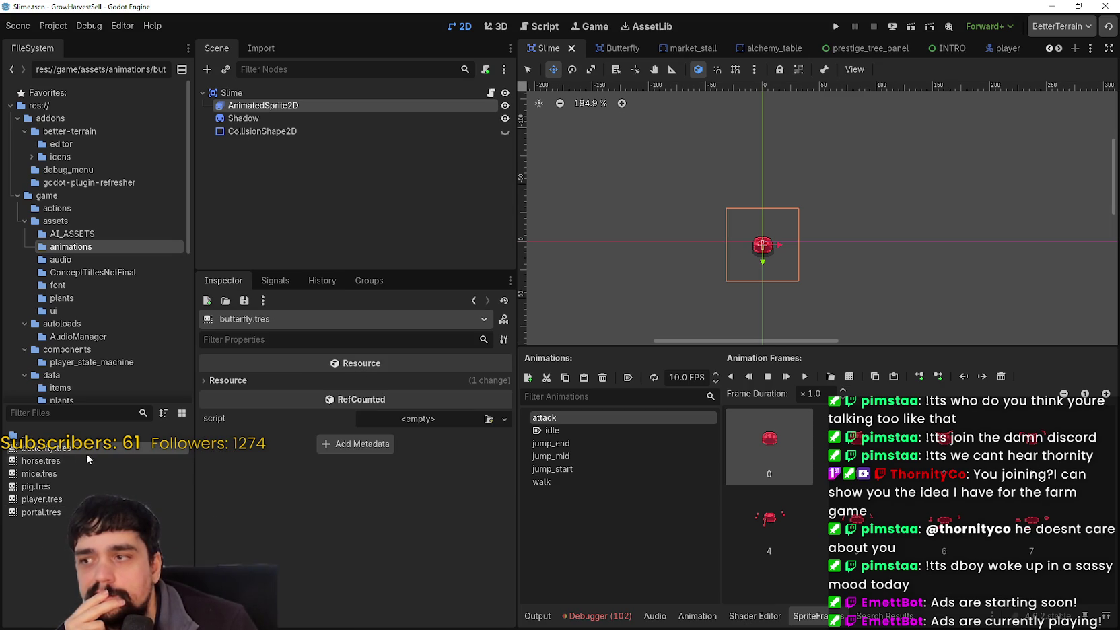
{"action": "left_click", "coordinate": [446, 381]}
{"action": "left_click", "coordinate": [446, 381]}
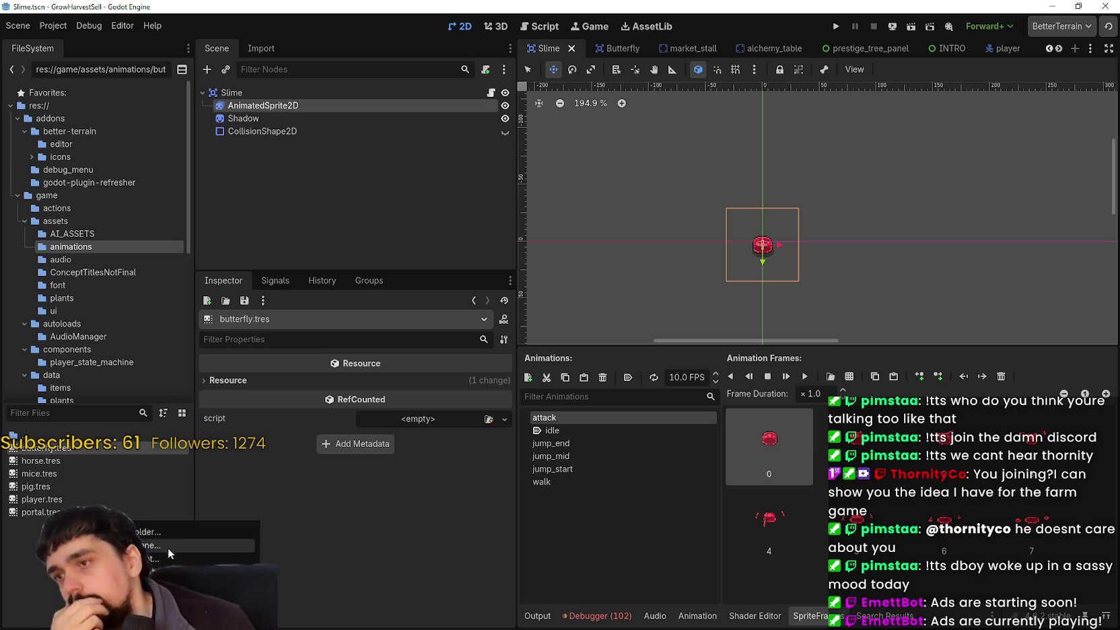
{"action": "key", "text": "Escape"}
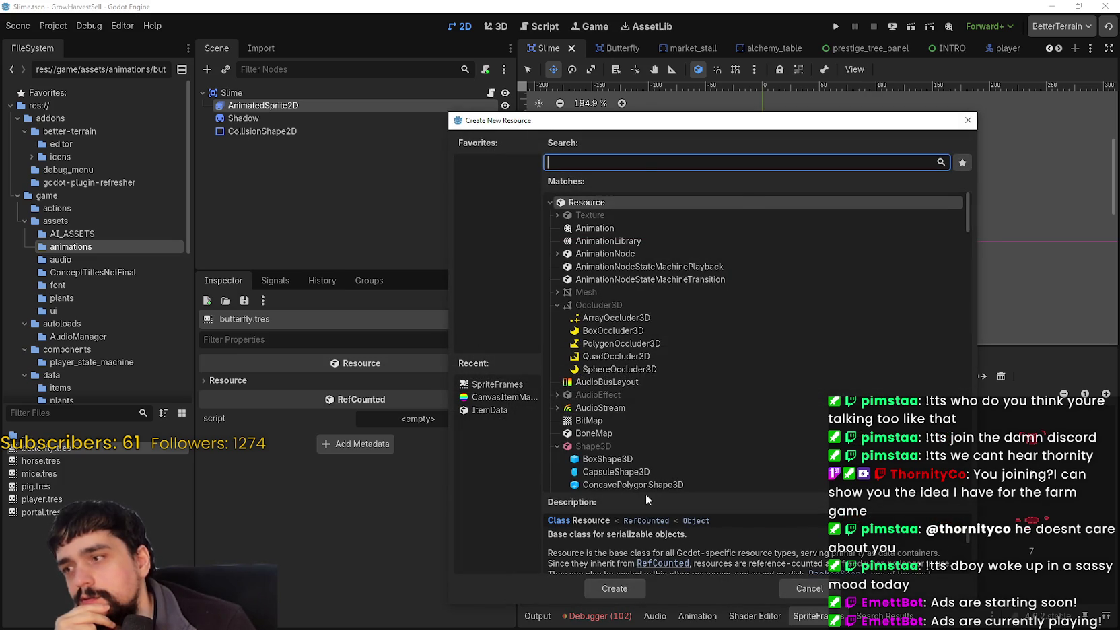
{"action": "type", "text": "animated"}
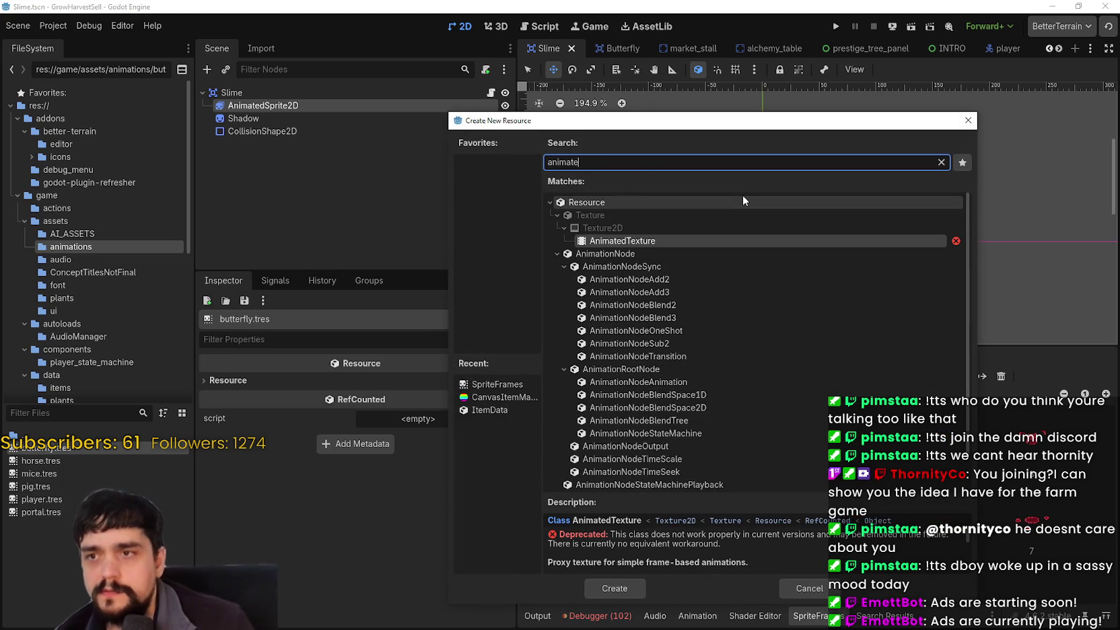
{"action": "key", "text": "ctrl+a"}
{"action": "type", "text": "sprite2"}
{"action": "key", "text": "BackSpace"}
{"action": "key", "text": "ctrl+a"}
{"action": "type", "text": "texture"}
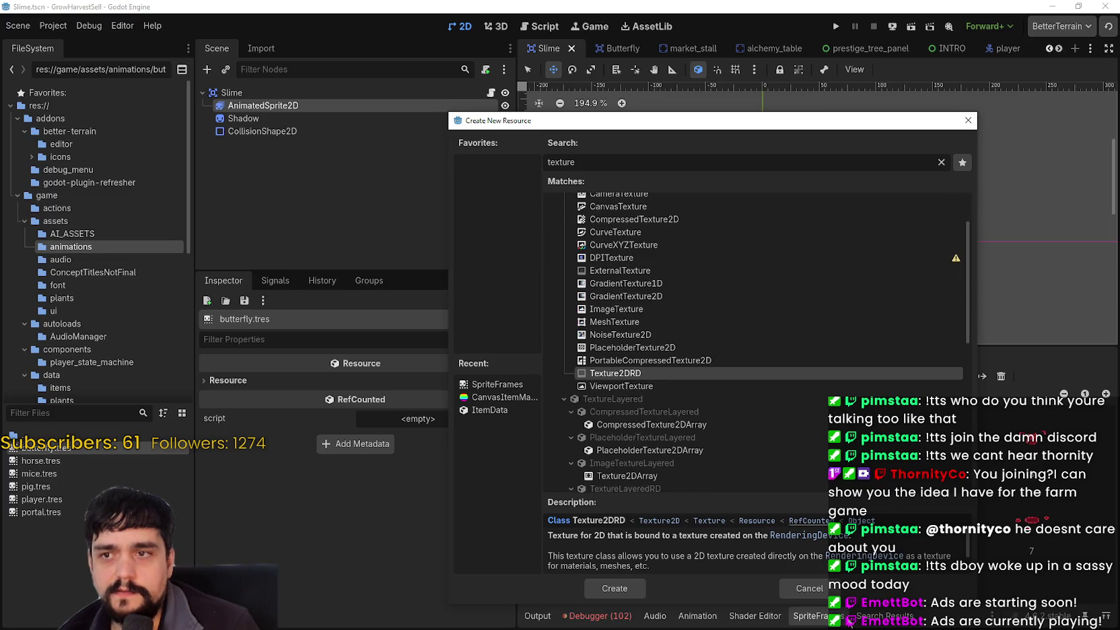
{"action": "left_click", "coordinate": [809, 588]}
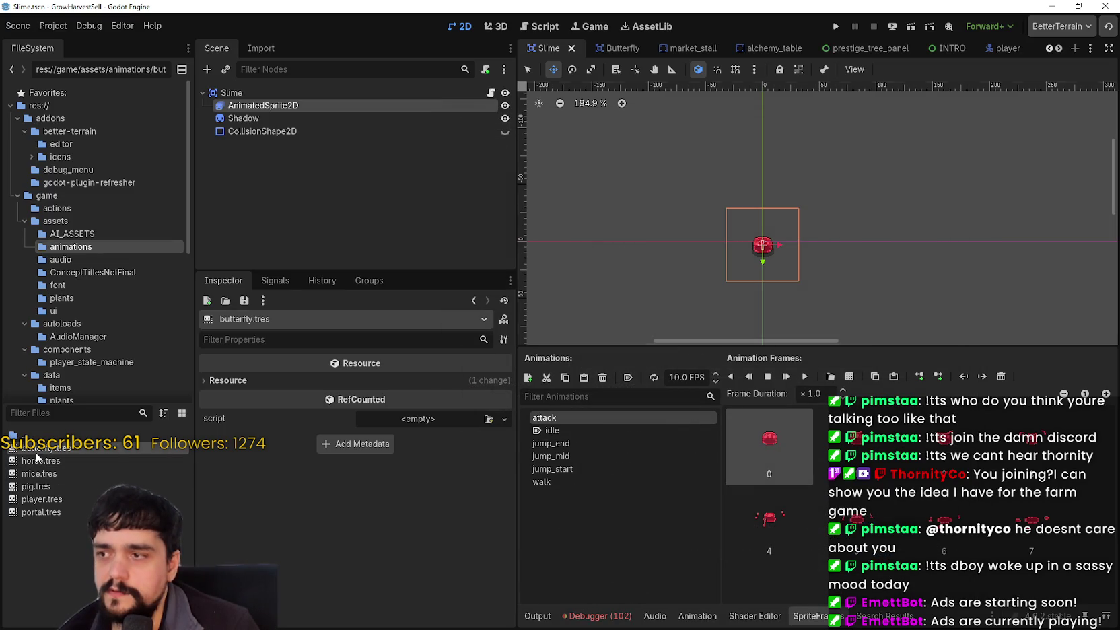
{"action": "left_click", "coordinate": [429, 382]}
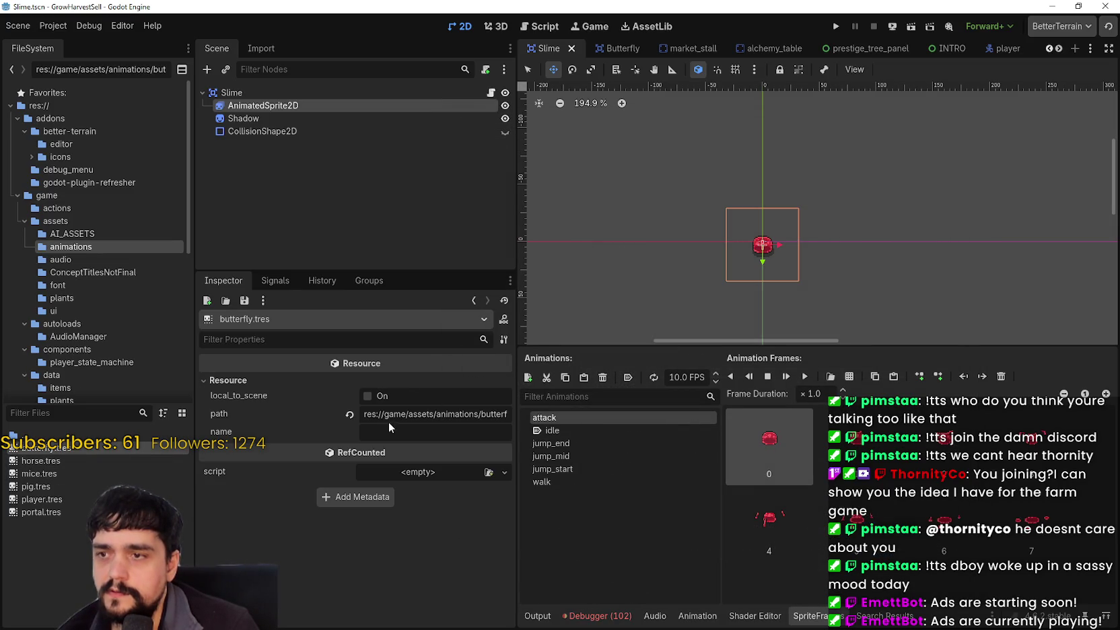
Create a pickAxeAnimation.res scene with an AnimatedSprite2D root in the animations folder
{"action": "right_click", "coordinate": [48, 567]}
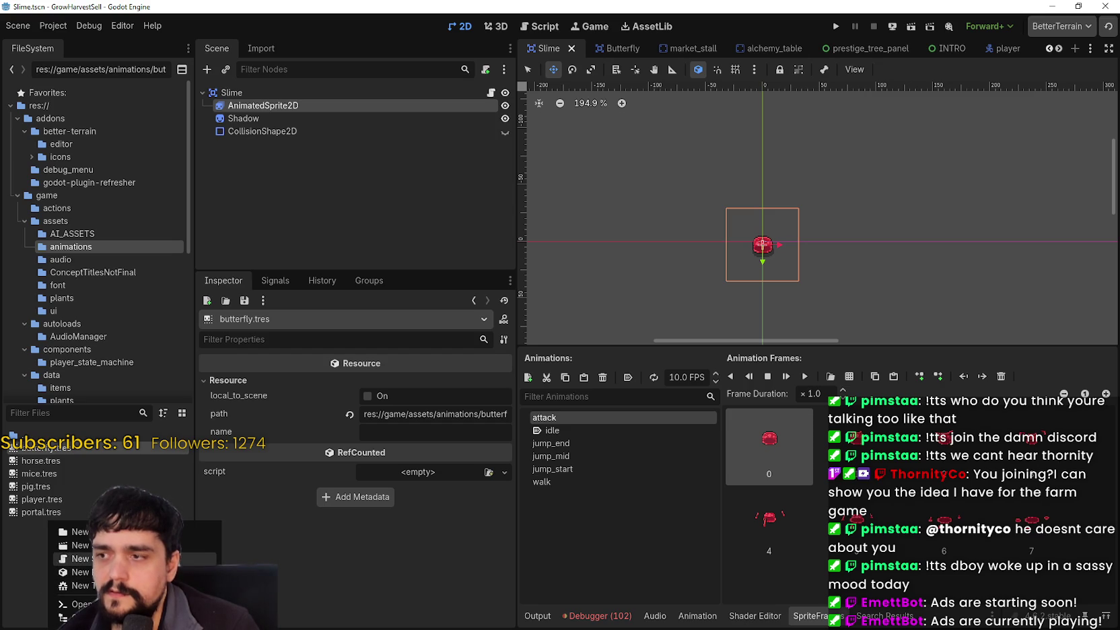
{"action": "left_click", "coordinate": [77, 545]}
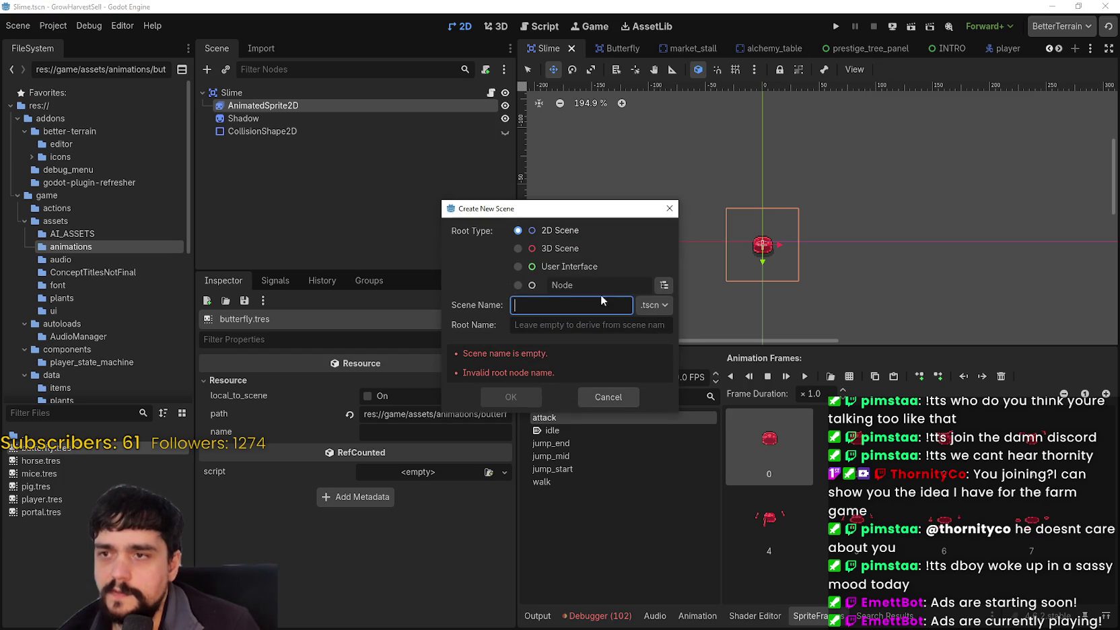
{"action": "left_click", "coordinate": [664, 285]}
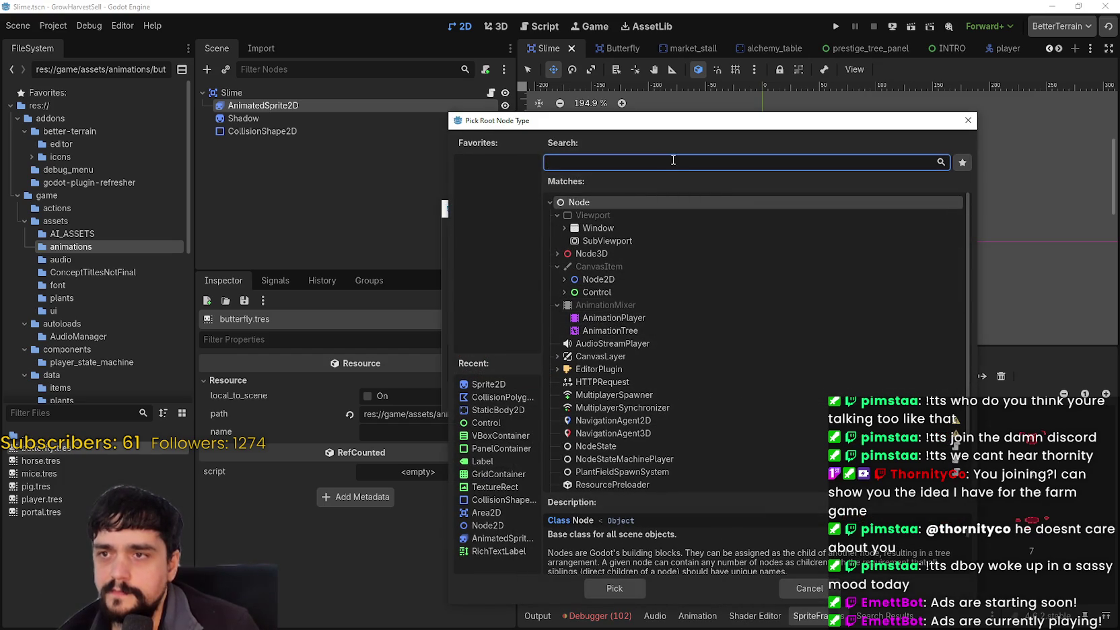
{"action": "type", "text": "animated"}
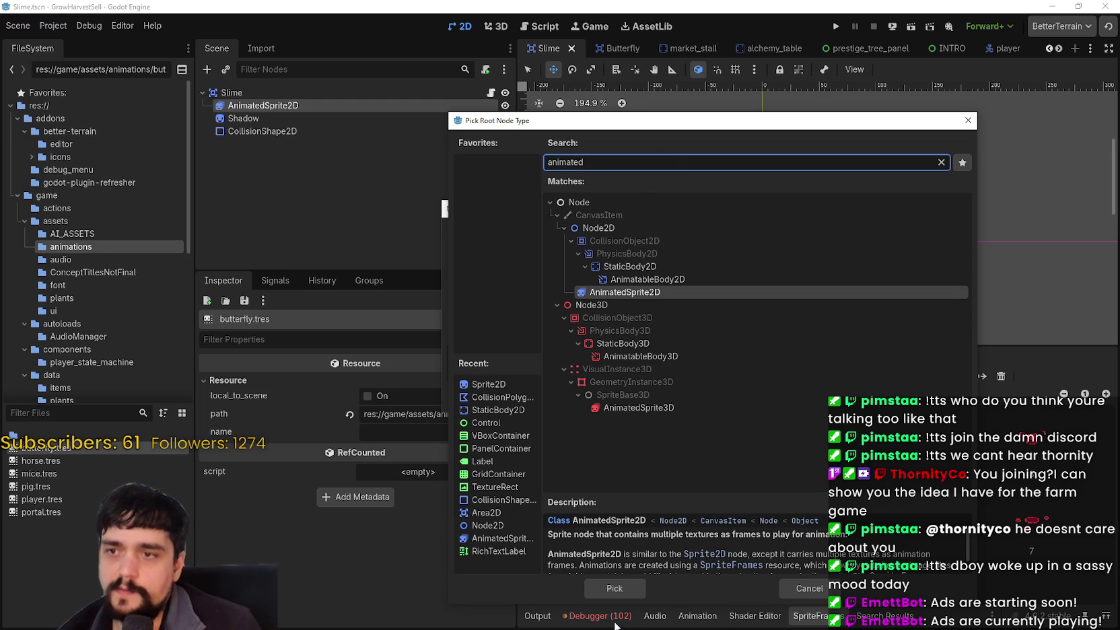
{"action": "left_click", "coordinate": [630, 589]}
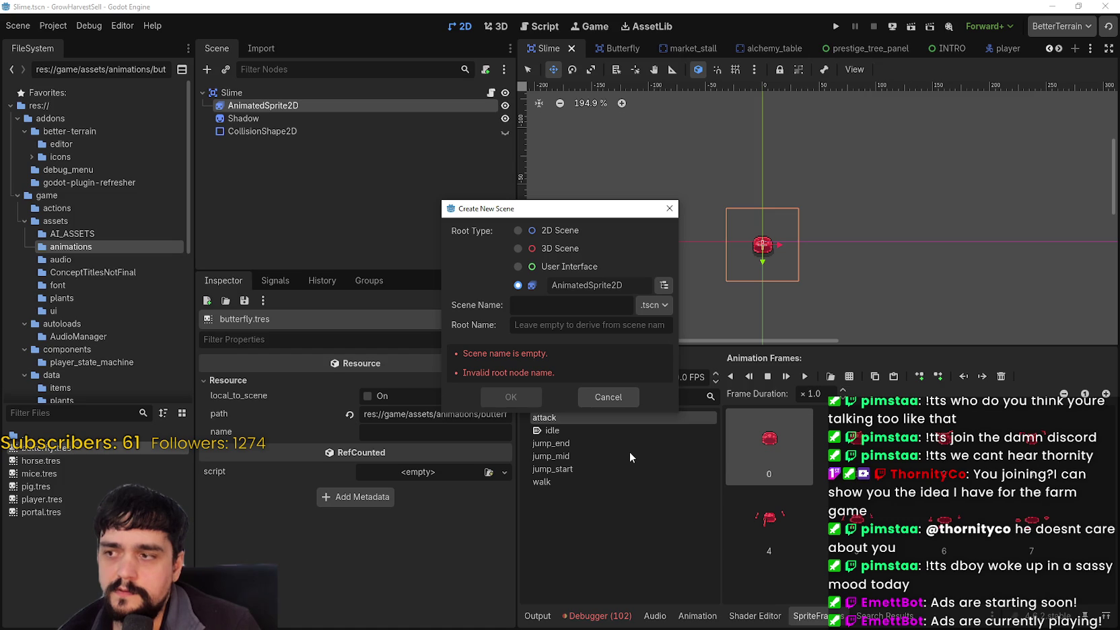
{"action": "left_click", "coordinate": [665, 309]}
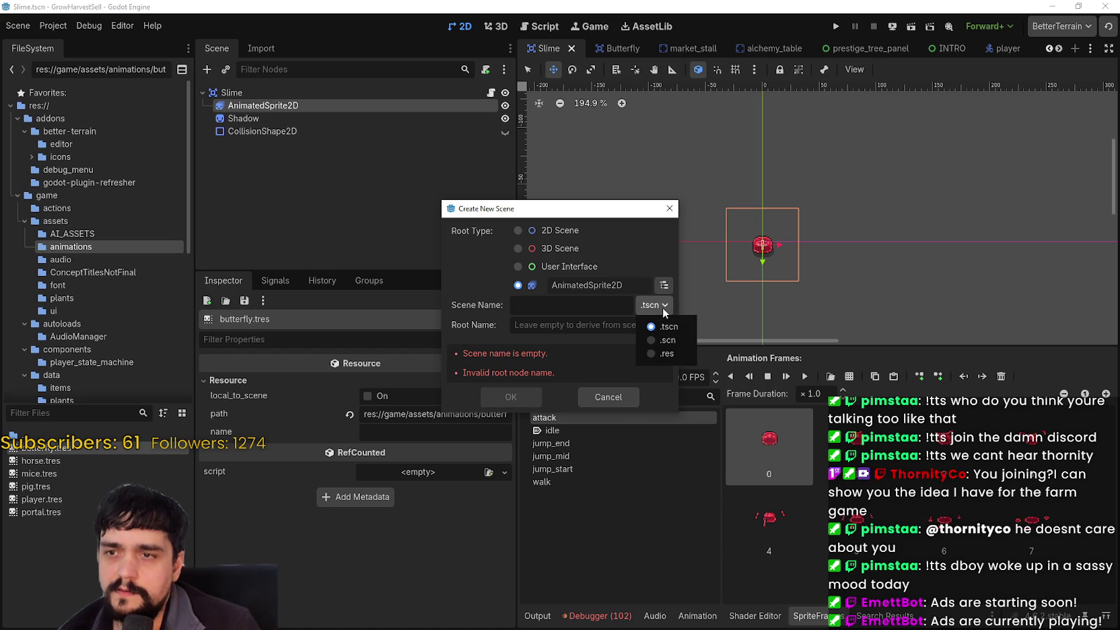
{"action": "left_click", "coordinate": [663, 354]}
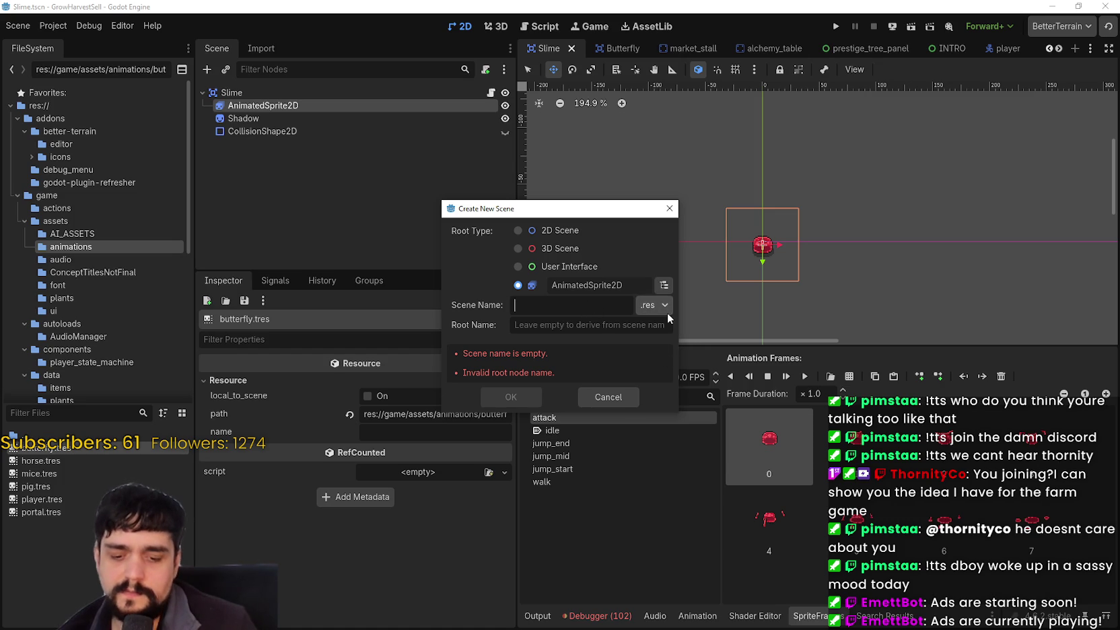
{"action": "type", "text": "pic"}
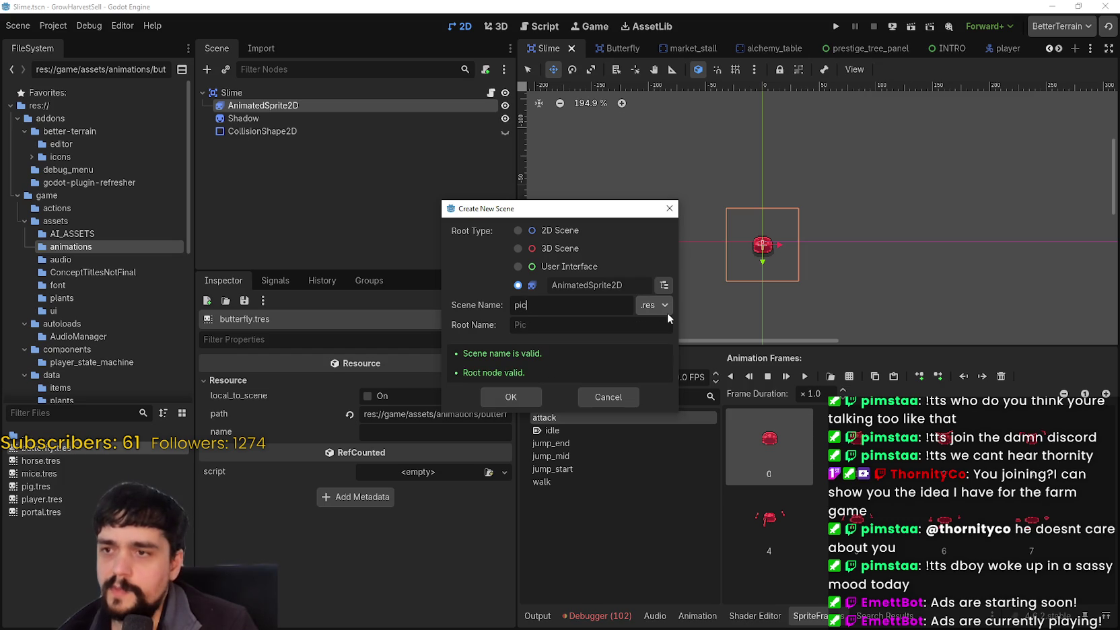
{"action": "type", "text": "kAxeAnimation"}
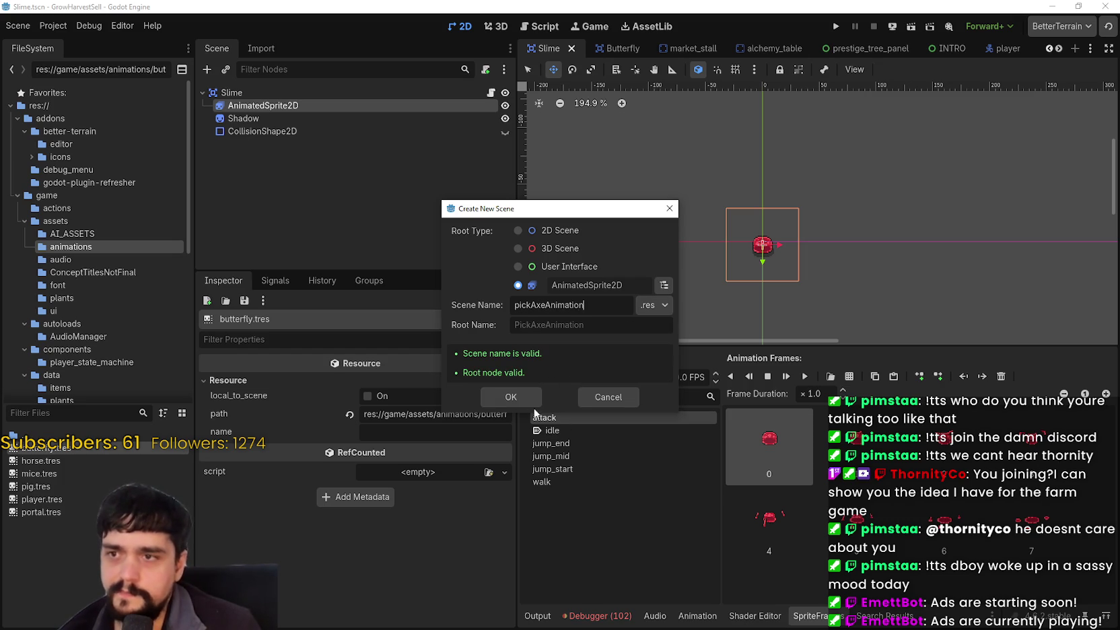
{"action": "left_click", "coordinate": [526, 400]}
{"action": "left_click", "coordinate": [83, 486]}
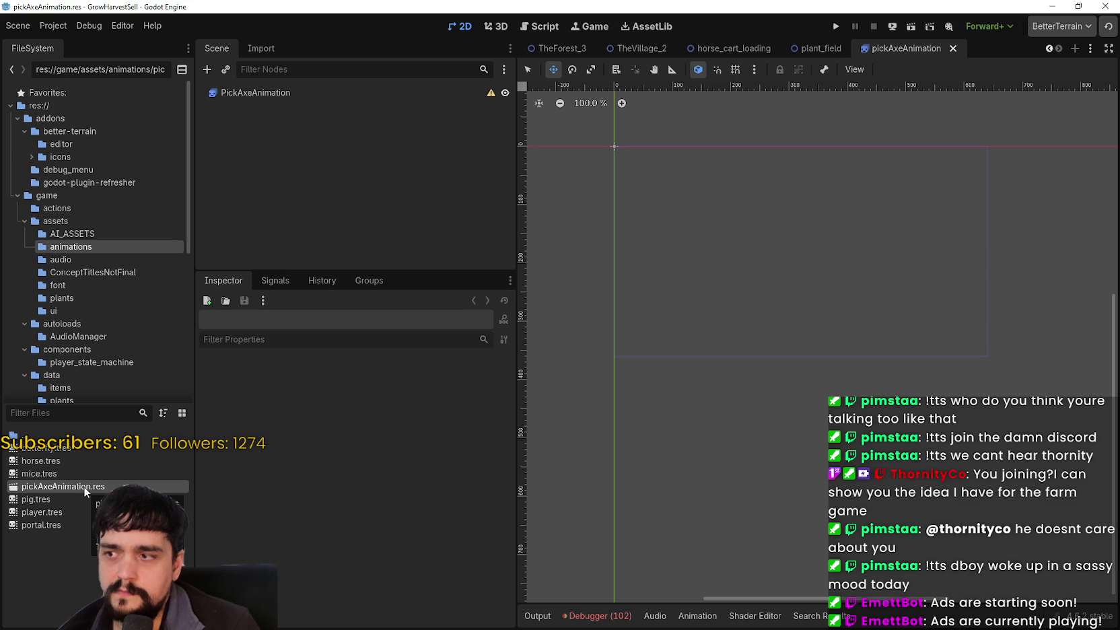
Assign a New SpriteFrames resource to the PickAxeAnimation node, keeping the 'default' animation name
{"action": "left_click", "coordinate": [267, 94]}
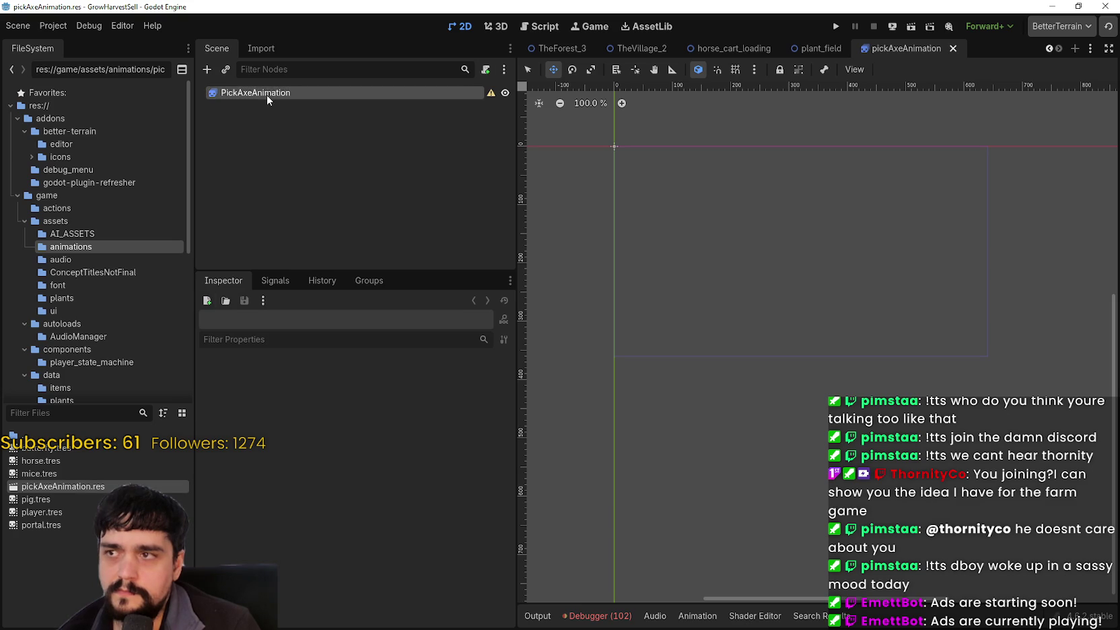
{"action": "scroll", "coordinate": [675, 222], "scroll_direction": "up", "scroll_amount": 5}
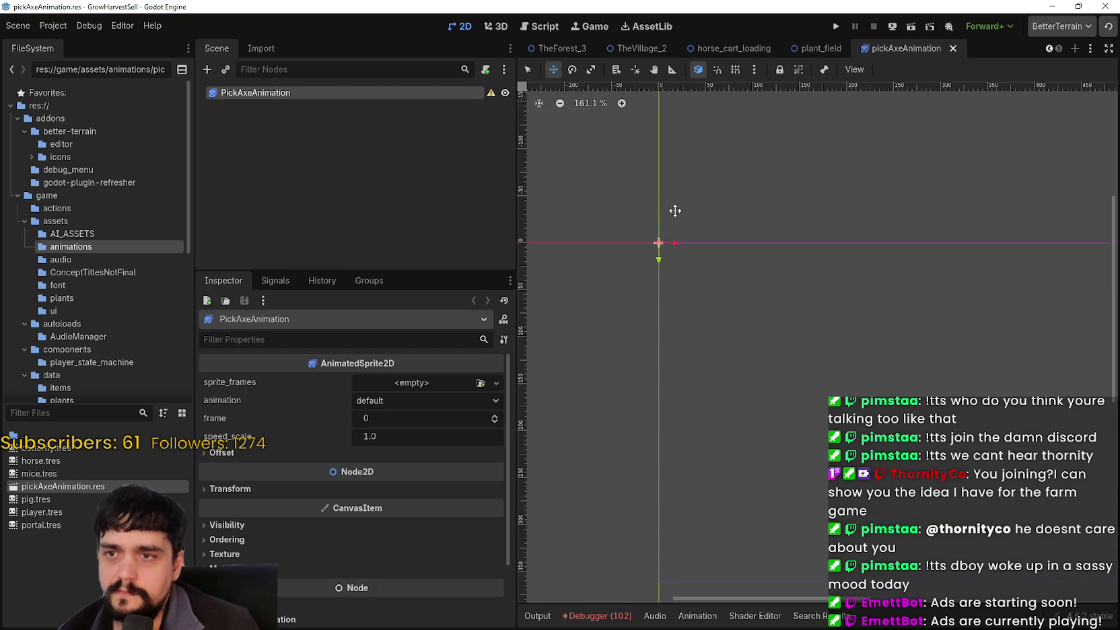
{"action": "scroll", "coordinate": [651, 258], "scroll_direction": "up", "scroll_amount": 2}
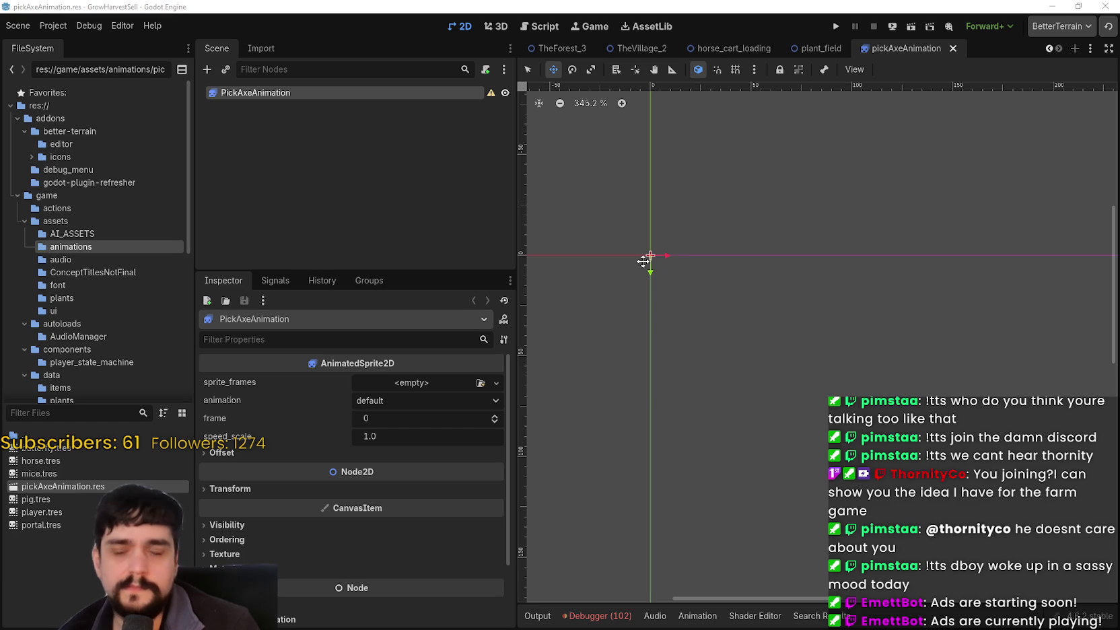
{"action": "scroll", "coordinate": [707, 283], "scroll_direction": "down", "scroll_amount": 3}
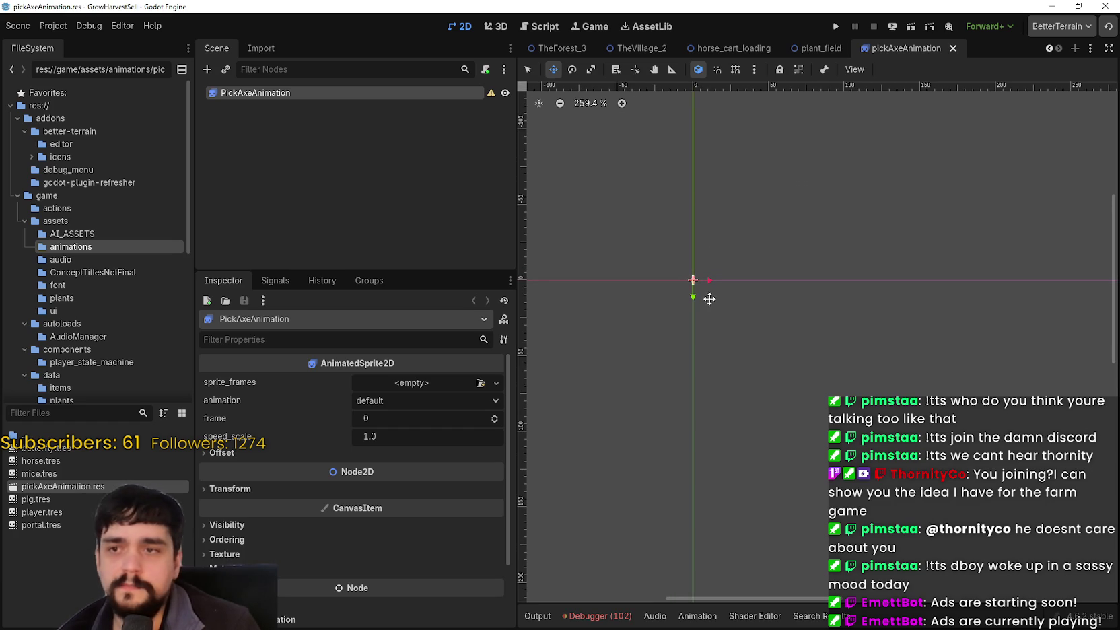
{"action": "left_click", "coordinate": [401, 378]}
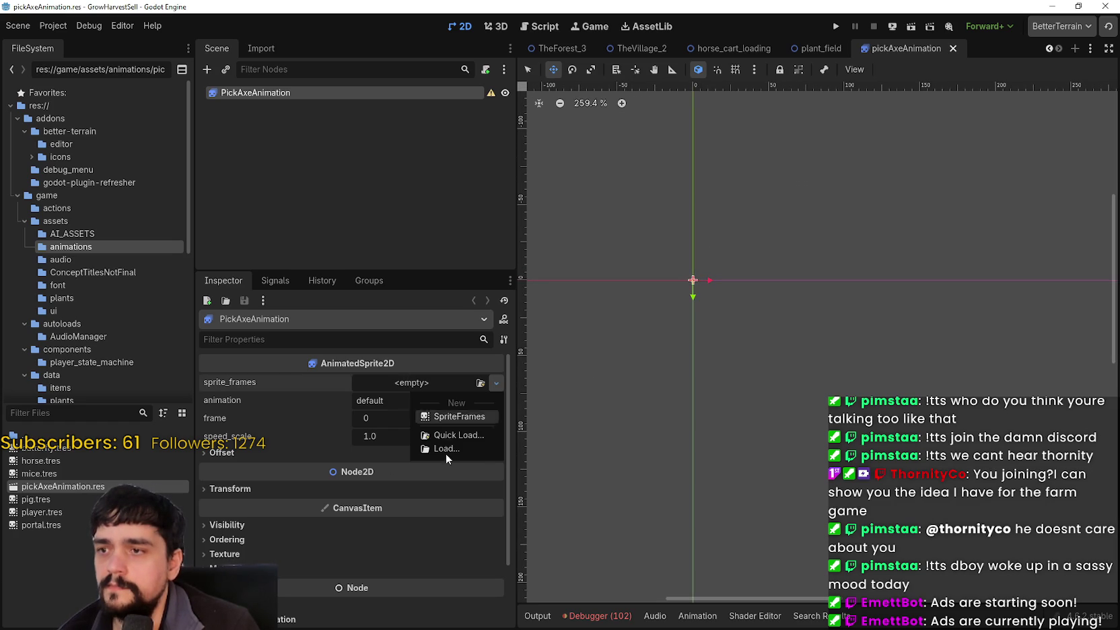
{"action": "left_click", "coordinate": [452, 417]}
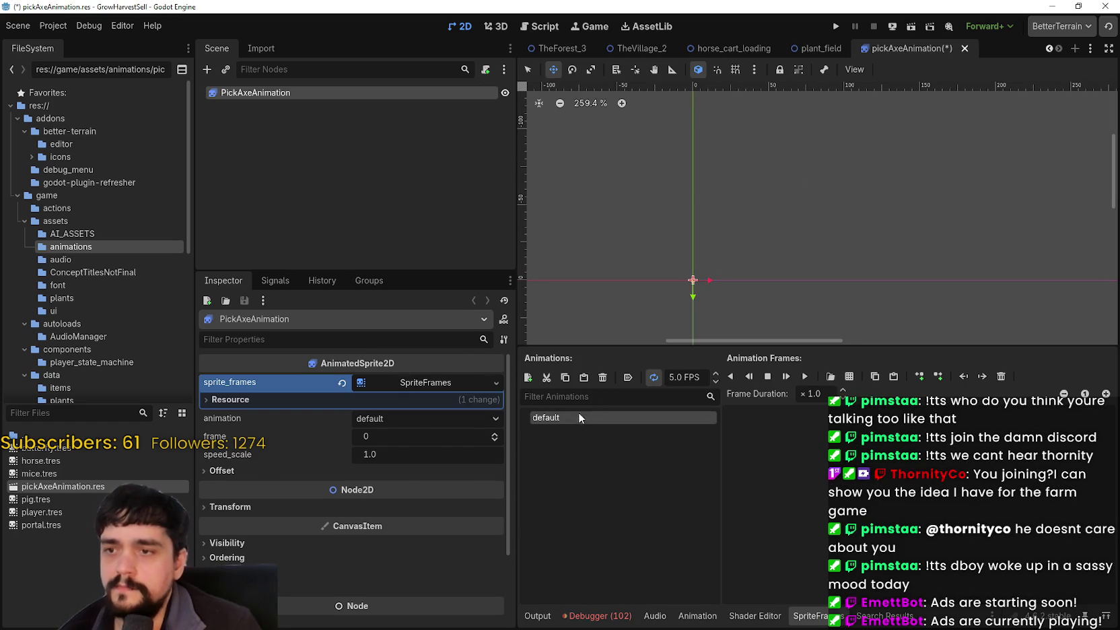
{"action": "left_click", "coordinate": [578, 413]}
{"action": "left_click", "coordinate": [615, 447]}
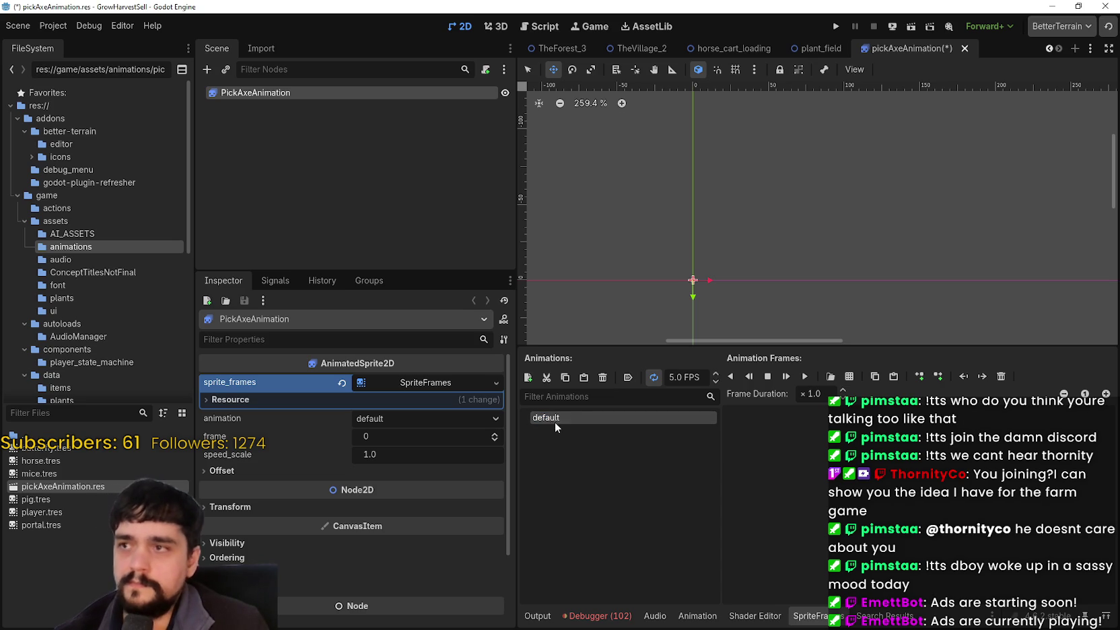
Load main_atlas.png as a sprite sheet and view it at 100%
{"action": "left_click", "coordinate": [830, 376]}
{"action": "left_click", "coordinate": [782, 275]}
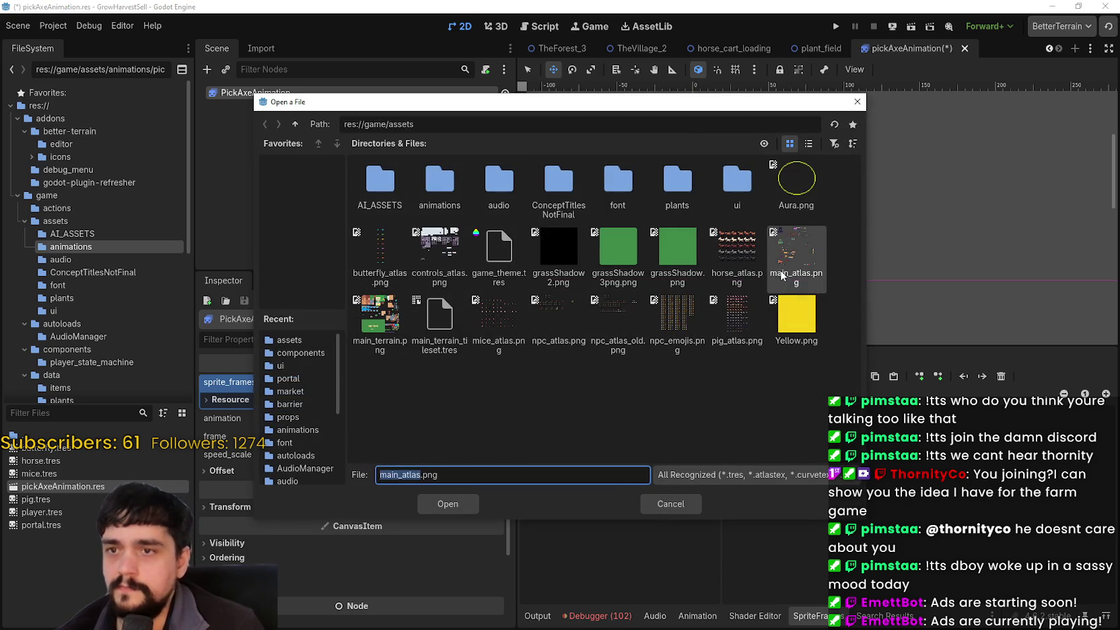
{"action": "double_click", "coordinate": [782, 274]}
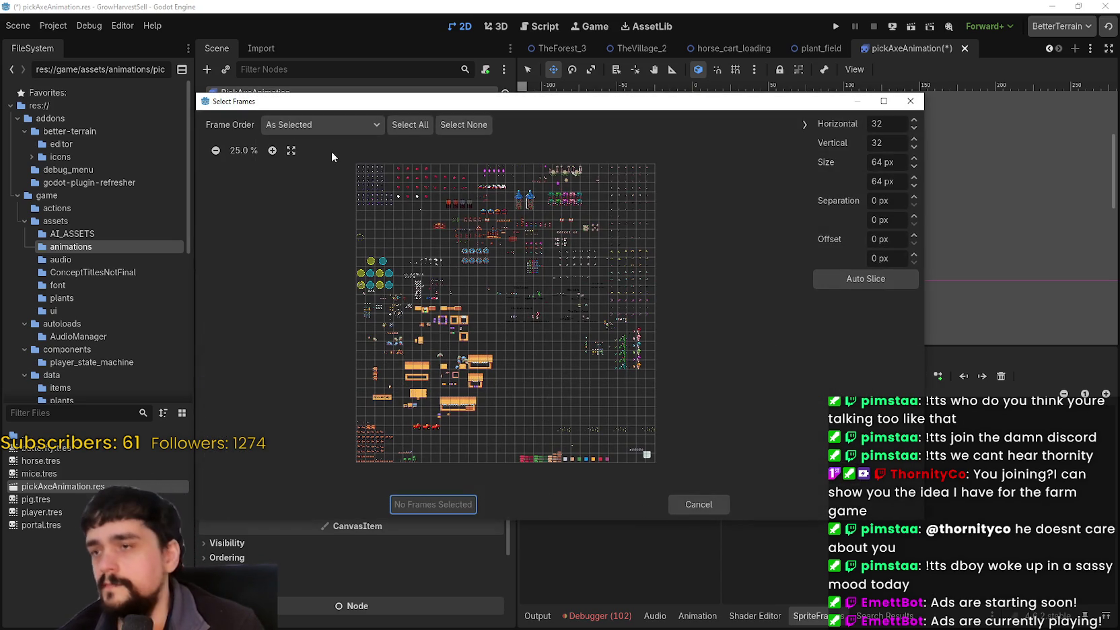
{"action": "left_click", "coordinate": [243, 150]}
{"action": "scroll", "coordinate": [637, 398], "scroll_direction": "down", "scroll_amount": 5}
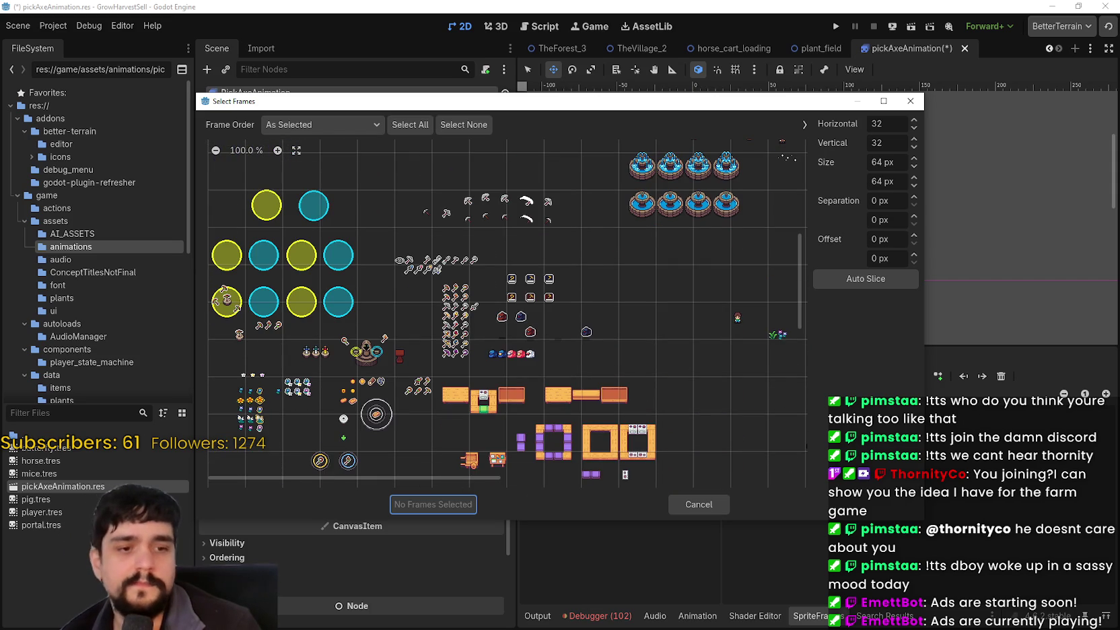
Mark out the top row of pickaxe frames in Aseprite for reference
{"action": "key", "text": "alt+Tab"}
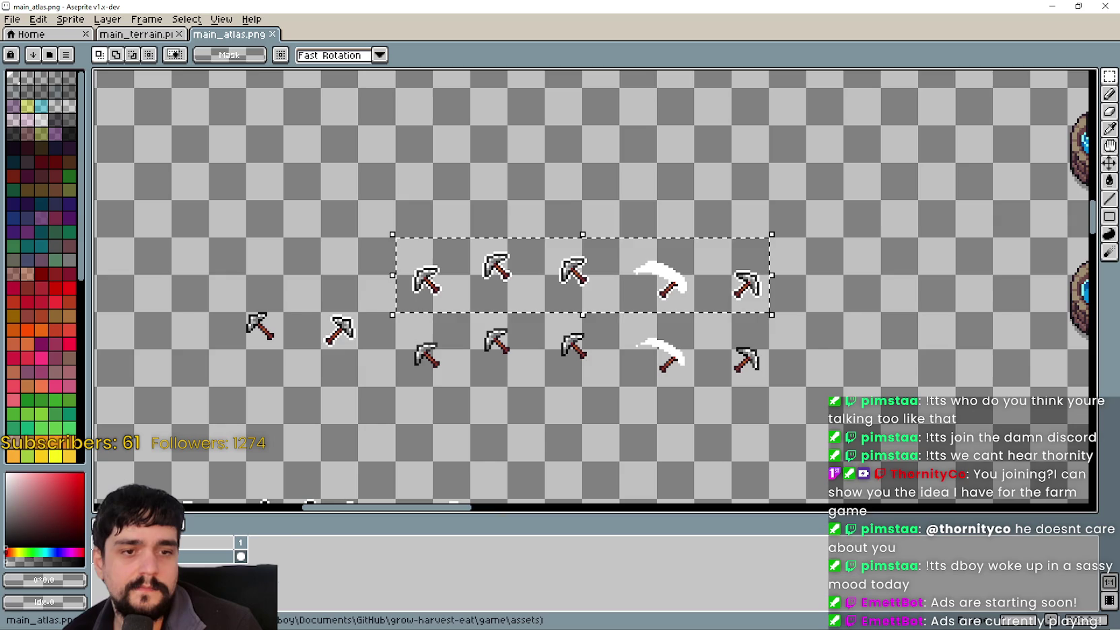
{"action": "left_click_drag", "start_coordinate": [464, 294], "coordinate": [426, 253]}
{"action": "key", "text": "alt+Tab"}
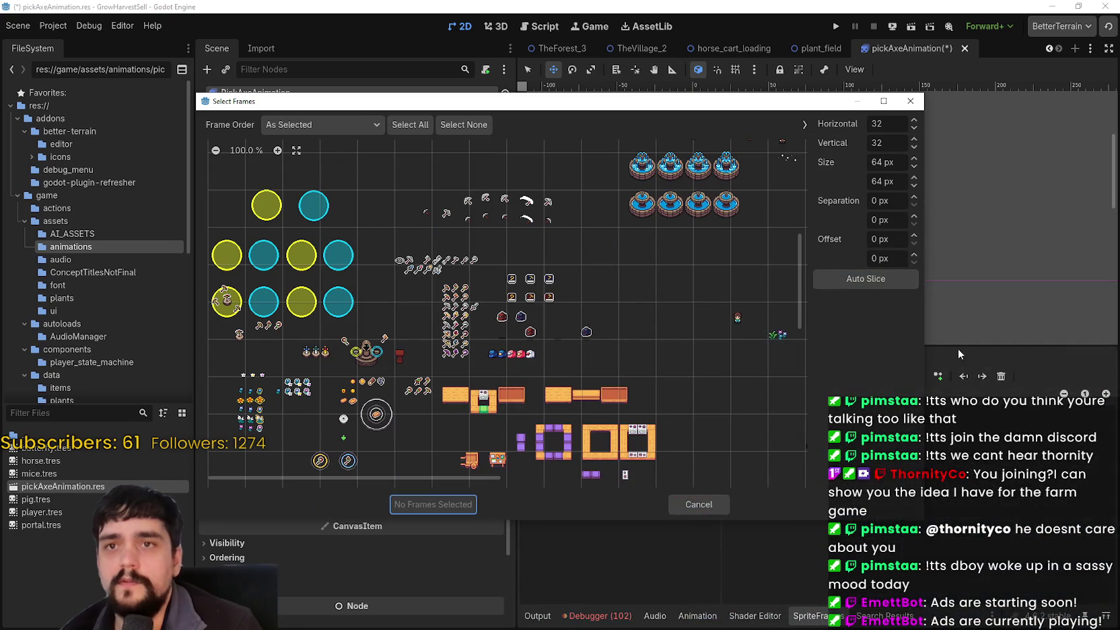
Set the frame size to 32×32 px and zoom in on the sheet
{"action": "left_click", "coordinate": [889, 179]}
{"action": "type", "text": "2"}
{"action": "double_click", "coordinate": [892, 166]}
{"action": "type", "text": "32"}
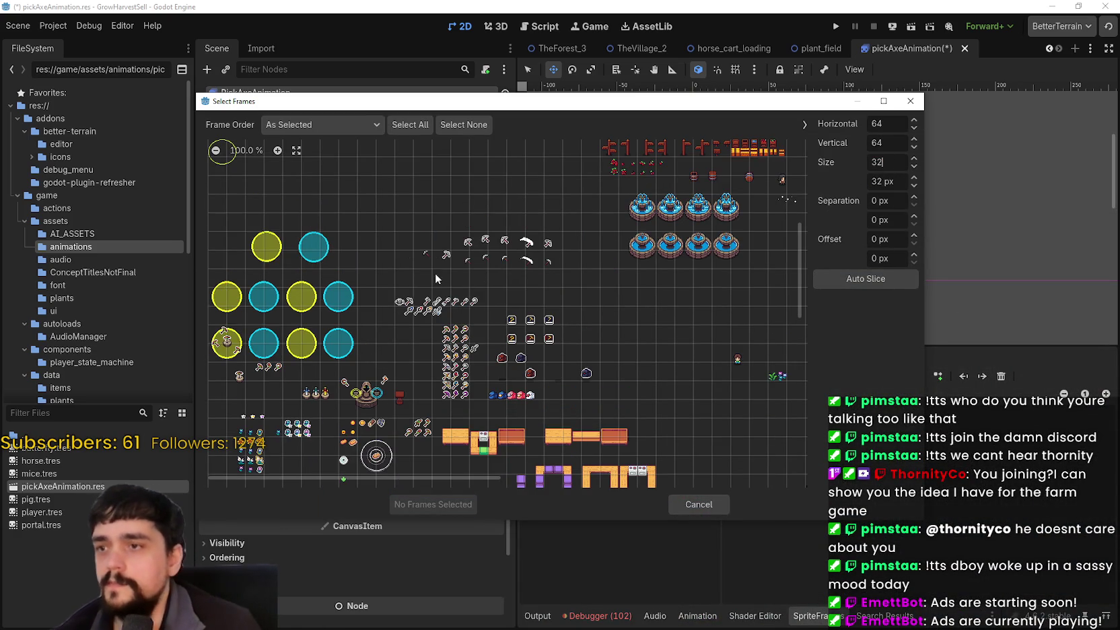
{"action": "left_click", "coordinate": [278, 150]}
{"action": "left_click", "coordinate": [277, 150]}
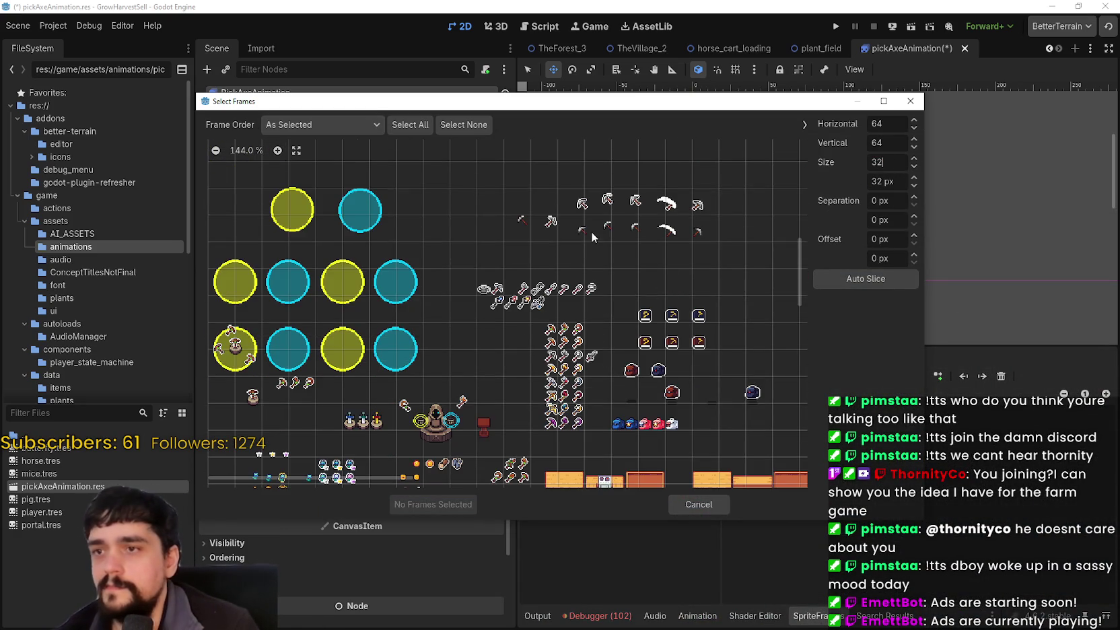
{"action": "scroll", "coordinate": [592, 235], "scroll_direction": "up", "scroll_amount": 2}
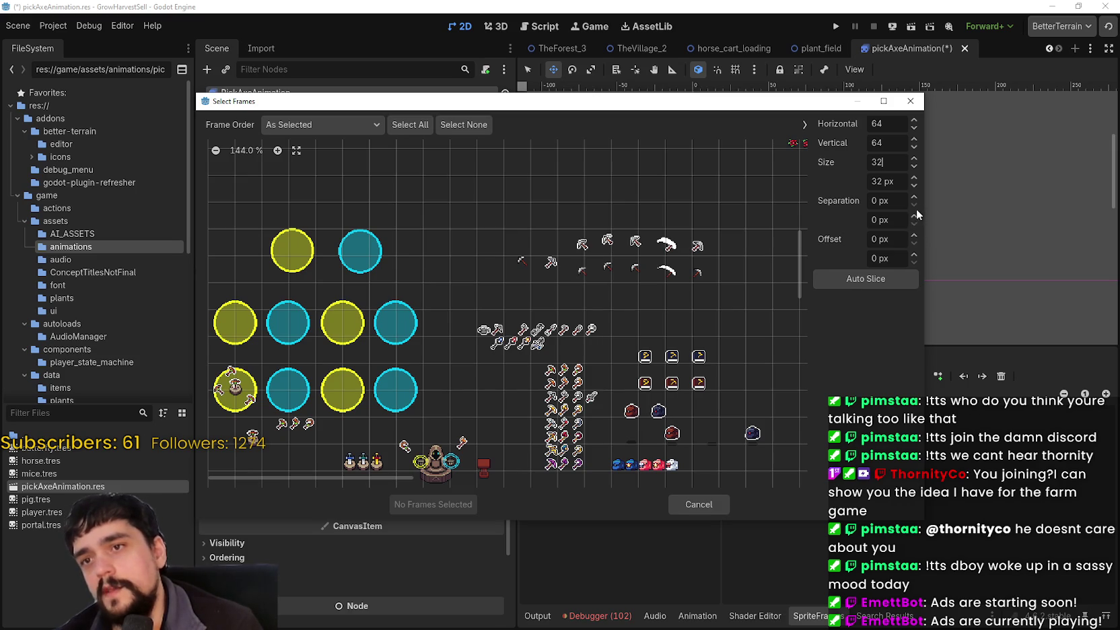
Shift the grid offset to 16 px and add the five top-row pickaxe swing frames
{"action": "left_click", "coordinate": [913, 255]}
{"action": "left_click", "coordinate": [913, 254]}
{"action": "left_click", "coordinate": [914, 262]}
{"action": "left_click", "coordinate": [914, 261]}
{"action": "left_click", "coordinate": [914, 234]}
{"action": "left_click", "coordinate": [914, 234]}
{"action": "left_click", "coordinate": [914, 234]}
{"action": "left_click", "coordinate": [913, 234]}
{"action": "left_click", "coordinate": [914, 234]}
{"action": "left_click", "coordinate": [913, 235]}
{"action": "left_click", "coordinate": [913, 235]}
{"action": "left_click", "coordinate": [913, 234]}
{"action": "left_click", "coordinate": [914, 235]}
{"action": "left_click", "coordinate": [914, 234]}
{"action": "left_click", "coordinate": [913, 234]}
{"action": "left_click", "coordinate": [914, 234]}
{"action": "left_click", "coordinate": [914, 235]}
{"action": "left_click", "coordinate": [913, 234]}
{"action": "left_click", "coordinate": [914, 234]}
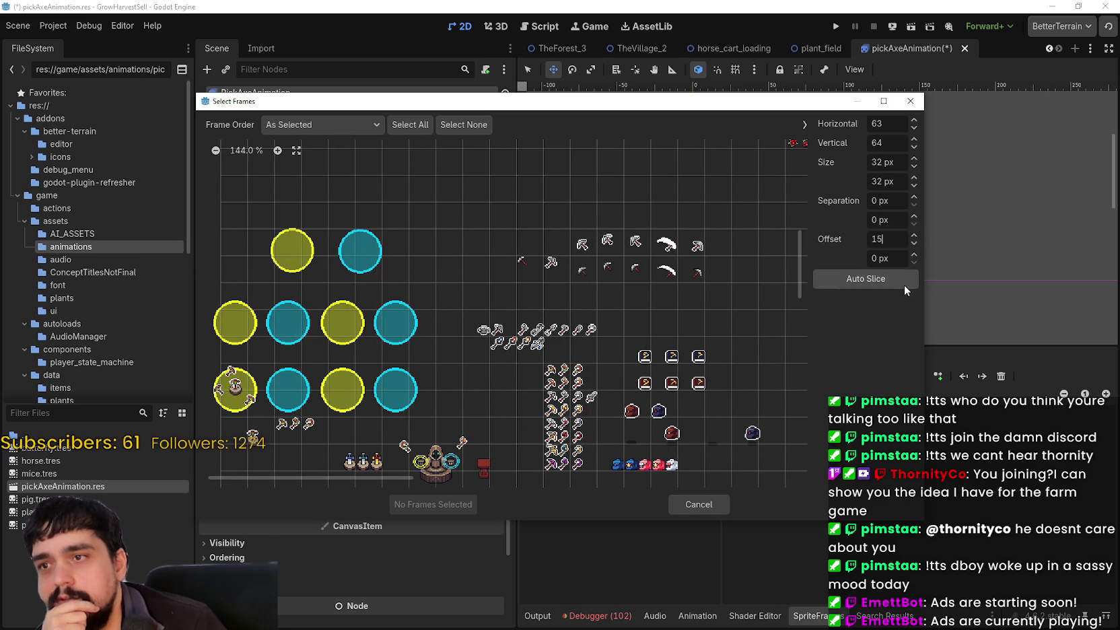
{"action": "left_click", "coordinate": [914, 234]}
{"action": "left_click_drag", "start_coordinate": [583, 244], "coordinate": [698, 244]}
{"action": "left_click", "coordinate": [451, 505]}
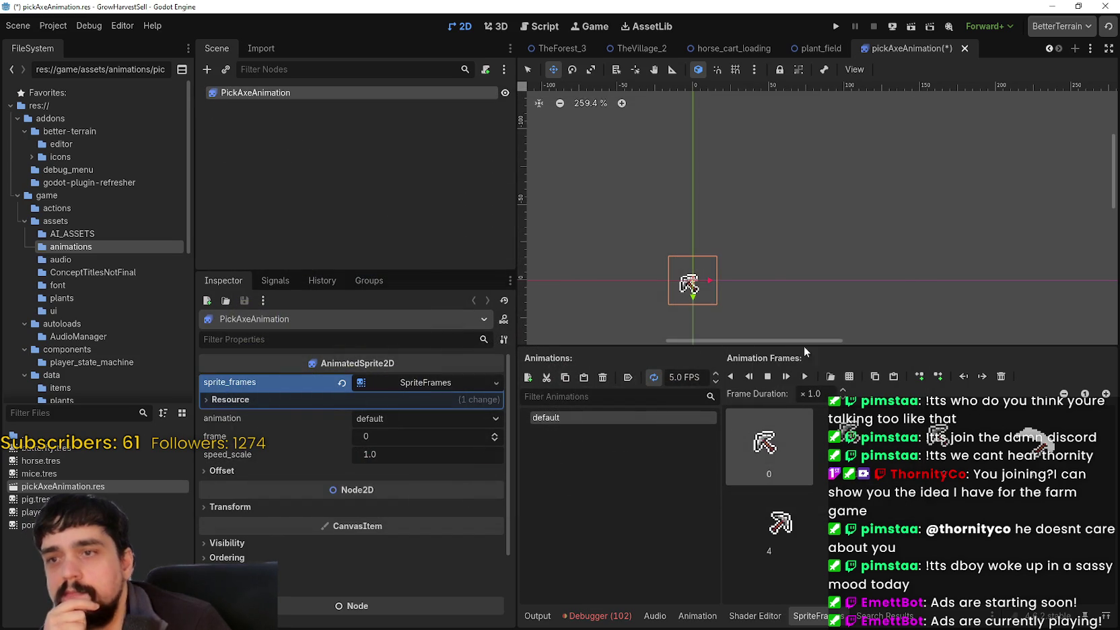
Preview the pickaxe animation and save the scene
{"action": "scroll", "coordinate": [713, 323], "scroll_direction": "up", "scroll_amount": 4}
{"action": "left_click", "coordinate": [811, 378]}
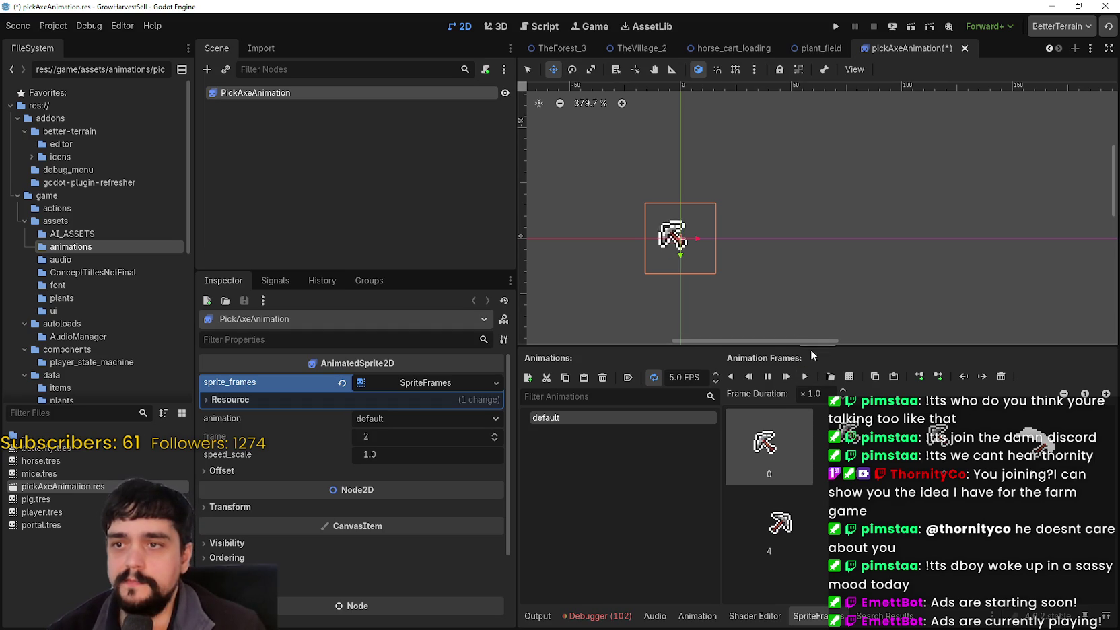
{"action": "scroll", "coordinate": [707, 275], "scroll_direction": "up", "scroll_amount": 7}
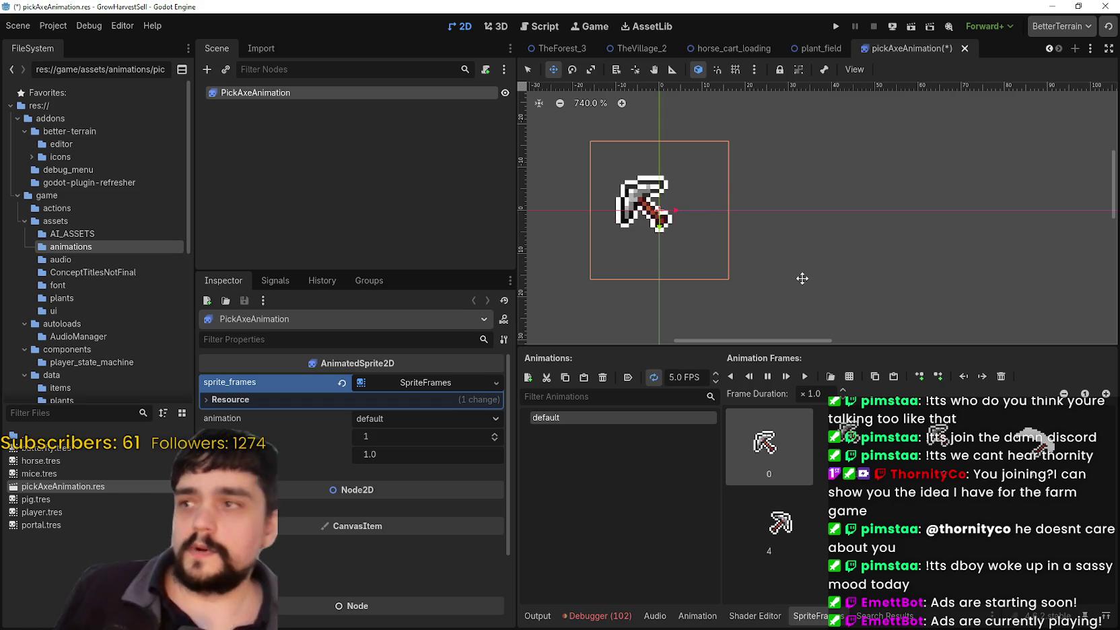
{"action": "key", "text": "ctrl+s"}
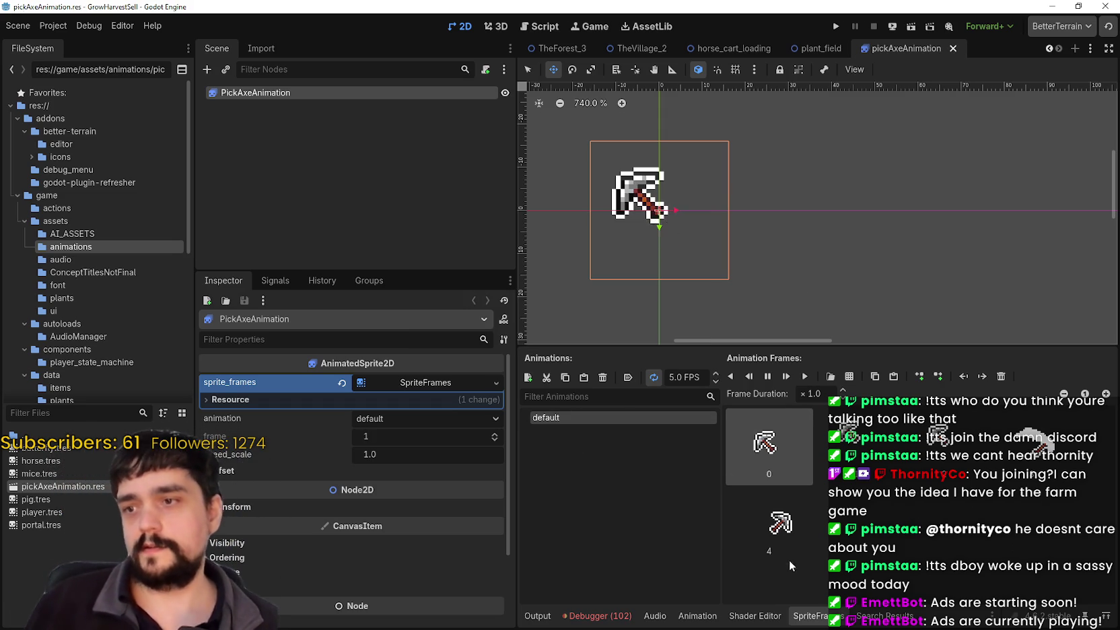
Rename the 'default' animation to t_1 and save
{"action": "double_click", "coordinate": [565, 417]}
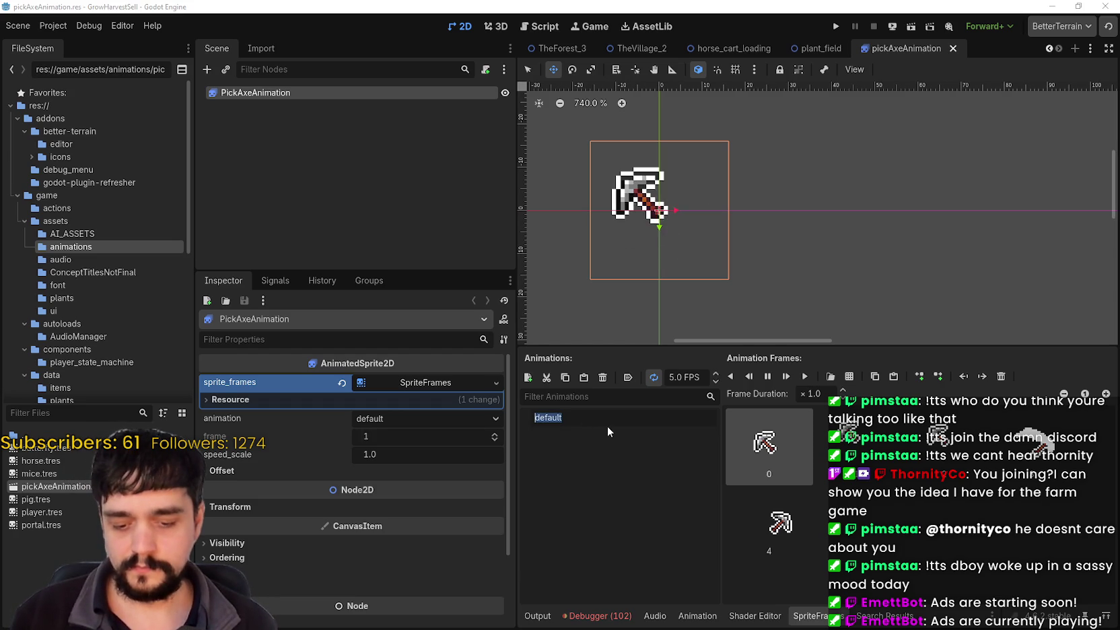
{"action": "type", "text": "L"}
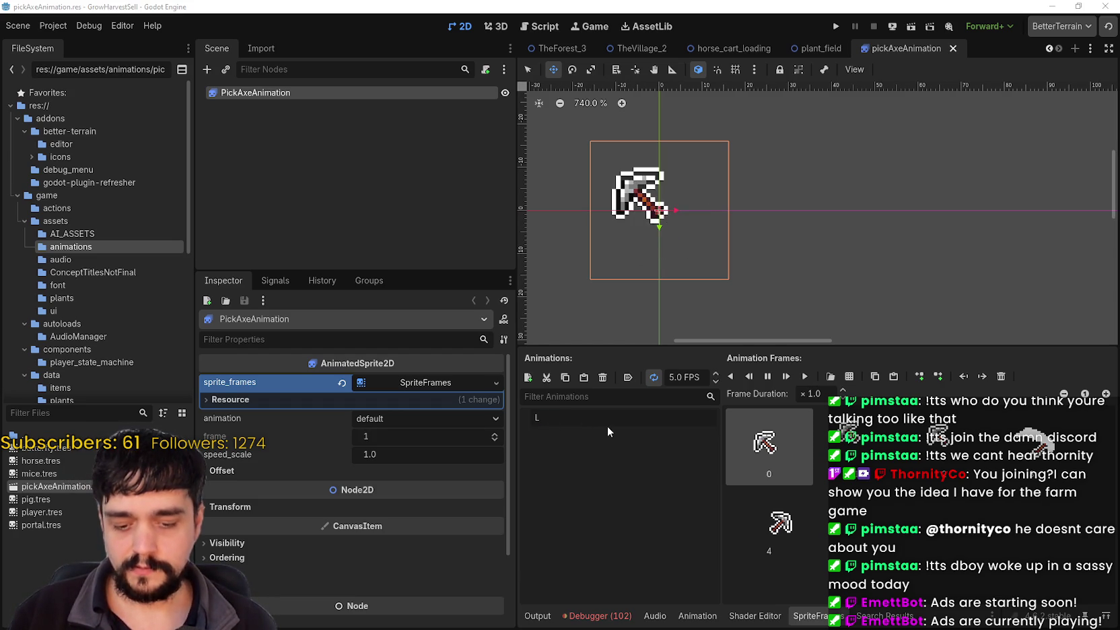
{"action": "key", "text": "BackSpace"}
{"action": "key", "text": "BackSpace"}
{"action": "type", "text": "Tier"}
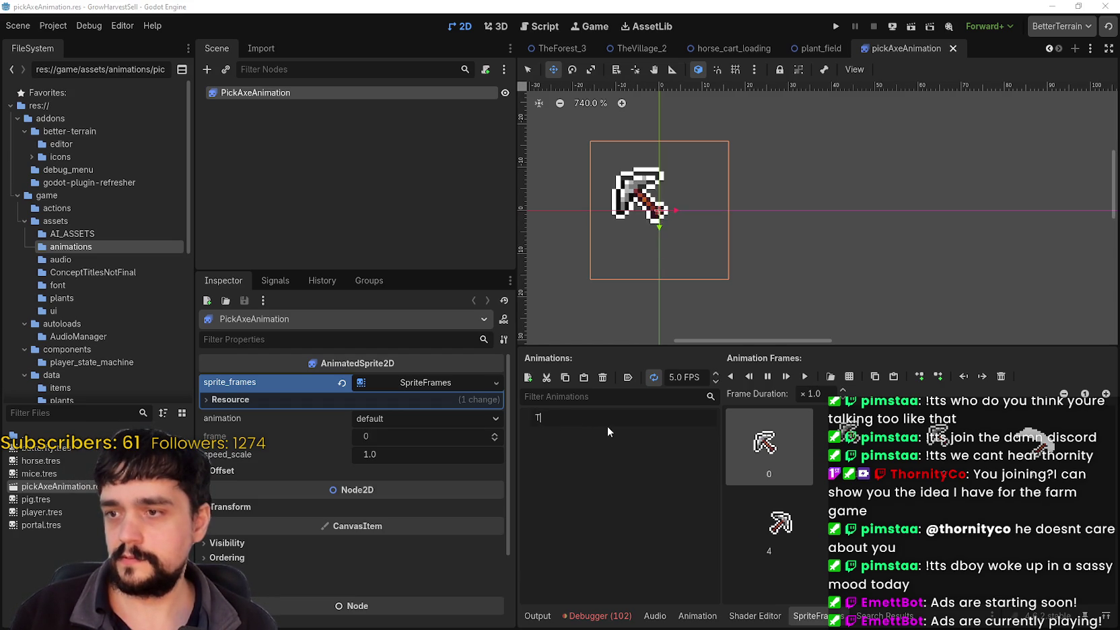
{"action": "key", "text": "BackSpace"}
{"action": "key", "text": "BackSpace"}
{"action": "key", "text": "BackSpace"}
{"action": "type", "text": "t_1"}
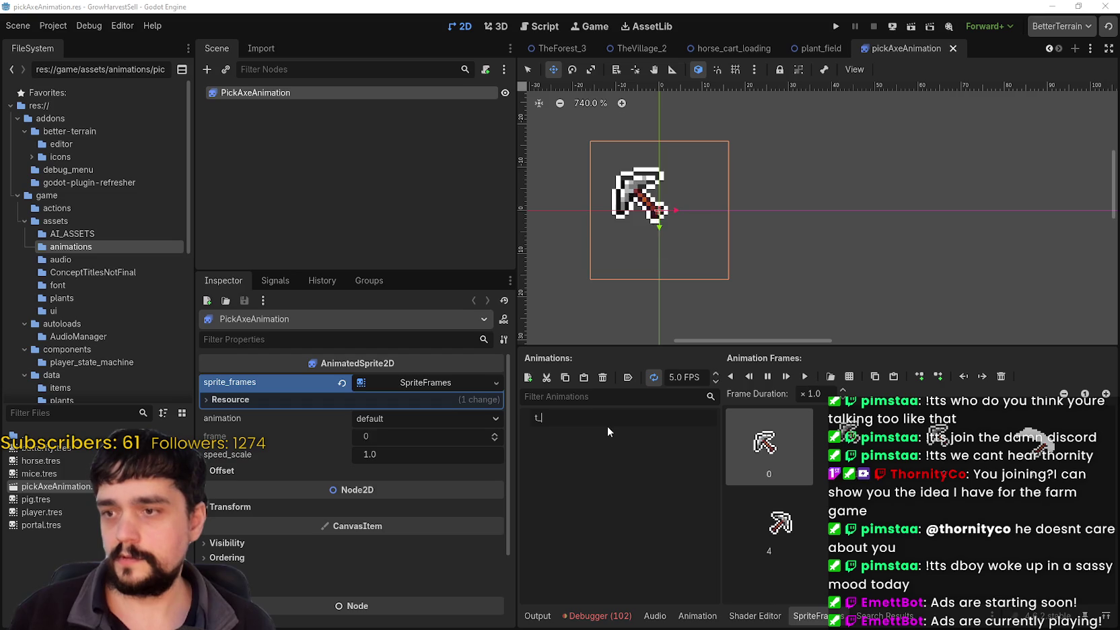
{"action": "key", "text": "Return"}
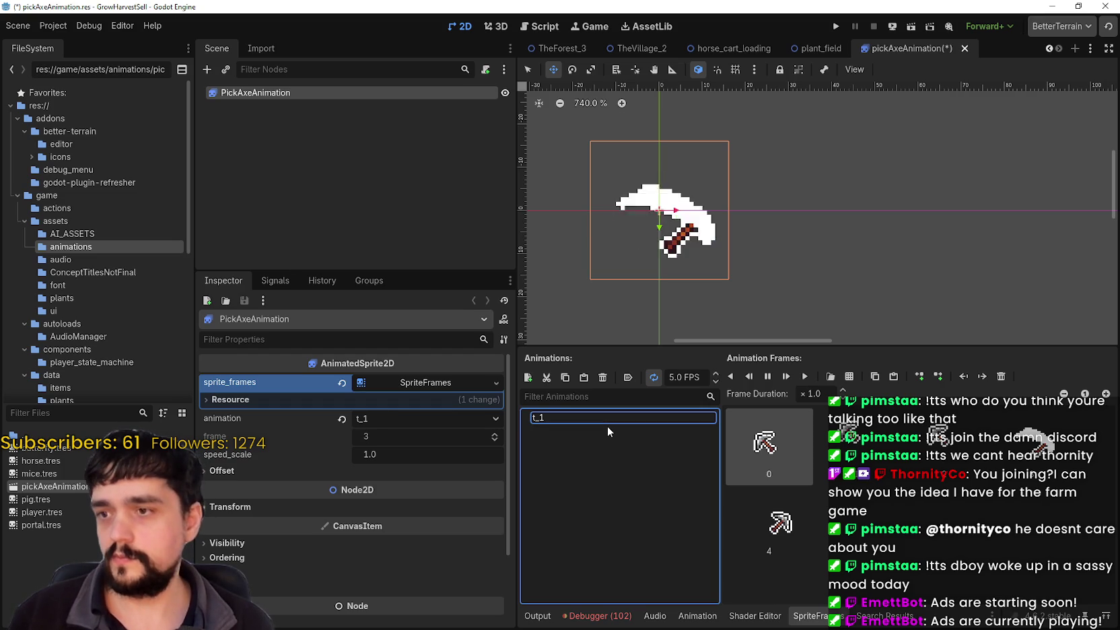
{"action": "key", "text": "ctrl+s"}
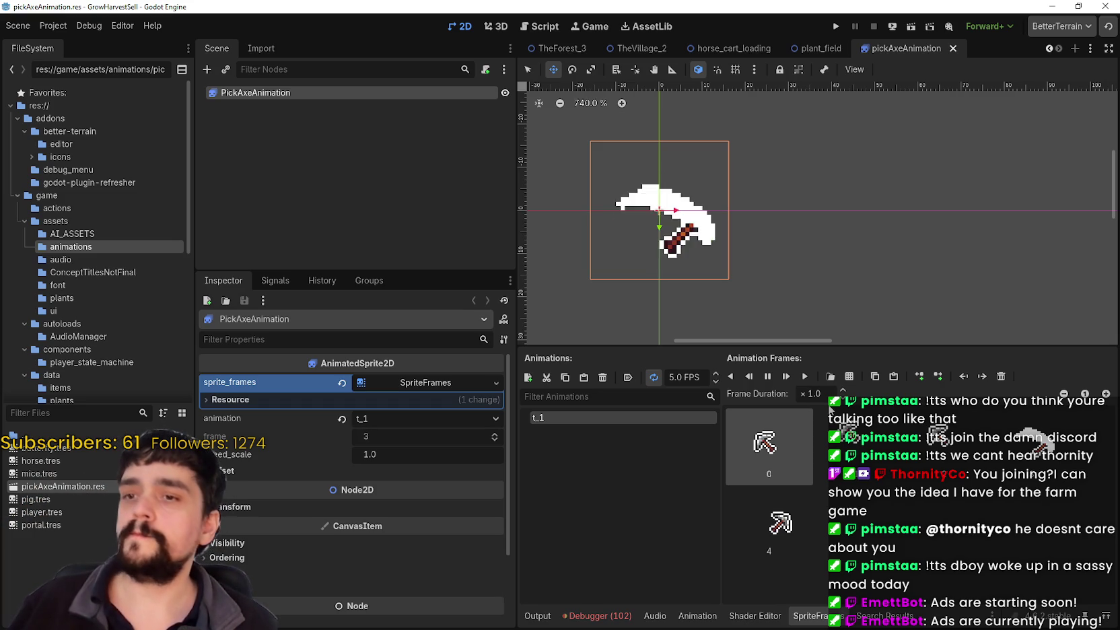
Turn off looping for t_1 and replay it to check the single swing
{"action": "left_click", "coordinate": [658, 379]}
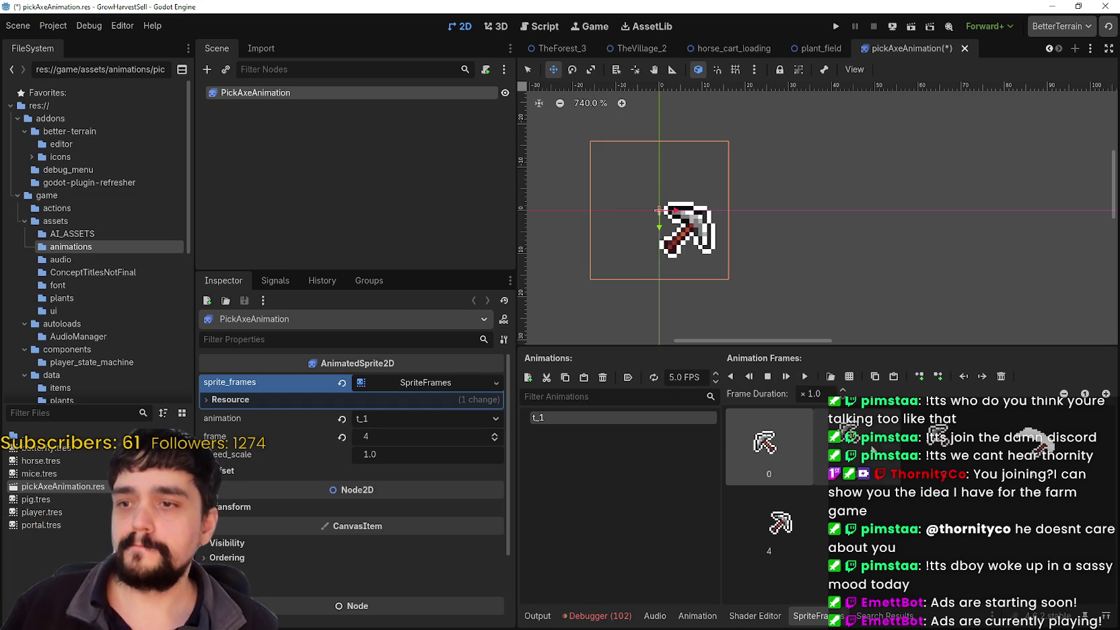
{"action": "left_click", "coordinate": [802, 377]}
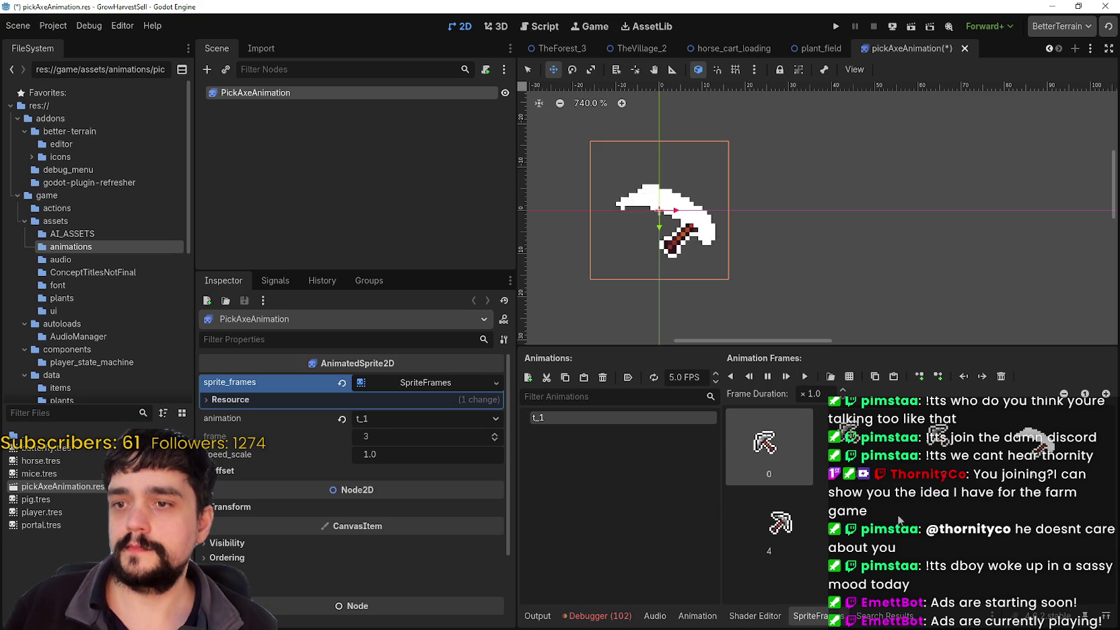
{"action": "left_click", "coordinate": [805, 377]}
{"action": "left_click", "coordinate": [805, 376]}
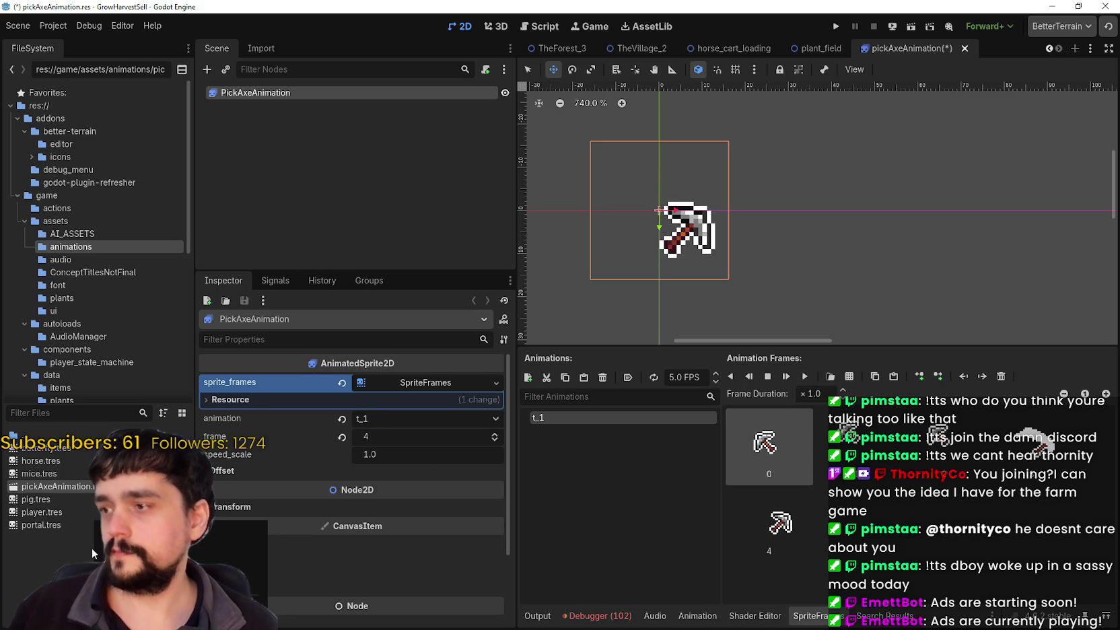
{"action": "right_click", "coordinate": [98, 486]}
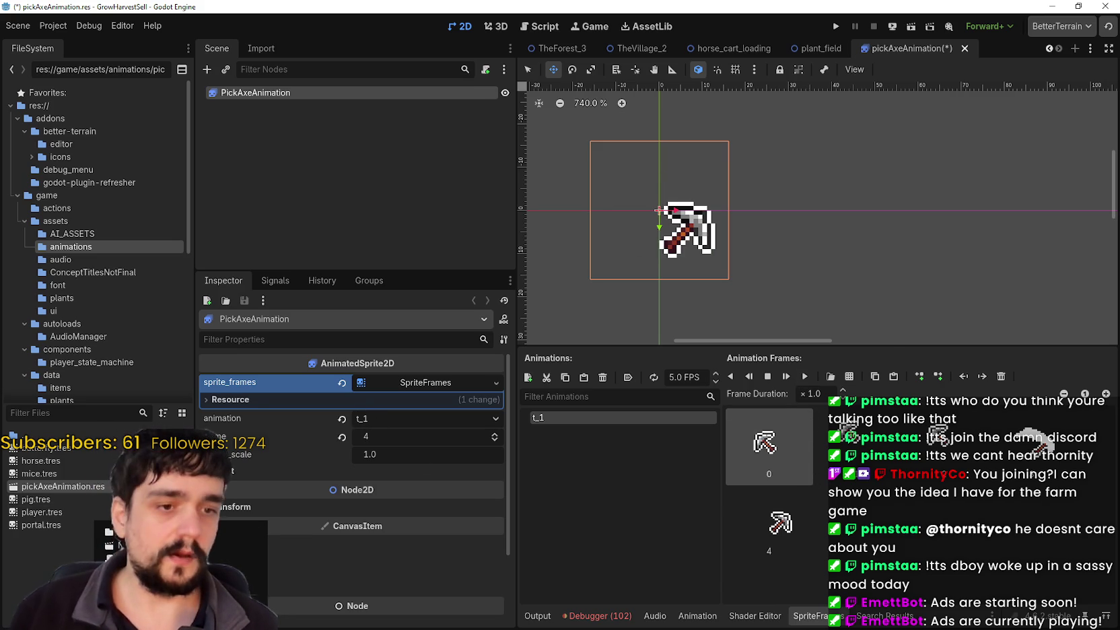
Open the Hoe folder's 2.png in Aseprite as a single image, then close Aseprite
{"action": "key", "text": "alt+Tab"}
{"action": "left_click_drag", "start_coordinate": [571, 87], "coordinate": [696, 85]}
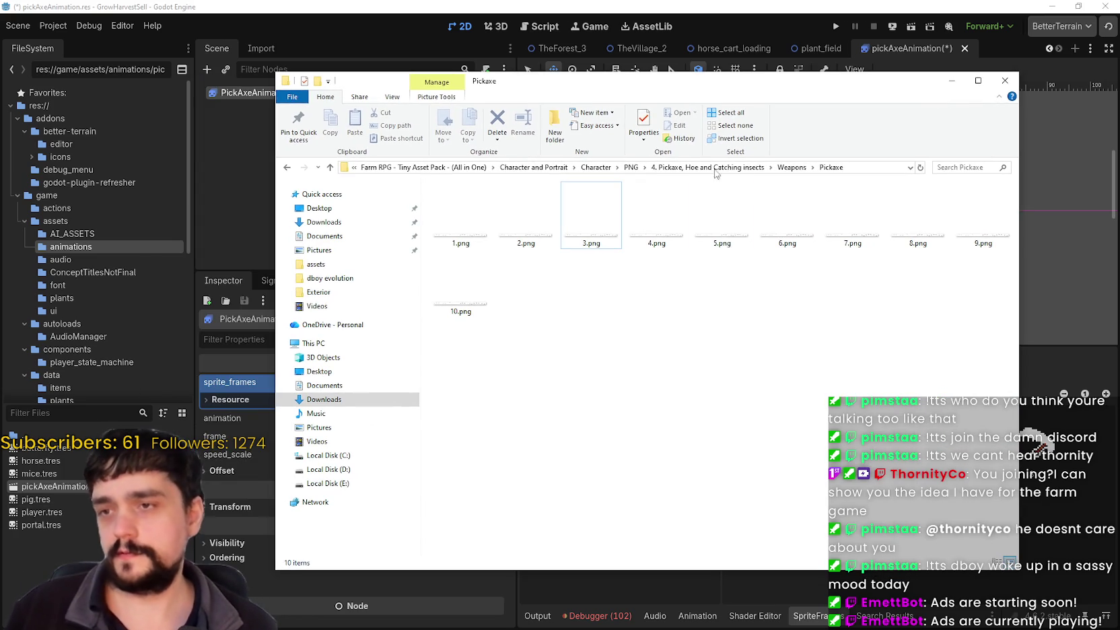
{"action": "left_click", "coordinate": [792, 167]}
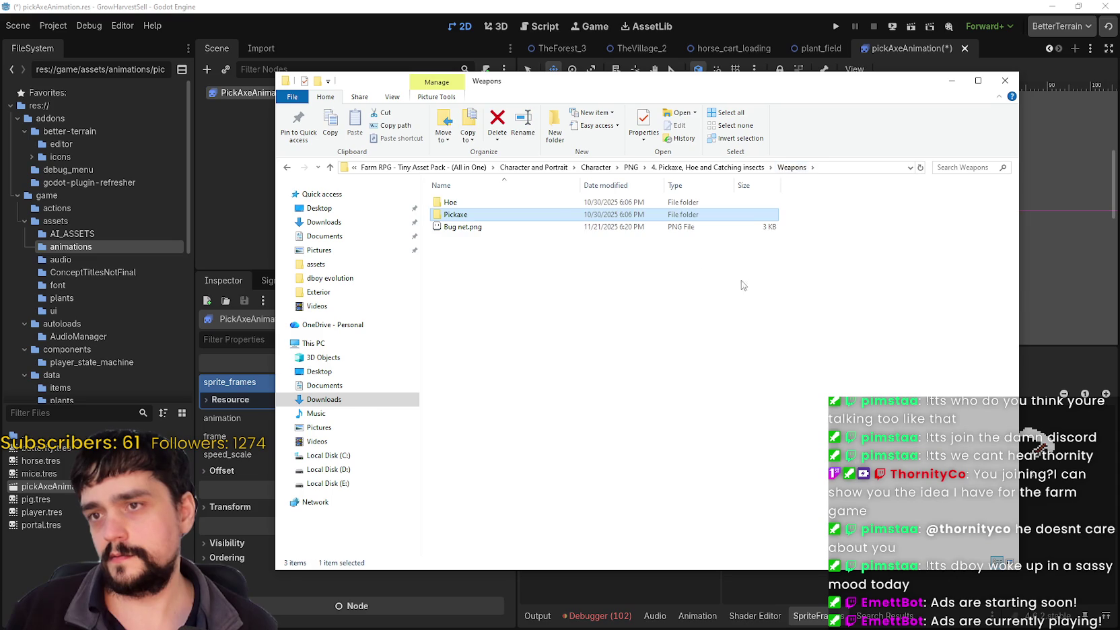
{"action": "double_click", "coordinate": [476, 203]}
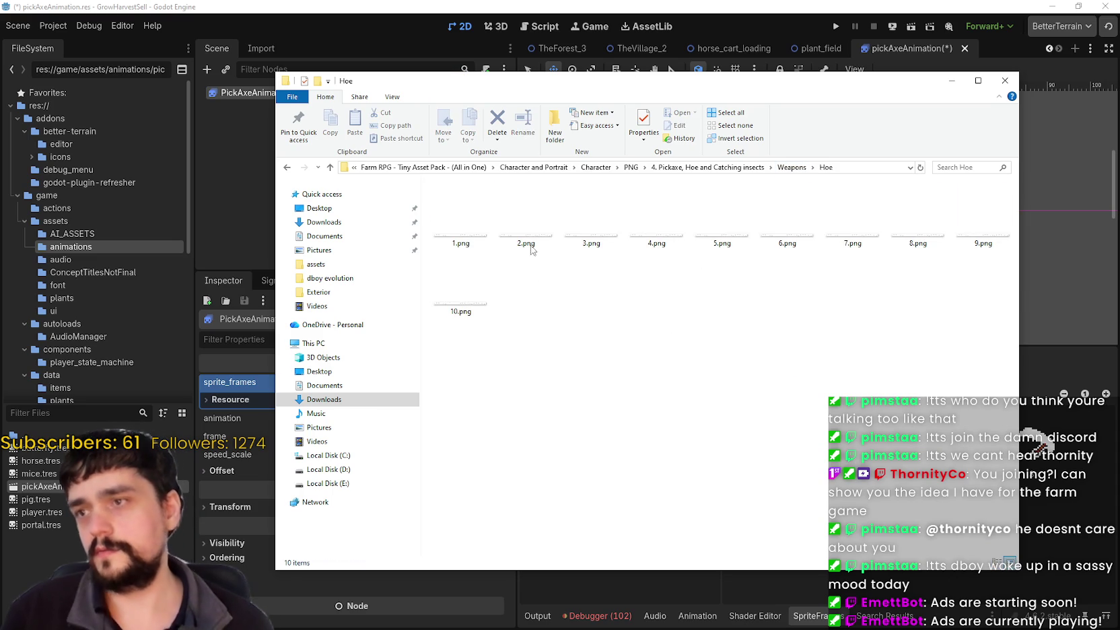
{"action": "double_click", "coordinate": [528, 222]}
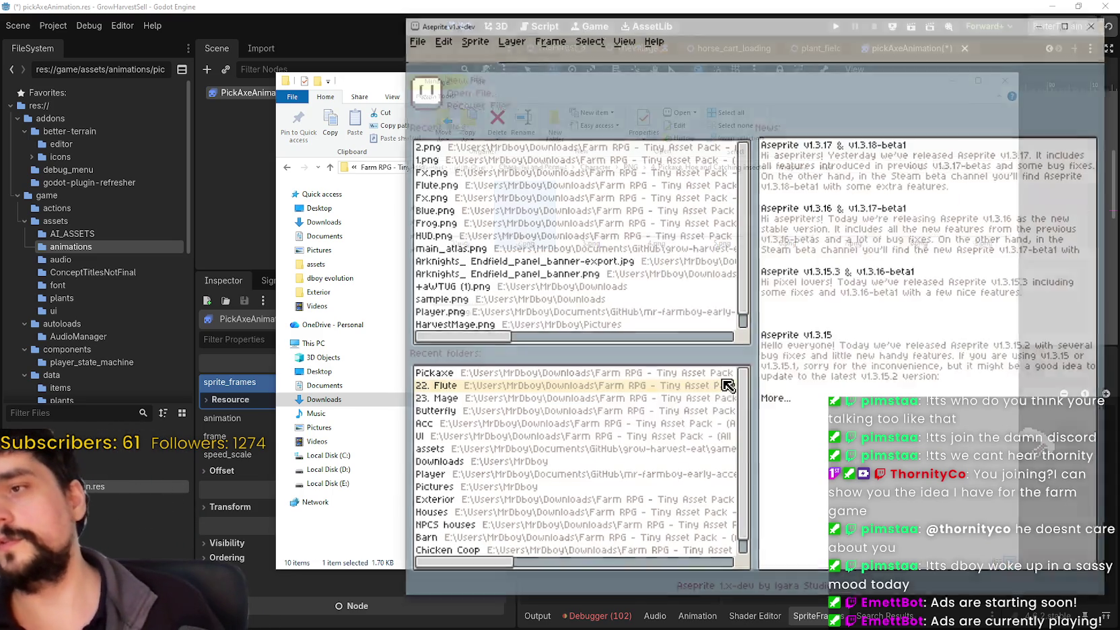
{"action": "key", "text": "Escape"}
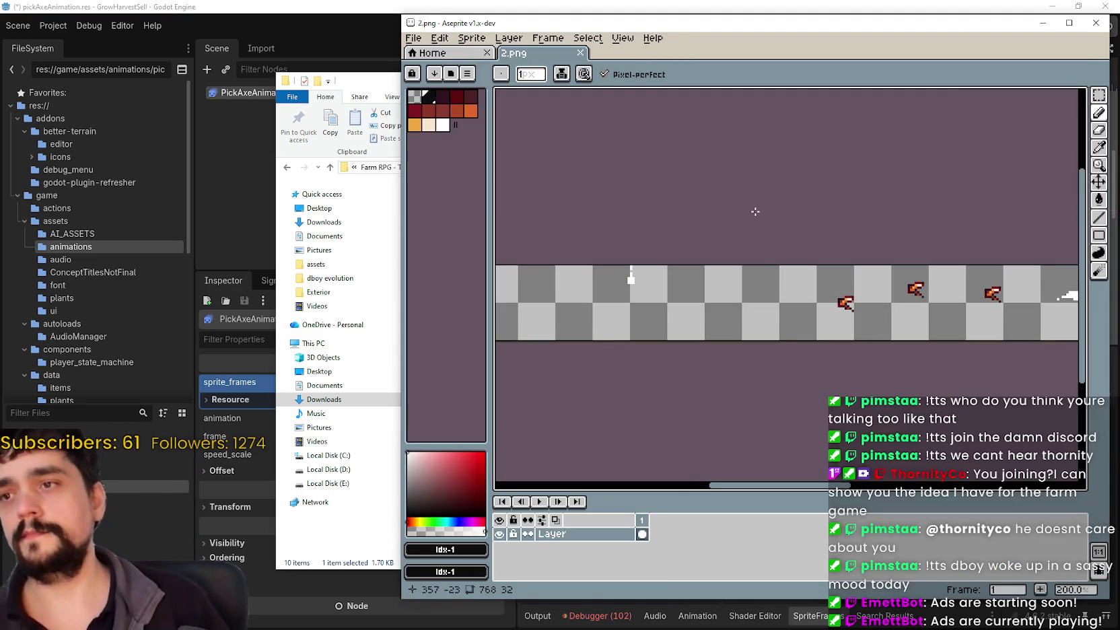
{"action": "scroll", "coordinate": [755, 211], "scroll_direction": "down", "scroll_amount": 2}
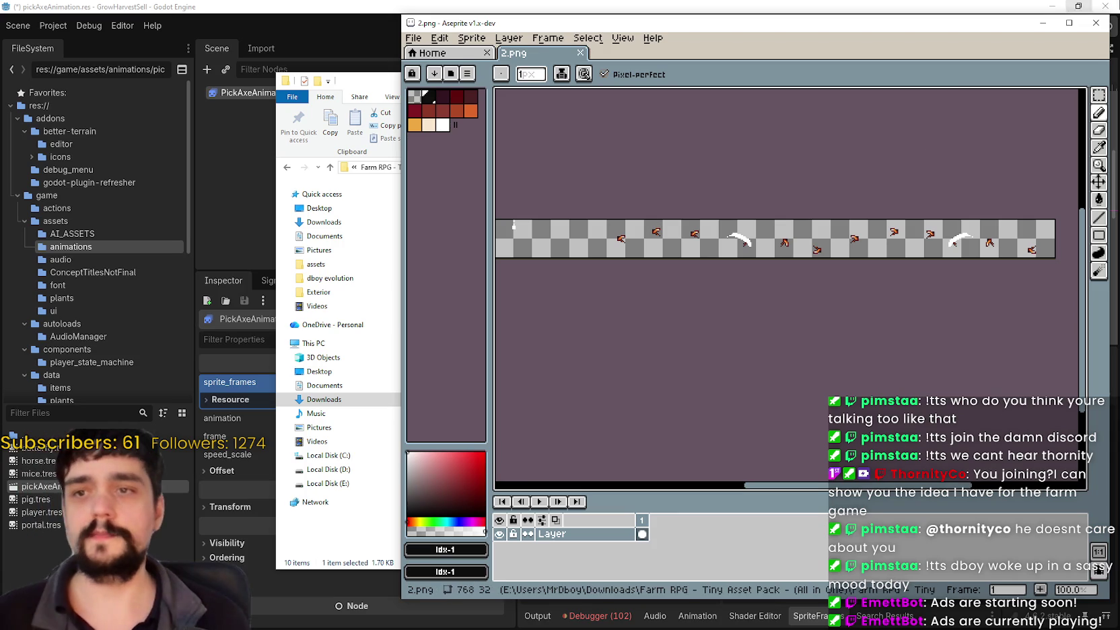
{"action": "left_click", "coordinate": [1096, 22]}
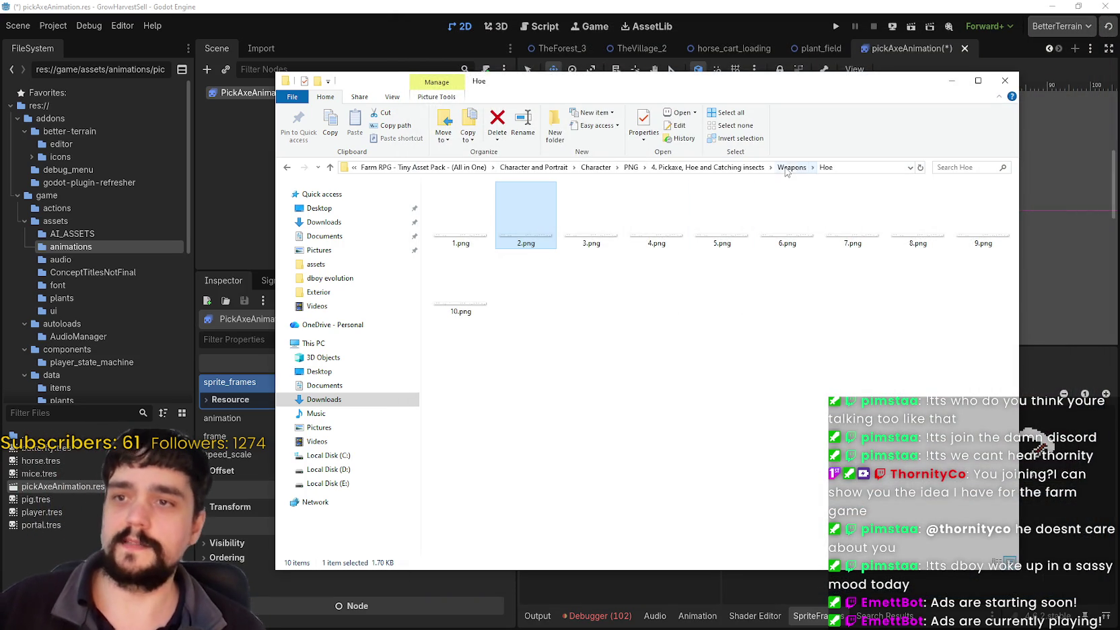
Navigate to Character > PNG > 5. Axe and Sickle > Axe and Sickle Weapons > Sickle and select 3.png
{"action": "left_click", "coordinate": [787, 168]}
{"action": "left_click", "coordinate": [754, 167]}
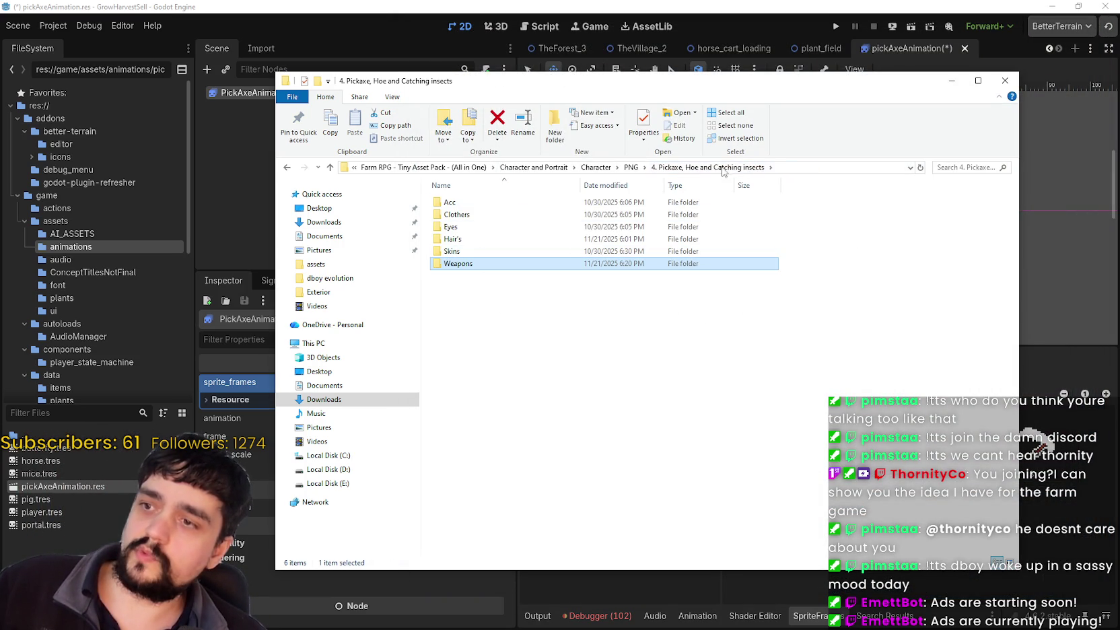
{"action": "left_click", "coordinate": [606, 168]}
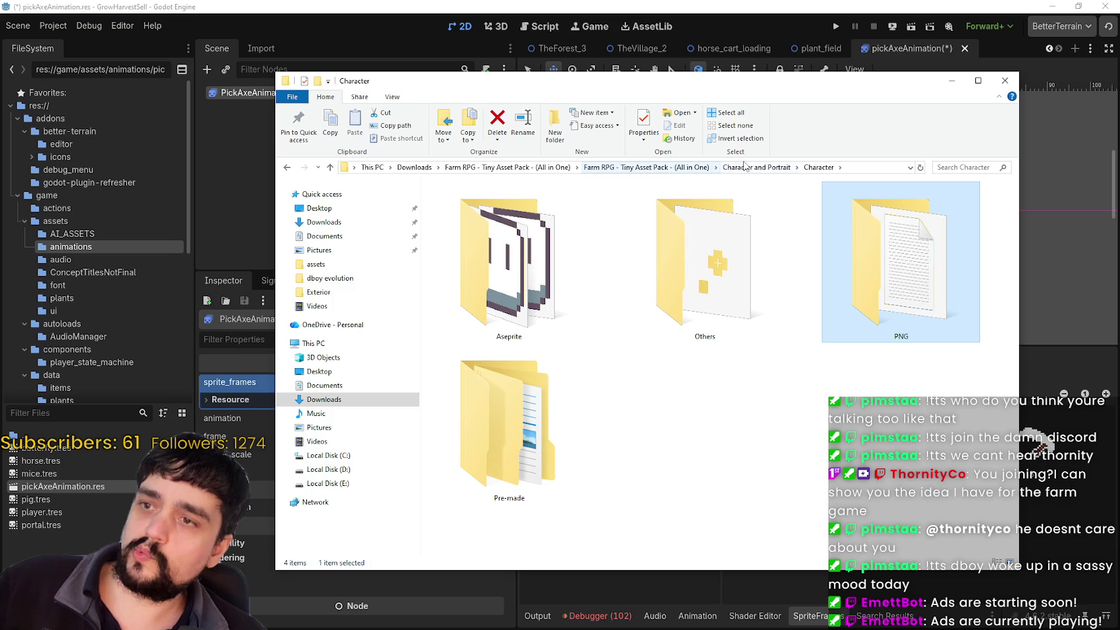
{"action": "double_click", "coordinate": [885, 281]}
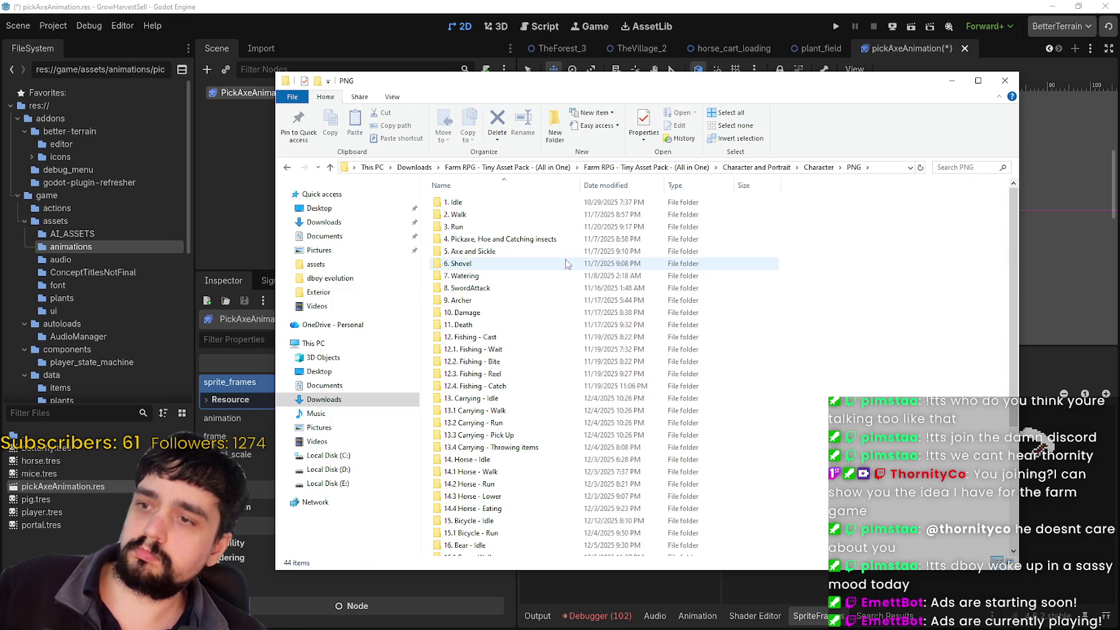
{"action": "double_click", "coordinate": [491, 255]}
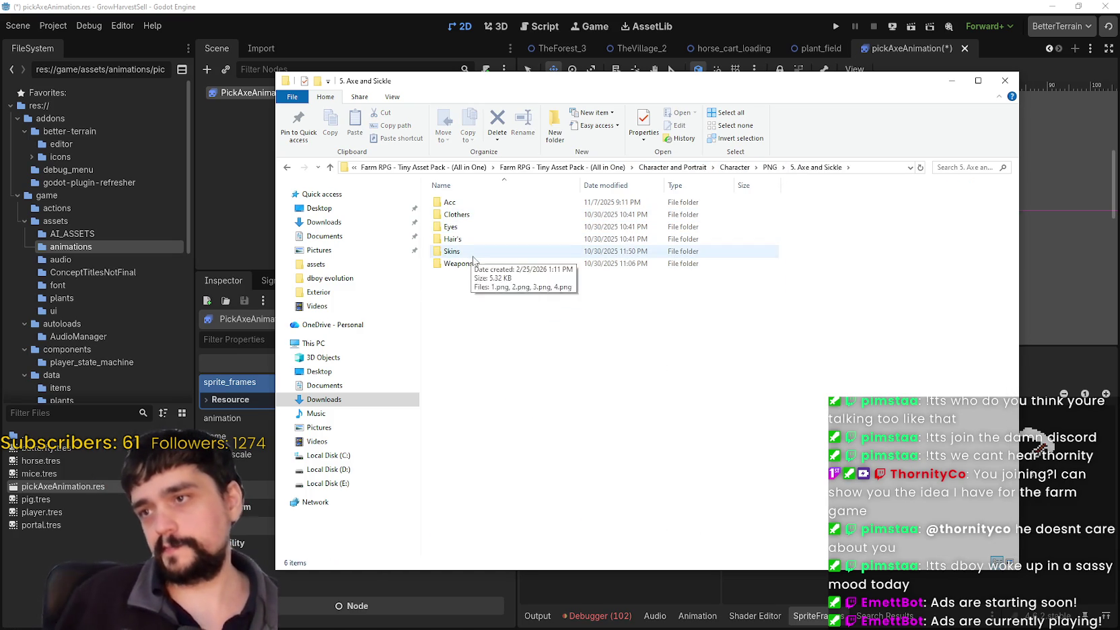
{"action": "double_click", "coordinate": [471, 263]}
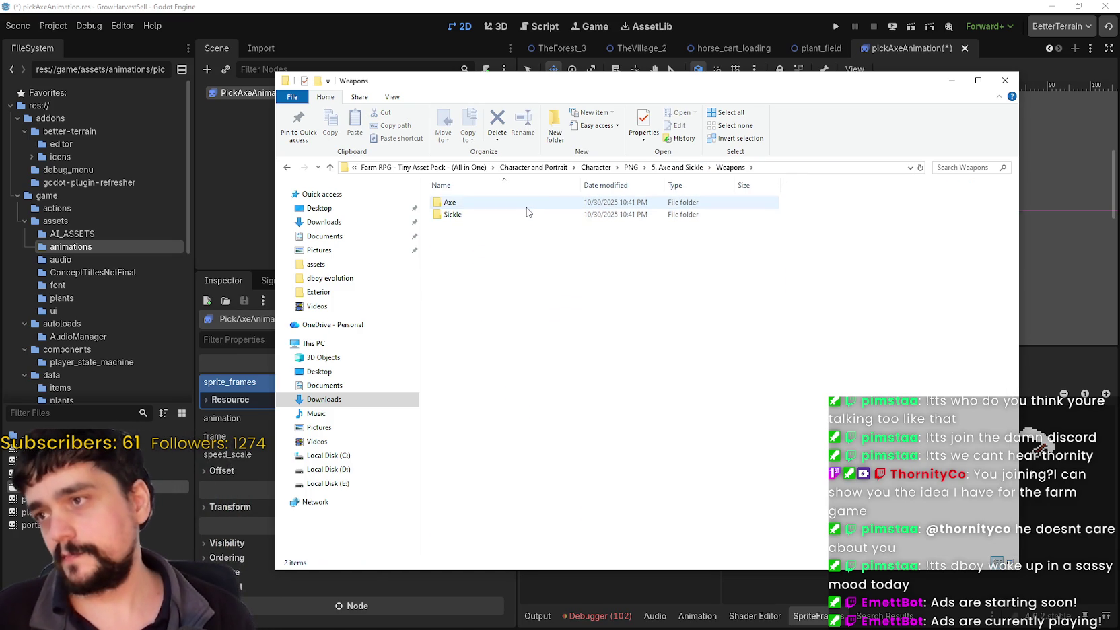
{"action": "double_click", "coordinate": [452, 214]}
{"action": "left_click", "coordinate": [597, 226]}
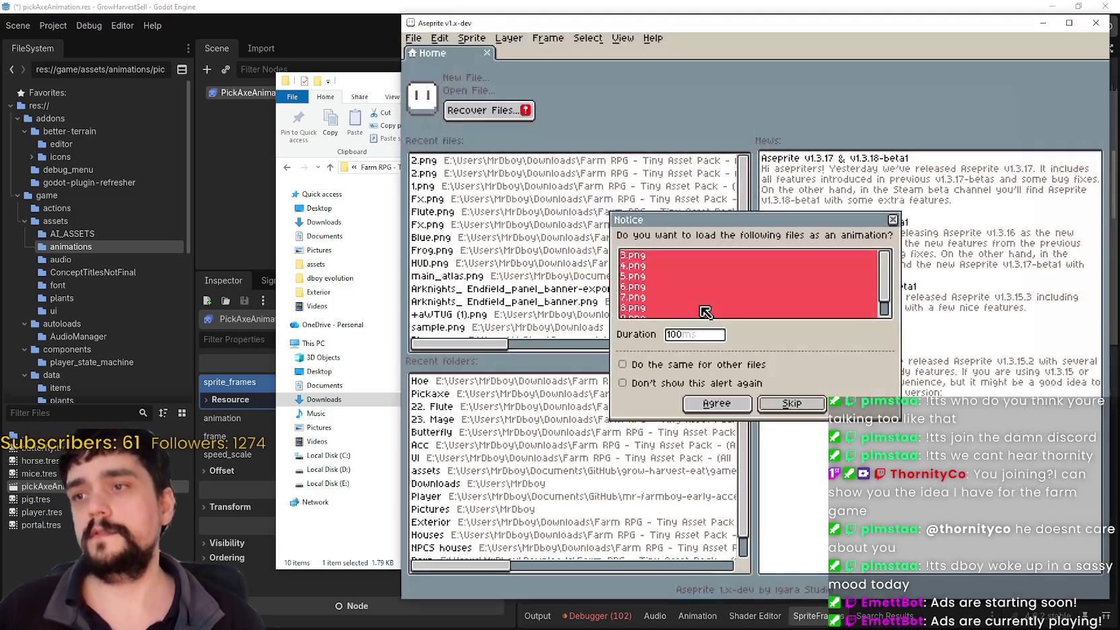
Open 3.png alone rather than as an animation and look over the sickle strip
{"action": "left_click", "coordinate": [895, 220]}
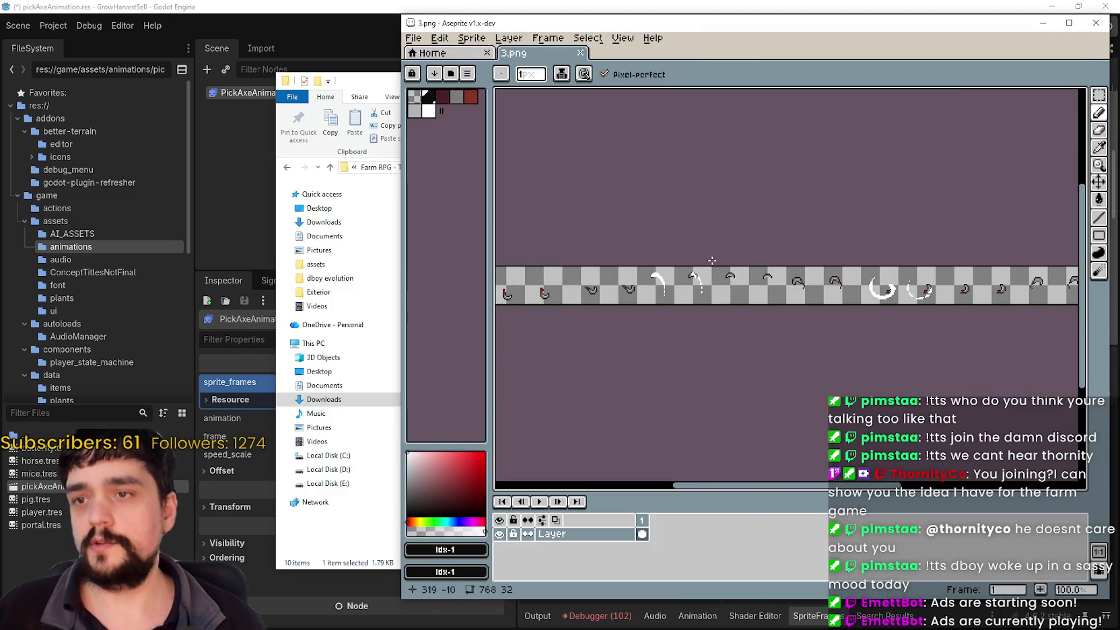
{"action": "scroll", "coordinate": [709, 247], "scroll_direction": "up", "scroll_amount": 1}
{"action": "scroll", "coordinate": [675, 282], "scroll_direction": "left", "scroll_amount": 6}
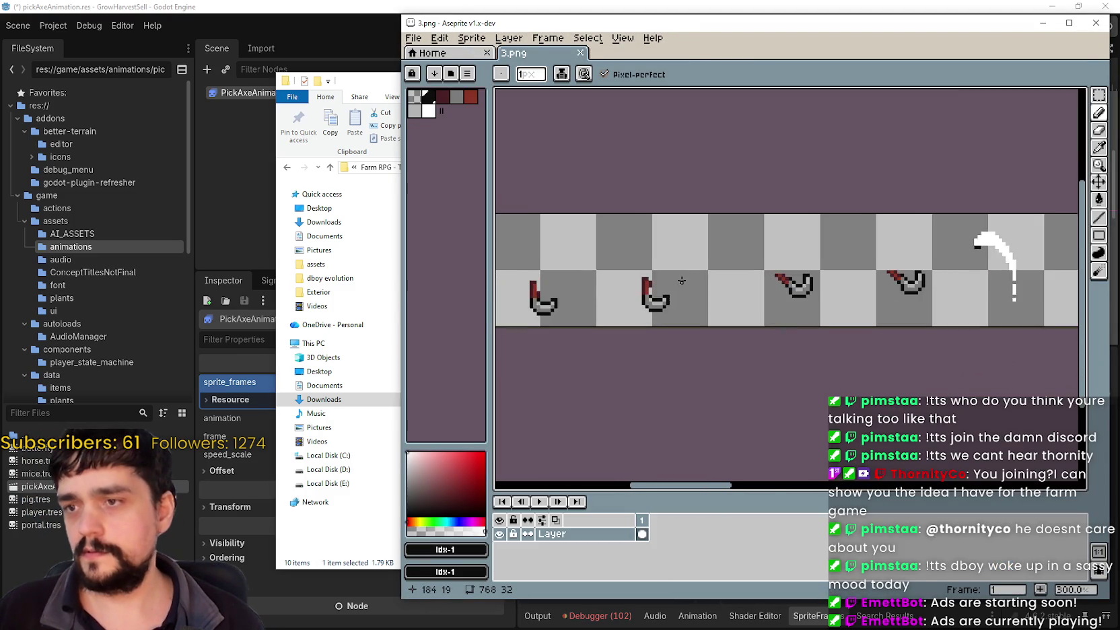
{"action": "scroll", "coordinate": [675, 283], "scroll_direction": "left", "scroll_amount": 5}
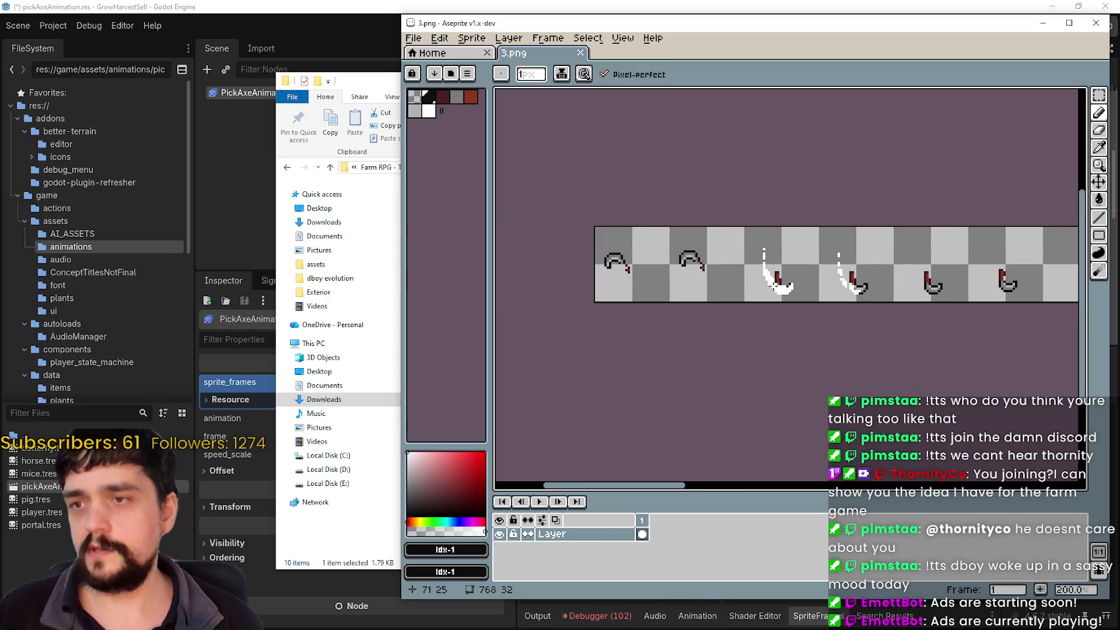
{"action": "scroll", "coordinate": [753, 286], "scroll_direction": "right", "scroll_amount": 6}
{"action": "scroll", "coordinate": [673, 222], "scroll_direction": "down", "scroll_amount": 1}
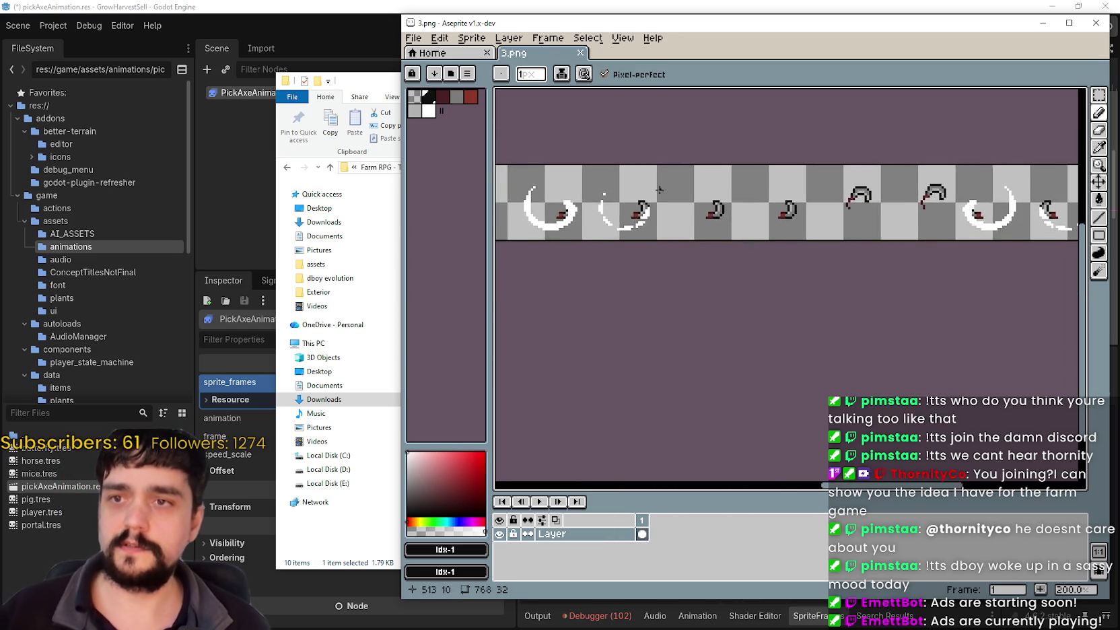
{"action": "scroll", "coordinate": [658, 189], "scroll_direction": "right", "scroll_amount": 5}
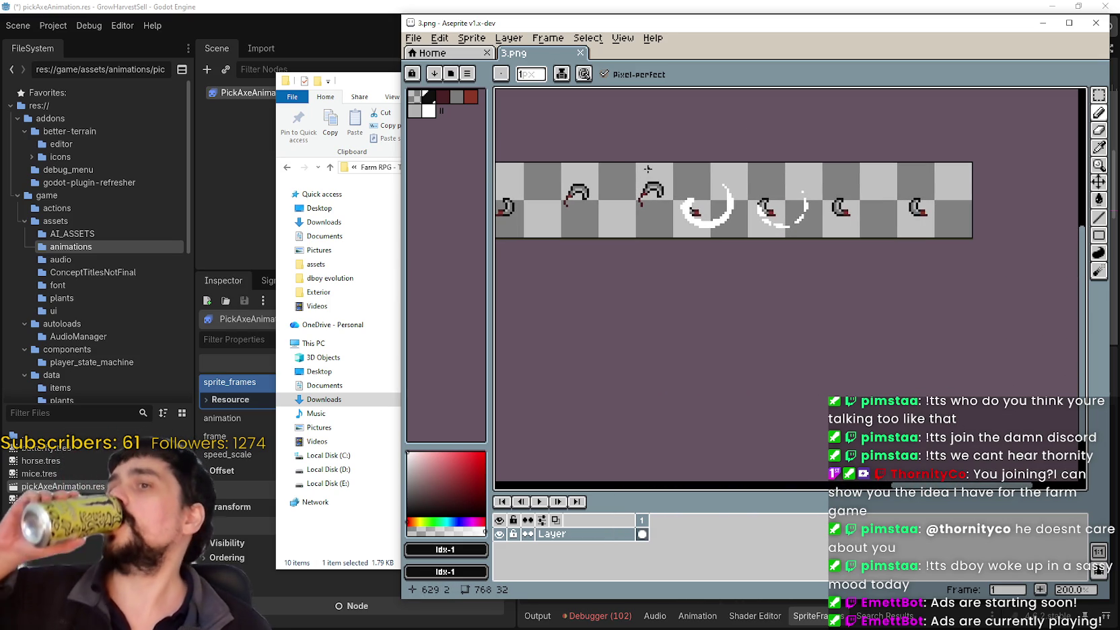
{"action": "left_click_drag", "start_coordinate": [636, 183], "coordinate": [694, 193]}
{"action": "scroll", "coordinate": [694, 194], "scroll_direction": "down", "scroll_amount": 1}
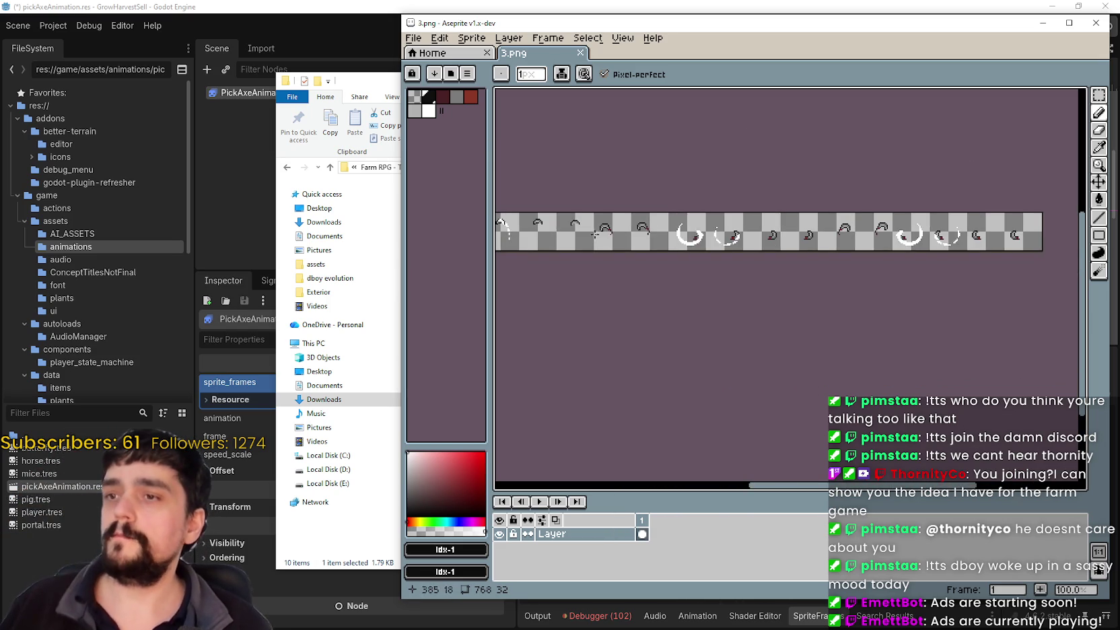
Marquee-select the six sickle swing frames with the Rectangular Marquee tool
{"action": "left_click", "coordinate": [1100, 99]}
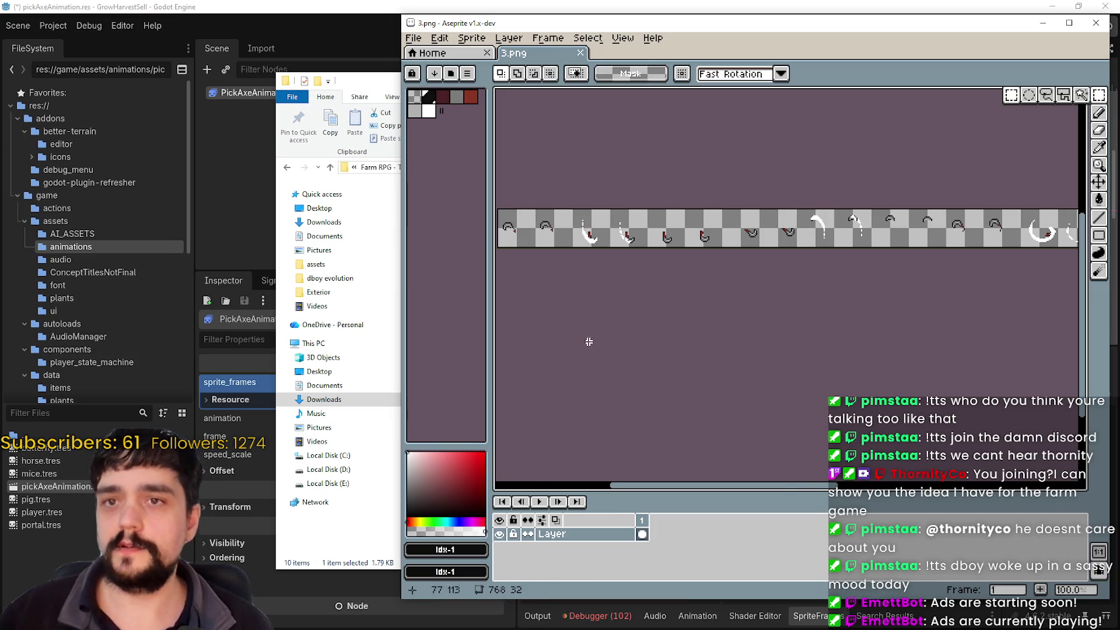
{"action": "scroll", "coordinate": [734, 261], "scroll_direction": "up", "scroll_amount": 3}
{"action": "scroll", "coordinate": [828, 267], "scroll_direction": "right", "scroll_amount": 5}
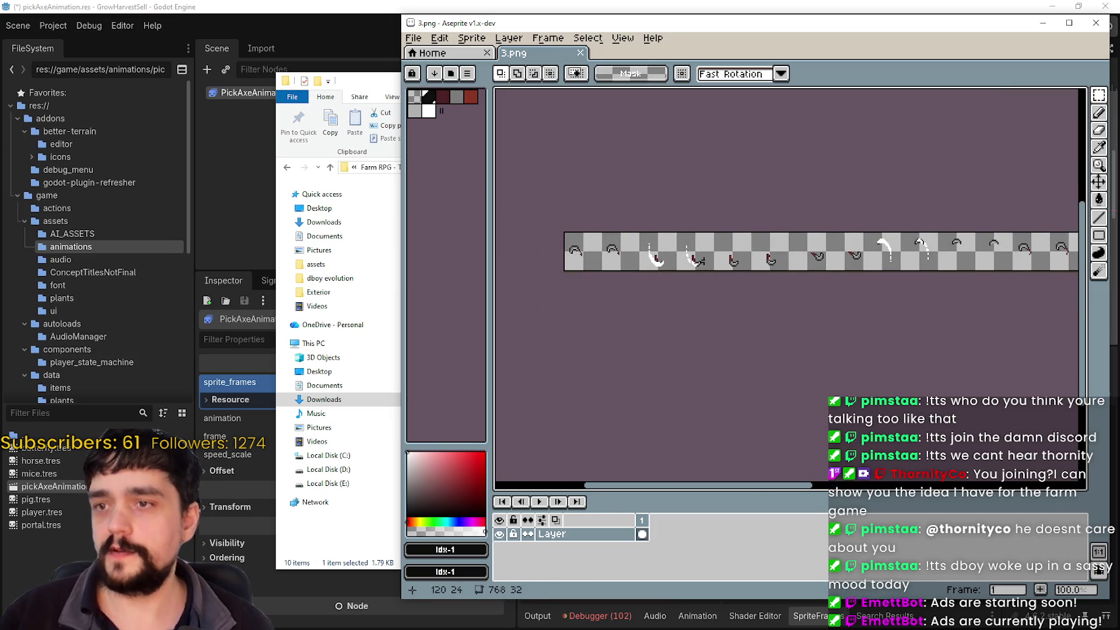
{"action": "scroll", "coordinate": [670, 237], "scroll_direction": "right", "scroll_amount": 5}
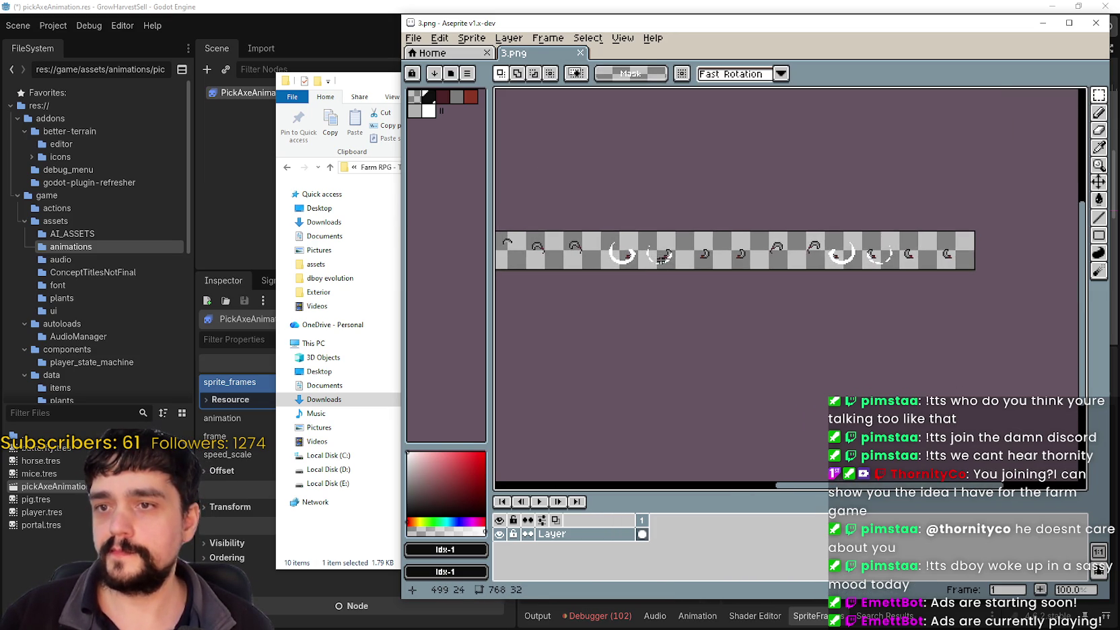
{"action": "scroll", "coordinate": [652, 259], "scroll_direction": "up", "scroll_amount": 1}
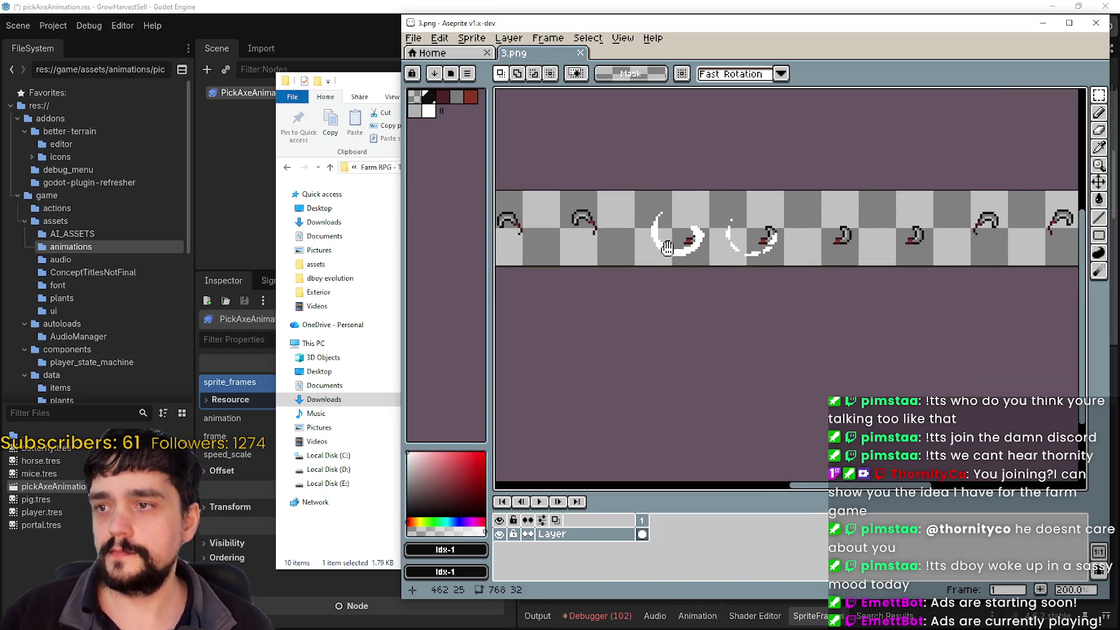
{"action": "scroll", "coordinate": [536, 239], "scroll_direction": "right", "scroll_amount": 6}
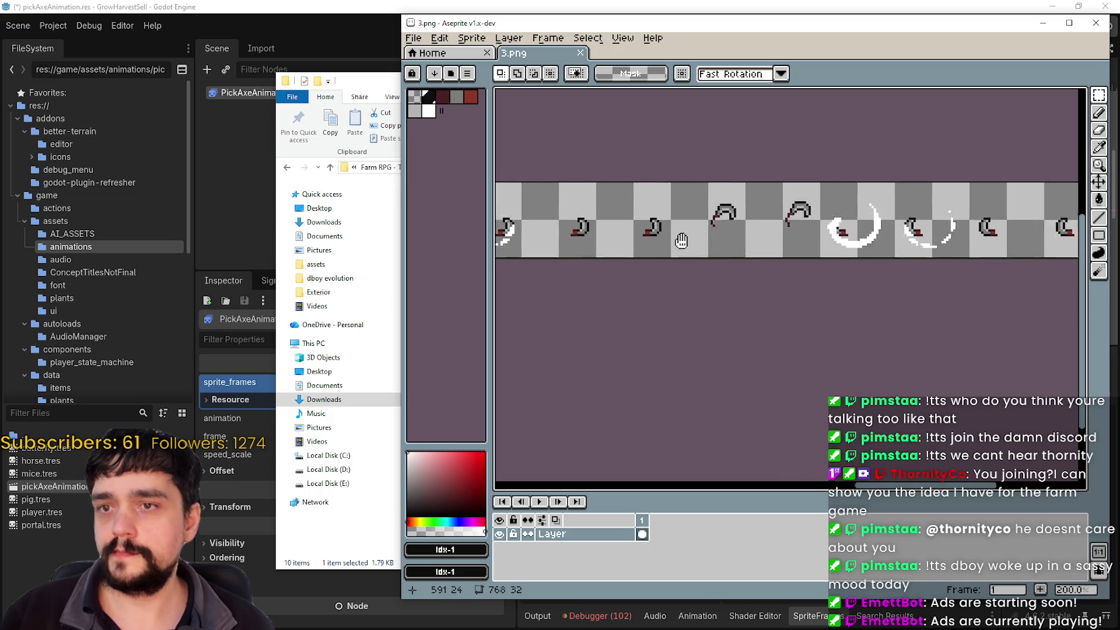
{"action": "scroll", "coordinate": [587, 243], "scroll_direction": "left", "scroll_amount": 8}
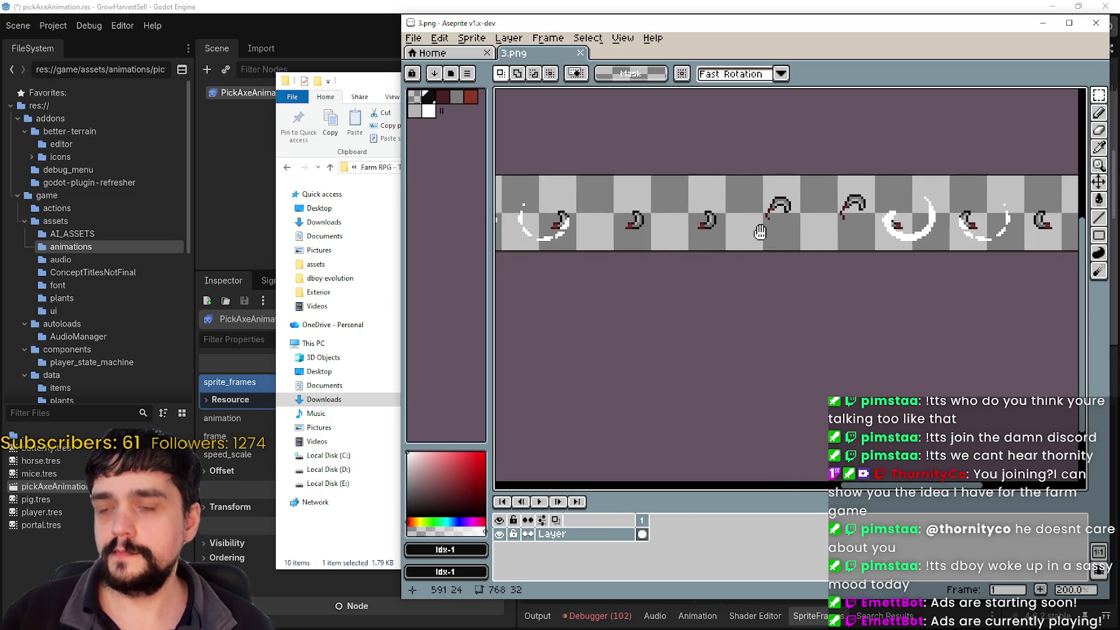
{"action": "left_click_drag", "start_coordinate": [915, 244], "coordinate": [826, 251]}
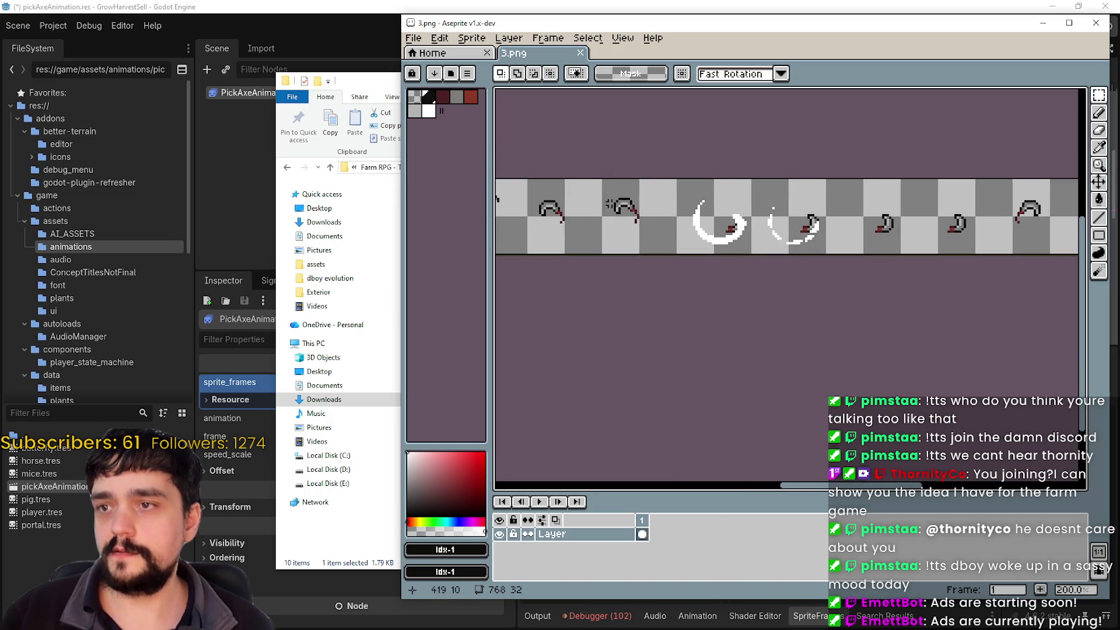
{"action": "mouse_move", "coordinate": [528, 179]}
{"action": "left_mouse_down"}
{"action": "mouse_move", "coordinate": [942, 251]}
{"action": "mouse_move", "coordinate": [1009, 251]}
{"action": "mouse_move", "coordinate": [974, 249]}
{"action": "left_mouse_up"}
{"action": "scroll", "coordinate": [887, 251], "scroll_direction": "down", "scroll_amount": 1}
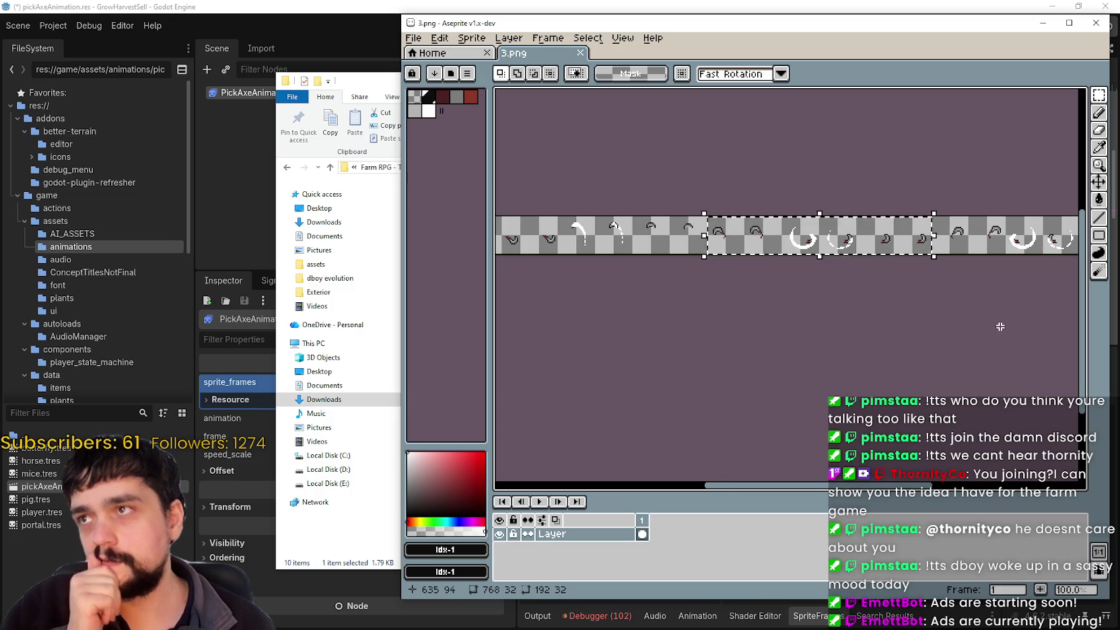
Copy the selected six sickle frames and switch to the main_atlas.png tab
{"action": "mouse_move", "coordinate": [552, 269]}
{"action": "left_mouse_down"}
{"action": "mouse_move", "coordinate": [586, 264]}
{"action": "mouse_move", "coordinate": [793, 309]}
{"action": "left_mouse_up"}
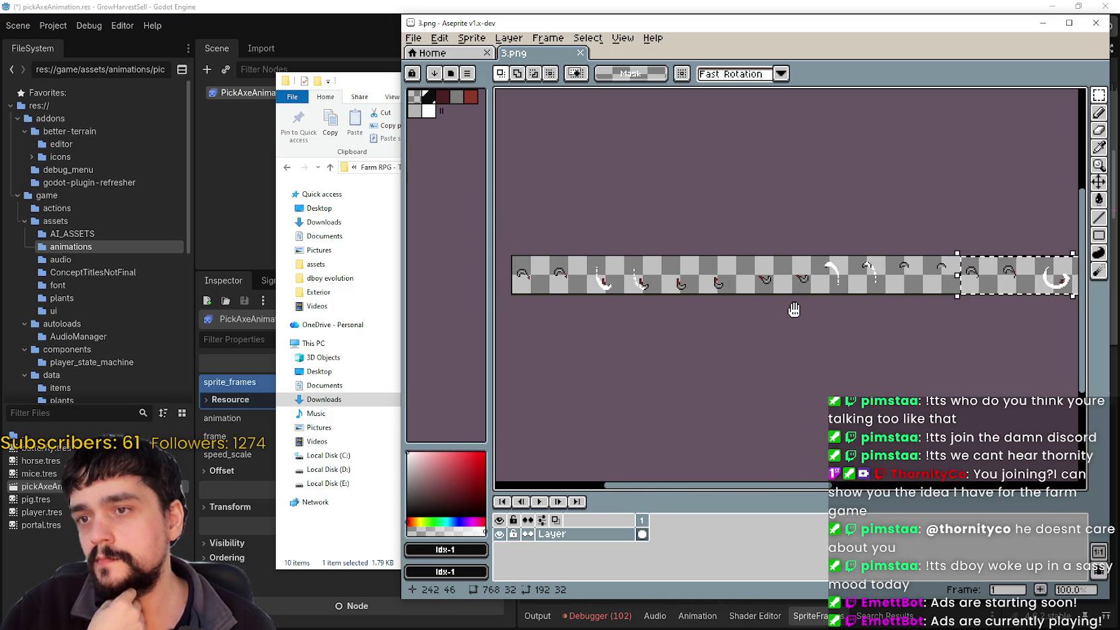
{"action": "mouse_move", "coordinate": [778, 302]}
{"action": "left_mouse_down"}
{"action": "mouse_move", "coordinate": [555, 286]}
{"action": "mouse_move", "coordinate": [777, 275]}
{"action": "mouse_move", "coordinate": [558, 288]}
{"action": "mouse_move", "coordinate": [794, 288]}
{"action": "left_mouse_up"}
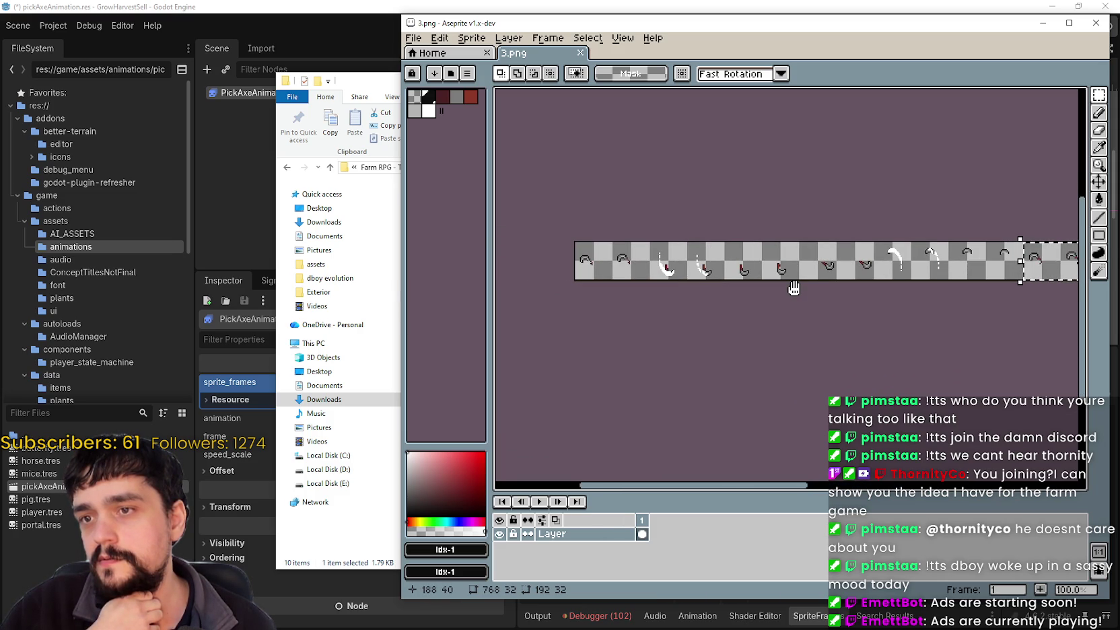
{"action": "mouse_move", "coordinate": [794, 288]}
{"action": "left_mouse_down"}
{"action": "mouse_move", "coordinate": [722, 290]}
{"action": "mouse_move", "coordinate": [724, 323]}
{"action": "mouse_move", "coordinate": [556, 331]}
{"action": "left_mouse_up"}
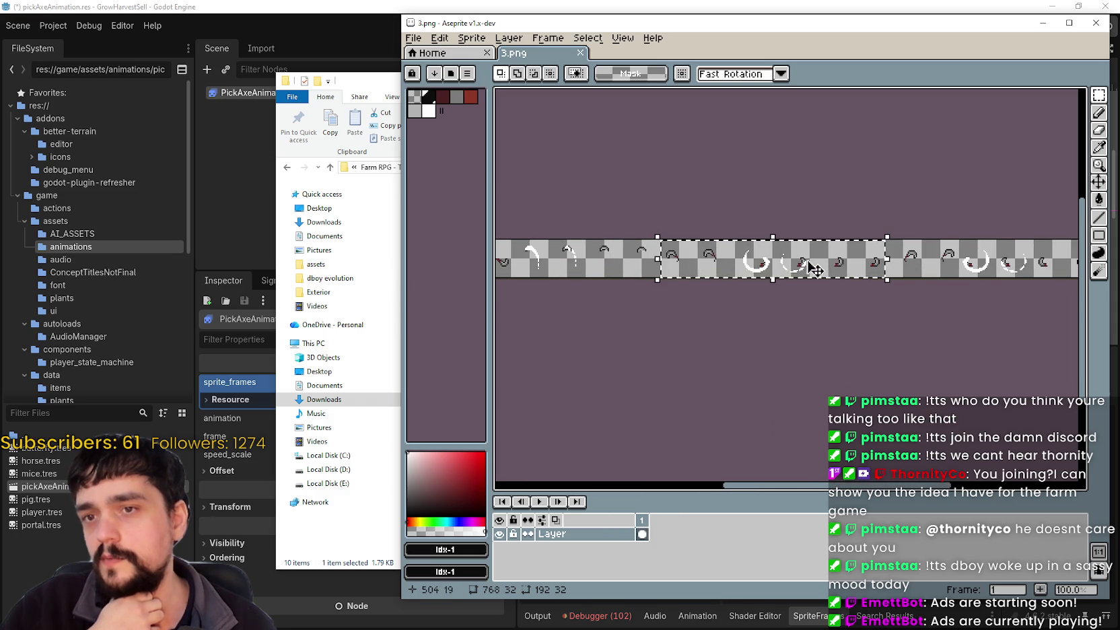
{"action": "scroll", "coordinate": [769, 275], "scroll_direction": "up", "scroll_amount": 1}
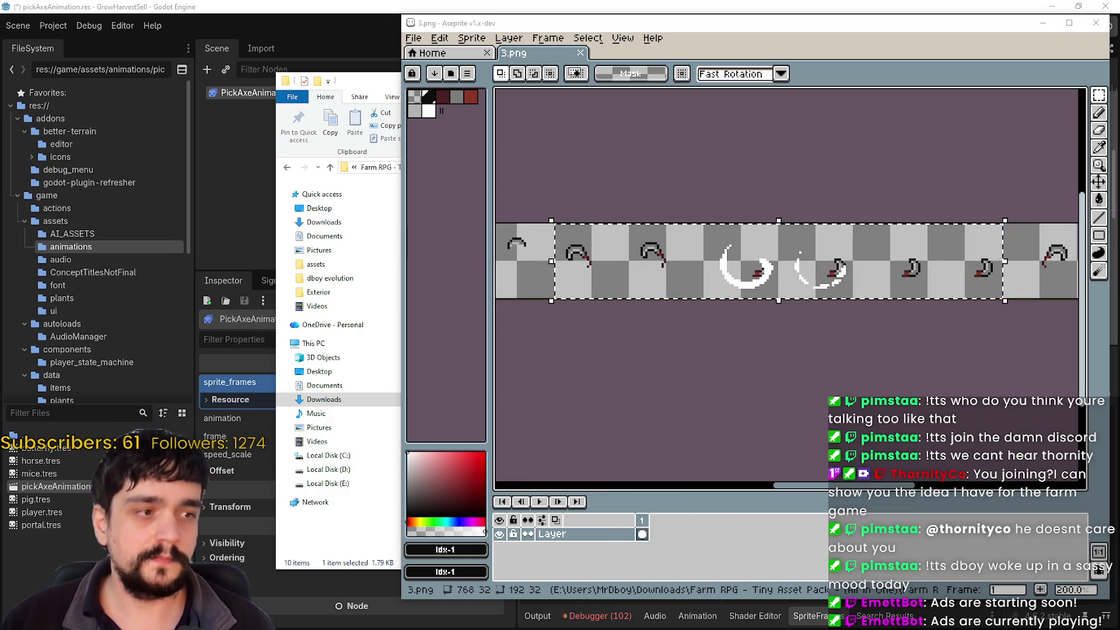
{"action": "key", "text": "alt+Tab"}
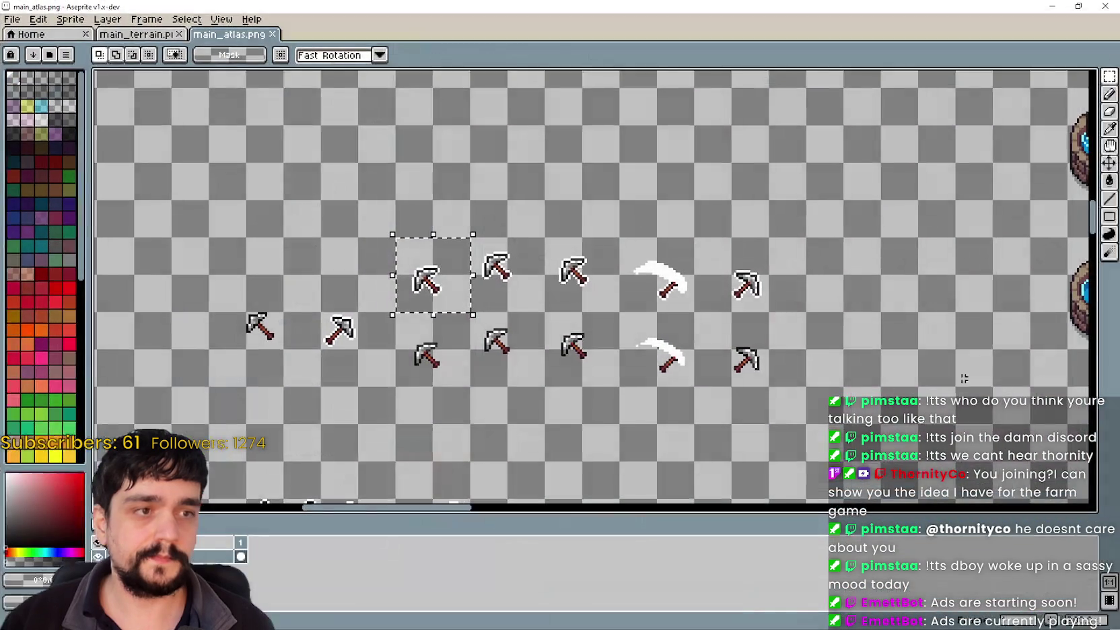
Paste the swing strip into main_atlas.png and commit it at position 320,576
{"action": "key", "text": "ctrl+v"}
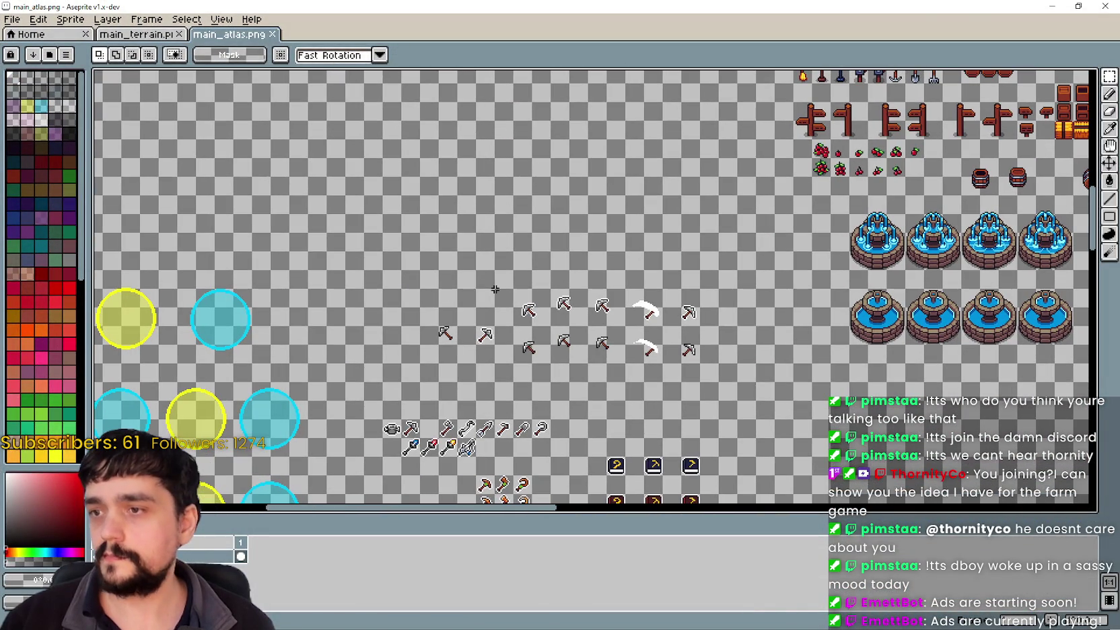
{"action": "mouse_move", "coordinate": [550, 306]}
{"action": "left_mouse_down"}
{"action": "mouse_move", "coordinate": [521, 233]}
{"action": "mouse_move", "coordinate": [567, 215]}
{"action": "mouse_move", "coordinate": [622, 320]}
{"action": "mouse_move", "coordinate": [477, 245]}
{"action": "mouse_move", "coordinate": [538, 281]}
{"action": "left_mouse_up"}
{"action": "scroll", "coordinate": [520, 233], "scroll_direction": "up", "scroll_amount": 1}
{"action": "scroll", "coordinate": [524, 230], "scroll_direction": "down", "scroll_amount": 1}
{"action": "scroll", "coordinate": [471, 264], "scroll_direction": "down", "scroll_amount": 1}
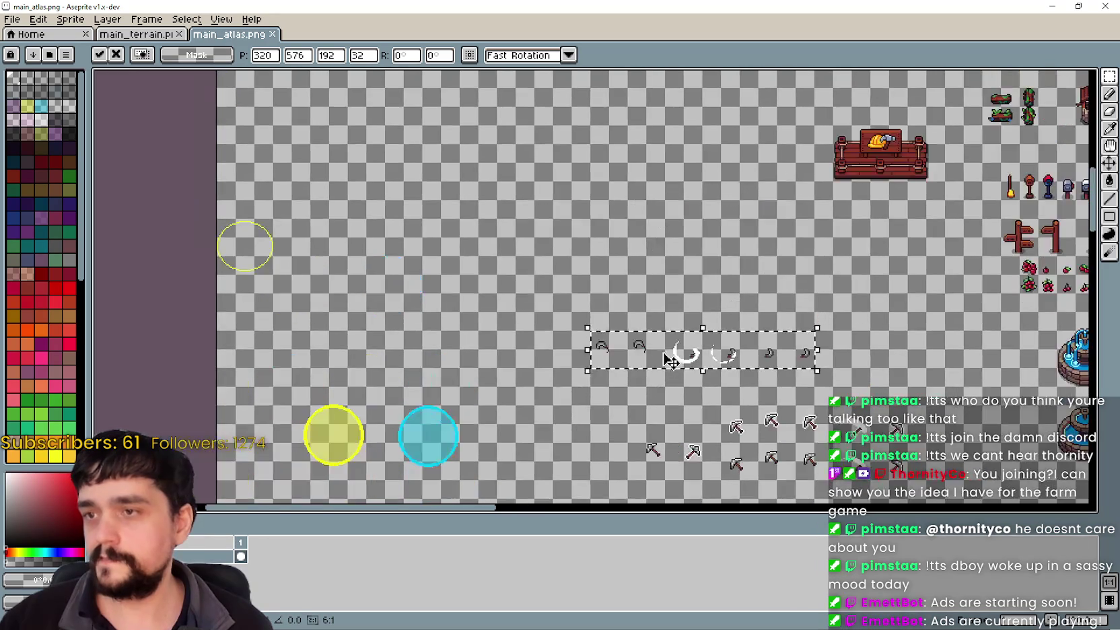
{"action": "scroll", "coordinate": [703, 354], "scroll_direction": "up", "scroll_amount": 2}
{"action": "mouse_move", "coordinate": [703, 354]}
{"action": "left_mouse_down"}
{"action": "mouse_move", "coordinate": [592, 315]}
{"action": "mouse_move", "coordinate": [571, 326]}
{"action": "left_mouse_up"}
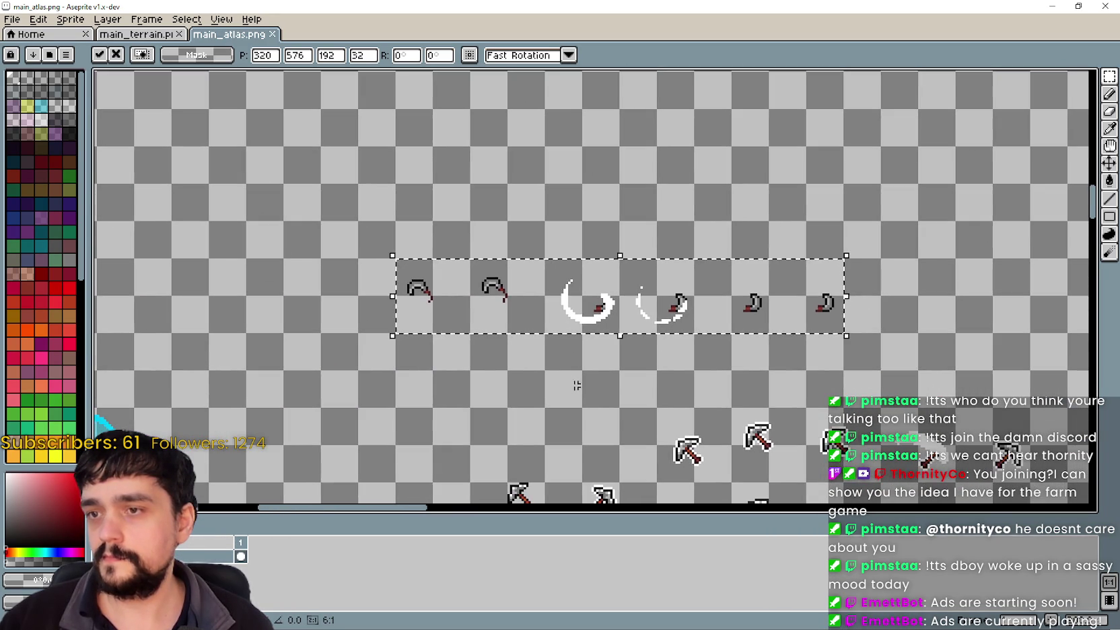
{"action": "left_click", "coordinate": [577, 385]}
Paste a single sickle frame and move it beside the new strip
{"action": "scroll", "coordinate": [550, 375], "scroll_direction": "down", "scroll_amount": 5}
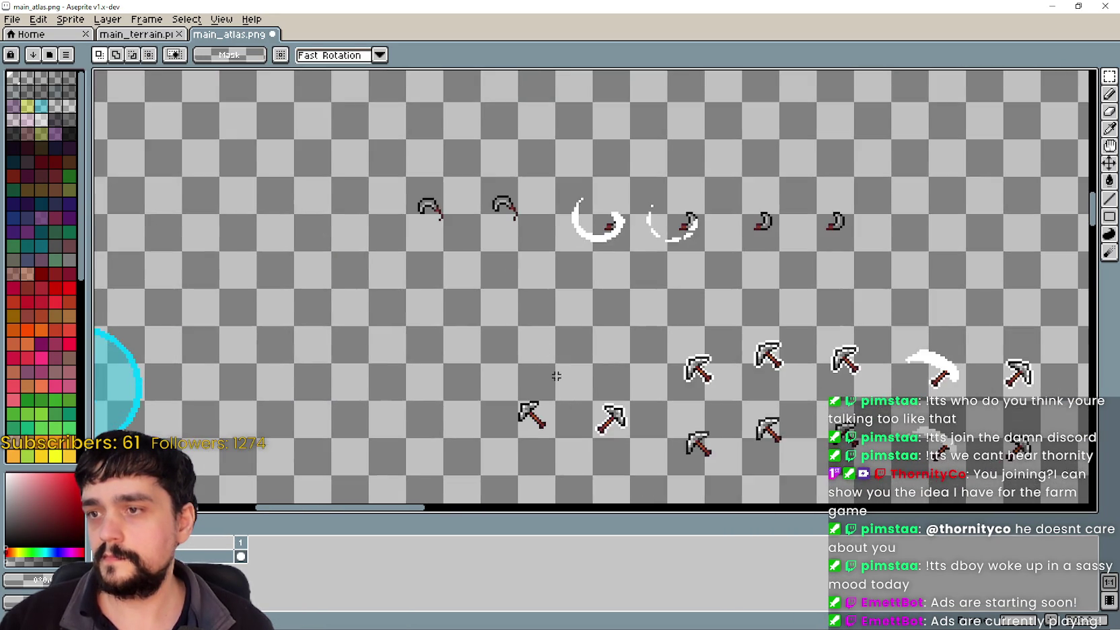
{"action": "scroll", "coordinate": [574, 352], "scroll_direction": "up", "scroll_amount": 4}
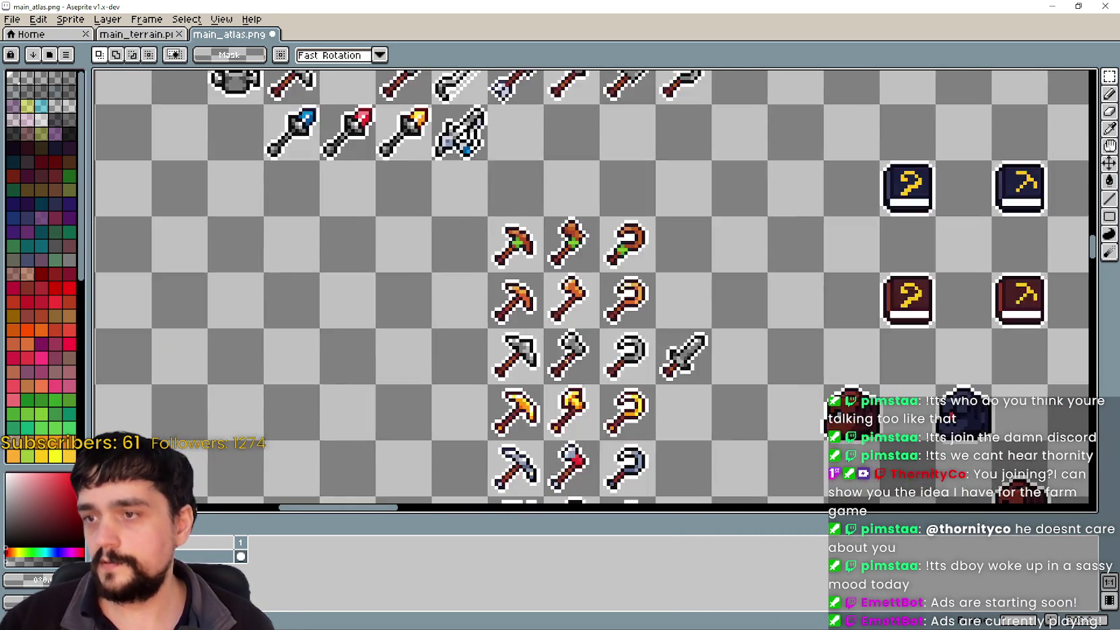
{"action": "scroll", "coordinate": [634, 382], "scroll_direction": "up", "scroll_amount": 2}
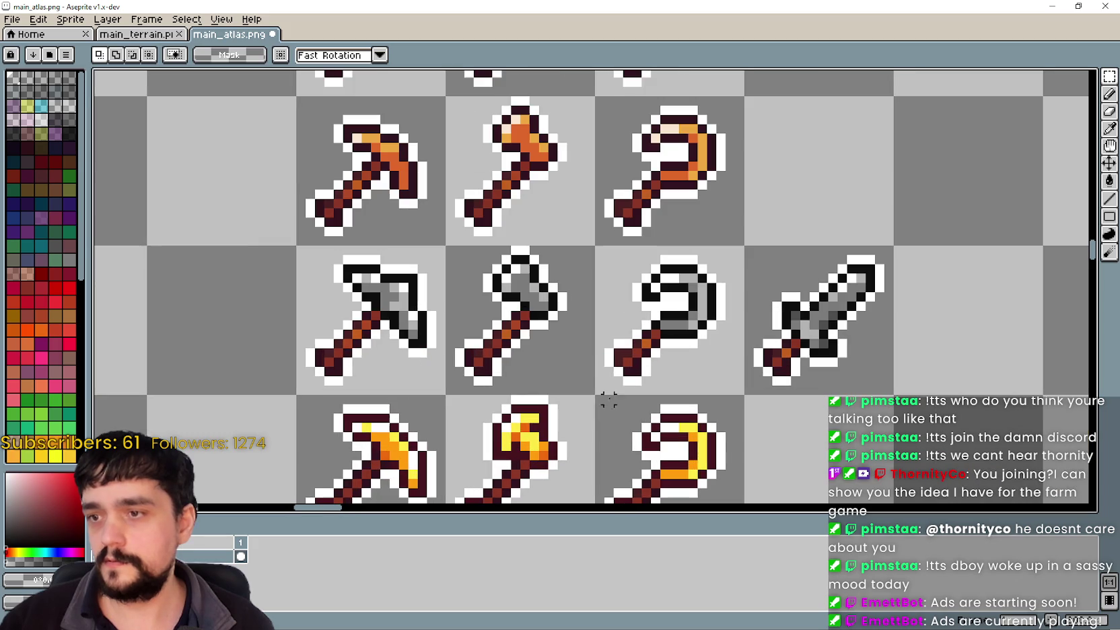
{"action": "scroll", "coordinate": [608, 380], "scroll_direction": "down", "scroll_amount": 4}
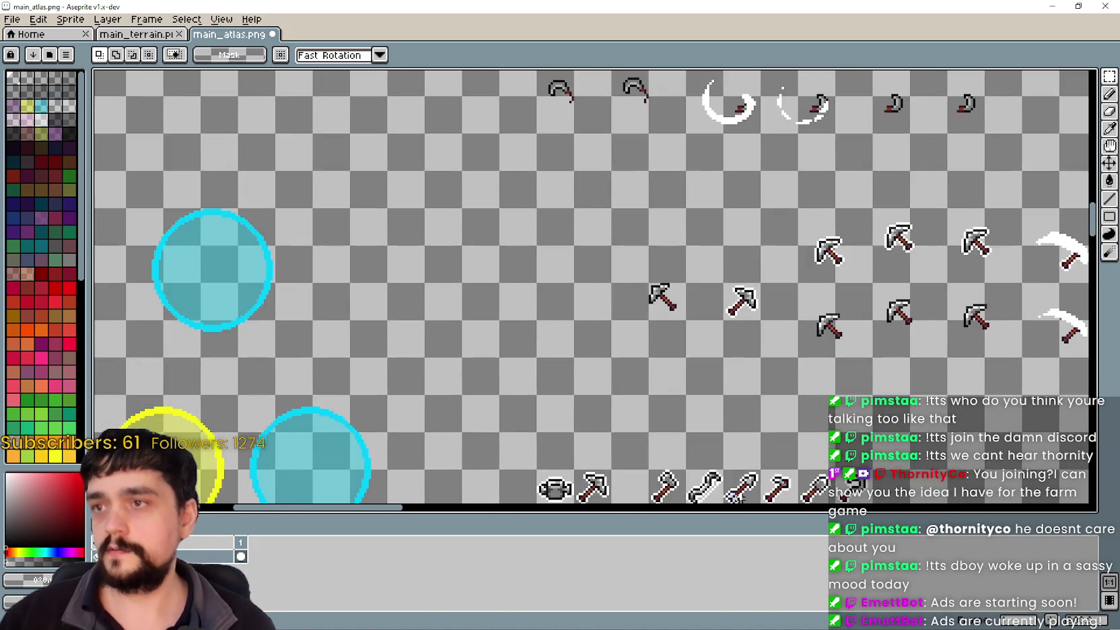
{"action": "scroll", "coordinate": [605, 211], "scroll_direction": "up", "scroll_amount": 2}
{"action": "key", "text": "ctrl+v"}
{"action": "mouse_move", "coordinate": [586, 286]}
{"action": "left_mouse_down"}
{"action": "mouse_move", "coordinate": [742, 302]}
{"action": "mouse_move", "coordinate": [716, 278]}
{"action": "mouse_move", "coordinate": [798, 318]}
{"action": "left_mouse_up"}
{"action": "scroll", "coordinate": [718, 281], "scroll_direction": "down", "scroll_amount": 1}
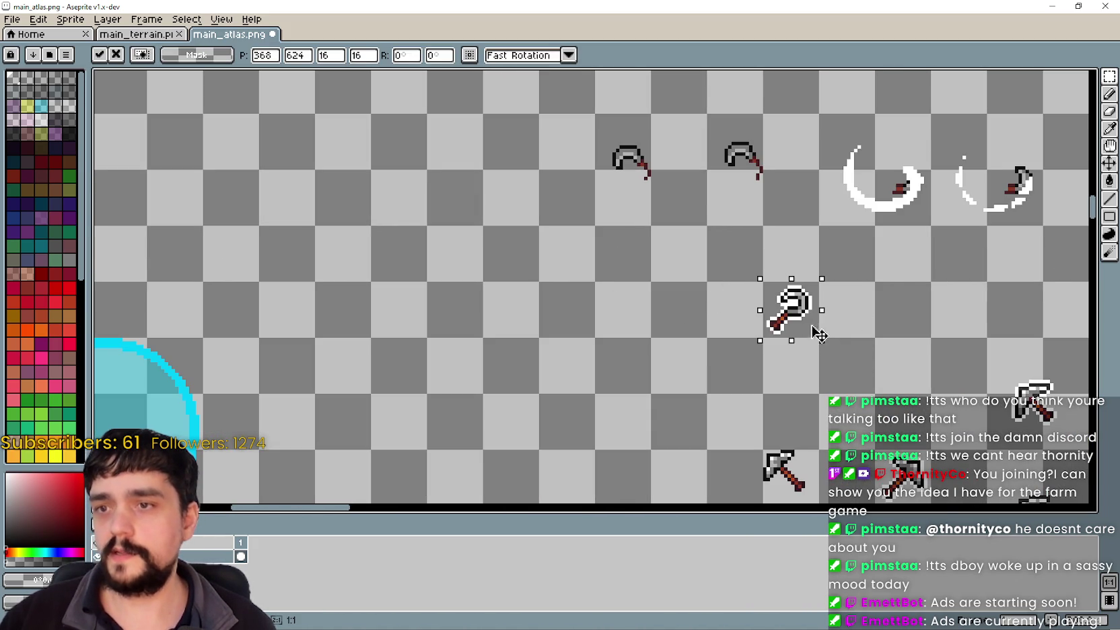
Open the Sickle folder's 4.png strip, close it, and return to the atlas
{"action": "key", "text": "alt+Tab"}
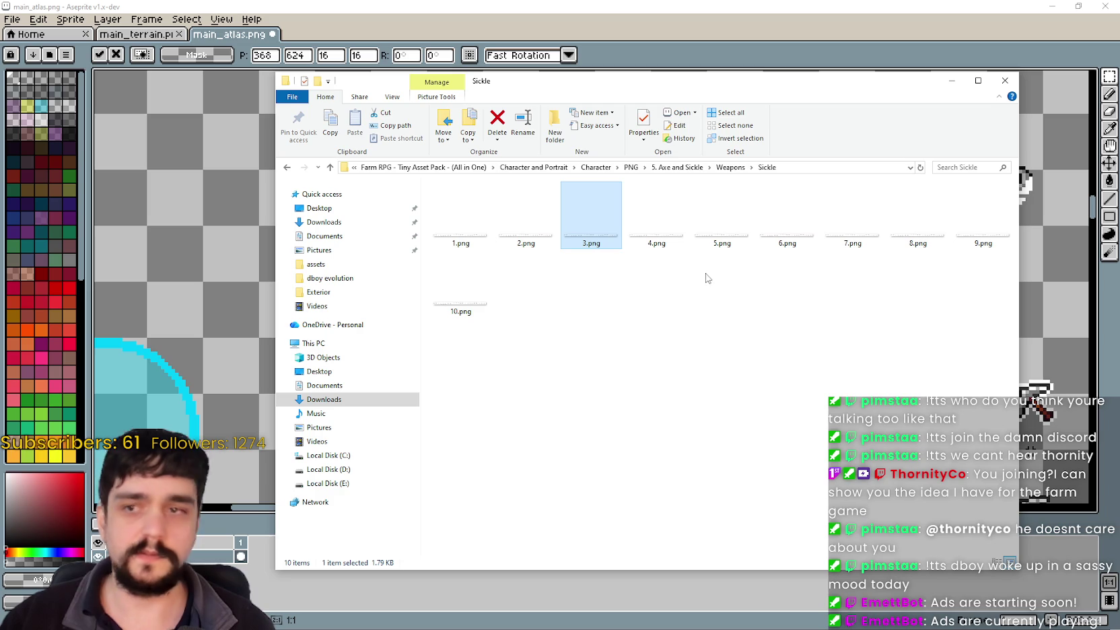
{"action": "left_click", "coordinate": [657, 233]}
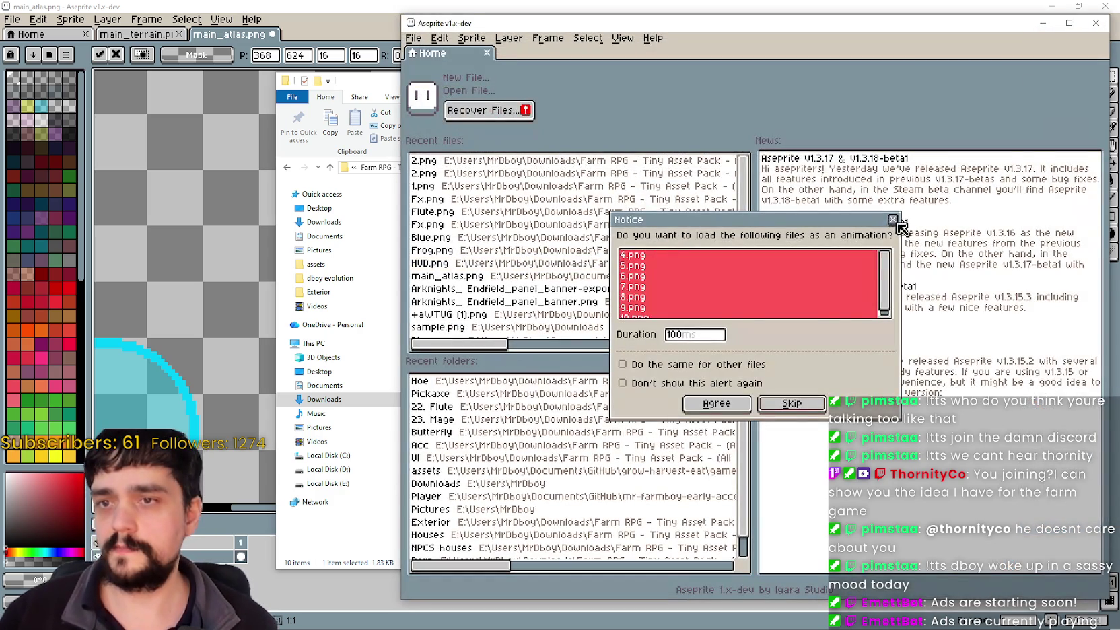
{"action": "left_click", "coordinate": [893, 220]}
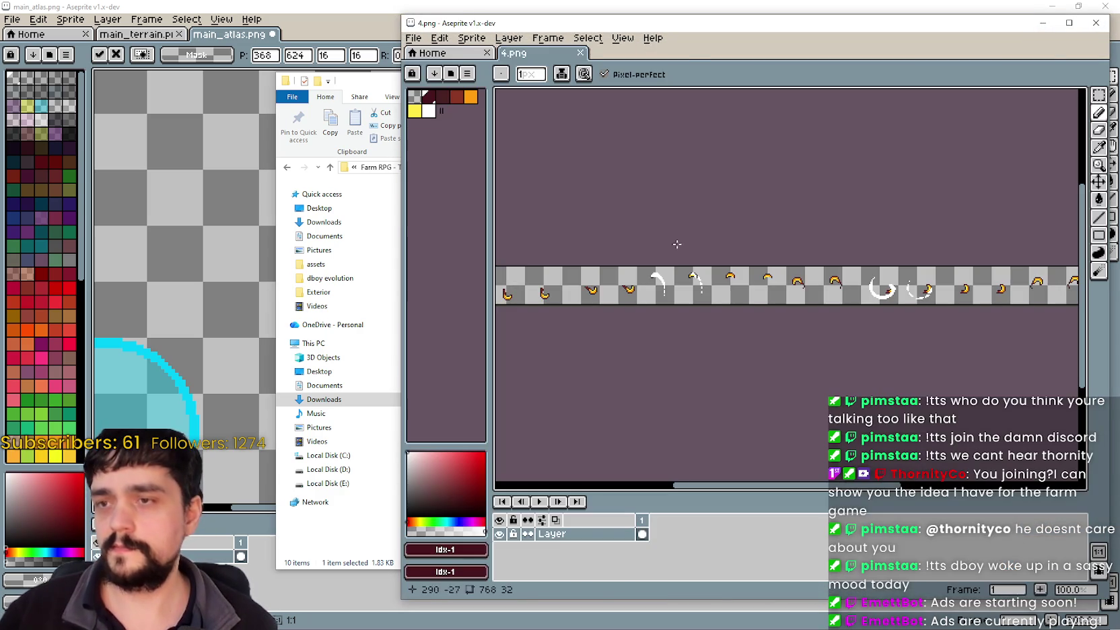
{"action": "left_click", "coordinate": [1096, 23]}
{"action": "left_click", "coordinate": [849, 8]}
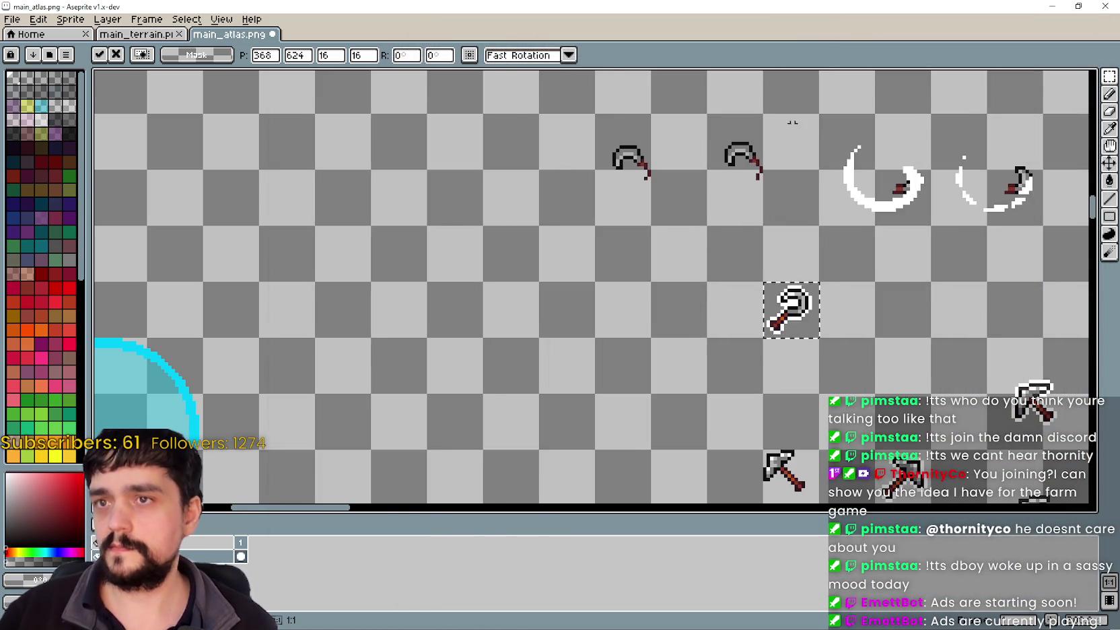
Commit the pasted pickaxe frame in its spot beneath the swing frames
{"action": "scroll", "coordinate": [743, 349], "scroll_direction": "down", "scroll_amount": 2}
{"action": "scroll", "coordinate": [673, 330], "scroll_direction": "right", "scroll_amount": 3}
{"action": "scroll", "coordinate": [663, 315], "scroll_direction": "up", "scroll_amount": 2}
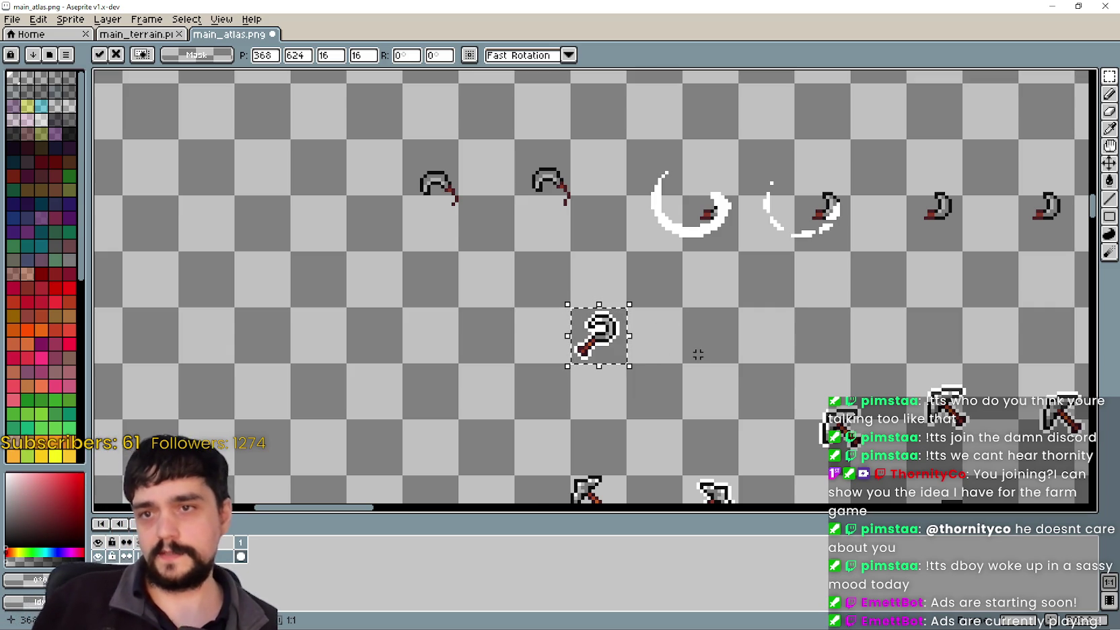
{"action": "scroll", "coordinate": [698, 354], "scroll_direction": "down", "scroll_amount": 1}
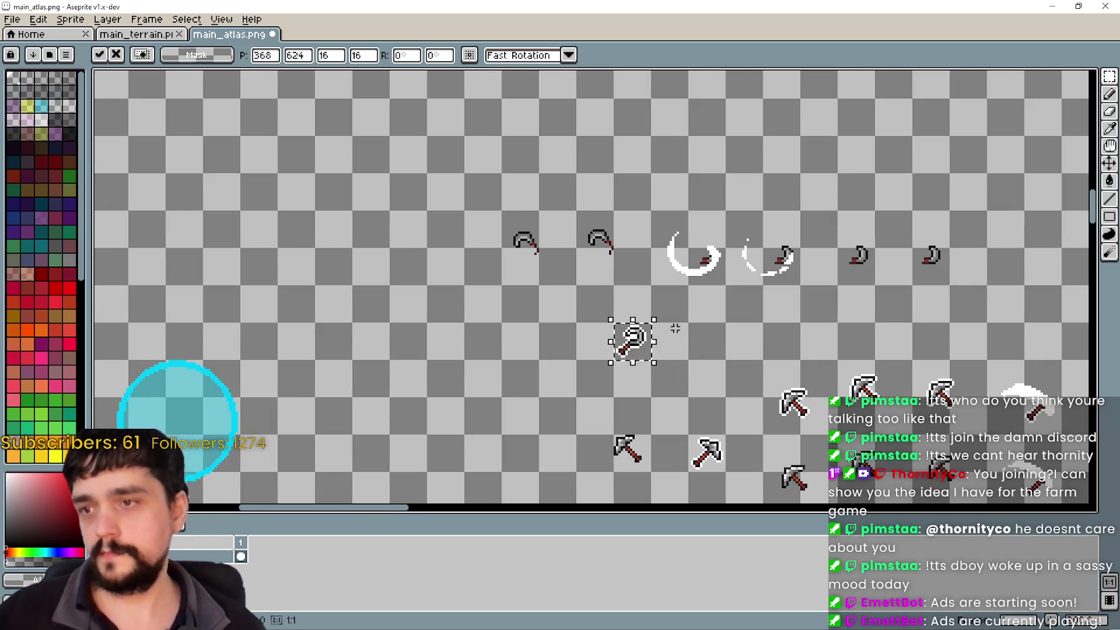
{"action": "scroll", "coordinate": [684, 314], "scroll_direction": "up", "scroll_amount": 1}
{"action": "scroll", "coordinate": [663, 323], "scroll_direction": "up", "scroll_amount": 1}
{"action": "scroll", "coordinate": [644, 332], "scroll_direction": "down", "scroll_amount": 3}
{"action": "scroll", "coordinate": [648, 348], "scroll_direction": "up", "scroll_amount": 1}
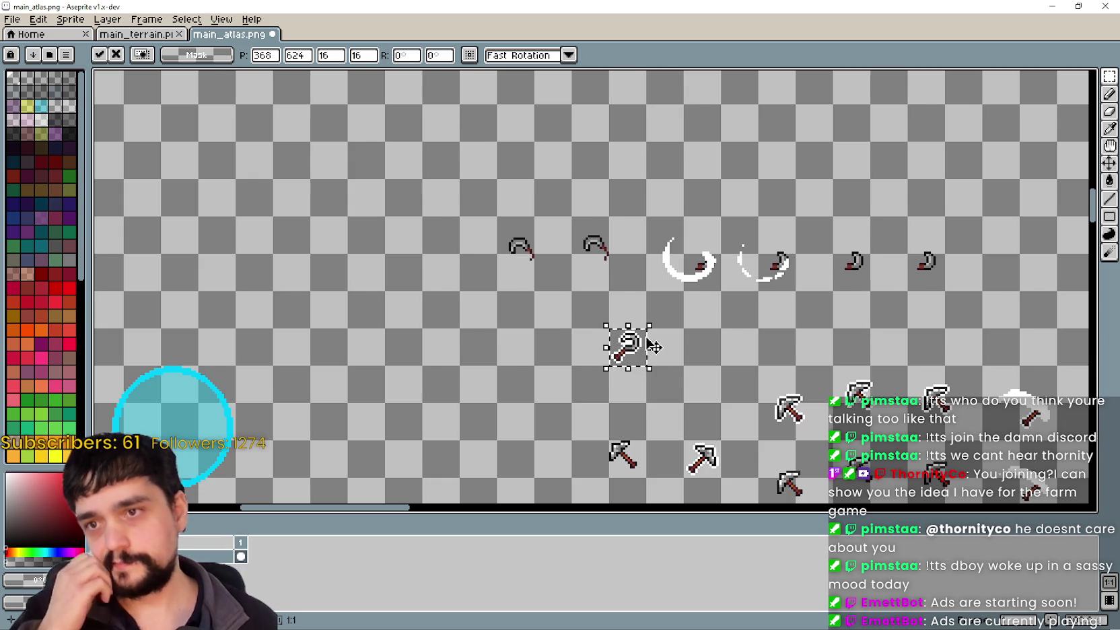
{"action": "scroll", "coordinate": [637, 337], "scroll_direction": "down", "scroll_amount": 2}
{"action": "scroll", "coordinate": [619, 350], "scroll_direction": "up", "scroll_amount": 3}
{"action": "scroll", "coordinate": [572, 384], "scroll_direction": "up", "scroll_amount": 1}
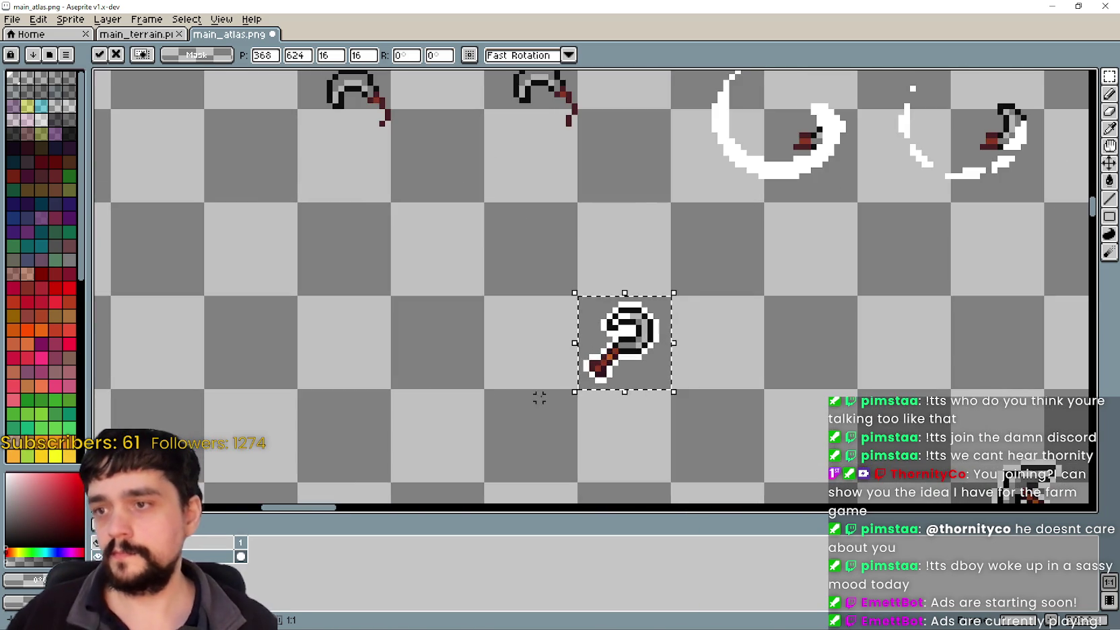
{"action": "left_click", "coordinate": [541, 393]}
{"action": "scroll", "coordinate": [570, 381], "scroll_direction": "up", "scroll_amount": 2}
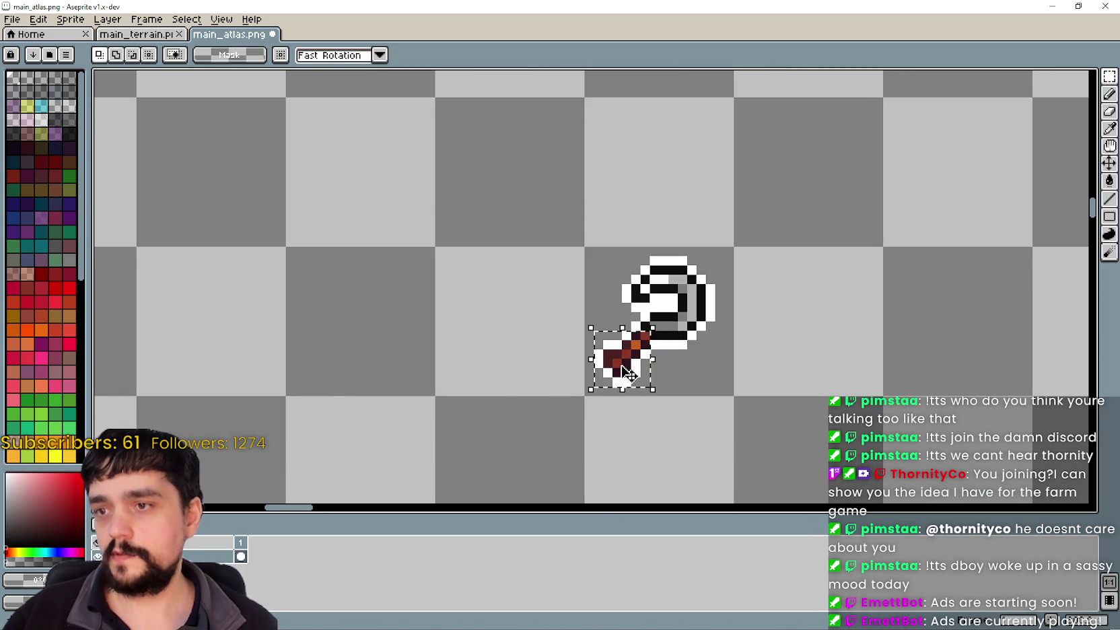
Select the pickaxe tile and paint-bucket away the white outline left of the handle
{"action": "key", "text": "ctrl+d"}
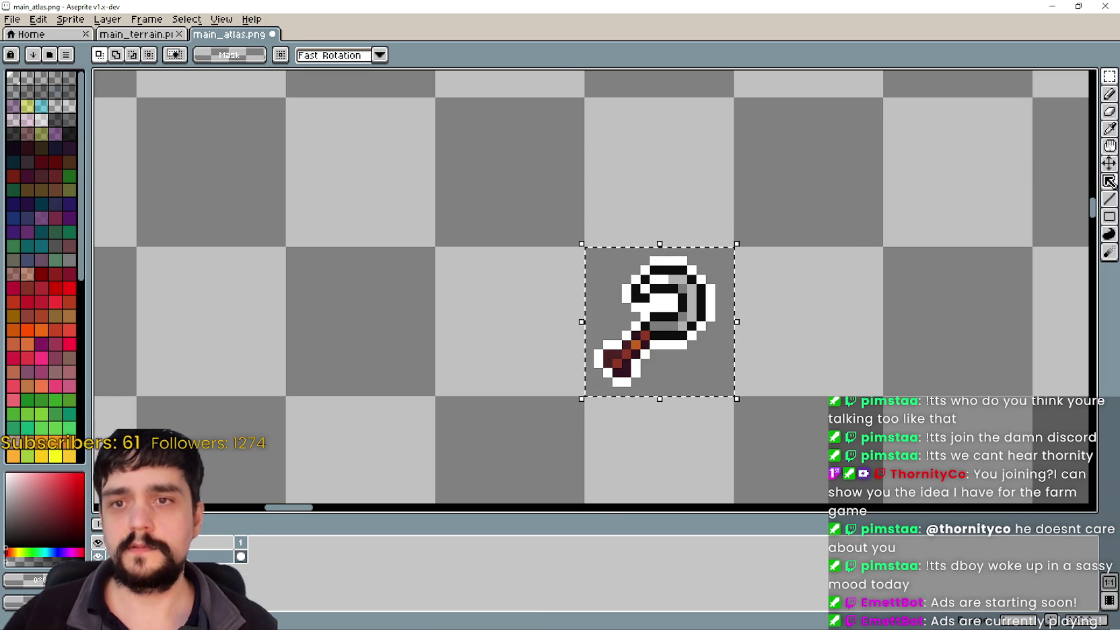
{"action": "left_click", "coordinate": [1109, 180]}
{"action": "scroll", "coordinate": [605, 348], "scroll_direction": "up", "scroll_amount": 1}
{"action": "left_click", "coordinate": [591, 370]}
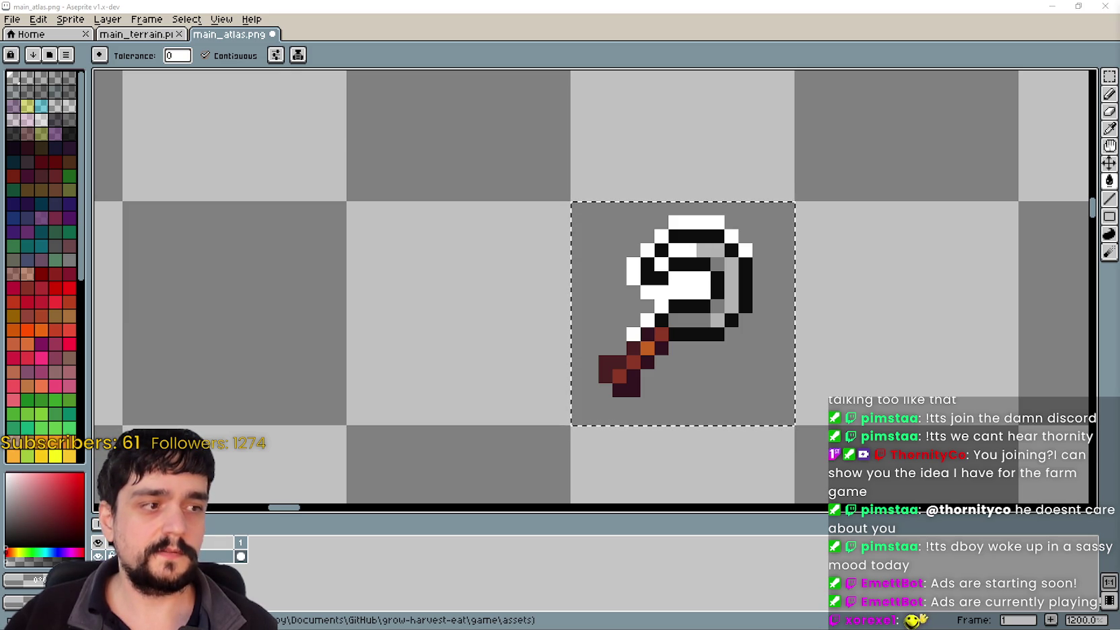
Fill the white outline pixels at the sprite's left and along its top with transparency
{"action": "scroll", "coordinate": [870, 377], "scroll_direction": "down", "scroll_amount": 1}
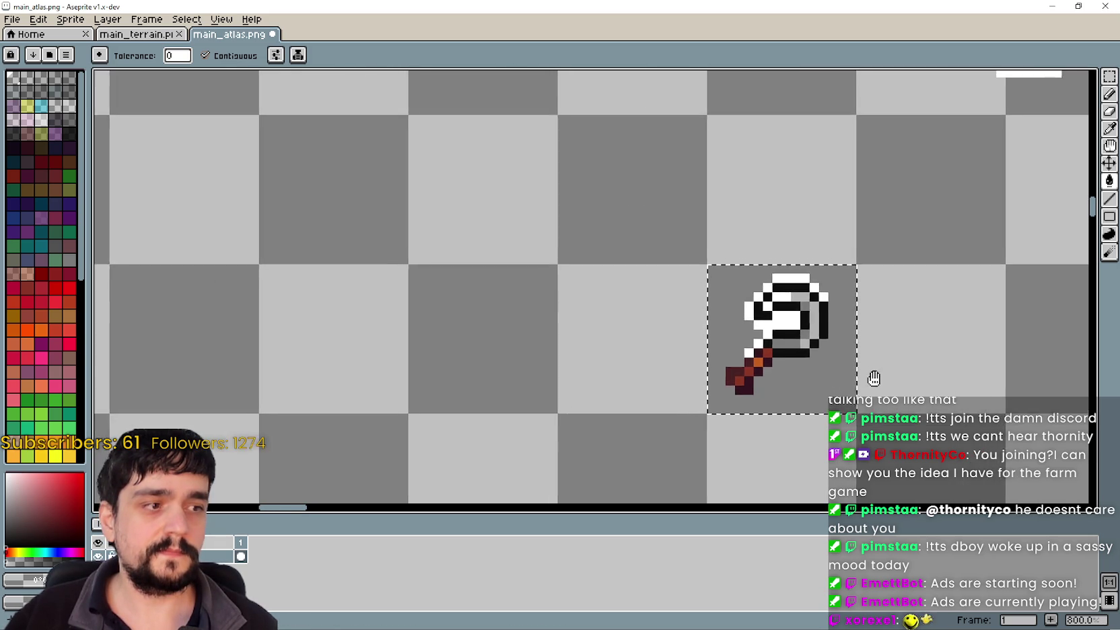
{"action": "scroll", "coordinate": [850, 381], "scroll_direction": "up", "scroll_amount": 1}
{"action": "left_click_drag", "start_coordinate": [850, 383], "coordinate": [908, 407]}
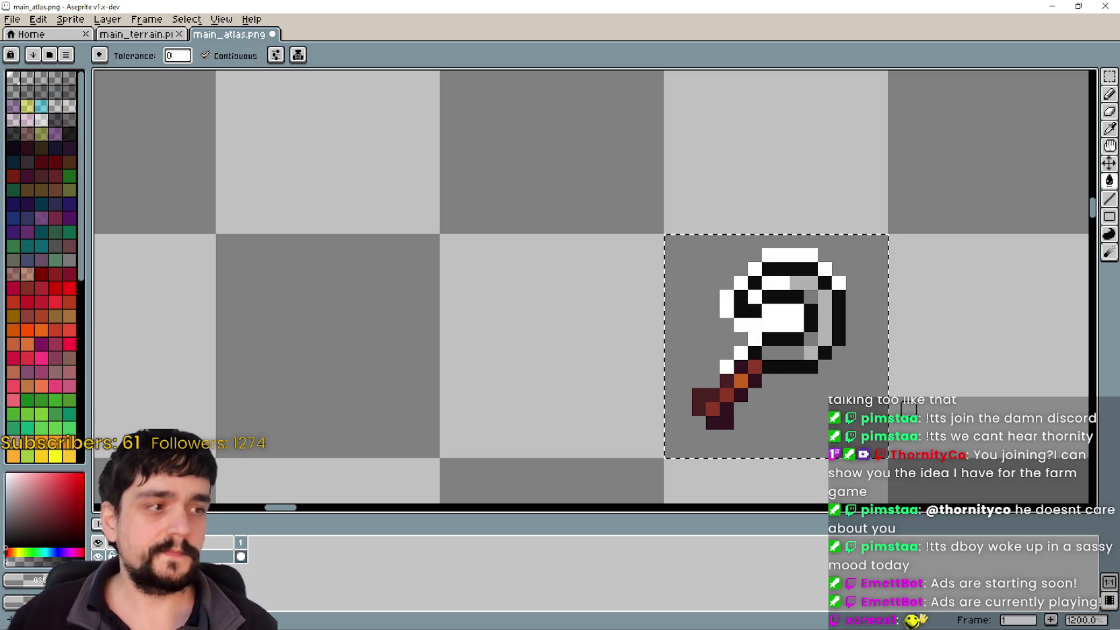
{"action": "scroll", "coordinate": [887, 318], "scroll_direction": "up", "scroll_amount": 2}
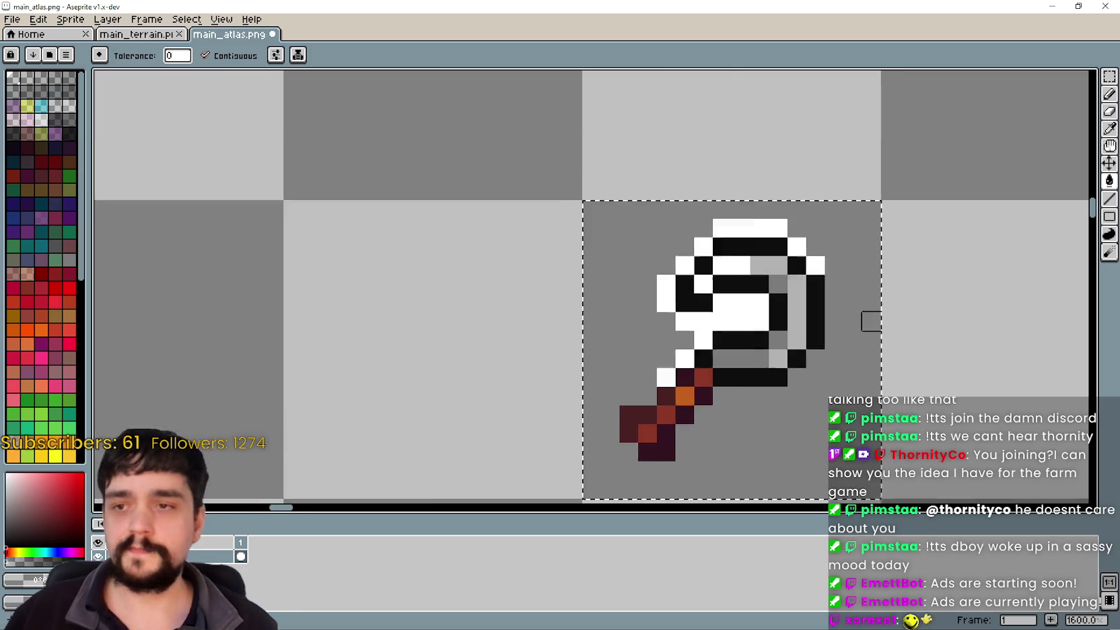
{"action": "scroll", "coordinate": [673, 325], "scroll_direction": "down", "scroll_amount": 1}
{"action": "scroll", "coordinate": [673, 325], "scroll_direction": "up", "scroll_amount": 2}
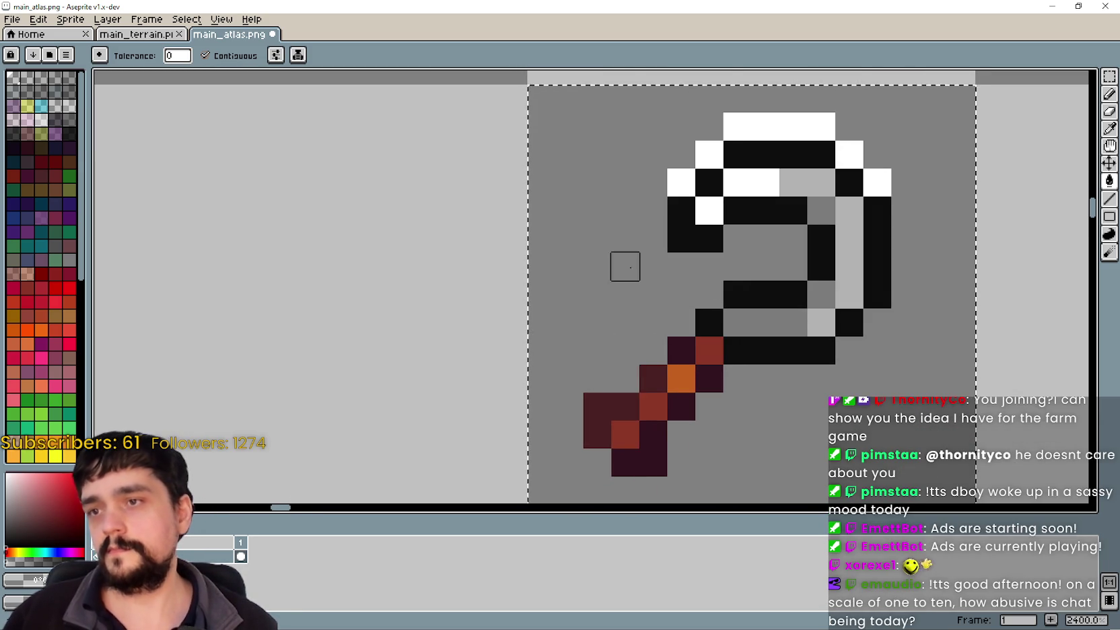
{"action": "scroll", "coordinate": [625, 292], "scroll_direction": "up", "scroll_amount": 2}
{"action": "left_click", "coordinate": [701, 242]}
{"action": "left_click", "coordinate": [767, 214]}
Switch to the rectangular selection tool
{"action": "scroll", "coordinate": [731, 229], "scroll_direction": "down", "scroll_amount": 1}
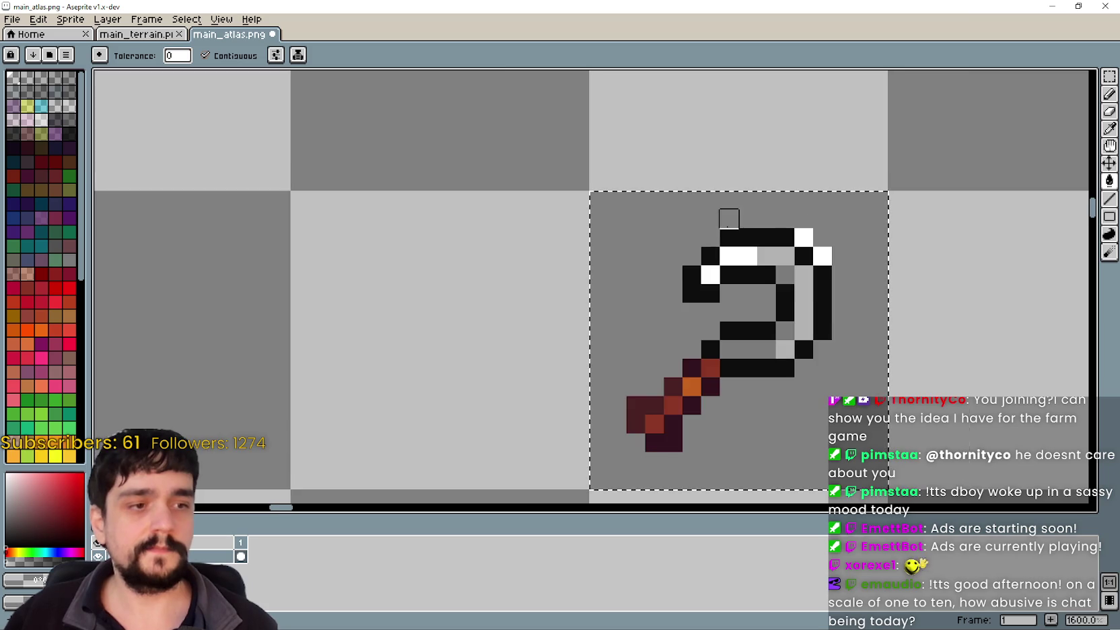
{"action": "scroll", "coordinate": [691, 256], "scroll_direction": "up", "scroll_amount": 1}
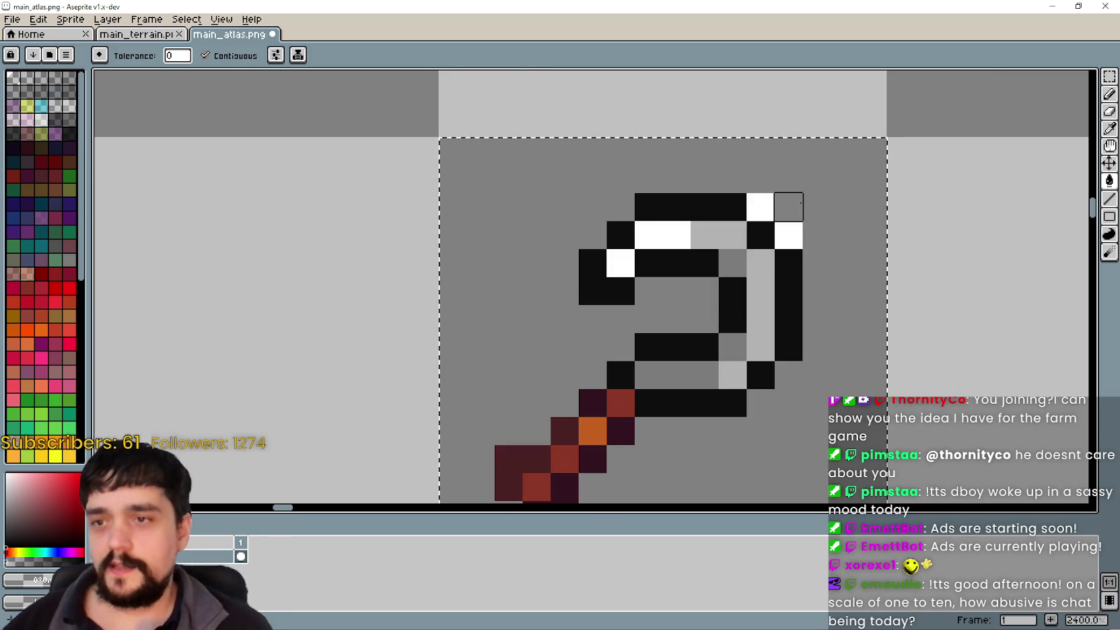
{"action": "scroll", "coordinate": [764, 216], "scroll_direction": "down", "scroll_amount": 2}
{"action": "scroll", "coordinate": [774, 242], "scroll_direction": "down", "scroll_amount": 3}
{"action": "left_click", "coordinate": [1109, 76]}
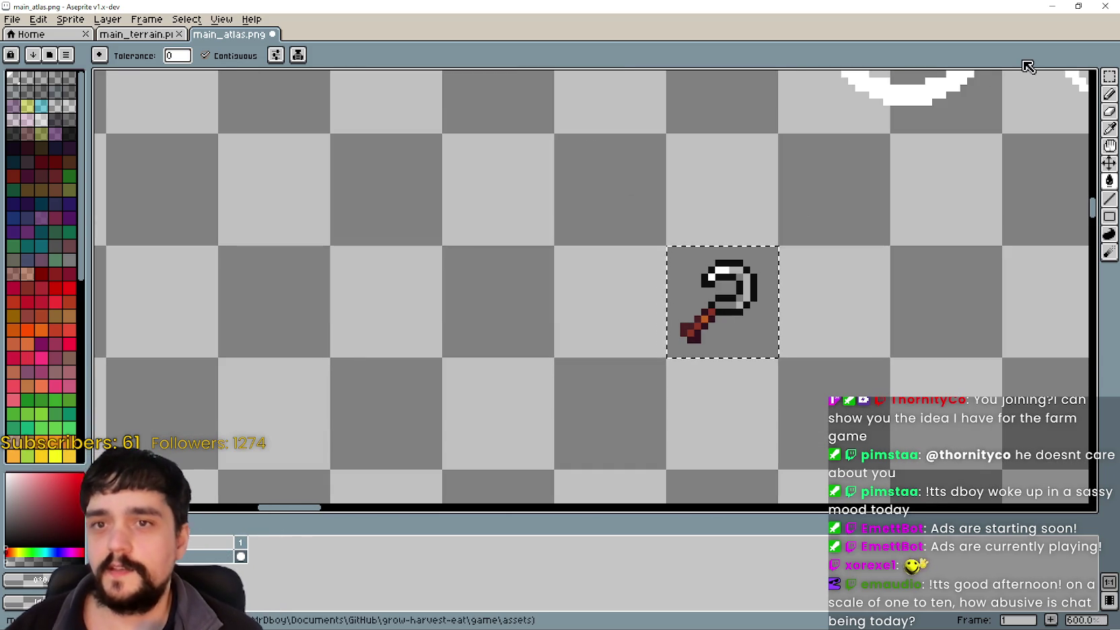
Choose the rectangle selection shape and bring the pickaxe frames into view
{"action": "left_click", "coordinate": [1074, 76]}
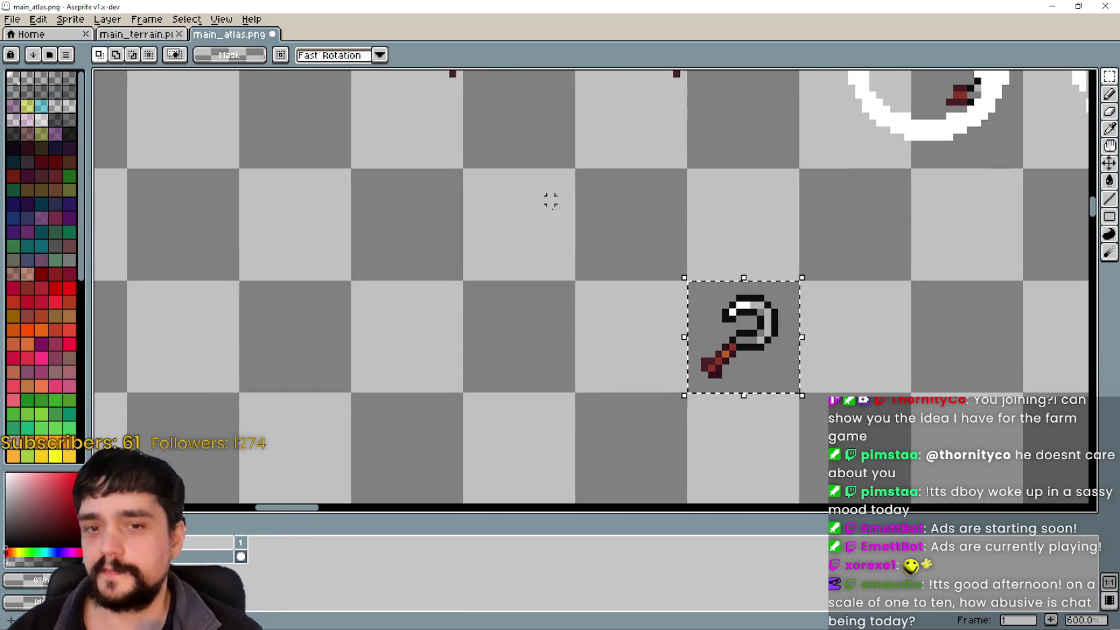
{"action": "left_click_drag", "start_coordinate": [550, 205], "coordinate": [637, 440]}
{"action": "left_click_drag", "start_coordinate": [795, 358], "coordinate": [645, 362]}
{"action": "scroll", "coordinate": [552, 242], "scroll_direction": "up", "scroll_amount": 1}
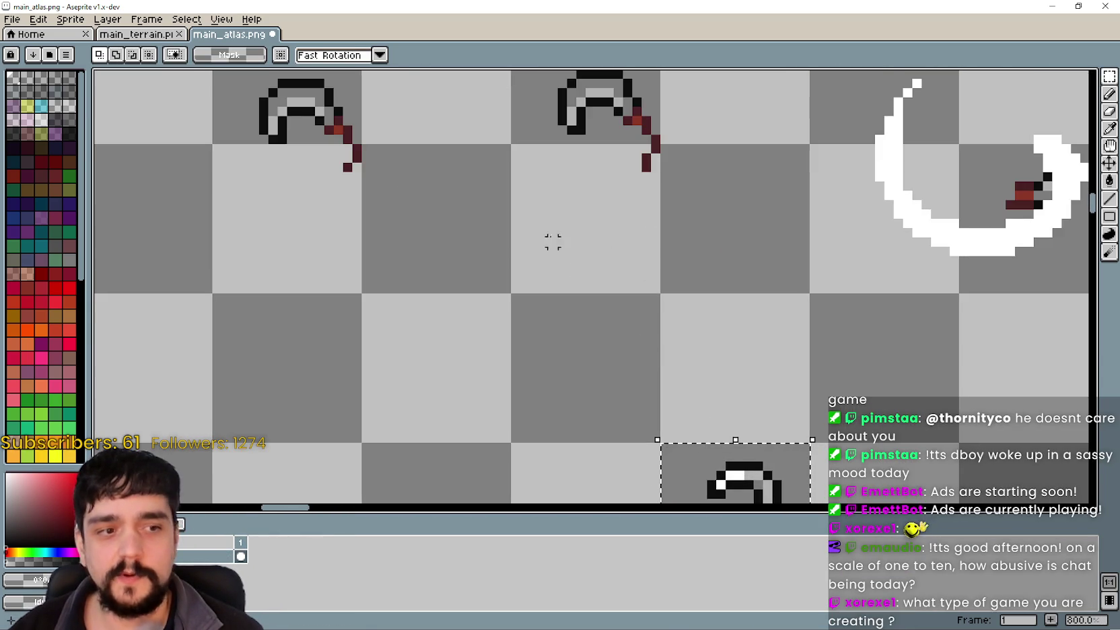
{"action": "scroll", "coordinate": [524, 305], "scroll_direction": "down", "scroll_amount": 1}
{"action": "scroll", "coordinate": [504, 334], "scroll_direction": "down", "scroll_amount": 1}
{"action": "scroll", "coordinate": [504, 334], "scroll_direction": "down", "scroll_amount": 3}
Place the horizontally flipped pickaxe copy up-left of the original and commit it
{"action": "mouse_move", "coordinate": [666, 377]}
{"action": "left_mouse_down"}
{"action": "mouse_move", "coordinate": [552, 328]}
{"action": "mouse_move", "coordinate": [538, 343]}
{"action": "mouse_move", "coordinate": [452, 292]}
{"action": "mouse_move", "coordinate": [490, 287]}
{"action": "left_mouse_up"}
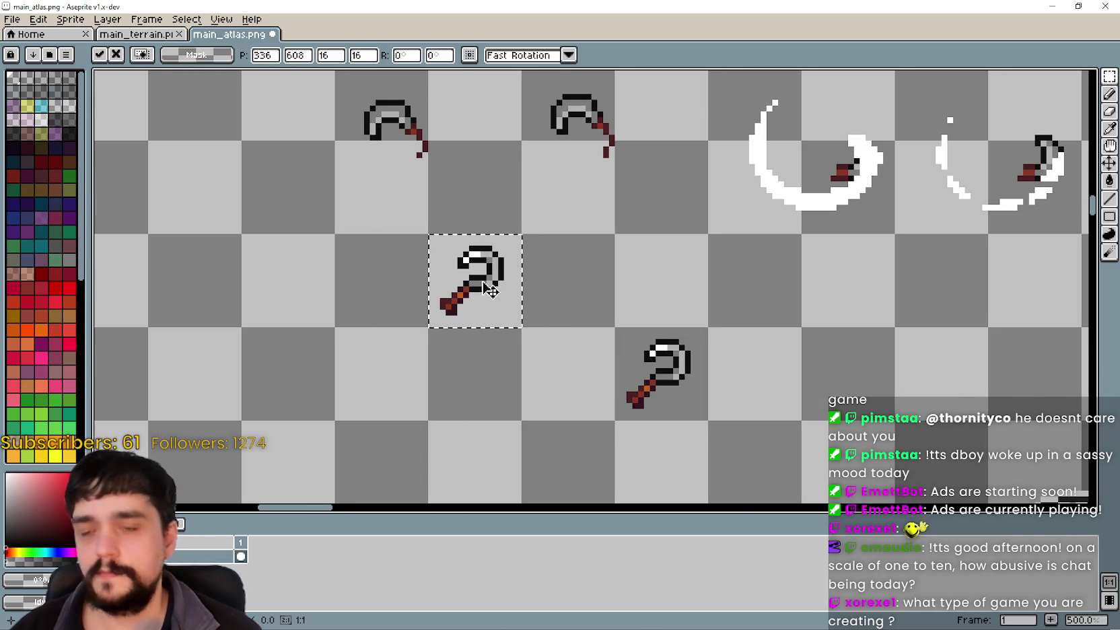
{"action": "scroll", "coordinate": [498, 279], "scroll_direction": "up", "scroll_amount": 1}
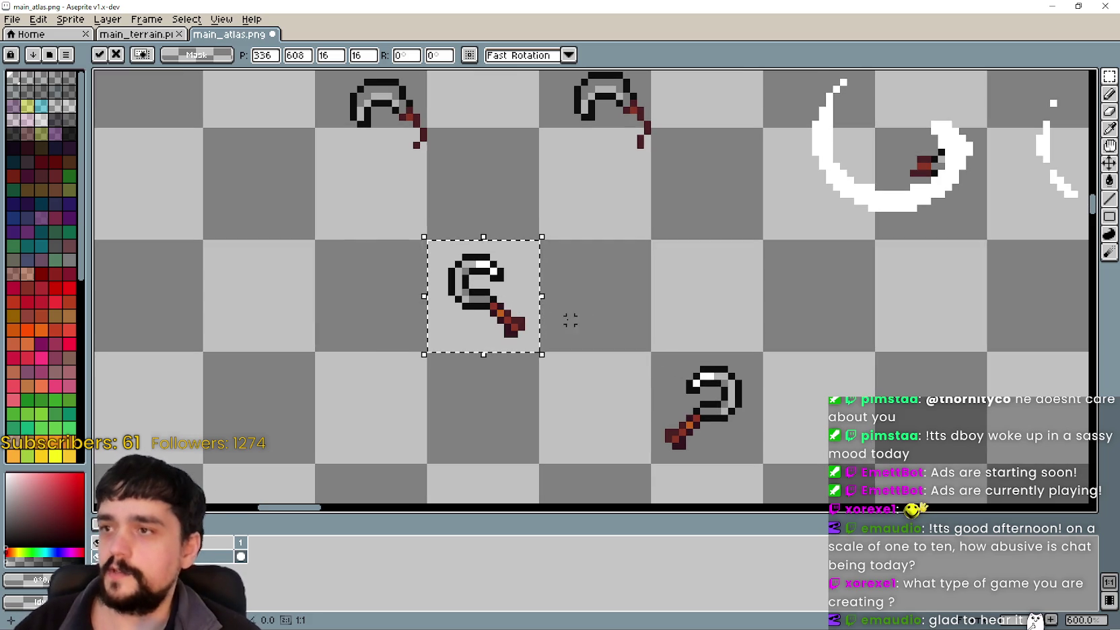
{"action": "left_click", "coordinate": [381, 377]}
{"action": "scroll", "coordinate": [444, 317], "scroll_direction": "up", "scroll_amount": 1}
Select the pickaxe handle pixels, then switch to the Godot editor
{"action": "left_click_drag", "start_coordinate": [422, 357], "coordinate": [511, 282]}
{"action": "scroll", "coordinate": [599, 313], "scroll_direction": "down", "scroll_amount": 1}
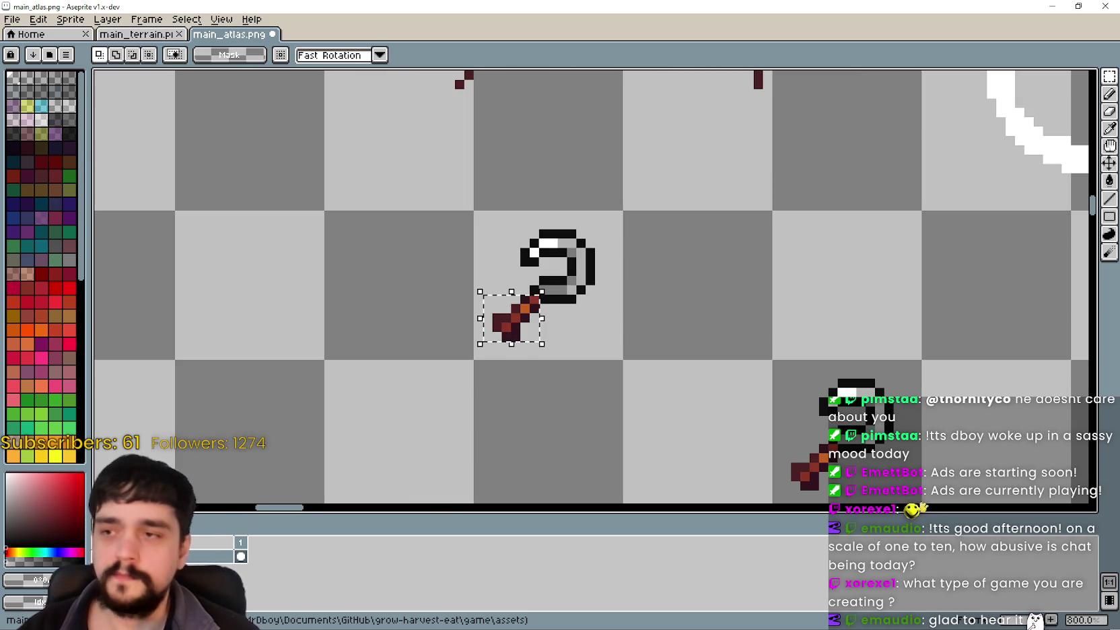
{"action": "key", "text": "alt+Tab"}
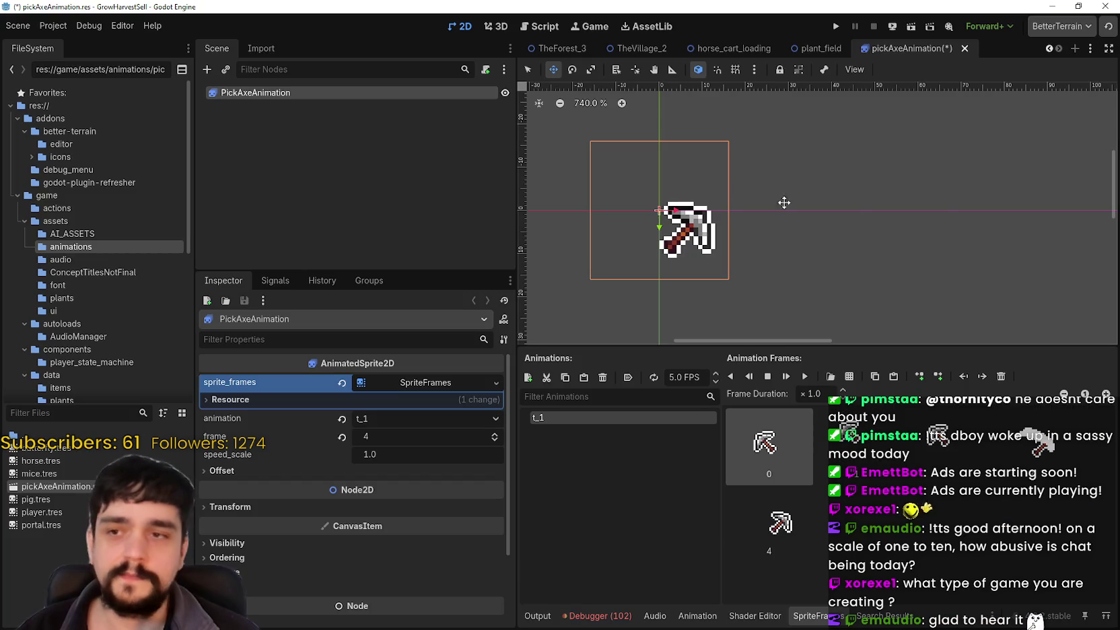
Save the pickAxeAnimation scene with Ctrl+S and run the project
{"action": "key", "text": "ctrl+s"}
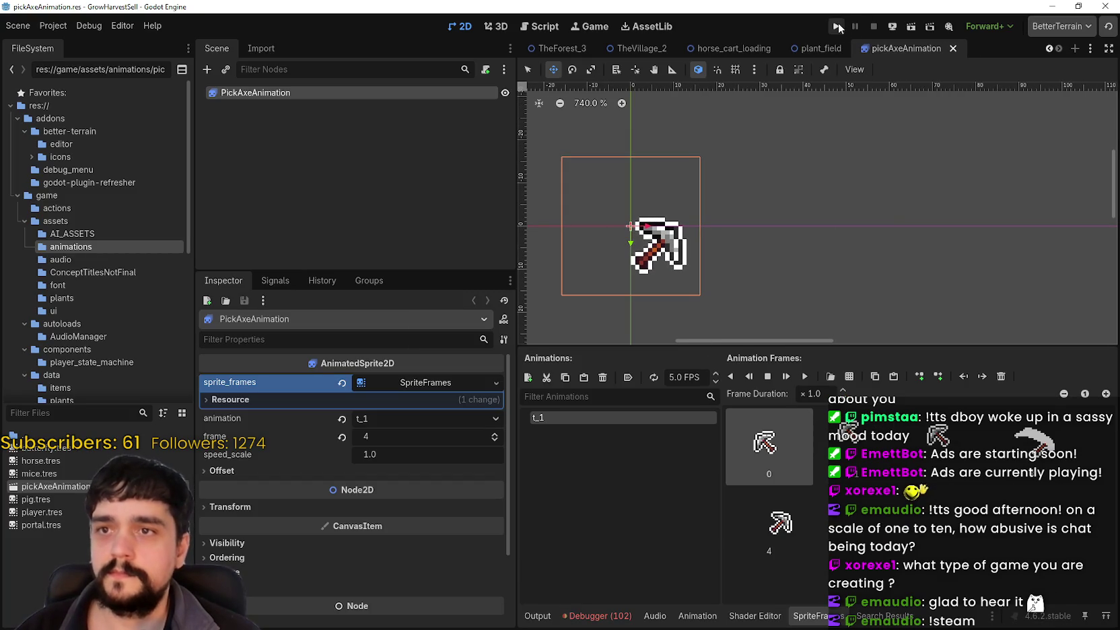
{"action": "left_click", "coordinate": [839, 27]}
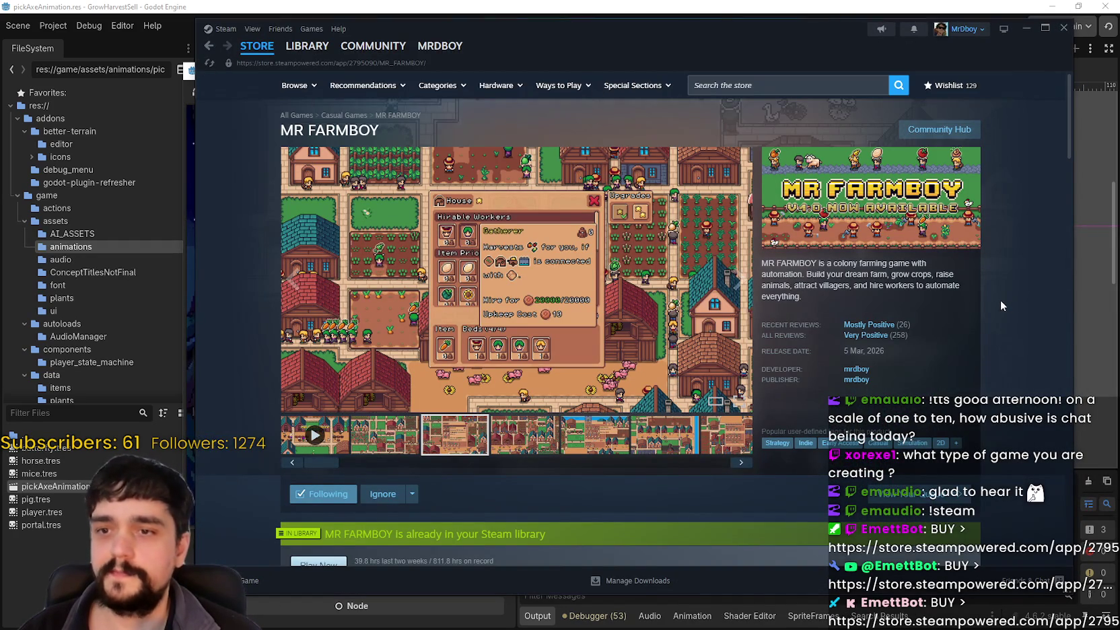
Watch the MR FARMBOY trailer on its Steam store page, then minimise Steam
{"action": "left_click", "coordinate": [296, 436]}
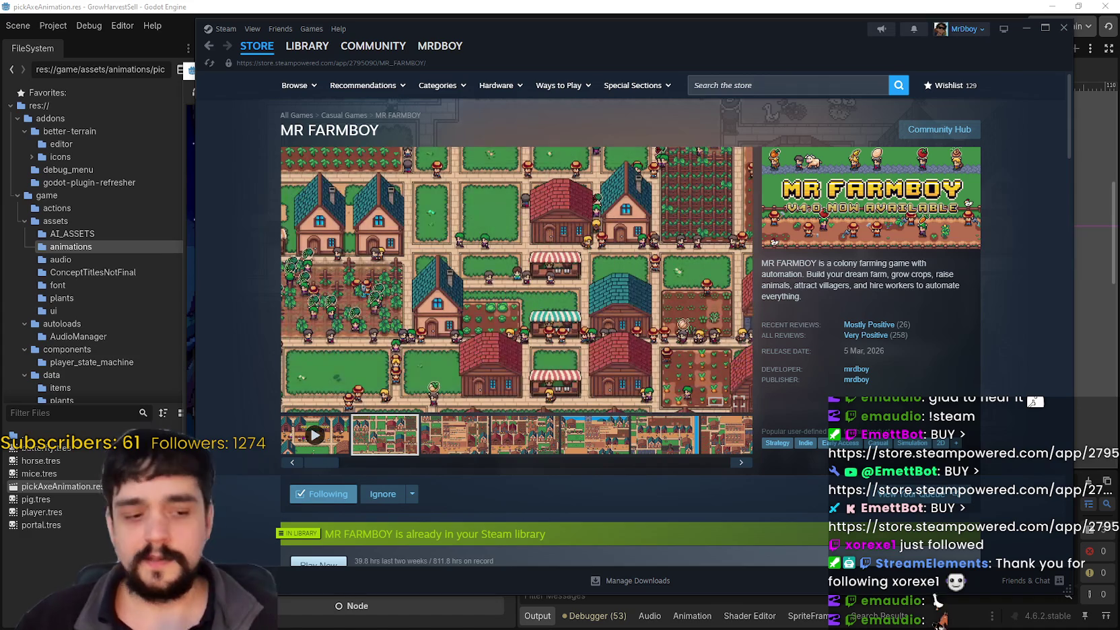
{"action": "scroll", "coordinate": [664, 372], "scroll_direction": "down", "scroll_amount": 6}
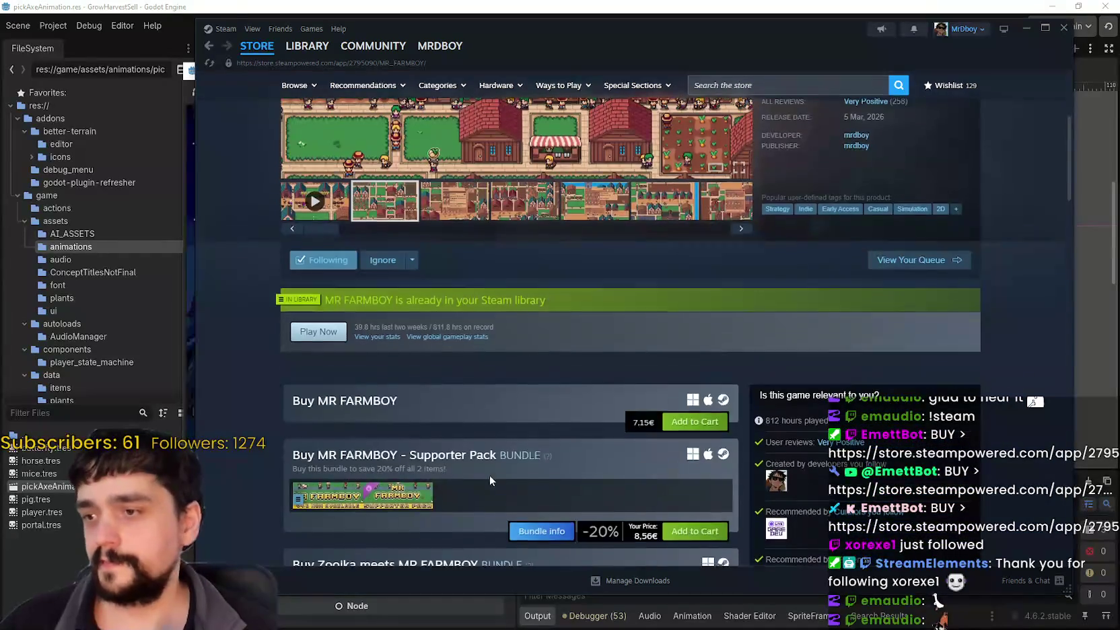
{"action": "scroll", "coordinate": [531, 443], "scroll_direction": "up", "scroll_amount": 2}
{"action": "scroll", "coordinate": [535, 439], "scroll_direction": "down", "scroll_amount": 5}
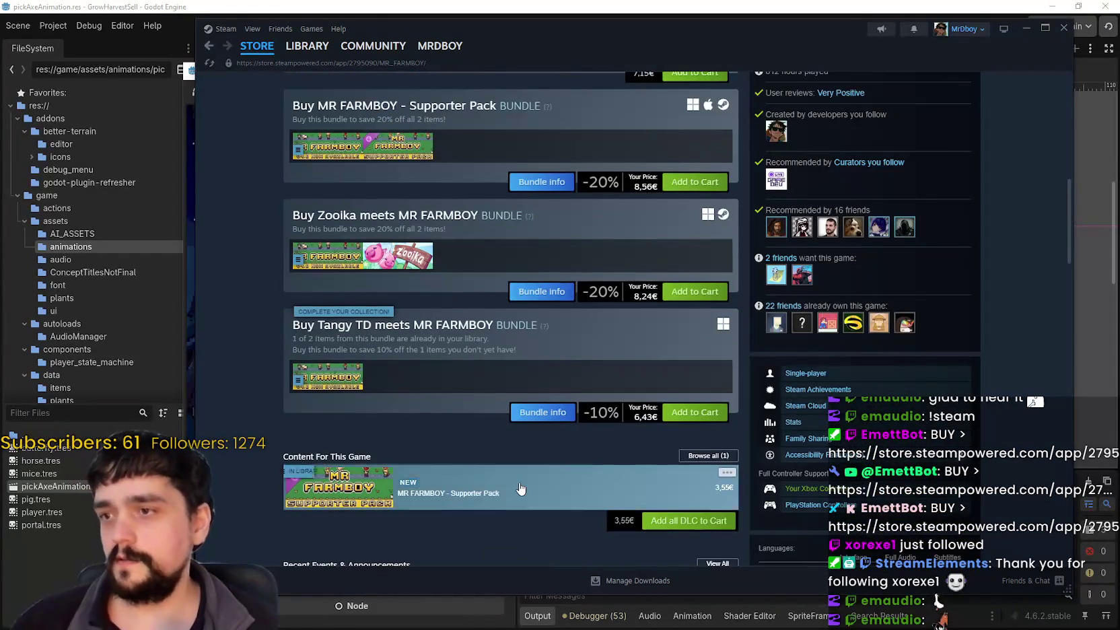
{"action": "scroll", "coordinate": [528, 478], "scroll_direction": "up", "scroll_amount": 8}
{"action": "left_click", "coordinate": [1024, 27]}
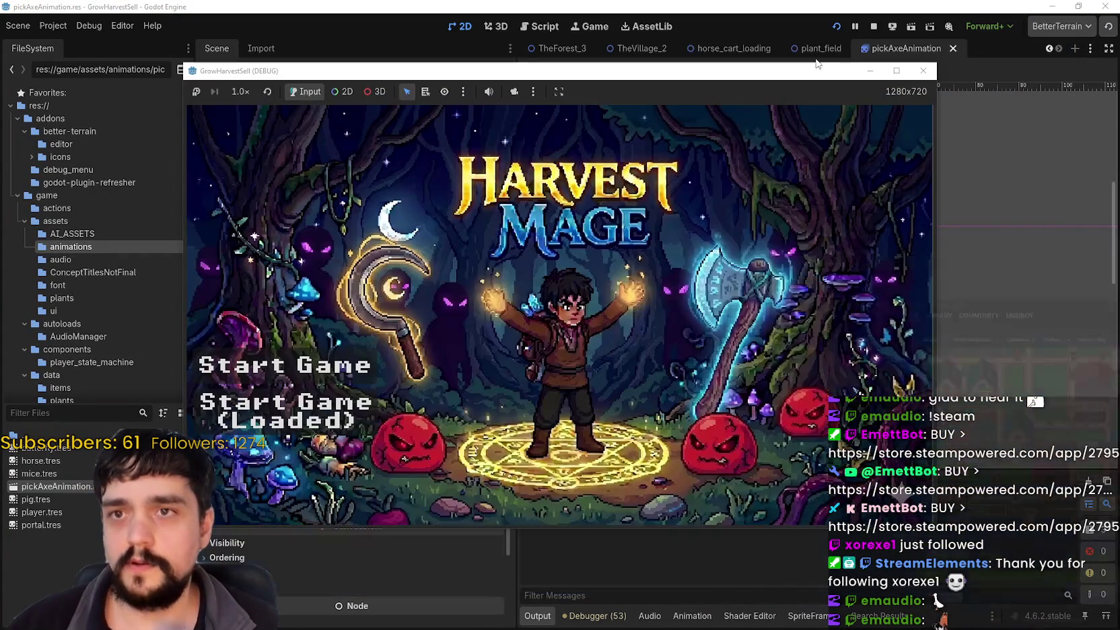
Start the game from the loaded save and travel through the portal to the first forest stage
{"action": "left_click_drag", "start_coordinate": [493, 76], "coordinate": [579, 32]}
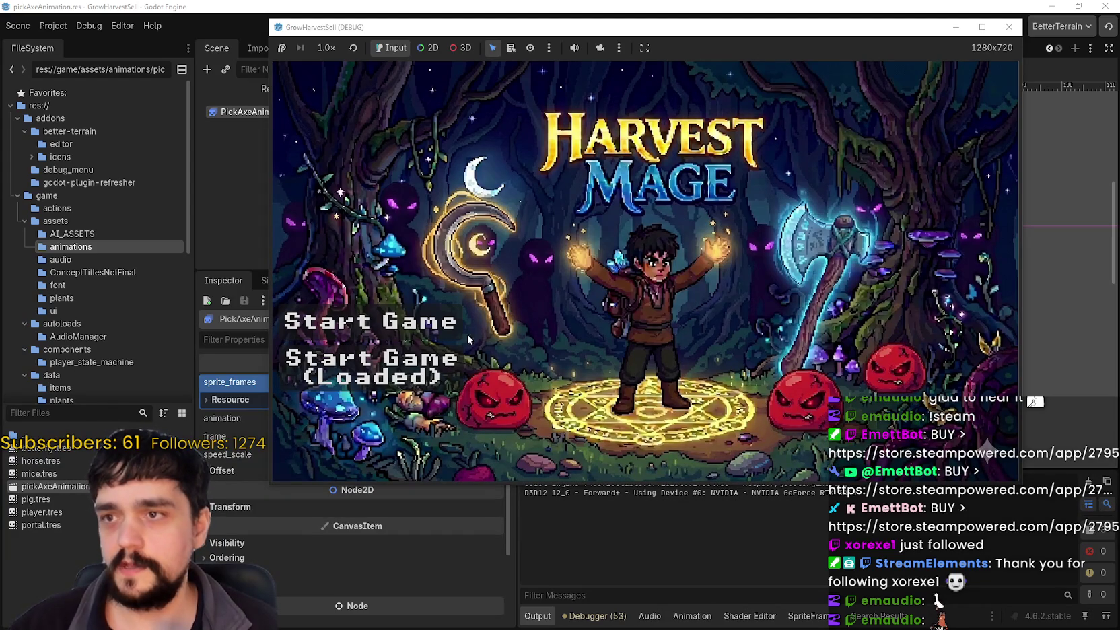
{"action": "left_click", "coordinate": [372, 366]}
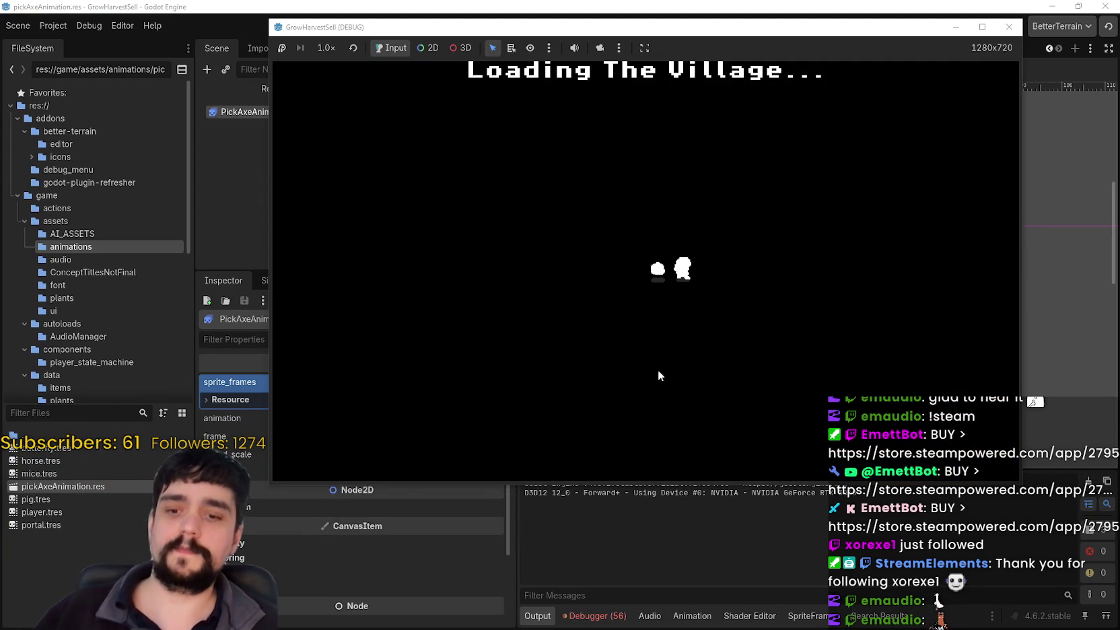
{"action": "key", "text": "w"}
{"action": "key", "text": "e"}
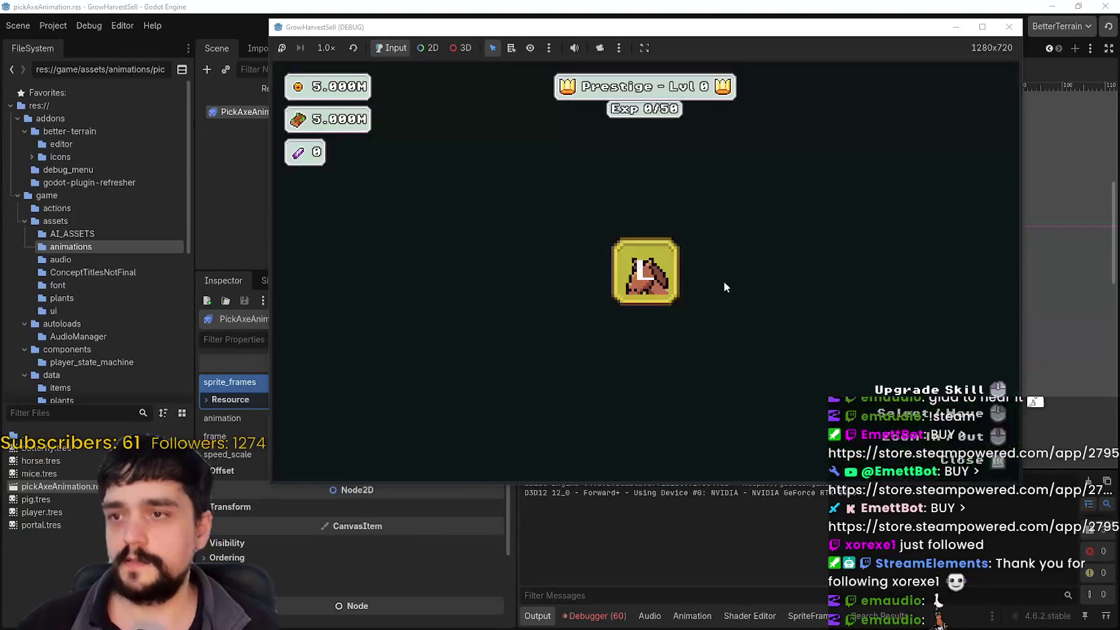
{"action": "key", "text": "Escape"}
{"action": "key", "text": "s"}
{"action": "key", "text": "e"}
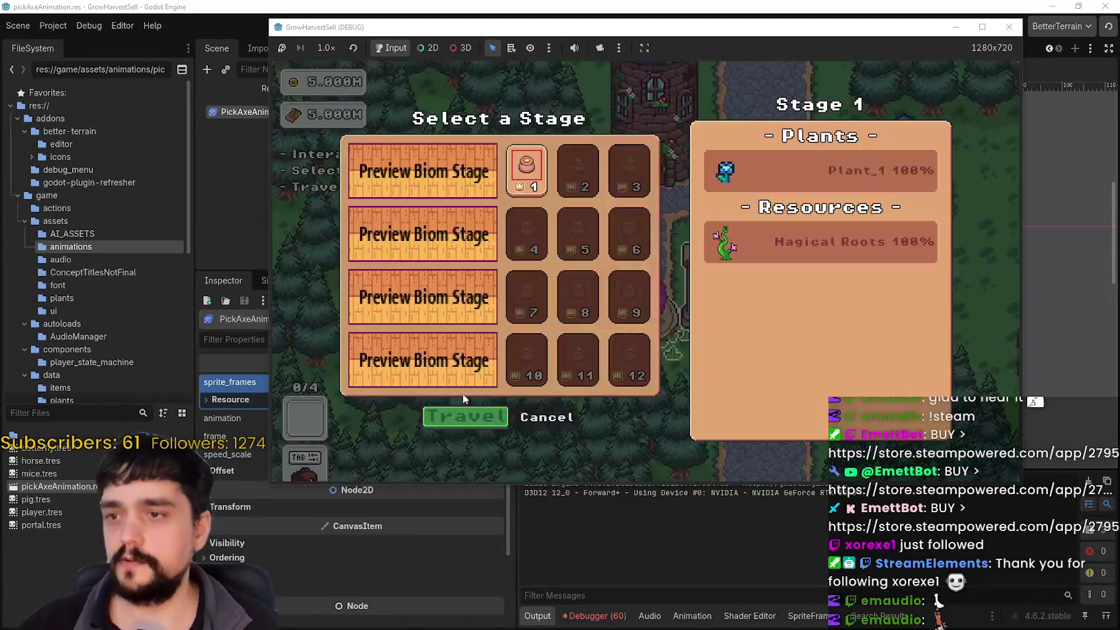
{"action": "left_click", "coordinate": [438, 417]}
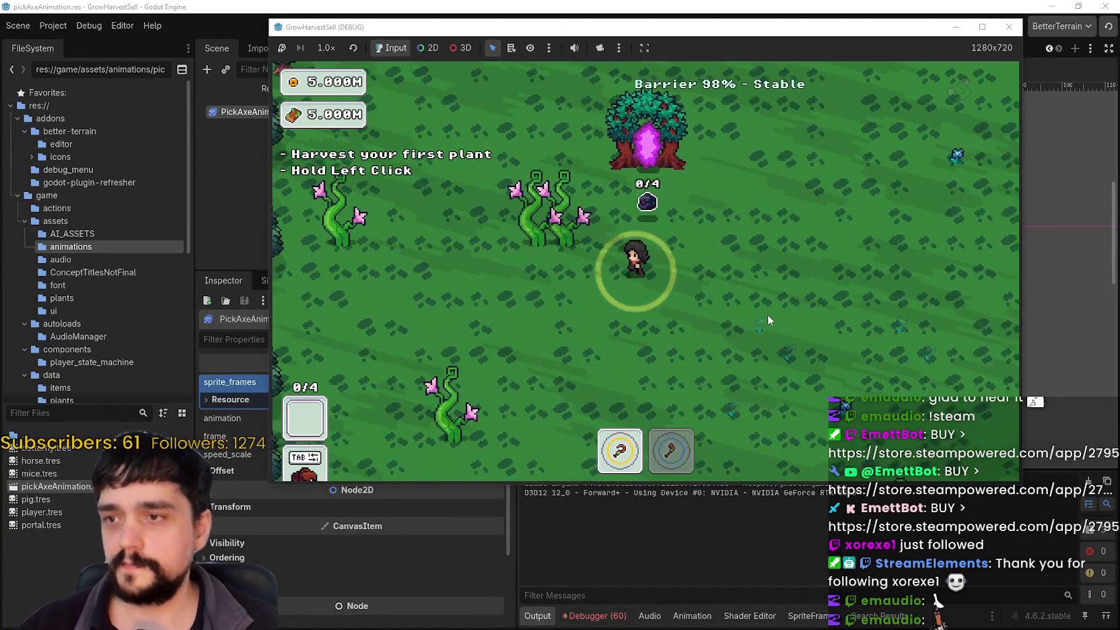
Walk through the forest harvesting plants until the bag is full
{"action": "key", "text": "s"}
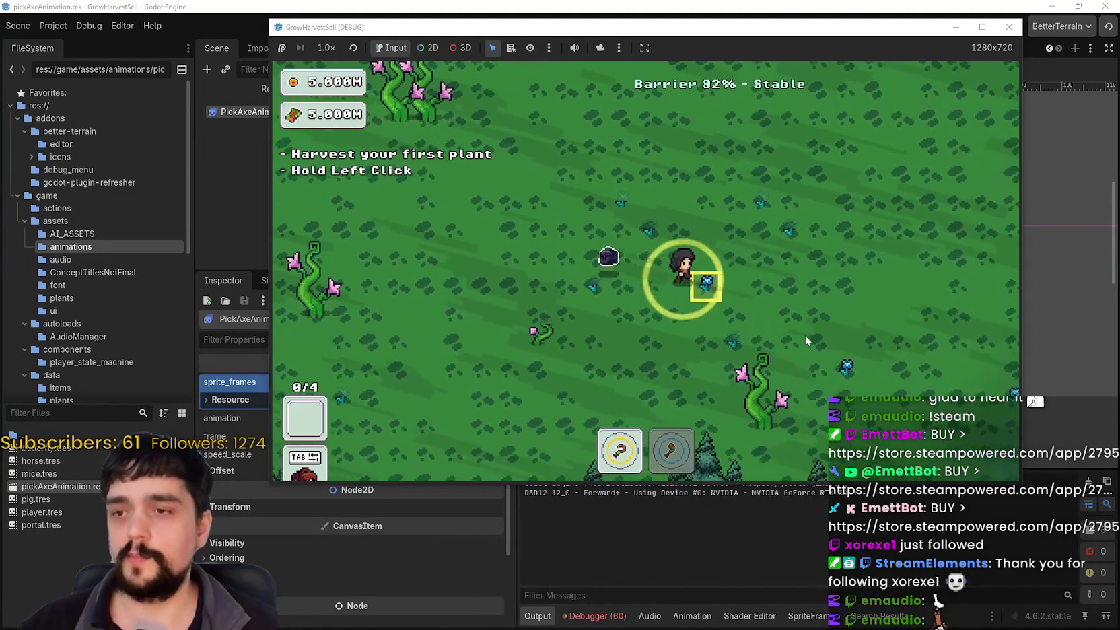
{"action": "key", "text": "s"}
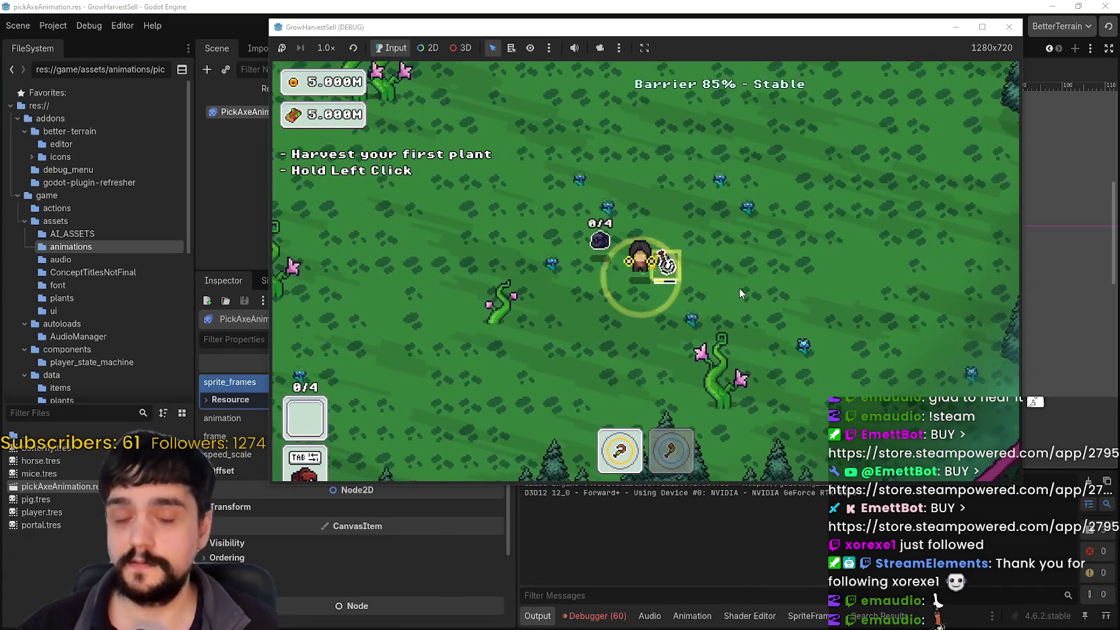
{"action": "left_click", "coordinate": [739, 286]}
{"action": "key", "text": "w"}
{"action": "key", "text": "d"}
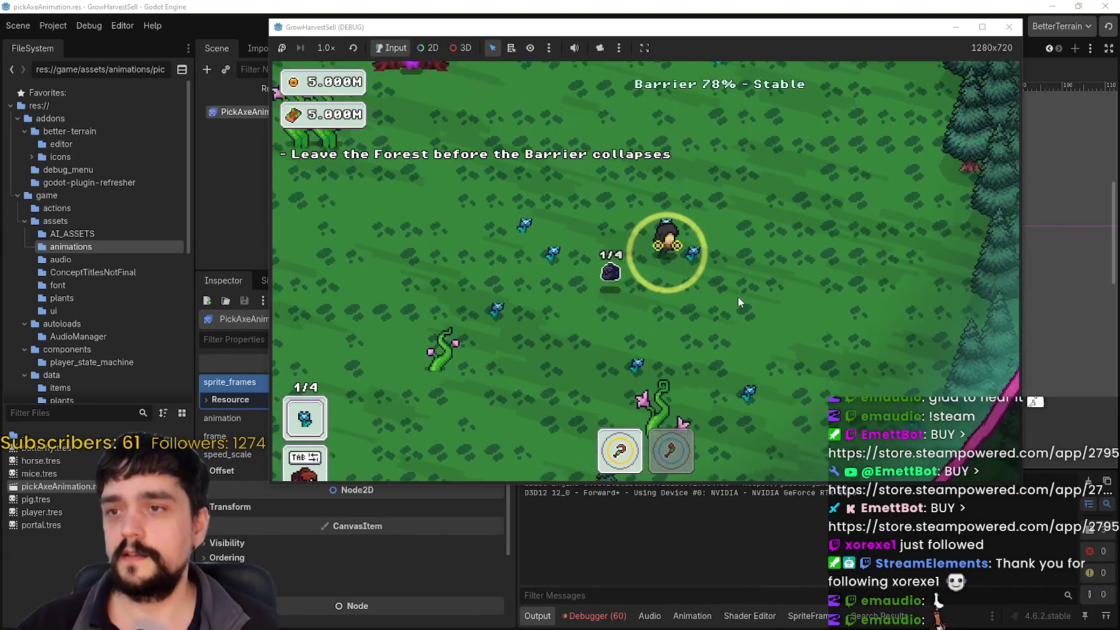
{"action": "key", "text": "w"}
{"action": "key", "text": "a"}
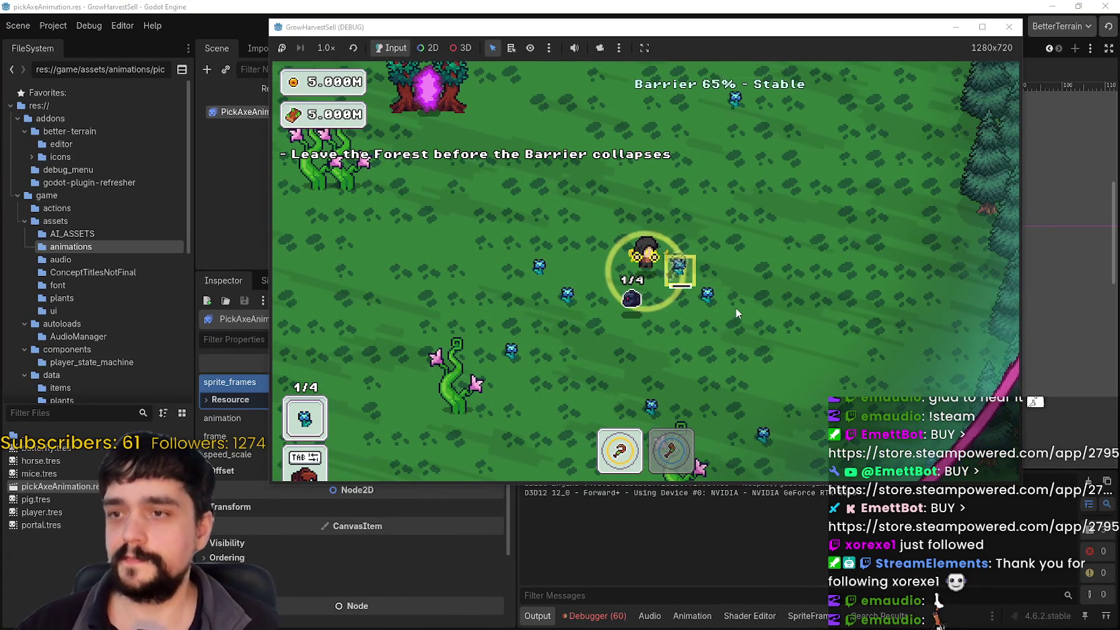
{"action": "key", "text": "a"}
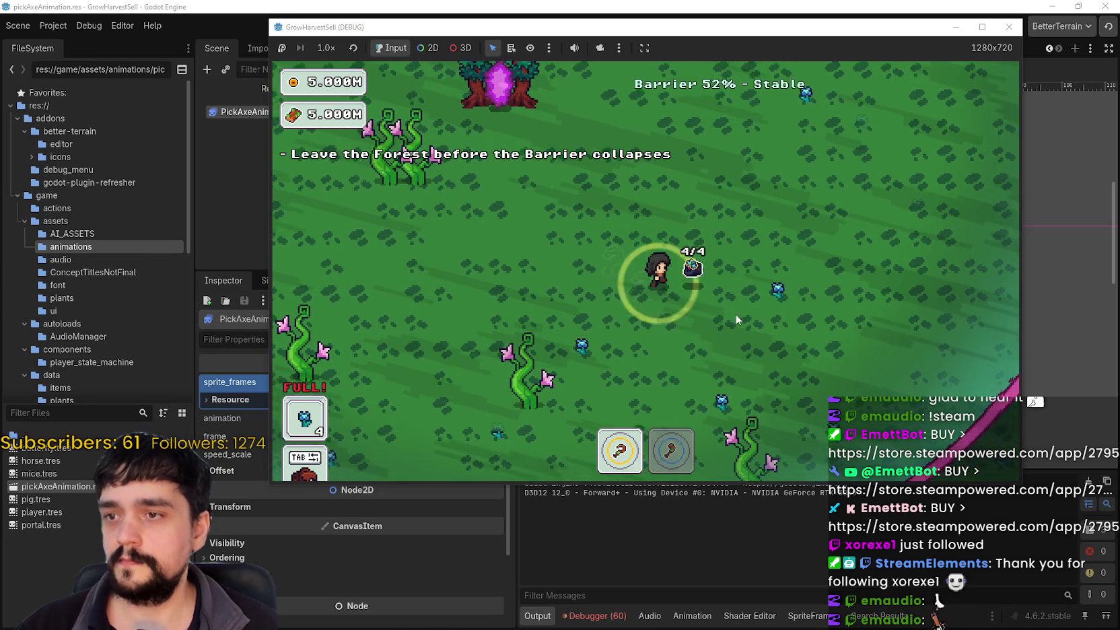
{"action": "key", "text": "s"}
Walk past the pink barrier to the portal tree and use it to return to the village
{"action": "key", "text": "d"}
{"action": "key", "text": "w"}
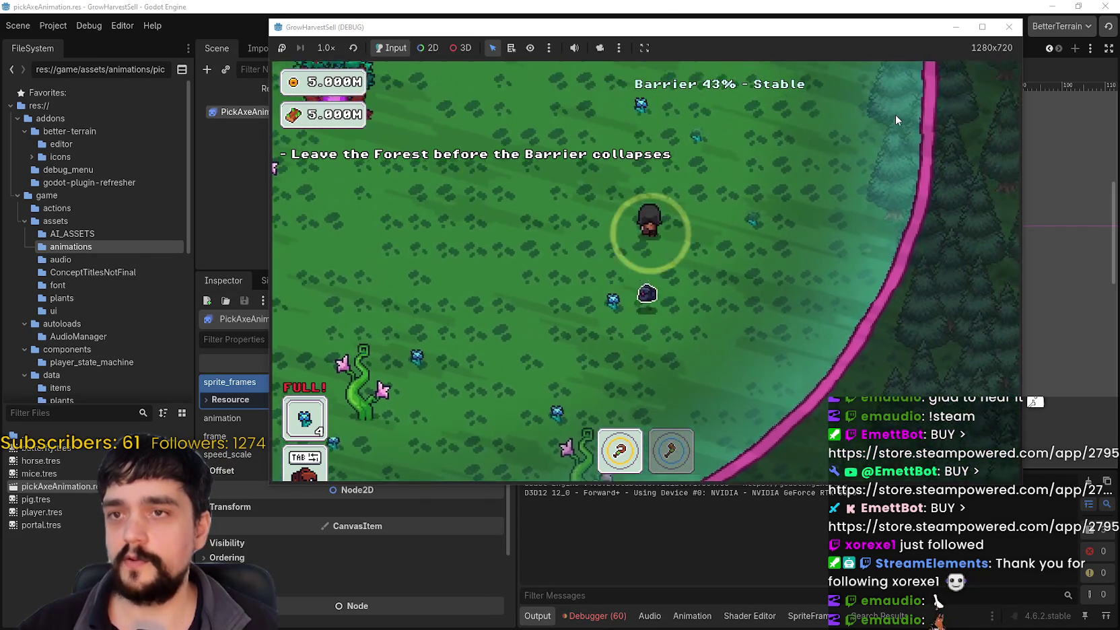
{"action": "key", "text": "a"}
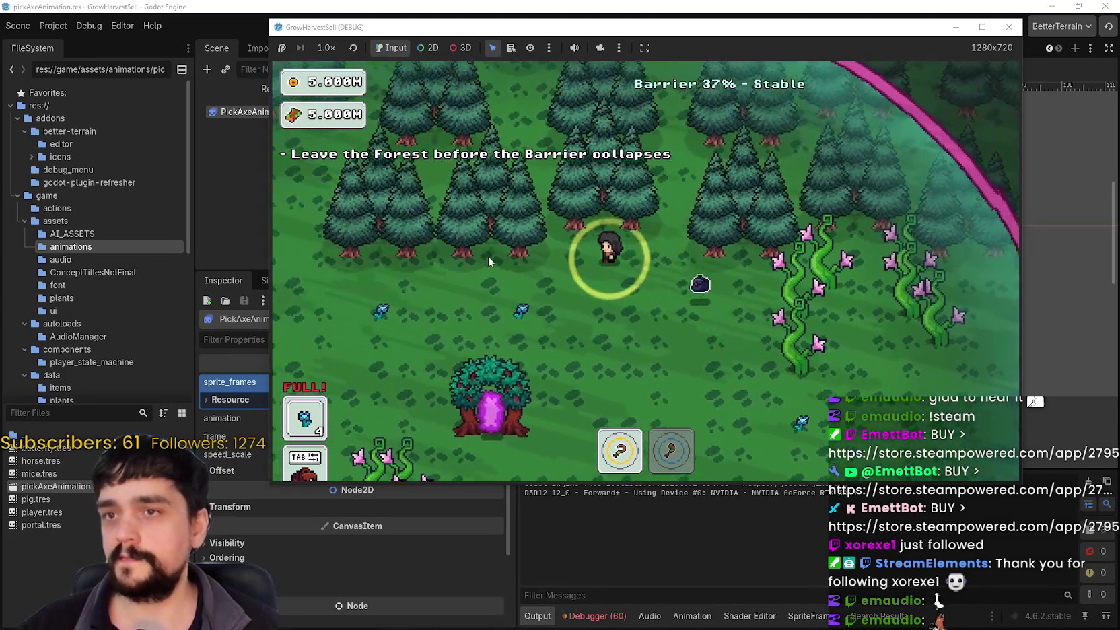
{"action": "key", "text": "s"}
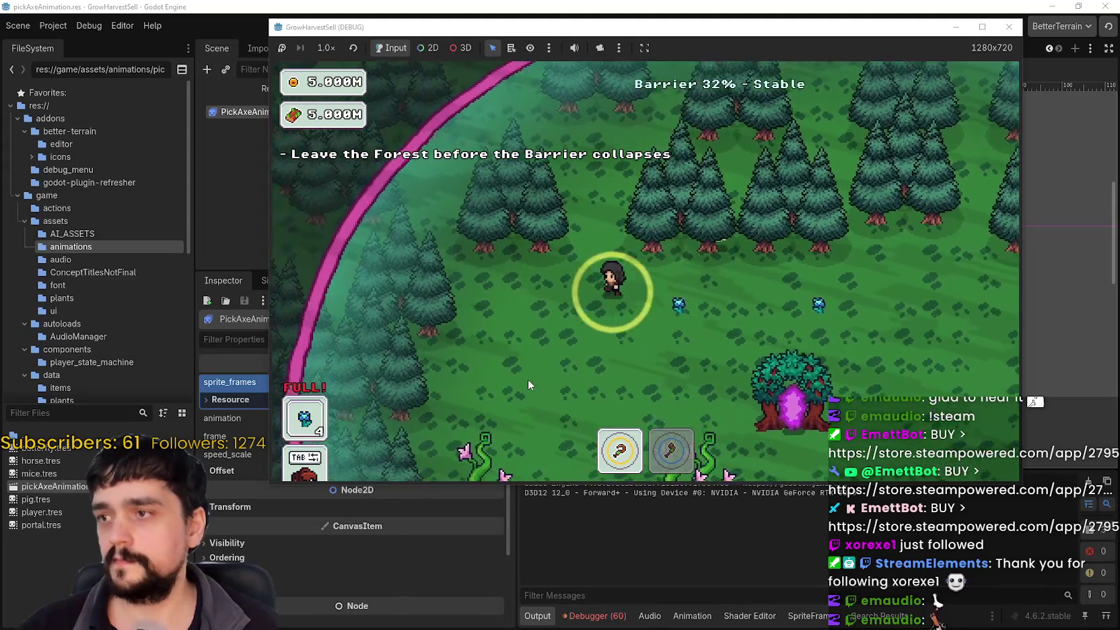
{"action": "key", "text": "d"}
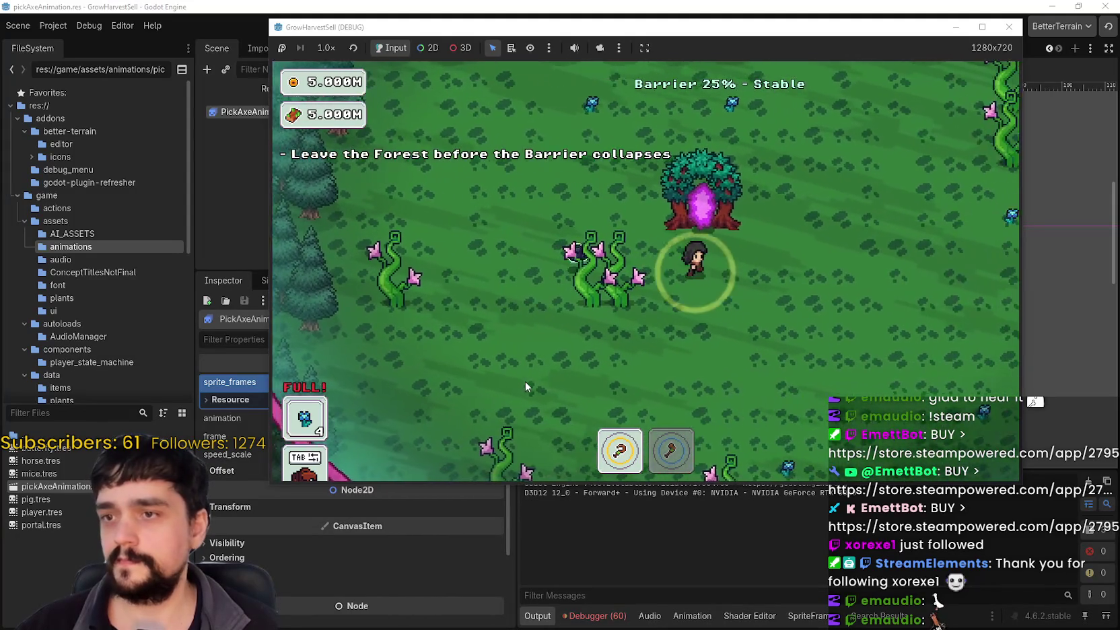
{"action": "key", "text": "a"}
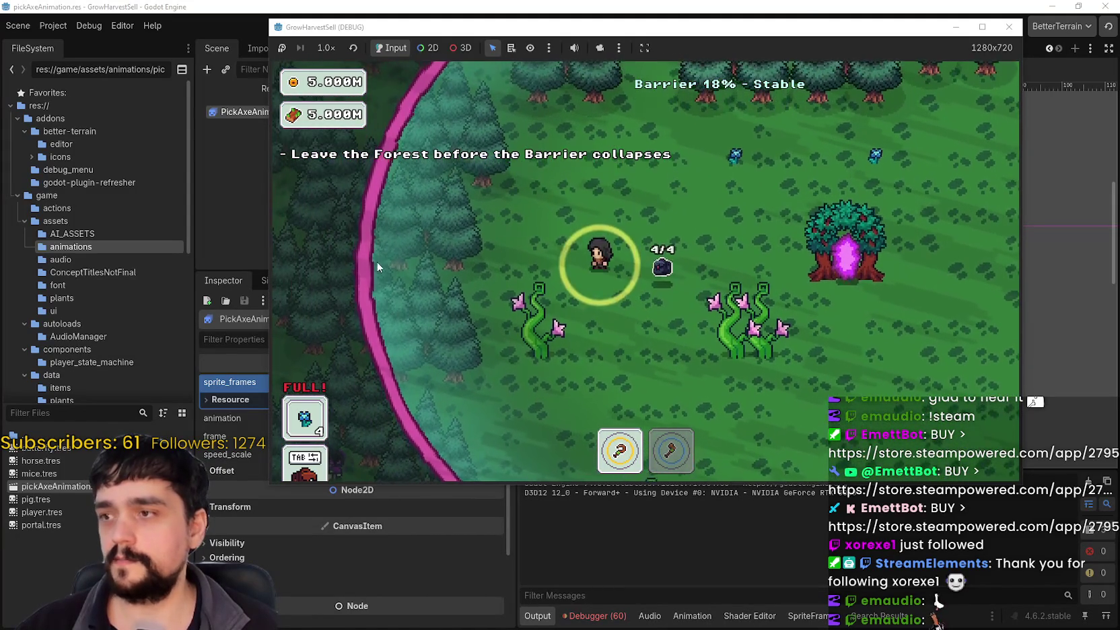
{"action": "key", "text": "s"}
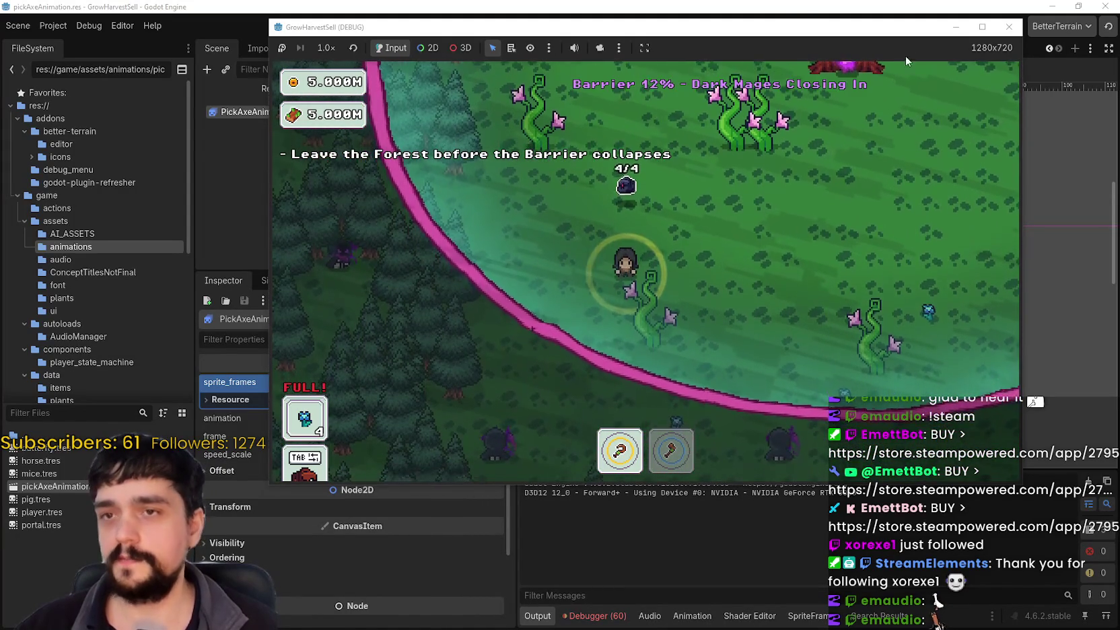
{"action": "key", "text": "a"}
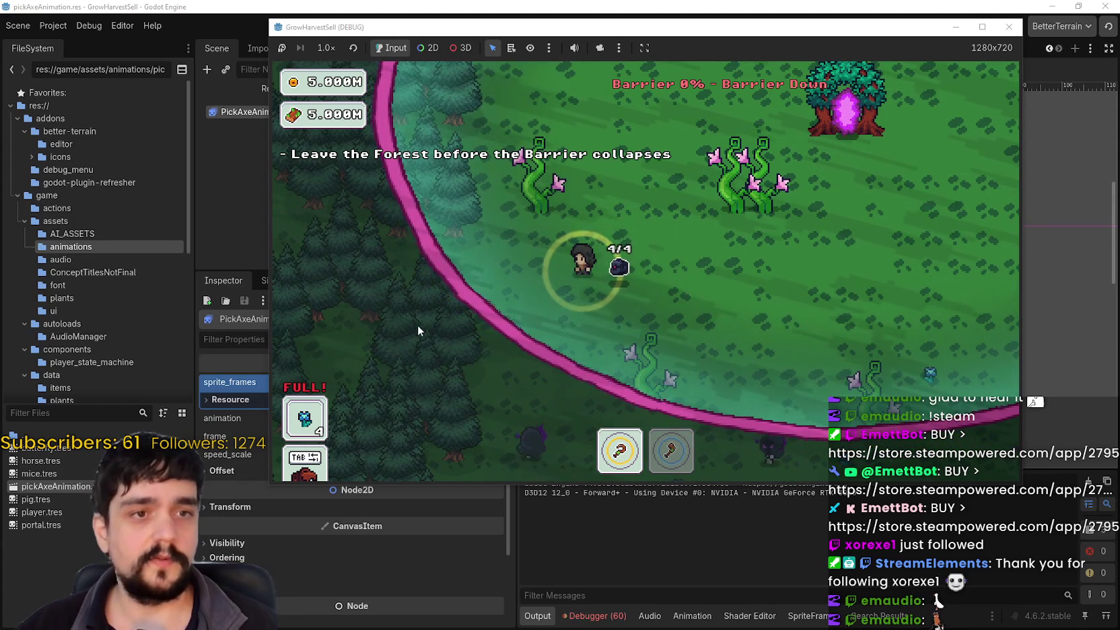
{"action": "key", "text": "d"}
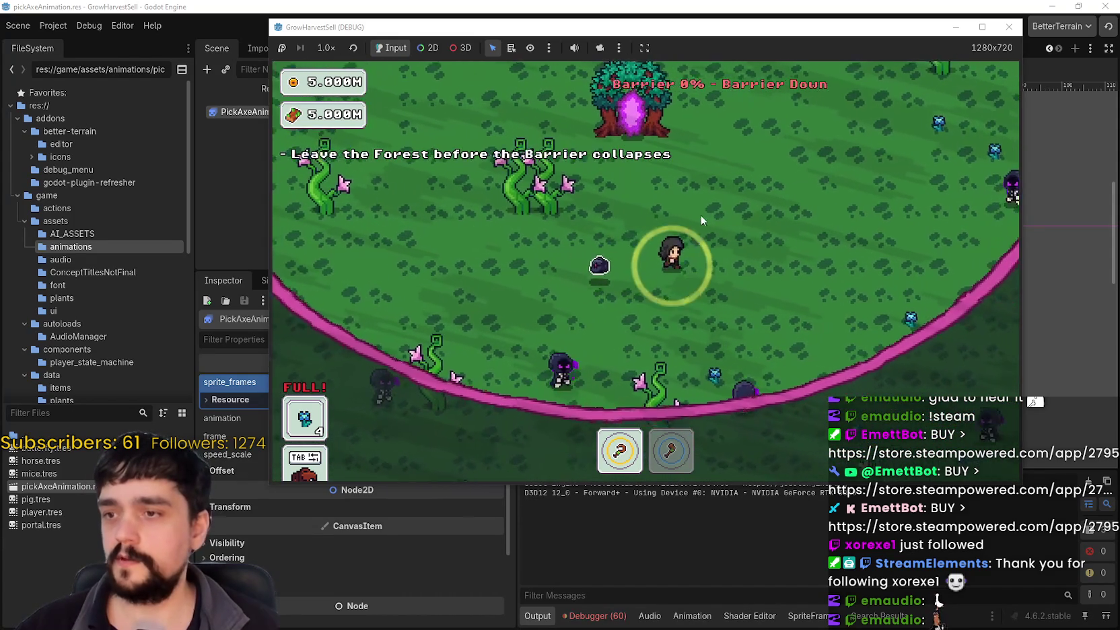
{"action": "key", "text": "w"}
{"action": "key", "text": "a"}
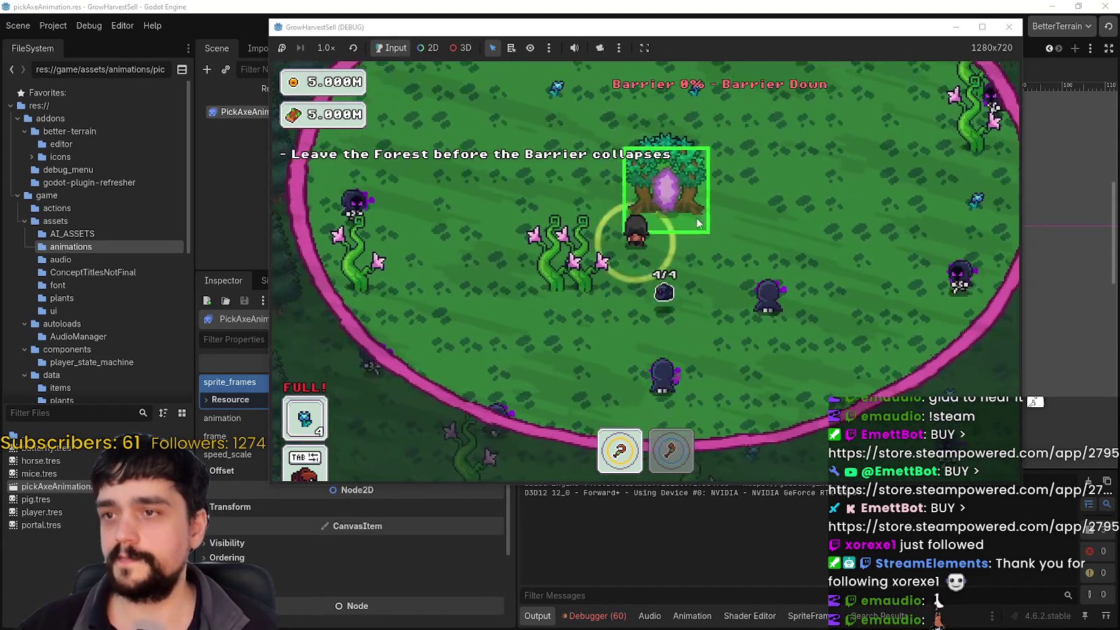
{"action": "left_click", "coordinate": [697, 223]}
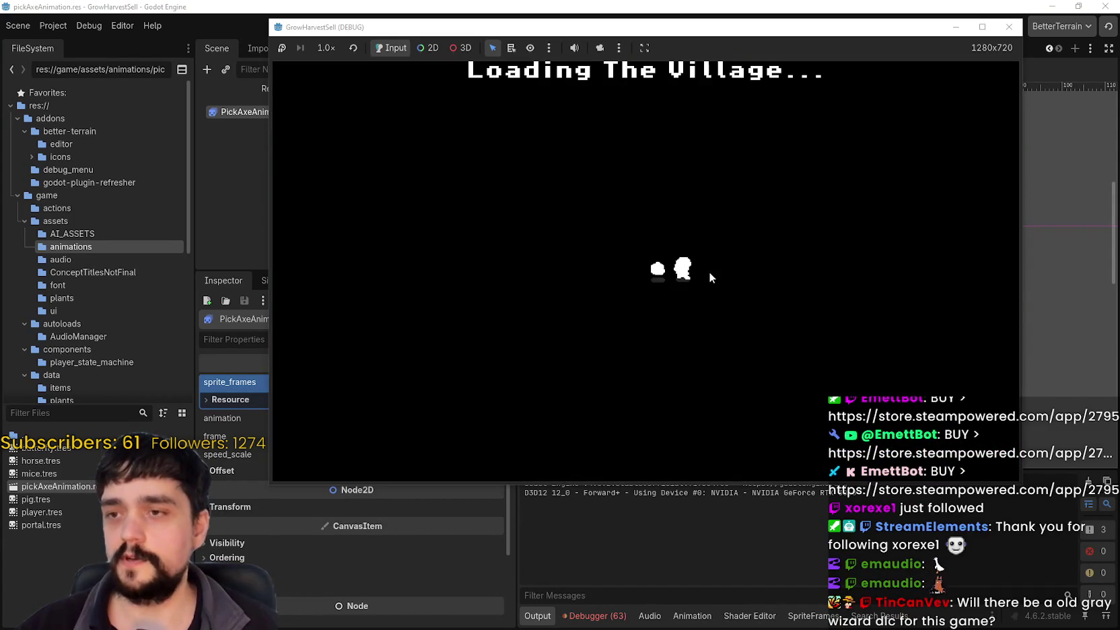
Walk to the village market stall and sell the four harvested plants
{"action": "key", "text": "d"}
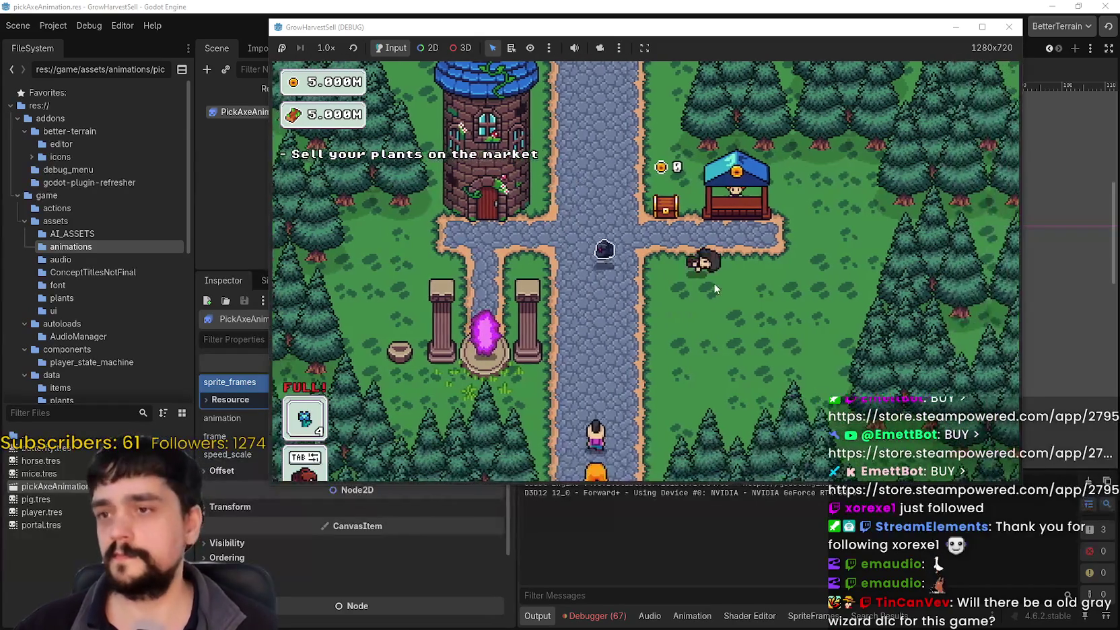
{"action": "key", "text": "d"}
{"action": "key", "text": "w"}
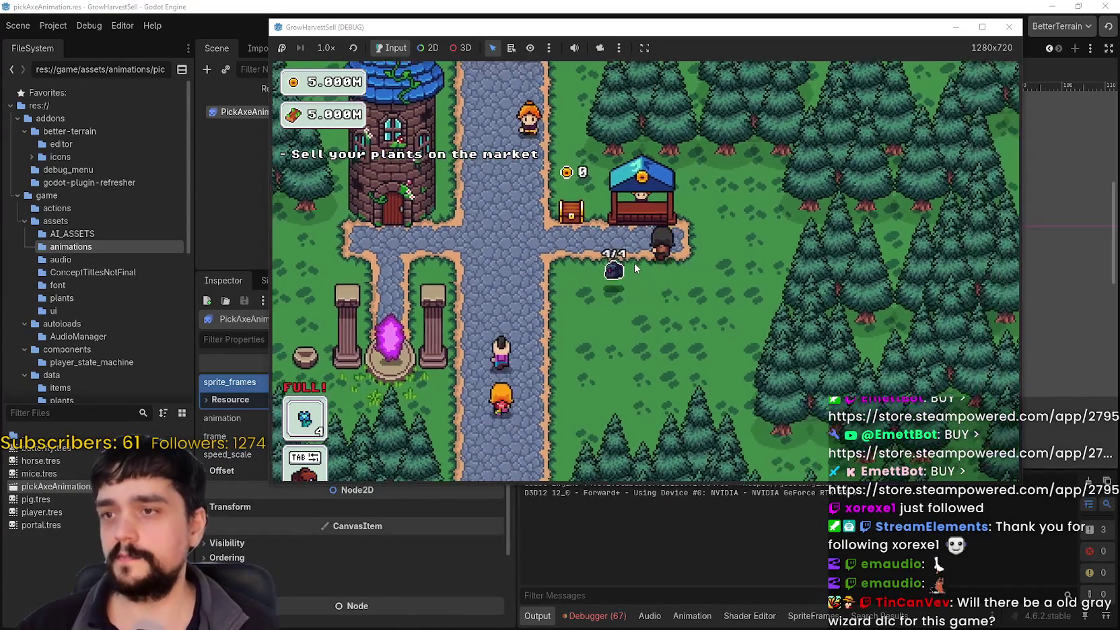
{"action": "key", "text": "a"}
{"action": "key", "text": "e"}
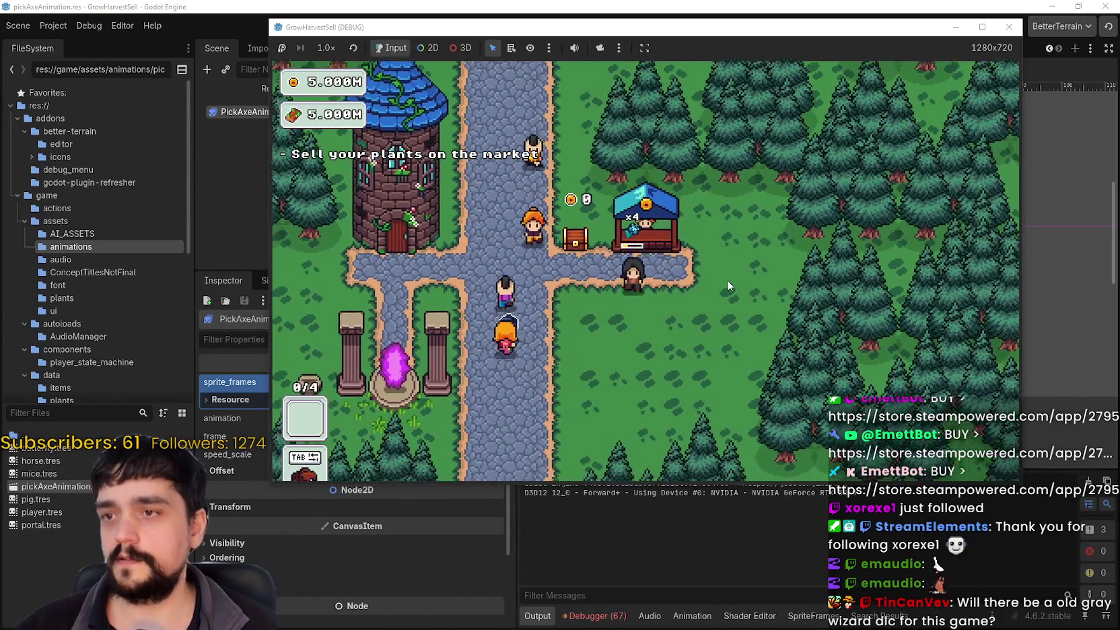
{"action": "key", "text": "a"}
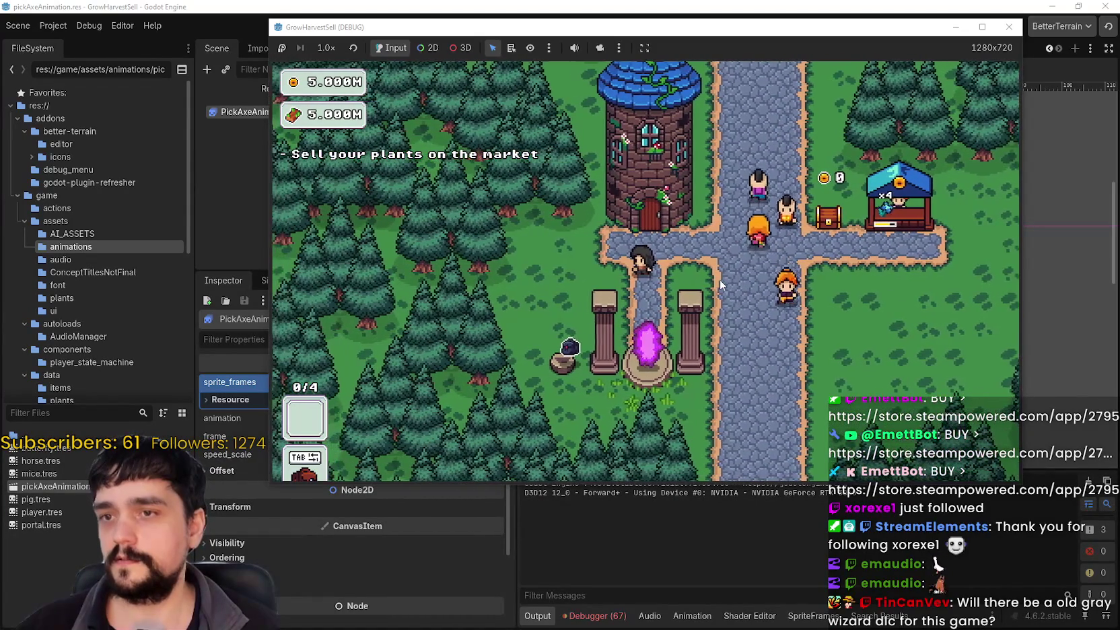
Collect the gold from the bank chest and open the Mage Tower's prestige skill tree
{"action": "key", "text": "d"}
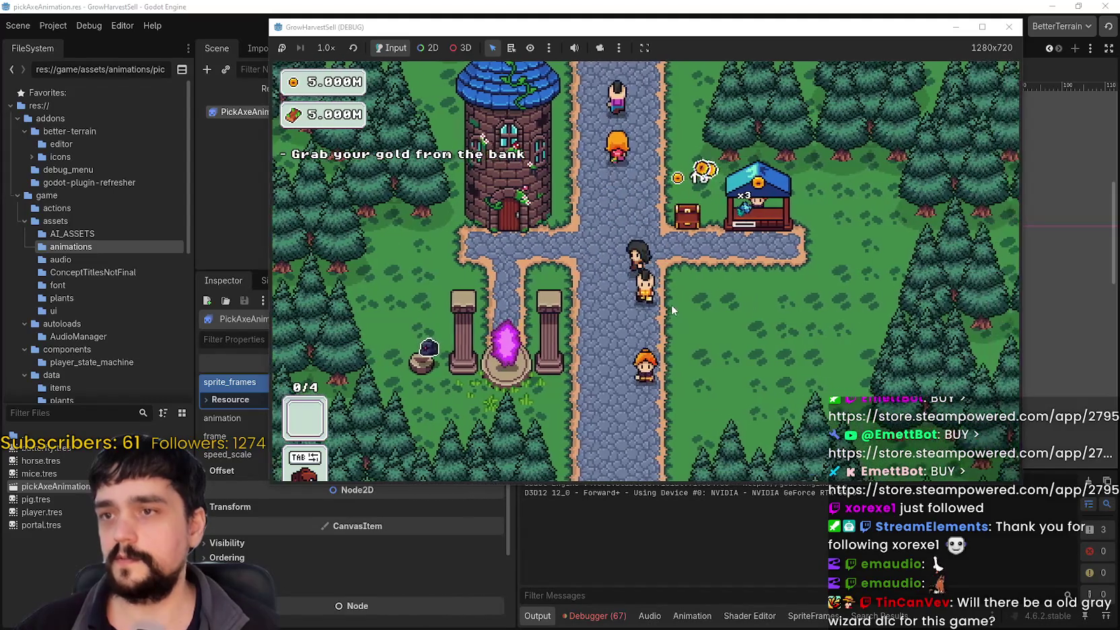
{"action": "key", "text": "w"}
{"action": "key", "text": "d"}
{"action": "key", "text": "e"}
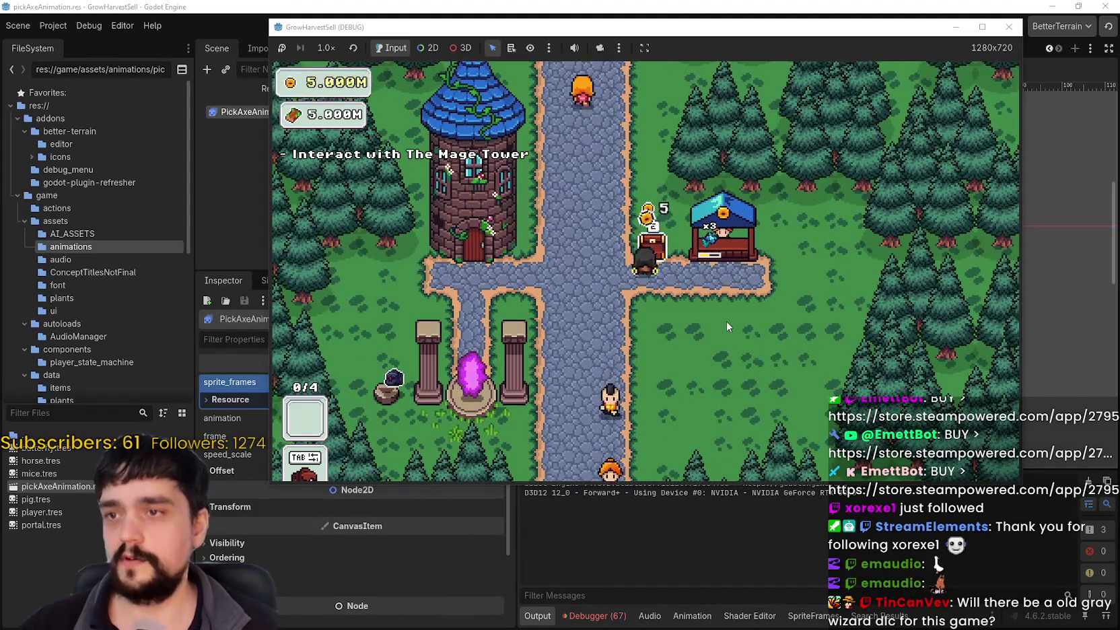
{"action": "key", "text": "a"}
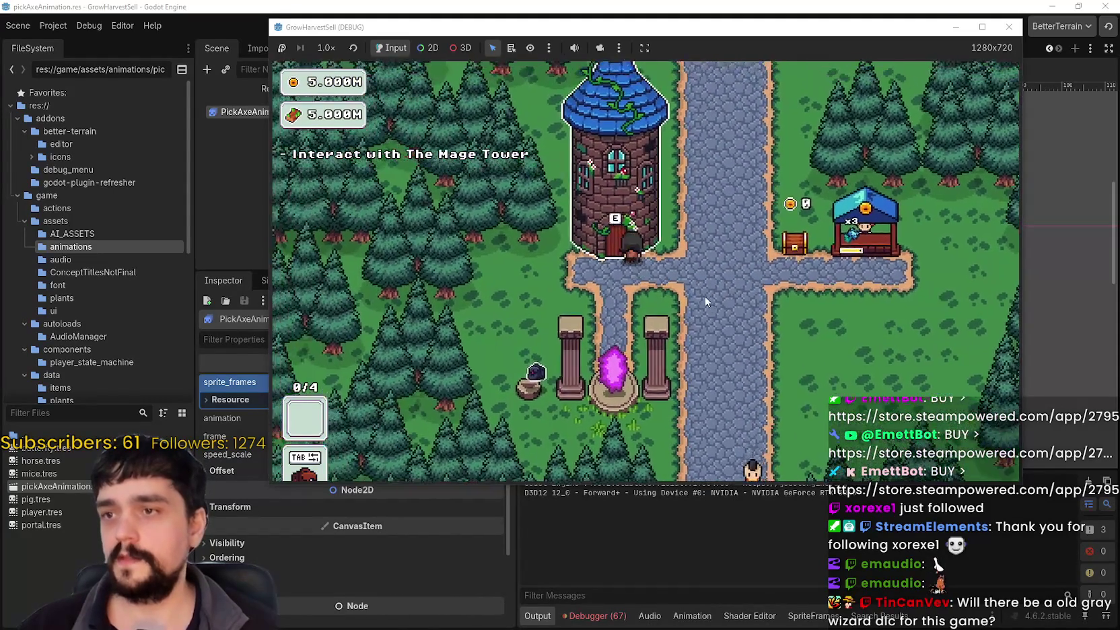
{"action": "key", "text": "e"}
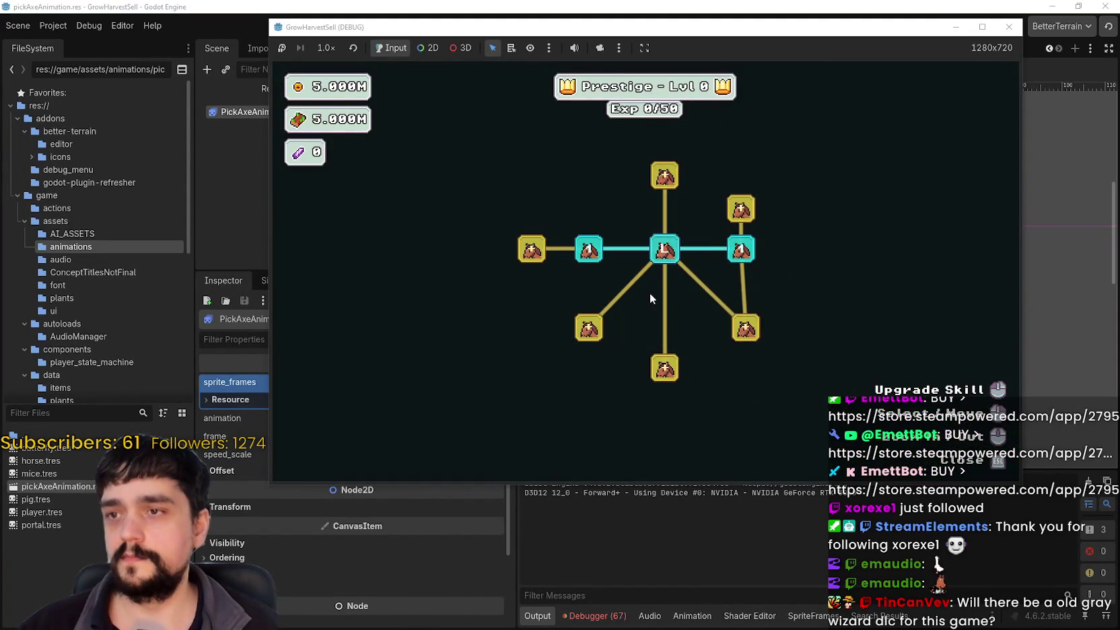
{"action": "scroll", "coordinate": [650, 298], "scroll_direction": "down", "scroll_amount": 1}
Buy the top skill node plus several upper-right, right and left branch nodes
{"action": "left_click", "coordinate": [662, 198]}
{"action": "left_click", "coordinate": [722, 224]}
{"action": "left_click", "coordinate": [722, 224]}
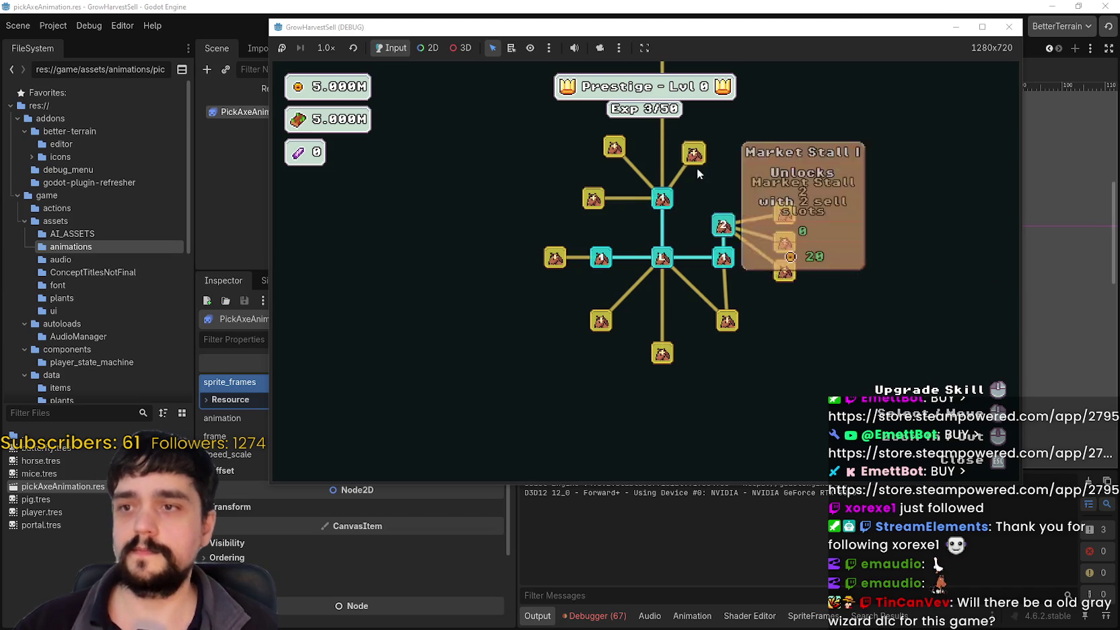
{"action": "left_click", "coordinate": [694, 153]}
{"action": "left_click", "coordinate": [677, 202]}
{"action": "left_click", "coordinate": [676, 138]}
{"action": "left_click", "coordinate": [729, 198]}
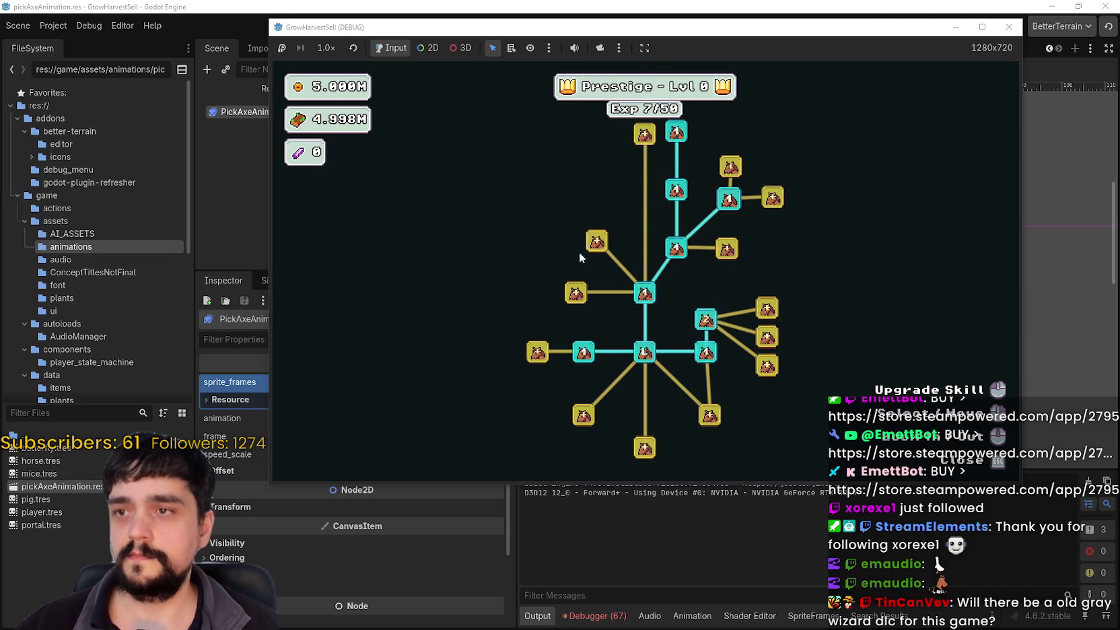
{"action": "left_click", "coordinate": [597, 241]}
{"action": "left_click", "coordinate": [576, 293]}
{"action": "left_click", "coordinate": [536, 238]}
{"action": "left_click", "coordinate": [562, 210]}
{"action": "left_click", "coordinate": [537, 352]}
{"action": "left_click", "coordinate": [492, 352]}
{"action": "left_click", "coordinate": [537, 324]}
Buy more right-branch and upper-right yellow nodes, ending with the Deep Barrier skill
{"action": "left_click", "coordinate": [537, 382]}
{"action": "left_click", "coordinate": [767, 308]}
{"action": "left_click", "coordinate": [767, 336]}
{"action": "left_click", "coordinate": [766, 367]}
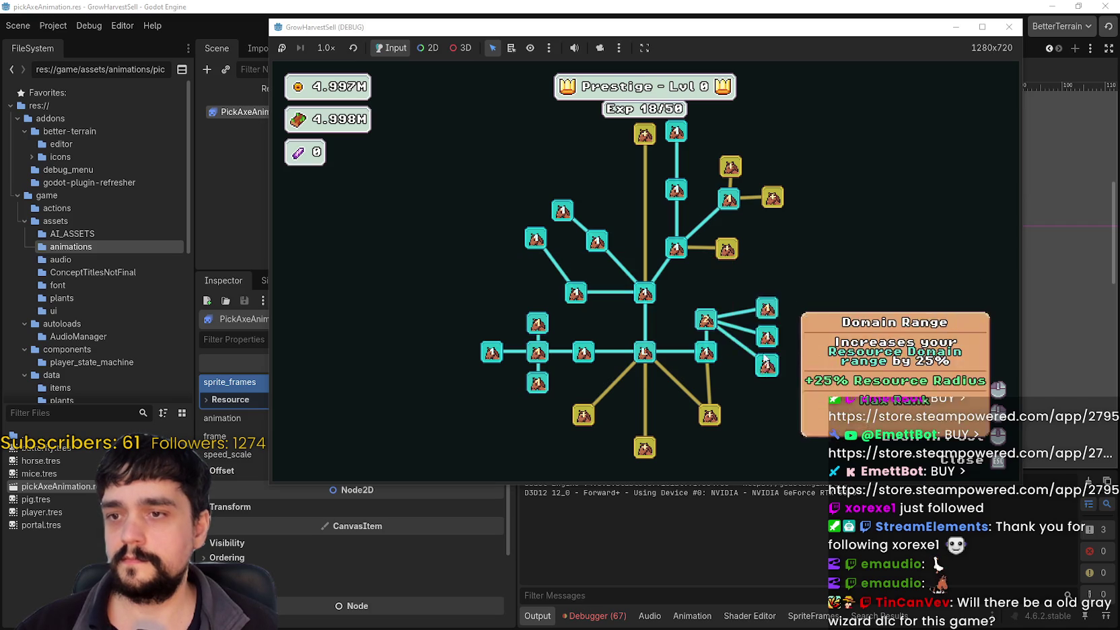
{"action": "left_click", "coordinate": [726, 249]}
{"action": "left_click", "coordinate": [773, 197]}
{"action": "left_click", "coordinate": [730, 166]}
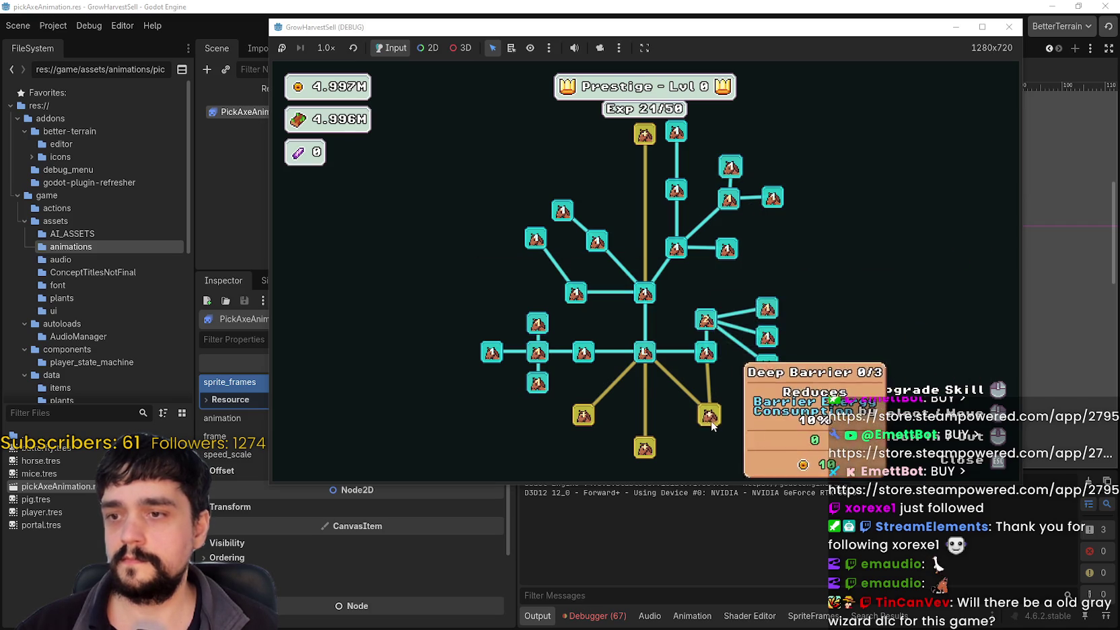
{"action": "left_click", "coordinate": [710, 416]}
Buy the lower gold and lower-left nodes plus Illusion Decoy, then close the skill tree
{"action": "left_click_drag", "start_coordinate": [712, 426], "coordinate": [636, 307]}
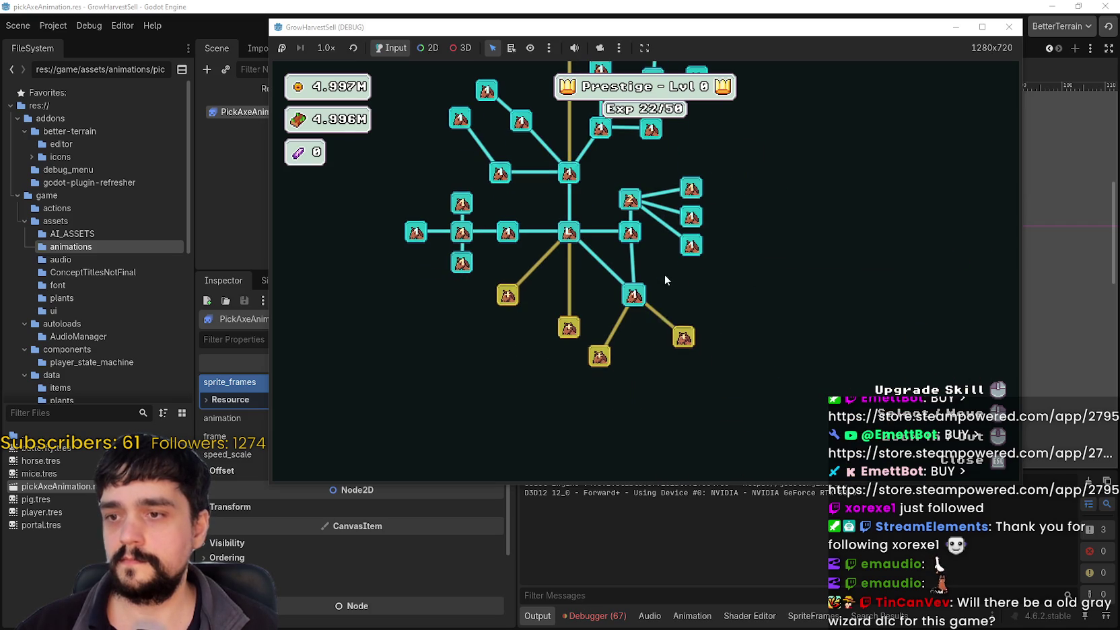
{"action": "left_click", "coordinate": [567, 329]}
{"action": "left_click", "coordinate": [507, 295]}
{"action": "left_click", "coordinate": [568, 390]}
{"action": "left_click", "coordinate": [596, 356]}
{"action": "left_click", "coordinate": [452, 336]}
{"action": "left_click", "coordinate": [448, 295]}
{"action": "left_click", "coordinate": [534, 375]}
{"action": "left_click", "coordinate": [643, 375]}
{"action": "key", "text": "Escape"}
Walk around the village to the portal, then close the stage selection dialog
{"action": "key", "text": "a"}
{"action": "key", "text": "s"}
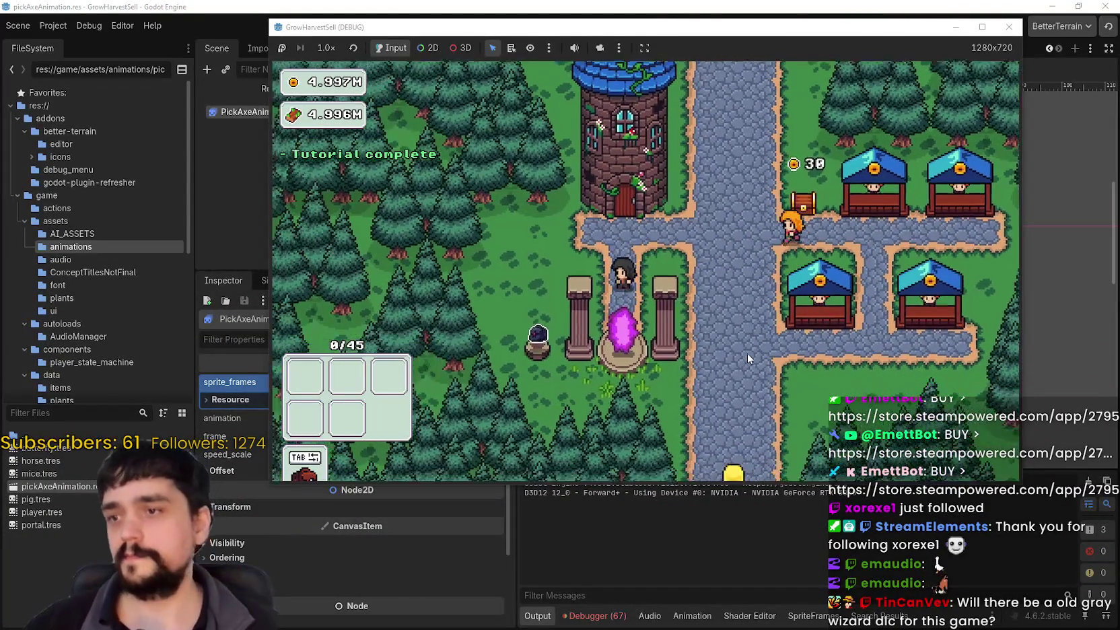
{"action": "key", "text": "d"}
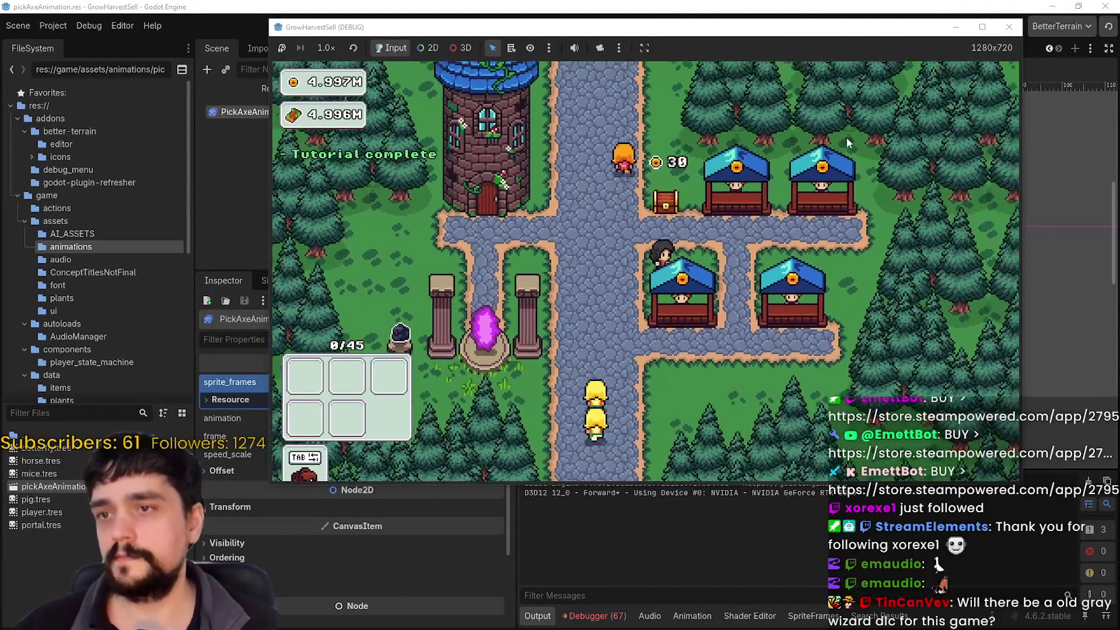
{"action": "key", "text": "w"}
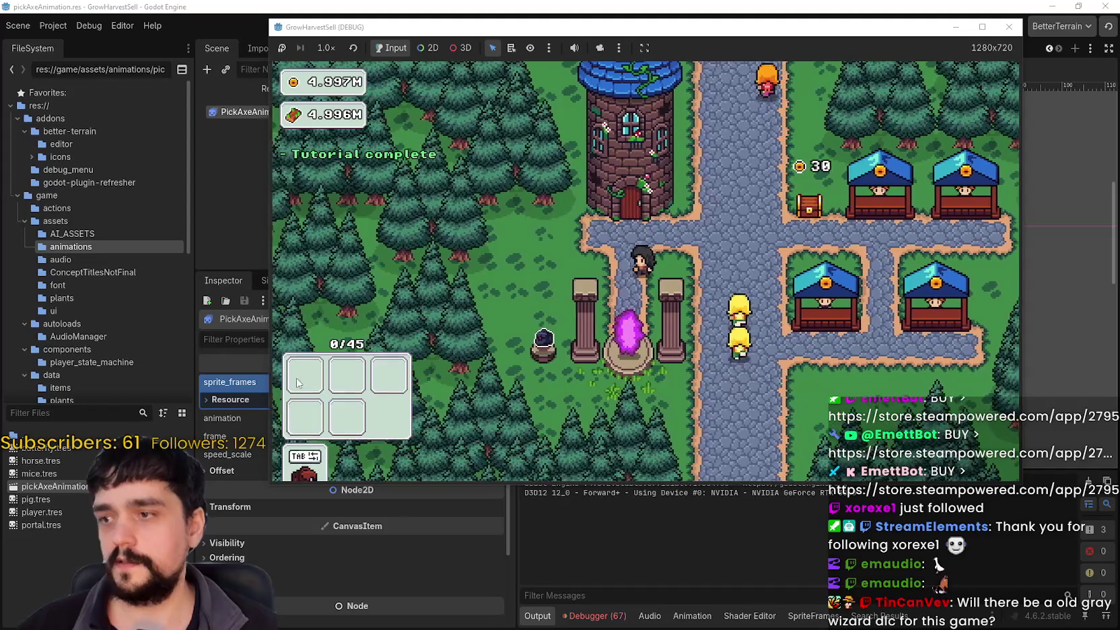
{"action": "key", "text": "a"}
{"action": "key", "text": "s"}
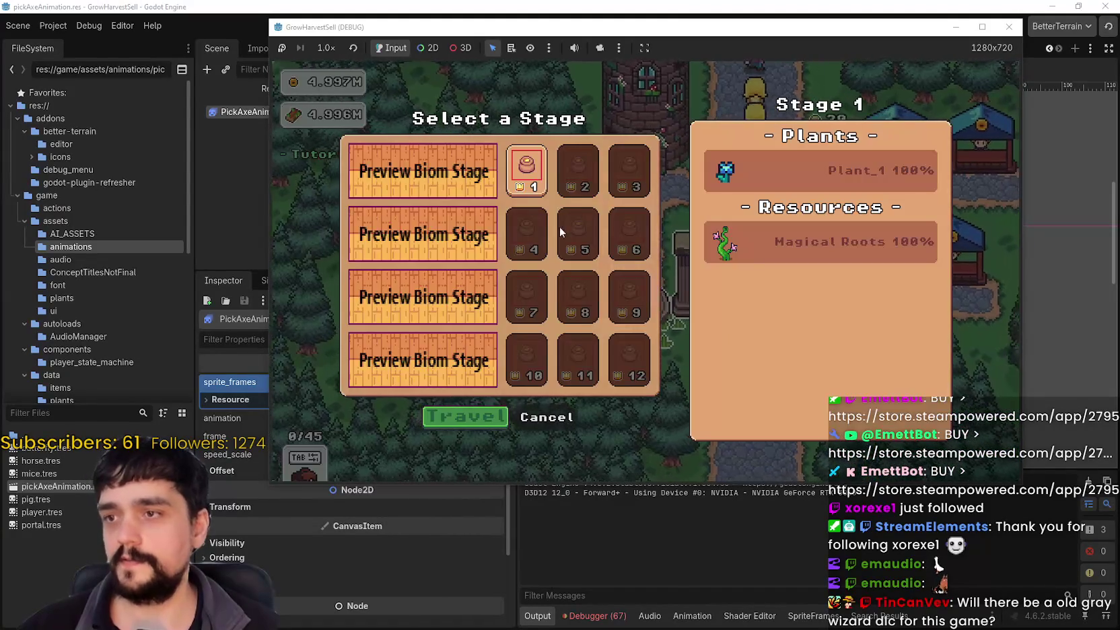
{"action": "key", "text": "w"}
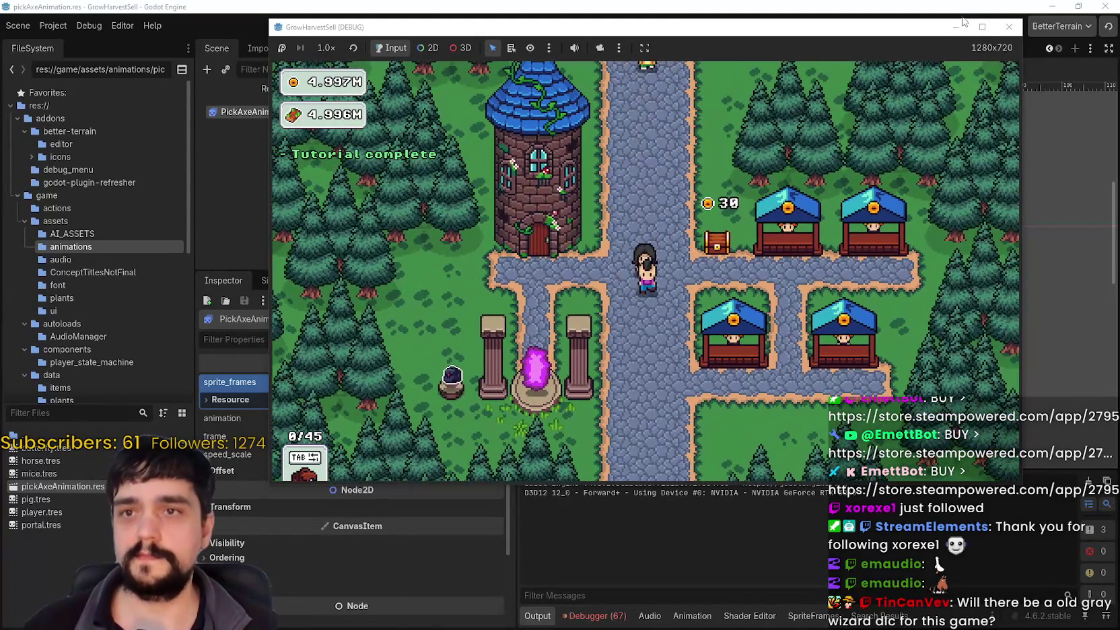
Stop the running game from the Godot toolbar and return to main_atlas.png in Aseprite
{"action": "left_click", "coordinate": [987, 34]}
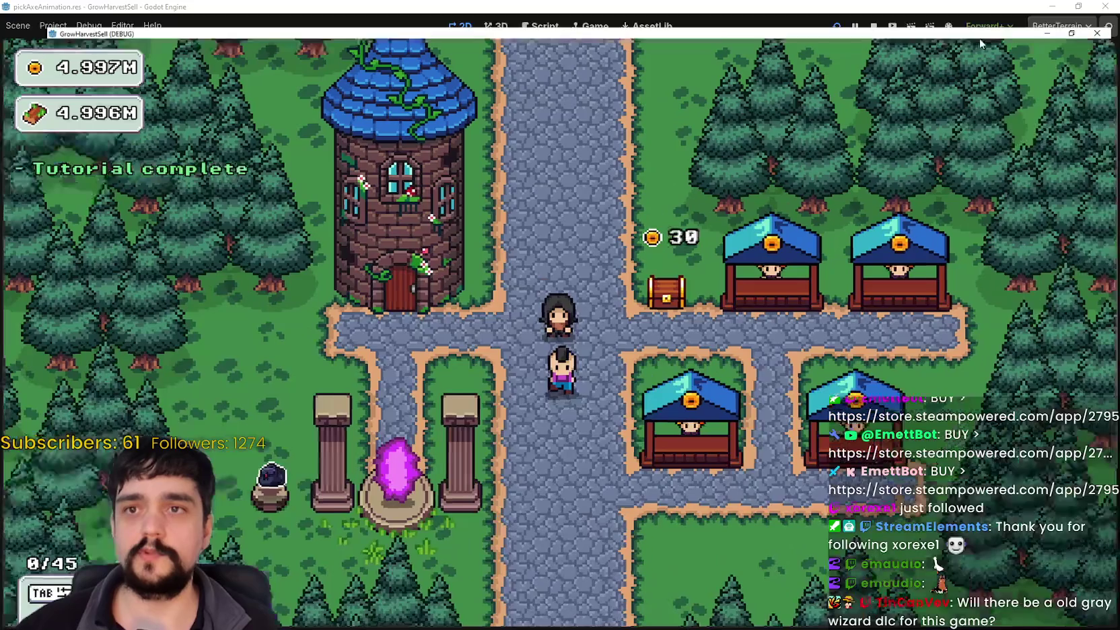
{"action": "left_click", "coordinate": [1078, 6]}
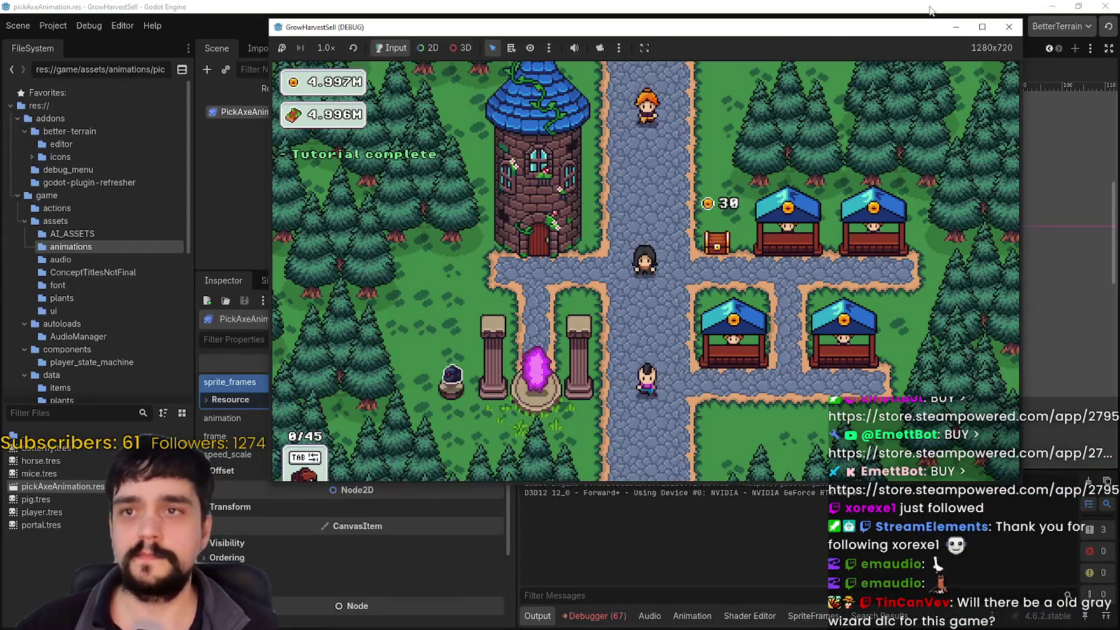
{"action": "left_click", "coordinate": [930, 9]}
{"action": "left_click", "coordinate": [874, 28]}
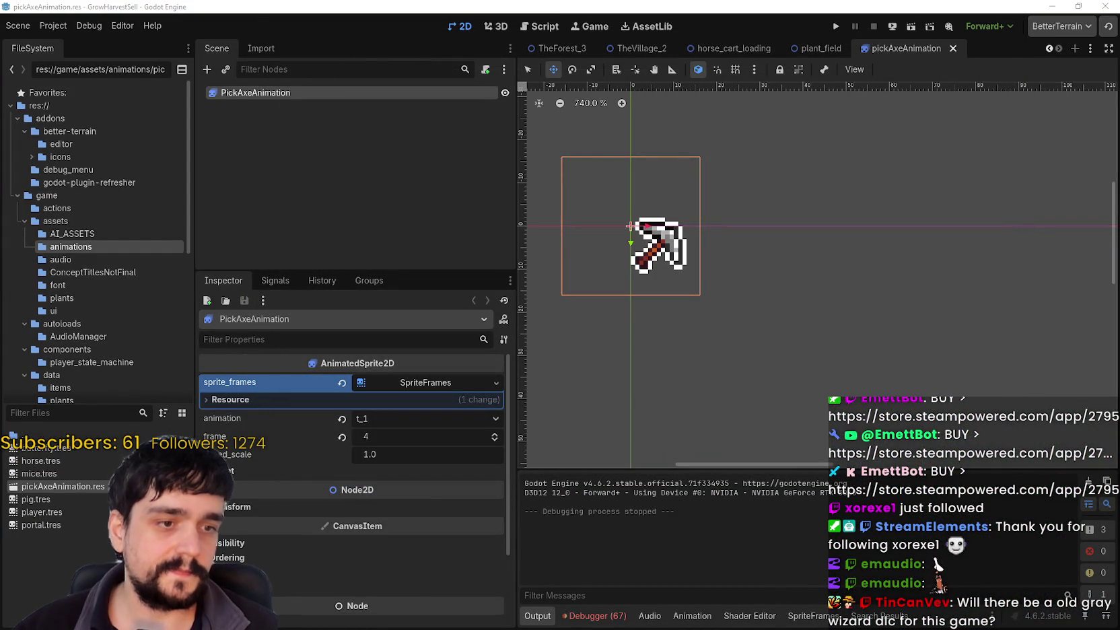
{"action": "key", "text": "alt+Tab"}
{"action": "scroll", "coordinate": [617, 210], "scroll_direction": "down", "scroll_amount": 2}
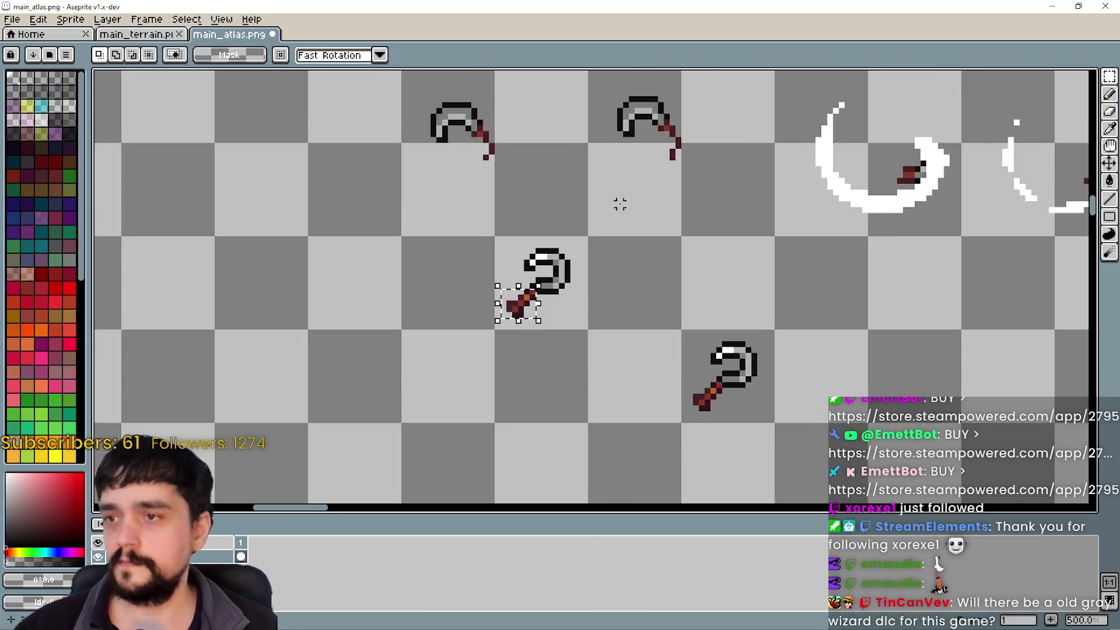
Pick up the selected handle pixels, move them below the first pickaxe head, and deselect
{"action": "left_click_drag", "start_coordinate": [651, 284], "coordinate": [702, 342]}
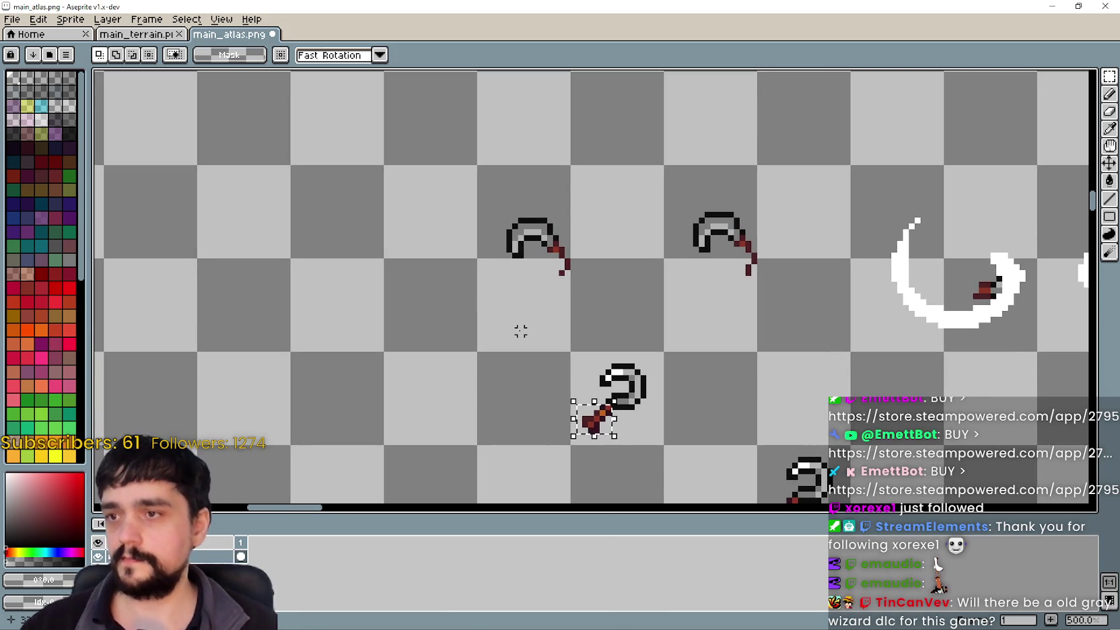
{"action": "scroll", "coordinate": [601, 351], "scroll_direction": "up", "scroll_amount": 1}
{"action": "left_click", "coordinate": [616, 473]}
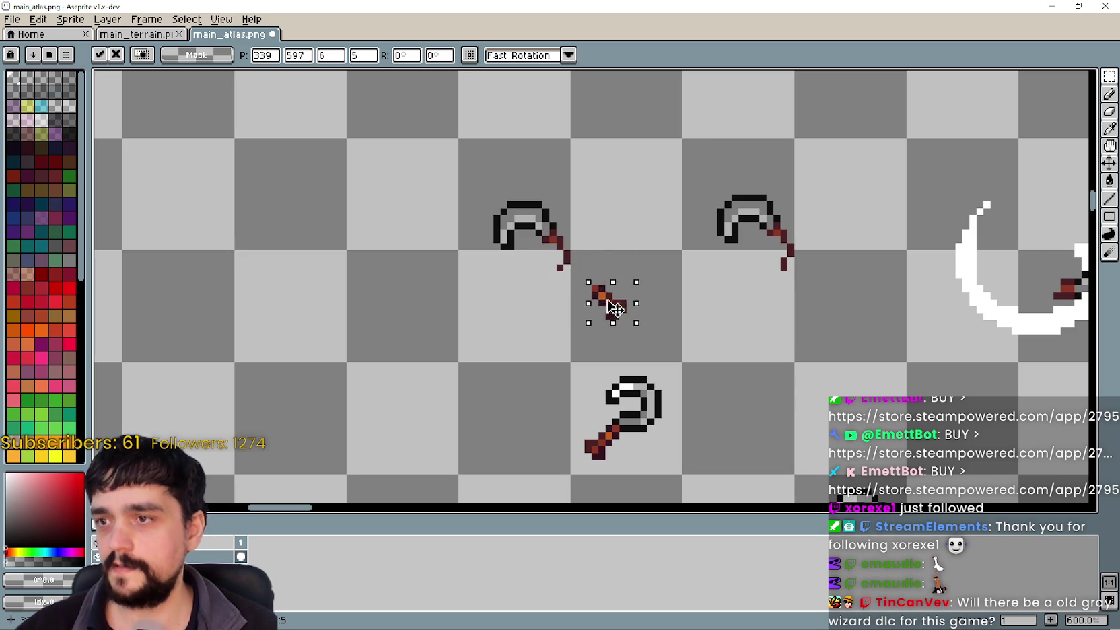
{"action": "scroll", "coordinate": [560, 344], "scroll_direction": "down", "scroll_amount": 2}
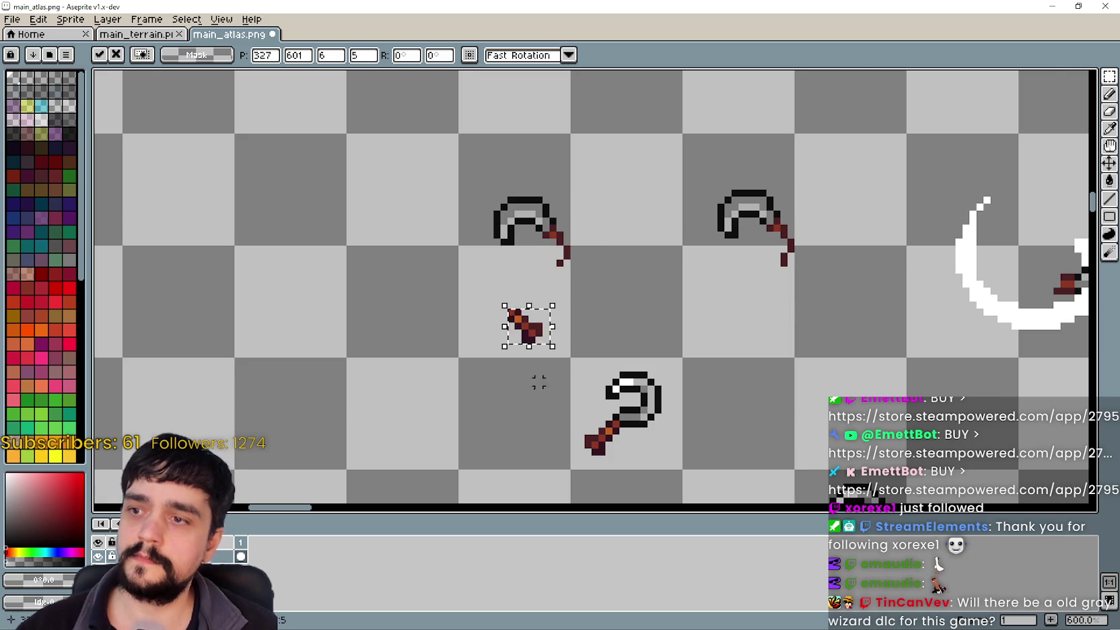
{"action": "scroll", "coordinate": [458, 387], "scroll_direction": "up", "scroll_amount": 3}
{"action": "key", "text": "ctrl+d"}
Shift the lower handle pixels one pixel down-left, then select the handle's bottom part
{"action": "scroll", "coordinate": [555, 289], "scroll_direction": "up", "scroll_amount": 1}
{"action": "left_click_drag", "start_coordinate": [555, 289], "coordinate": [592, 337]}
{"action": "left_click_drag", "start_coordinate": [664, 317], "coordinate": [744, 415]}
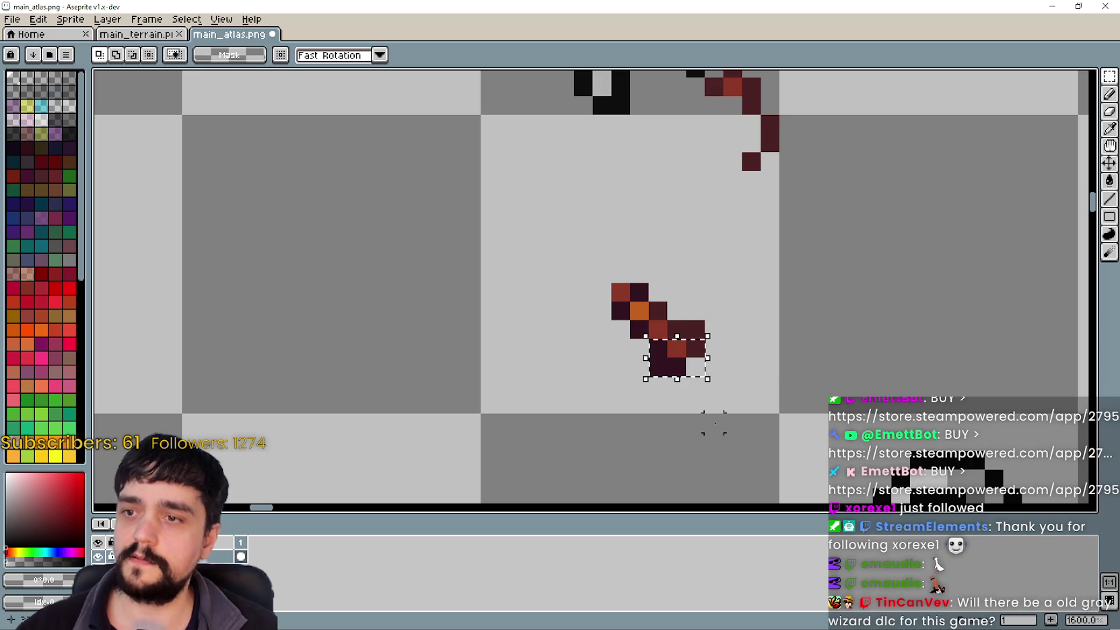
{"action": "left_click", "coordinate": [696, 369]}
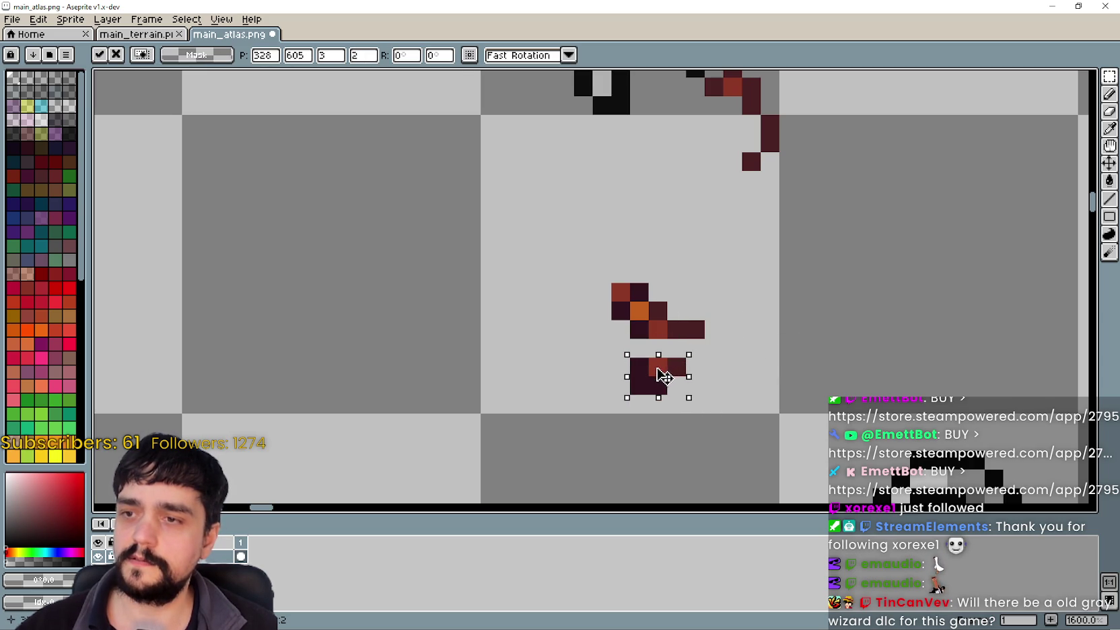
{"action": "left_click", "coordinate": [732, 366]}
{"action": "left_click_drag", "start_coordinate": [705, 350], "coordinate": [675, 369]}
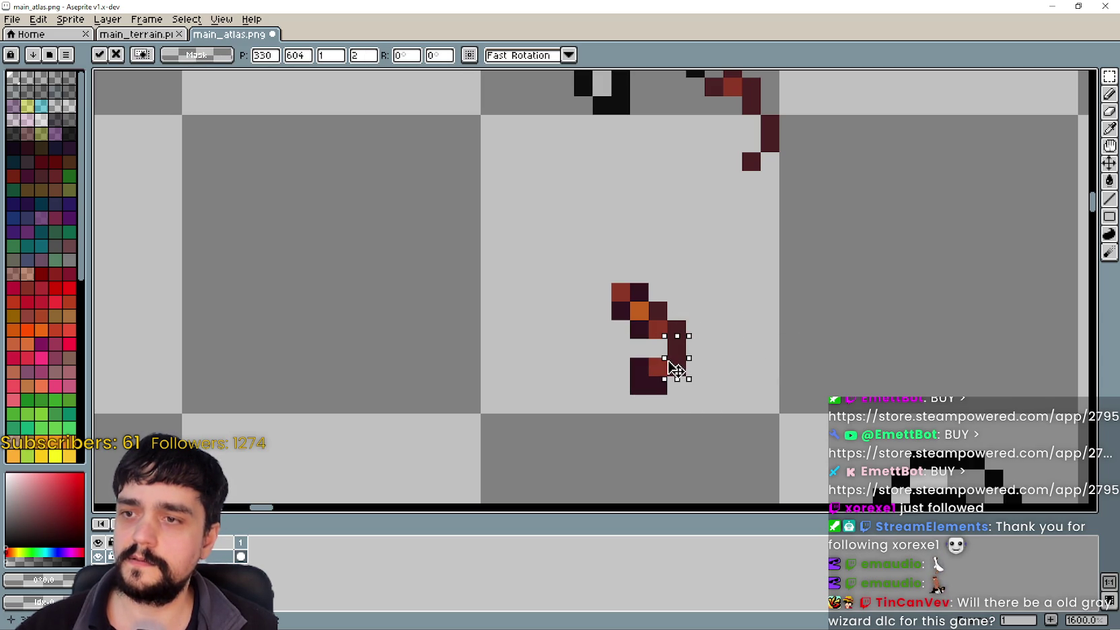
{"action": "left_click", "coordinate": [713, 404]}
{"action": "left_click_drag", "start_coordinate": [726, 415], "coordinate": [590, 355]}
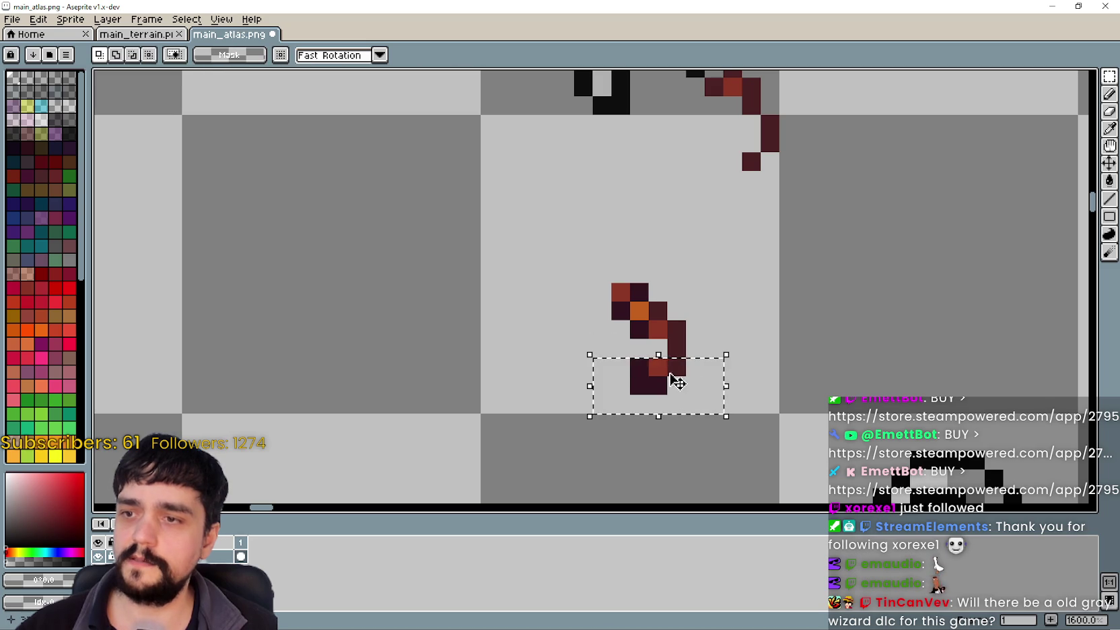
{"action": "scroll", "coordinate": [750, 292], "scroll_direction": "down", "scroll_amount": 1}
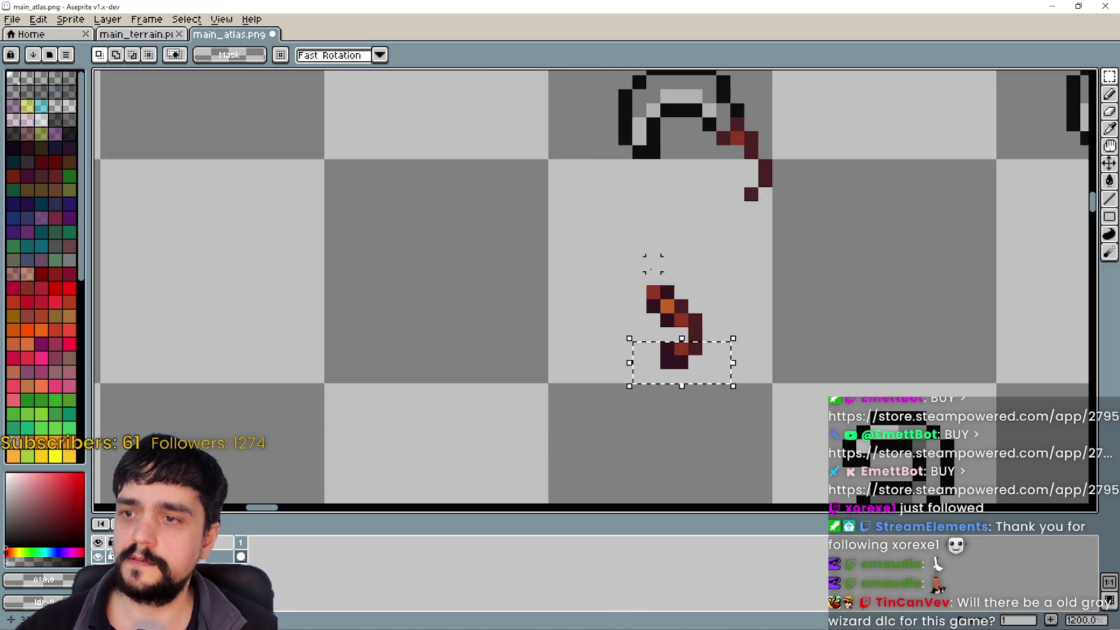
Move the handle fragment up onto the pickaxe head, nudge it one pixel, then undo
{"action": "left_click", "coordinate": [683, 378]}
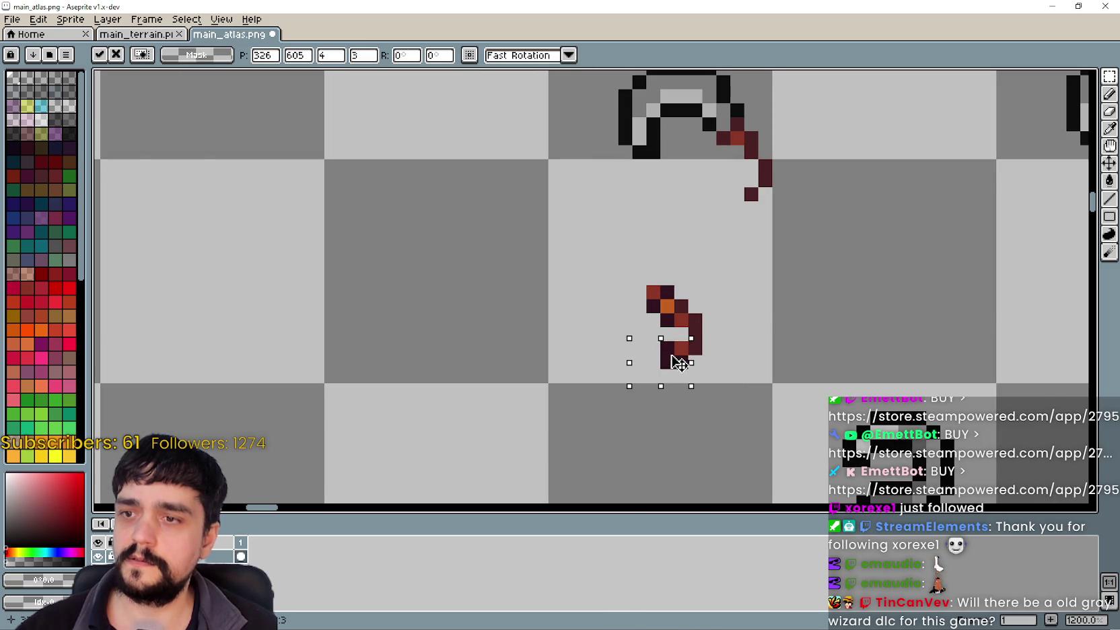
{"action": "left_click", "coordinate": [779, 376]}
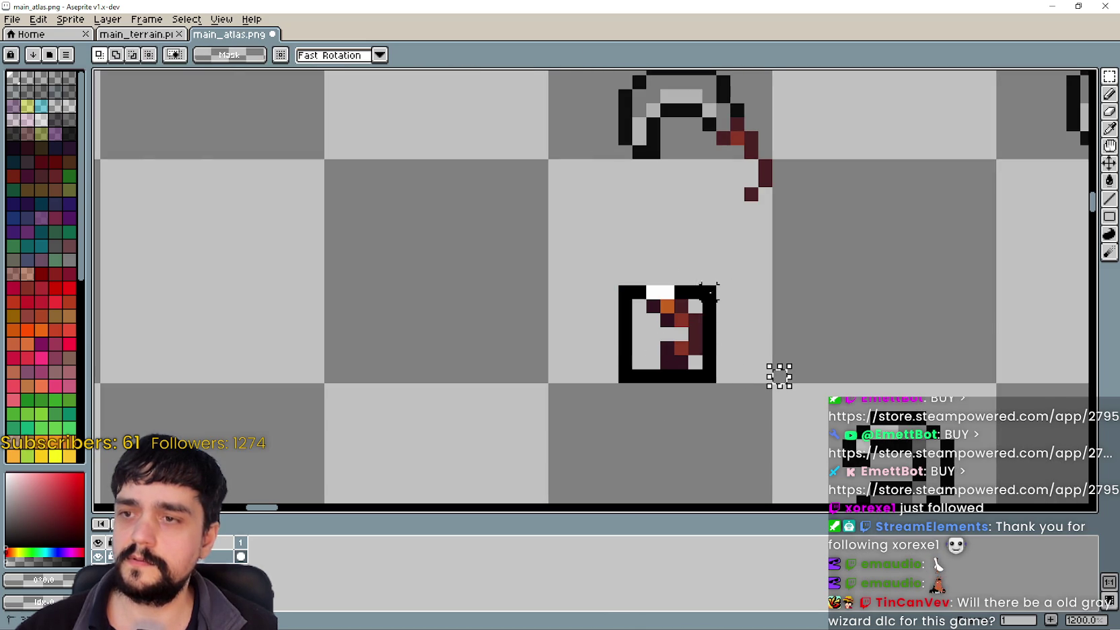
{"action": "mouse_move", "coordinate": [587, 280]}
{"action": "left_mouse_down"}
{"action": "mouse_move", "coordinate": [708, 375]}
{"action": "mouse_move", "coordinate": [766, 221]}
{"action": "left_mouse_up"}
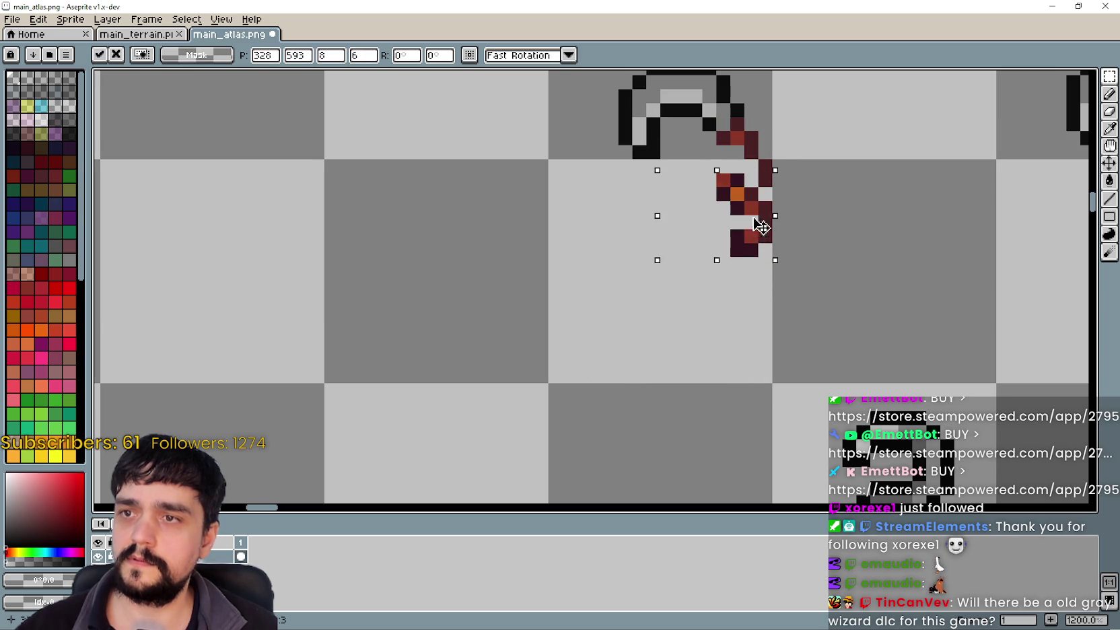
{"action": "mouse_move", "coordinate": [778, 200]}
{"action": "left_mouse_down"}
{"action": "mouse_move", "coordinate": [777, 186]}
{"action": "mouse_move", "coordinate": [774, 279]}
{"action": "mouse_move", "coordinate": [779, 191]}
{"action": "mouse_move", "coordinate": [692, 255]}
{"action": "left_mouse_up"}
{"action": "key", "text": "ctrl+z"}
{"action": "key", "text": "ctrl+z"}
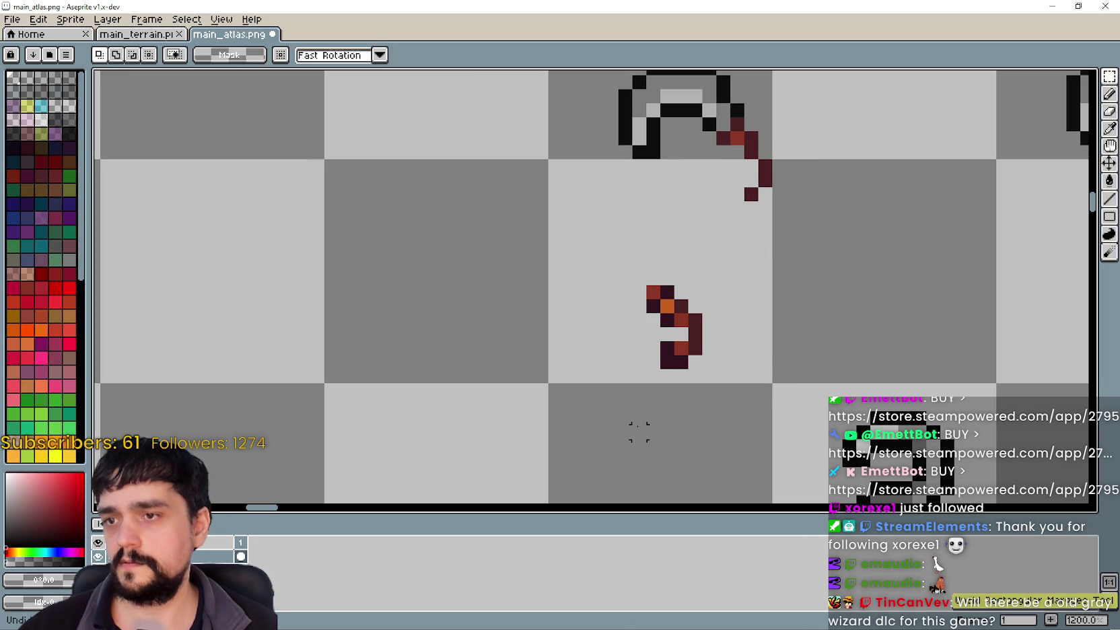
Reselect the fragment, lift it onto the head, and bring it back below
{"action": "left_click_drag", "start_coordinate": [590, 385], "coordinate": [735, 254]}
{"action": "mouse_move", "coordinate": [704, 326]}
{"action": "left_mouse_down"}
{"action": "mouse_move", "coordinate": [770, 277]}
{"action": "mouse_move", "coordinate": [789, 201]}
{"action": "mouse_move", "coordinate": [786, 224]}
{"action": "mouse_move", "coordinate": [780, 165]}
{"action": "left_mouse_up"}
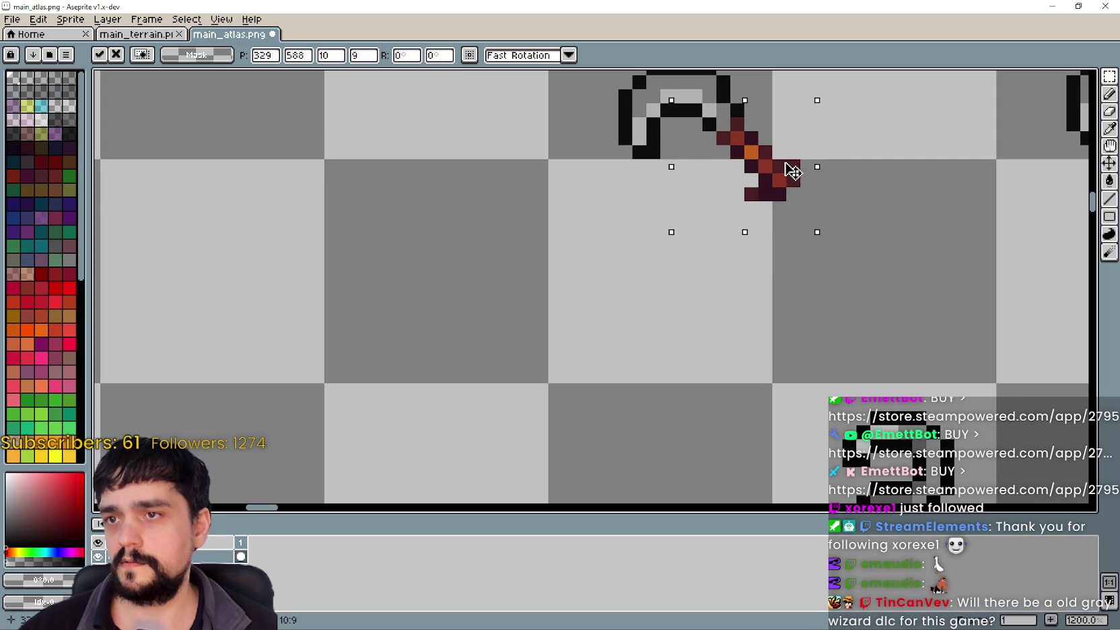
{"action": "left_click_drag", "start_coordinate": [793, 172], "coordinate": [739, 275]}
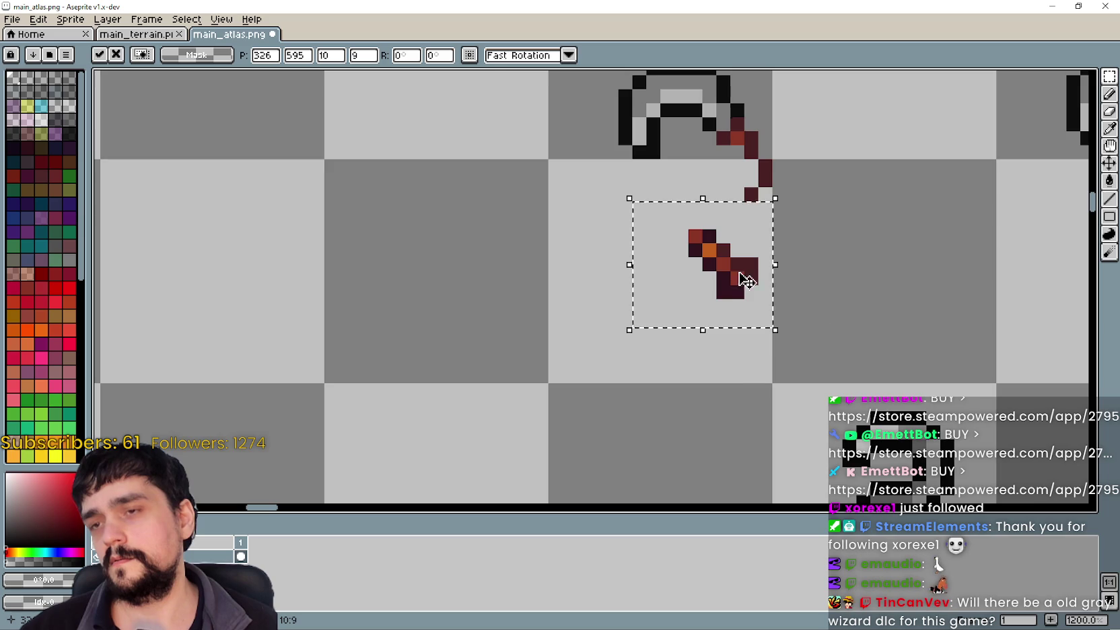
{"action": "scroll", "coordinate": [739, 274], "scroll_direction": "down", "scroll_amount": 2}
{"action": "scroll", "coordinate": [837, 310], "scroll_direction": "right", "scroll_amount": 3}
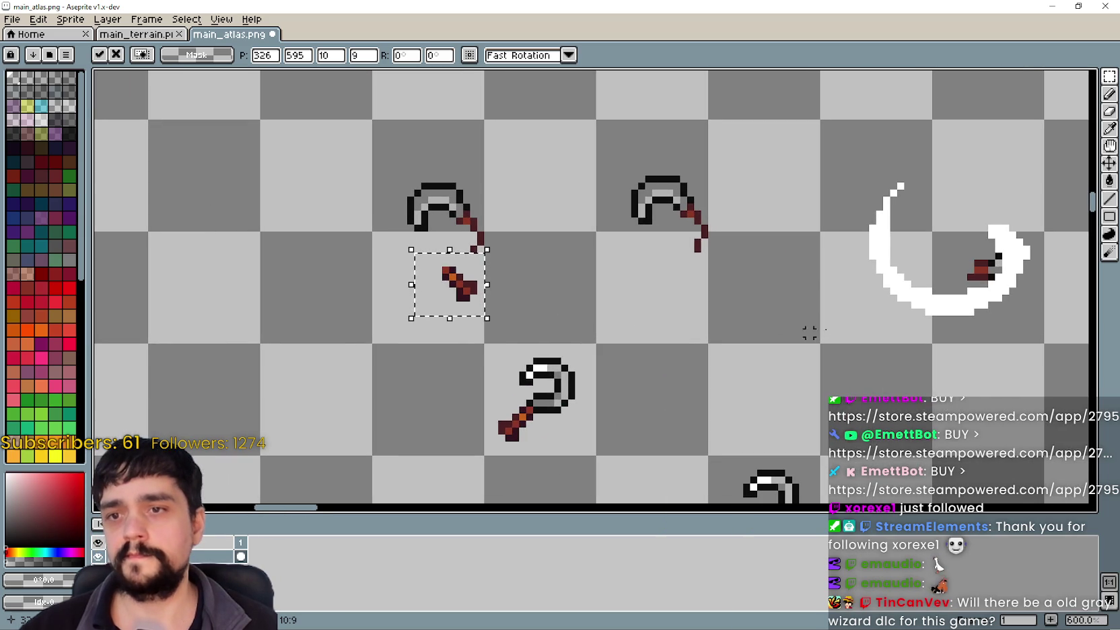
{"action": "scroll", "coordinate": [734, 326], "scroll_direction": "right", "scroll_amount": 3}
{"action": "scroll", "coordinate": [283, 243], "scroll_direction": "left", "scroll_amount": 3}
{"action": "scroll", "coordinate": [517, 265], "scroll_direction": "up", "scroll_amount": 3}
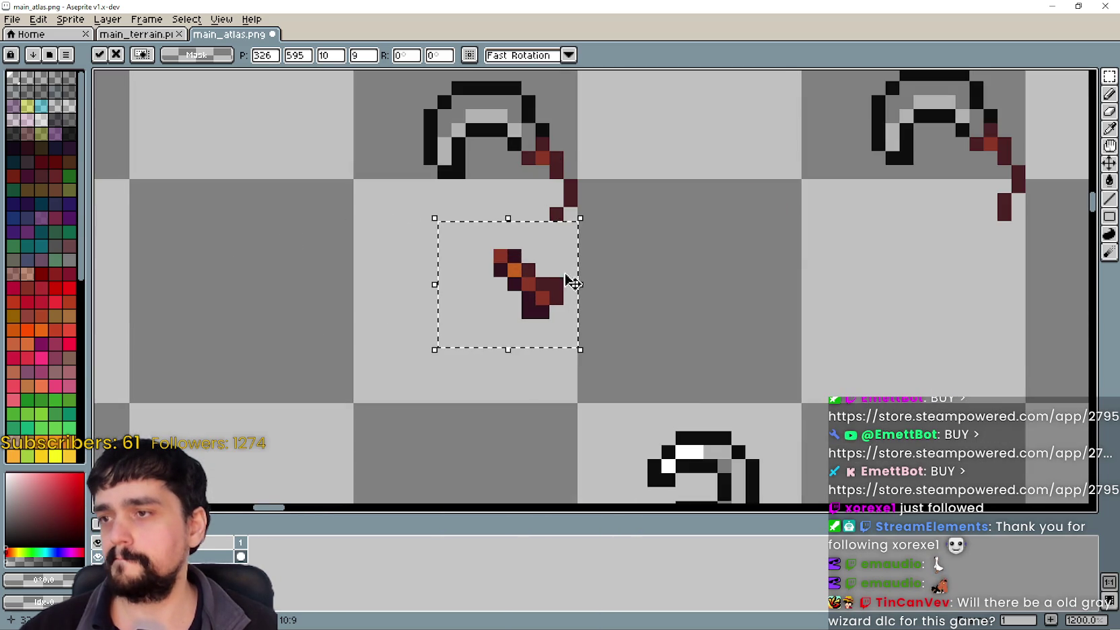
{"action": "scroll", "coordinate": [602, 300], "scroll_direction": "down", "scroll_amount": 2}
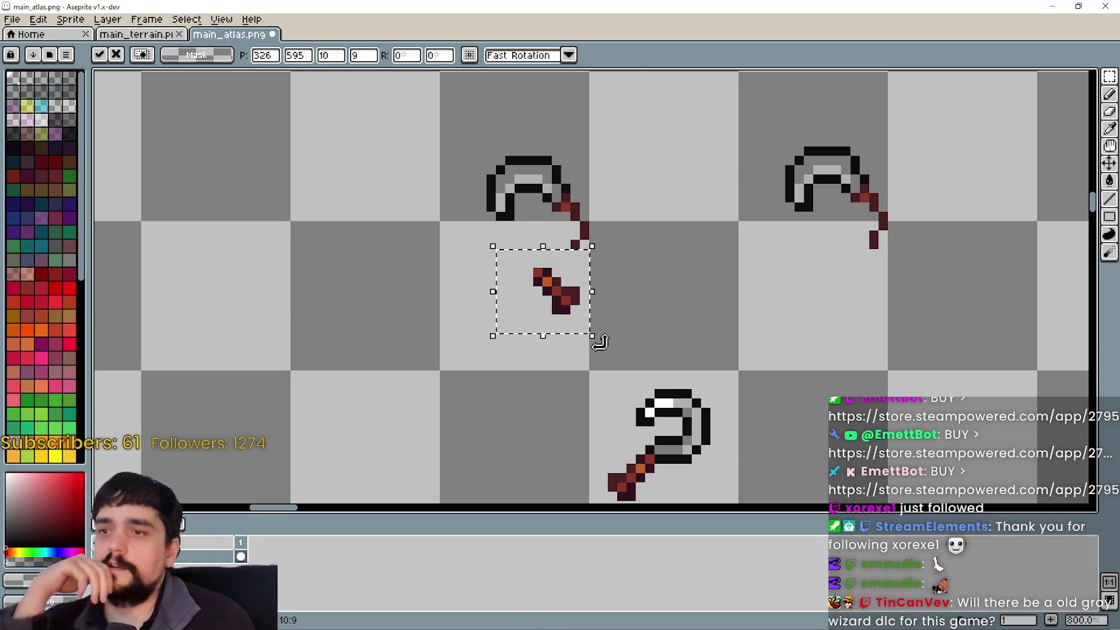
{"action": "scroll", "coordinate": [505, 275], "scroll_direction": "up", "scroll_amount": 2}
{"action": "scroll", "coordinate": [599, 299], "scroll_direction": "down", "scroll_amount": 3}
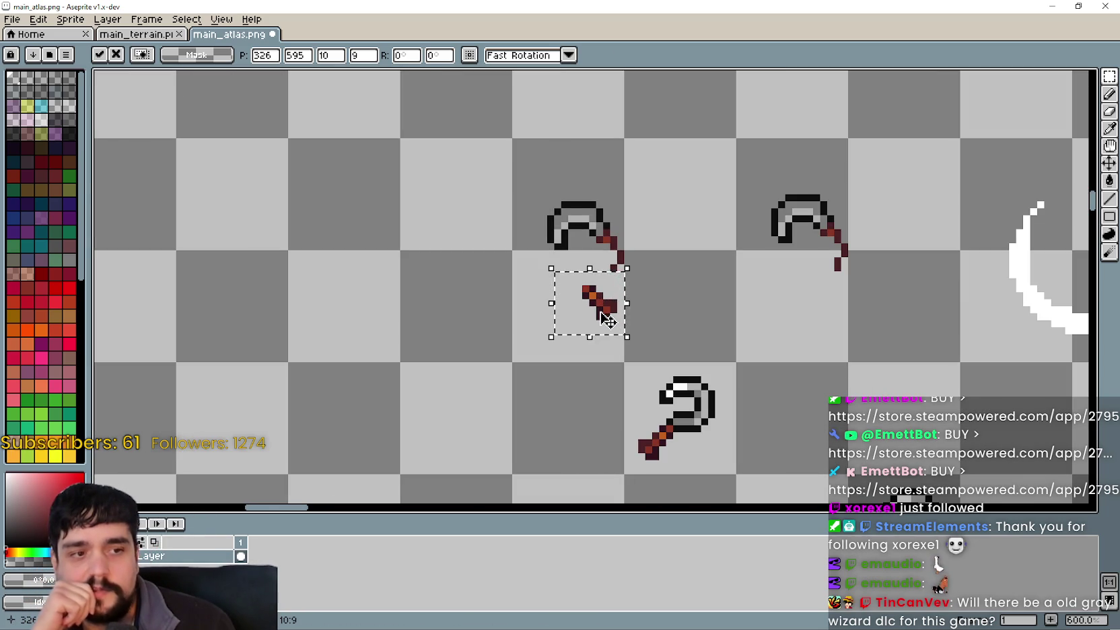
{"action": "scroll", "coordinate": [588, 291], "scroll_direction": "up", "scroll_amount": 3}
Nudge the fragment down and drop it, then move it up and right into a new spot
{"action": "mouse_move", "coordinate": [587, 290]}
{"action": "left_mouse_down"}
{"action": "mouse_move", "coordinate": [613, 332]}
{"action": "mouse_move", "coordinate": [605, 360]}
{"action": "mouse_move", "coordinate": [592, 366]}
{"action": "mouse_move", "coordinate": [577, 329]}
{"action": "left_mouse_up"}
{"action": "scroll", "coordinate": [607, 320], "scroll_direction": "down", "scroll_amount": 2}
{"action": "scroll", "coordinate": [555, 320], "scroll_direction": "up", "scroll_amount": 2}
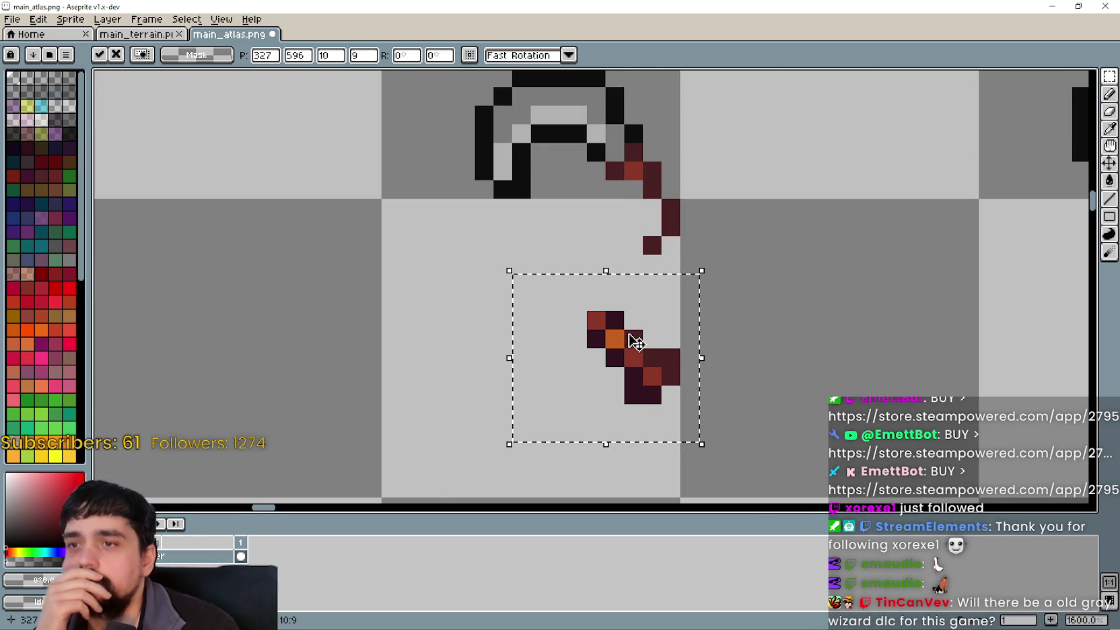
{"action": "scroll", "coordinate": [631, 341], "scroll_direction": "down", "scroll_amount": 1}
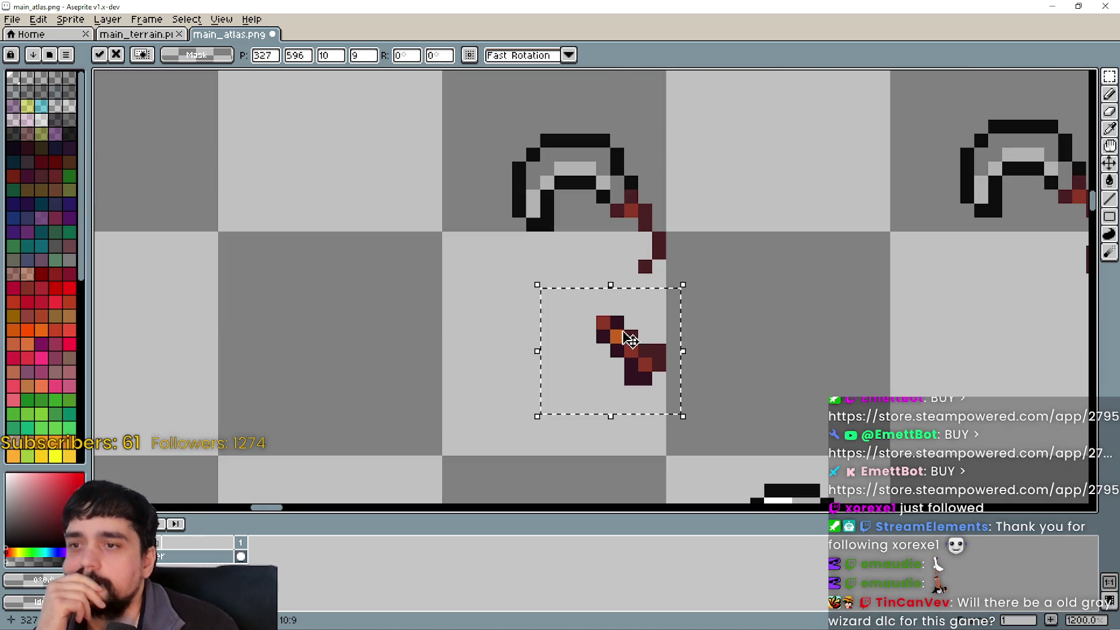
{"action": "left_click", "coordinate": [700, 363]}
{"action": "scroll", "coordinate": [652, 328], "scroll_direction": "up", "scroll_amount": 1}
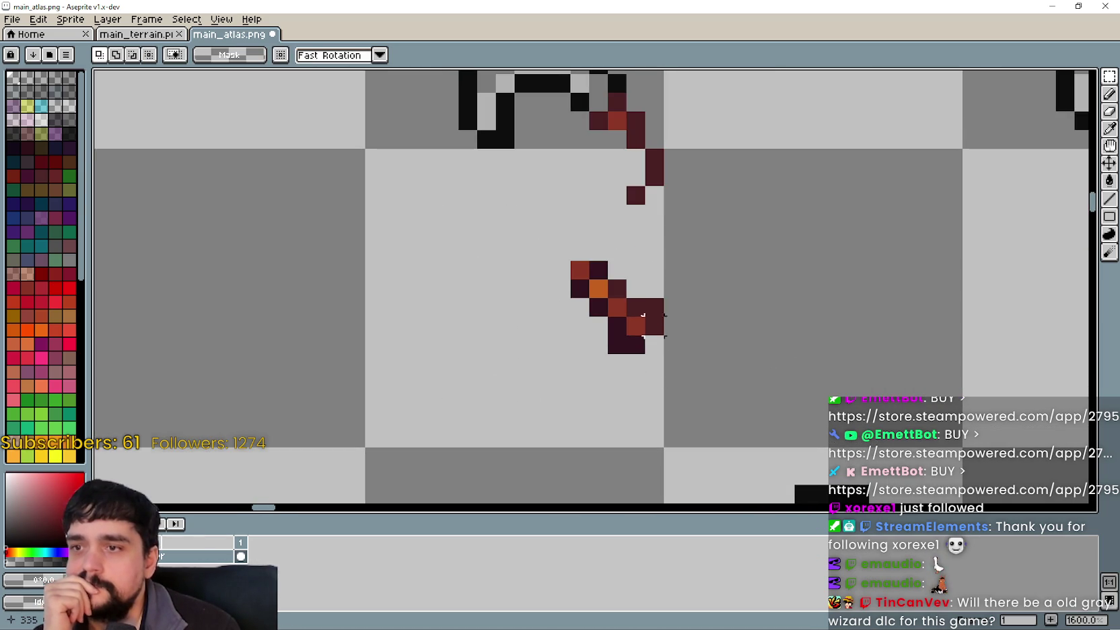
{"action": "left_click_drag", "start_coordinate": [535, 244], "coordinate": [681, 372]}
{"action": "mouse_move", "coordinate": [619, 315]}
{"action": "left_mouse_down"}
{"action": "mouse_move", "coordinate": [675, 248]}
{"action": "mouse_move", "coordinate": [669, 170]}
{"action": "mouse_move", "coordinate": [656, 167]}
{"action": "mouse_move", "coordinate": [660, 319]}
{"action": "mouse_move", "coordinate": [659, 162]}
{"action": "mouse_move", "coordinate": [665, 182]}
{"action": "mouse_move", "coordinate": [669, 167]}
{"action": "mouse_move", "coordinate": [565, 325]}
{"action": "mouse_move", "coordinate": [685, 178]}
{"action": "mouse_move", "coordinate": [660, 173]}
{"action": "mouse_move", "coordinate": [572, 300]}
{"action": "mouse_move", "coordinate": [553, 301]}
{"action": "left_mouse_up"}
{"action": "left_click", "coordinate": [745, 363]}
Shift small groups of fragment pixels one pixel left to reshape it
{"action": "left_click_drag", "start_coordinate": [602, 262], "coordinate": [561, 382]}
{"action": "left_click_drag", "start_coordinate": [579, 332], "coordinate": [591, 330]}
{"action": "left_click", "coordinate": [447, 380]}
{"action": "mouse_move", "coordinate": [492, 276]}
{"action": "left_mouse_down"}
{"action": "mouse_move", "coordinate": [555, 338]}
{"action": "mouse_move", "coordinate": [546, 318]}
{"action": "mouse_move", "coordinate": [545, 330]}
{"action": "mouse_move", "coordinate": [522, 330]}
{"action": "left_mouse_up"}
{"action": "left_click_drag", "start_coordinate": [648, 376], "coordinate": [549, 277]}
{"action": "left_click_drag", "start_coordinate": [574, 329], "coordinate": [556, 328]}
{"action": "left_click", "coordinate": [465, 384]}
Move the whole fragment up toward the head, then adjust small pixel blocks by one pixel
{"action": "left_click_drag", "start_coordinate": [455, 394], "coordinate": [611, 258]}
{"action": "mouse_move", "coordinate": [539, 344]}
{"action": "left_mouse_down"}
{"action": "mouse_move", "coordinate": [650, 232]}
{"action": "mouse_move", "coordinate": [622, 200]}
{"action": "mouse_move", "coordinate": [628, 187]}
{"action": "mouse_move", "coordinate": [577, 317]}
{"action": "mouse_move", "coordinate": [626, 191]}
{"action": "mouse_move", "coordinate": [606, 210]}
{"action": "mouse_move", "coordinate": [629, 180]}
{"action": "mouse_move", "coordinate": [565, 318]}
{"action": "mouse_move", "coordinate": [623, 182]}
{"action": "mouse_move", "coordinate": [551, 267]}
{"action": "mouse_move", "coordinate": [552, 286]}
{"action": "left_mouse_up"}
{"action": "left_click", "coordinate": [744, 356]}
{"action": "mouse_move", "coordinate": [627, 241]}
{"action": "left_mouse_down"}
{"action": "mouse_move", "coordinate": [572, 316]}
{"action": "mouse_move", "coordinate": [606, 316]}
{"action": "mouse_move", "coordinate": [512, 251]}
{"action": "left_mouse_up"}
{"action": "mouse_move", "coordinate": [580, 292]}
{"action": "left_mouse_down"}
{"action": "mouse_move", "coordinate": [577, 314]}
{"action": "mouse_move", "coordinate": [596, 314]}
{"action": "left_mouse_up"}
{"action": "left_click", "coordinate": [618, 269]}
{"action": "left_click_drag", "start_coordinate": [626, 241], "coordinate": [595, 278]}
{"action": "left_click", "coordinate": [617, 341]}
Shift the fragment's lower rows one pixel left, then undo the unwanted pixel moves
{"action": "left_click_drag", "start_coordinate": [457, 356], "coordinate": [591, 295]}
{"action": "mouse_move", "coordinate": [445, 381]}
{"action": "left_mouse_down"}
{"action": "mouse_move", "coordinate": [577, 297]}
{"action": "mouse_move", "coordinate": [606, 351]}
{"action": "left_mouse_up"}
{"action": "left_click", "coordinate": [689, 342]}
{"action": "mouse_move", "coordinate": [563, 318]}
{"action": "left_mouse_down"}
{"action": "mouse_move", "coordinate": [543, 318]}
{"action": "mouse_move", "coordinate": [525, 283]}
{"action": "mouse_move", "coordinate": [655, 195]}
{"action": "mouse_move", "coordinate": [640, 159]}
{"action": "left_mouse_up"}
{"action": "left_click", "coordinate": [670, 362]}
{"action": "key", "text": "ctrl+z"}
{"action": "key", "text": "ctrl+z"}
{"action": "key", "text": "ctrl+z"}
{"action": "mouse_move", "coordinate": [638, 242]}
{"action": "left_mouse_down"}
{"action": "mouse_move", "coordinate": [608, 233]}
{"action": "mouse_move", "coordinate": [650, 217]}
{"action": "mouse_move", "coordinate": [535, 261]}
{"action": "left_mouse_up"}
{"action": "key", "text": "Return"}
{"action": "key", "text": "ctrl+z"}
{"action": "key", "text": "ctrl+z"}
{"action": "key", "text": "Up"}
Move the fragment about four pixels right and attach it to the pickaxe head's handle
{"action": "mouse_move", "coordinate": [458, 260]}
{"action": "left_mouse_down"}
{"action": "mouse_move", "coordinate": [553, 146]}
{"action": "mouse_move", "coordinate": [623, 195]}
{"action": "mouse_move", "coordinate": [635, 168]}
{"action": "mouse_move", "coordinate": [580, 165]}
{"action": "mouse_move", "coordinate": [637, 168]}
{"action": "mouse_move", "coordinate": [618, 195]}
{"action": "mouse_move", "coordinate": [639, 168]}
{"action": "mouse_move", "coordinate": [529, 224]}
{"action": "mouse_move", "coordinate": [522, 284]}
{"action": "mouse_move", "coordinate": [550, 258]}
{"action": "mouse_move", "coordinate": [457, 262]}
{"action": "mouse_move", "coordinate": [551, 167]}
{"action": "left_mouse_up"}
{"action": "left_click", "coordinate": [486, 250]}
{"action": "mouse_move", "coordinate": [527, 238]}
{"action": "left_mouse_down"}
{"action": "mouse_move", "coordinate": [619, 175]}
{"action": "mouse_move", "coordinate": [638, 182]}
{"action": "mouse_move", "coordinate": [595, 213]}
{"action": "mouse_move", "coordinate": [642, 183]}
{"action": "left_mouse_up"}
{"action": "scroll", "coordinate": [561, 251], "scroll_direction": "down", "scroll_amount": 3}
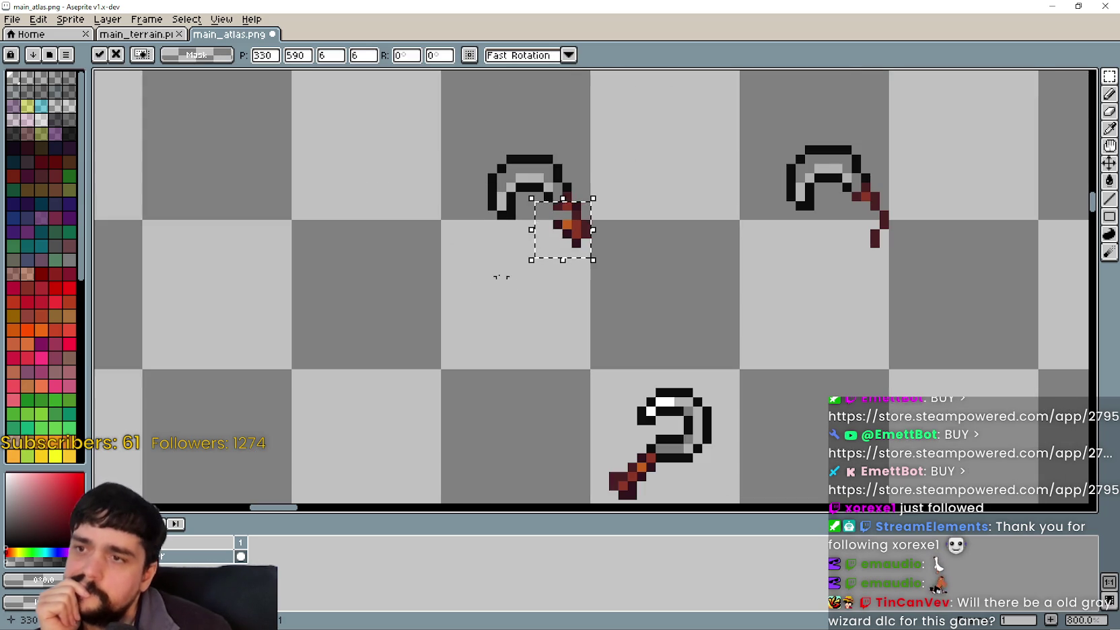
Drop the fragment onto the handle and stretch one dark handle pixel to two pixels tall
{"action": "scroll", "coordinate": [506, 255], "scroll_direction": "up", "scroll_amount": 3}
{"action": "left_click", "coordinate": [505, 255]}
{"action": "scroll", "coordinate": [592, 243], "scroll_direction": "up", "scroll_amount": 2}
{"action": "scroll", "coordinate": [582, 267], "scroll_direction": "down", "scroll_amount": 2}
{"action": "scroll", "coordinate": [614, 225], "scroll_direction": "up", "scroll_amount": 2}
{"action": "left_click_drag", "start_coordinate": [593, 244], "coordinate": [612, 225]}
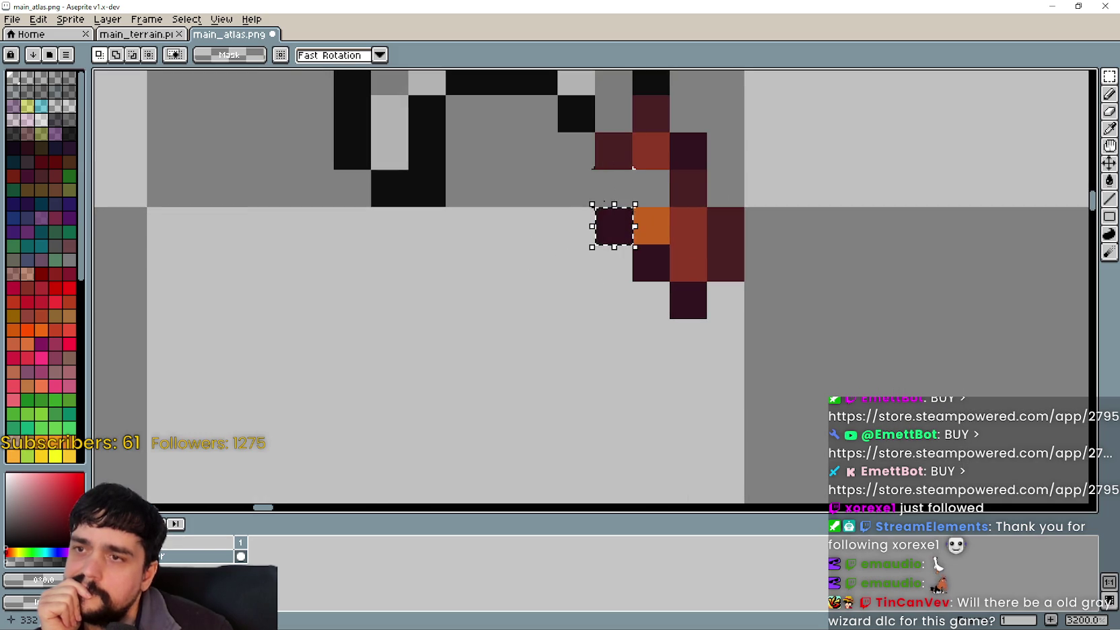
{"action": "left_click", "coordinate": [615, 203]}
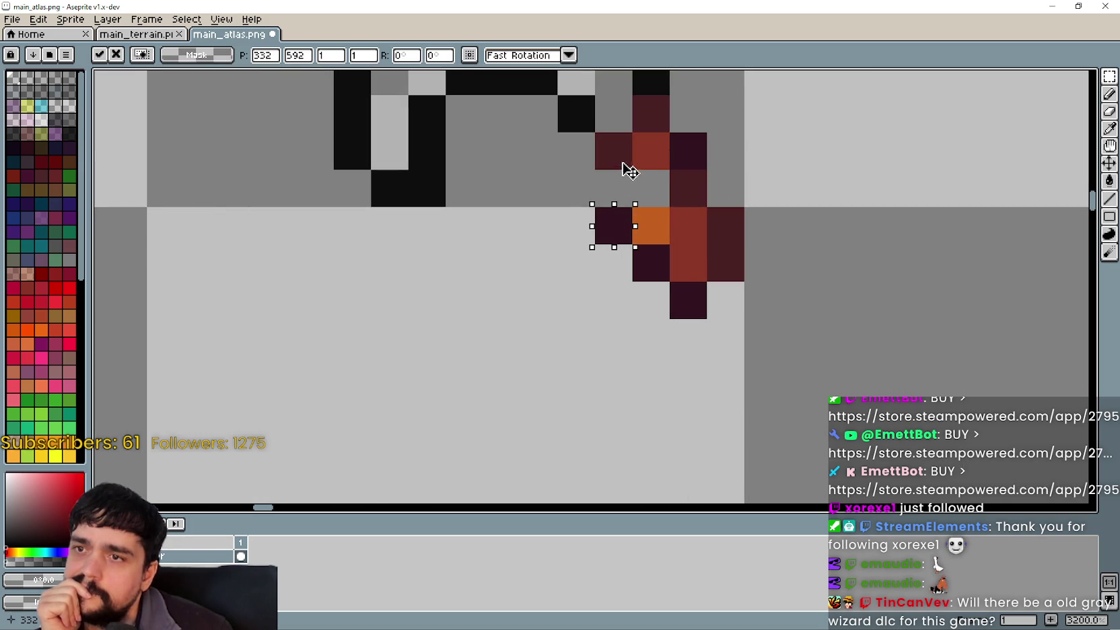
{"action": "left_click_drag", "start_coordinate": [629, 173], "coordinate": [634, 132]}
{"action": "scroll", "coordinate": [687, 151], "scroll_direction": "down", "scroll_amount": 3}
{"action": "key", "text": "Return"}
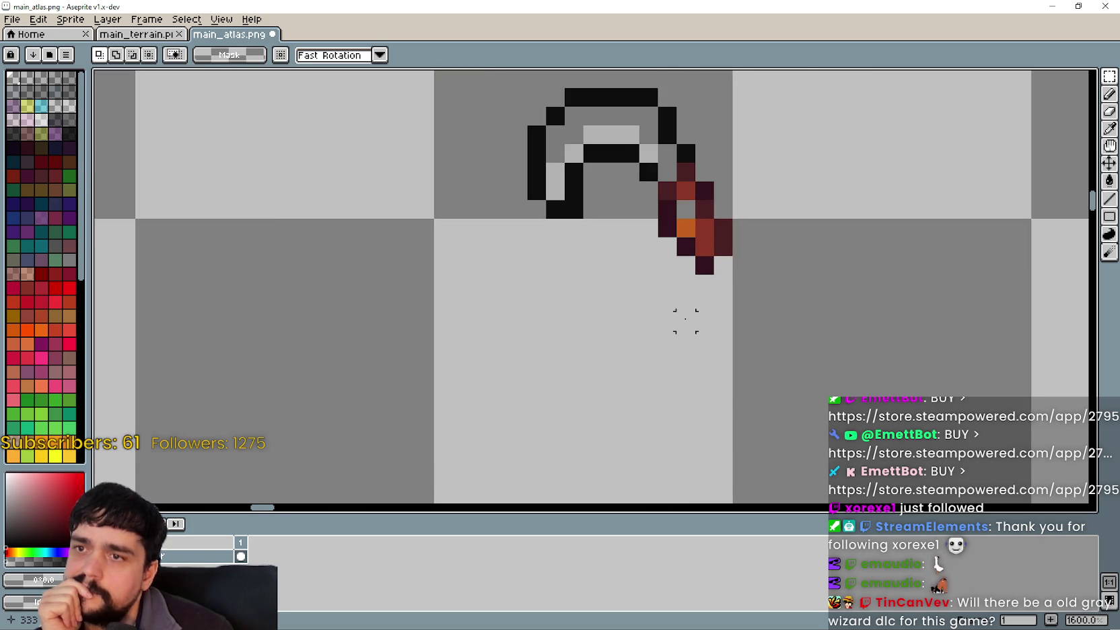
Pan across the atlas to look over the other rows of frames
{"action": "scroll", "coordinate": [696, 205], "scroll_direction": "up", "scroll_amount": 3}
{"action": "scroll", "coordinate": [699, 233], "scroll_direction": "down", "scroll_amount": 3}
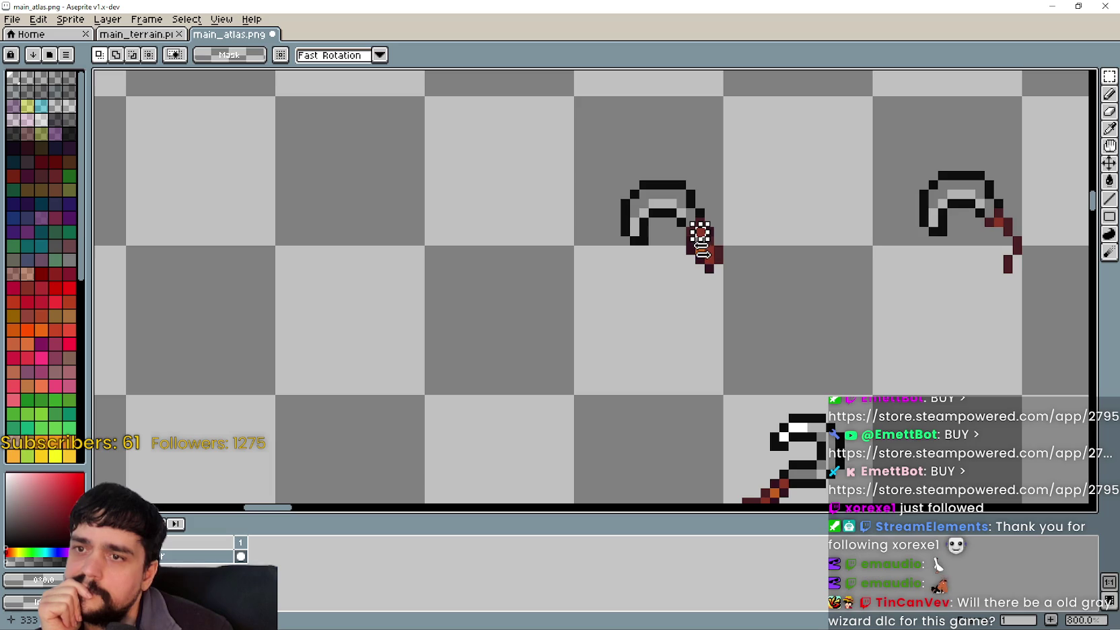
{"action": "left_click_drag", "start_coordinate": [765, 250], "coordinate": [443, 192]}
{"action": "scroll", "coordinate": [368, 233], "scroll_direction": "down", "scroll_amount": 1}
{"action": "mouse_move", "coordinate": [549, 252]}
{"action": "left_mouse_down"}
{"action": "mouse_move", "coordinate": [408, 225]}
{"action": "mouse_move", "coordinate": [101, 195]}
{"action": "left_mouse_up"}
{"action": "left_click_drag", "start_coordinate": [733, 201], "coordinate": [407, 197]}
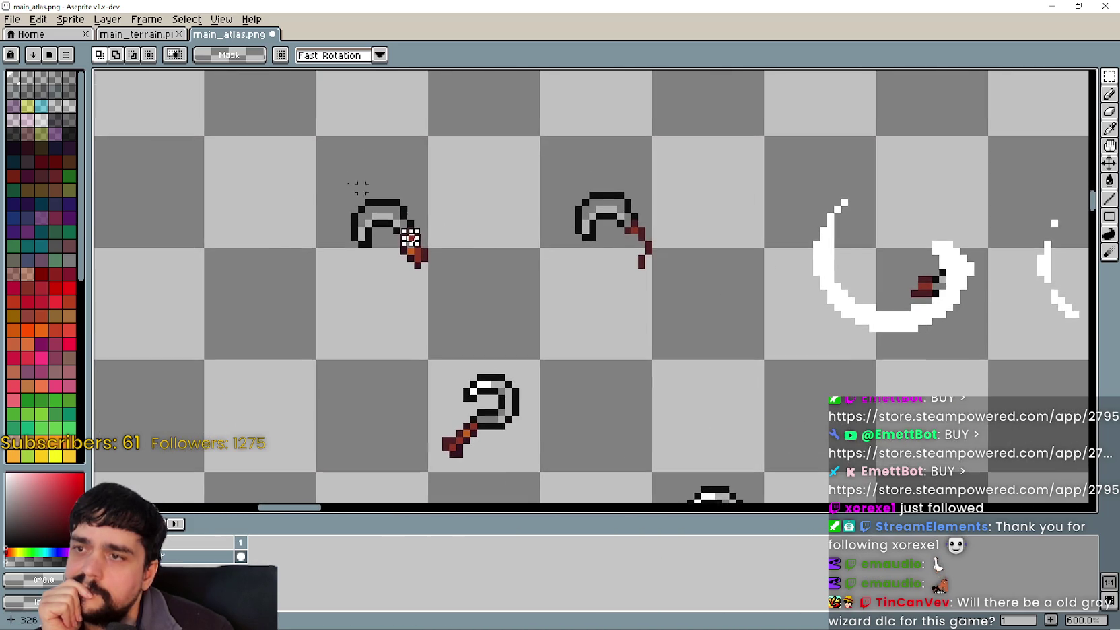
{"action": "scroll", "coordinate": [410, 237], "scroll_direction": "up", "scroll_amount": 4}
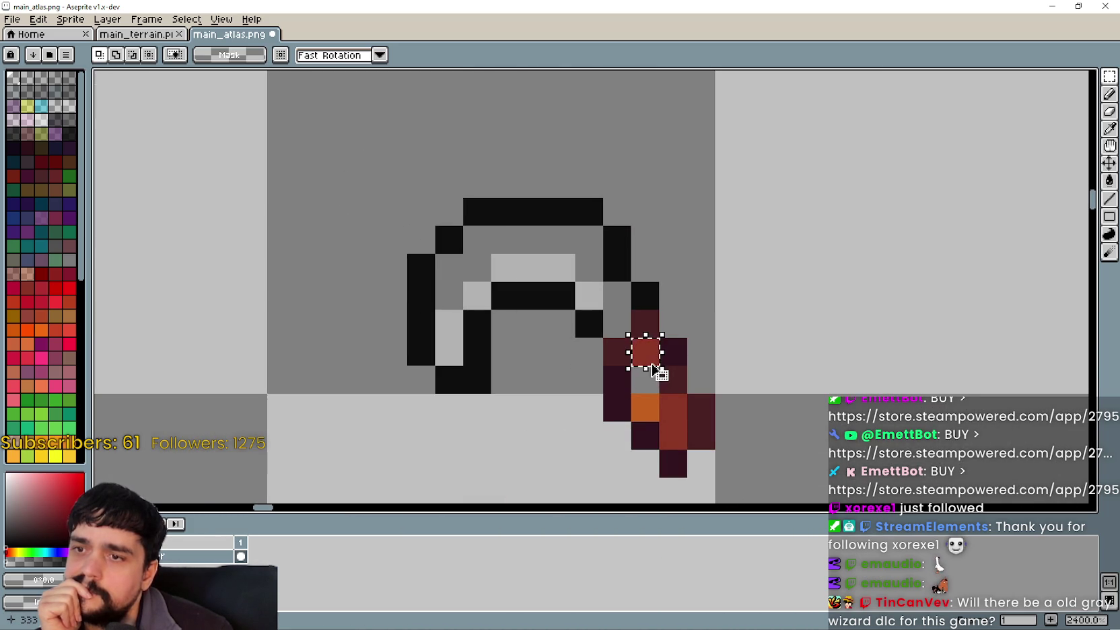
{"action": "scroll", "coordinate": [543, 420], "scroll_direction": "down", "scroll_amount": 4}
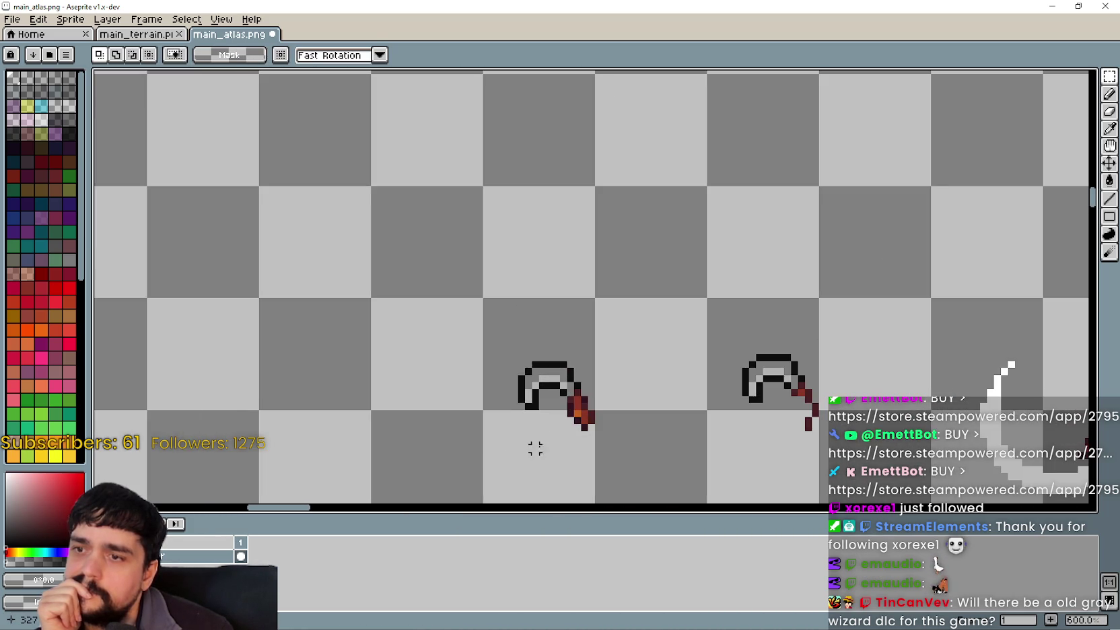
{"action": "scroll", "coordinate": [513, 320], "scroll_direction": "down", "scroll_amount": 2}
{"action": "scroll", "coordinate": [512, 320], "scroll_direction": "up", "scroll_amount": 5}
{"action": "scroll", "coordinate": [581, 325], "scroll_direction": "down", "scroll_amount": 3}
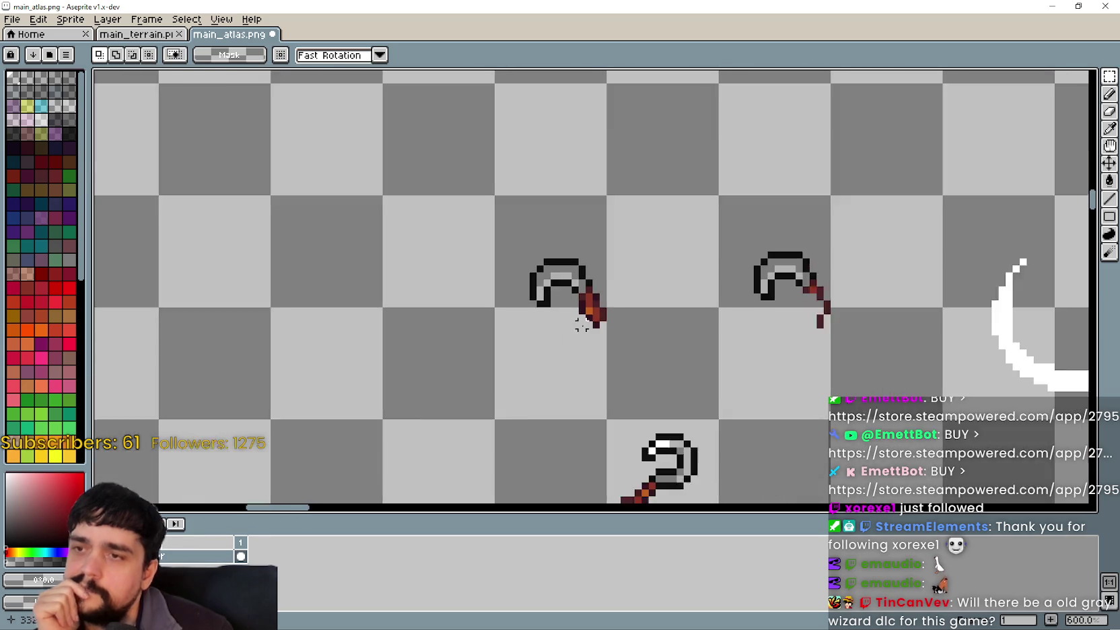
{"action": "scroll", "coordinate": [581, 325], "scroll_direction": "down", "scroll_amount": 2}
{"action": "scroll", "coordinate": [595, 337], "scroll_direction": "up", "scroll_amount": 2}
{"action": "scroll", "coordinate": [544, 243], "scroll_direction": "up", "scroll_amount": 4}
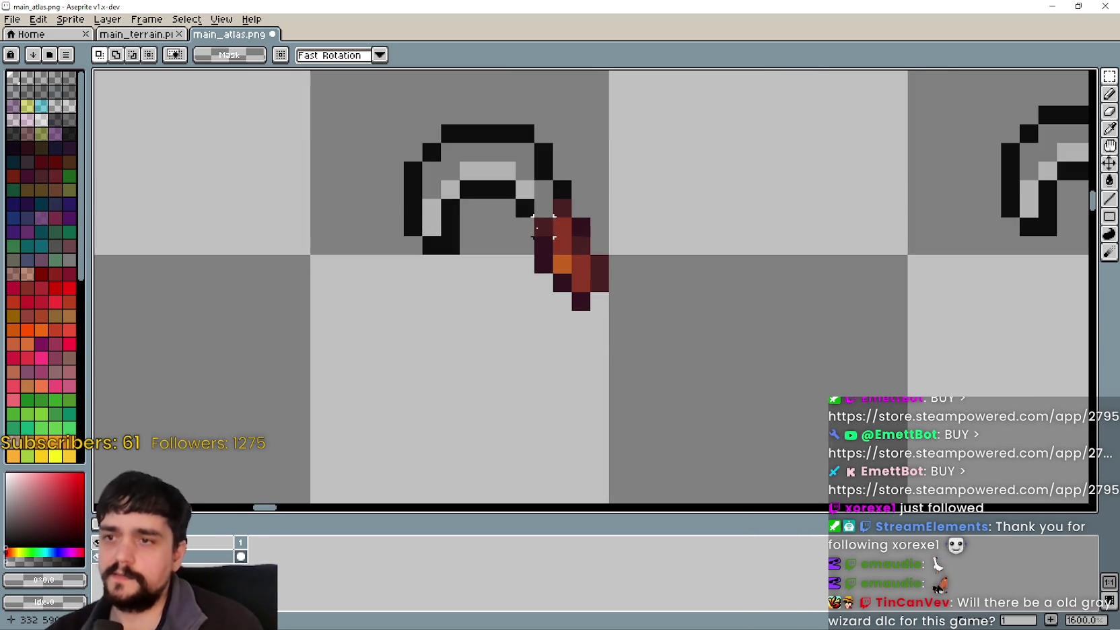
Select the red wooden handle pixels and drag them toward the second pickaxe's handle
{"action": "left_click_drag", "start_coordinate": [543, 206], "coordinate": [630, 314]}
{"action": "scroll", "coordinate": [659, 267], "scroll_direction": "down", "scroll_amount": 4}
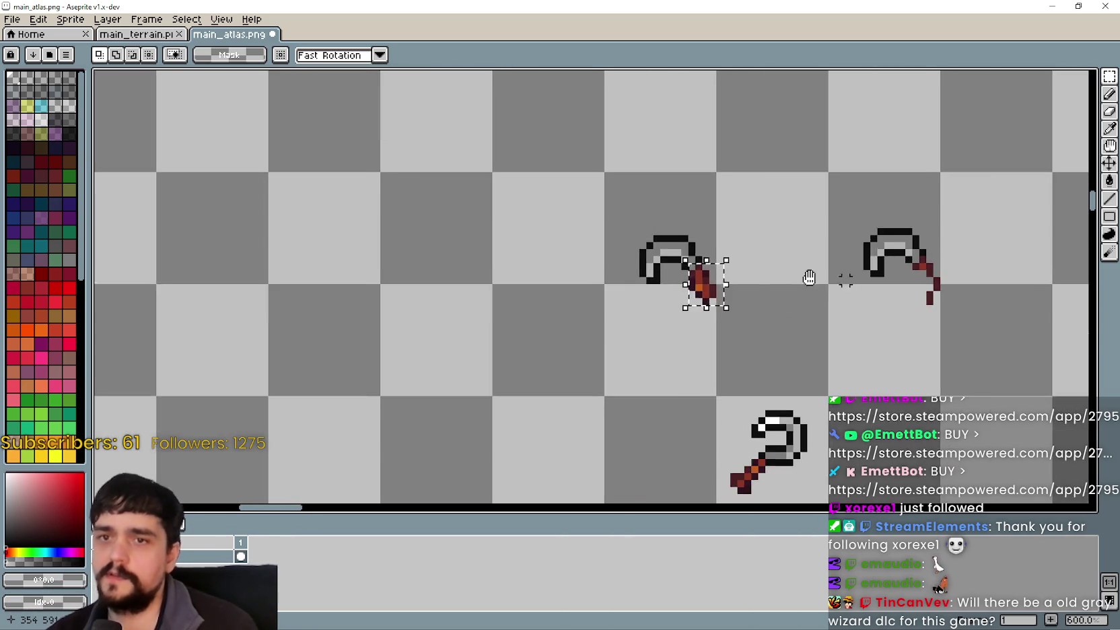
{"action": "scroll", "coordinate": [660, 267], "scroll_direction": "up", "scroll_amount": 3}
{"action": "scroll", "coordinate": [659, 267], "scroll_direction": "down", "scroll_amount": 2}
{"action": "scroll", "coordinate": [437, 225], "scroll_direction": "up", "scroll_amount": 2}
{"action": "left_click", "coordinate": [237, 257]}
{"action": "mouse_move", "coordinate": [251, 264]}
{"action": "left_mouse_down"}
{"action": "mouse_move", "coordinate": [695, 307]}
{"action": "mouse_move", "coordinate": [703, 243]}
{"action": "mouse_move", "coordinate": [767, 469]}
{"action": "left_mouse_up"}
{"action": "mouse_move", "coordinate": [750, 409]}
{"action": "left_mouse_down"}
{"action": "mouse_move", "coordinate": [790, 283]}
{"action": "mouse_move", "coordinate": [790, 294]}
{"action": "mouse_move", "coordinate": [745, 280]}
{"action": "mouse_move", "coordinate": [690, 232]}
{"action": "mouse_move", "coordinate": [699, 242]}
{"action": "left_mouse_up"}
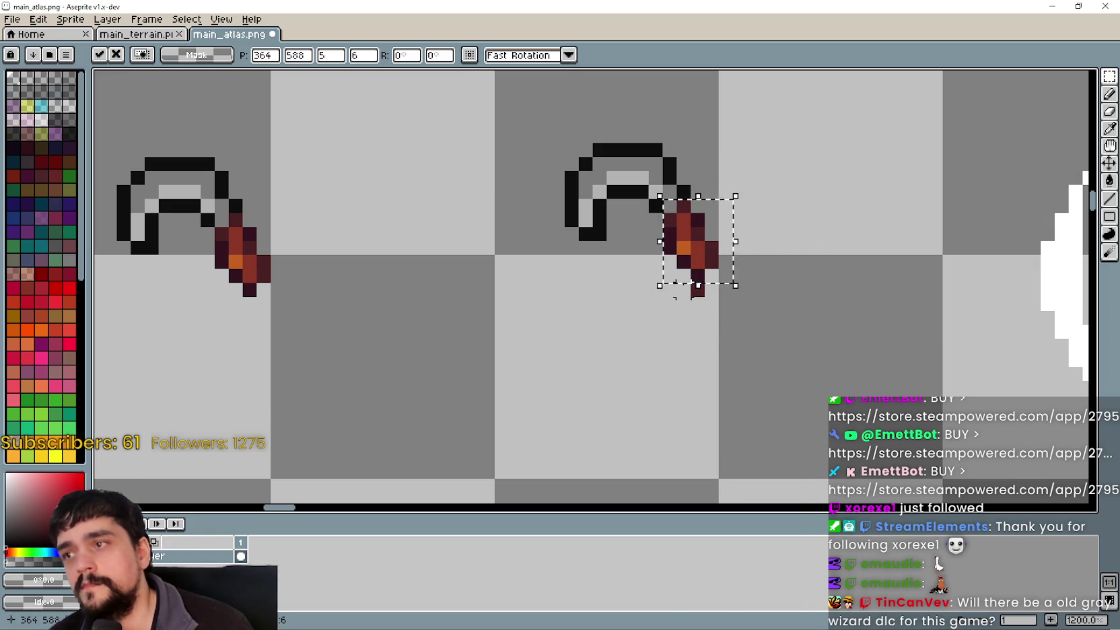
Nudge the handle piece slightly left and down and drop it in the empty cell
{"action": "mouse_move", "coordinate": [693, 283]}
{"action": "left_mouse_down"}
{"action": "mouse_move", "coordinate": [768, 328]}
{"action": "mouse_move", "coordinate": [750, 282]}
{"action": "mouse_move", "coordinate": [702, 263]}
{"action": "mouse_move", "coordinate": [712, 245]}
{"action": "mouse_move", "coordinate": [689, 275]}
{"action": "mouse_move", "coordinate": [612, 300]}
{"action": "mouse_move", "coordinate": [590, 295]}
{"action": "mouse_move", "coordinate": [594, 310]}
{"action": "mouse_move", "coordinate": [338, 323]}
{"action": "left_mouse_up"}
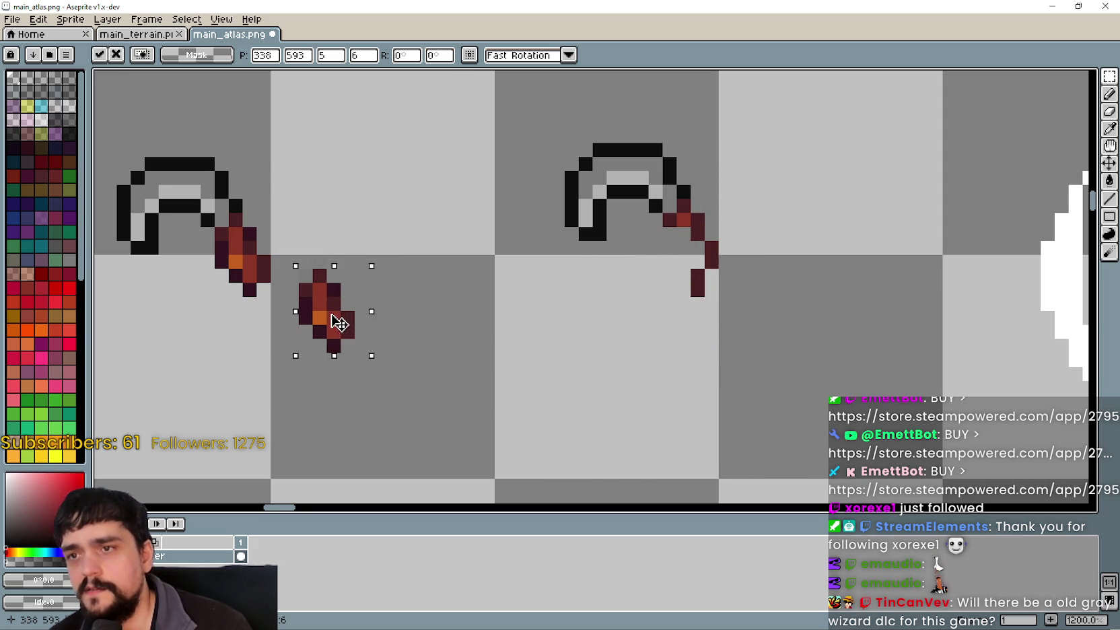
{"action": "scroll", "coordinate": [339, 323], "scroll_direction": "up", "scroll_amount": 4}
{"action": "mouse_move", "coordinate": [317, 266]}
{"action": "left_mouse_down"}
{"action": "mouse_move", "coordinate": [340, 286]}
{"action": "mouse_move", "coordinate": [337, 214]}
{"action": "left_mouse_up"}
{"action": "scroll", "coordinate": [377, 202], "scroll_direction": "down", "scroll_amount": 4}
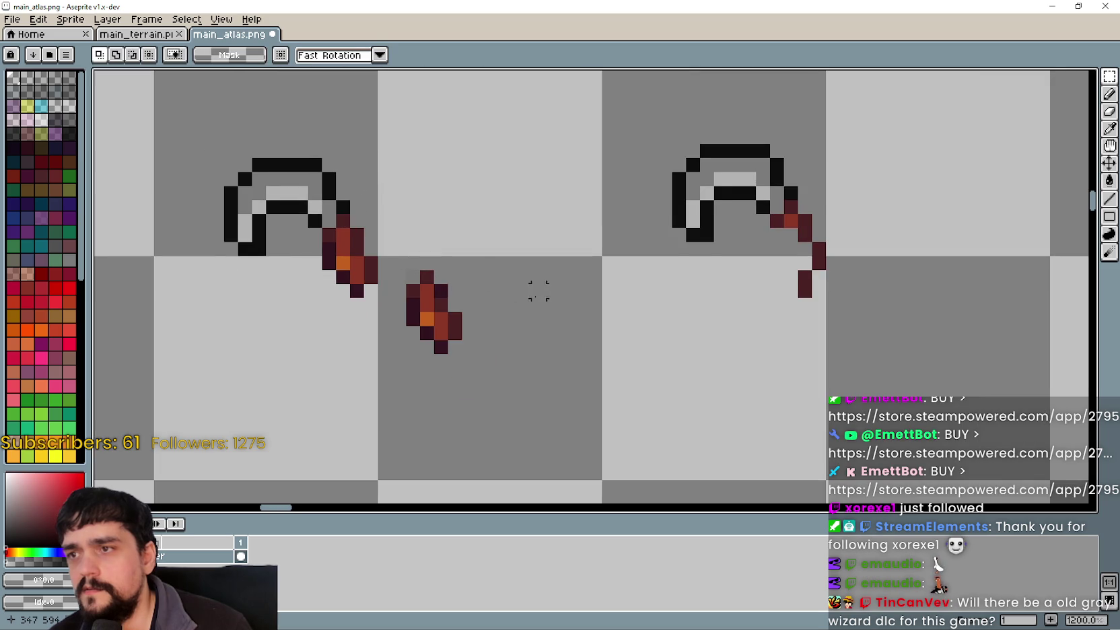
{"action": "left_click_drag", "start_coordinate": [530, 296], "coordinate": [422, 285]}
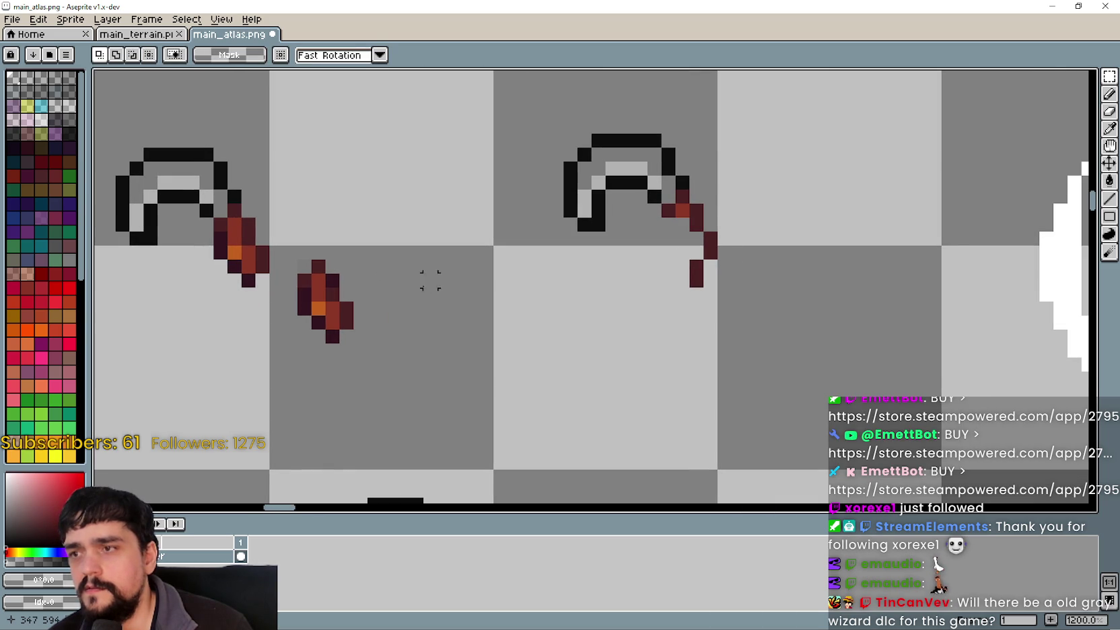
{"action": "scroll", "coordinate": [771, 210], "scroll_direction": "up", "scroll_amount": 1}
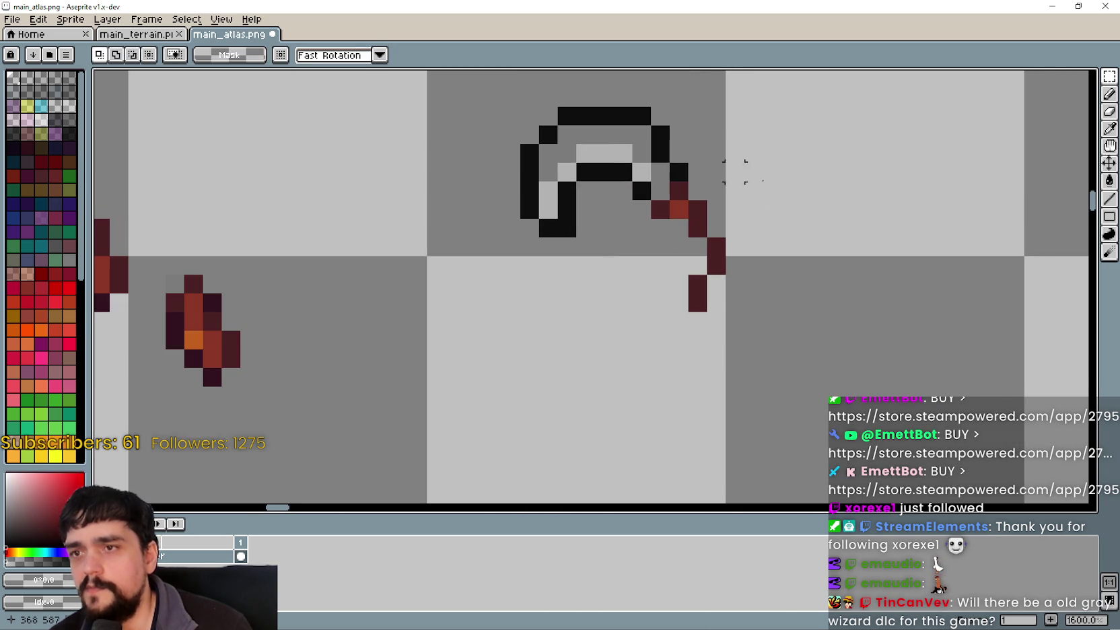
Sample the dark red #4a2123 handle colour and switch to the Pencil
{"action": "key", "text": "i"}
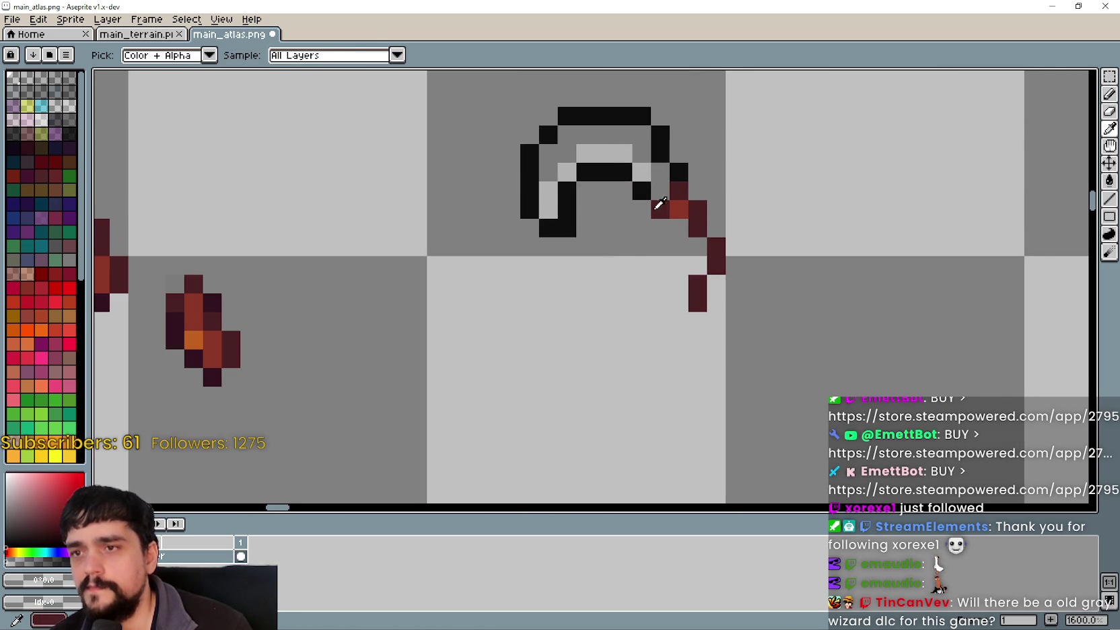
{"action": "left_click", "coordinate": [660, 203]}
{"action": "left_click", "coordinate": [1109, 94]}
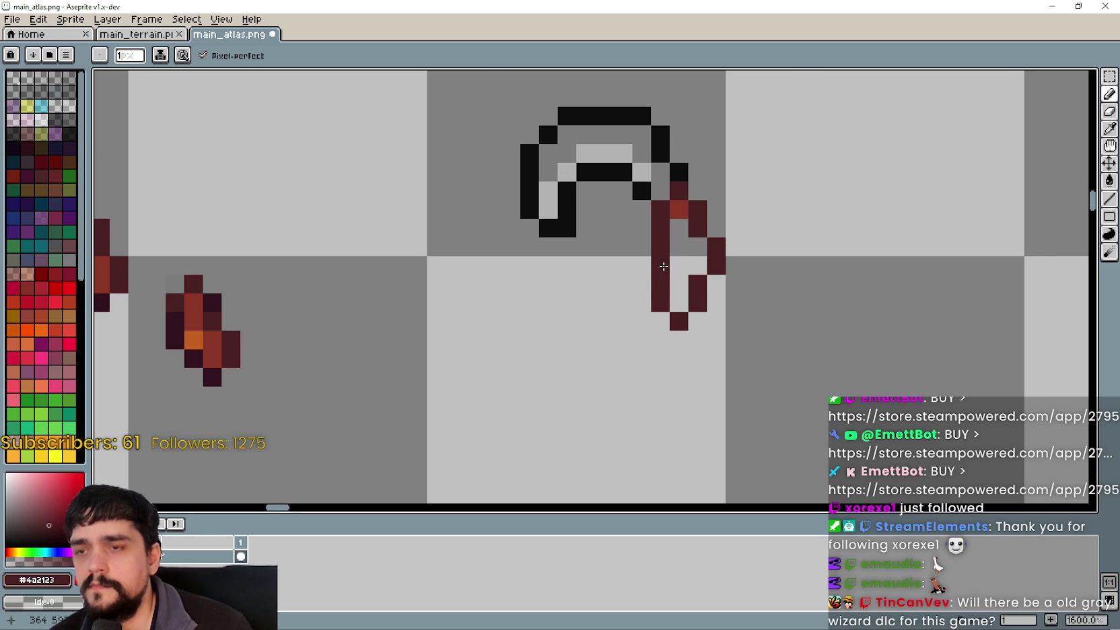
{"action": "scroll", "coordinate": [663, 266], "scroll_direction": "down", "scroll_amount": 2}
{"action": "scroll", "coordinate": [647, 269], "scroll_direction": "up", "scroll_amount": 1}
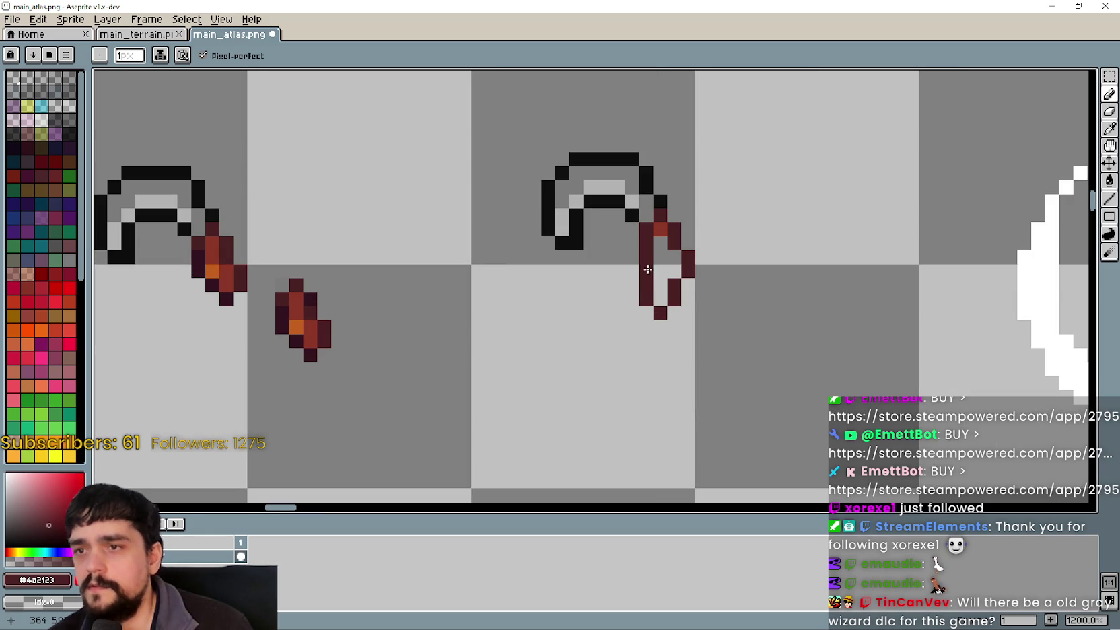
{"action": "scroll", "coordinate": [647, 269], "scroll_direction": "down", "scroll_amount": 4}
{"action": "scroll", "coordinate": [597, 291], "scroll_direction": "up", "scroll_amount": 2}
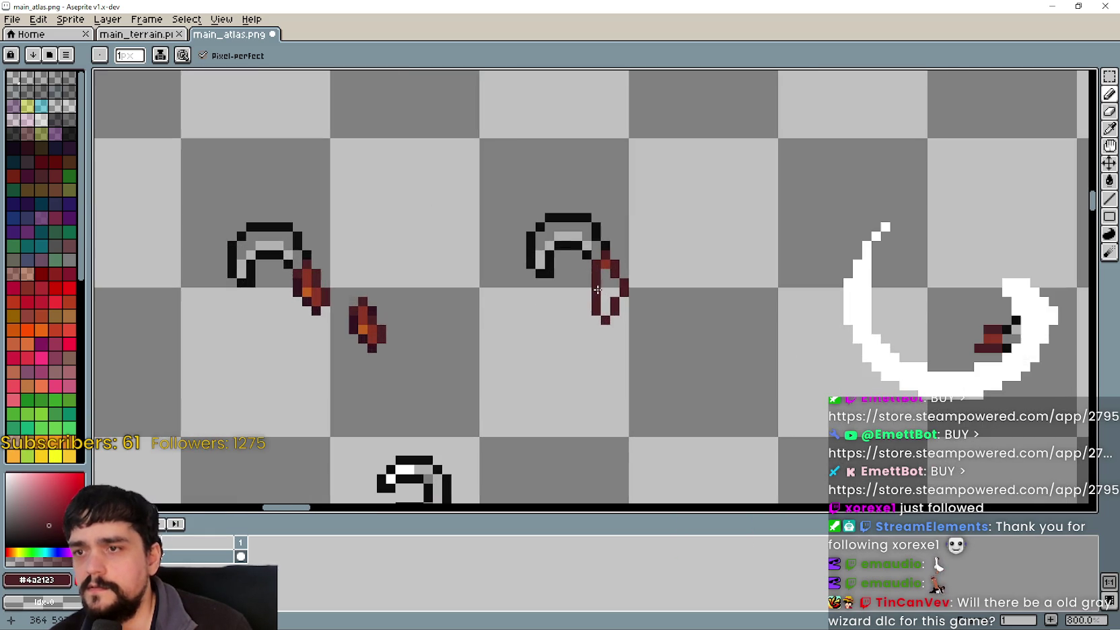
{"action": "scroll", "coordinate": [577, 306], "scroll_direction": "up", "scroll_amount": 2}
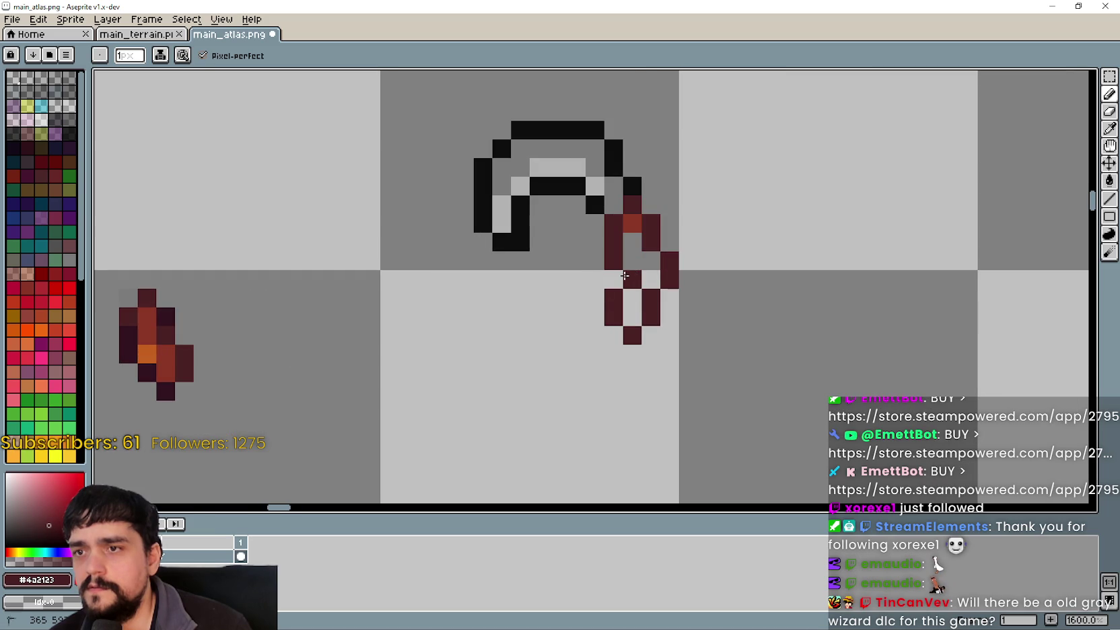
{"action": "scroll", "coordinate": [572, 316], "scroll_direction": "down", "scroll_amount": 3}
{"action": "scroll", "coordinate": [604, 375], "scroll_direction": "down", "scroll_amount": 1}
Add a dark red pixel at the strand's end, then undo it
{"action": "left_click_drag", "start_coordinate": [722, 375], "coordinate": [662, 347]}
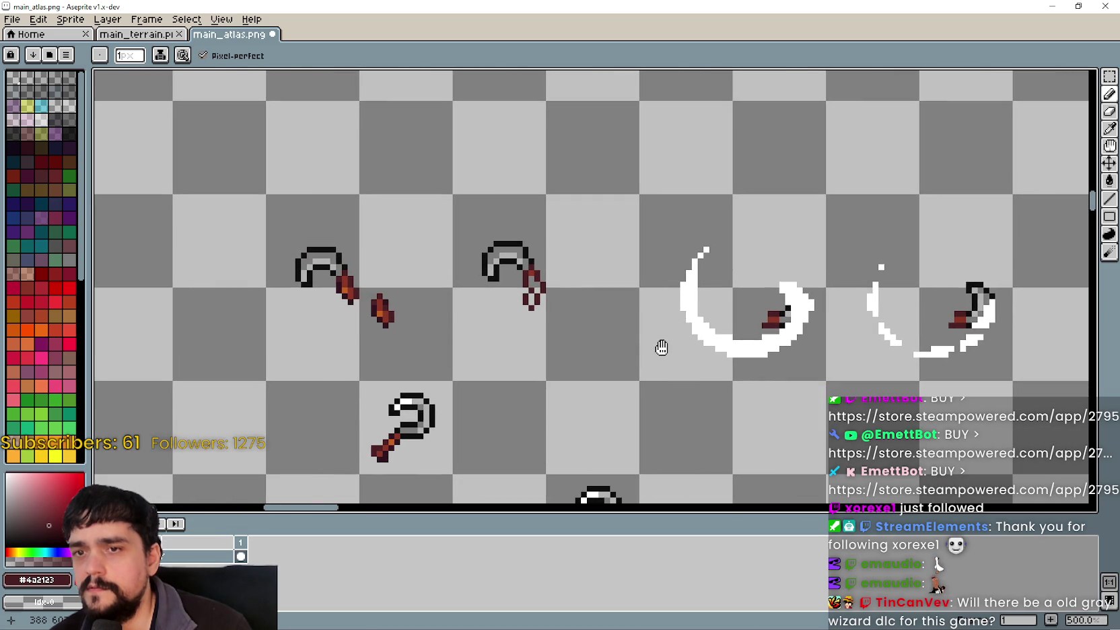
{"action": "scroll", "coordinate": [534, 304], "scroll_direction": "up", "scroll_amount": 2}
{"action": "scroll", "coordinate": [528, 309], "scroll_direction": "up", "scroll_amount": 3}
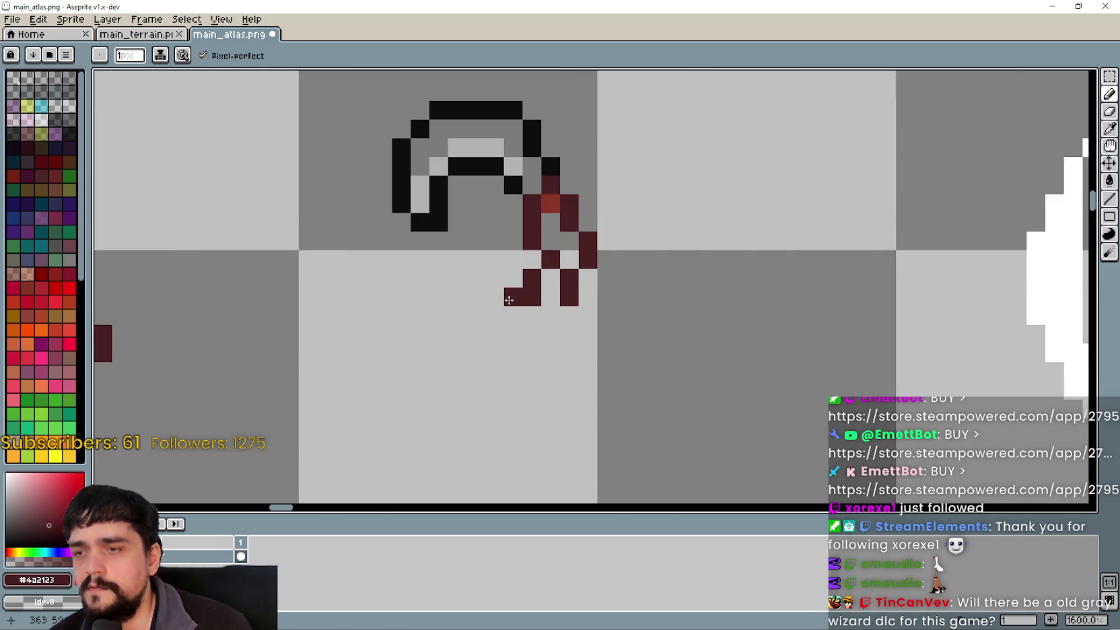
{"action": "left_click", "coordinate": [538, 313]}
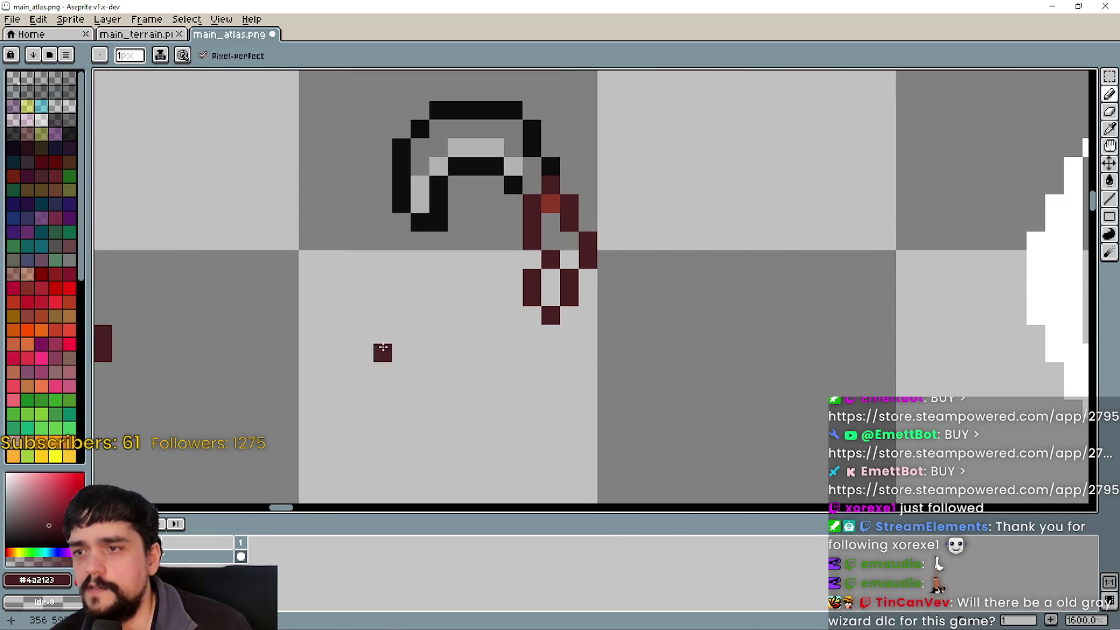
{"action": "scroll", "coordinate": [491, 310], "scroll_direction": "down", "scroll_amount": 3}
{"action": "scroll", "coordinate": [588, 293], "scroll_direction": "left", "scroll_amount": 2}
{"action": "key", "text": "ctrl+z"}
{"action": "scroll", "coordinate": [572, 323], "scroll_direction": "up", "scroll_amount": 1}
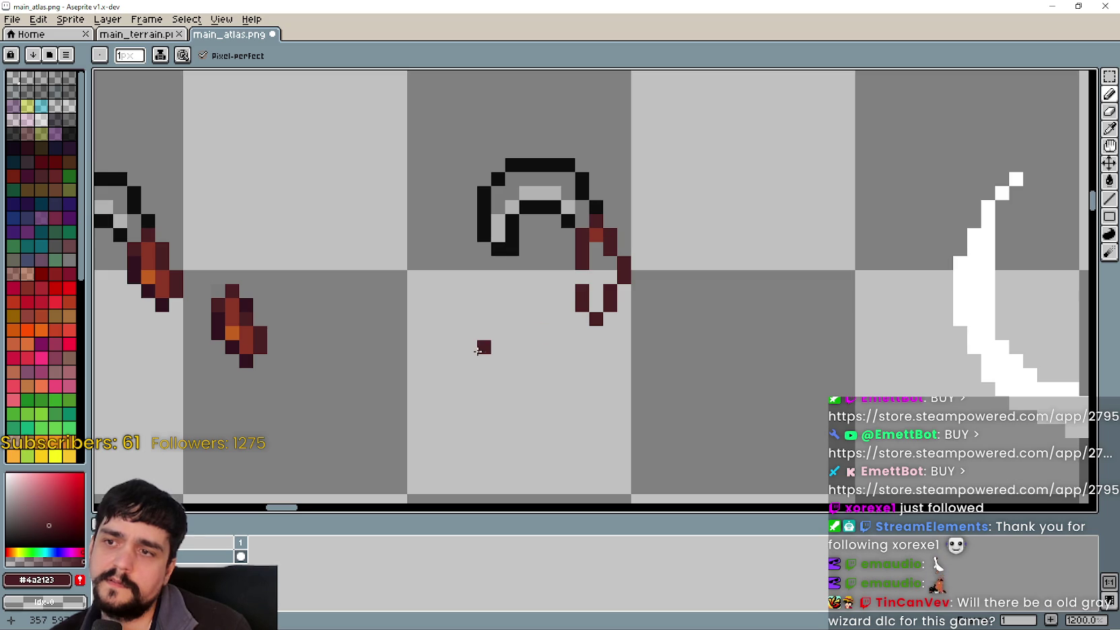
Pan back to the first pickaxe frames and return to rectangular selection
{"action": "left_click_drag", "start_coordinate": [455, 335], "coordinate": [599, 319]}
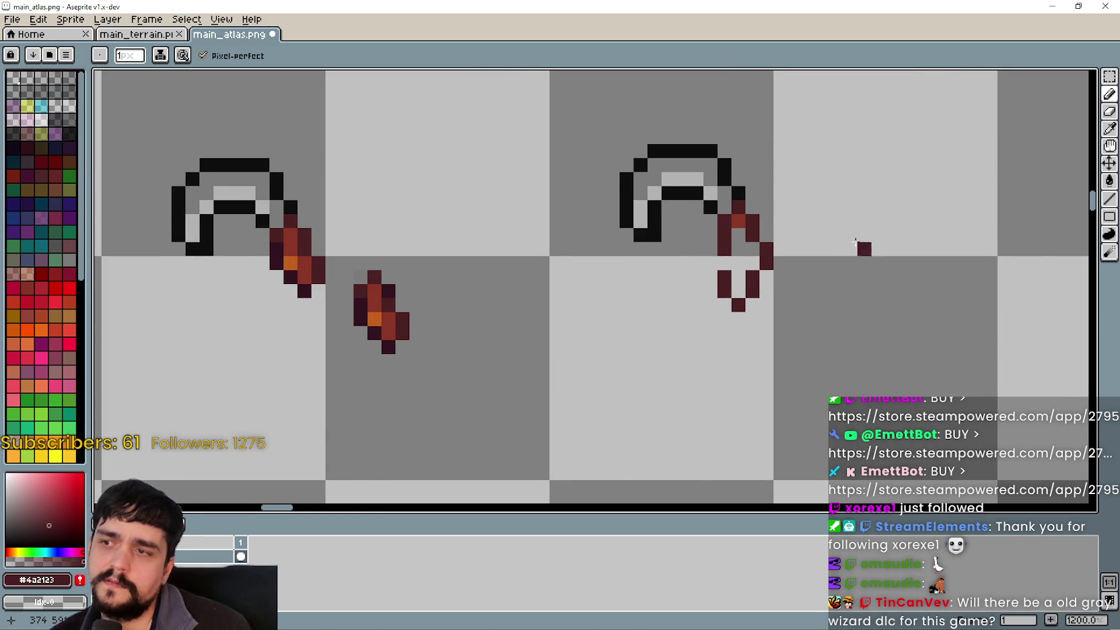
{"action": "scroll", "coordinate": [862, 247], "scroll_direction": "up", "scroll_amount": 1}
{"action": "scroll", "coordinate": [706, 266], "scroll_direction": "down", "scroll_amount": 5}
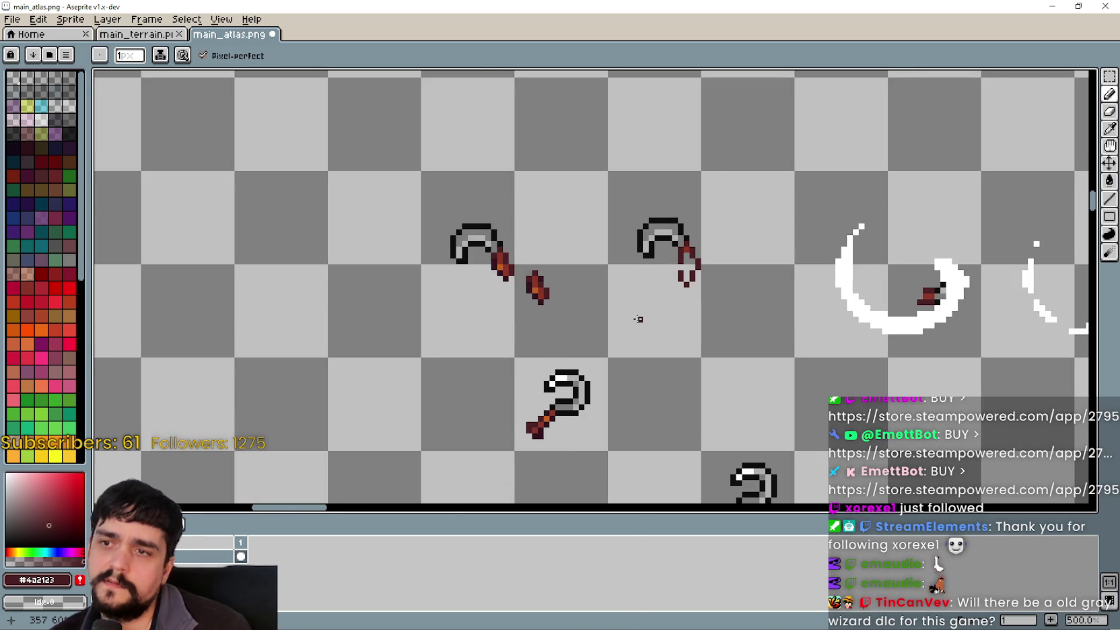
{"action": "scroll", "coordinate": [638, 319], "scroll_direction": "down", "scroll_amount": 1}
{"action": "scroll", "coordinate": [596, 278], "scroll_direction": "up", "scroll_amount": 1}
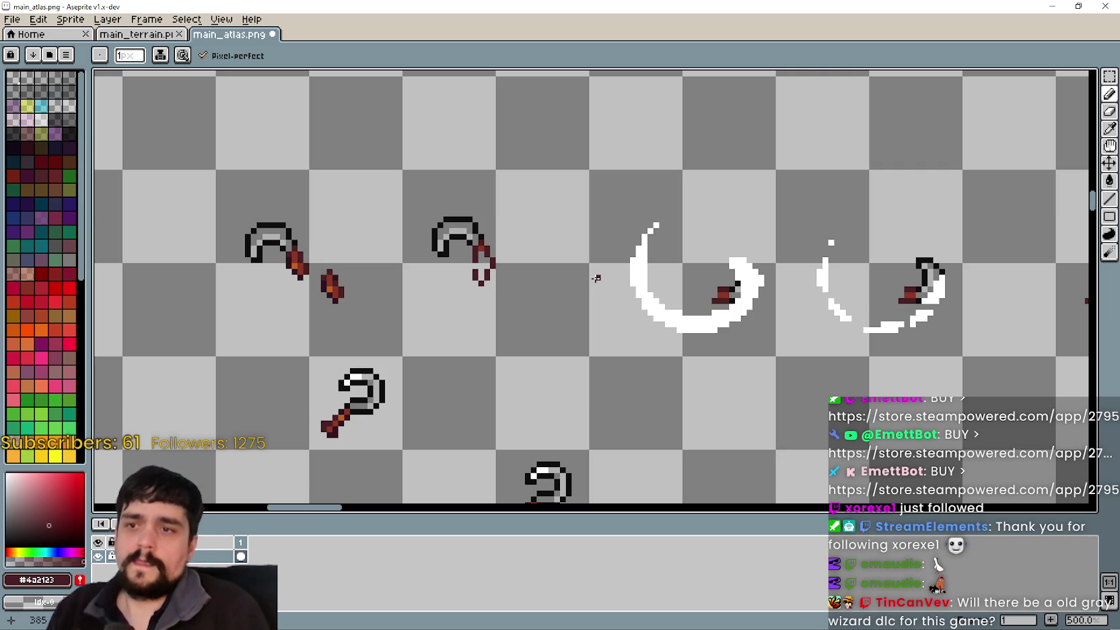
{"action": "scroll", "coordinate": [774, 333], "scroll_direction": "up", "scroll_amount": 2}
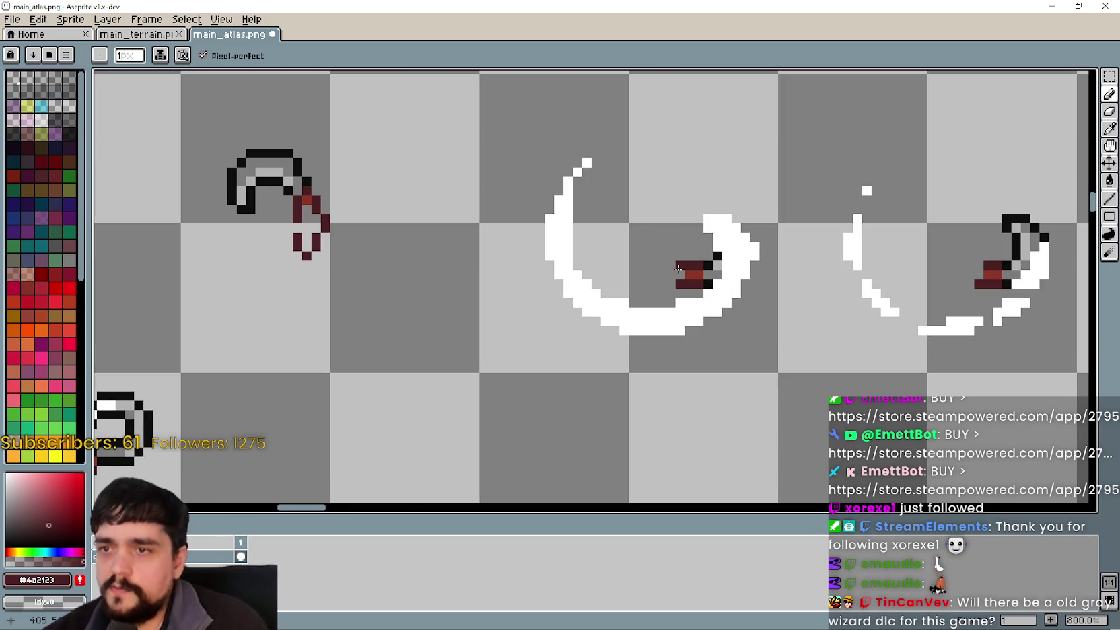
{"action": "scroll", "coordinate": [626, 315], "scroll_direction": "down", "scroll_amount": 1}
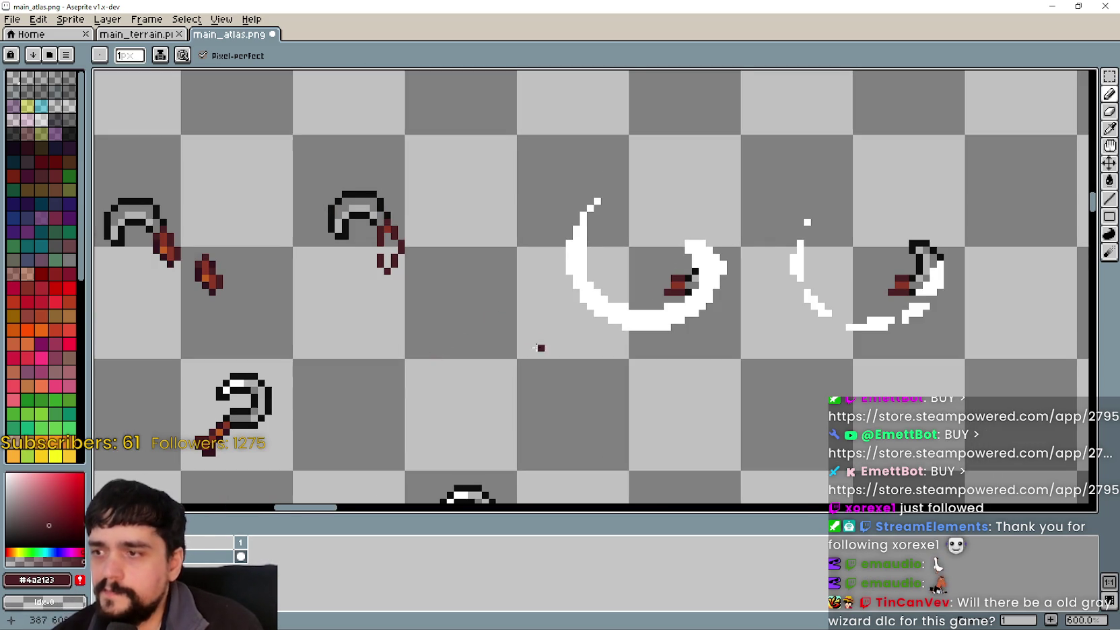
{"action": "scroll", "coordinate": [539, 343], "scroll_direction": "down", "scroll_amount": 1}
{"action": "scroll", "coordinate": [531, 350], "scroll_direction": "up", "scroll_amount": 1}
{"action": "left_click", "coordinate": [1110, 79]}
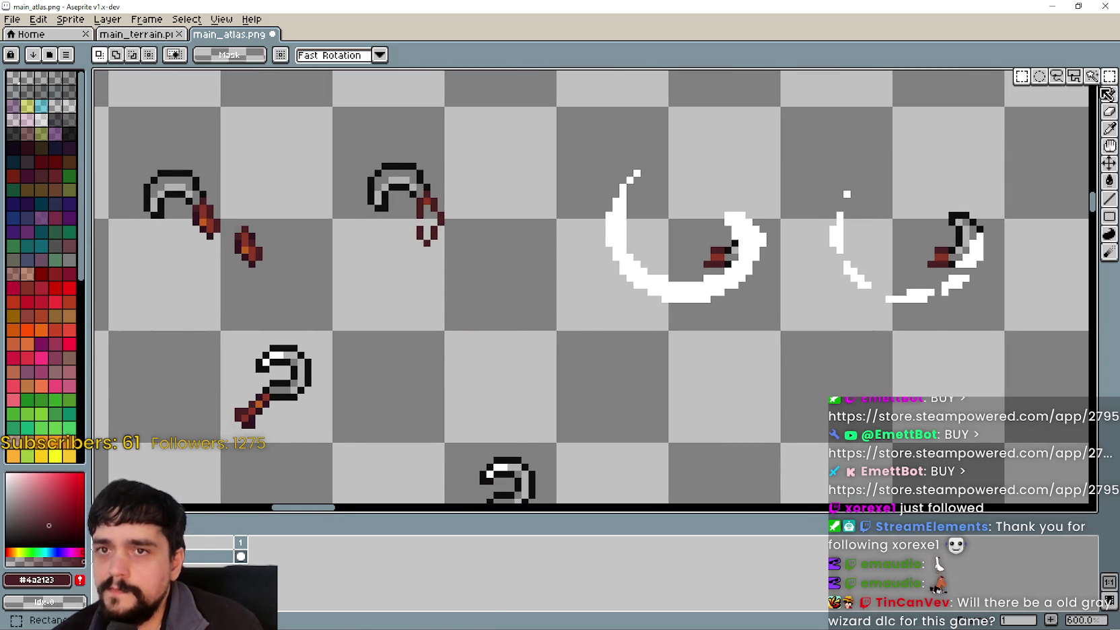
Try moving the lower hook's rotated handle piece onto the white scythe, then undo it
{"action": "scroll", "coordinate": [225, 436], "scroll_direction": "up", "scroll_amount": 1}
{"action": "mouse_move", "coordinate": [222, 434]}
{"action": "left_mouse_down"}
{"action": "mouse_move", "coordinate": [276, 375]}
{"action": "mouse_move", "coordinate": [268, 408]}
{"action": "mouse_move", "coordinate": [592, 334]}
{"action": "left_mouse_up"}
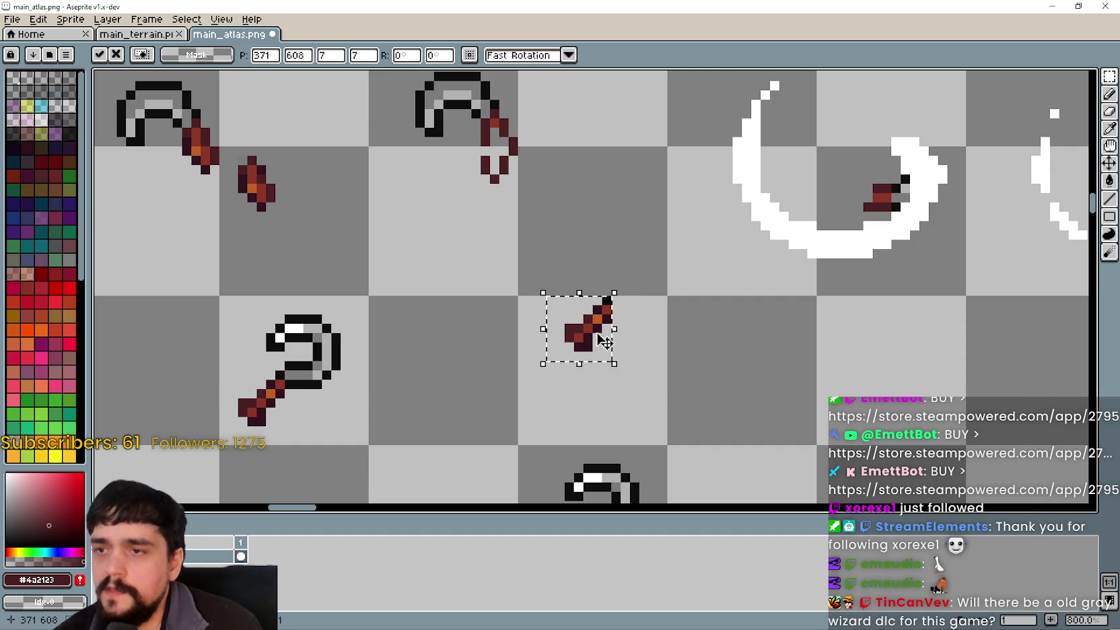
{"action": "left_click_drag", "start_coordinate": [620, 282], "coordinate": [663, 325]}
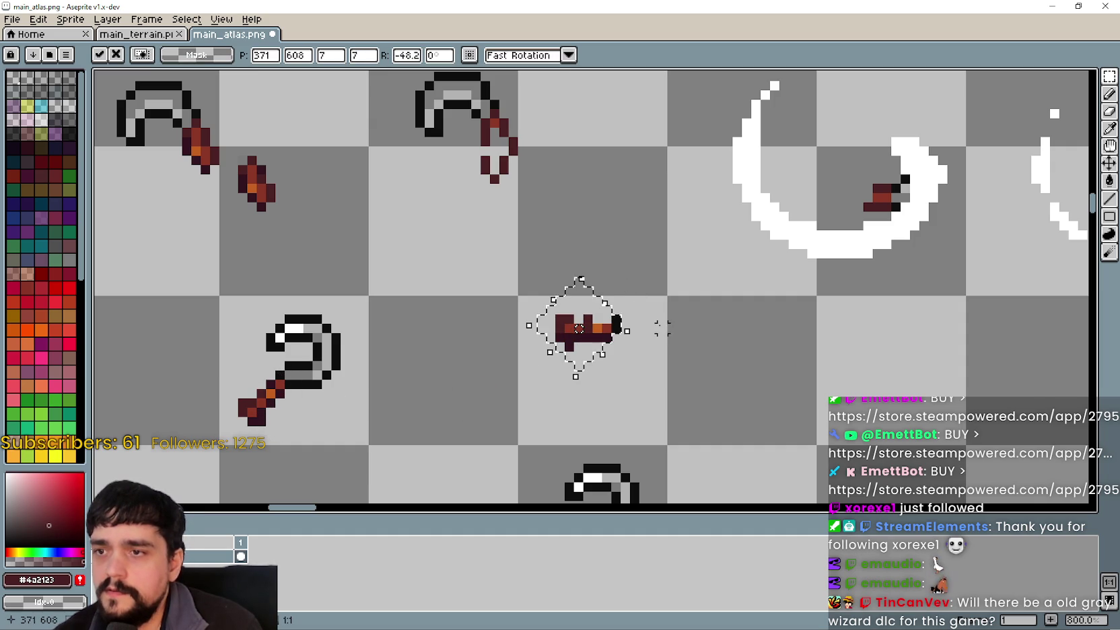
{"action": "mouse_move", "coordinate": [598, 350]}
{"action": "left_mouse_down"}
{"action": "mouse_move", "coordinate": [849, 209]}
{"action": "mouse_move", "coordinate": [844, 229]}
{"action": "mouse_move", "coordinate": [887, 211]}
{"action": "mouse_move", "coordinate": [849, 242]}
{"action": "mouse_move", "coordinate": [879, 211]}
{"action": "mouse_move", "coordinate": [555, 280]}
{"action": "left_mouse_up"}
{"action": "key", "text": "Return"}
{"action": "key", "text": "ctrl+z"}
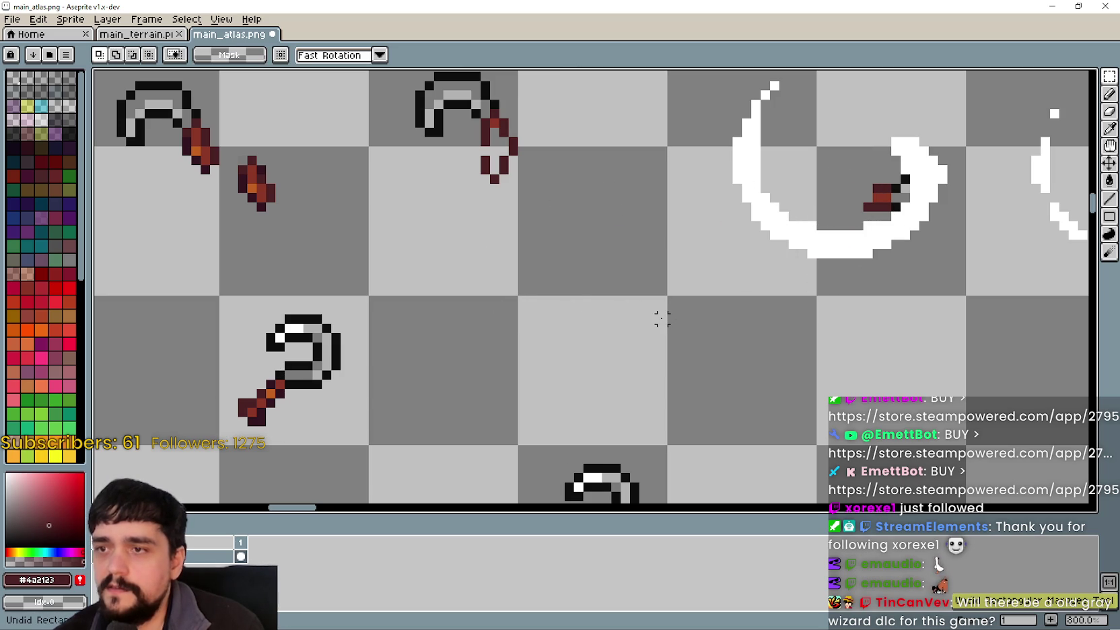
Sample the handle's dark red and pencil pixels extending the handle leftward
{"action": "scroll", "coordinate": [662, 317], "scroll_direction": "right", "scroll_amount": 3}
{"action": "scroll", "coordinate": [662, 318], "scroll_direction": "up", "scroll_amount": 2}
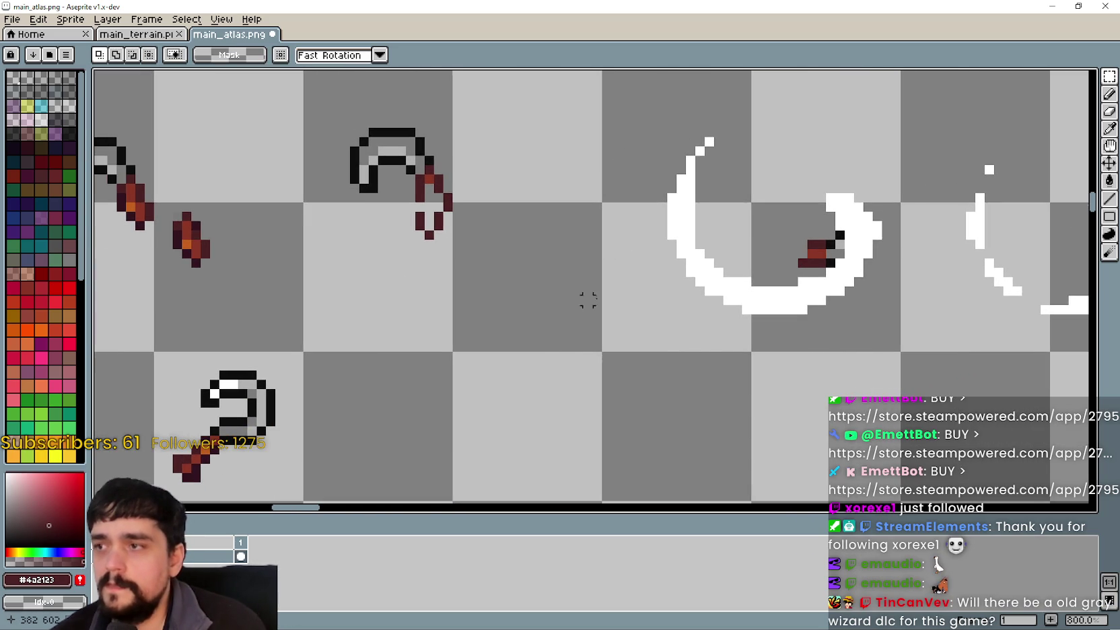
{"action": "left_click", "coordinate": [1109, 130]}
{"action": "scroll", "coordinate": [832, 222], "scroll_direction": "up", "scroll_amount": 1}
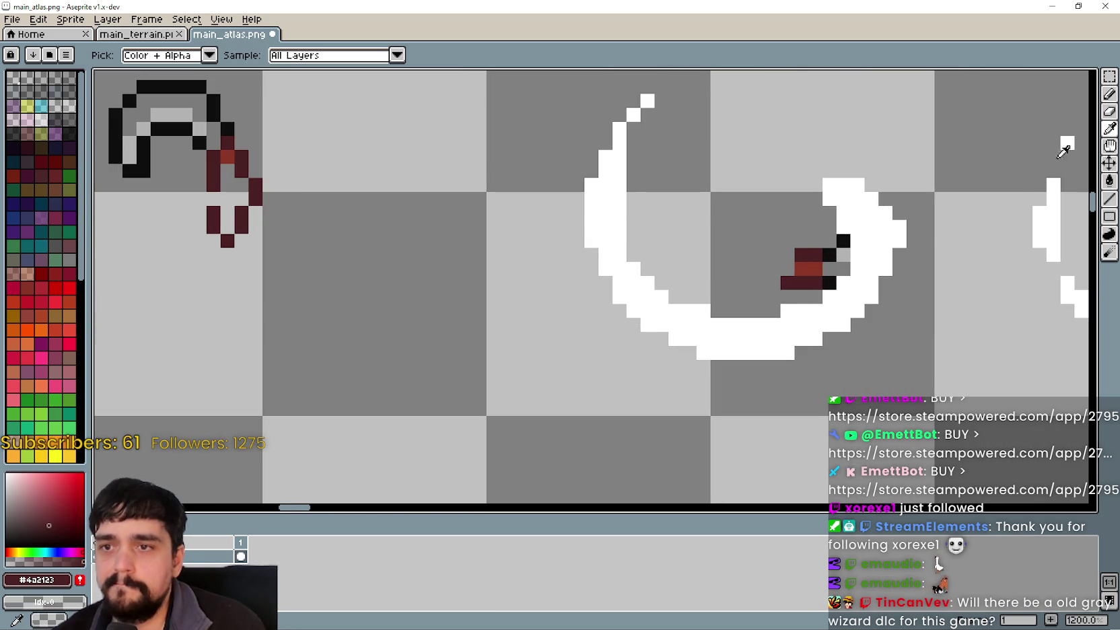
{"action": "left_click", "coordinate": [1109, 94]}
{"action": "left_click", "coordinate": [788, 255]}
{"action": "left_click", "coordinate": [774, 254]}
{"action": "left_click", "coordinate": [773, 283]}
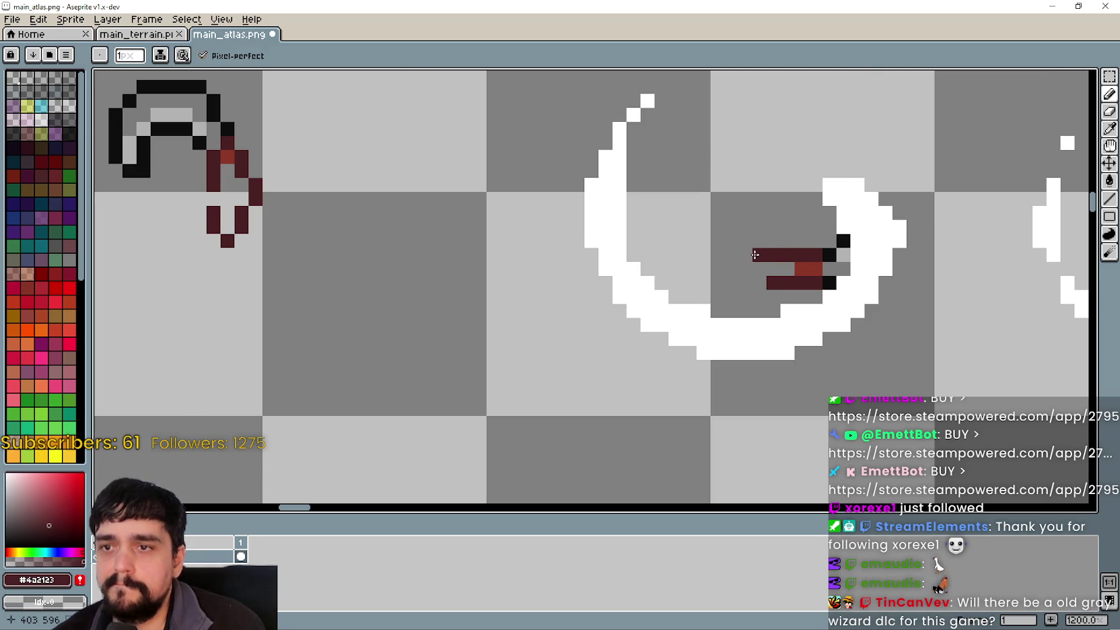
Add two more dark-red pixels to the handle rows and view the whole swing row
{"action": "scroll", "coordinate": [720, 293], "scroll_direction": "down", "scroll_amount": 3}
{"action": "scroll", "coordinate": [713, 293], "scroll_direction": "up", "scroll_amount": 1}
{"action": "left_click", "coordinate": [742, 284]}
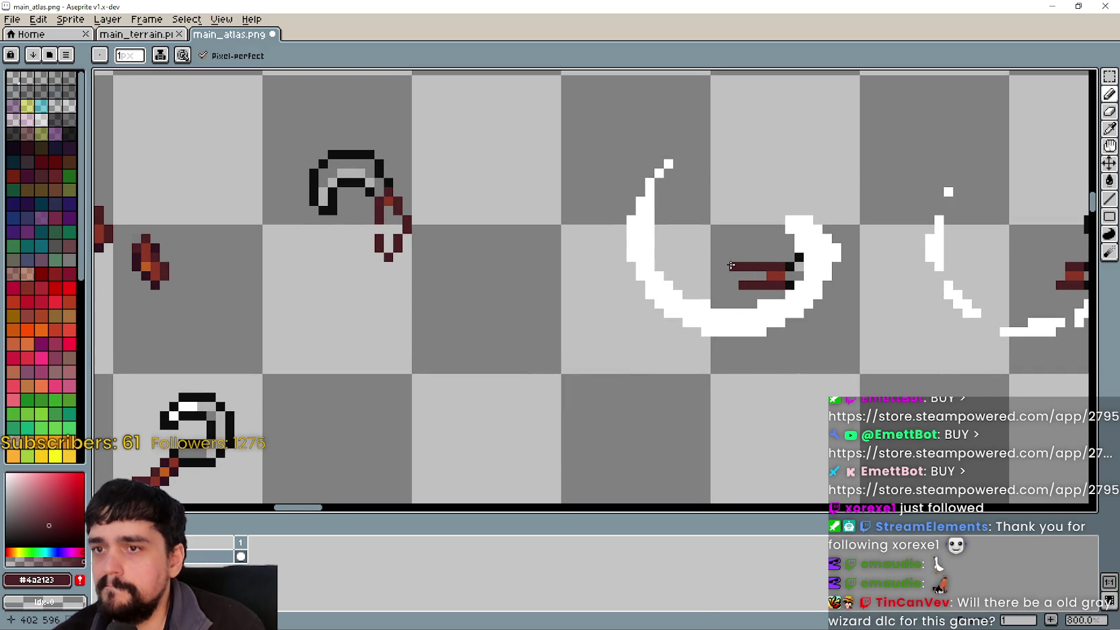
{"action": "left_click", "coordinate": [743, 257]}
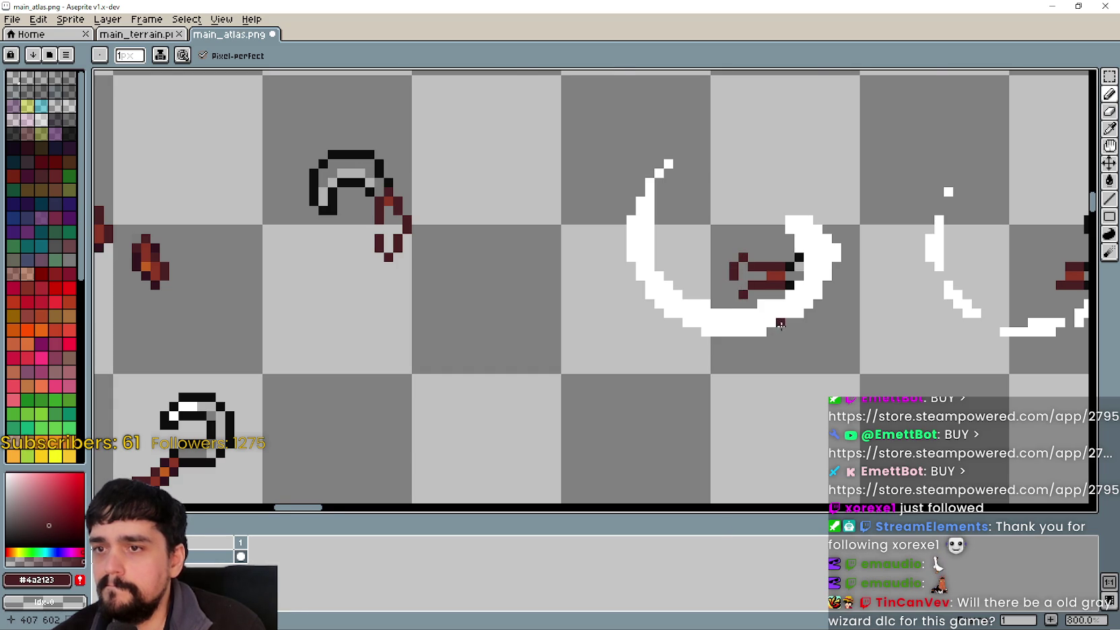
{"action": "scroll", "coordinate": [780, 323], "scroll_direction": "down", "scroll_amount": 2}
{"action": "scroll", "coordinate": [752, 309], "scroll_direction": "up", "scroll_amount": 2}
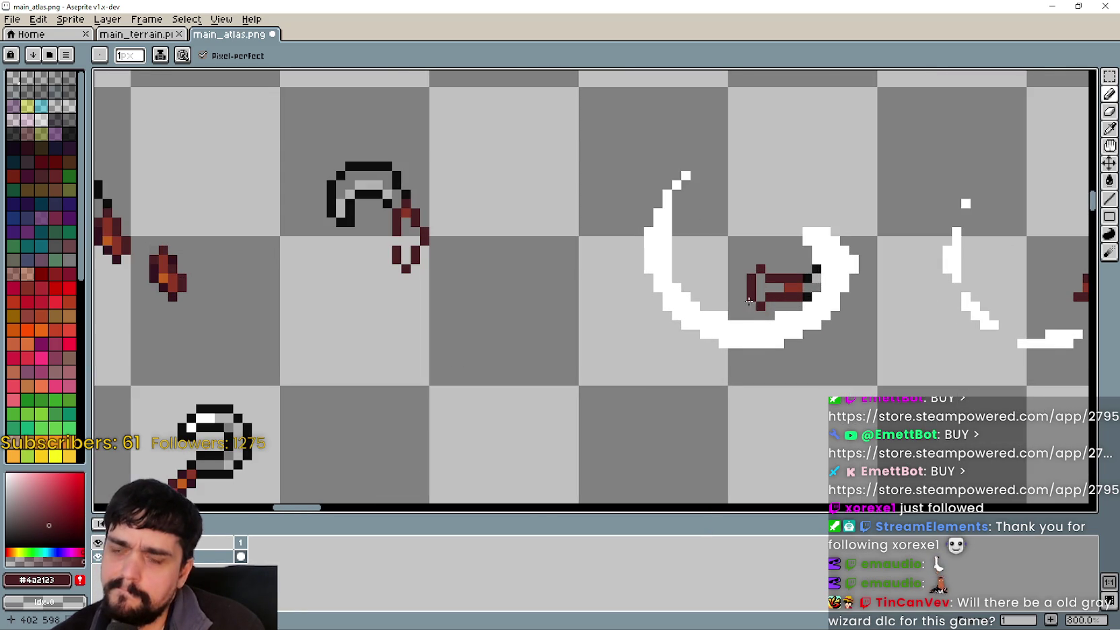
{"action": "scroll", "coordinate": [723, 362], "scroll_direction": "down", "scroll_amount": 3}
{"action": "scroll", "coordinate": [640, 415], "scroll_direction": "down", "scroll_amount": 2}
{"action": "left_click_drag", "start_coordinate": [640, 415], "coordinate": [549, 204]}
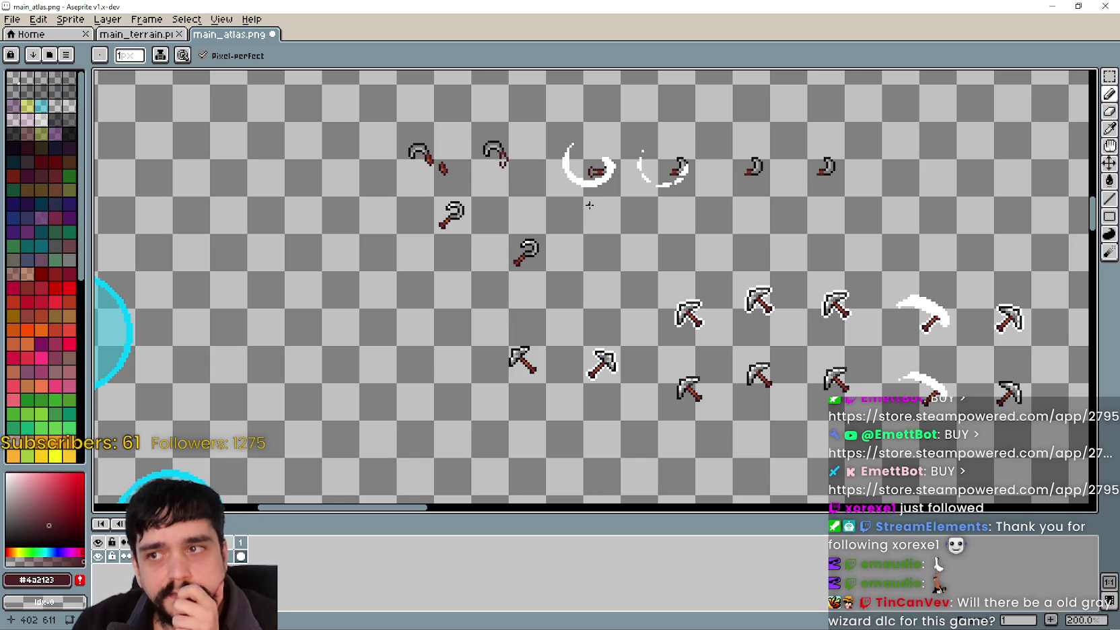
{"action": "scroll", "coordinate": [586, 195], "scroll_direction": "up", "scroll_amount": 1}
Marquee-select the hooked pickaxe and Ctrl-drag a copy above the swing row
{"action": "mouse_move", "coordinate": [577, 176]}
{"action": "left_mouse_down"}
{"action": "mouse_move", "coordinate": [611, 287]}
{"action": "mouse_move", "coordinate": [603, 313]}
{"action": "left_mouse_up"}
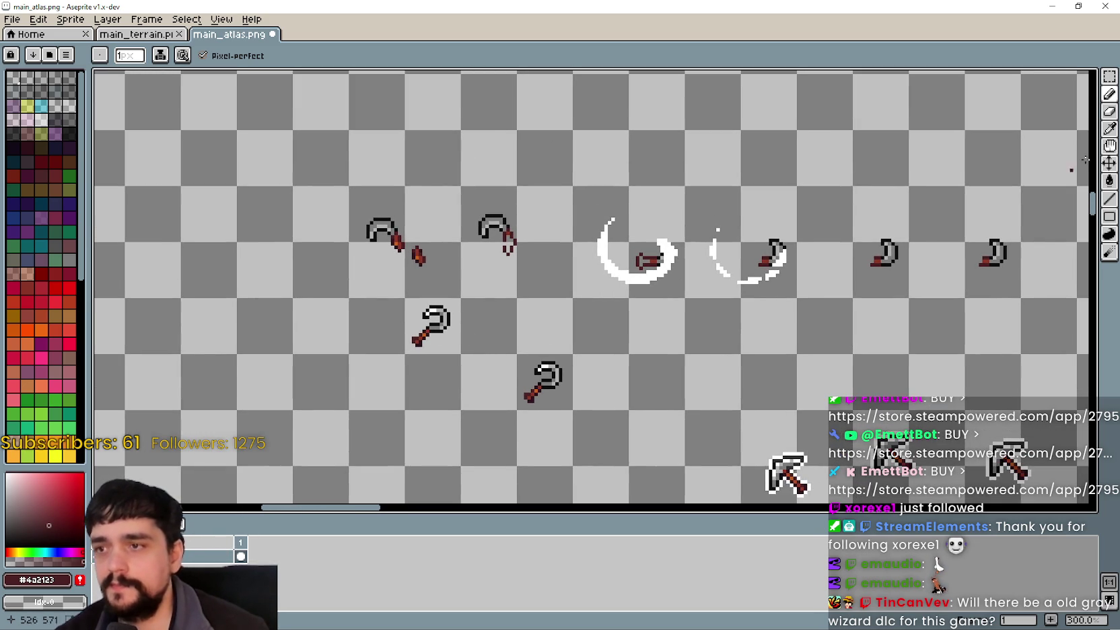
{"action": "left_click", "coordinate": [1109, 76]}
{"action": "left_click_drag", "start_coordinate": [520, 282], "coordinate": [512, 286]}
{"action": "left_click_drag", "start_coordinate": [393, 297], "coordinate": [454, 359]}
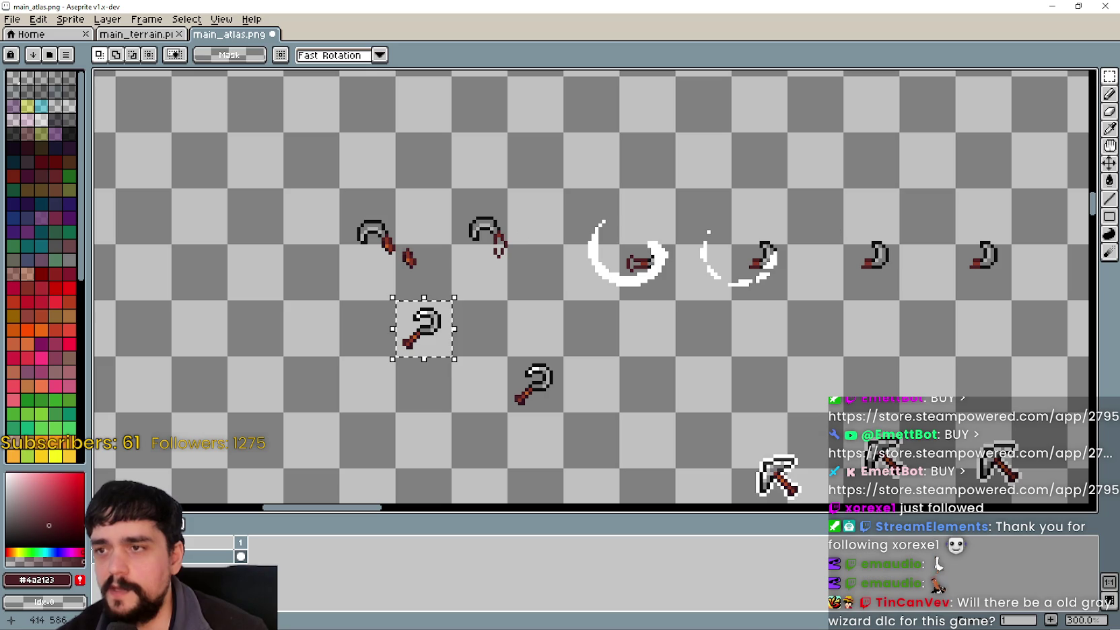
{"action": "left_click_drag", "start_coordinate": [457, 180], "coordinate": [455, 252]}
{"action": "mouse_move", "coordinate": [425, 420]}
{"action": "left_mouse_down"}
{"action": "mouse_move", "coordinate": [410, 208]}
{"action": "mouse_move", "coordinate": [402, 213]}
{"action": "left_mouse_up"}
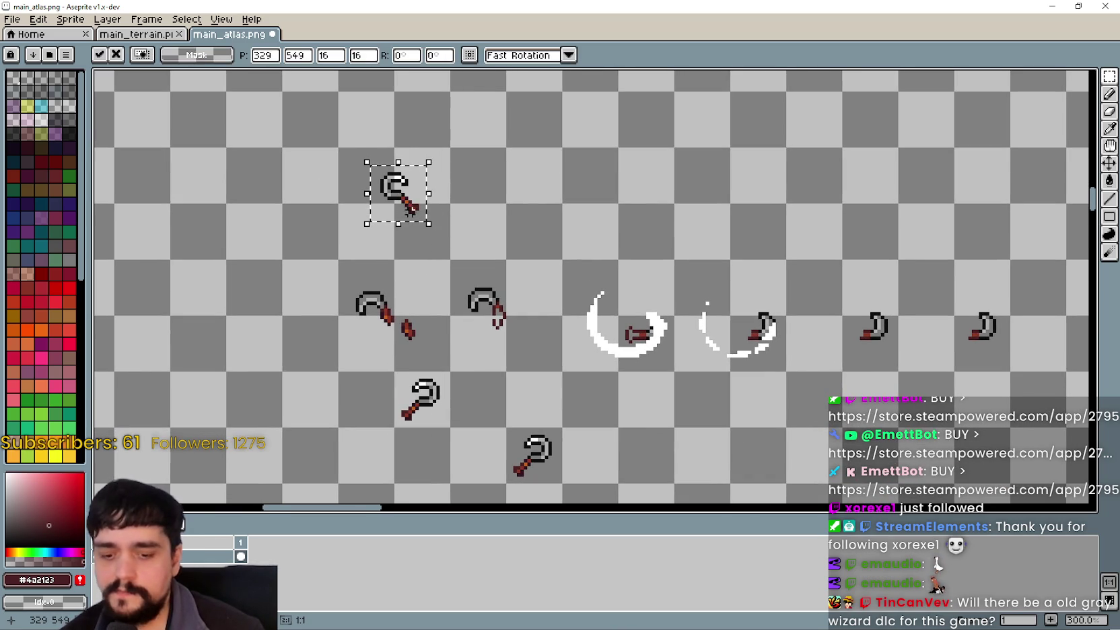
Mirror the pickaxe copy horizontally with Shift+H and commit it
{"action": "key", "text": "shift+h"}
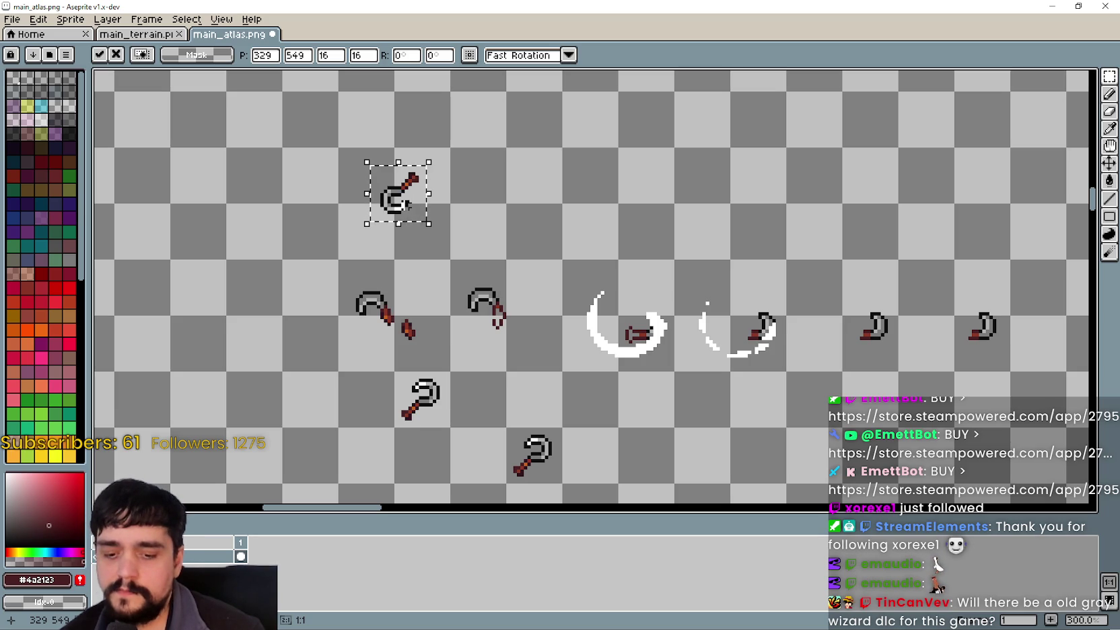
{"action": "key", "text": "shift+v"}
{"action": "key", "text": "shift+h"}
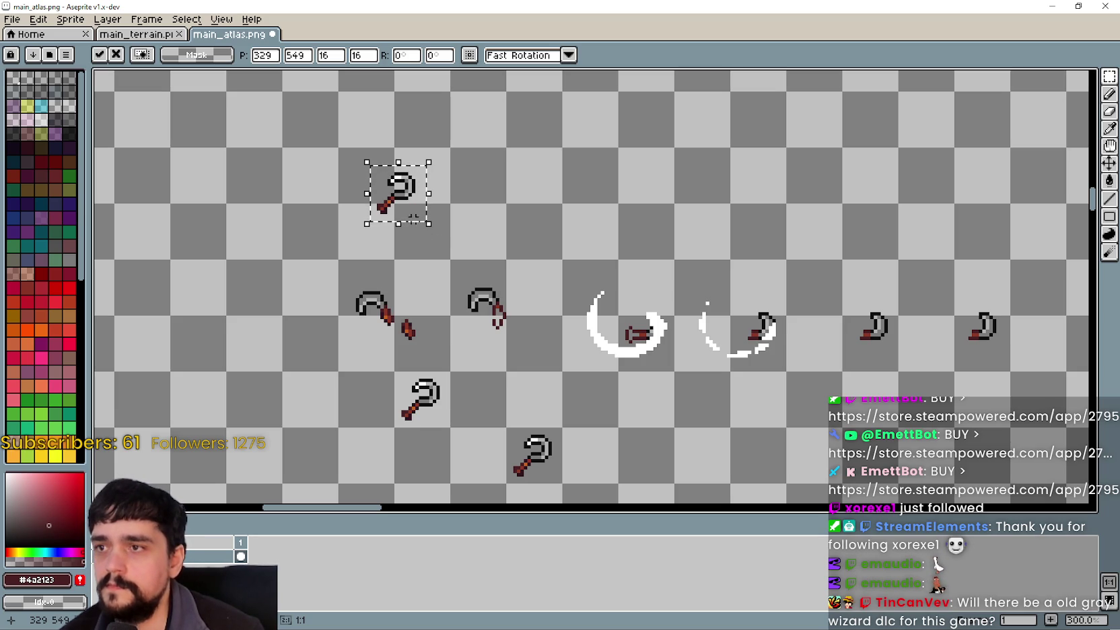
{"action": "key", "text": "shift+h"}
{"action": "scroll", "coordinate": [349, 228], "scroll_direction": "up", "scroll_amount": 1}
{"action": "scroll", "coordinate": [344, 217], "scroll_direction": "down", "scroll_amount": 1}
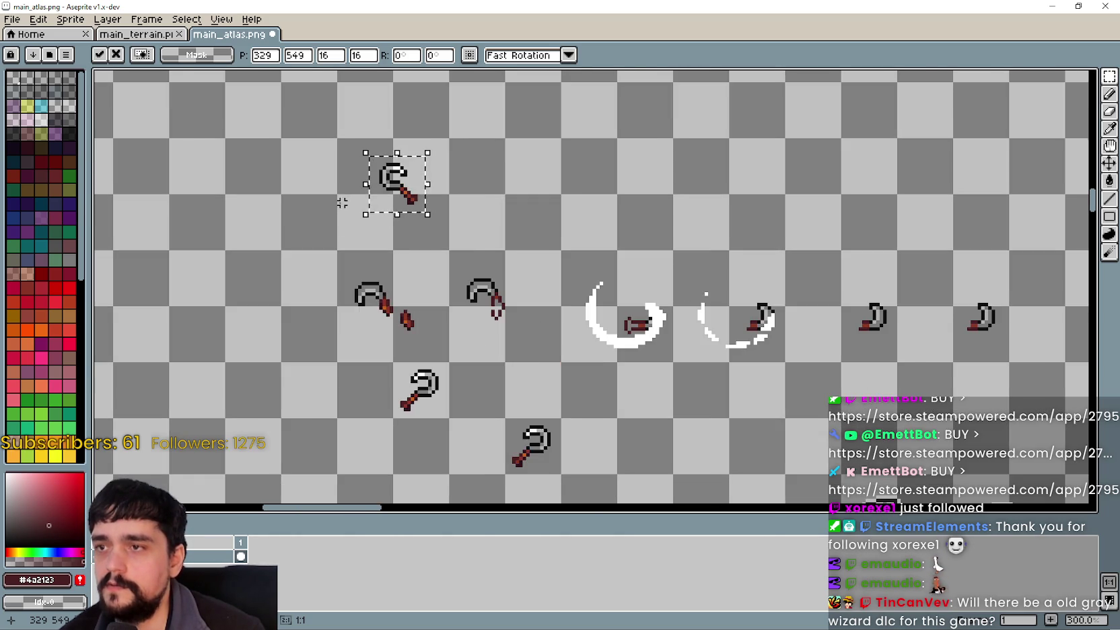
{"action": "left_click", "coordinate": [342, 203]}
{"action": "scroll", "coordinate": [343, 202], "scroll_direction": "up", "scroll_amount": 6}
Undo the transform, flip the copied pickaxe vertically, and try rotating and nudging it
{"action": "key", "text": "ctrl+z"}
{"action": "key", "text": "ctrl+z"}
{"action": "key", "text": "ctrl+z"}
{"action": "scroll", "coordinate": [584, 367], "scroll_direction": "down", "scroll_amount": 5}
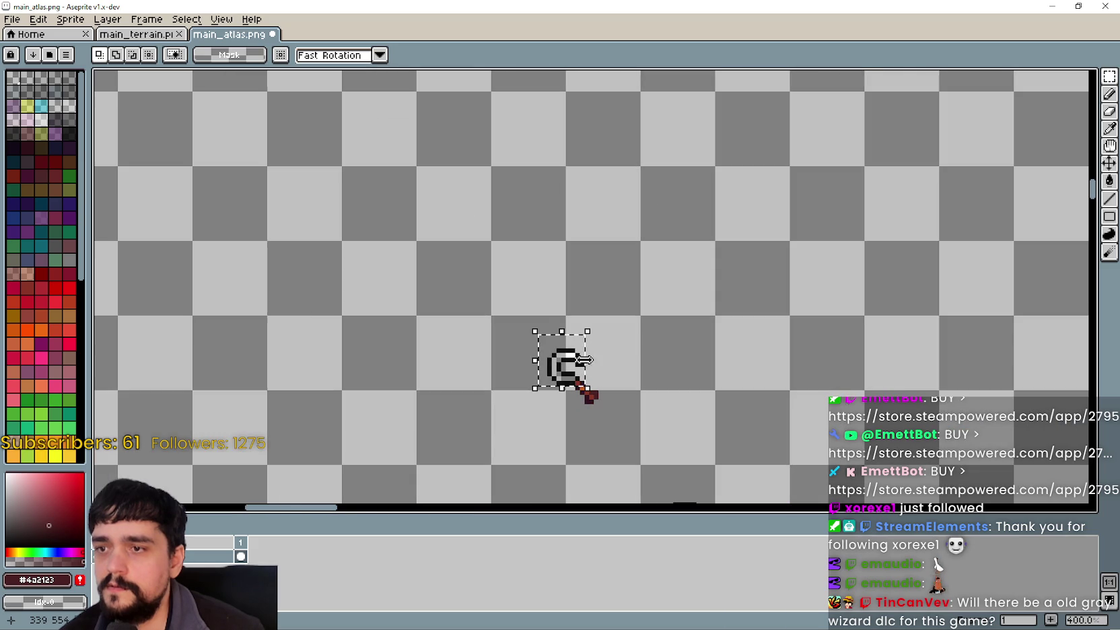
{"action": "key", "text": "ctrl+z"}
{"action": "key", "text": "ctrl+z"}
{"action": "key", "text": "ctrl+z"}
{"action": "key", "text": "ctrl+z"}
{"action": "key", "text": "ctrl+z"}
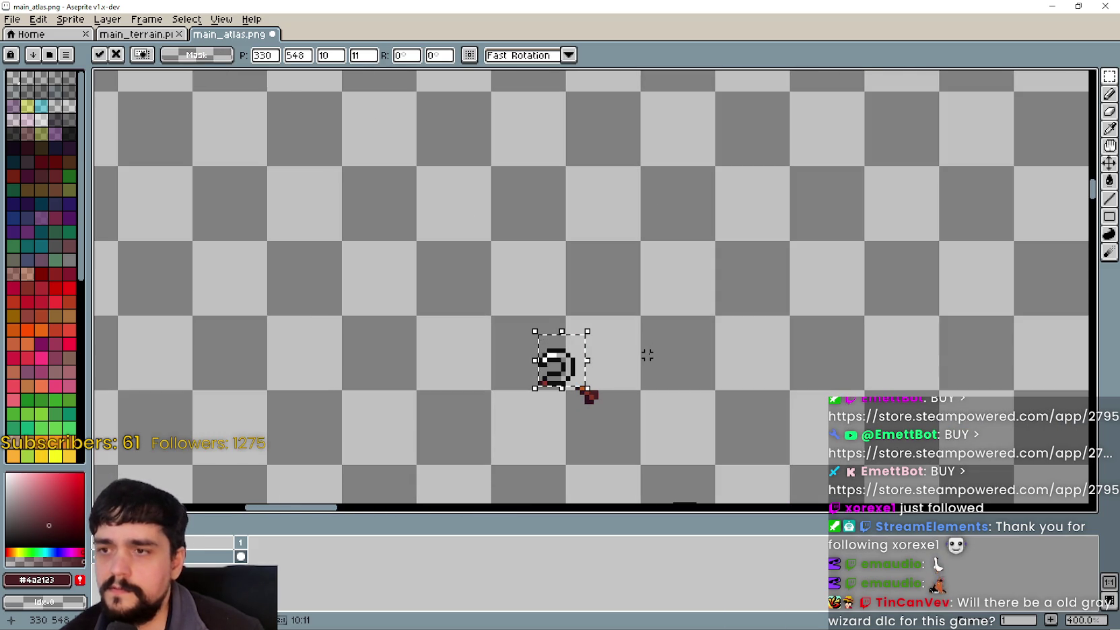
{"action": "left_click_drag", "start_coordinate": [646, 354], "coordinate": [658, 128]}
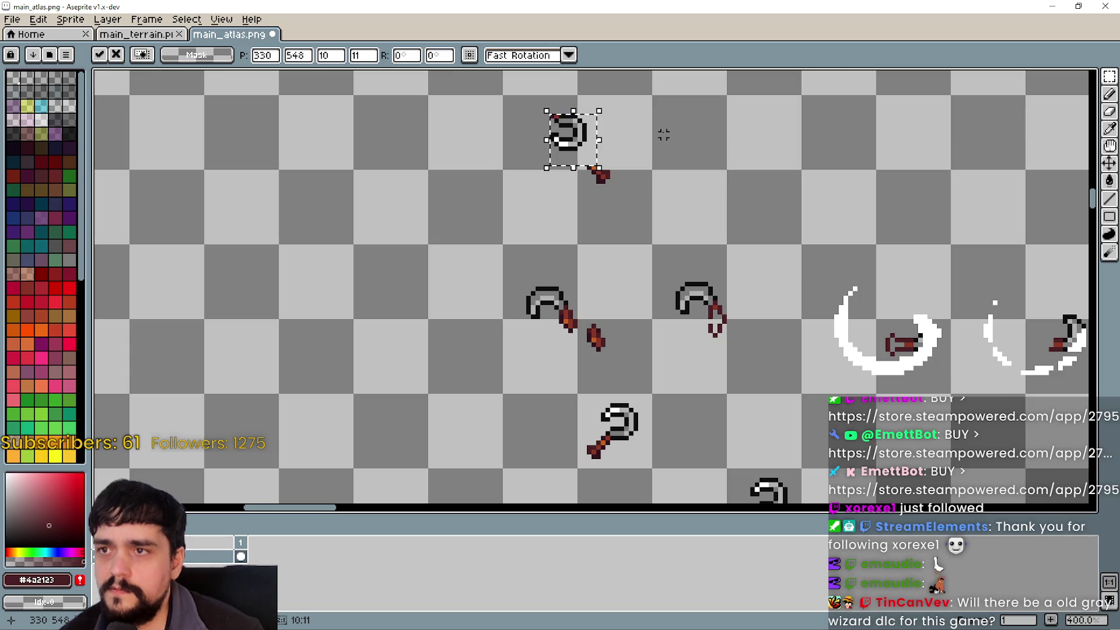
{"action": "key", "text": "shift+v"}
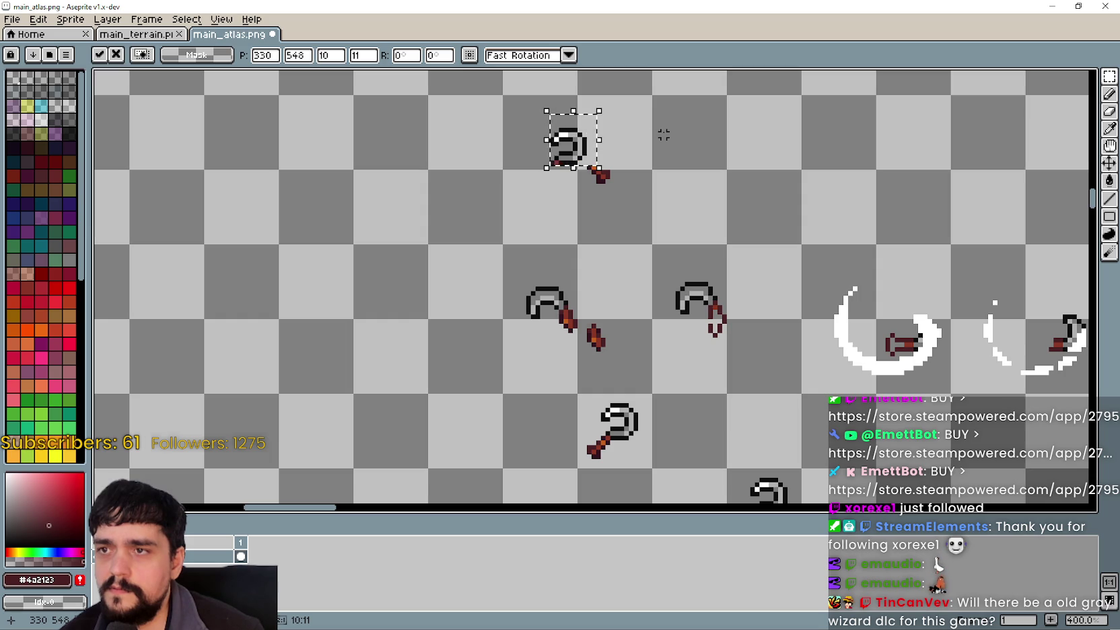
{"action": "mouse_move", "coordinate": [613, 105]}
{"action": "left_mouse_down"}
{"action": "mouse_move", "coordinate": [542, 111]}
{"action": "mouse_move", "coordinate": [523, 134]}
{"action": "left_mouse_up"}
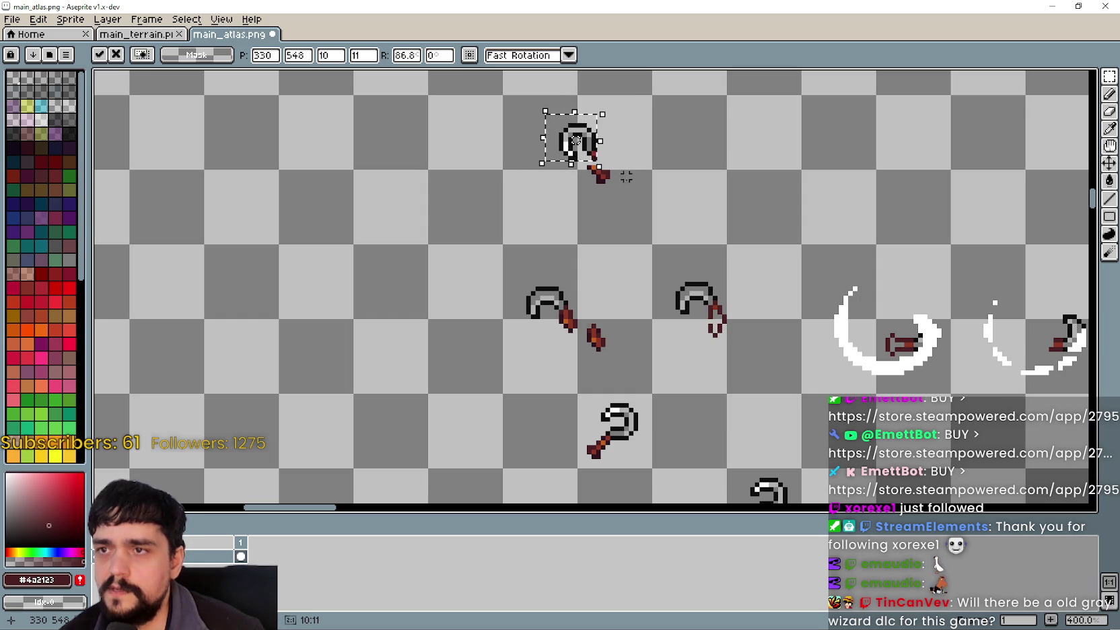
{"action": "scroll", "coordinate": [580, 141], "scroll_direction": "up", "scroll_amount": 2}
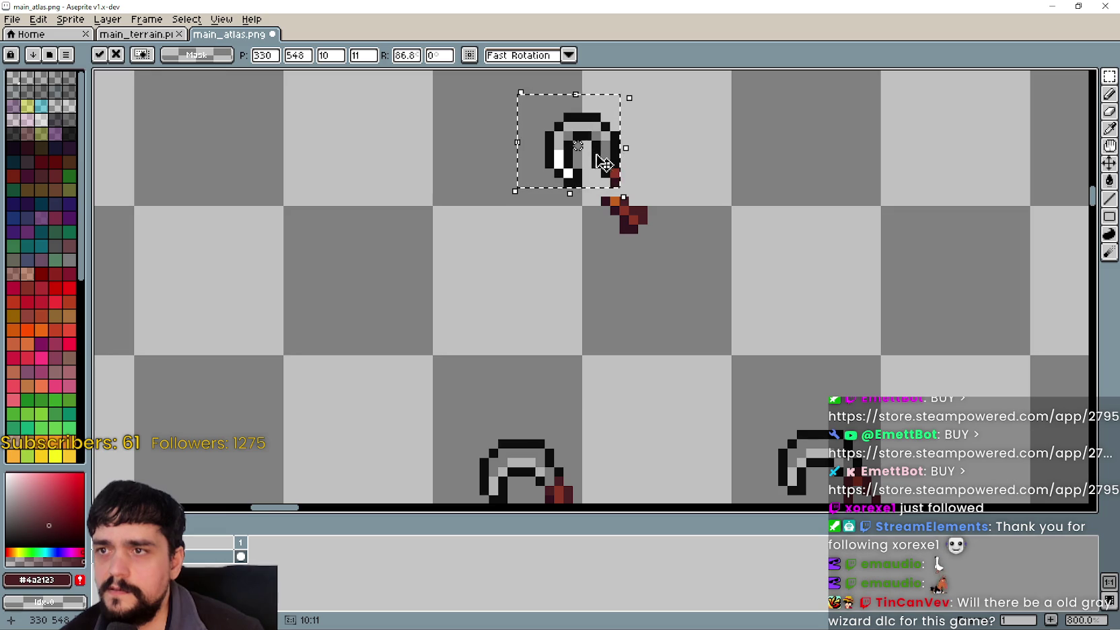
{"action": "scroll", "coordinate": [604, 163], "scroll_direction": "up", "scroll_amount": 2}
{"action": "left_click_drag", "start_coordinate": [582, 194], "coordinate": [549, 227]}
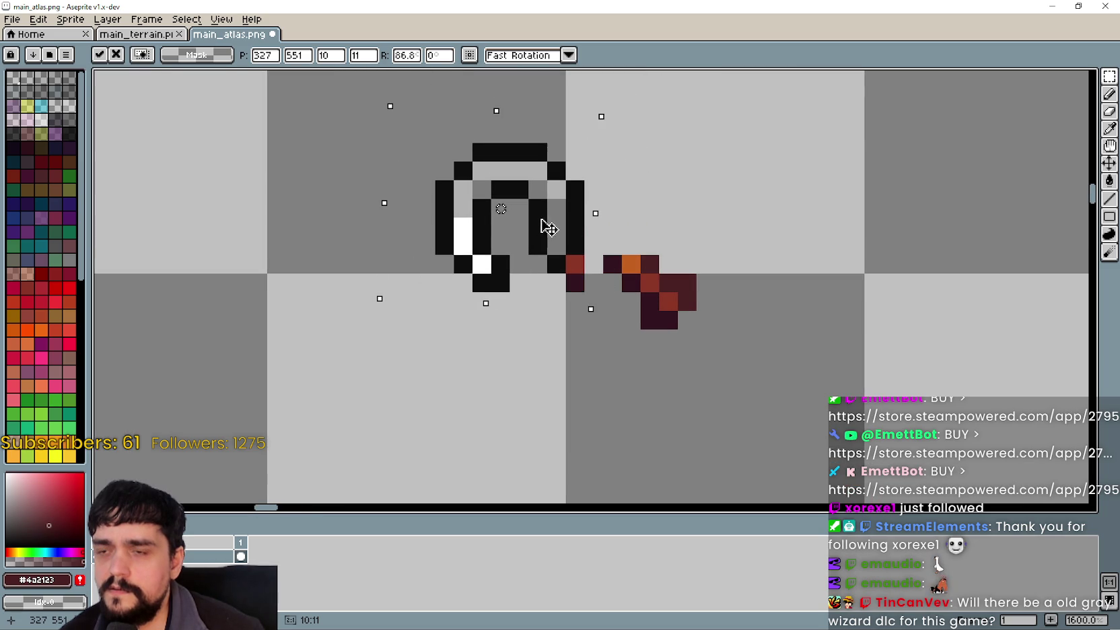
{"action": "scroll", "coordinate": [549, 227], "scroll_direction": "down", "scroll_amount": 4}
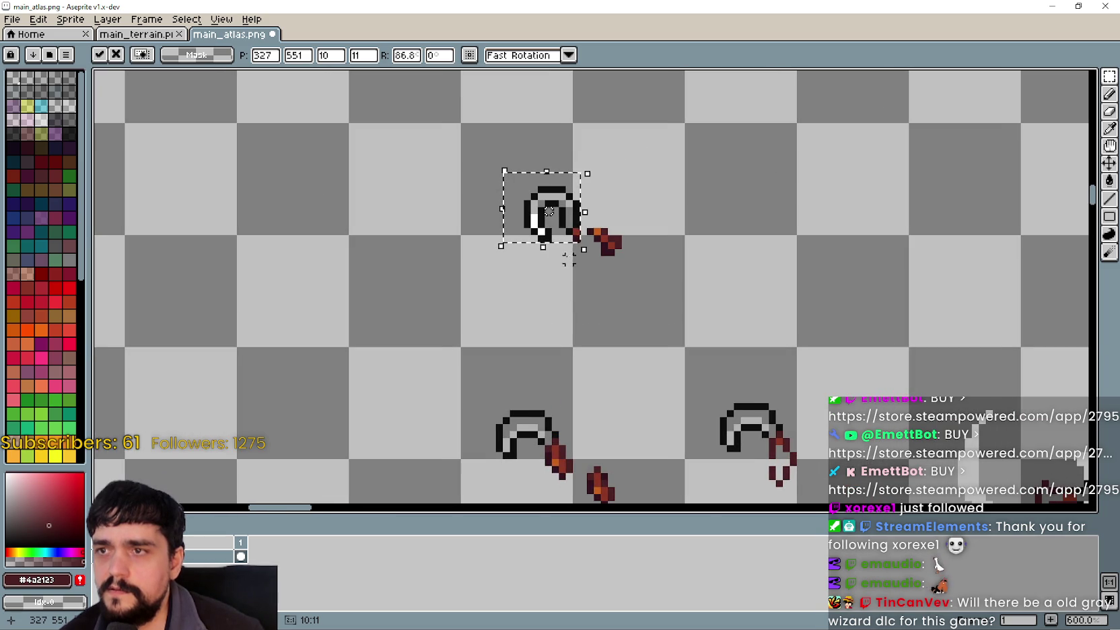
{"action": "left_click_drag", "start_coordinate": [549, 215], "coordinate": [570, 201]}
{"action": "scroll", "coordinate": [587, 259], "scroll_direction": "up", "scroll_amount": 3}
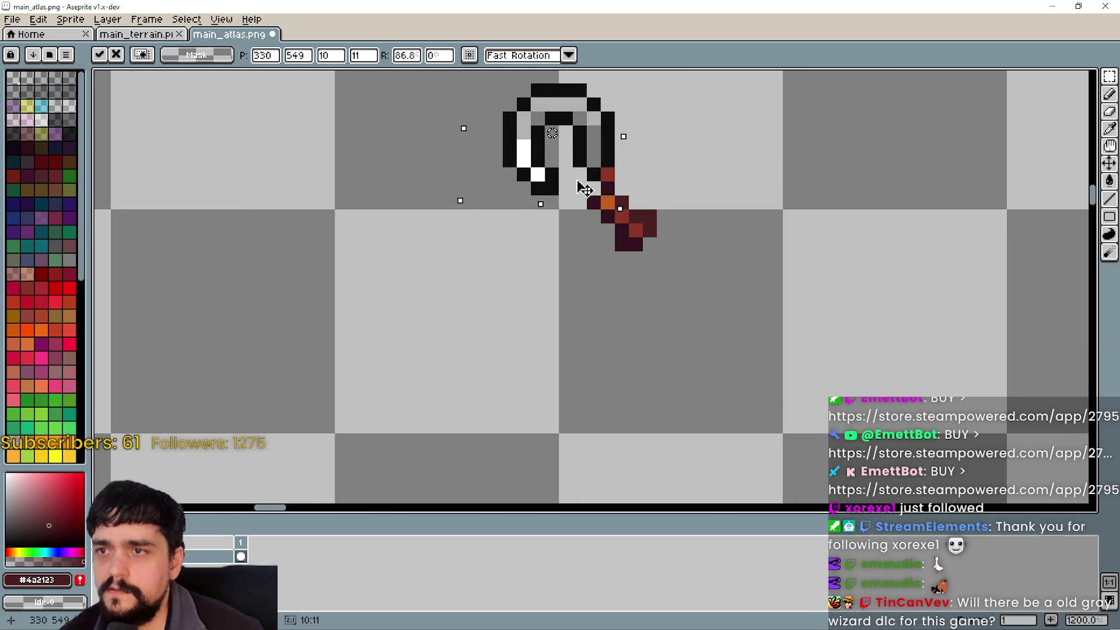
Revert the rotation, mirror the handle pixels, and commit the flipped handle
{"action": "key", "text": "ctrl+z"}
{"action": "key", "text": "ctrl+z"}
{"action": "key", "text": "ctrl+z"}
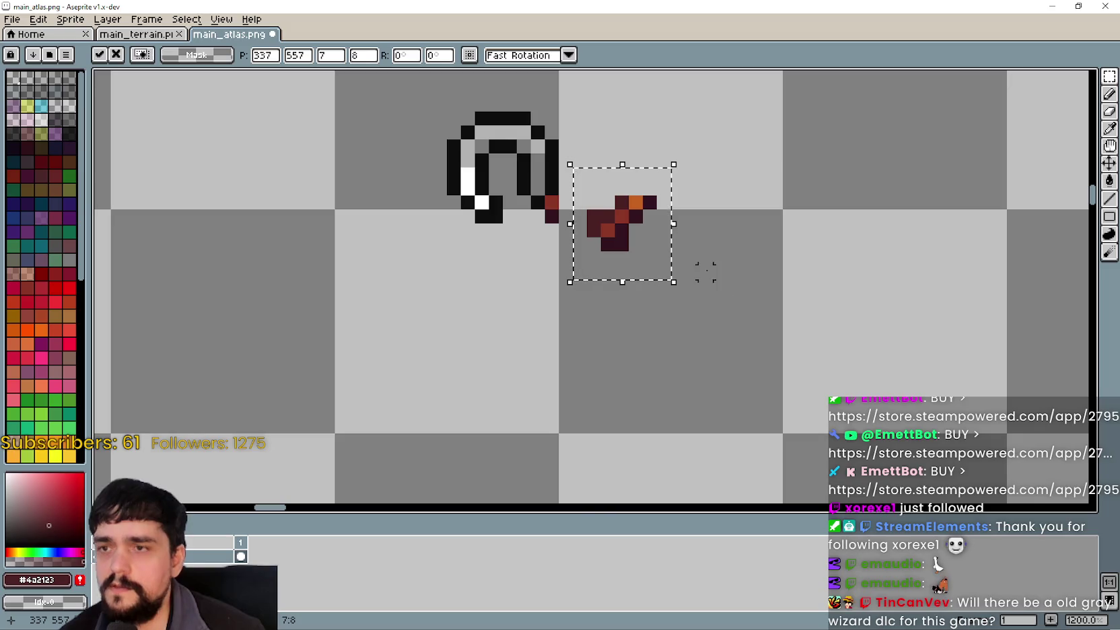
{"action": "key", "text": "shift+h"}
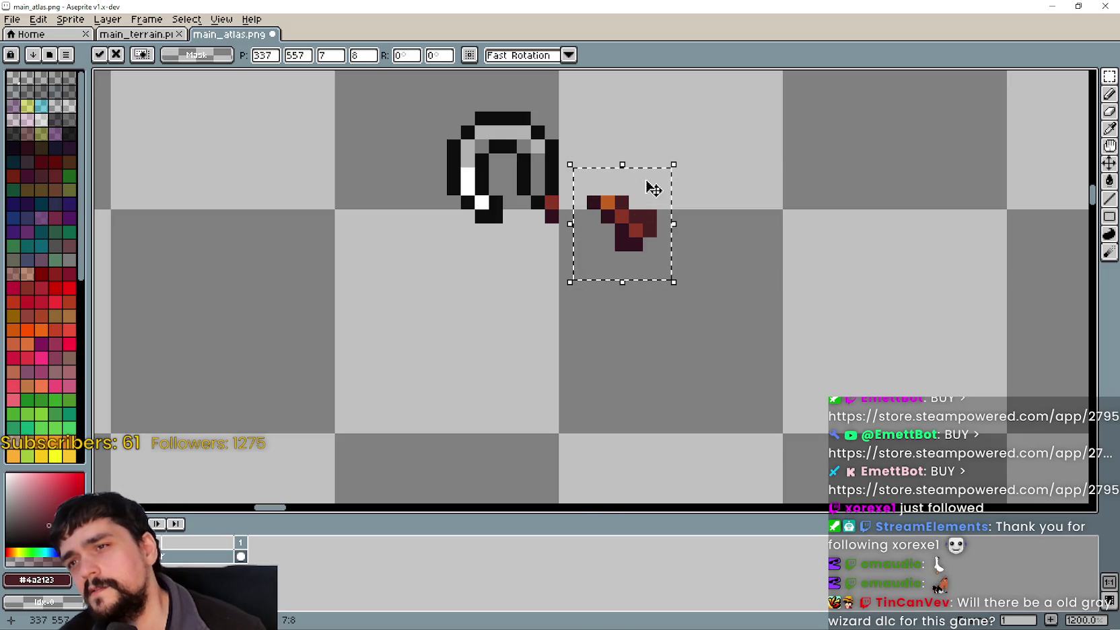
{"action": "key", "text": "shift+v"}
{"action": "key", "text": "shift+v"}
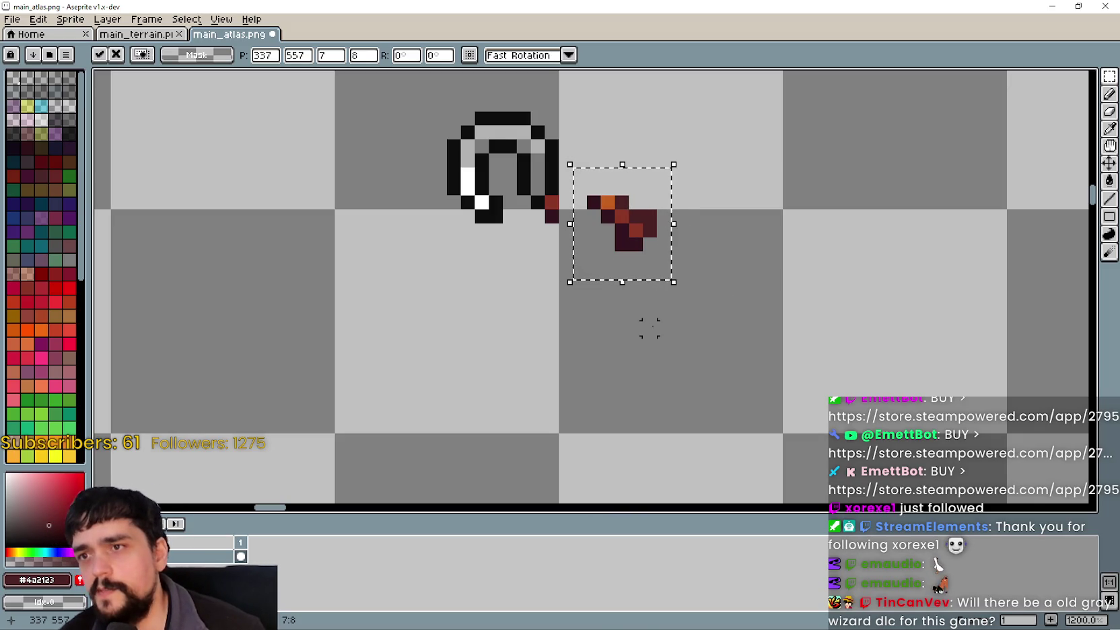
{"action": "key", "text": "ctrl+d"}
{"action": "scroll", "coordinate": [589, 235], "scroll_direction": "up", "scroll_amount": 1}
{"action": "scroll", "coordinate": [608, 242], "scroll_direction": "up", "scroll_amount": 1}
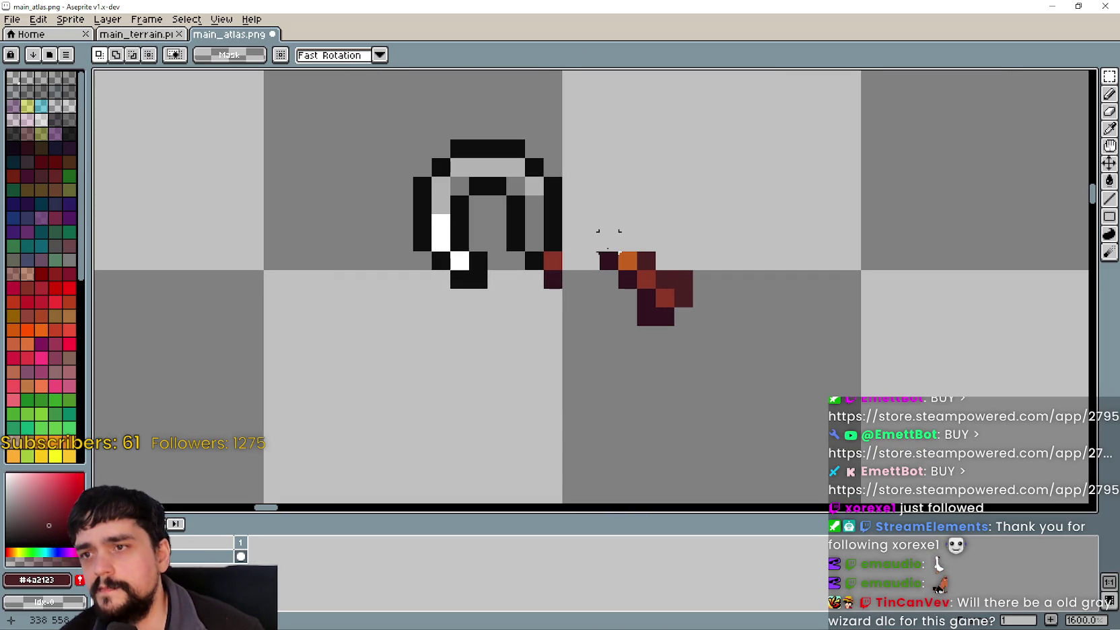
Move the arched head up-right to join the handle, then sample the dark handle colour
{"action": "mouse_move", "coordinate": [354, 117]}
{"action": "left_mouse_down"}
{"action": "mouse_move", "coordinate": [541, 300]}
{"action": "mouse_move", "coordinate": [580, 318]}
{"action": "mouse_move", "coordinate": [565, 328]}
{"action": "left_mouse_up"}
{"action": "mouse_move", "coordinate": [524, 281]}
{"action": "left_mouse_down"}
{"action": "mouse_move", "coordinate": [580, 243]}
{"action": "mouse_move", "coordinate": [589, 264]}
{"action": "mouse_move", "coordinate": [578, 272]}
{"action": "mouse_move", "coordinate": [582, 264]}
{"action": "left_mouse_up"}
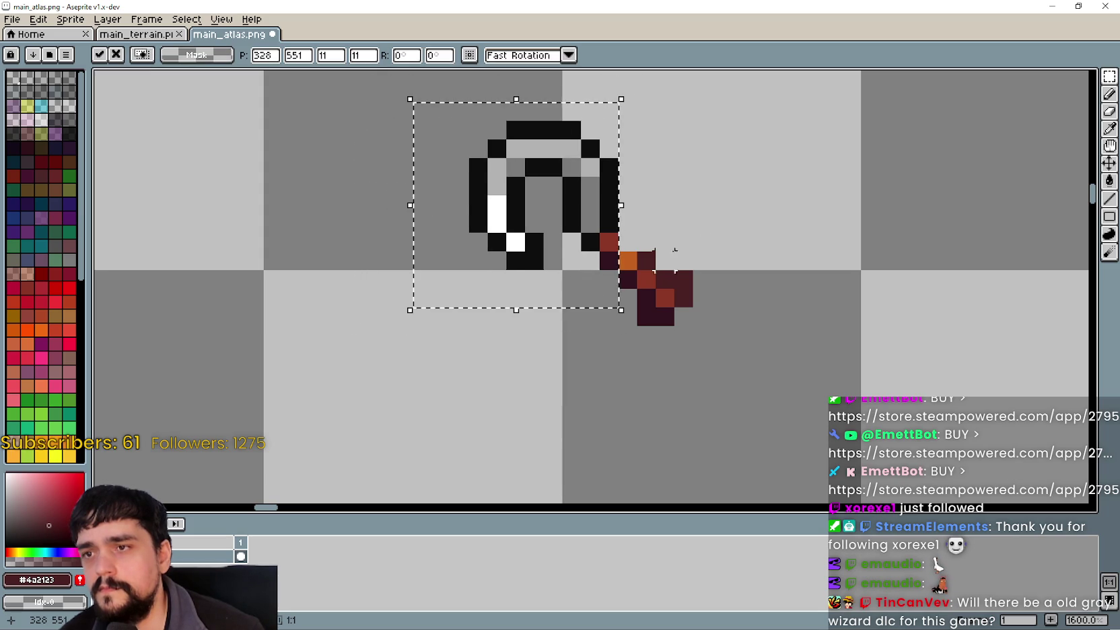
{"action": "key", "text": "ctrl+d"}
{"action": "left_click", "coordinate": [1109, 128]}
{"action": "left_click", "coordinate": [610, 259]}
{"action": "left_click", "coordinate": [1109, 94]}
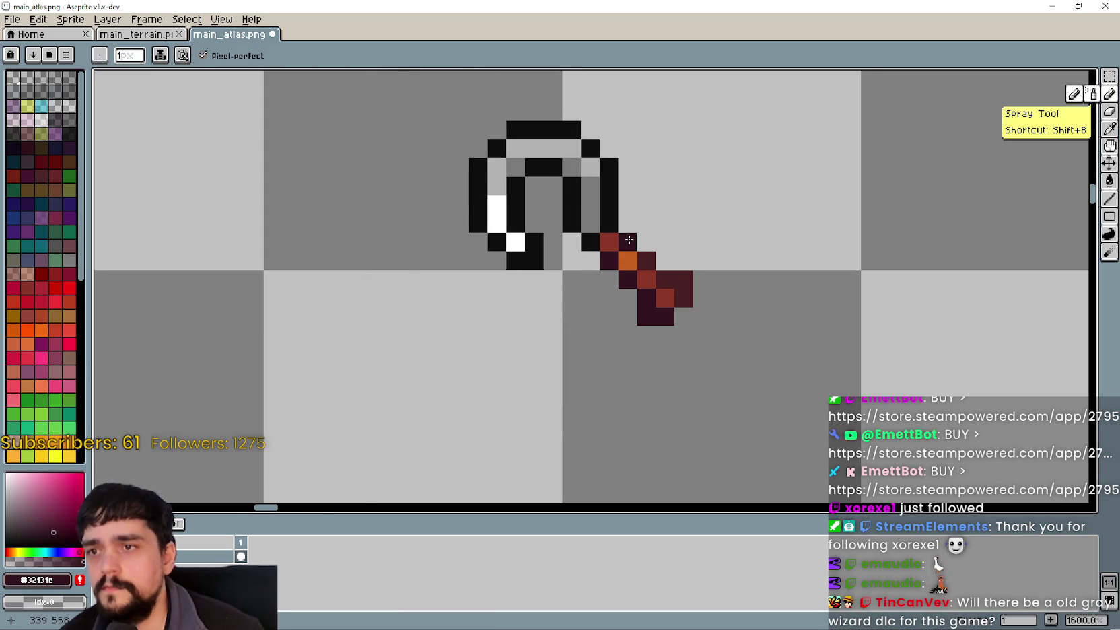
{"action": "scroll", "coordinate": [759, 313], "scroll_direction": "down", "scroll_amount": 6}
{"action": "mouse_move", "coordinate": [775, 359]}
{"action": "left_mouse_down"}
{"action": "mouse_move", "coordinate": [727, 316]}
{"action": "mouse_move", "coordinate": [643, 283]}
{"action": "left_mouse_up"}
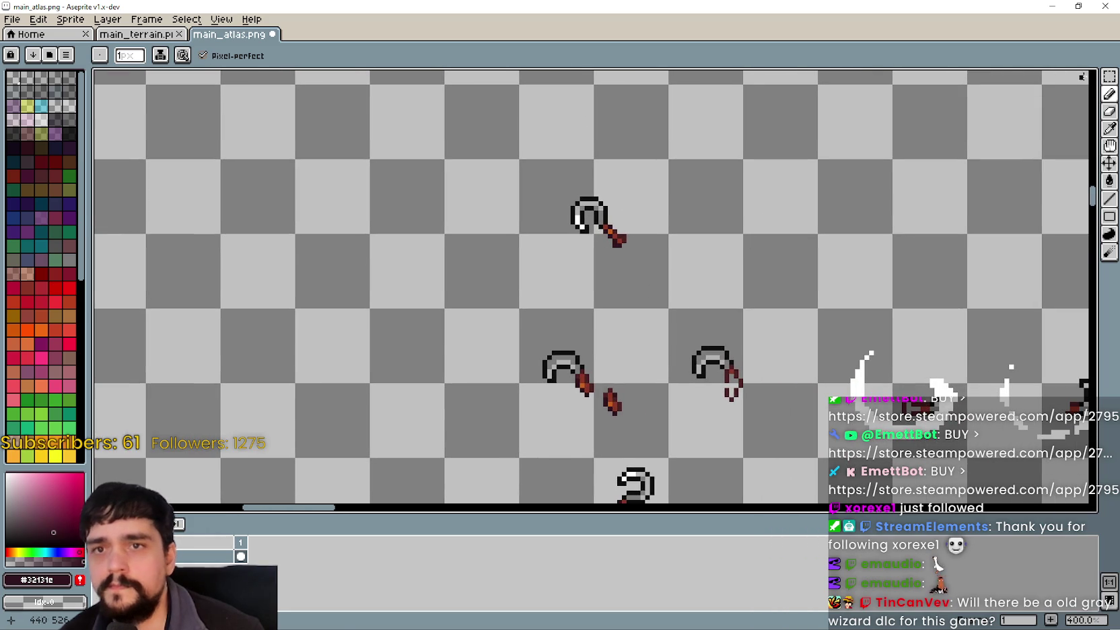
Marquee-select the top pickaxe and move it 3 px left and 1 px up
{"action": "scroll", "coordinate": [666, 239], "scroll_direction": "down", "scroll_amount": 3}
{"action": "scroll", "coordinate": [667, 239], "scroll_direction": "up", "scroll_amount": 2}
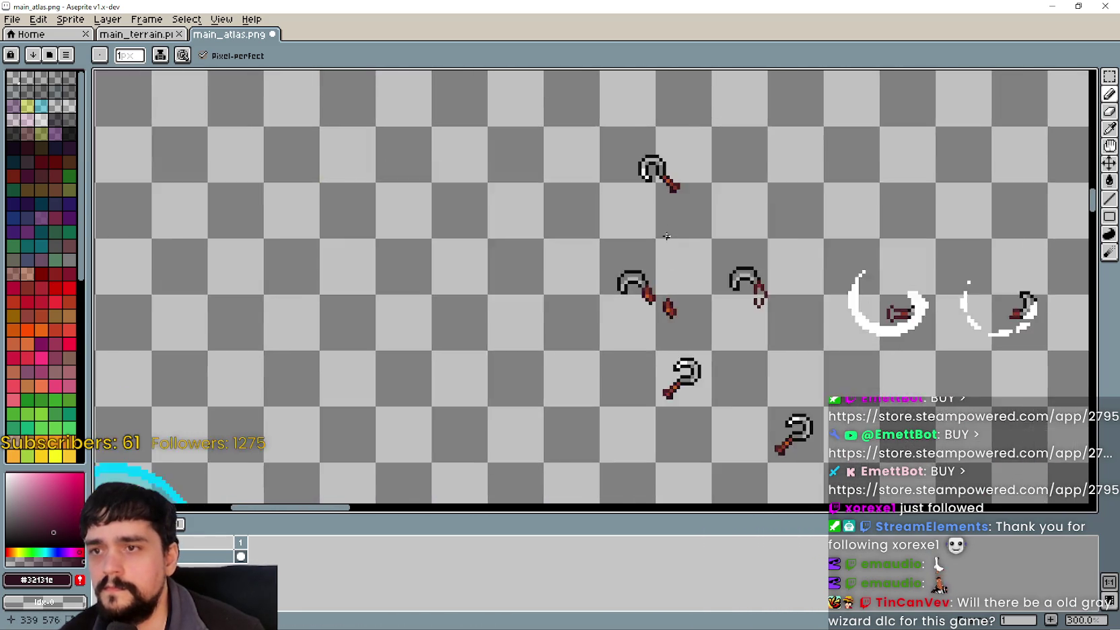
{"action": "scroll", "coordinate": [667, 240], "scroll_direction": "up", "scroll_amount": 1}
{"action": "key", "text": "m"}
{"action": "mouse_move", "coordinate": [463, 152]}
{"action": "left_mouse_down"}
{"action": "mouse_move", "coordinate": [539, 261]}
{"action": "mouse_move", "coordinate": [506, 229]}
{"action": "mouse_move", "coordinate": [499, 244]}
{"action": "mouse_move", "coordinate": [520, 243]}
{"action": "mouse_move", "coordinate": [492, 224]}
{"action": "mouse_move", "coordinate": [509, 226]}
{"action": "left_mouse_up"}
{"action": "scroll", "coordinate": [535, 249], "scroll_direction": "up", "scroll_amount": 1}
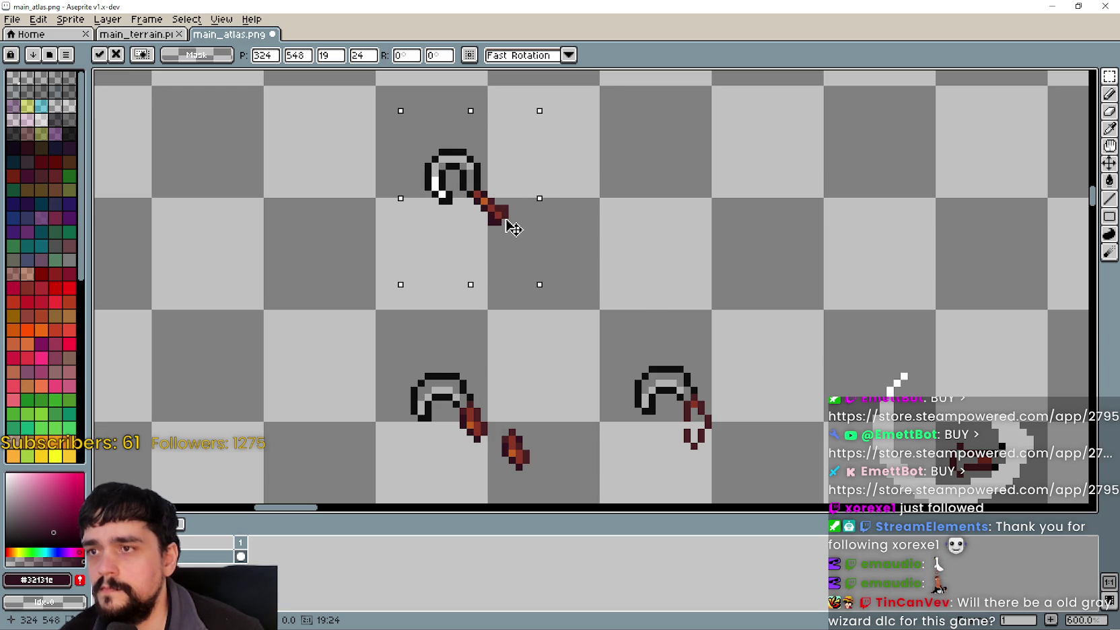
{"action": "mouse_move", "coordinate": [506, 222]}
{"action": "left_mouse_down"}
{"action": "mouse_move", "coordinate": [487, 217]}
{"action": "mouse_move", "coordinate": [498, 221]}
{"action": "left_mouse_up"}
{"action": "left_click", "coordinate": [657, 283]}
Select the whole grid cell containing the top pickaxe
{"action": "scroll", "coordinate": [657, 283], "scroll_direction": "down", "scroll_amount": 1}
{"action": "mouse_move", "coordinate": [418, 117]}
{"action": "left_mouse_down"}
{"action": "mouse_move", "coordinate": [512, 303]}
{"action": "mouse_move", "coordinate": [609, 307]}
{"action": "left_mouse_up"}
{"action": "scroll", "coordinate": [592, 195], "scroll_direction": "down", "scroll_amount": 2}
{"action": "mouse_move", "coordinate": [694, 337]}
{"action": "left_mouse_down"}
{"action": "mouse_move", "coordinate": [478, 151]}
{"action": "mouse_move", "coordinate": [430, 137]}
{"action": "mouse_move", "coordinate": [418, 193]}
{"action": "mouse_move", "coordinate": [472, 310]}
{"action": "mouse_move", "coordinate": [557, 342]}
{"action": "left_mouse_up"}
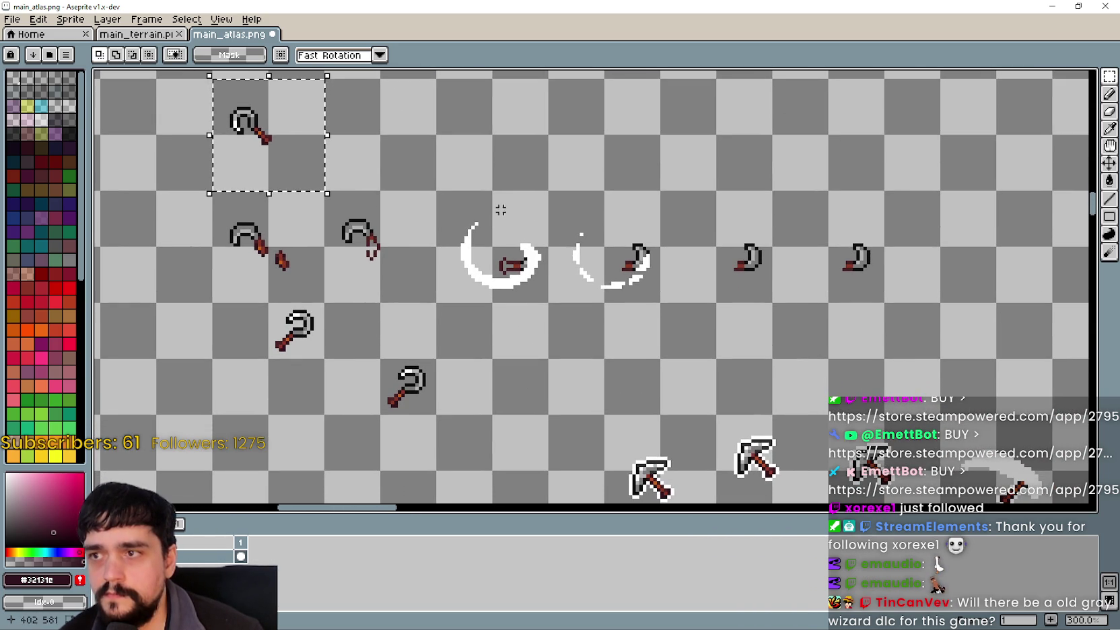
Place a copy of the pickaxe one cell right, nudged 1 px right and 1 px down
{"action": "left_click", "coordinate": [288, 167]}
{"action": "mouse_move", "coordinate": [288, 166]}
{"action": "left_mouse_down"}
{"action": "mouse_move", "coordinate": [407, 162]}
{"action": "mouse_move", "coordinate": [387, 165]}
{"action": "left_mouse_up"}
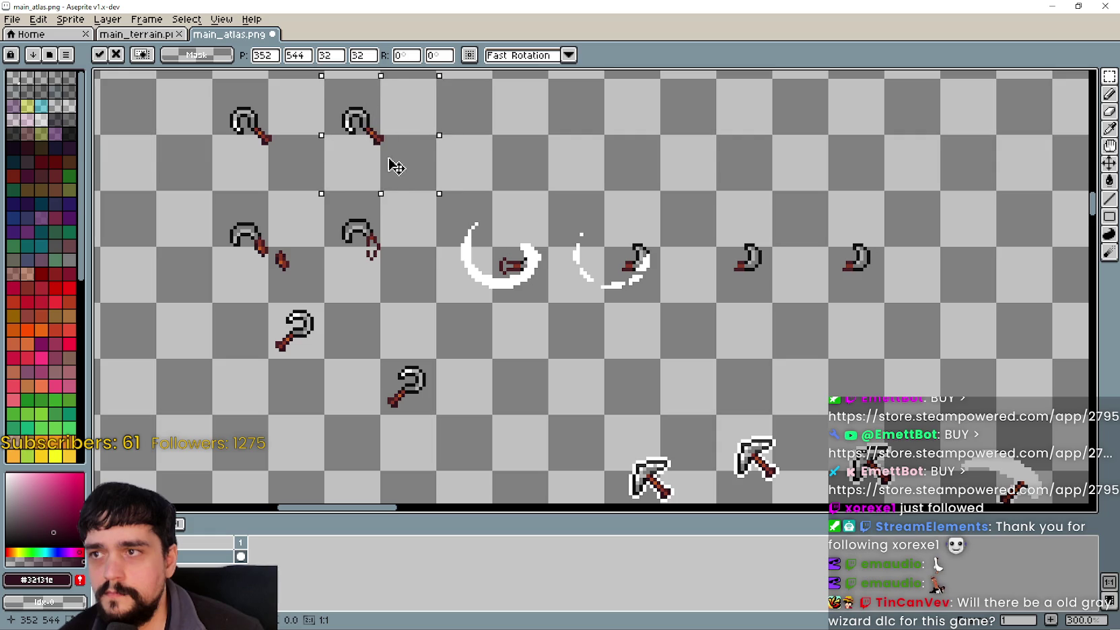
{"action": "mouse_move", "coordinate": [652, 251]}
{"action": "left_mouse_down"}
{"action": "mouse_move", "coordinate": [525, 156]}
{"action": "mouse_move", "coordinate": [619, 220]}
{"action": "mouse_move", "coordinate": [544, 152]}
{"action": "mouse_move", "coordinate": [641, 270]}
{"action": "left_mouse_up"}
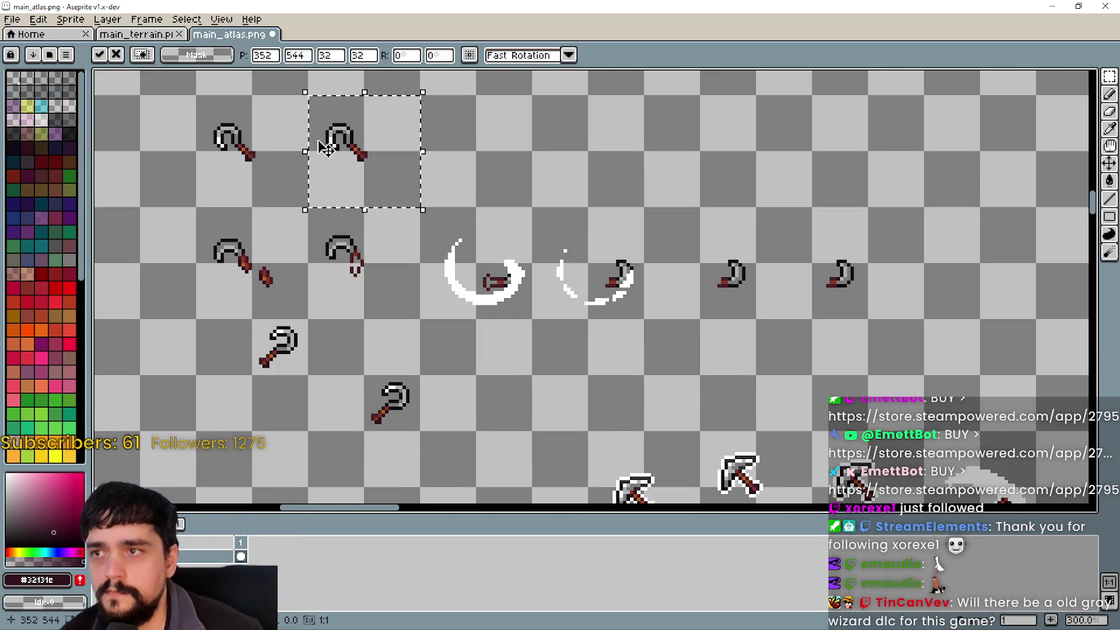
{"action": "key", "text": "Right"}
{"action": "key", "text": "Down"}
{"action": "left_click", "coordinate": [616, 227]}
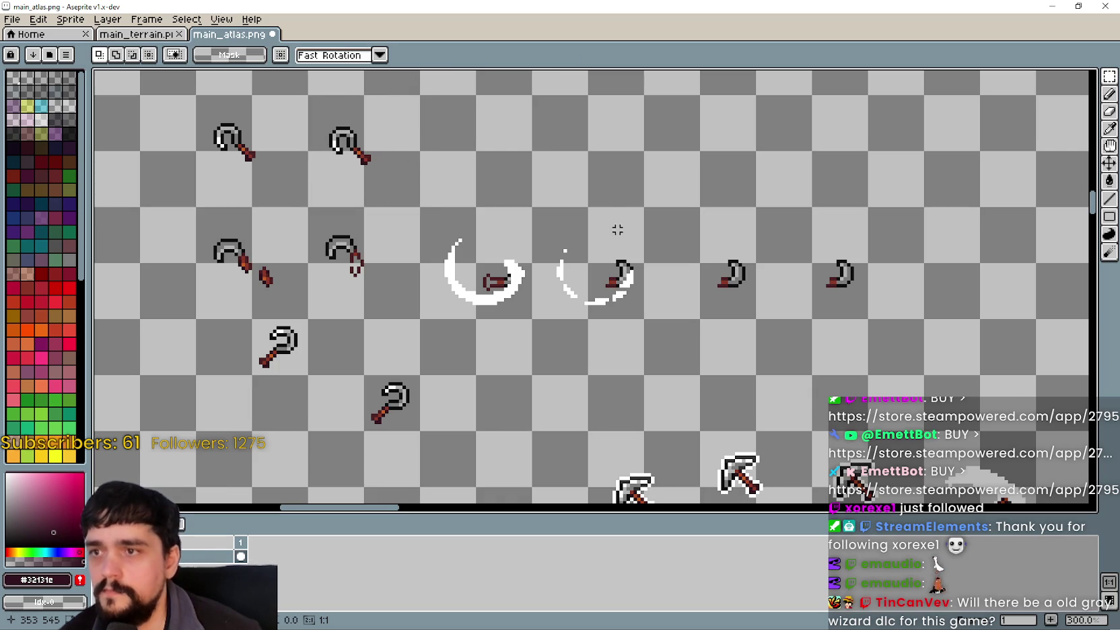
Select the cell holding the pickaxe copy and begin transforming it
{"action": "left_click_drag", "start_coordinate": [575, 212], "coordinate": [586, 263]}
{"action": "scroll", "coordinate": [415, 287], "scroll_direction": "down", "scroll_amount": 1}
{"action": "scroll", "coordinate": [415, 287], "scroll_direction": "right", "scroll_amount": 1}
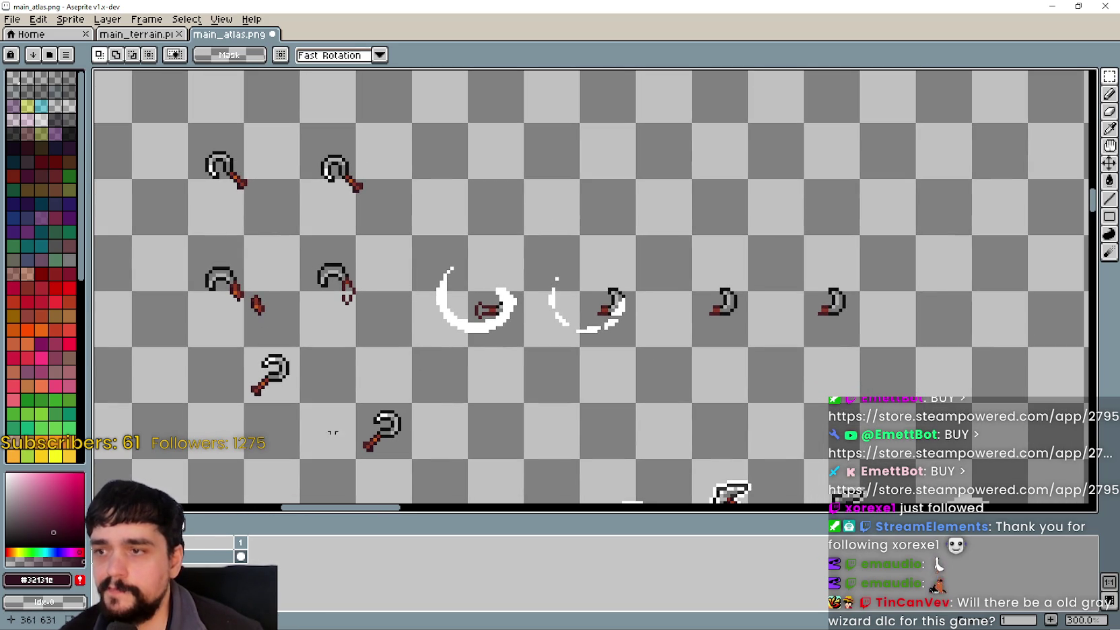
{"action": "scroll", "coordinate": [370, 388], "scroll_direction": "down", "scroll_amount": 1}
{"action": "scroll", "coordinate": [371, 388], "scroll_direction": "left", "scroll_amount": 1}
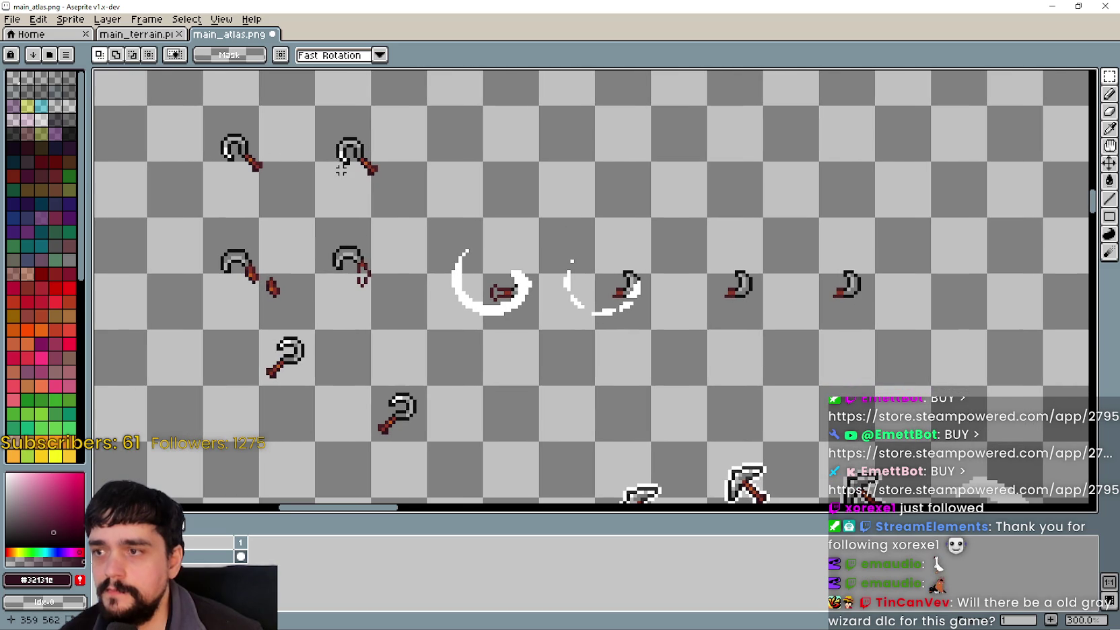
{"action": "left_click_drag", "start_coordinate": [375, 426], "coordinate": [425, 387]}
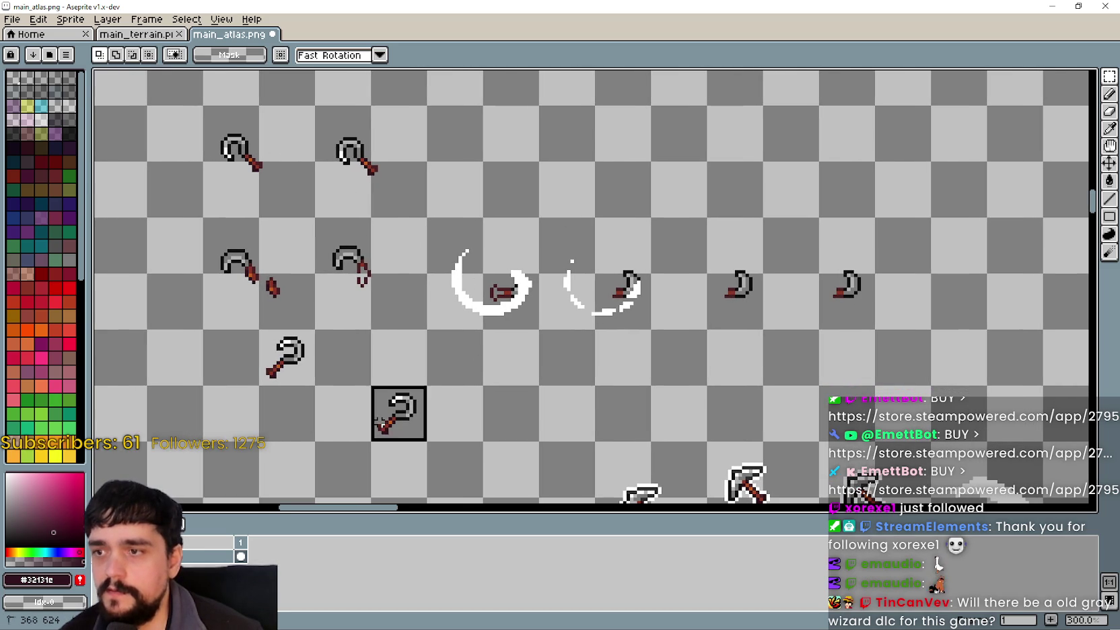
{"action": "left_click_drag", "start_coordinate": [313, 162], "coordinate": [372, 217]}
{"action": "key", "text": "ctrl+d"}
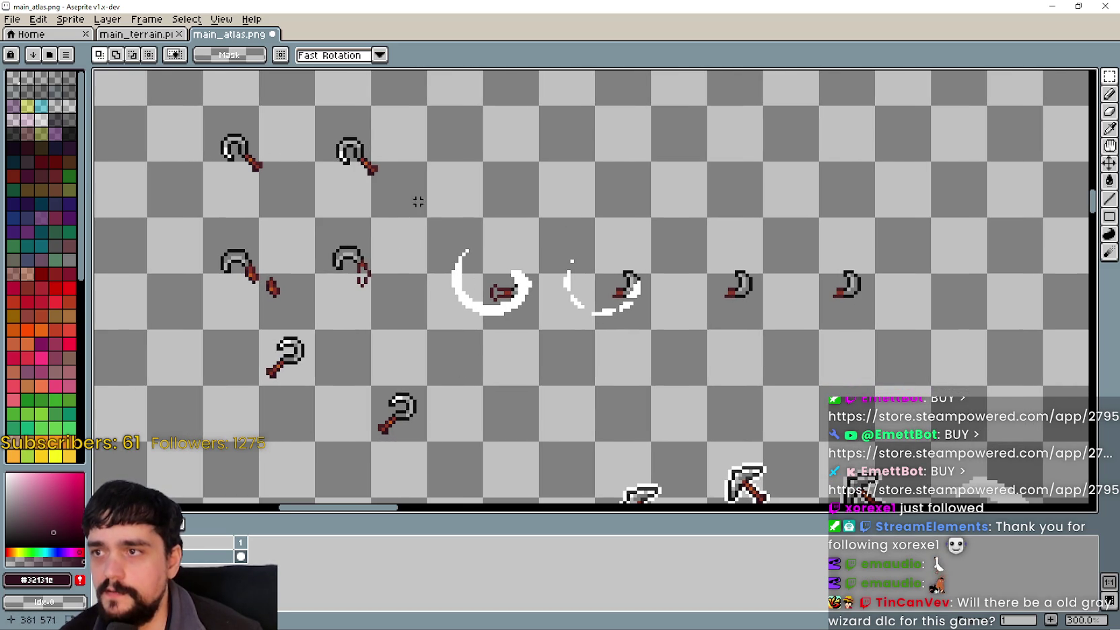
{"action": "mouse_move", "coordinate": [323, 127]}
{"action": "left_mouse_down"}
{"action": "mouse_move", "coordinate": [417, 218]}
{"action": "mouse_move", "coordinate": [522, 200]}
{"action": "left_mouse_up"}
{"action": "left_click", "coordinate": [407, 200]}
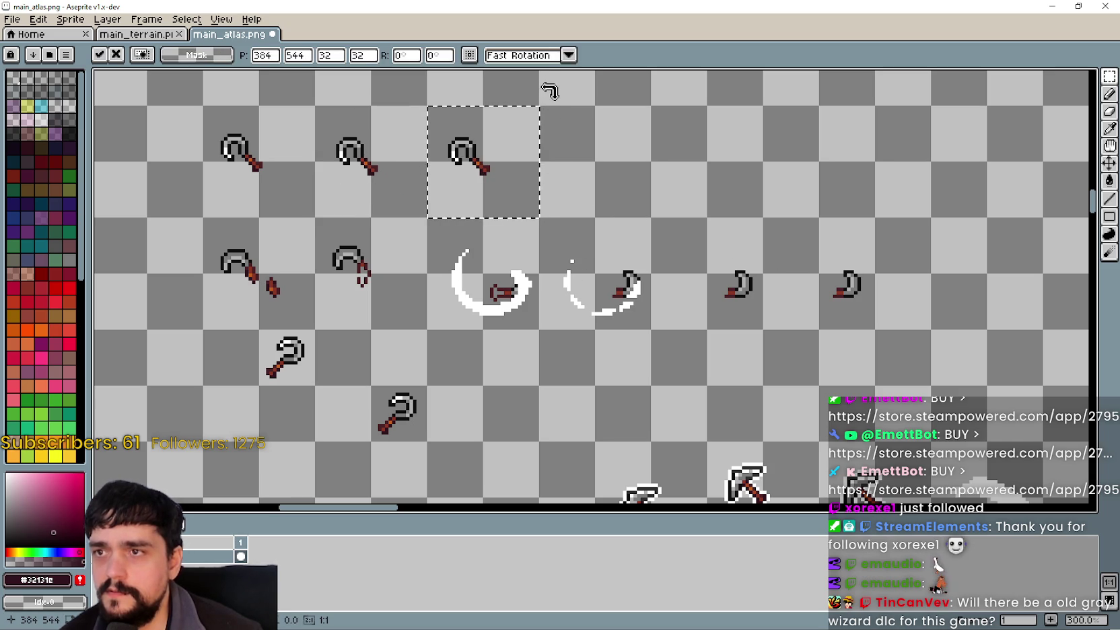
Try a vertical flip of the copied pickaxe, then discard it with Escape
{"action": "key", "text": "shift+v"}
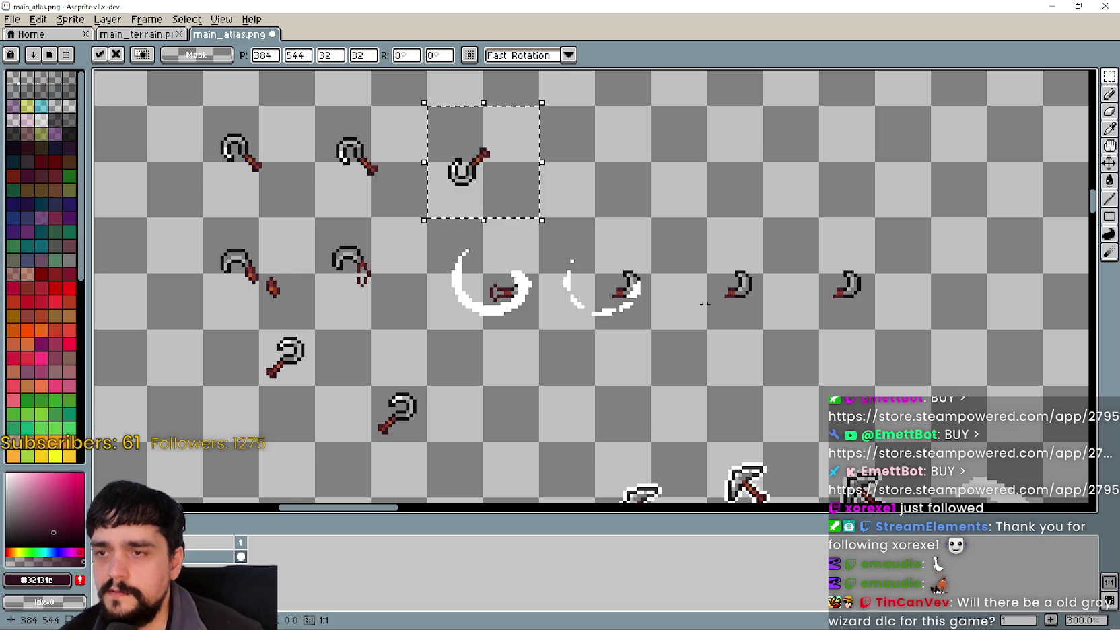
{"action": "scroll", "coordinate": [698, 292], "scroll_direction": "down", "scroll_amount": 5}
{"action": "scroll", "coordinate": [698, 292], "scroll_direction": "right", "scroll_amount": 2}
{"action": "scroll", "coordinate": [483, 220], "scroll_direction": "up", "scroll_amount": 6}
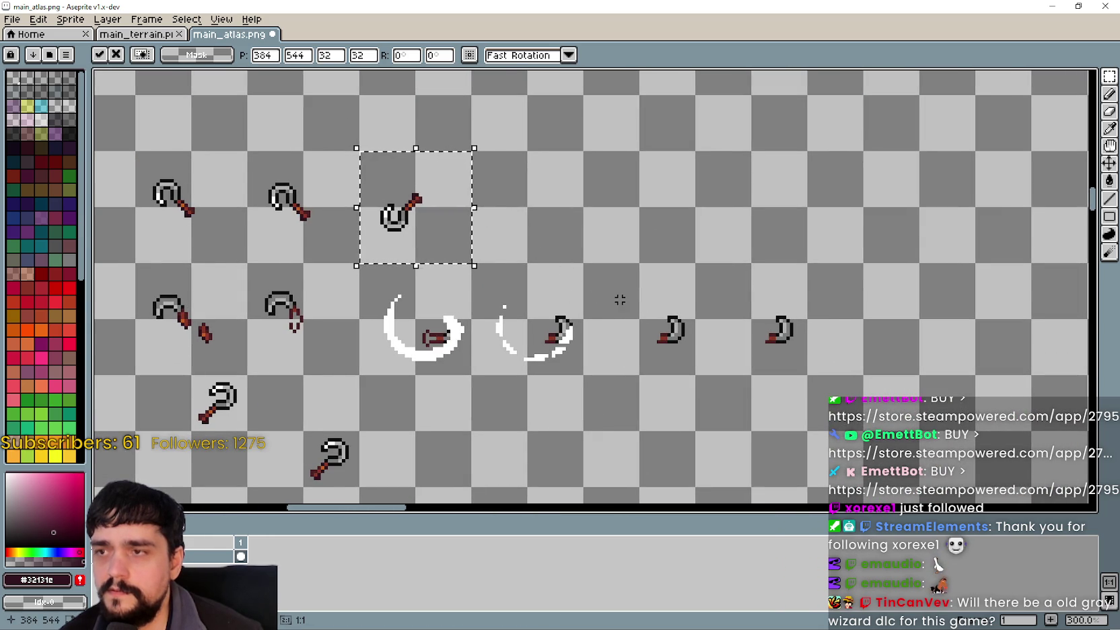
{"action": "scroll", "coordinate": [435, 305], "scroll_direction": "down", "scroll_amount": 2}
{"action": "scroll", "coordinate": [436, 305], "scroll_direction": "left", "scroll_amount": 2}
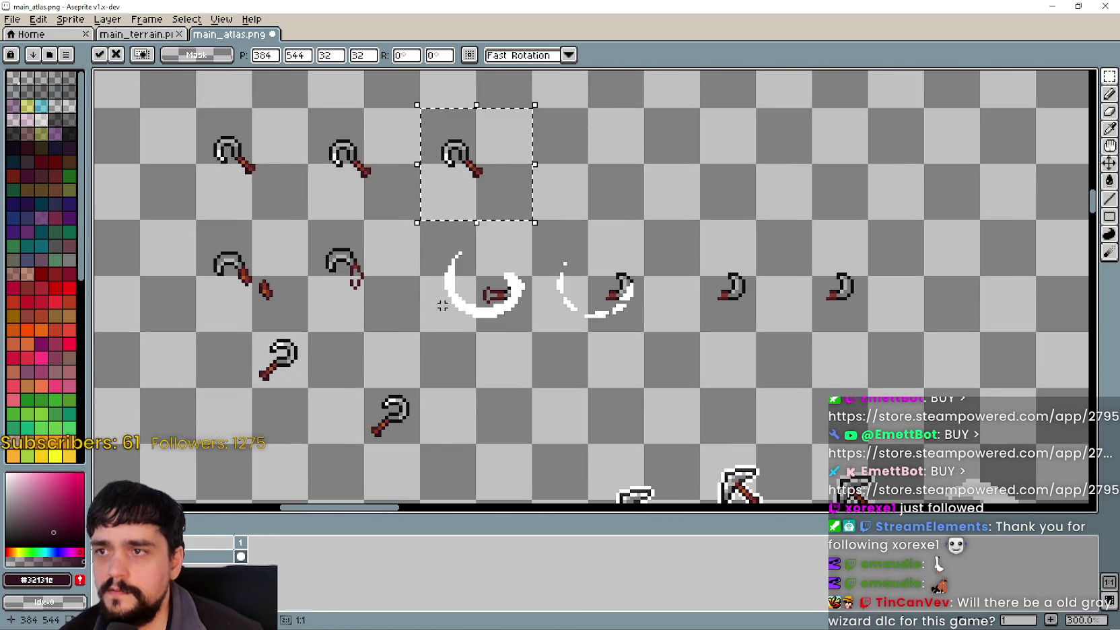
{"action": "scroll", "coordinate": [428, 348], "scroll_direction": "down", "scroll_amount": 1}
{"action": "key", "text": "Escape"}
Rotate the third pickaxe so its handle points up-right and position it in its cell
{"action": "mouse_move", "coordinate": [367, 365]}
{"action": "left_mouse_down"}
{"action": "mouse_move", "coordinate": [429, 427]}
{"action": "mouse_move", "coordinate": [490, 140]}
{"action": "mouse_move", "coordinate": [479, 158]}
{"action": "left_mouse_up"}
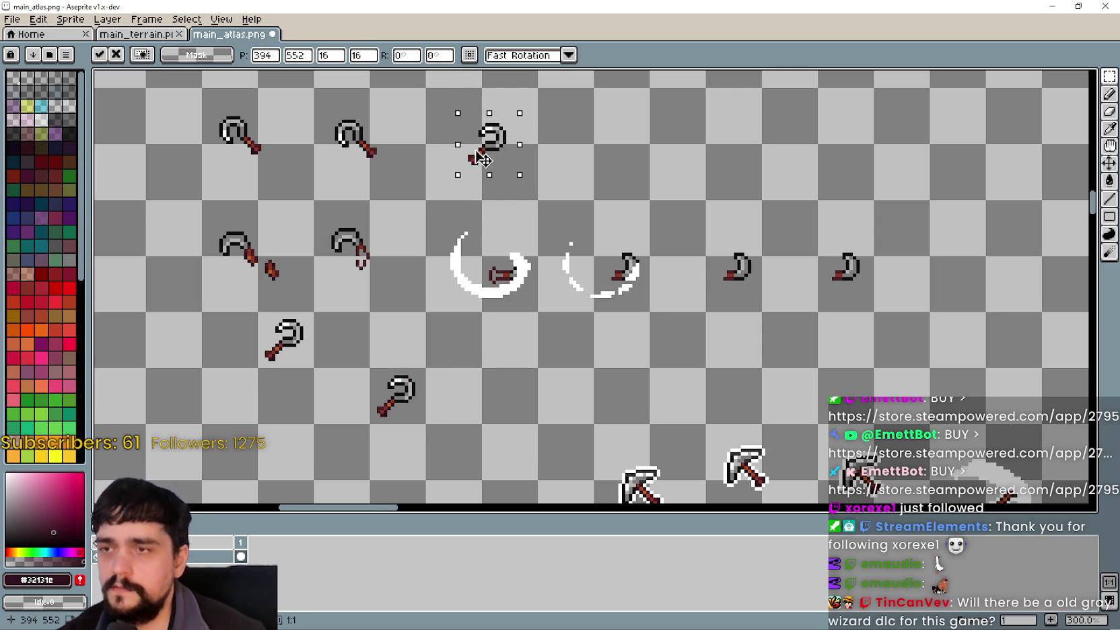
{"action": "mouse_move", "coordinate": [577, 226]}
{"action": "left_mouse_down"}
{"action": "mouse_move", "coordinate": [471, 176]}
{"action": "mouse_move", "coordinate": [491, 185]}
{"action": "left_mouse_up"}
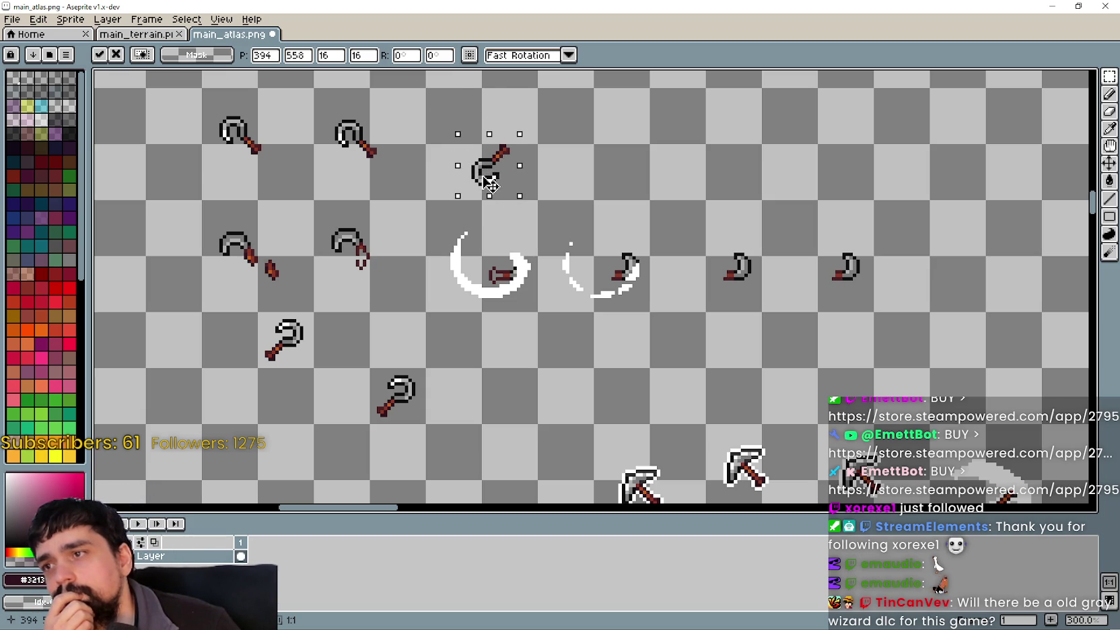
{"action": "mouse_move", "coordinate": [489, 183]}
{"action": "left_mouse_down"}
{"action": "mouse_move", "coordinate": [437, 268]}
{"action": "mouse_move", "coordinate": [846, 278]}
{"action": "left_mouse_up"}
{"action": "scroll", "coordinate": [837, 312], "scroll_direction": "down", "scroll_amount": 3}
{"action": "scroll", "coordinate": [662, 346], "scroll_direction": "up", "scroll_amount": 2}
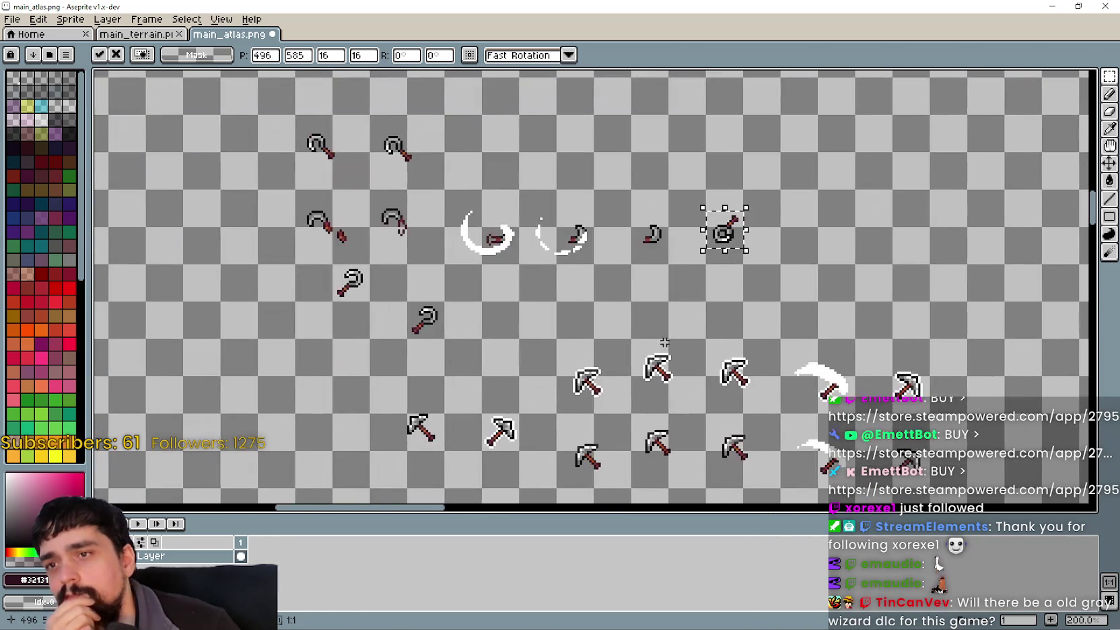
{"action": "mouse_move", "coordinate": [733, 239]}
{"action": "left_mouse_down"}
{"action": "mouse_move", "coordinate": [432, 158]}
{"action": "mouse_move", "coordinate": [487, 166]}
{"action": "mouse_move", "coordinate": [538, 211]}
{"action": "mouse_move", "coordinate": [609, 248]}
{"action": "left_mouse_up"}
{"action": "scroll", "coordinate": [485, 161], "scroll_direction": "up", "scroll_amount": 2}
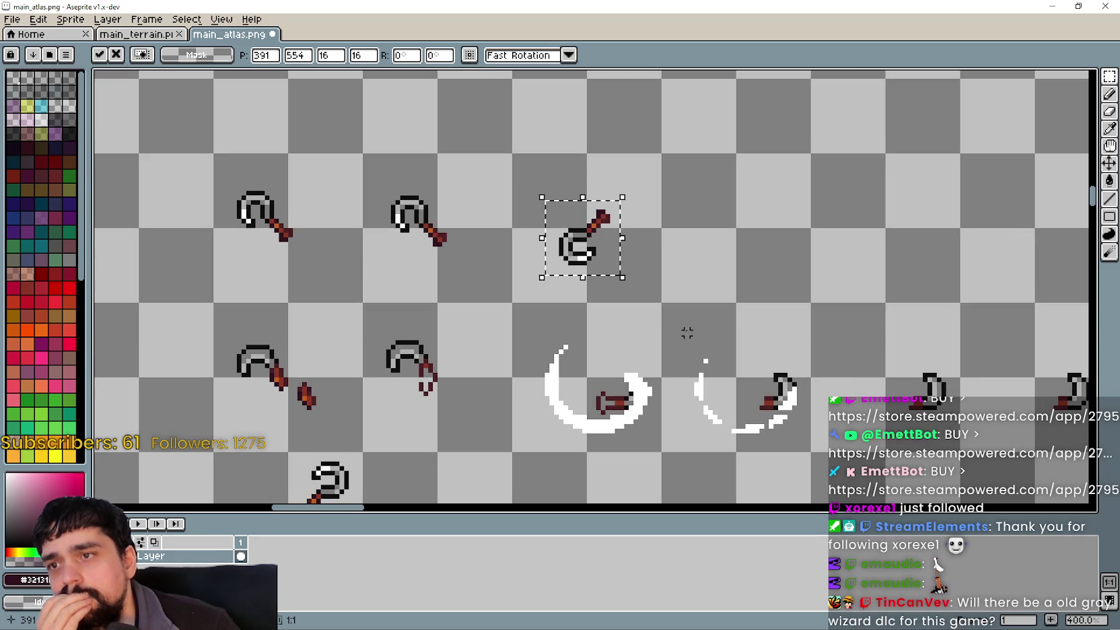
{"action": "mouse_move", "coordinate": [609, 277]}
{"action": "left_mouse_down"}
{"action": "mouse_move", "coordinate": [622, 404]}
{"action": "mouse_move", "coordinate": [590, 229]}
{"action": "mouse_move", "coordinate": [601, 247]}
{"action": "left_mouse_up"}
{"action": "scroll", "coordinate": [587, 248], "scroll_direction": "down", "scroll_amount": 2}
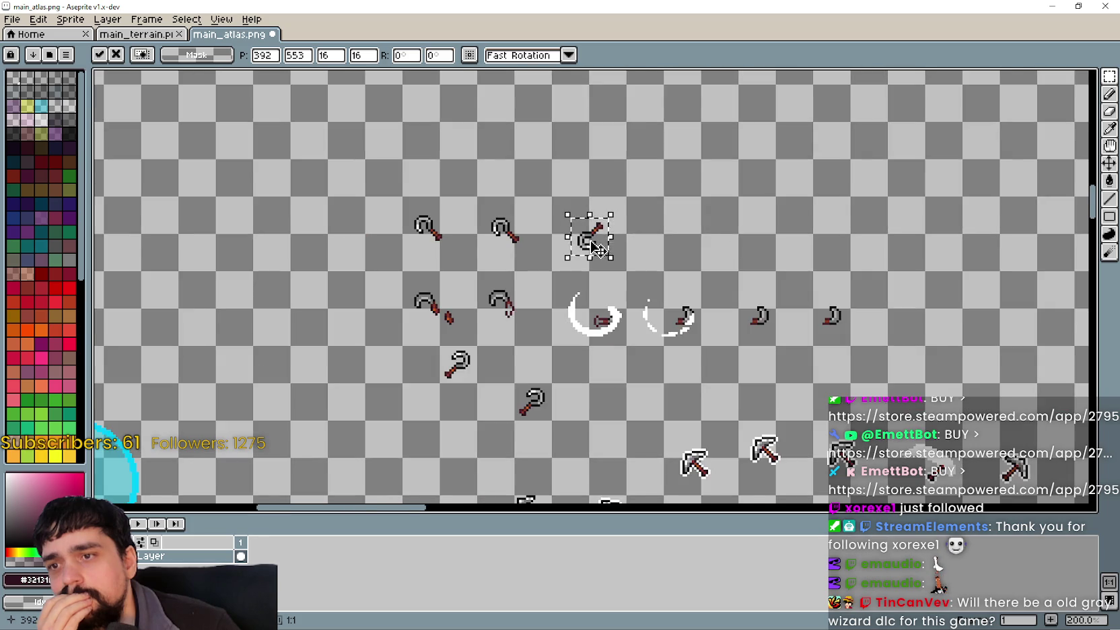
{"action": "scroll", "coordinate": [587, 248], "scroll_direction": "up", "scroll_amount": 2}
{"action": "scroll", "coordinate": [587, 248], "scroll_direction": "down", "scroll_amount": 1}
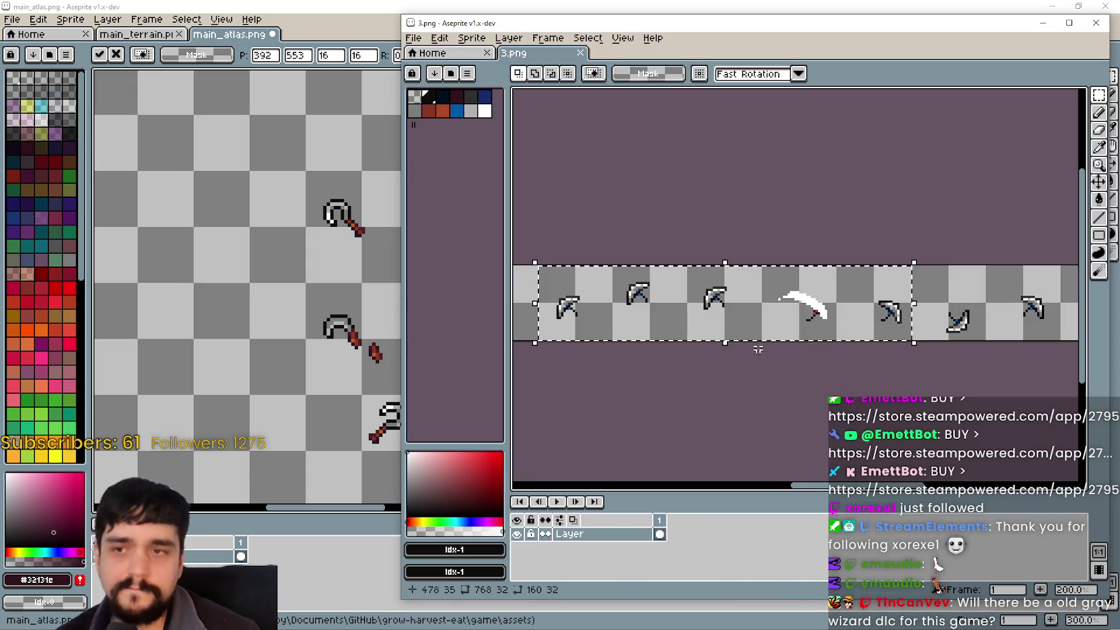
{"action": "left_click", "coordinate": [1095, 22]}
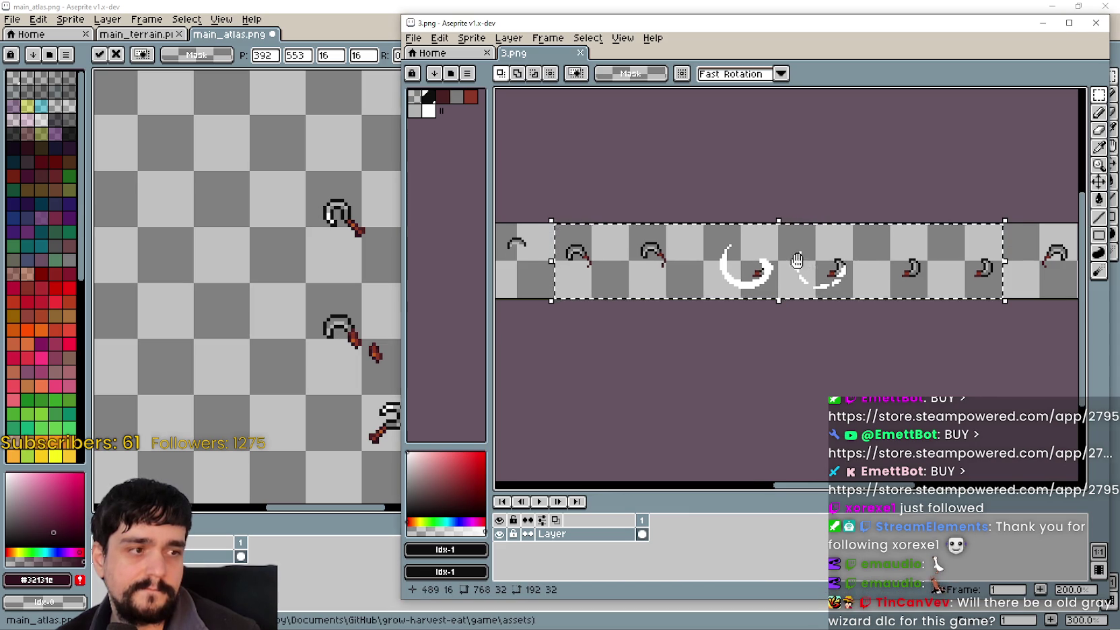
{"action": "scroll", "coordinate": [804, 270], "scroll_direction": "down", "scroll_amount": 1}
{"action": "scroll", "coordinate": [807, 272], "scroll_direction": "up", "scroll_amount": 1}
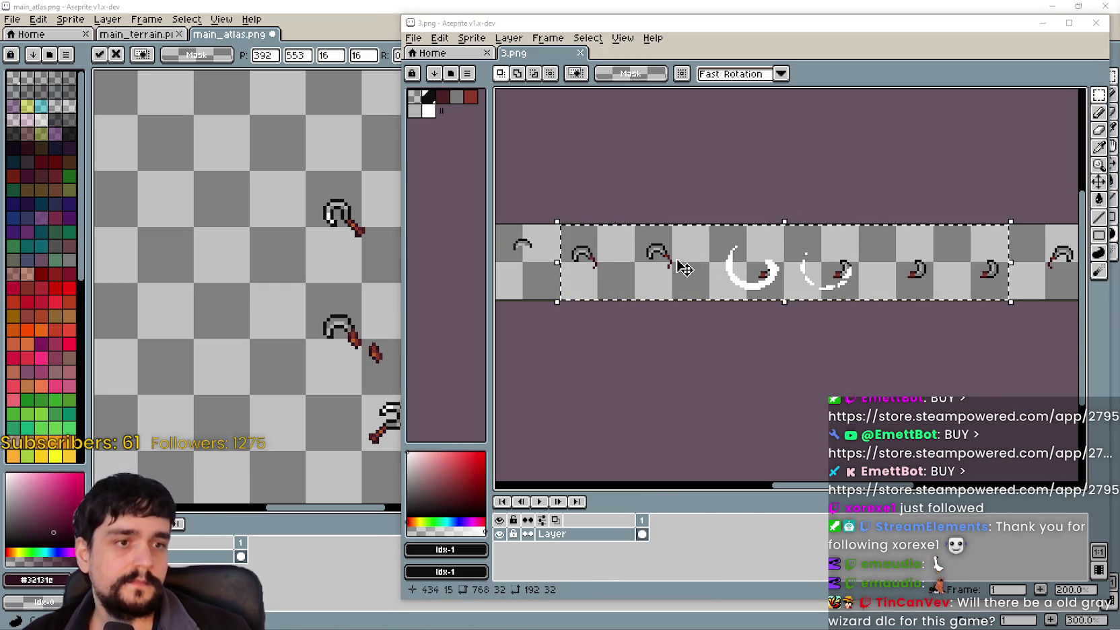
{"action": "scroll", "coordinate": [898, 318], "scroll_direction": "down", "scroll_amount": 2}
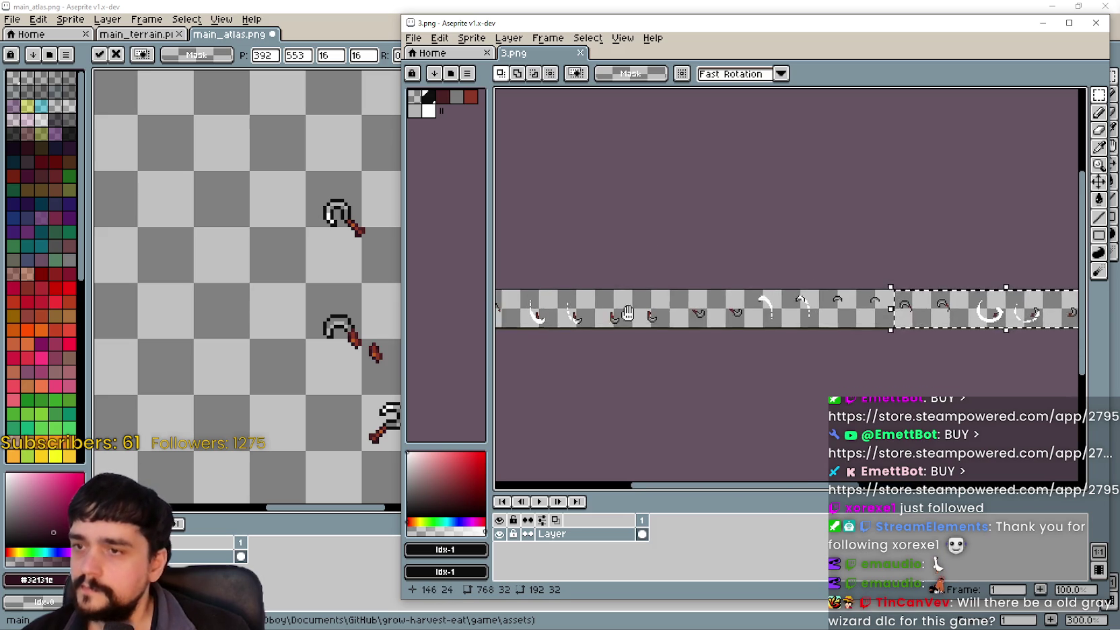
{"action": "scroll", "coordinate": [646, 303], "scroll_direction": "up", "scroll_amount": 1}
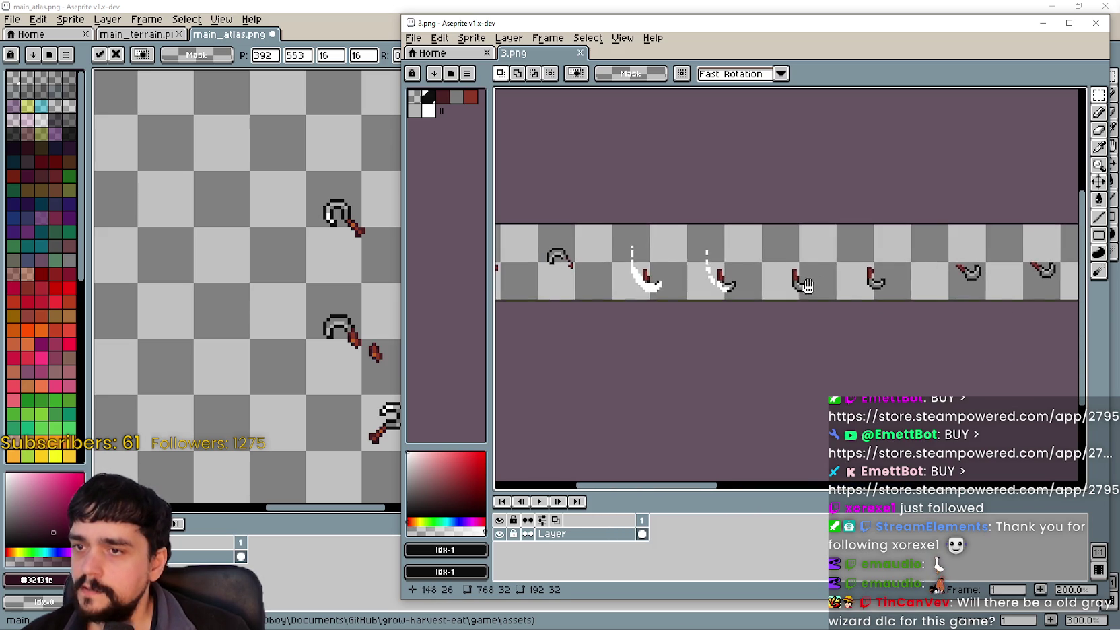
{"action": "left_click_drag", "start_coordinate": [649, 303], "coordinate": [920, 309]}
{"action": "scroll", "coordinate": [921, 310], "scroll_direction": "right", "scroll_amount": 5}
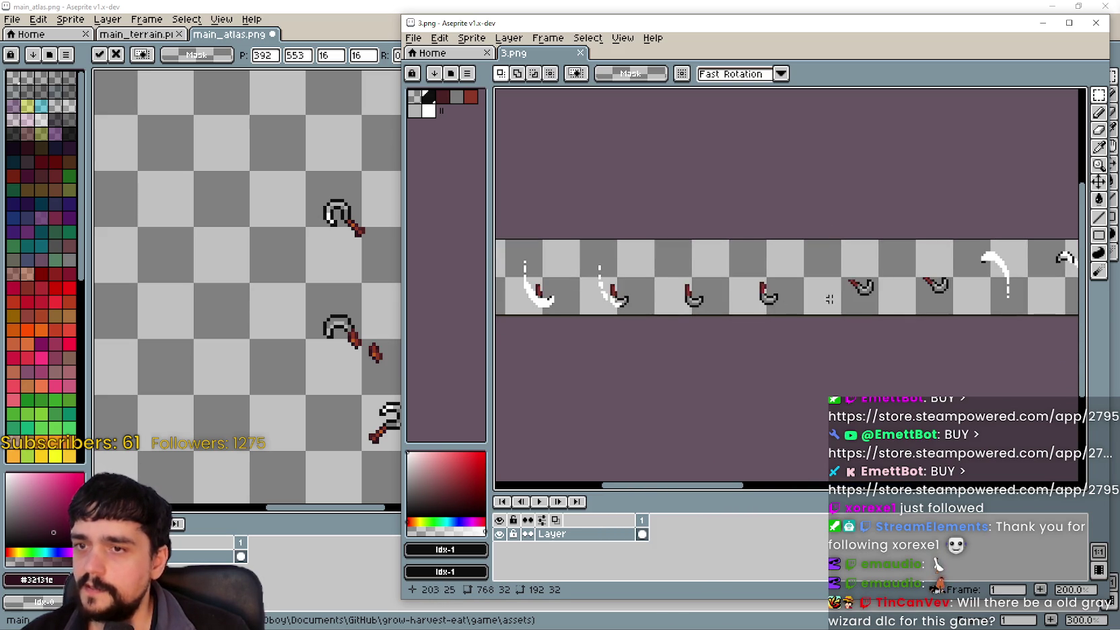
{"action": "scroll", "coordinate": [889, 296], "scroll_direction": "right", "scroll_amount": 5}
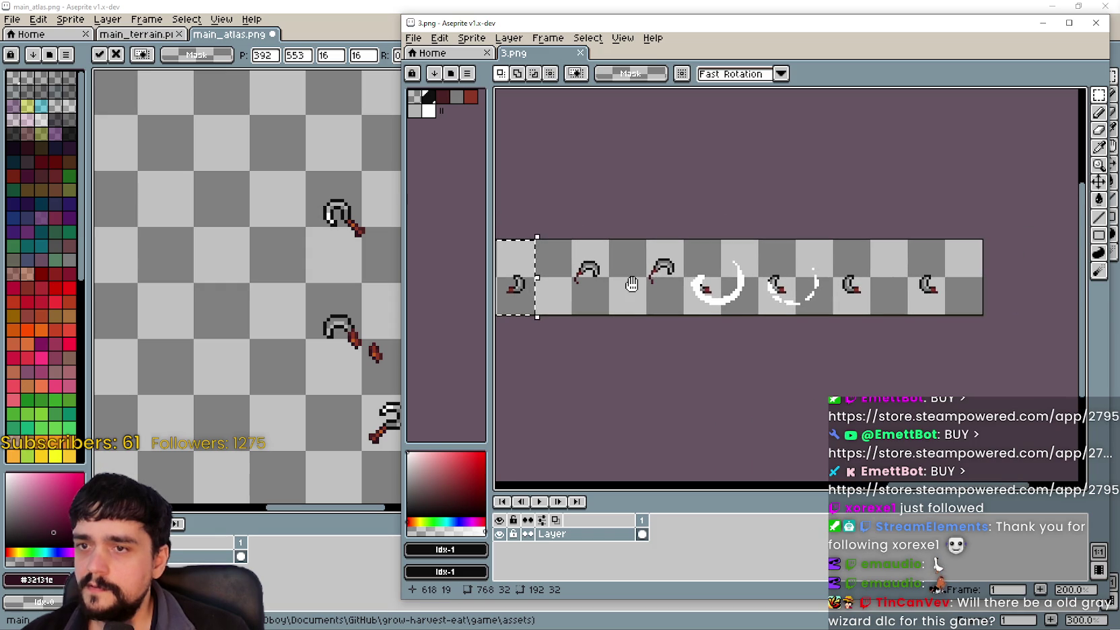
{"action": "scroll", "coordinate": [631, 284], "scroll_direction": "right", "scroll_amount": 3}
{"action": "scroll", "coordinate": [631, 284], "scroll_direction": "down", "scroll_amount": 1}
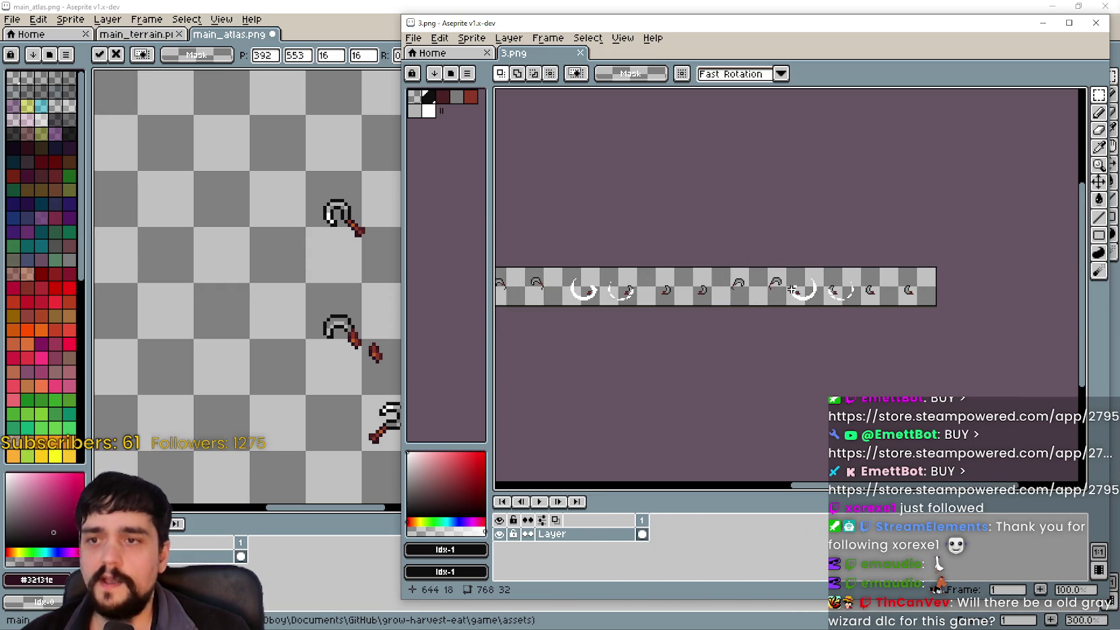
{"action": "left_click", "coordinate": [1043, 24]}
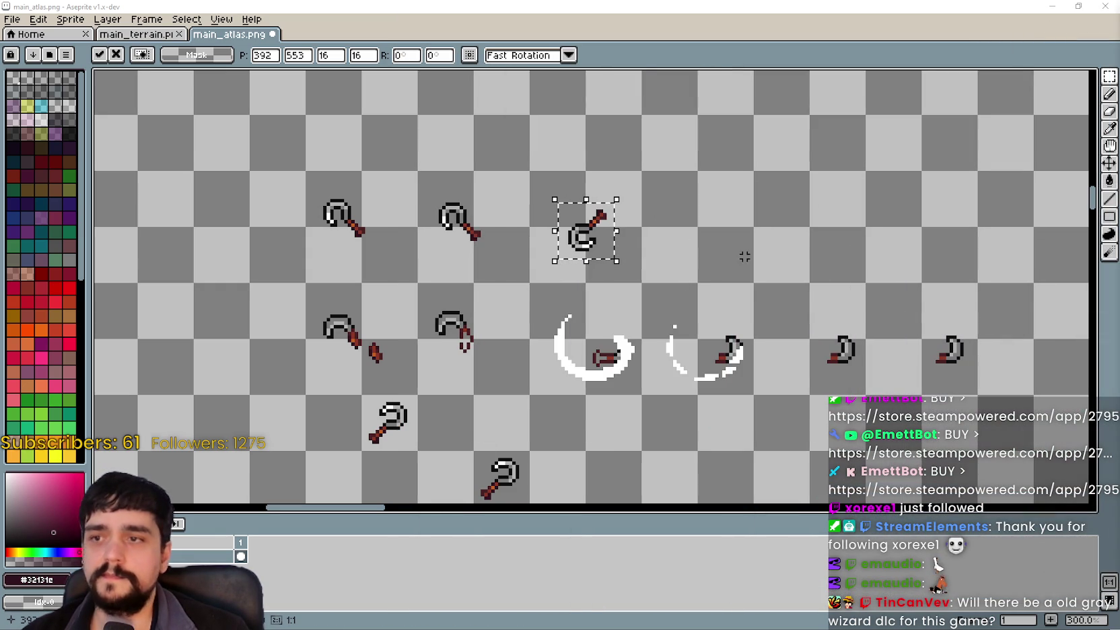
Rotate the selected third pickaxe about 63 degrees and turn it slightly further
{"action": "left_click_drag", "start_coordinate": [650, 239], "coordinate": [711, 275]}
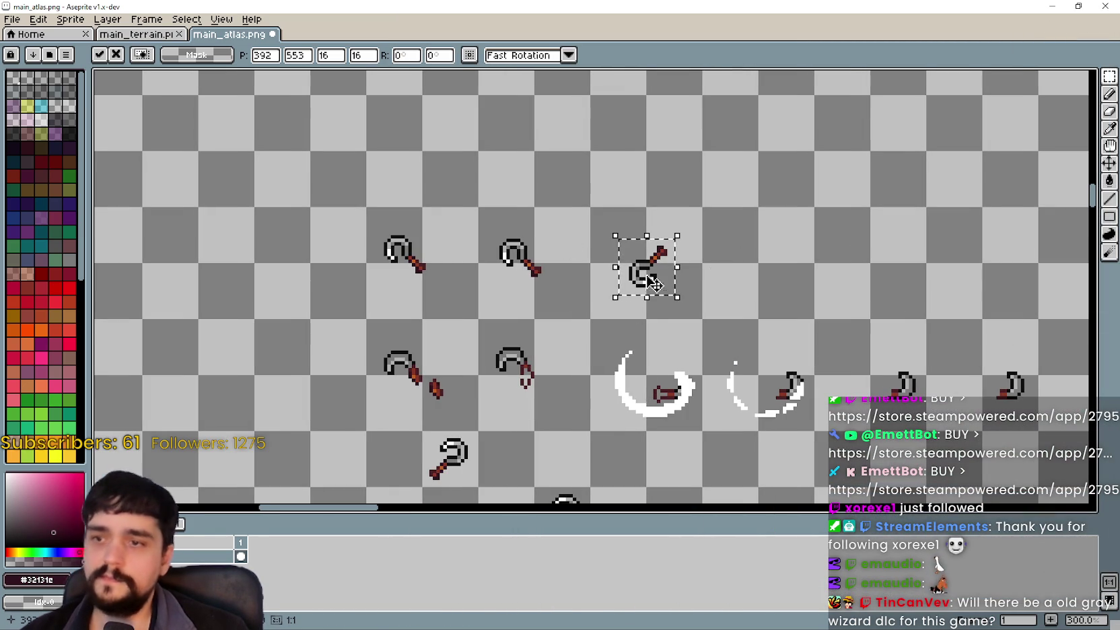
{"action": "scroll", "coordinate": [648, 274], "scroll_direction": "up", "scroll_amount": 2}
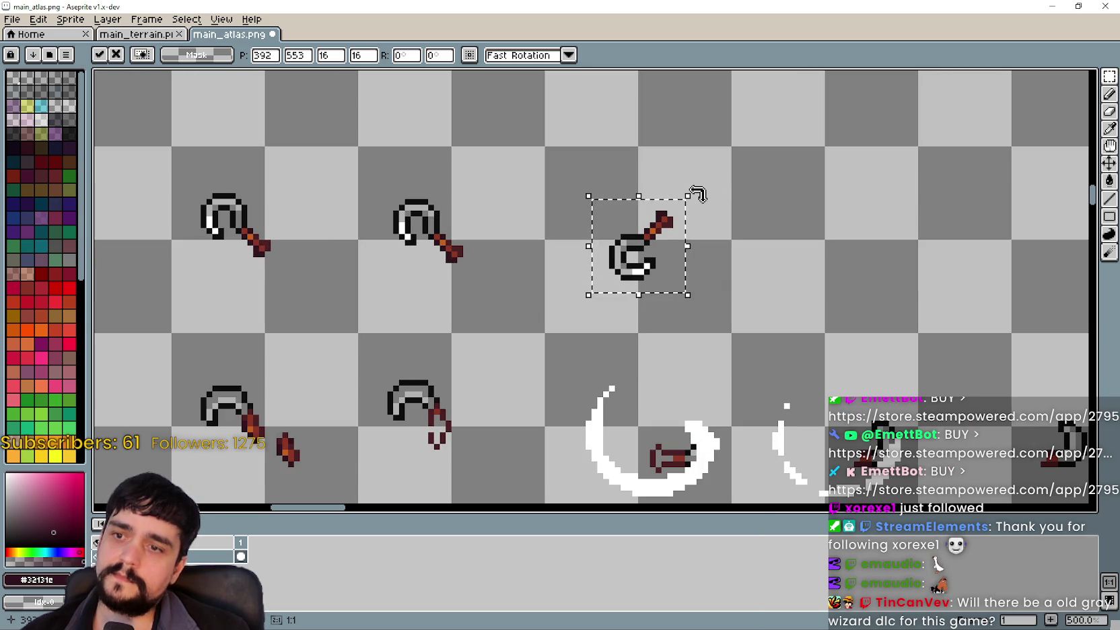
{"action": "mouse_move", "coordinate": [700, 193]}
{"action": "left_mouse_down"}
{"action": "mouse_move", "coordinate": [645, 175]}
{"action": "mouse_move", "coordinate": [565, 195]}
{"action": "mouse_move", "coordinate": [539, 250]}
{"action": "left_mouse_up"}
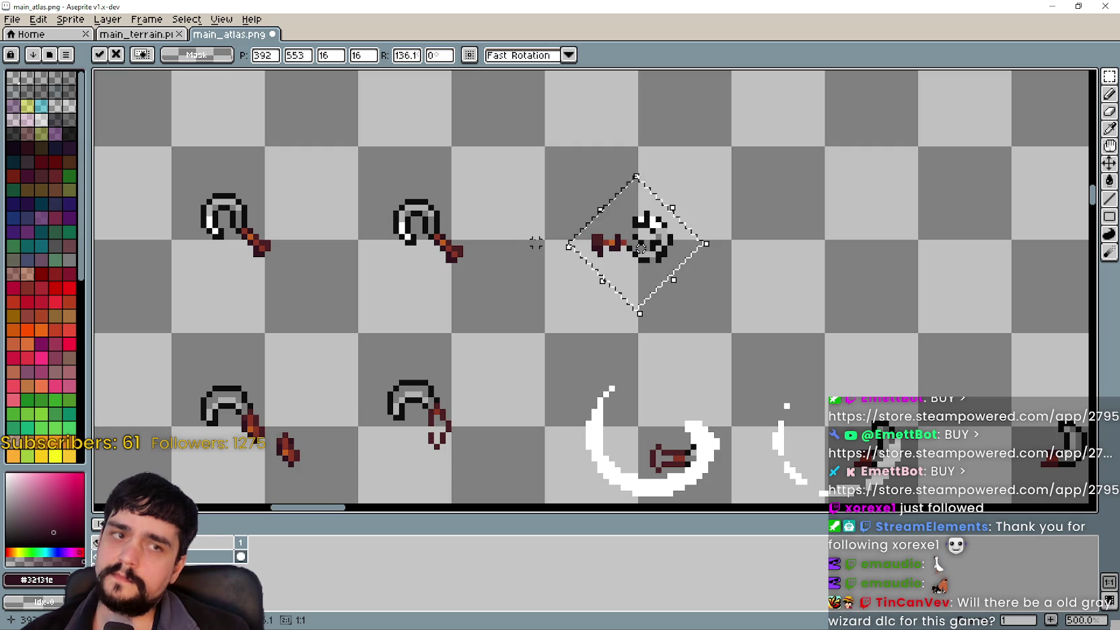
{"action": "scroll", "coordinate": [641, 248], "scroll_direction": "up", "scroll_amount": 2}
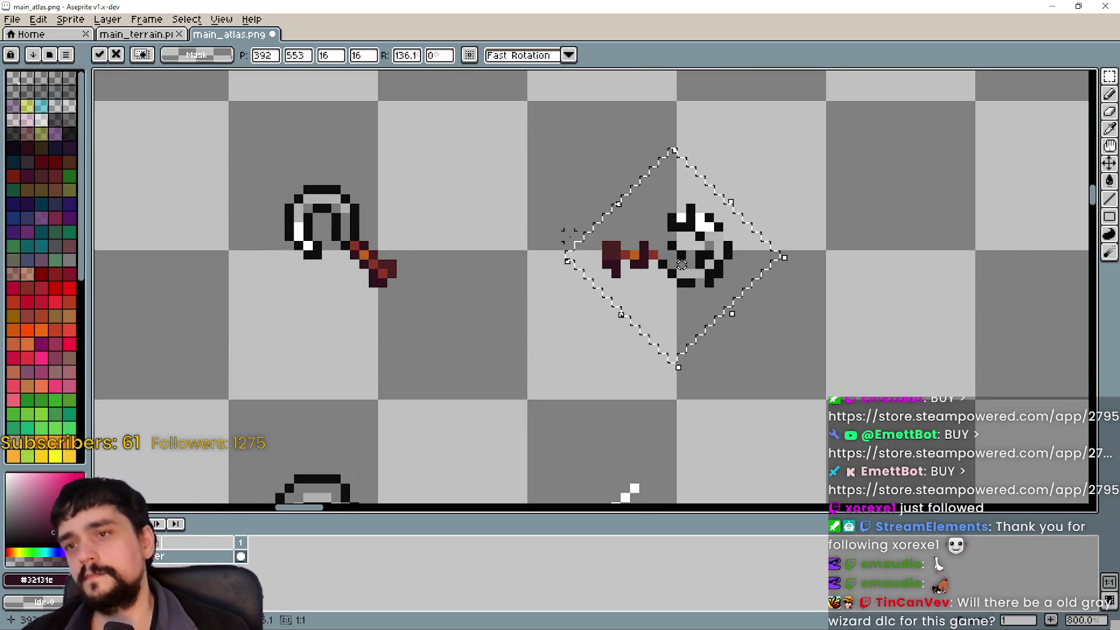
{"action": "scroll", "coordinate": [679, 250], "scroll_direction": "up", "scroll_amount": 2}
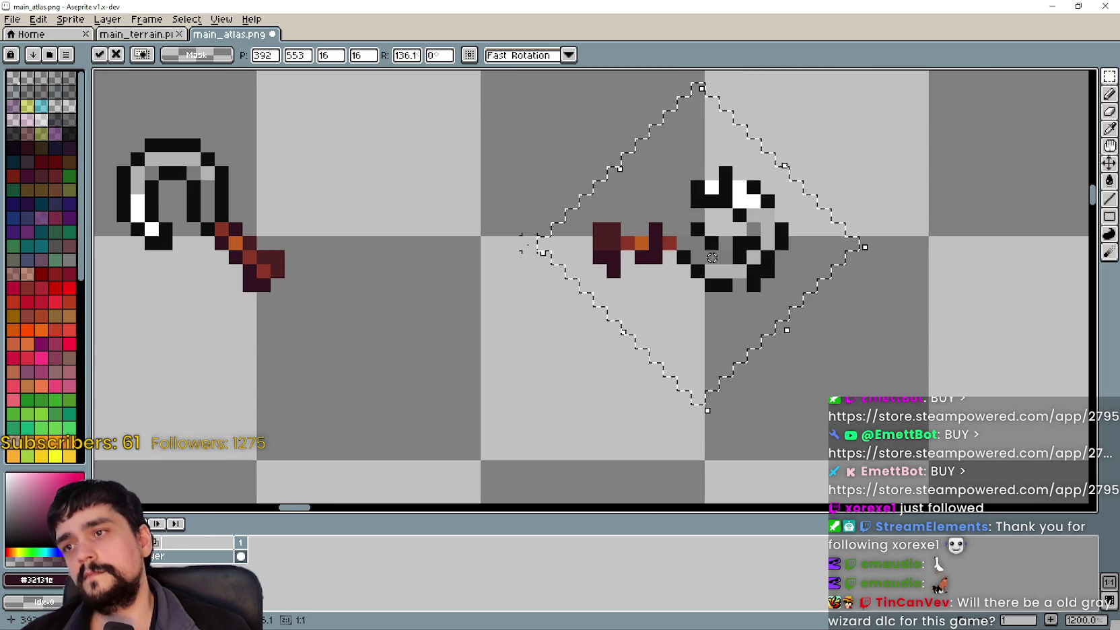
{"action": "scroll", "coordinate": [540, 249], "scroll_direction": "down", "scroll_amount": 2}
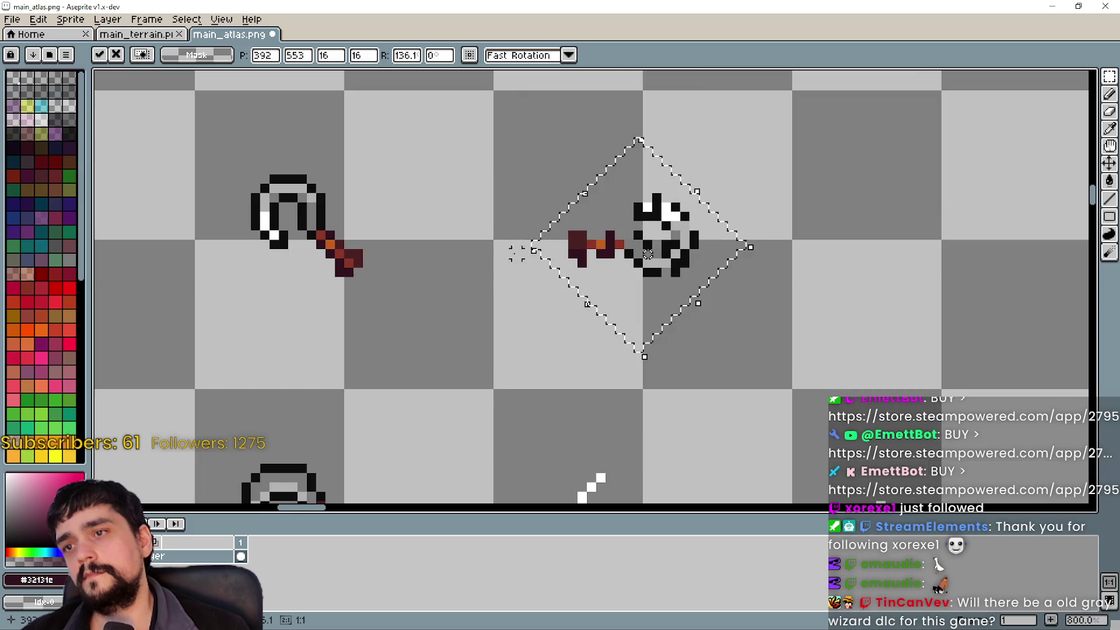
{"action": "left_click_drag", "start_coordinate": [527, 244], "coordinate": [528, 249]}
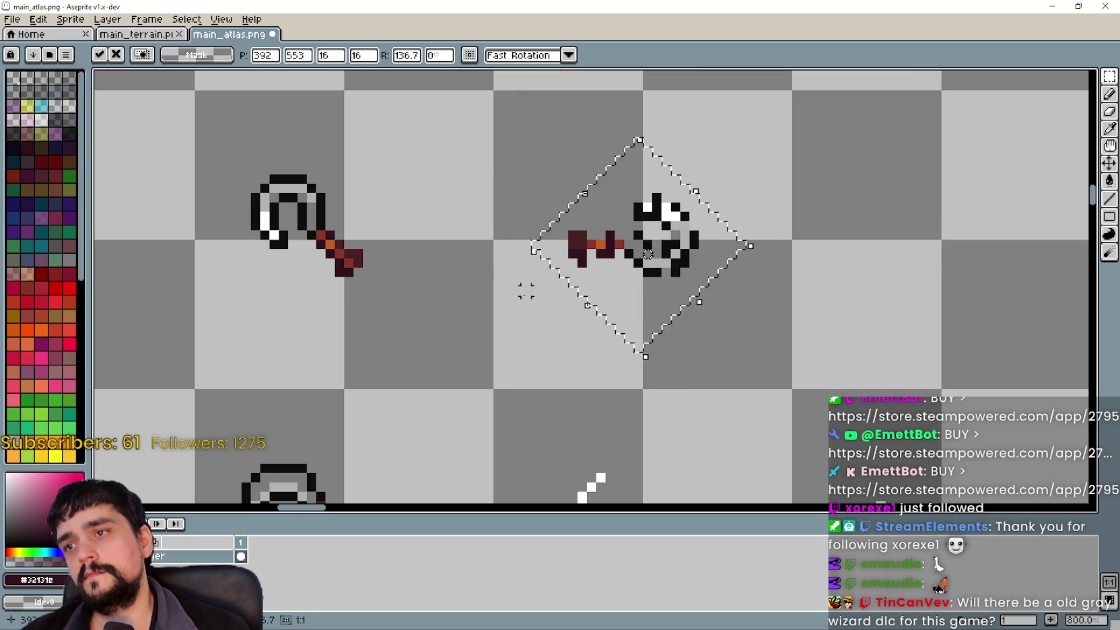
{"action": "scroll", "coordinate": [526, 258], "scroll_direction": "down", "scroll_amount": 2}
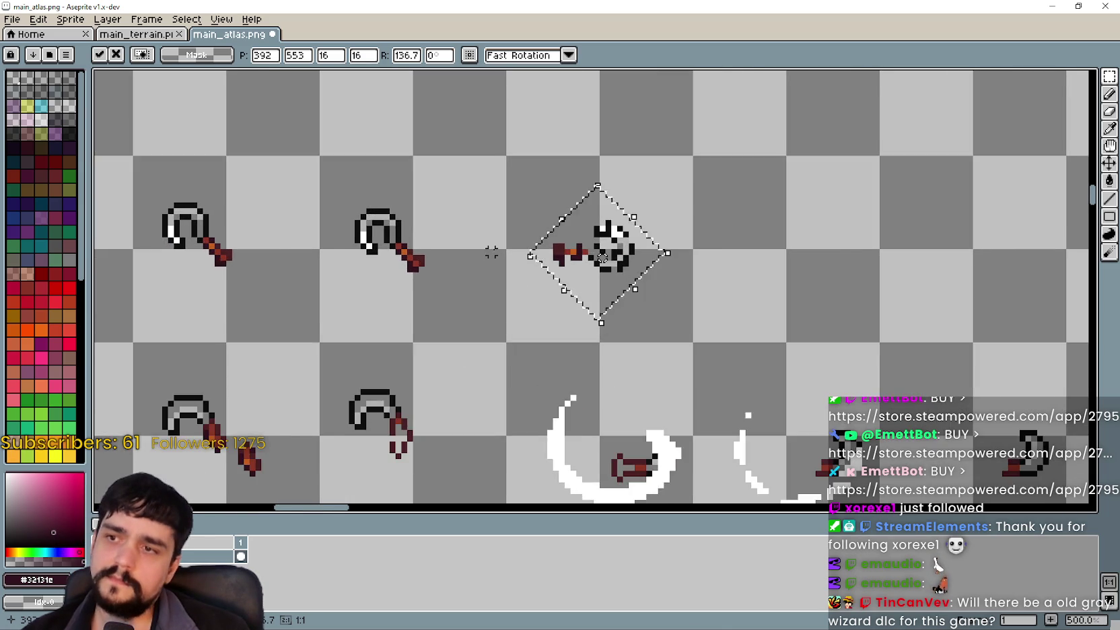
{"action": "scroll", "coordinate": [490, 254], "scroll_direction": "up", "scroll_amount": 1}
{"action": "scroll", "coordinate": [626, 284], "scroll_direction": "down", "scroll_amount": 1}
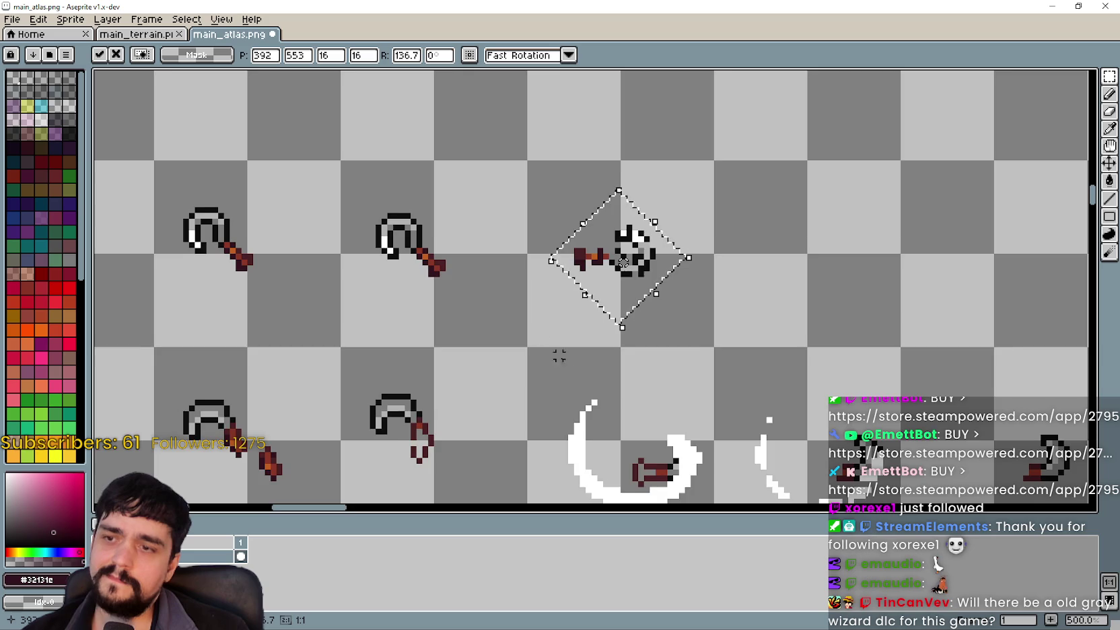
{"action": "scroll", "coordinate": [683, 266], "scroll_direction": "up", "scroll_amount": 1}
{"action": "scroll", "coordinate": [683, 265], "scroll_direction": "down", "scroll_amount": 1}
{"action": "scroll", "coordinate": [683, 266], "scroll_direction": "up", "scroll_amount": 1}
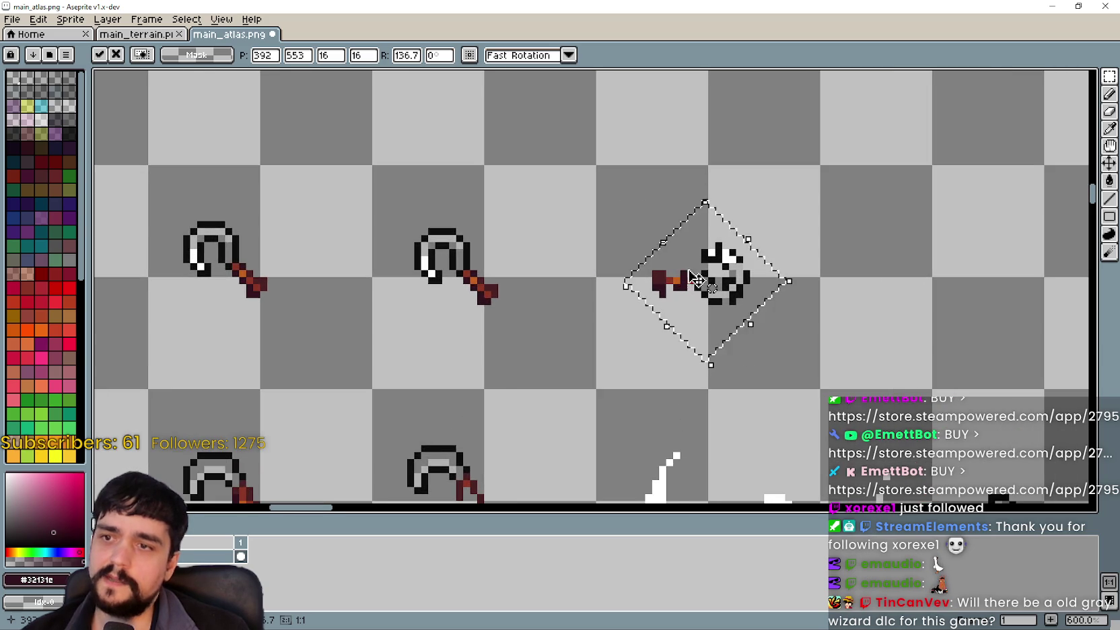
{"action": "scroll", "coordinate": [683, 266], "scroll_direction": "down", "scroll_amount": 1}
{"action": "mouse_move", "coordinate": [612, 305]}
{"action": "left_mouse_down"}
{"action": "mouse_move", "coordinate": [630, 242]}
{"action": "mouse_move", "coordinate": [605, 200]}
{"action": "mouse_move", "coordinate": [570, 230]}
{"action": "mouse_move", "coordinate": [553, 273]}
{"action": "mouse_move", "coordinate": [512, 295]}
{"action": "mouse_move", "coordinate": [518, 248]}
{"action": "mouse_move", "coordinate": [549, 325]}
{"action": "left_mouse_up"}
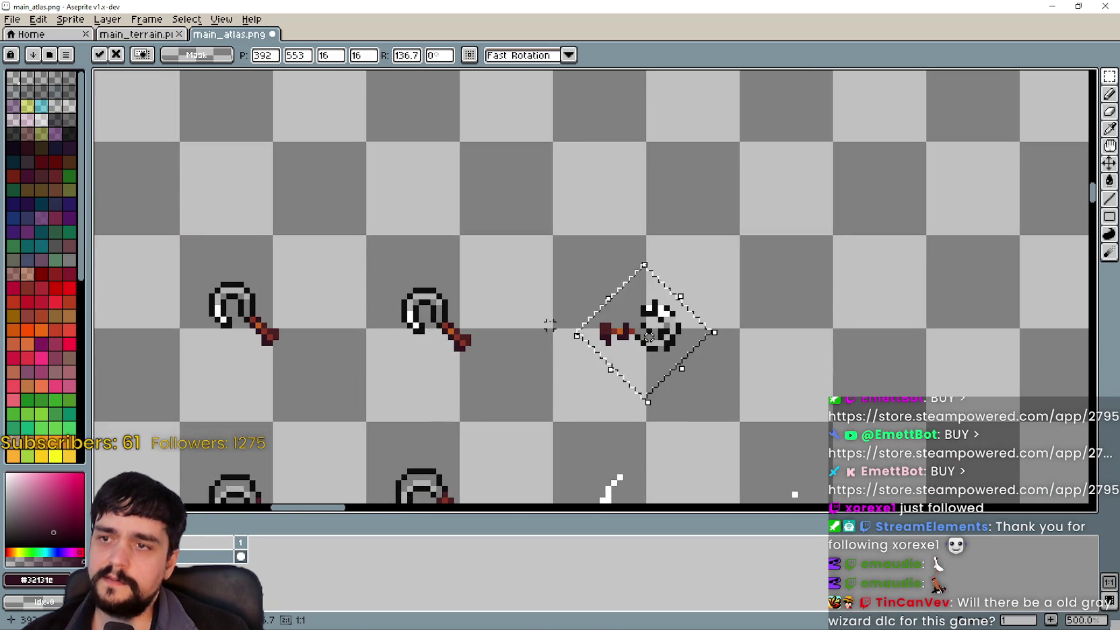
Enter 14 as the rotation angle value in the toolbar
{"action": "left_click", "coordinate": [407, 55]}
{"action": "double_click", "coordinate": [400, 55]}
{"action": "left_click", "coordinate": [419, 55]}
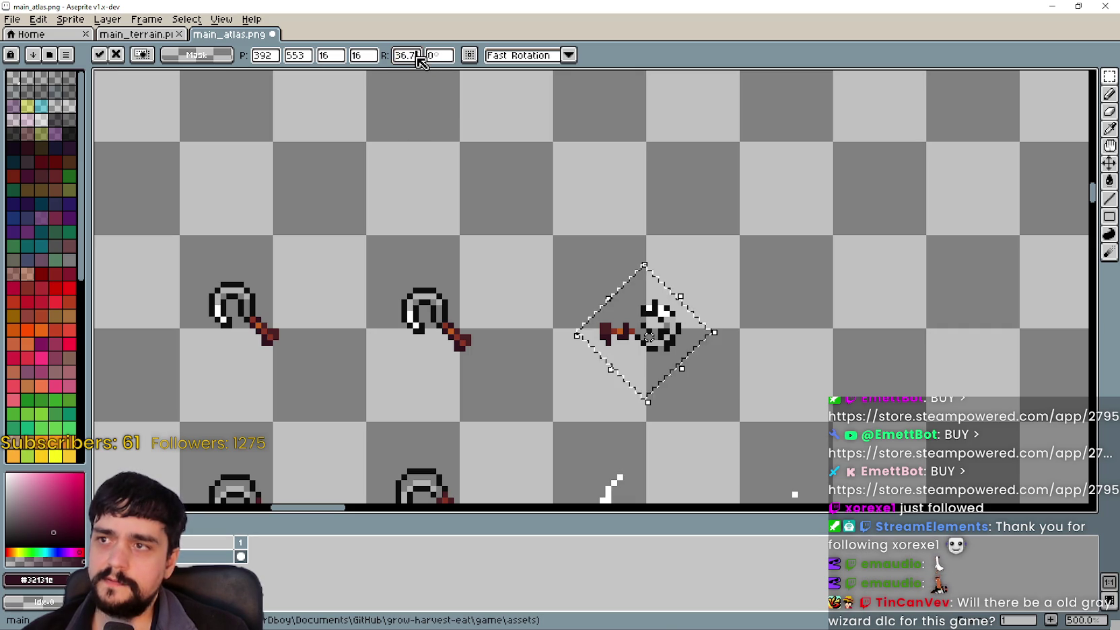
{"action": "key", "text": "BackSpace"}
{"action": "key", "text": "BackSpace"}
{"action": "key", "text": "BackSpace"}
{"action": "type", "text": "140"}
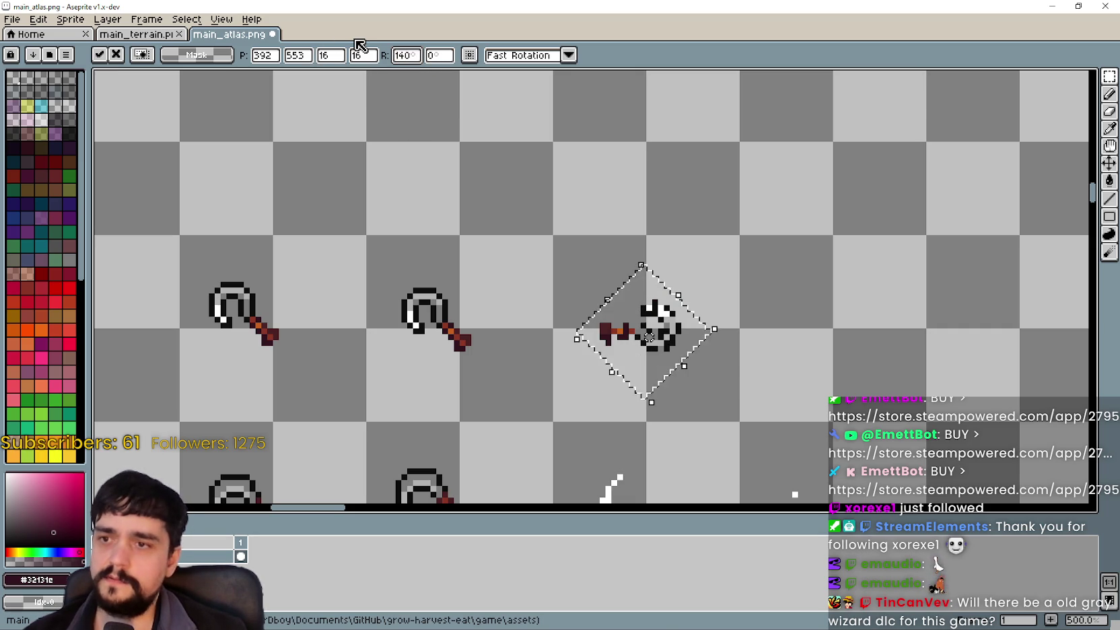
{"action": "key", "text": "Return"}
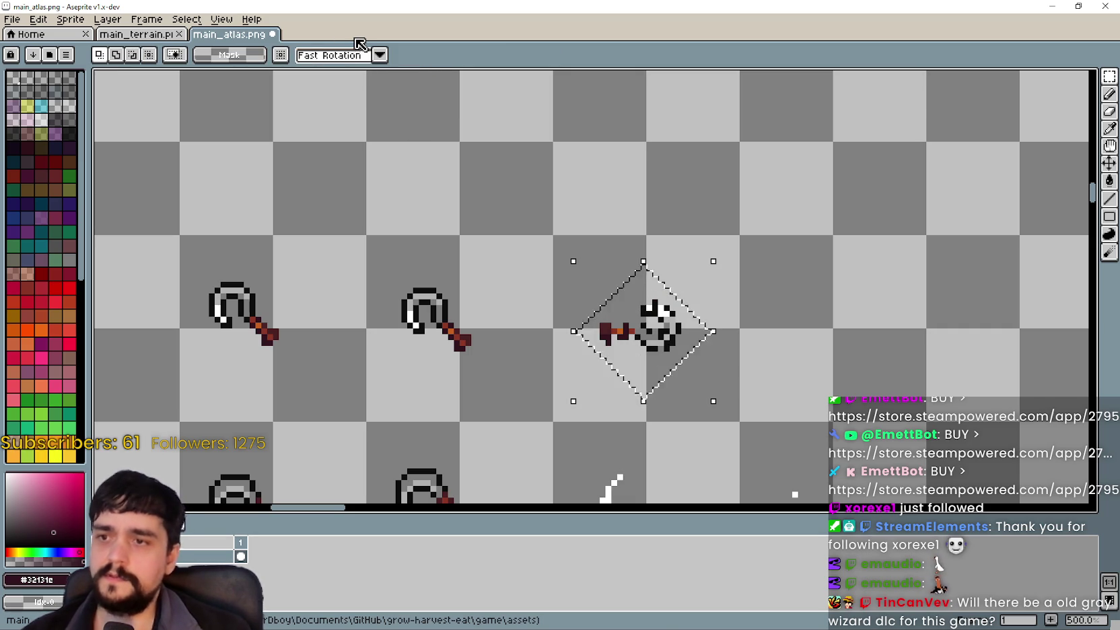
Drop the rotated third pickaxe into place with Ctrl+D and view the neighbouring frames
{"action": "mouse_move", "coordinate": [557, 370]}
{"action": "left_mouse_down"}
{"action": "mouse_move", "coordinate": [597, 340]}
{"action": "mouse_move", "coordinate": [677, 226]}
{"action": "left_mouse_up"}
{"action": "key", "text": "ctrl+d"}
{"action": "scroll", "coordinate": [645, 319], "scroll_direction": "up", "scroll_amount": 1}
{"action": "scroll", "coordinate": [677, 227], "scroll_direction": "down", "scroll_amount": 3}
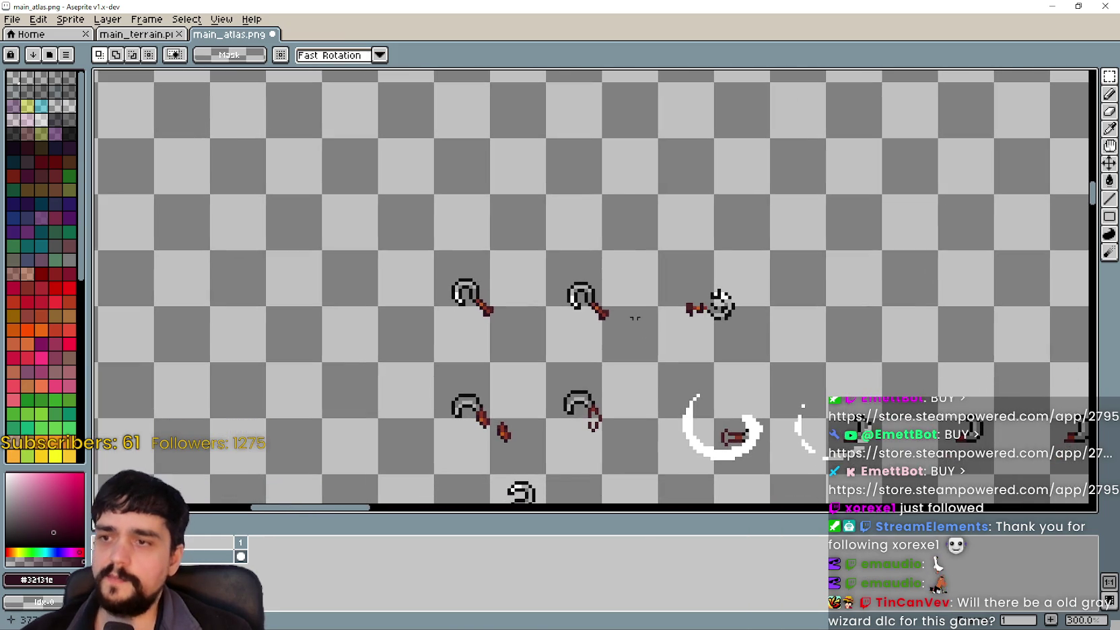
{"action": "mouse_move", "coordinate": [635, 318]}
{"action": "left_mouse_down"}
{"action": "mouse_move", "coordinate": [649, 317]}
{"action": "mouse_move", "coordinate": [669, 112]}
{"action": "mouse_move", "coordinate": [512, 284]}
{"action": "mouse_move", "coordinate": [592, 267]}
{"action": "left_mouse_up"}
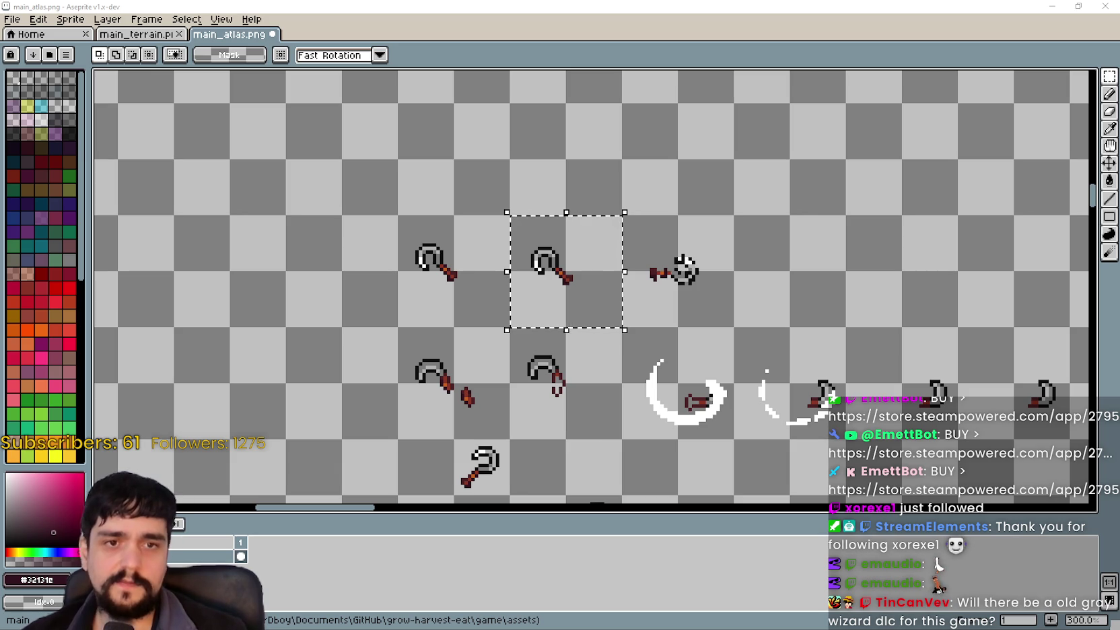
Paste the copied pickaxe frame and zoom in several times to magnify it
{"action": "key", "text": "ctrl+v"}
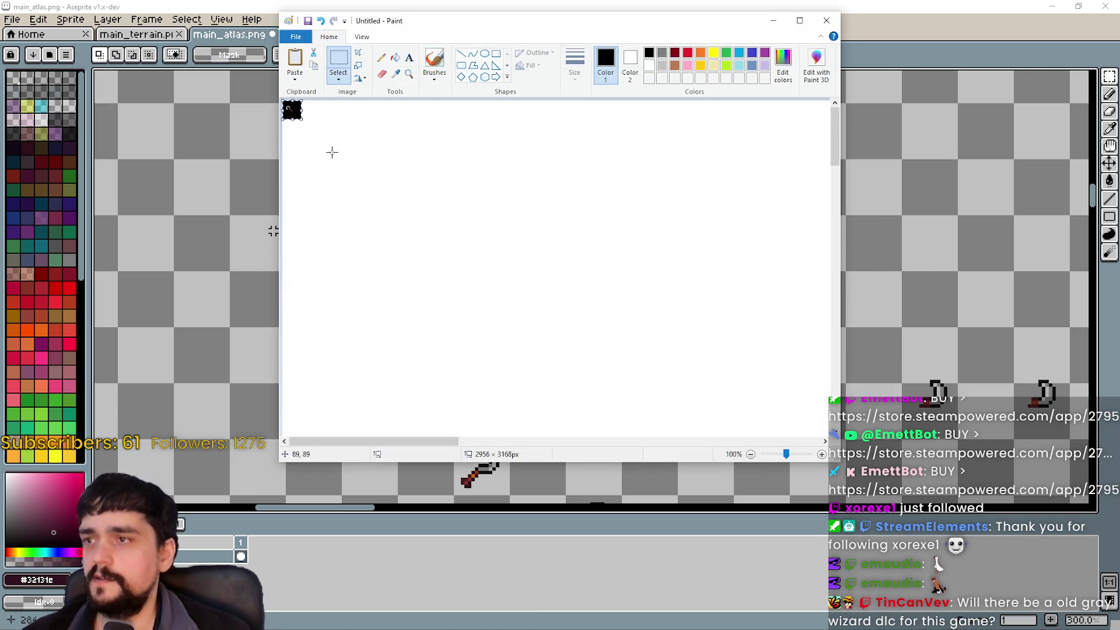
{"action": "left_click", "coordinate": [361, 37]}
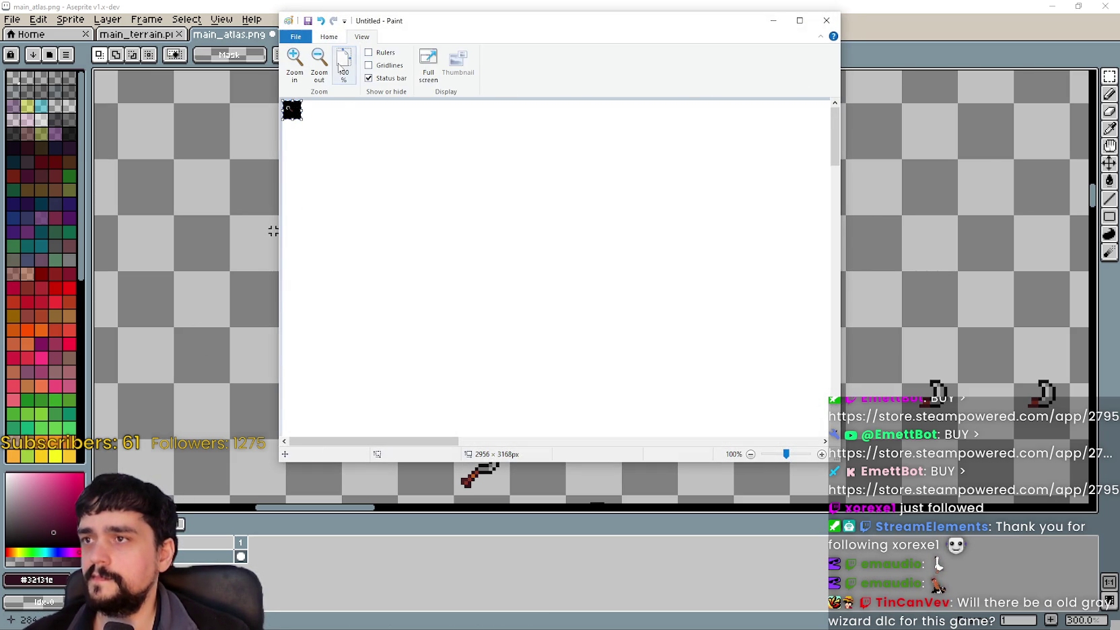
{"action": "left_click", "coordinate": [295, 68]}
{"action": "left_click", "coordinate": [294, 68]}
{"action": "left_click", "coordinate": [294, 68]}
{"action": "left_click", "coordinate": [295, 68]}
{"action": "left_click", "coordinate": [294, 68]}
{"action": "left_click", "coordinate": [294, 67]}
{"action": "left_click", "coordinate": [294, 67]}
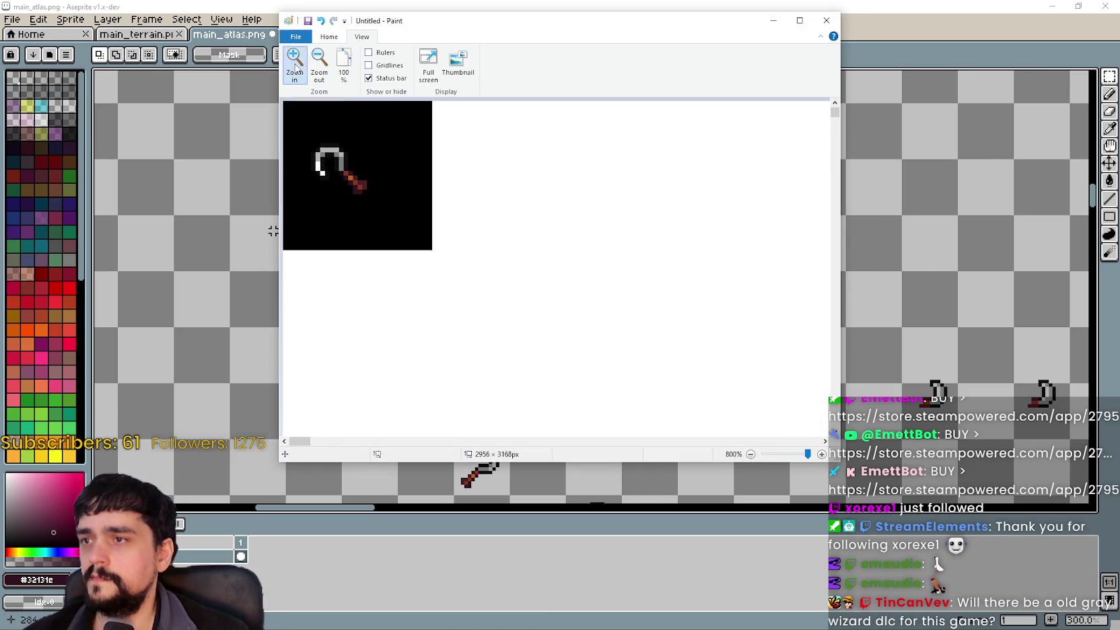
{"action": "left_click", "coordinate": [329, 37]}
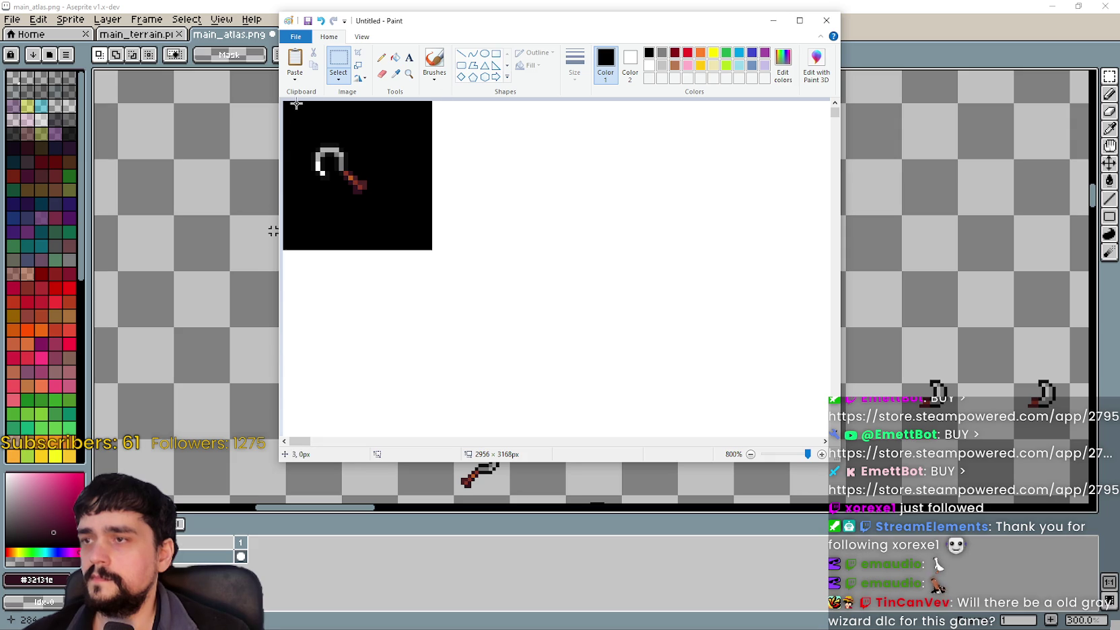
Select a 20×20 area around the pasted pickaxe
{"action": "left_click_drag", "start_coordinate": [293, 105], "coordinate": [409, 226]}
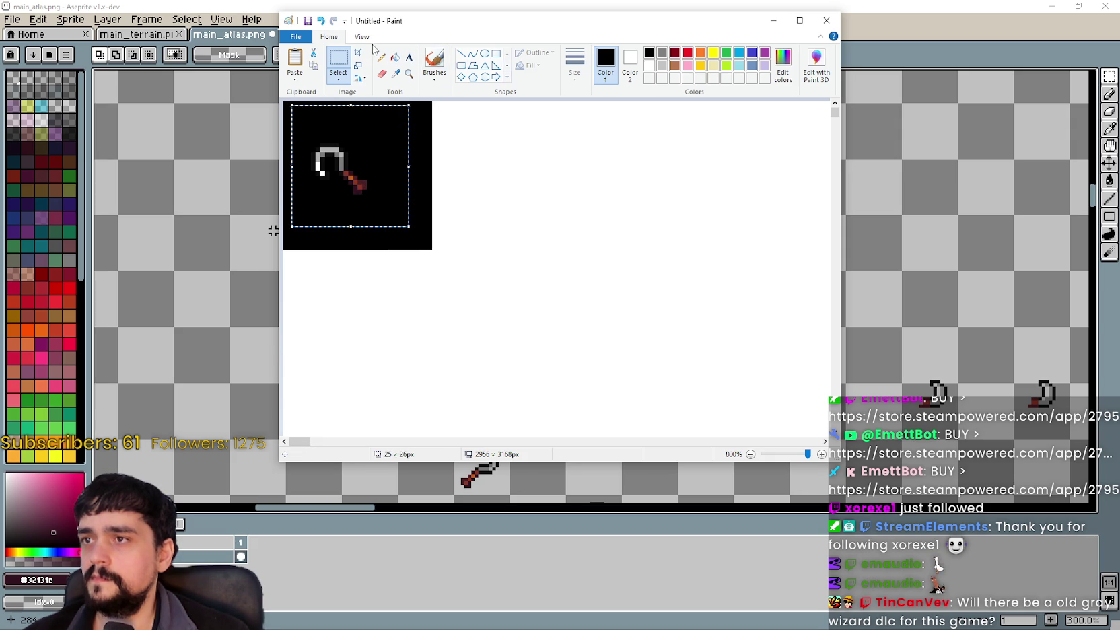
{"action": "left_click", "coordinate": [341, 80]}
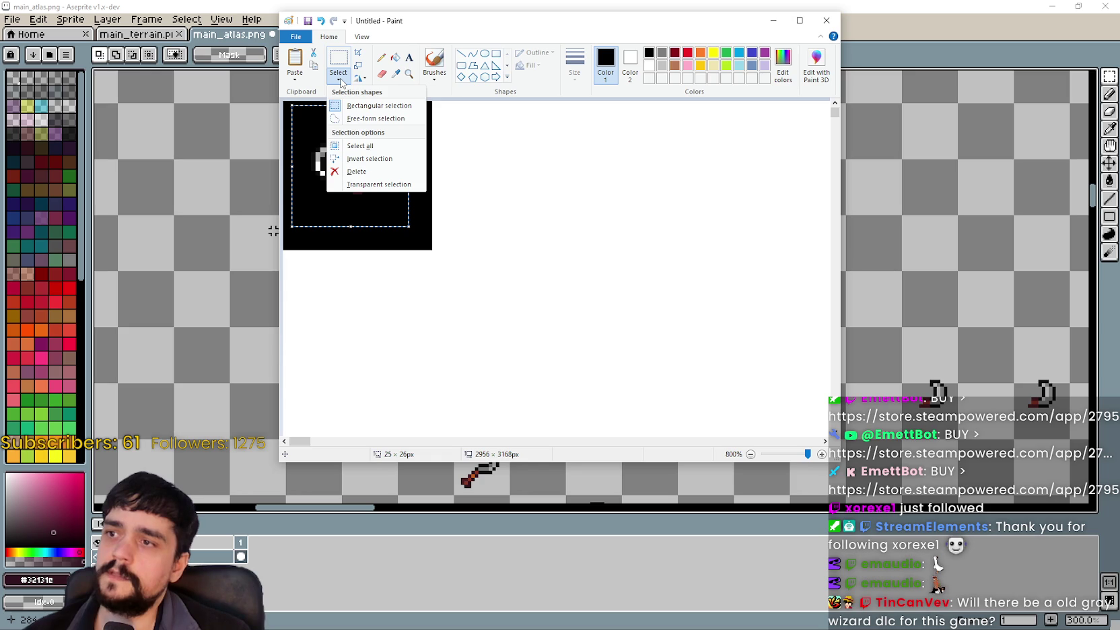
{"action": "left_click", "coordinate": [339, 66]}
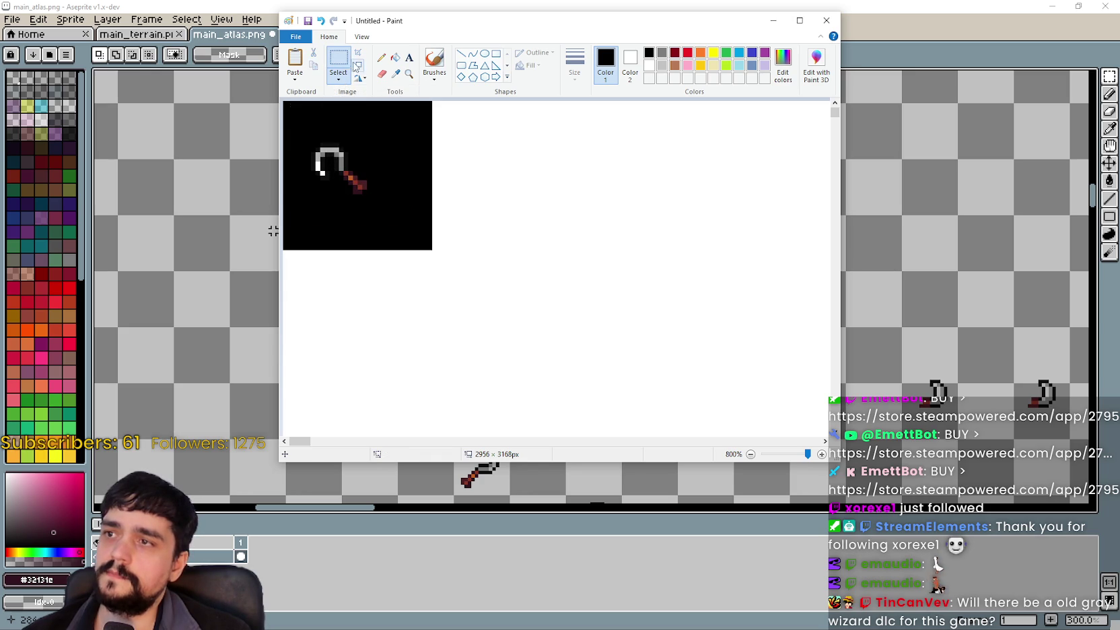
{"action": "left_click_drag", "start_coordinate": [296, 123], "coordinate": [391, 217]}
Try a 90° clockwise rotation, undo it, reselect the pickaxe at 21×17px, and widen the window
{"action": "left_click", "coordinate": [361, 79]}
{"action": "left_click", "coordinate": [362, 80]}
{"action": "left_click", "coordinate": [361, 80]}
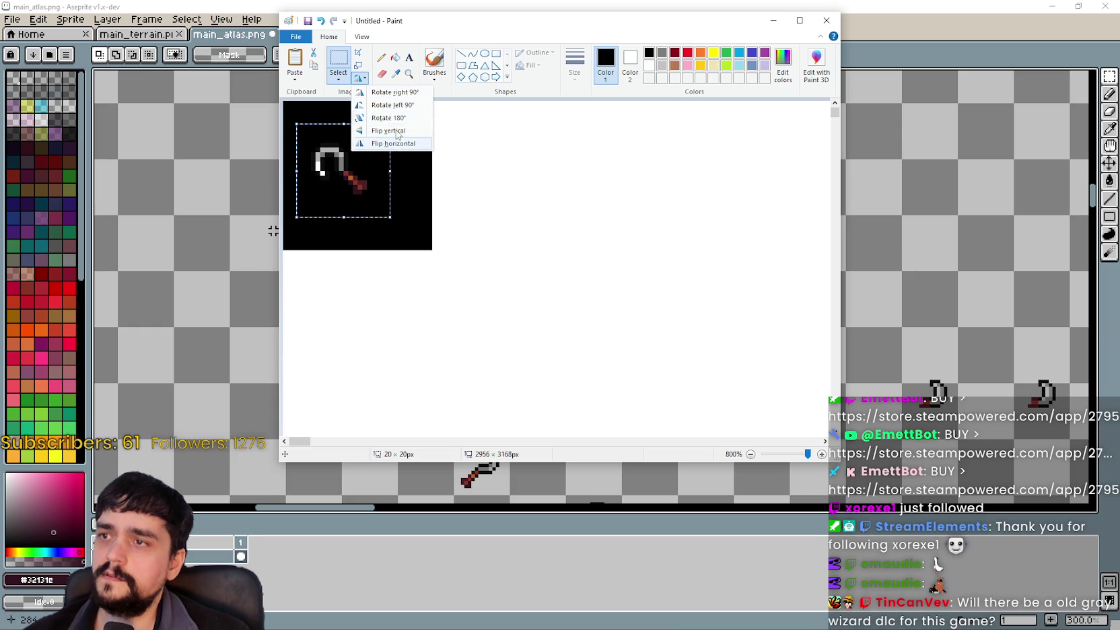
{"action": "left_click", "coordinate": [401, 97]}
{"action": "key", "text": "ctrl+z"}
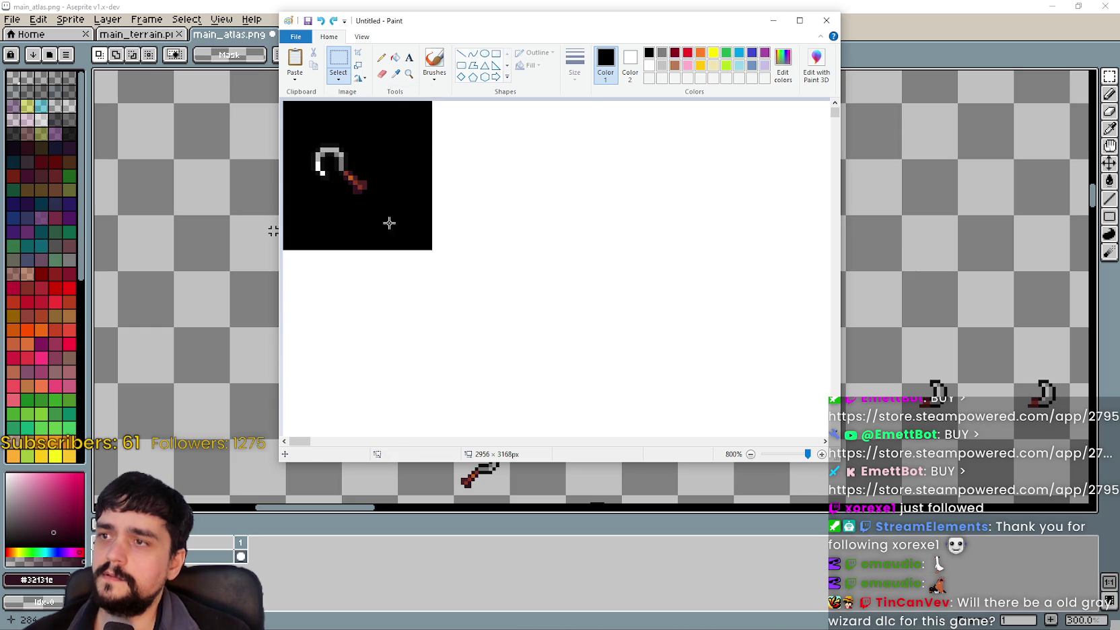
{"action": "mouse_move", "coordinate": [292, 128]}
{"action": "left_mouse_down"}
{"action": "mouse_move", "coordinate": [408, 227]}
{"action": "mouse_move", "coordinate": [391, 208]}
{"action": "left_mouse_up"}
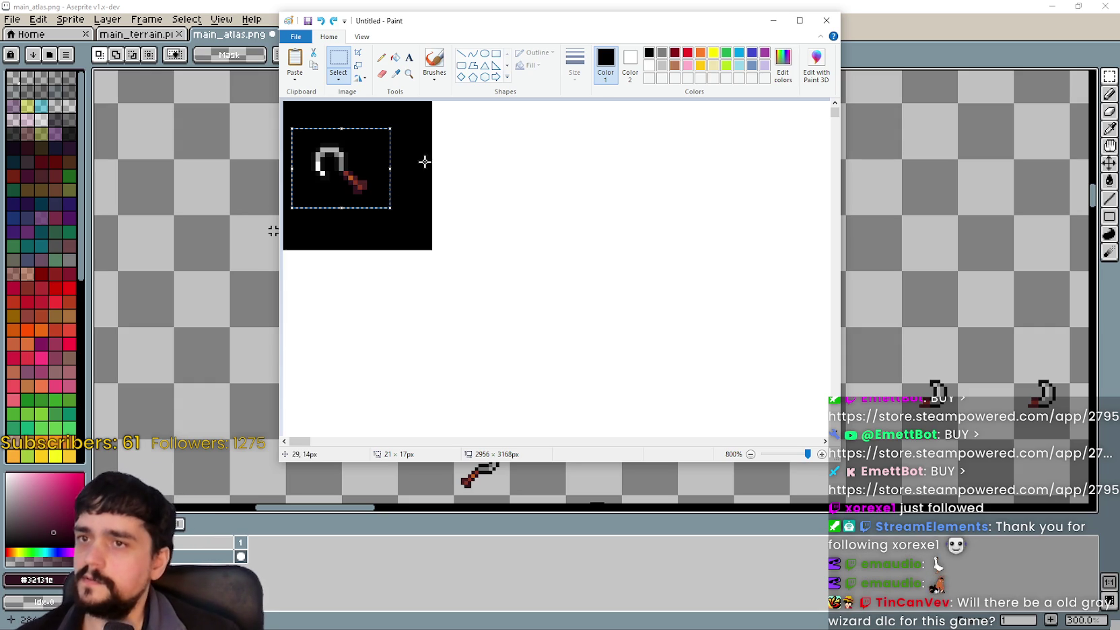
{"action": "left_click_drag", "start_coordinate": [838, 461], "coordinate": [970, 469]}
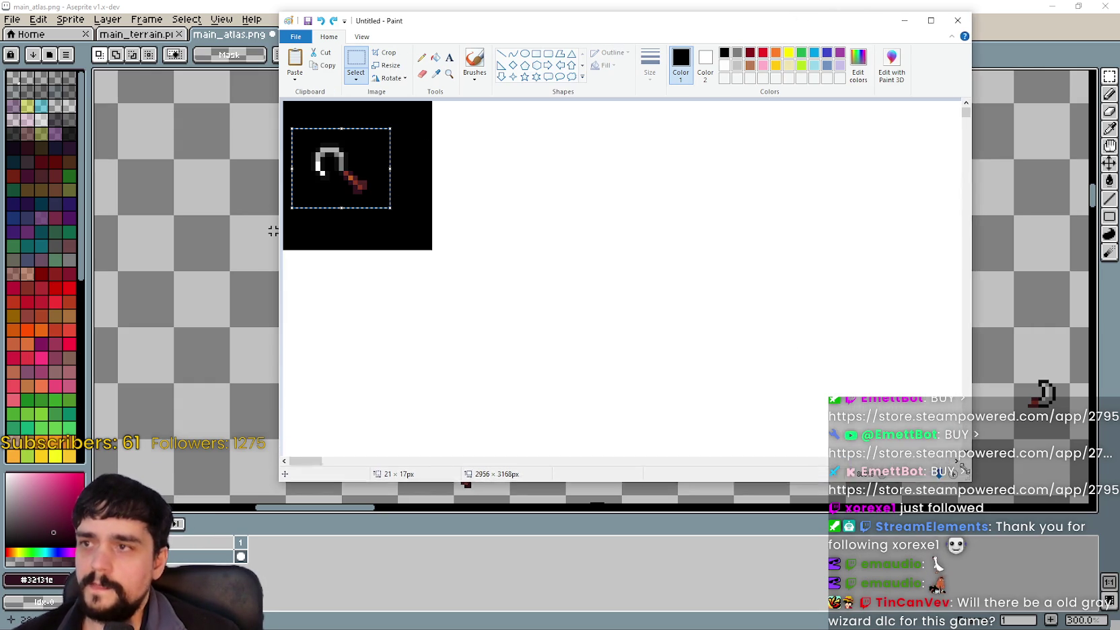
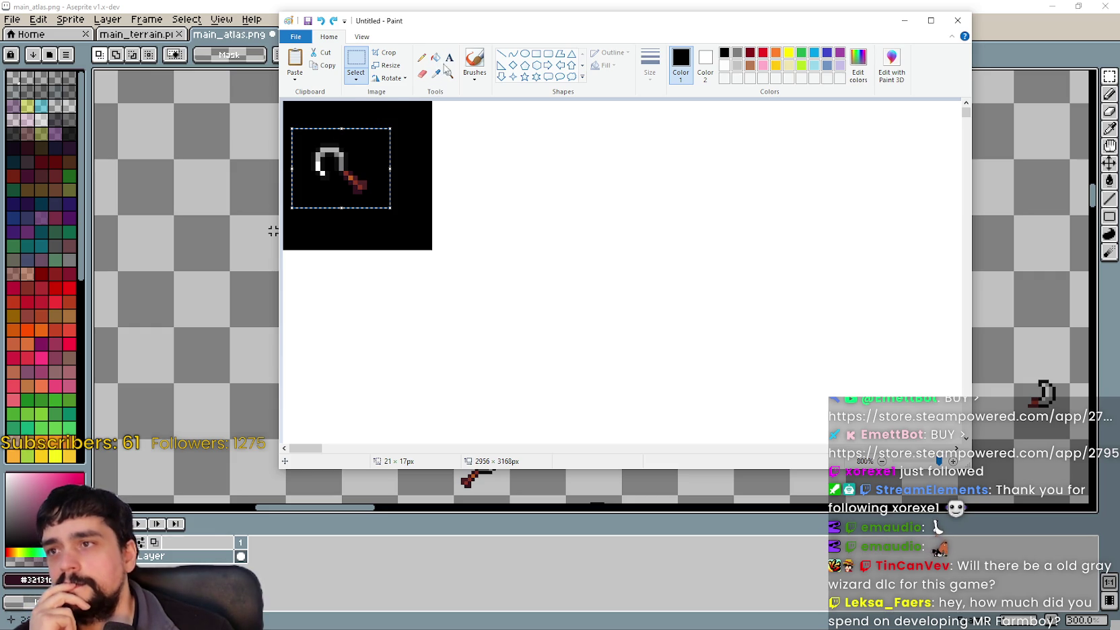
Enter a 14° horizontal skew in Paint's Resize and Skew dialog, then bring up the Aseprite atlas
{"action": "left_click", "coordinate": [386, 67]}
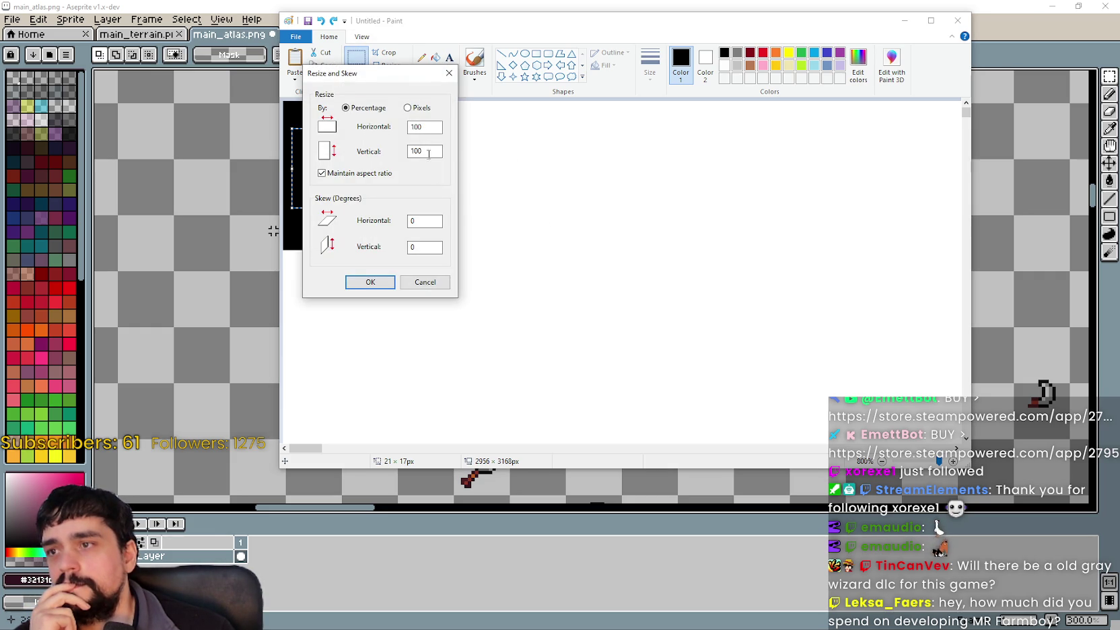
{"action": "left_click_drag", "start_coordinate": [351, 72], "coordinate": [578, 187]}
{"action": "key", "text": "Tab"}
{"action": "key", "text": "Tab"}
{"action": "key", "text": "Tab"}
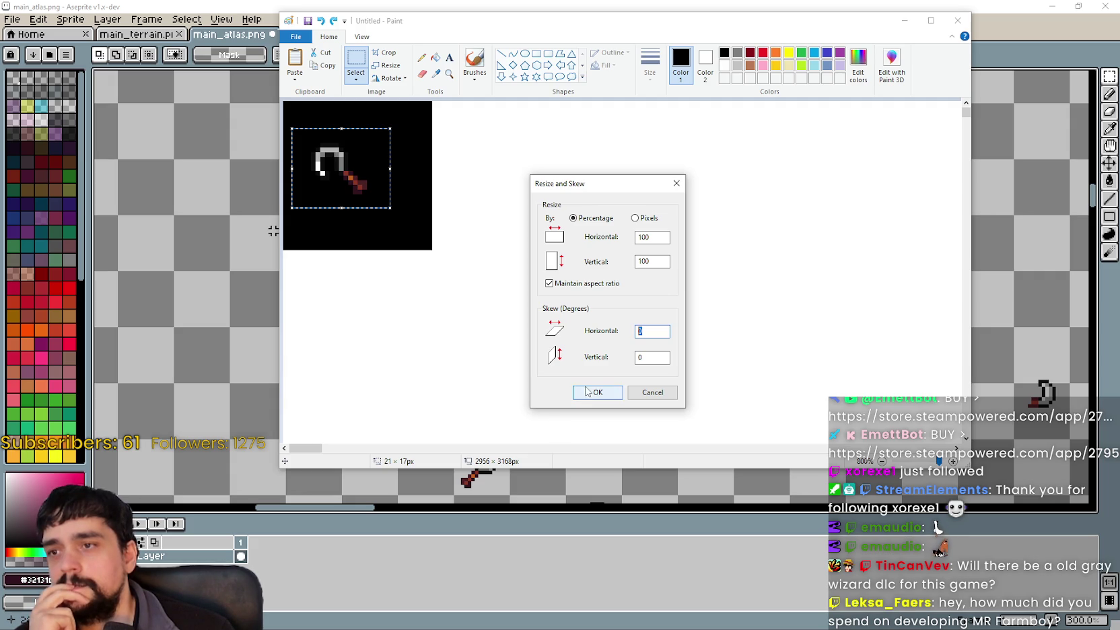
{"action": "type", "text": "14"}
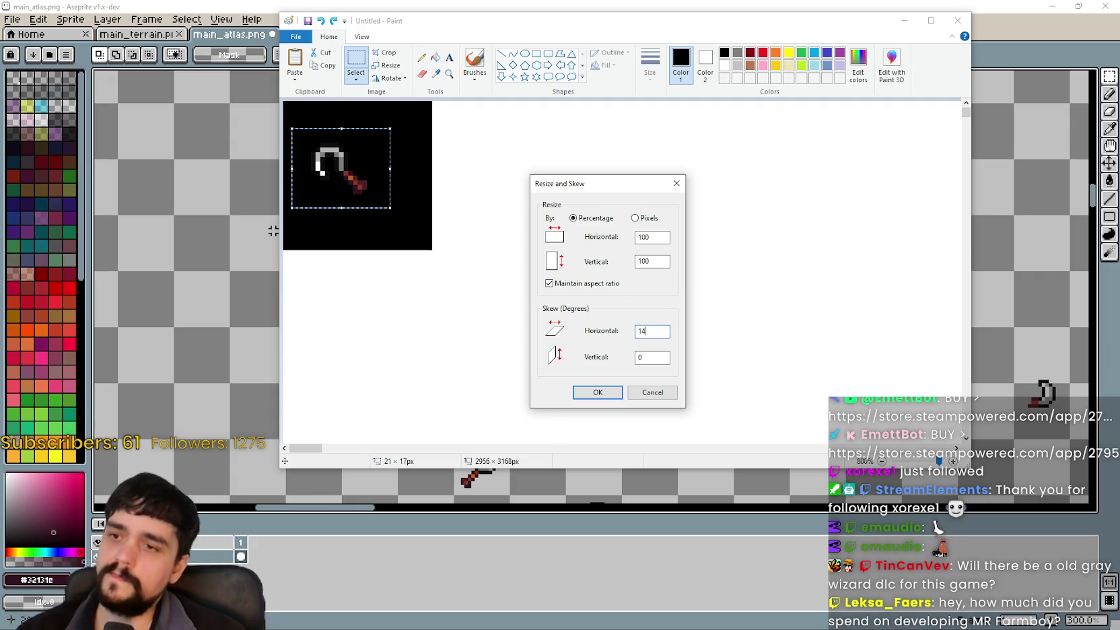
{"action": "left_click", "coordinate": [493, 8]}
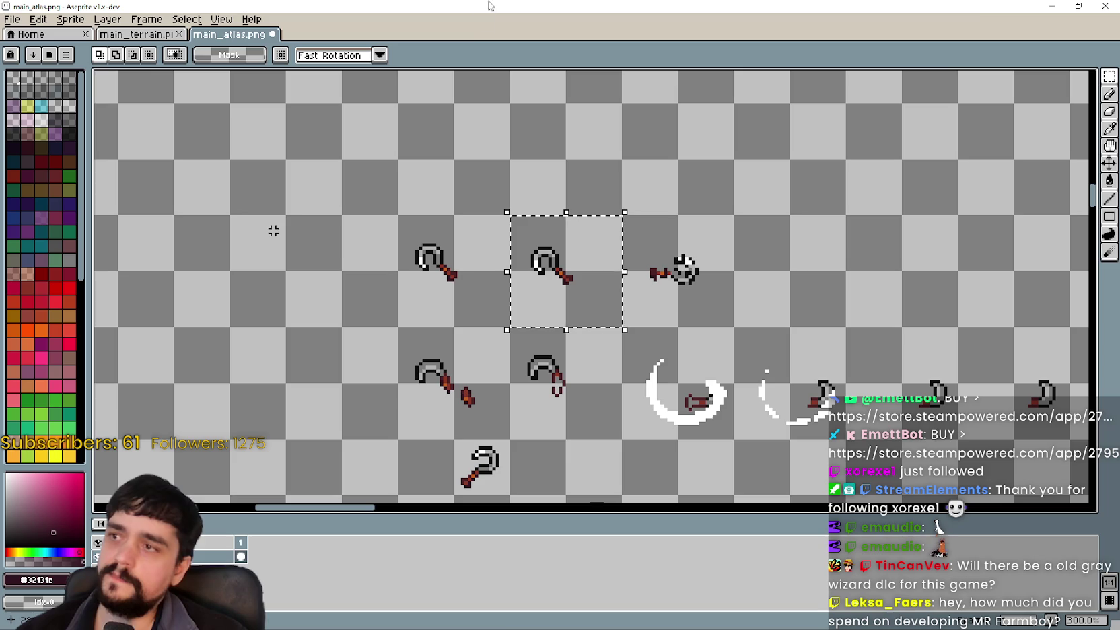
Test-rotate the selected hoe to about -141° in Aseprite, cancel it, and return to Paint
{"action": "left_click_drag", "start_coordinate": [570, 313], "coordinate": [570, 308]}
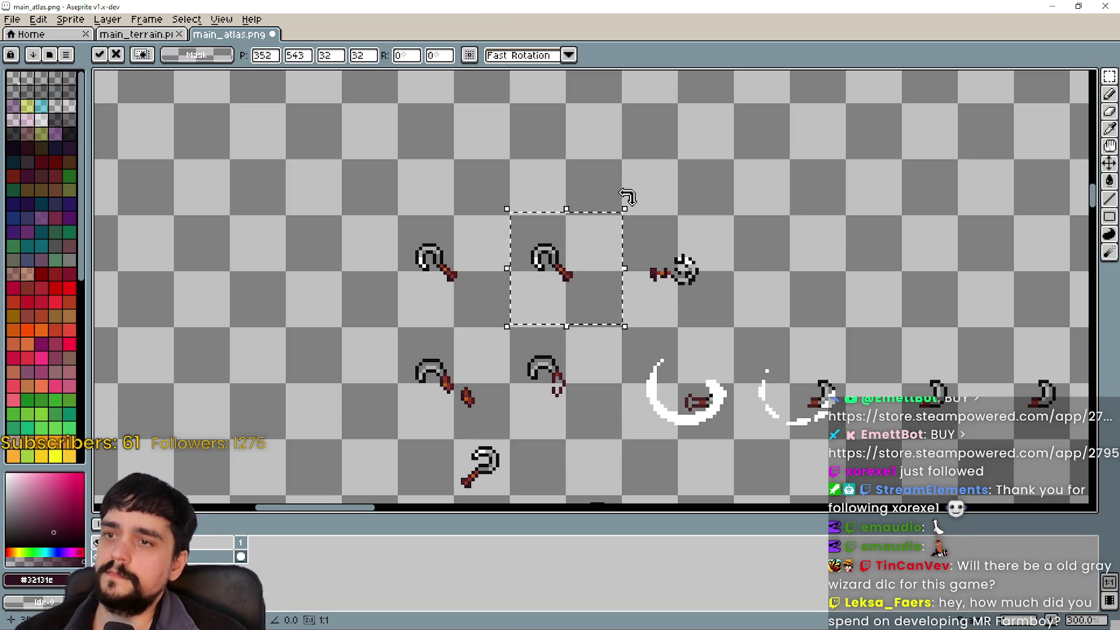
{"action": "mouse_move", "coordinate": [630, 200]}
{"action": "left_mouse_down"}
{"action": "mouse_move", "coordinate": [620, 207]}
{"action": "mouse_move", "coordinate": [572, 185]}
{"action": "mouse_move", "coordinate": [490, 197]}
{"action": "mouse_move", "coordinate": [420, 268]}
{"action": "mouse_move", "coordinate": [491, 374]}
{"action": "mouse_move", "coordinate": [613, 402]}
{"action": "mouse_move", "coordinate": [565, 369]}
{"action": "mouse_move", "coordinate": [712, 325]}
{"action": "left_mouse_up"}
{"action": "key", "text": "Escape"}
{"action": "key", "text": "alt+Tab"}
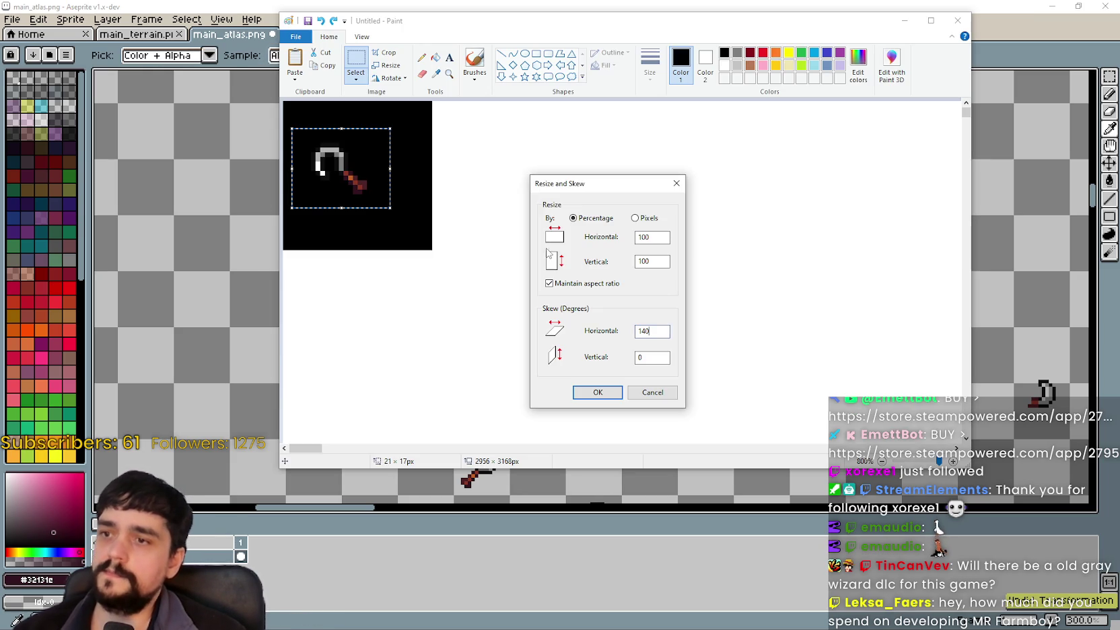
Try an out-of-range skew, dismiss the warning, and apply an 89° horizontal skew
{"action": "type", "text": "-"}
{"action": "left_click", "coordinate": [631, 332]}
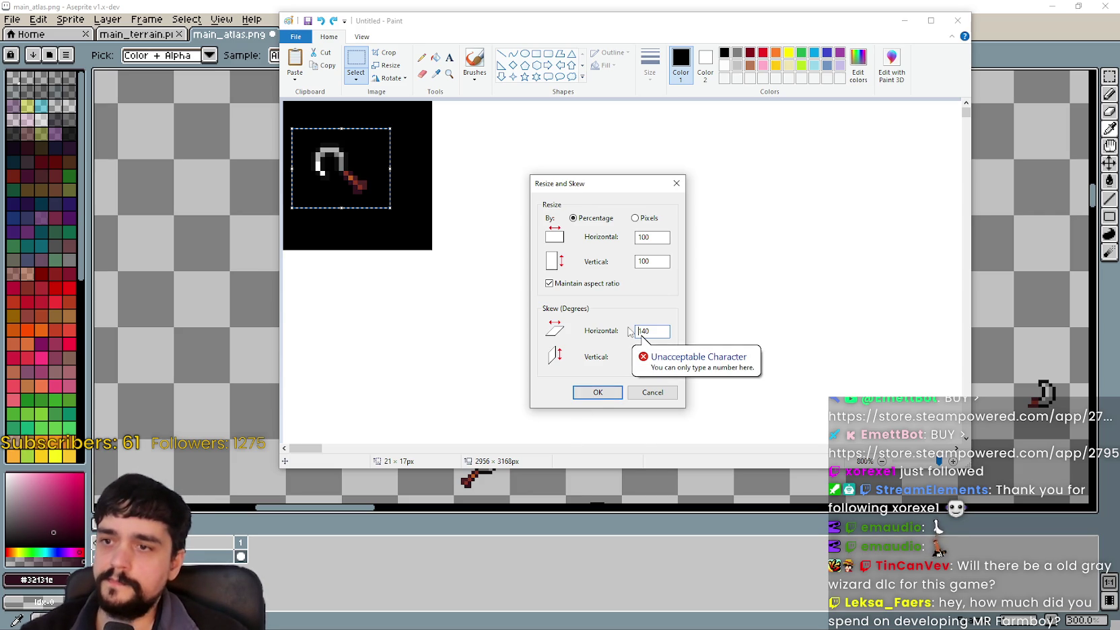
{"action": "left_click", "coordinate": [597, 394]}
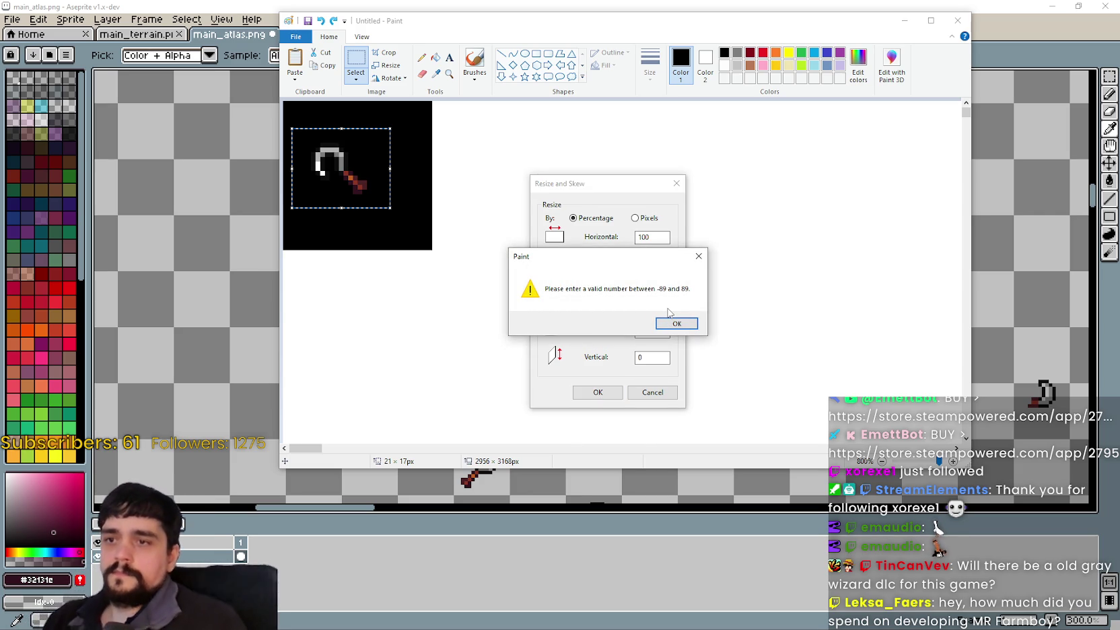
{"action": "left_click", "coordinate": [663, 324]}
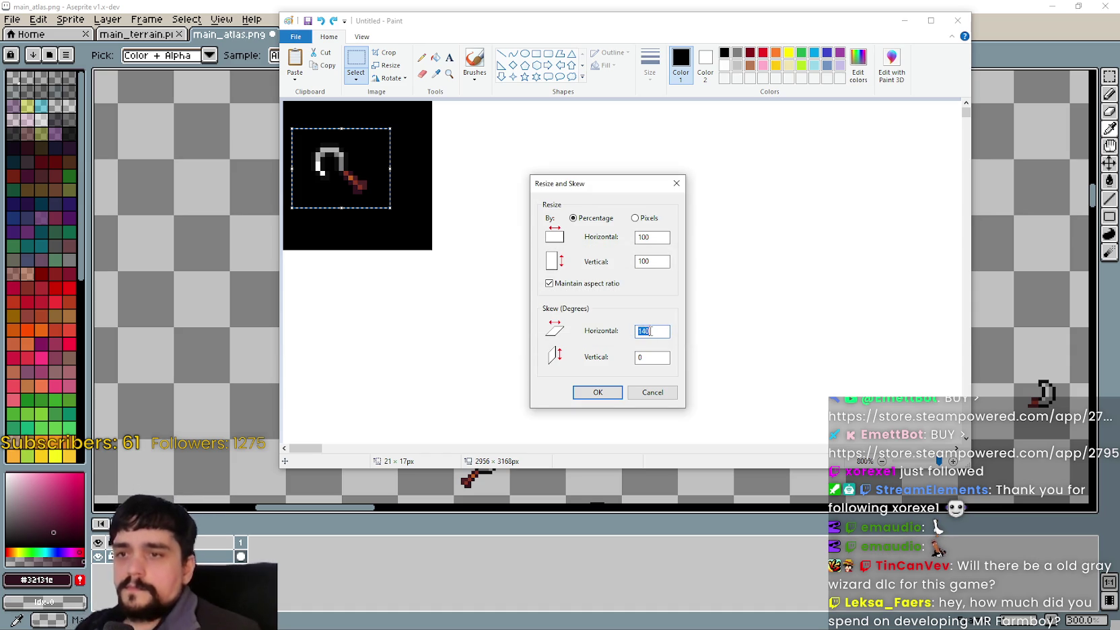
{"action": "key", "text": "minus"}
{"action": "type", "text": "89"}
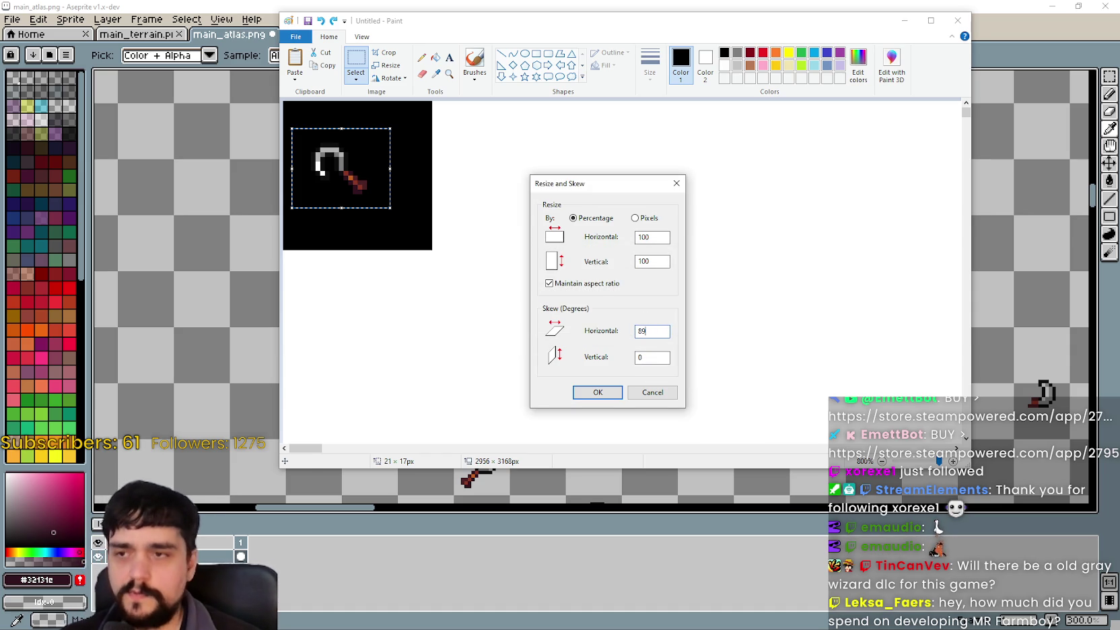
{"action": "key", "text": "Return"}
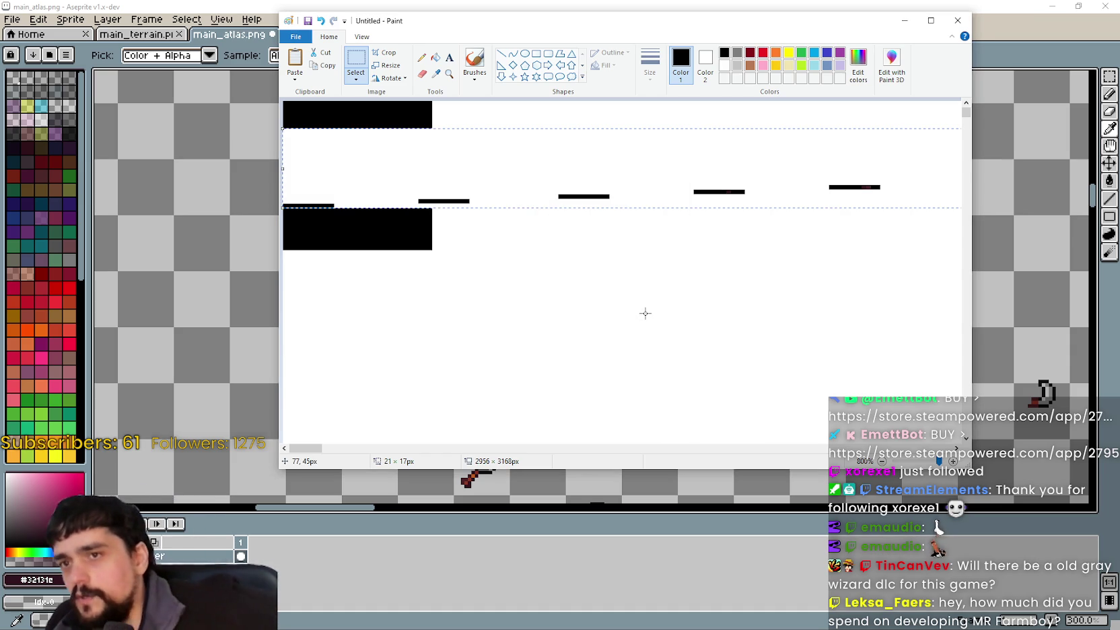
Undo the skew on the hoe and check the Select options
{"action": "key", "text": "ctrl+z"}
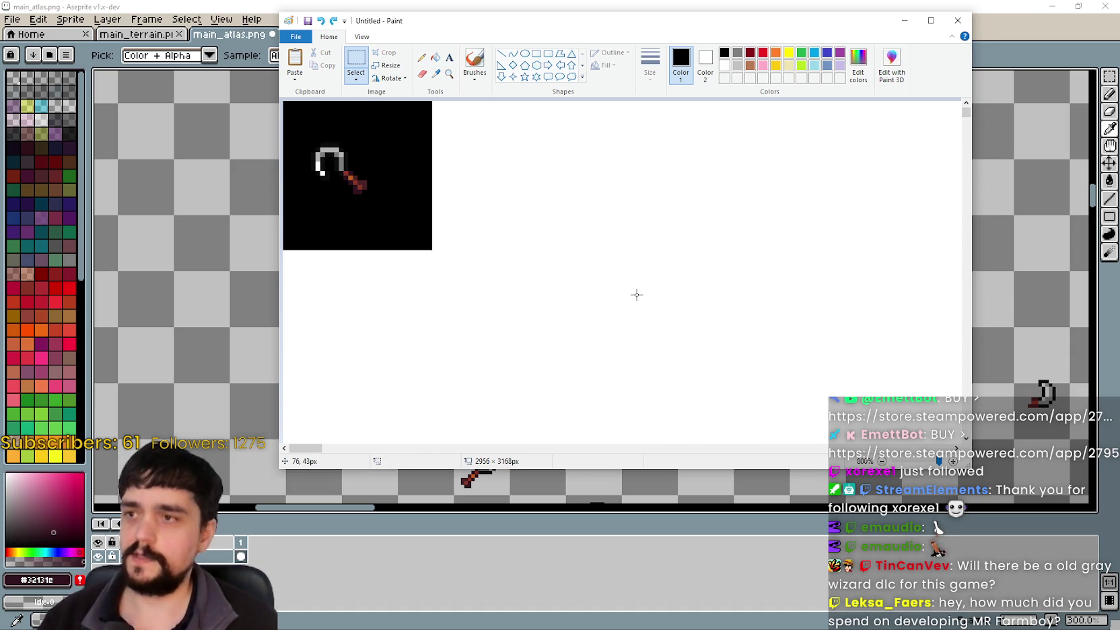
{"action": "left_click", "coordinate": [356, 76]}
{"action": "left_click", "coordinate": [362, 95]}
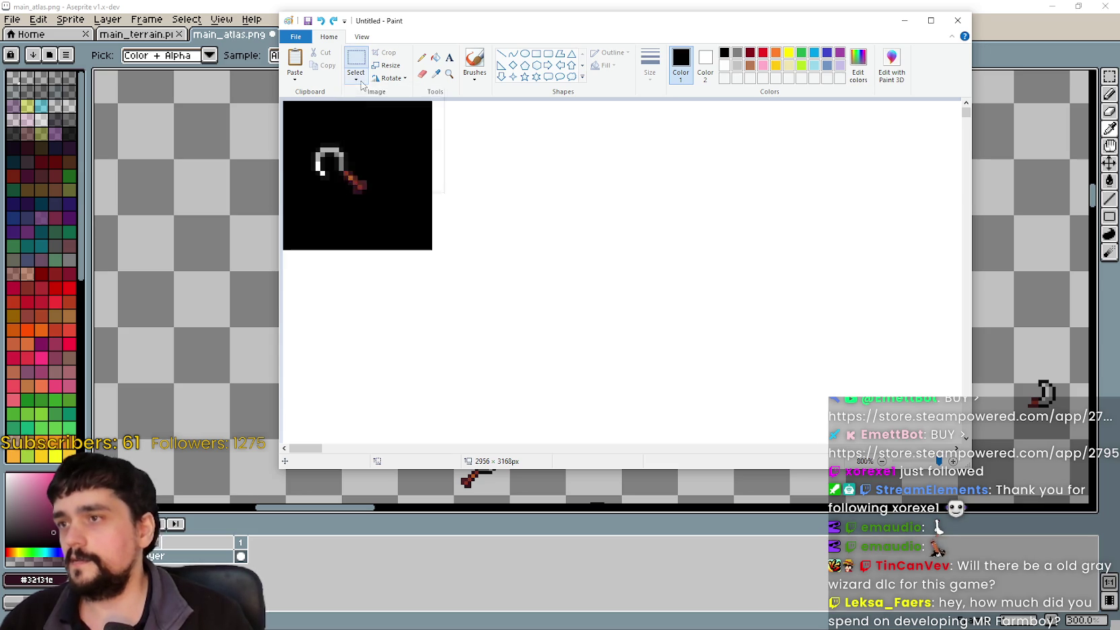
{"action": "left_click", "coordinate": [362, 95]}
{"action": "left_click", "coordinate": [362, 97]}
Draw a 22 × 21 px selection box around the hoe sprite on the black canvas
{"action": "left_click_drag", "start_coordinate": [296, 124], "coordinate": [399, 222]}
{"action": "right_click", "coordinate": [368, 181]}
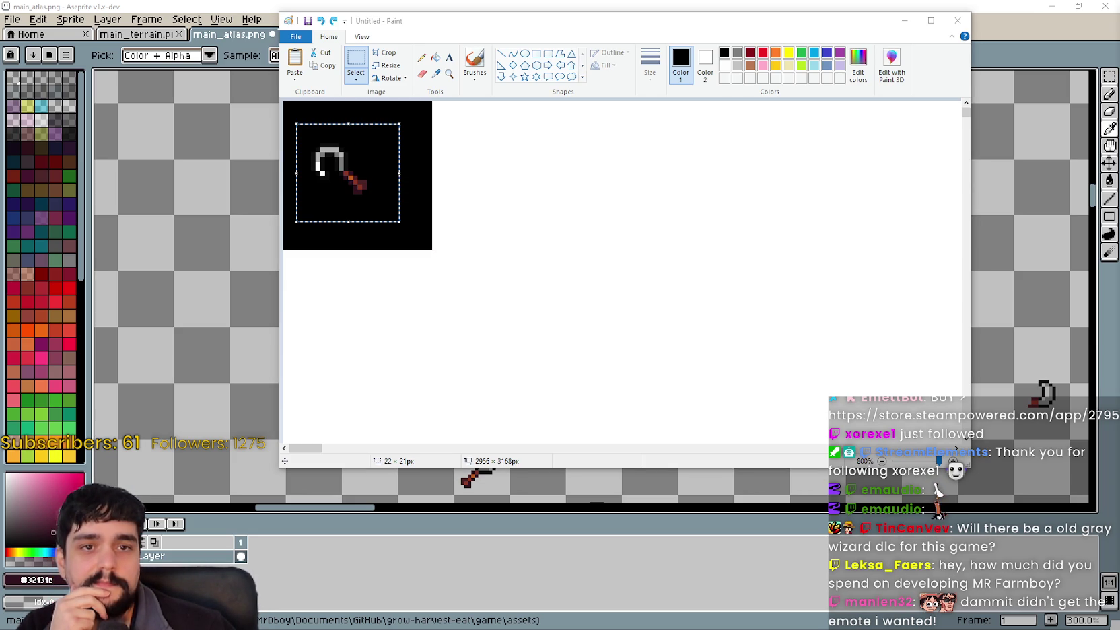
{"action": "left_click", "coordinate": [559, 222]}
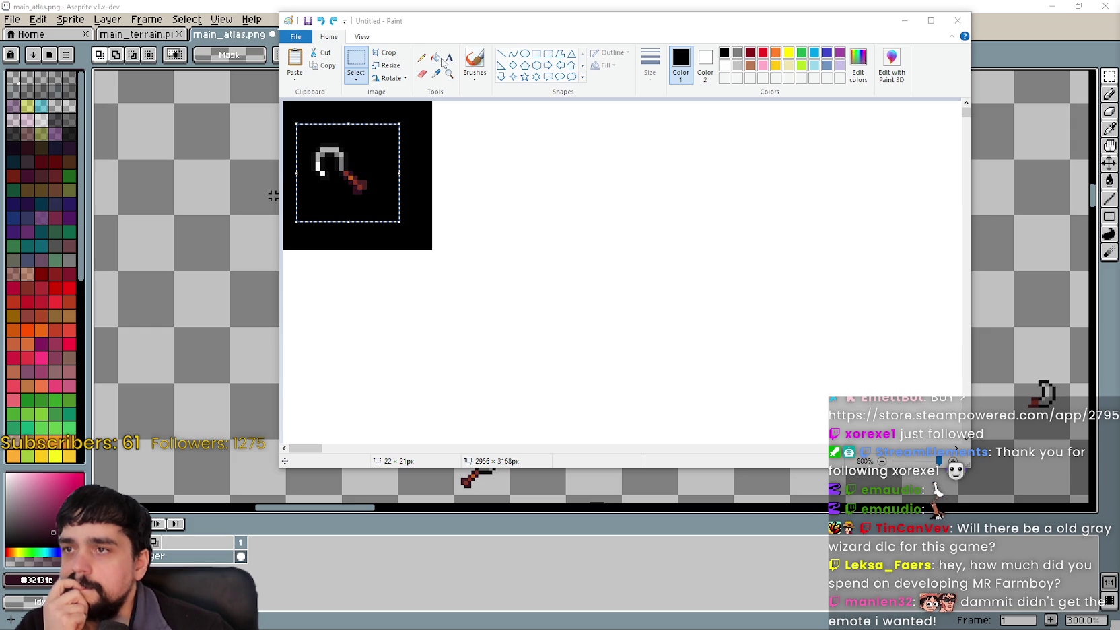
Inspect the hoe's resize and skew values, then close the dialog without changes
{"action": "left_click", "coordinate": [394, 70]}
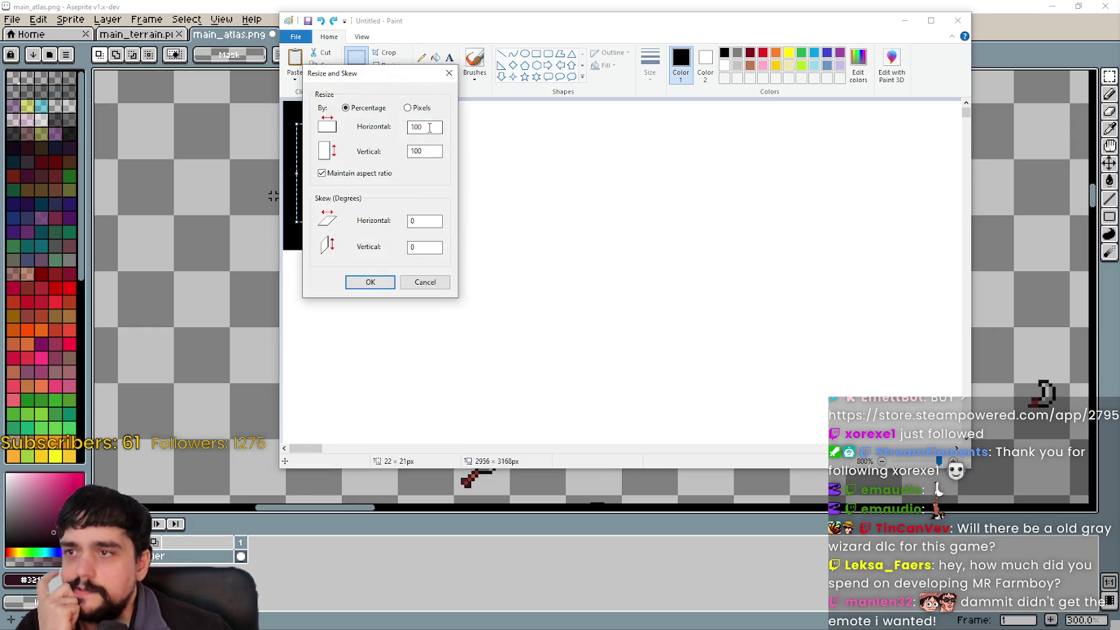
{"action": "left_click", "coordinate": [407, 108]}
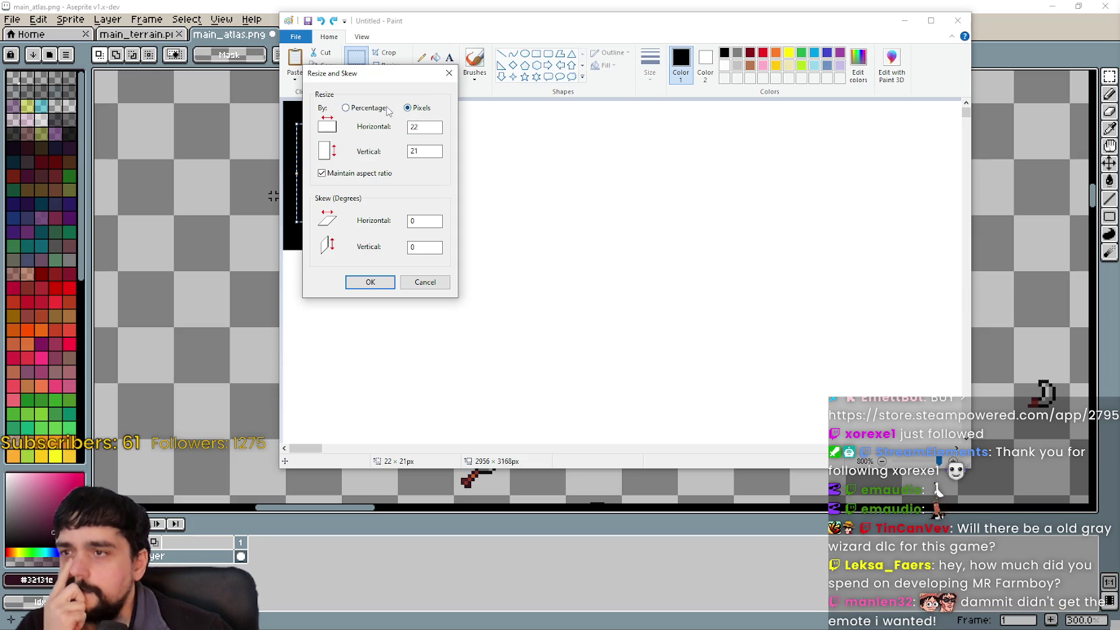
{"action": "left_click", "coordinate": [367, 109]}
{"action": "left_click", "coordinate": [420, 220]}
{"action": "double_click", "coordinate": [420, 221]}
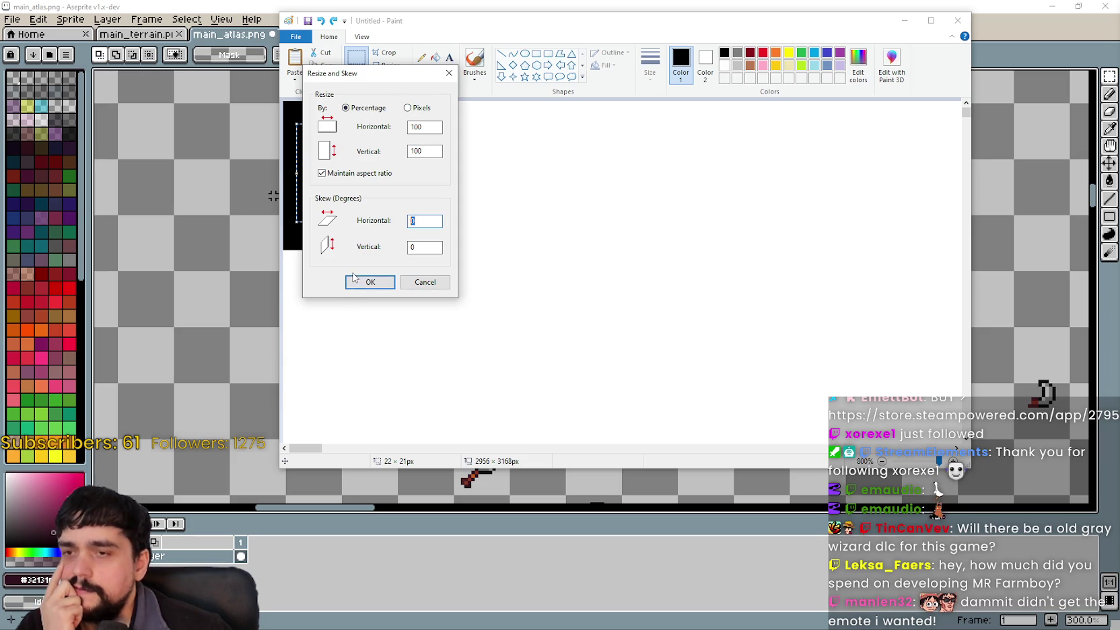
{"action": "left_click", "coordinate": [449, 73]}
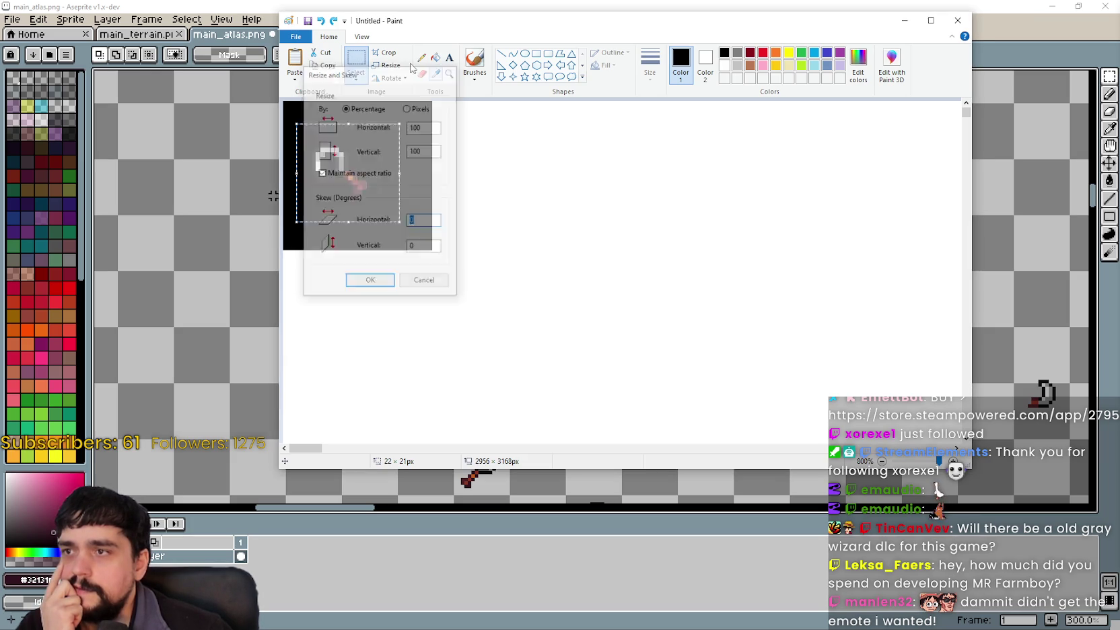
Rotate the selected hoe 180° and drag it into the white space on the right
{"action": "left_click", "coordinate": [387, 78]}
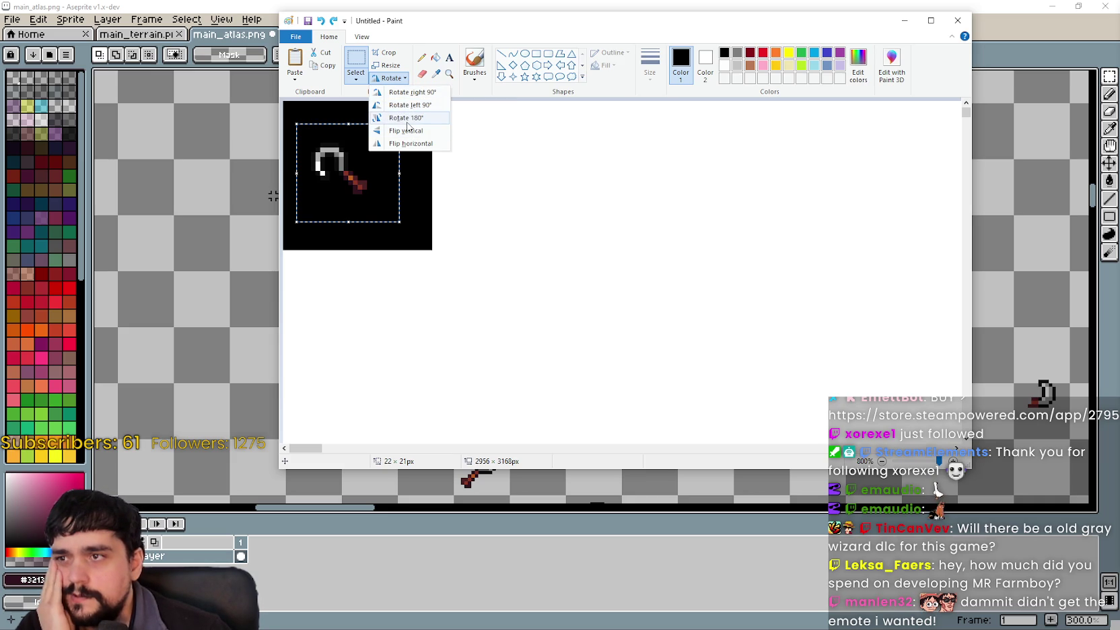
{"action": "left_click", "coordinate": [407, 120]}
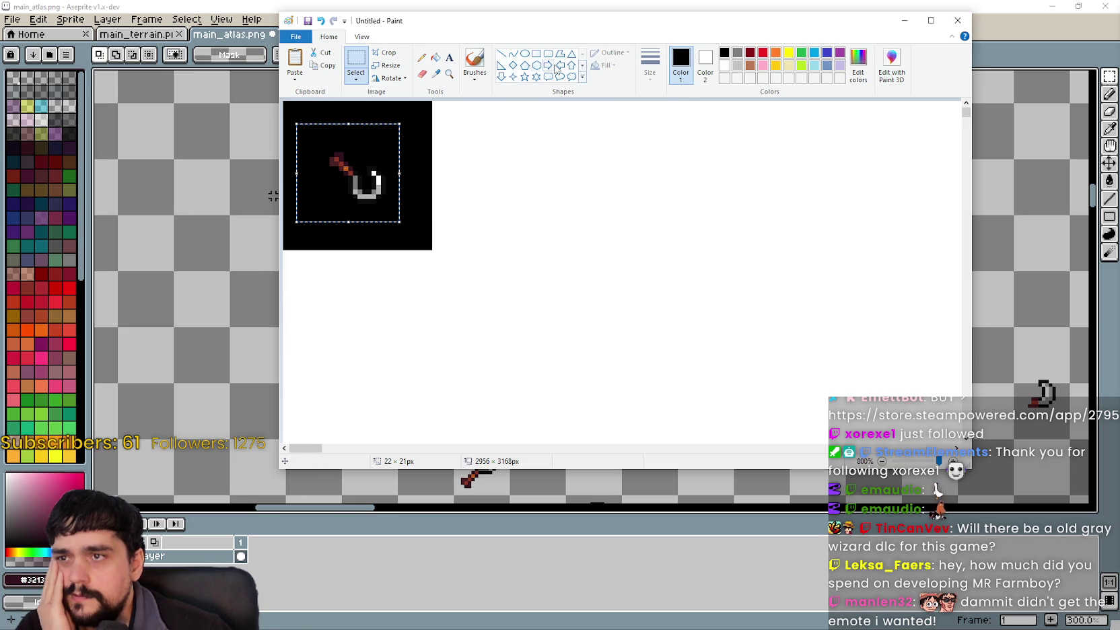
{"action": "left_click", "coordinate": [403, 79]}
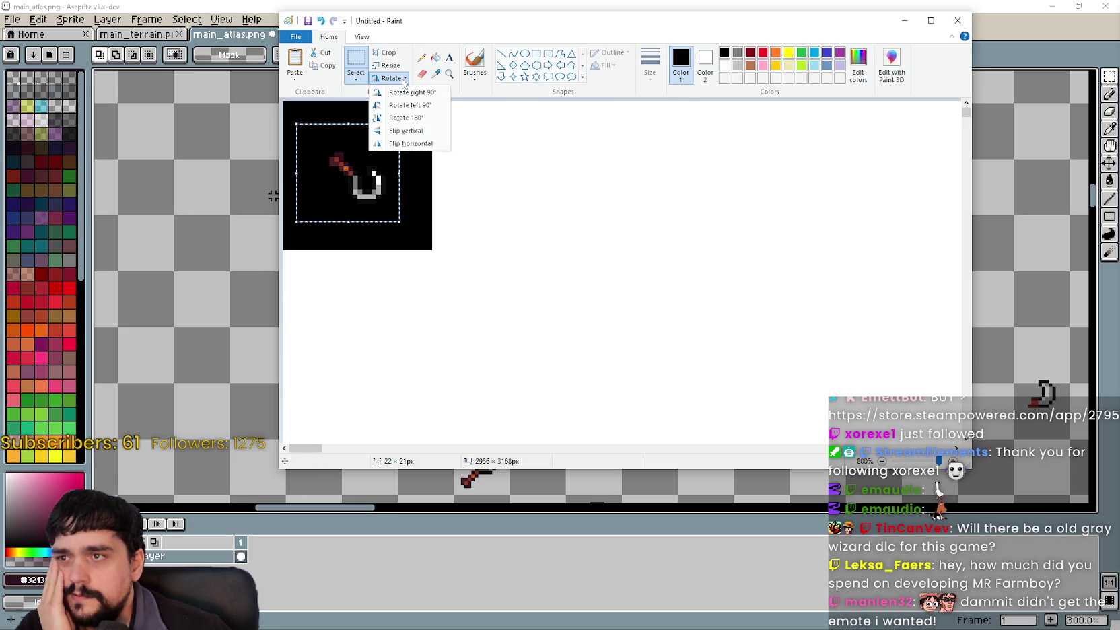
{"action": "left_click", "coordinate": [323, 65]}
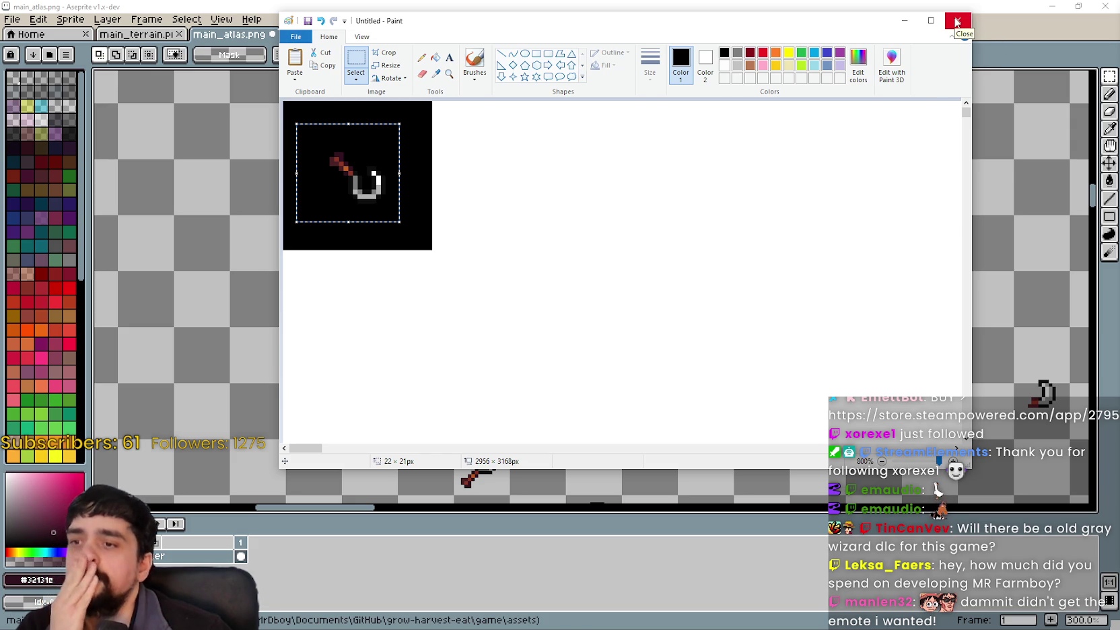
{"action": "mouse_move", "coordinate": [348, 162]}
{"action": "left_mouse_down"}
{"action": "mouse_move", "coordinate": [367, 173]}
{"action": "mouse_move", "coordinate": [444, 171]}
{"action": "mouse_move", "coordinate": [566, 206]}
{"action": "left_mouse_up"}
Rotate the selected hoe 90° left so it stands upright
{"action": "right_click", "coordinate": [564, 204]}
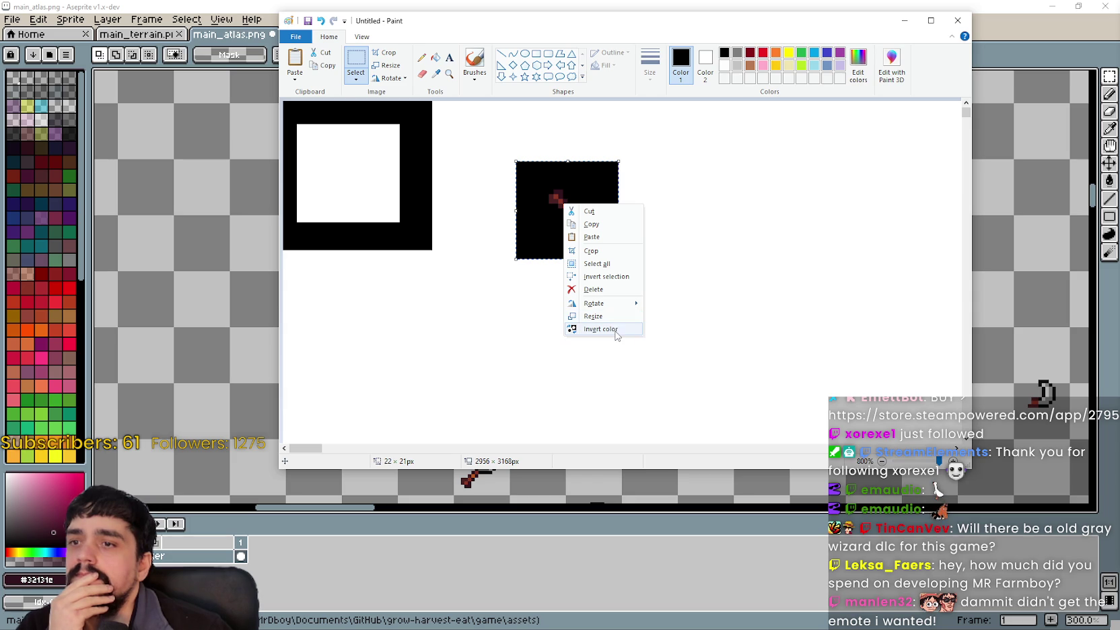
{"action": "mouse_move", "coordinate": [612, 304]}
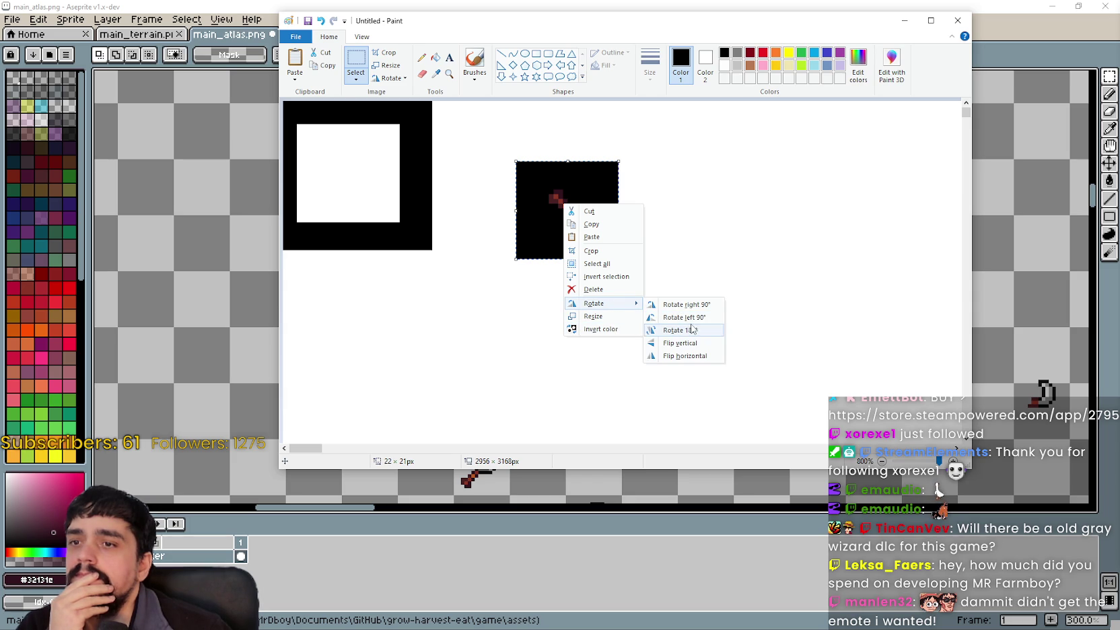
{"action": "left_click", "coordinate": [695, 318]}
{"action": "right_click", "coordinate": [583, 201]}
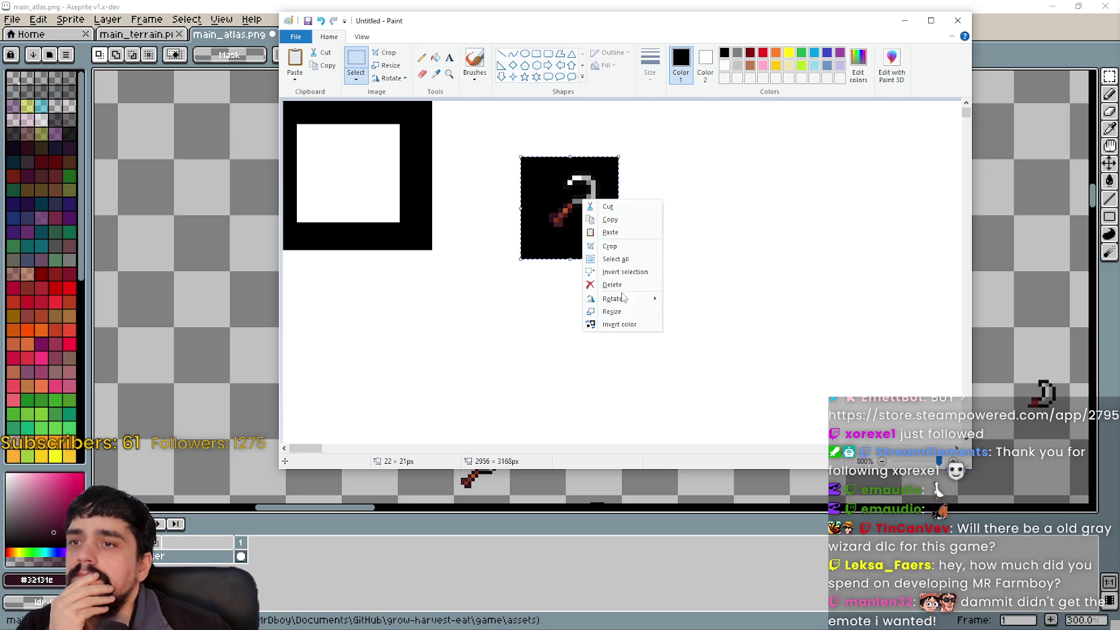
Cancel the Resize and Skew dialog and close the untitled Paint image without saving
{"action": "mouse_move", "coordinate": [645, 298]}
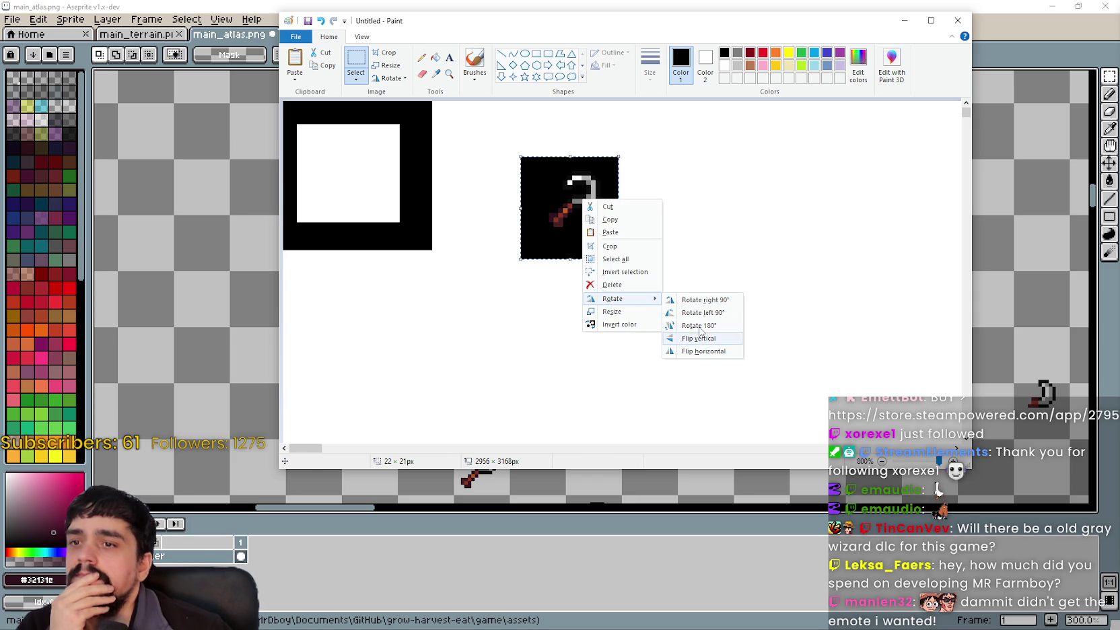
{"action": "left_click", "coordinate": [358, 81]}
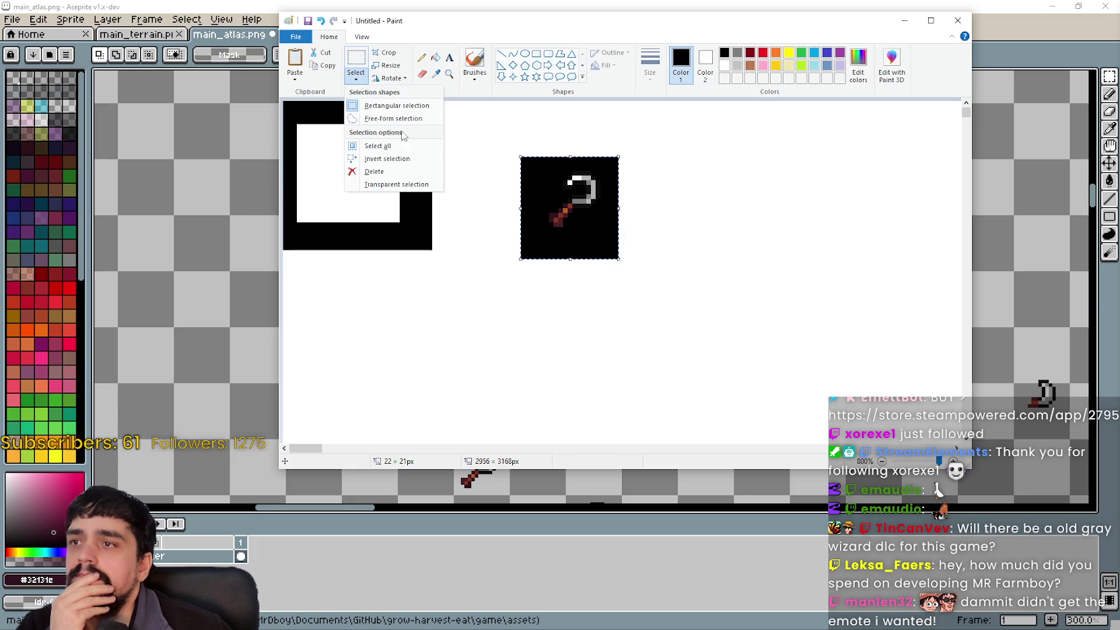
{"action": "left_click", "coordinate": [385, 78]}
{"action": "left_click", "coordinate": [389, 66]}
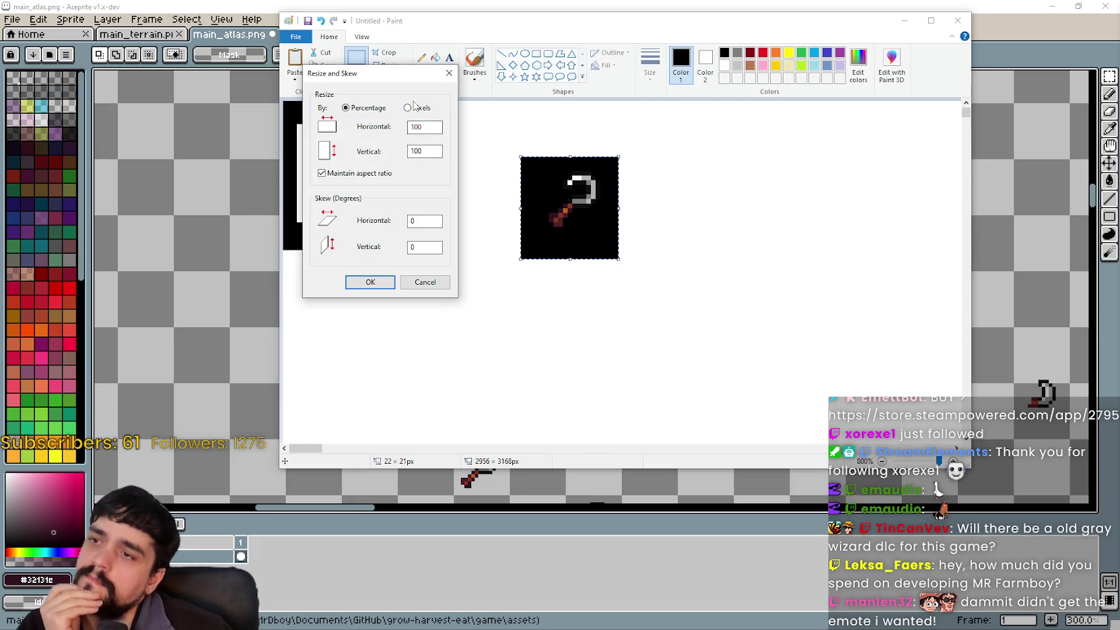
{"action": "left_click", "coordinate": [427, 282]}
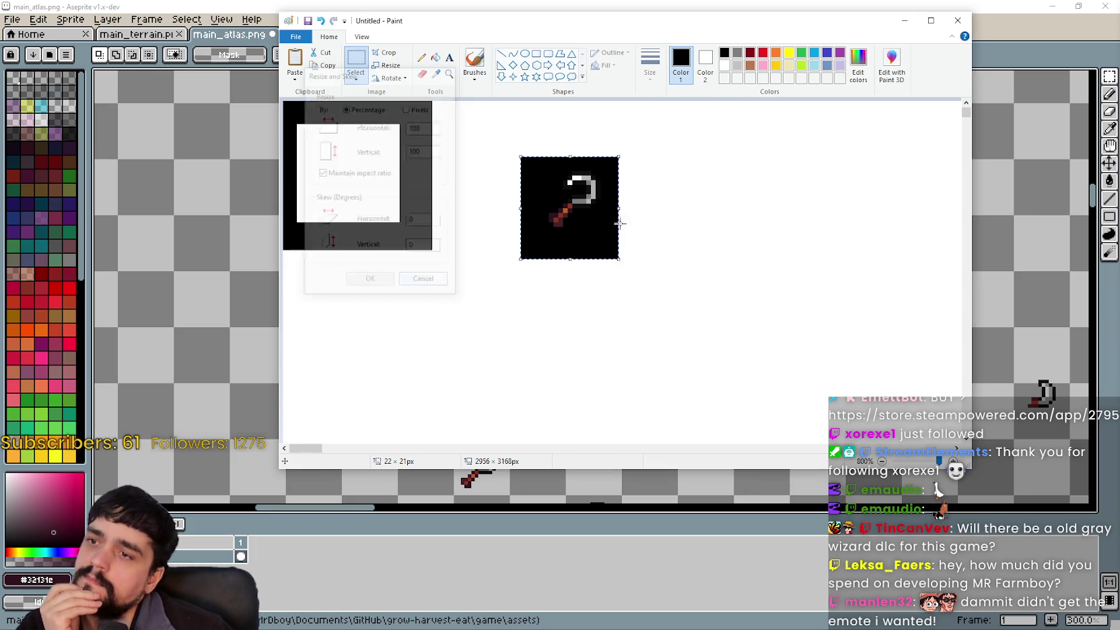
{"action": "left_click", "coordinate": [957, 20]}
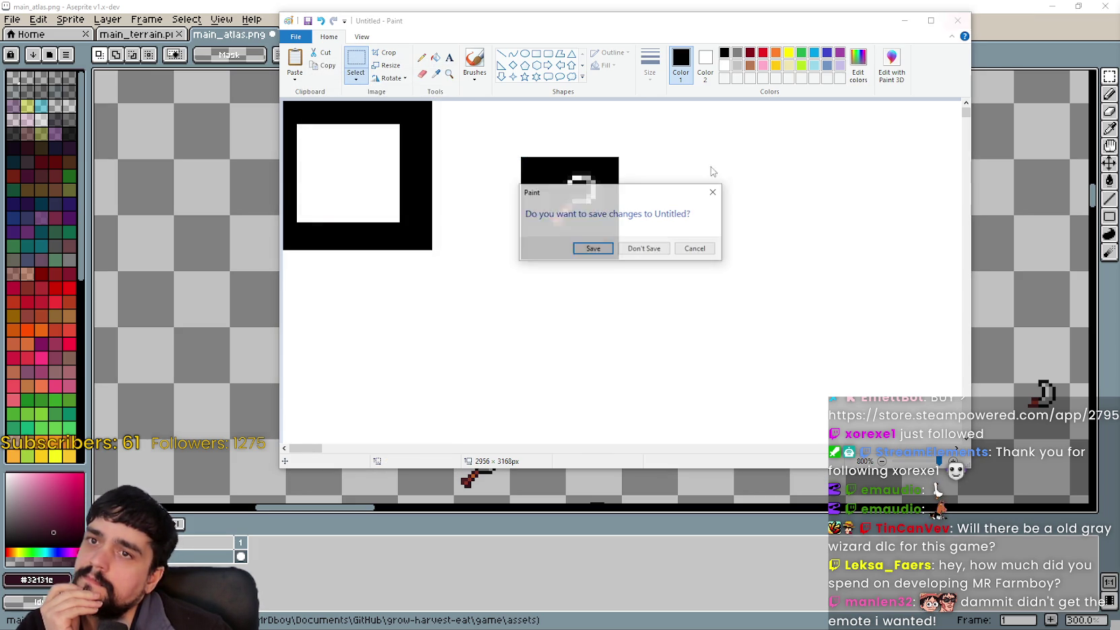
{"action": "left_click", "coordinate": [645, 247]}
{"action": "scroll", "coordinate": [584, 305], "scroll_direction": "down", "scroll_amount": 1}
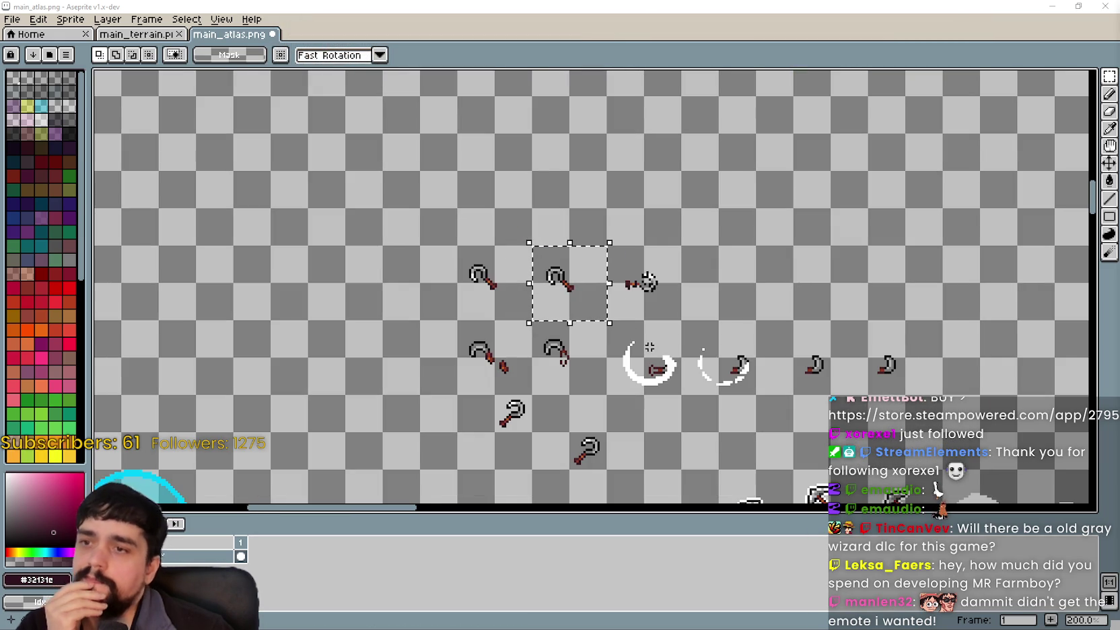
Deselect, pick the red handle colour, and add two red pixels to the sideways handle
{"action": "key", "text": "ctrl+d"}
{"action": "scroll", "coordinate": [618, 293], "scroll_direction": "up", "scroll_amount": 4}
{"action": "scroll", "coordinate": [674, 263], "scroll_direction": "up", "scroll_amount": 3}
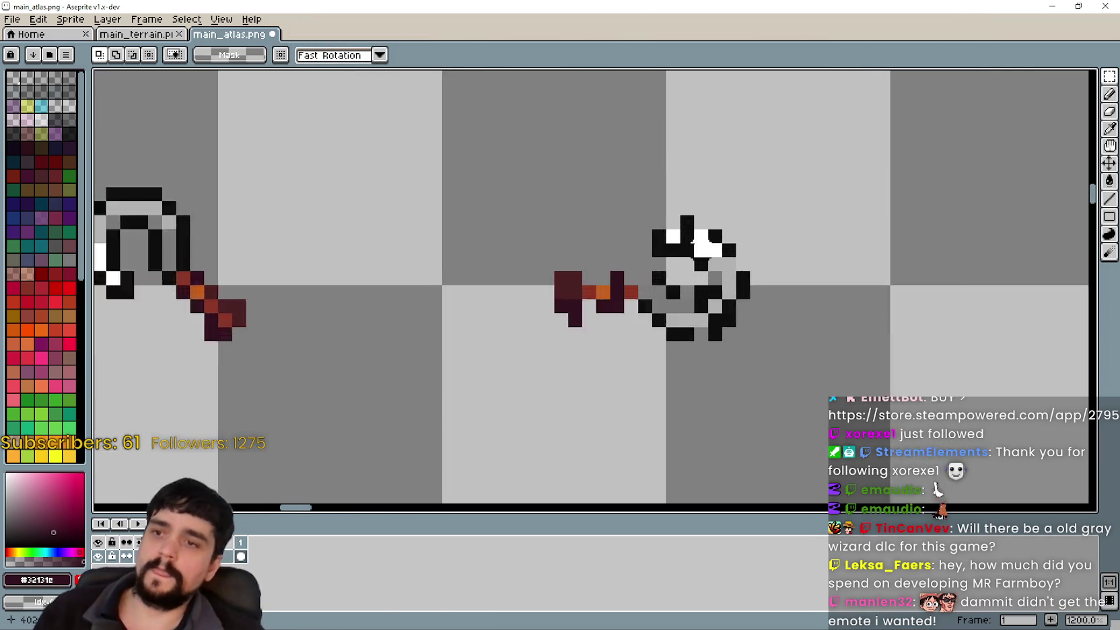
{"action": "scroll", "coordinate": [657, 276], "scroll_direction": "down", "scroll_amount": 2}
{"action": "scroll", "coordinate": [742, 220], "scroll_direction": "down", "scroll_amount": 3}
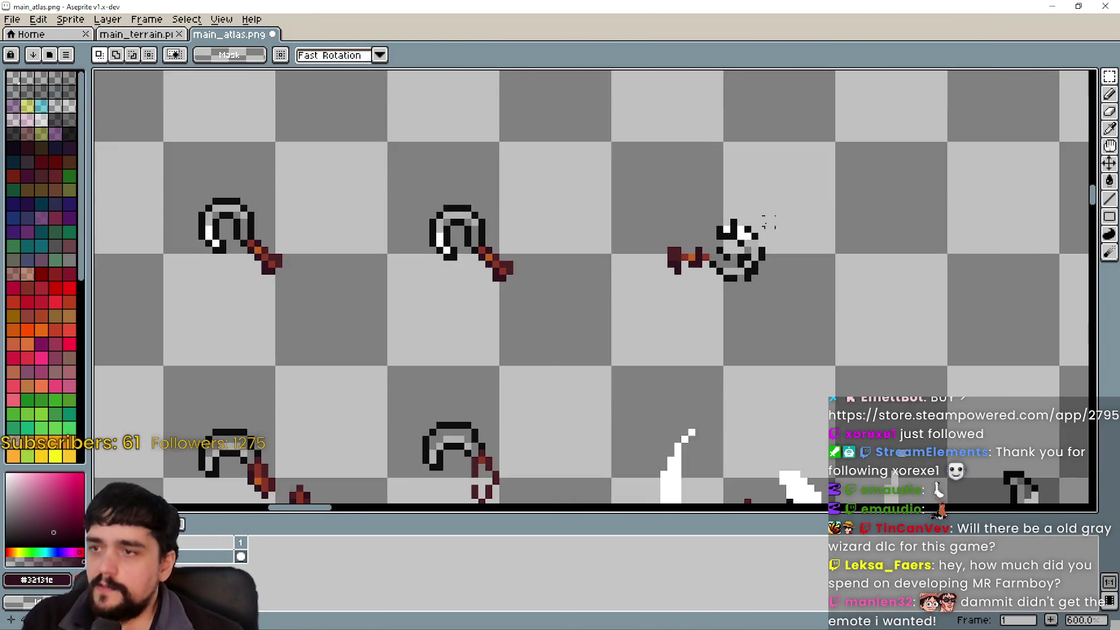
{"action": "scroll", "coordinate": [782, 288], "scroll_direction": "up", "scroll_amount": 5}
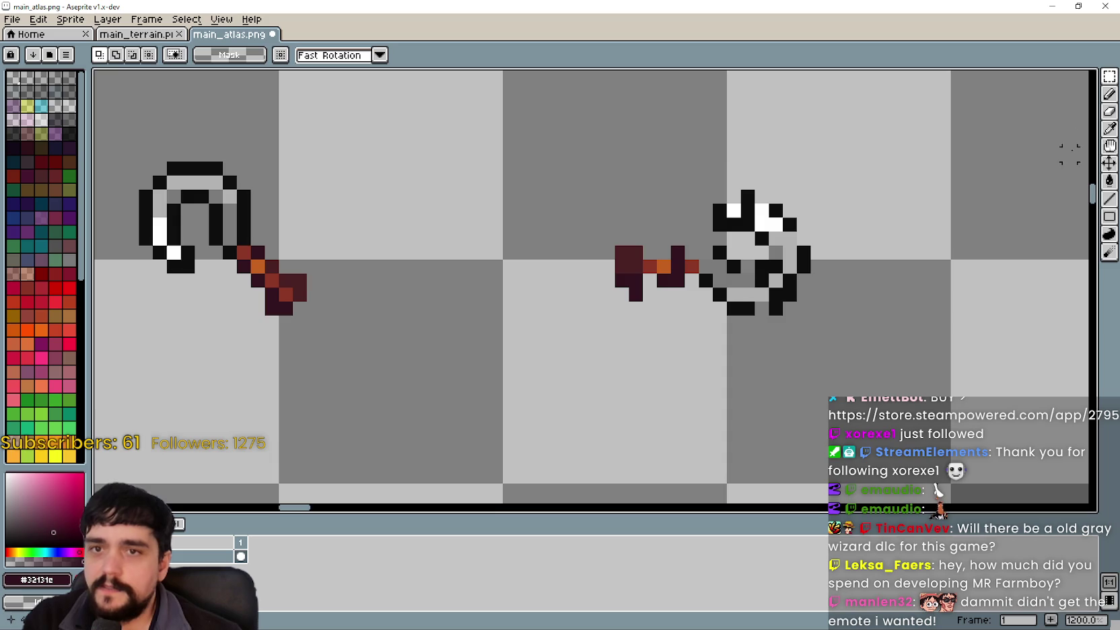
{"action": "left_click", "coordinate": [1109, 198]}
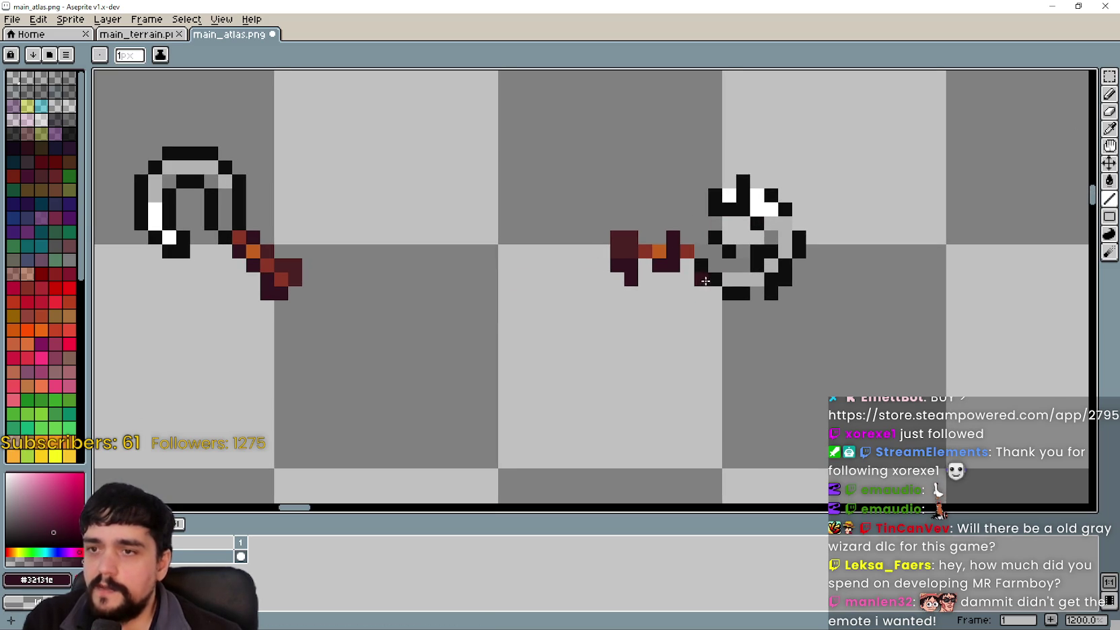
{"action": "left_click", "coordinate": [1109, 127]}
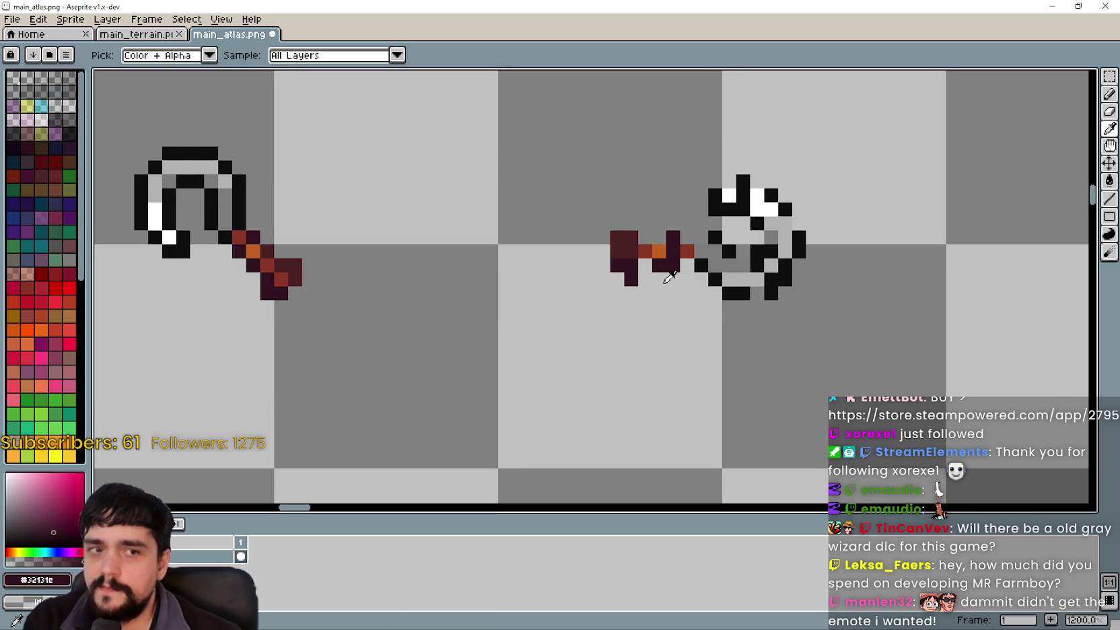
{"action": "scroll", "coordinate": [662, 279], "scroll_direction": "left", "scroll_amount": 1}
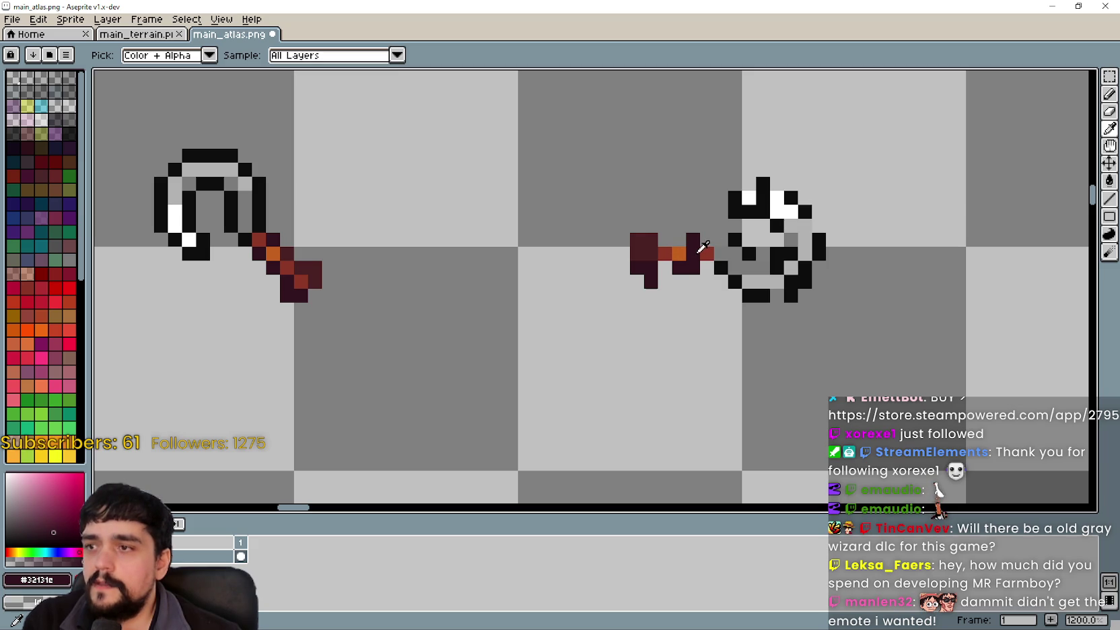
{"action": "left_click", "coordinate": [708, 255]}
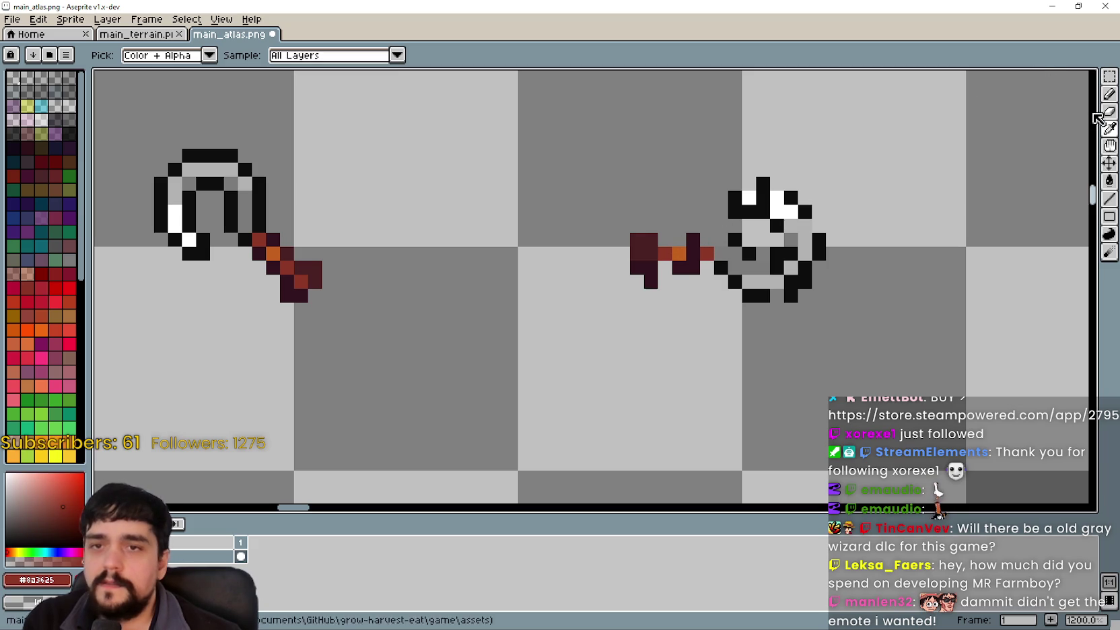
{"action": "left_click", "coordinate": [1109, 94]}
{"action": "left_click", "coordinate": [692, 253]}
{"action": "left_click", "coordinate": [679, 281]}
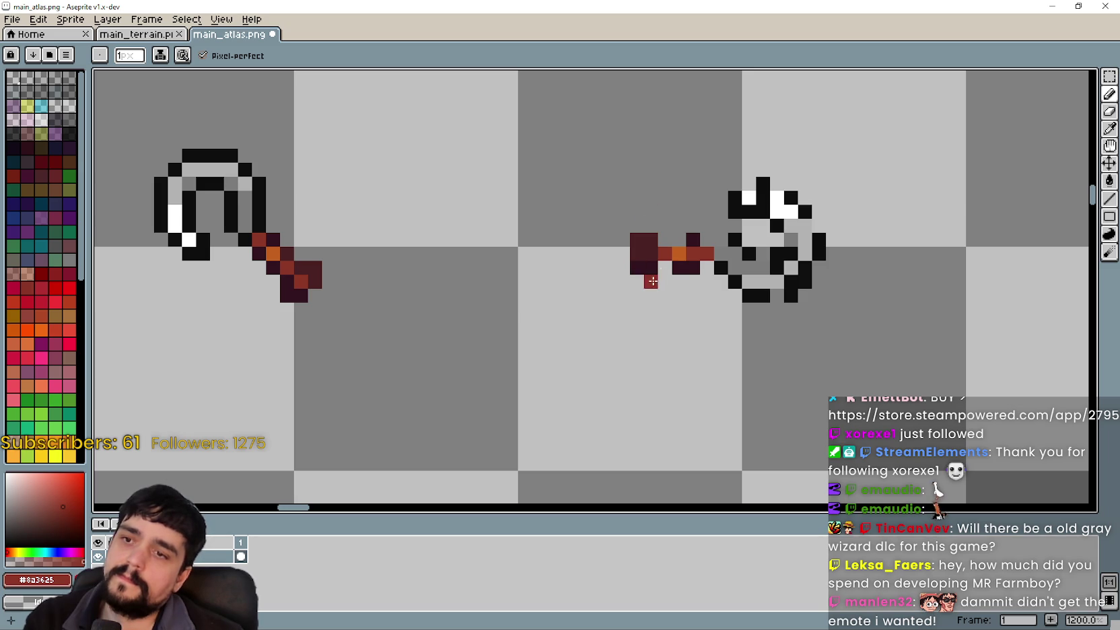
Fill the two grey gaps in the handle with the dark maroon colour
{"action": "left_click", "coordinate": [1109, 127]}
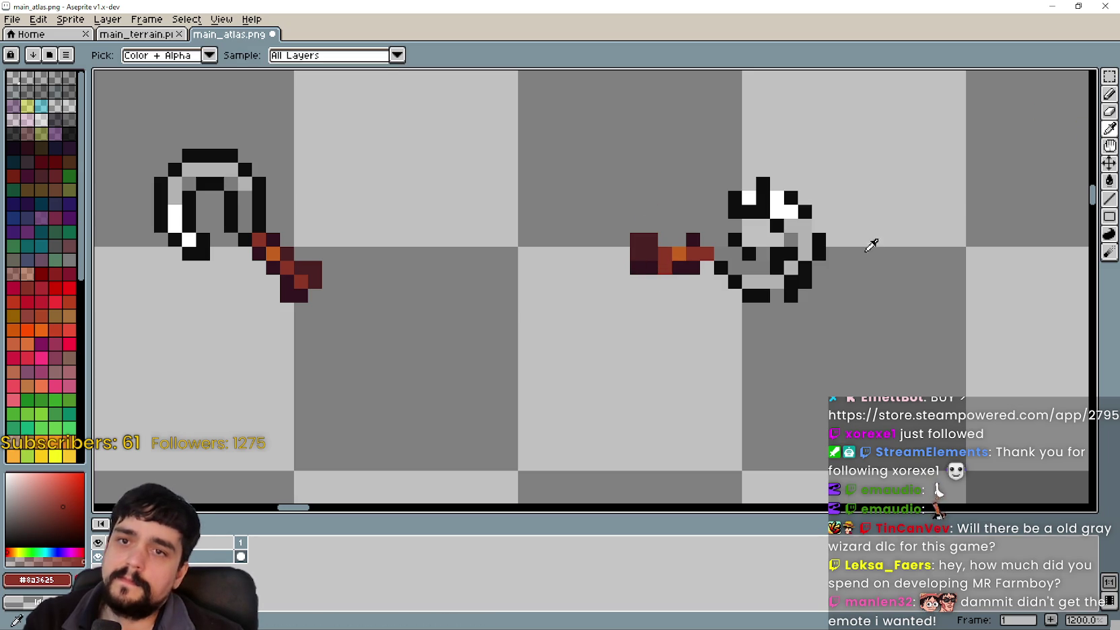
{"action": "left_click", "coordinate": [650, 264]}
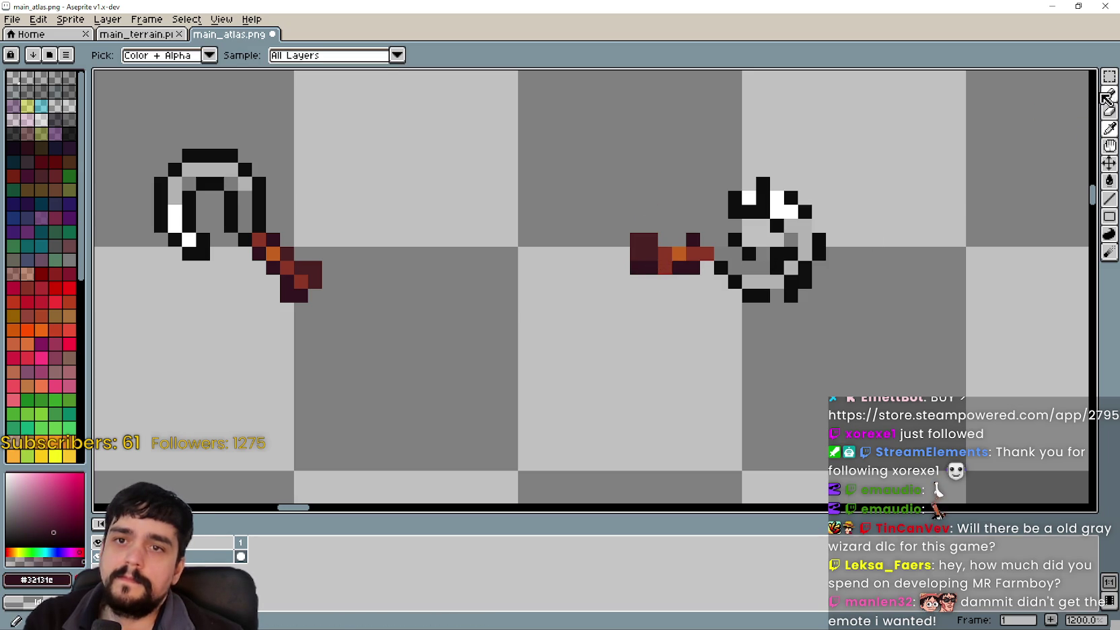
{"action": "left_click", "coordinate": [1109, 94]}
{"action": "left_click", "coordinate": [665, 240]}
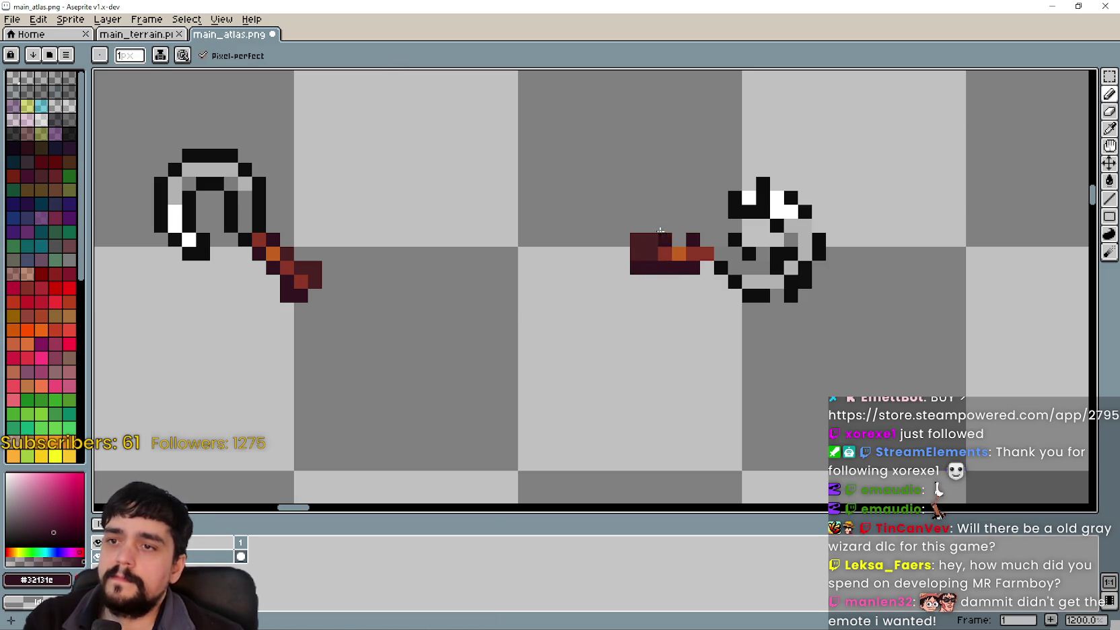
{"action": "left_click", "coordinate": [678, 240]}
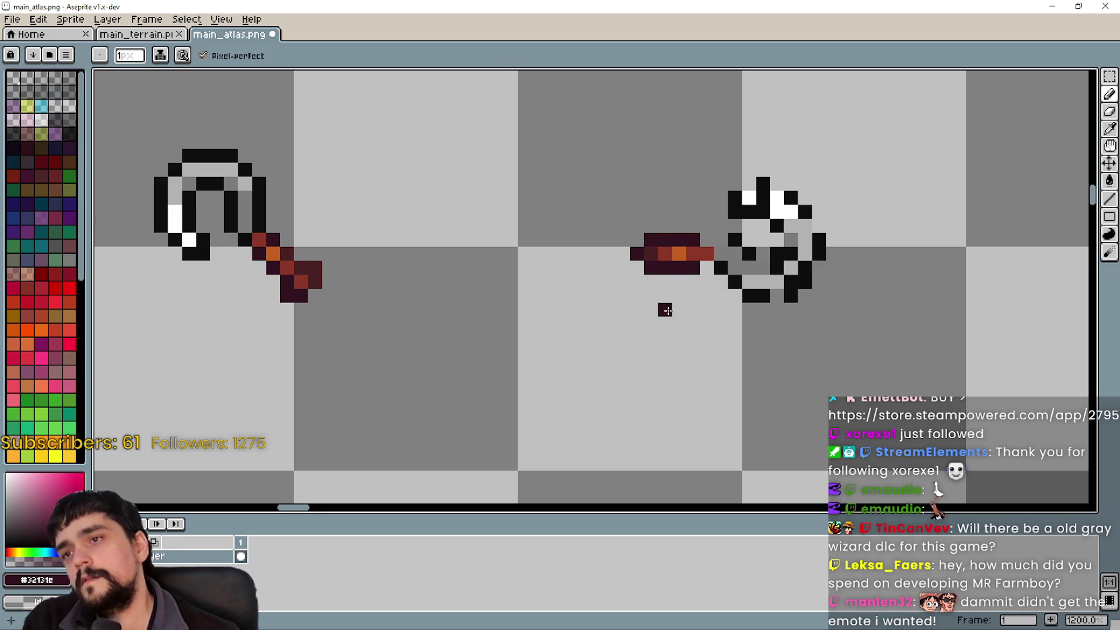
Pick black and extend the blade's top outline, placing one black pixel lower in the blade
{"action": "scroll", "coordinate": [662, 319], "scroll_direction": "right", "scroll_amount": 2}
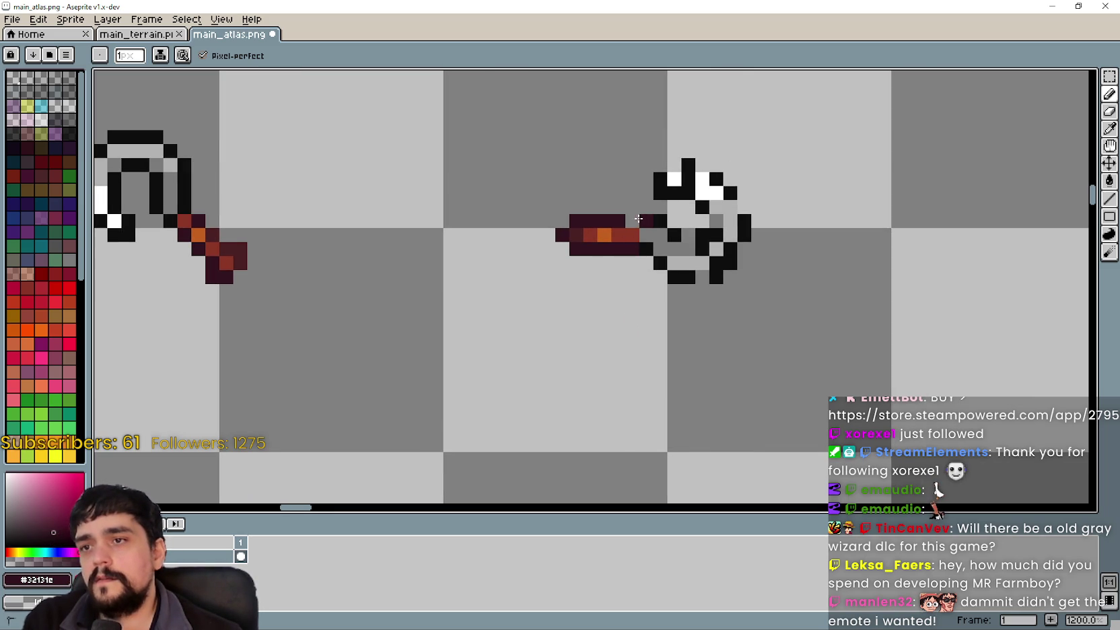
{"action": "scroll", "coordinate": [644, 296], "scroll_direction": "down", "scroll_amount": 2}
{"action": "scroll", "coordinate": [643, 256], "scroll_direction": "up", "scroll_amount": 3}
{"action": "scroll", "coordinate": [642, 233], "scroll_direction": "down", "scroll_amount": 1}
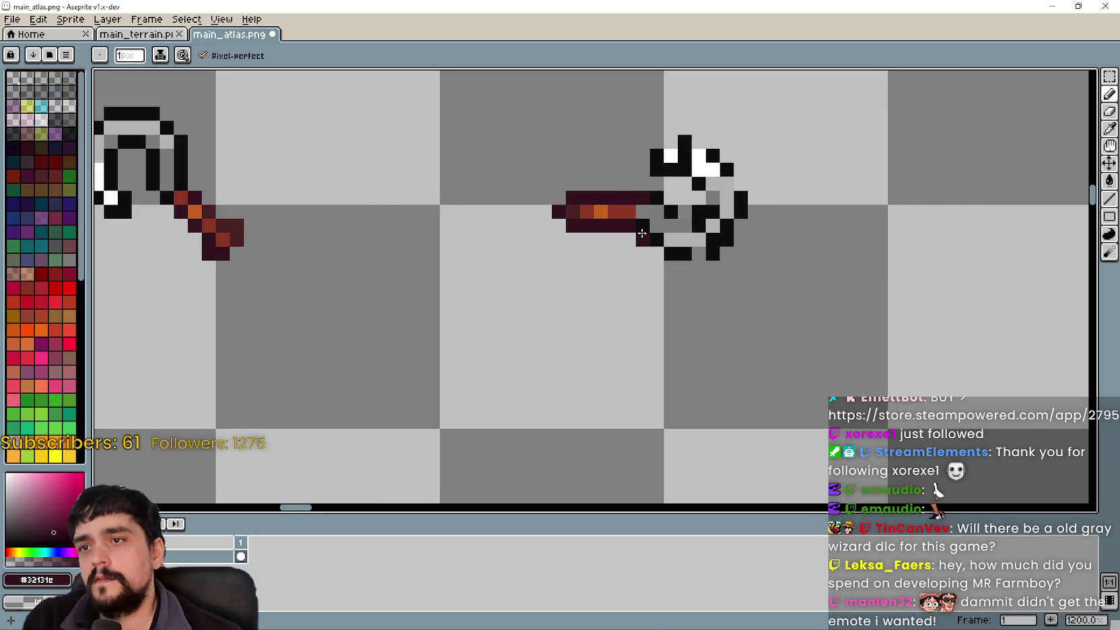
{"action": "left_click_drag", "start_coordinate": [642, 235], "coordinate": [727, 306]}
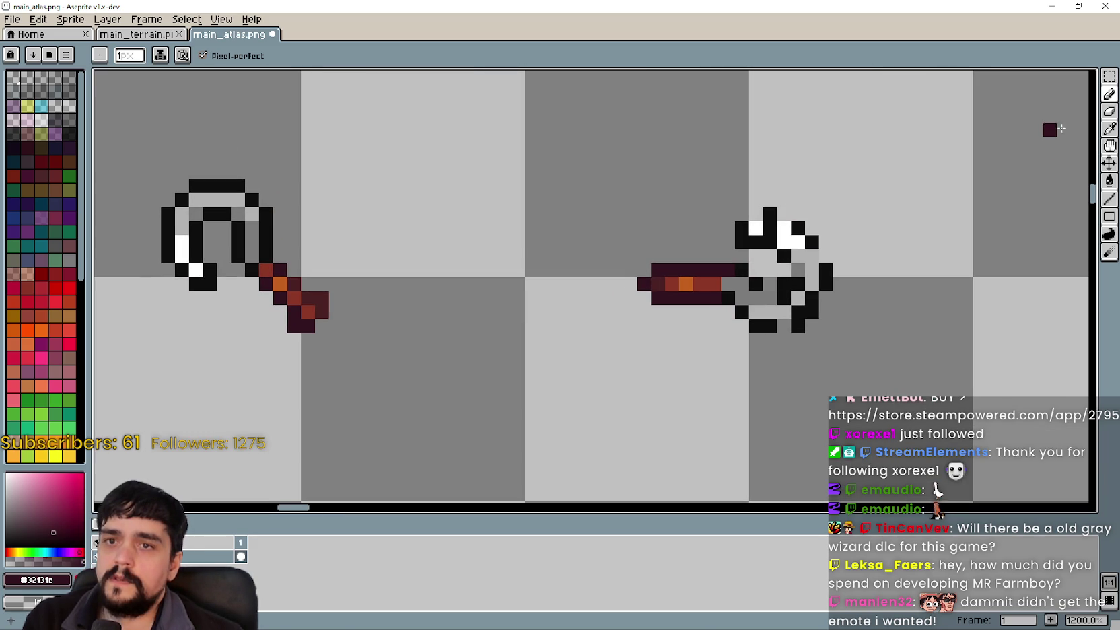
{"action": "left_click", "coordinate": [1107, 129]}
{"action": "left_click", "coordinate": [772, 211]}
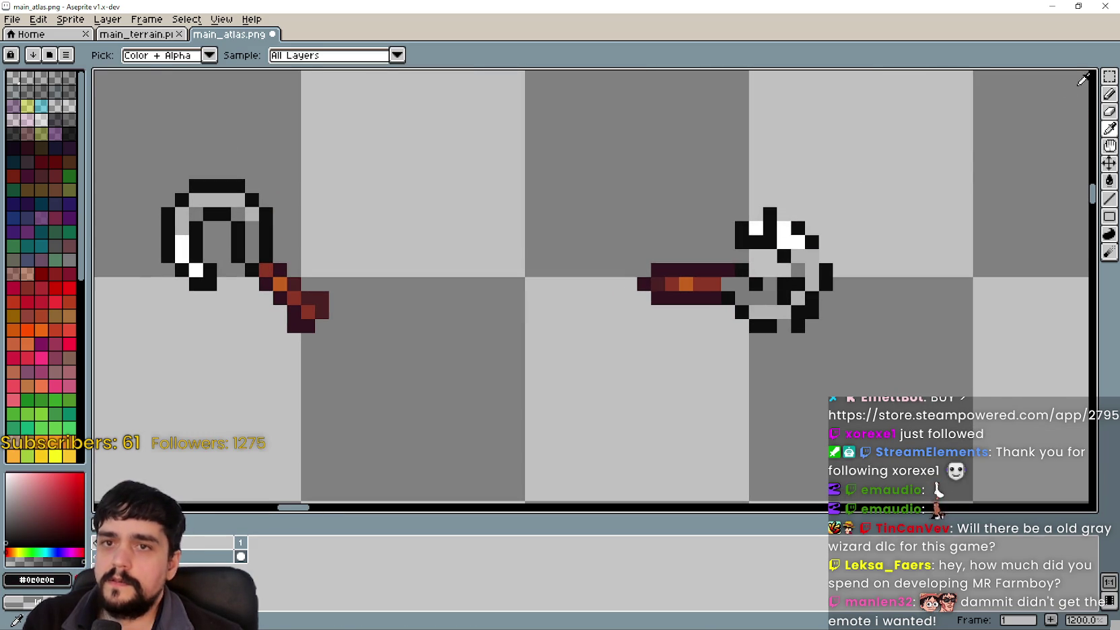
{"action": "key", "text": "b"}
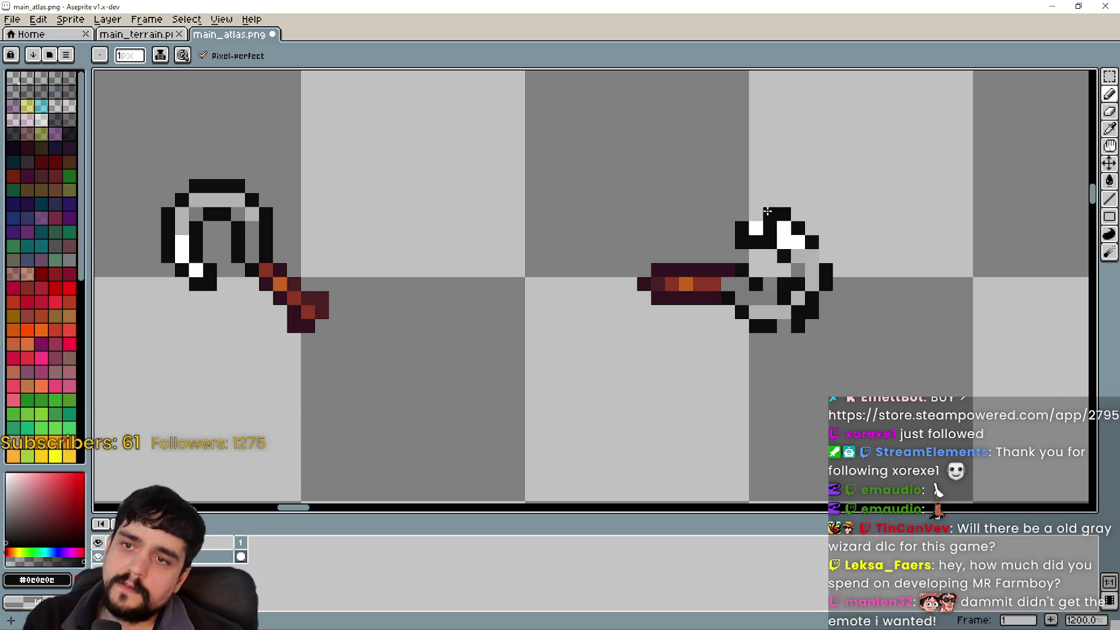
{"action": "left_click", "coordinate": [758, 210]}
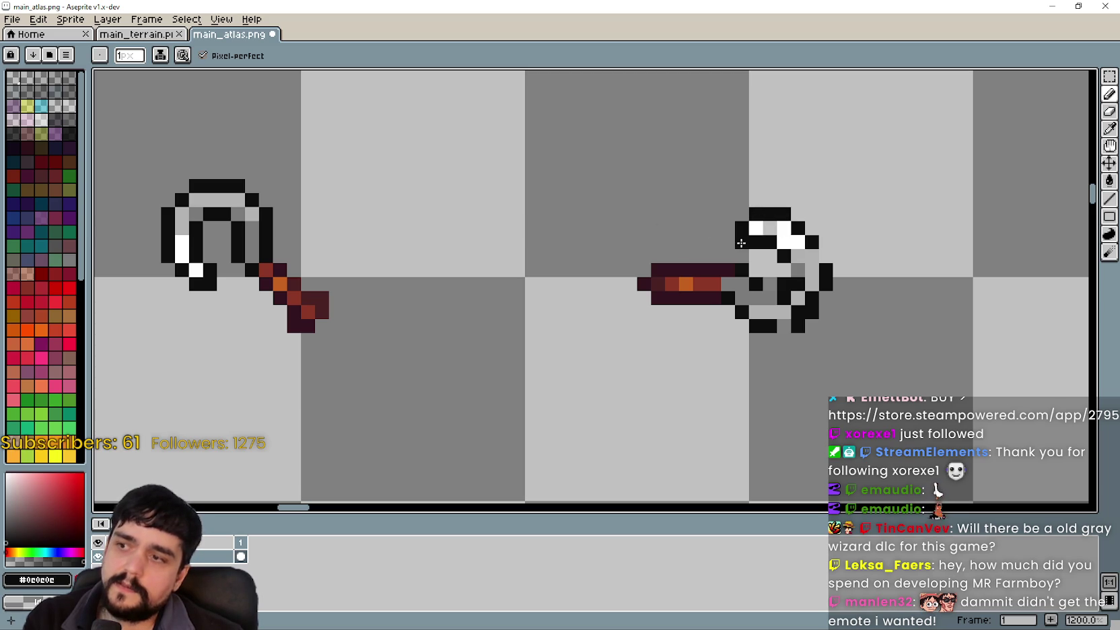
{"action": "left_click", "coordinate": [766, 257]}
{"action": "key", "text": "ctrl+z"}
{"action": "left_click", "coordinate": [790, 269]}
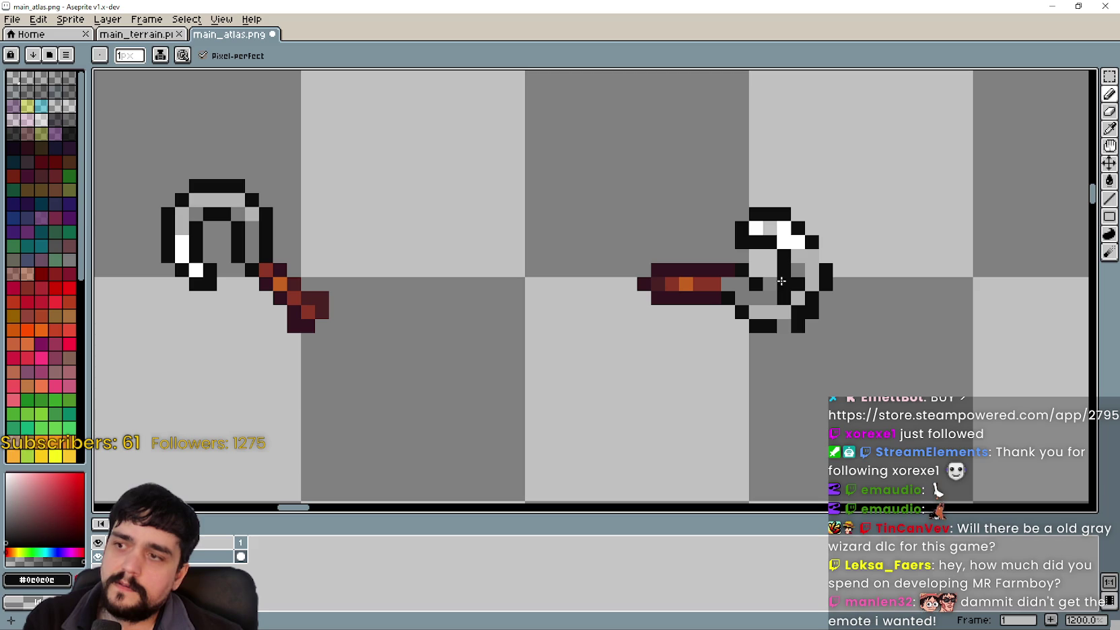
Erase stray black pixels and extend the blade's bottom outline in black
{"action": "right_click", "coordinate": [783, 311]}
{"action": "scroll", "coordinate": [755, 285], "scroll_direction": "down", "scroll_amount": 1}
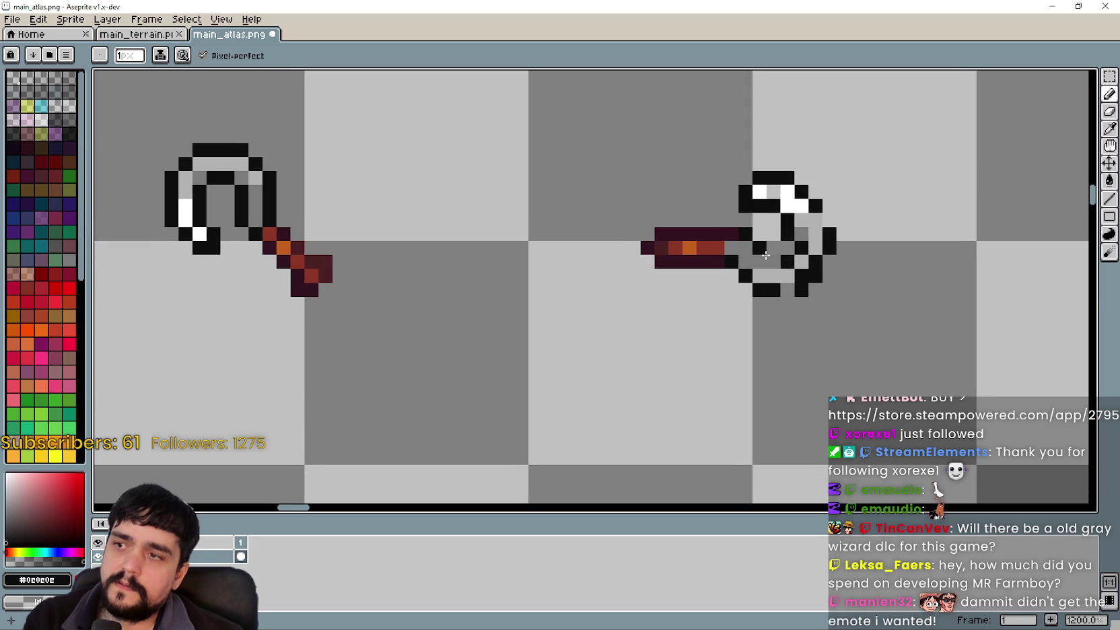
{"action": "right_click", "coordinate": [760, 304]}
{"action": "left_click_drag", "start_coordinate": [788, 289], "coordinate": [773, 289]}
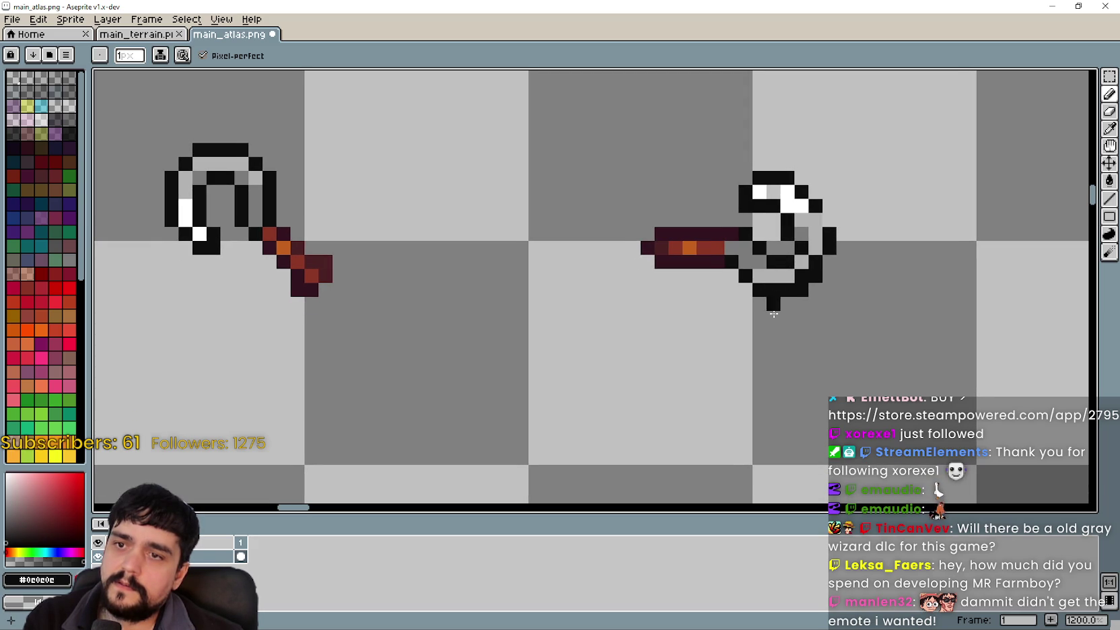
{"action": "scroll", "coordinate": [745, 276], "scroll_direction": "up", "scroll_amount": 2}
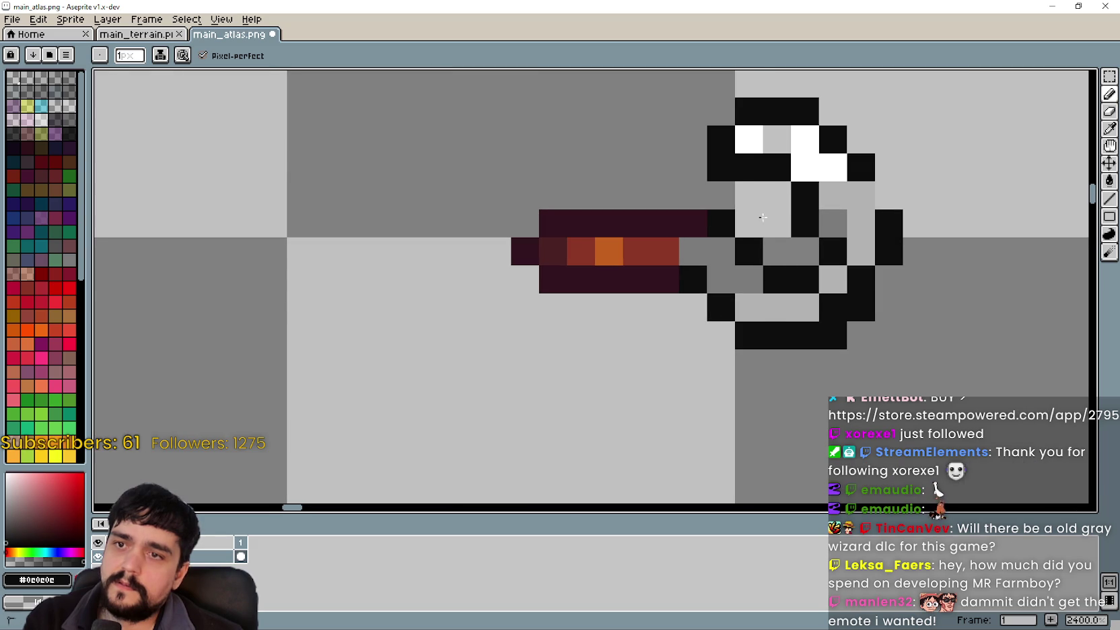
{"action": "scroll", "coordinate": [768, 265], "scroll_direction": "down", "scroll_amount": 2}
{"action": "scroll", "coordinate": [794, 316], "scroll_direction": "up", "scroll_amount": 1}
{"action": "left_click", "coordinate": [819, 302]}
{"action": "scroll", "coordinate": [800, 303], "scroll_direction": "down", "scroll_amount": 2}
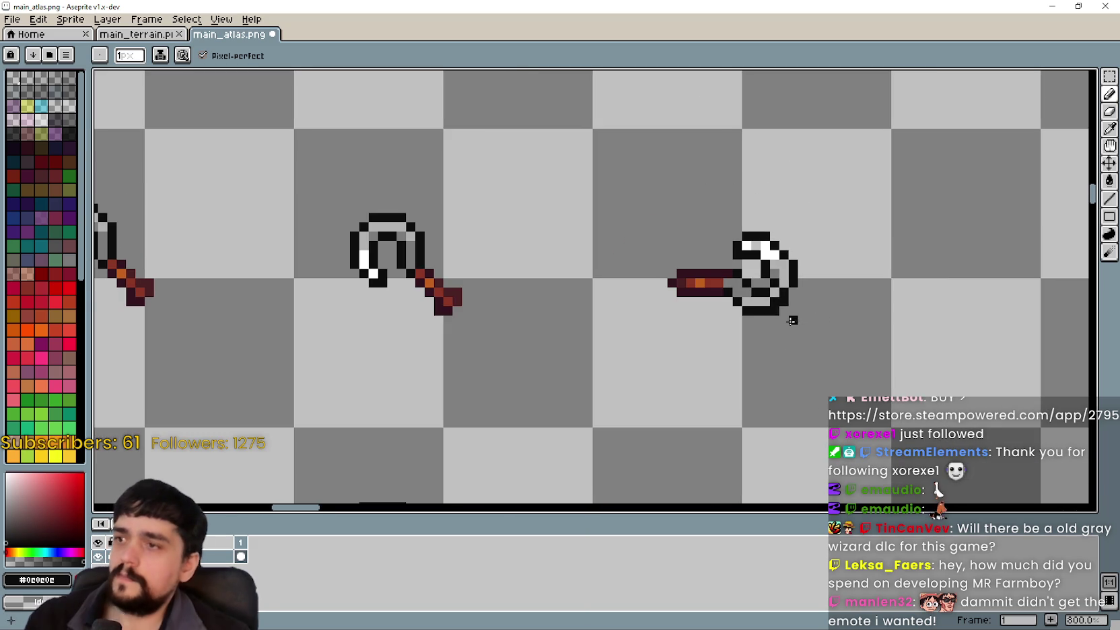
{"action": "scroll", "coordinate": [780, 300], "scroll_direction": "up", "scroll_amount": 2}
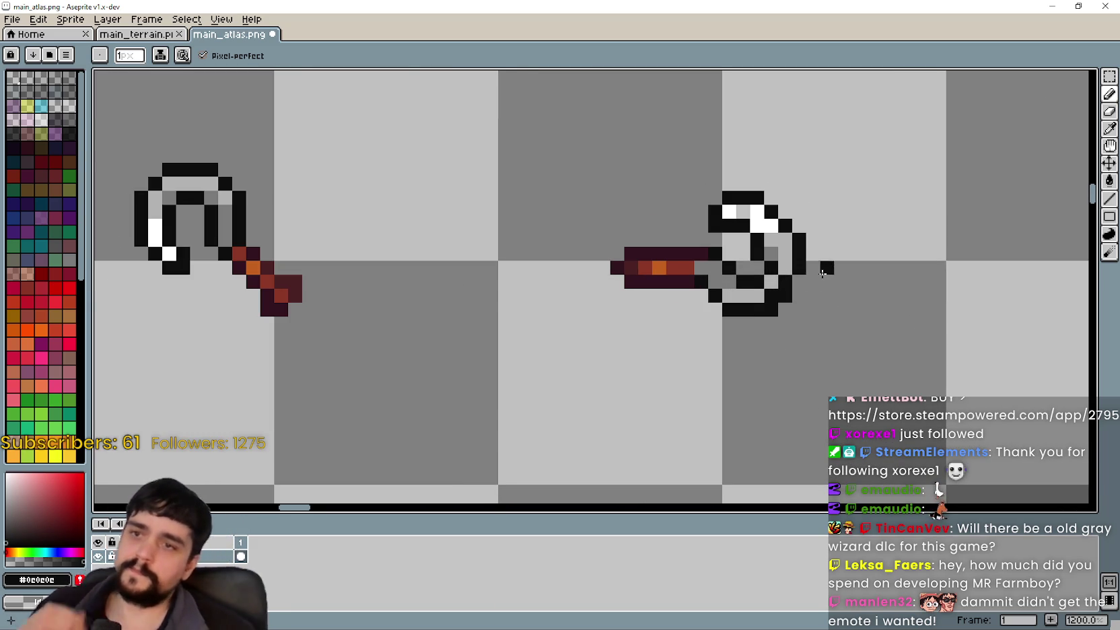
{"action": "key", "text": "ctrl+z"}
Try black pixels at the ring's upper right, undo them, and paint a white highlight pixel
{"action": "left_click", "coordinate": [801, 227]}
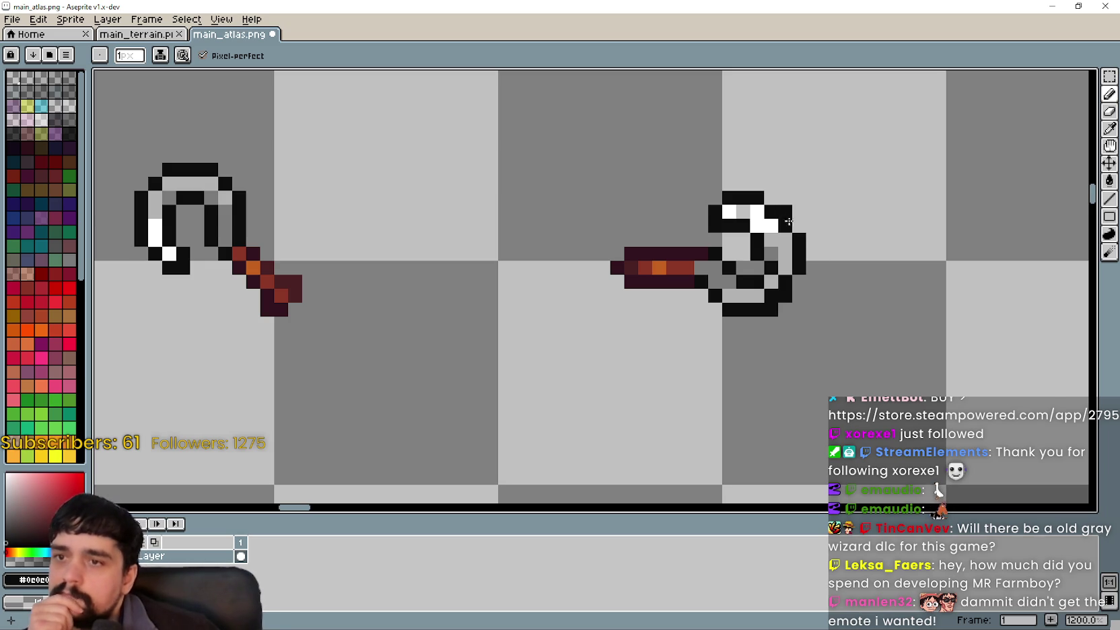
{"action": "key", "text": "ctrl+z"}
{"action": "left_click", "coordinate": [786, 212]}
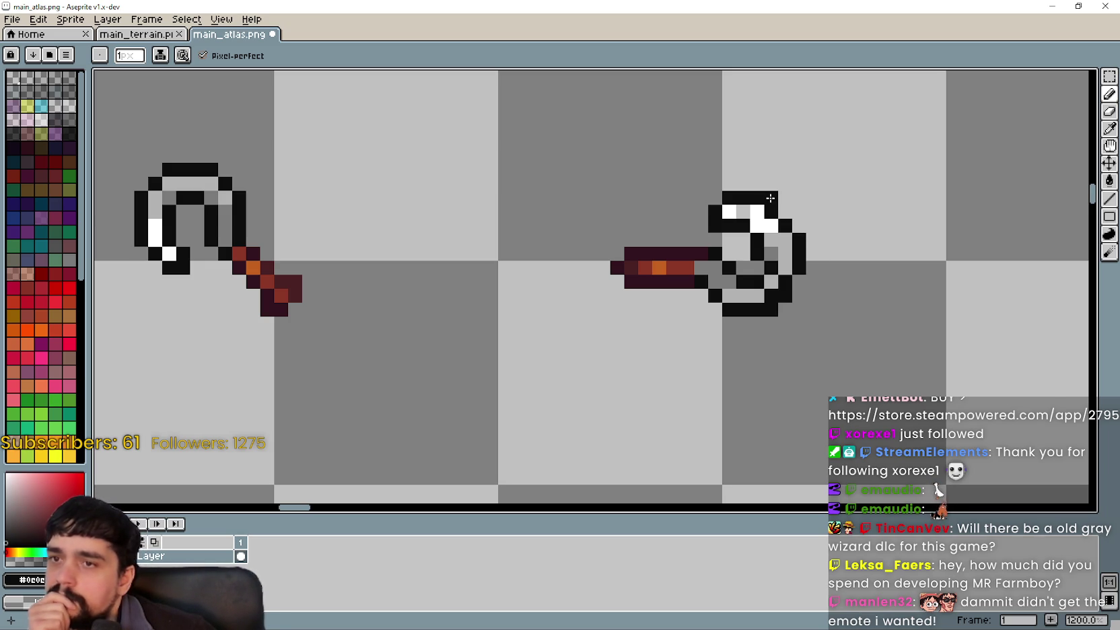
{"action": "key", "text": "ctrl+z"}
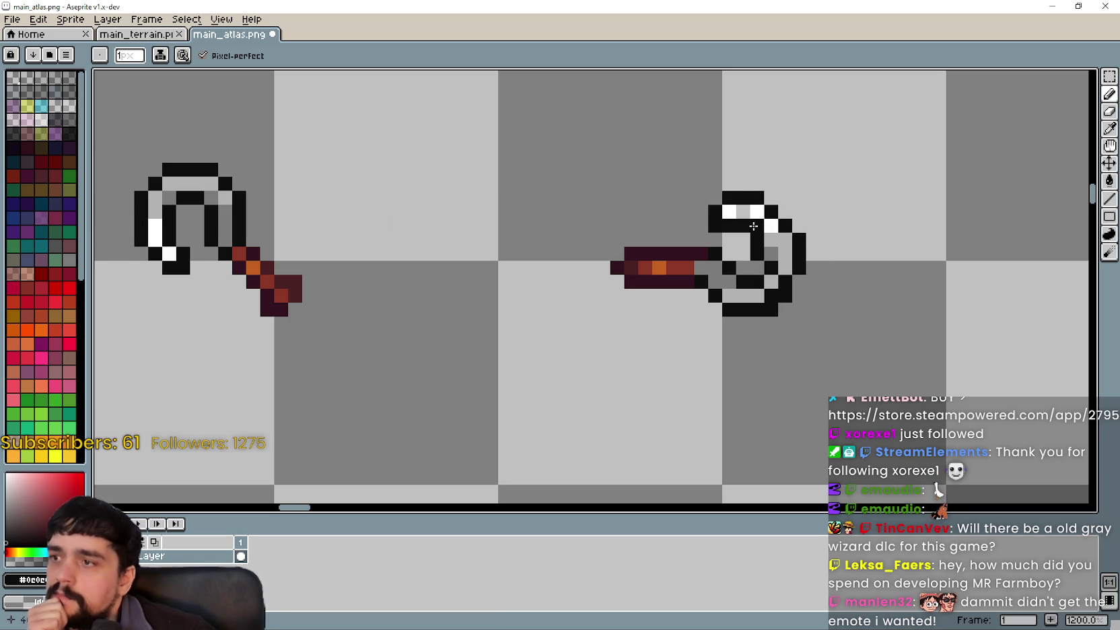
{"action": "right_click", "coordinate": [753, 225]}
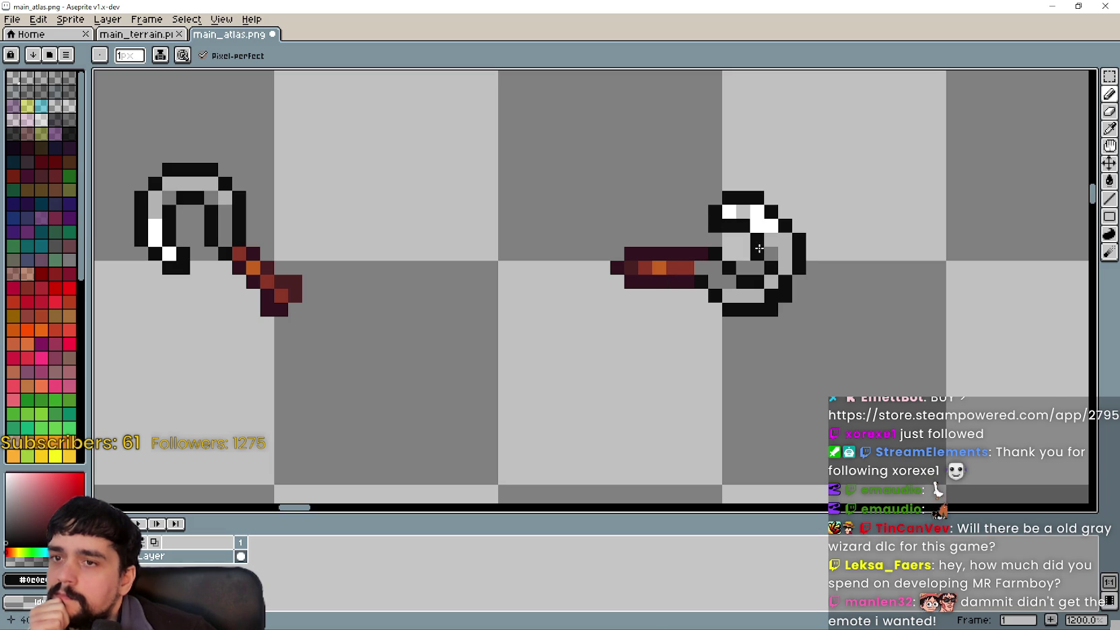
{"action": "scroll", "coordinate": [716, 299], "scroll_direction": "down", "scroll_amount": 1}
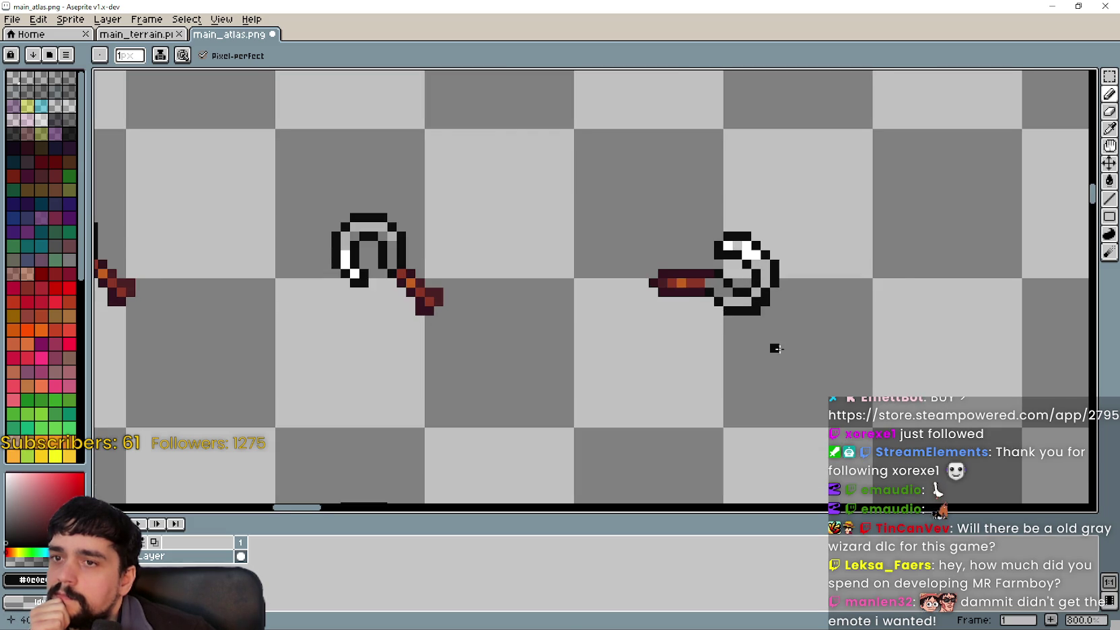
Undo the stray pixel below the ring and redraw the ring's upper inner edge pixels
{"action": "scroll", "coordinate": [774, 283], "scroll_direction": "up", "scroll_amount": 1}
{"action": "key", "text": "ctrl+z"}
{"action": "key", "text": "ctrl+z"}
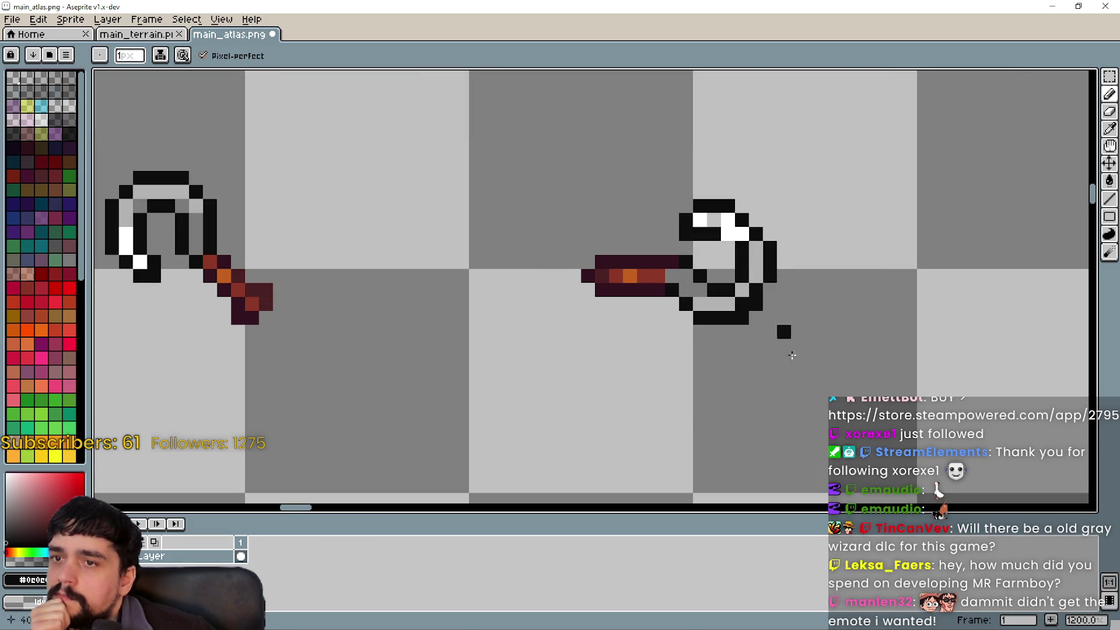
{"action": "left_click", "coordinate": [797, 346]}
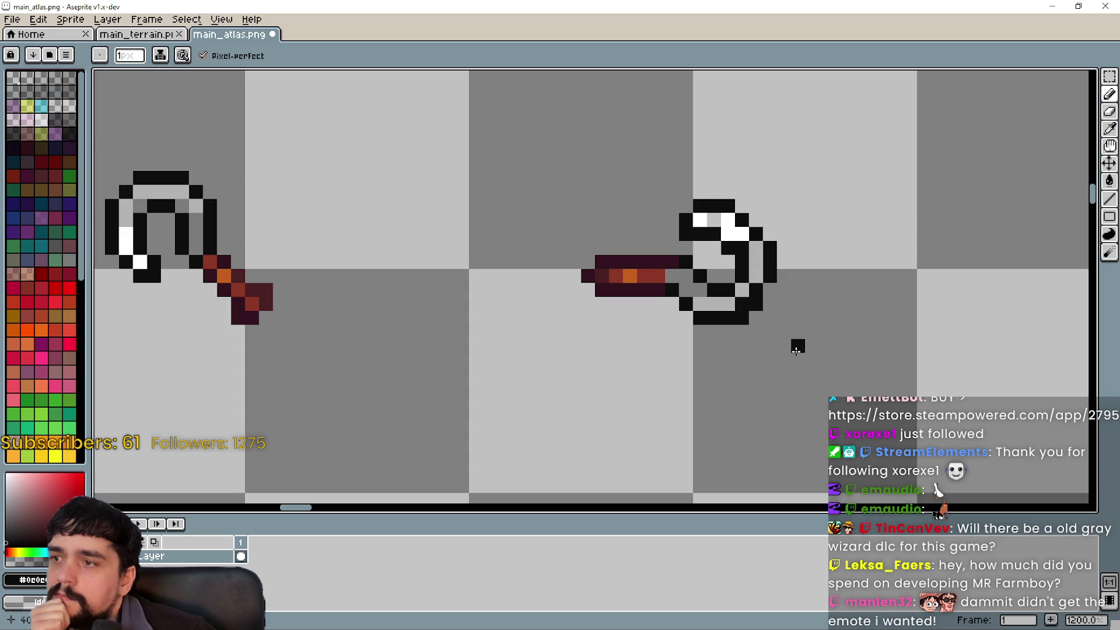
{"action": "mouse_move", "coordinate": [716, 247]}
{"action": "left_mouse_down"}
{"action": "mouse_move", "coordinate": [730, 238]}
{"action": "mouse_move", "coordinate": [721, 266]}
{"action": "left_mouse_up"}
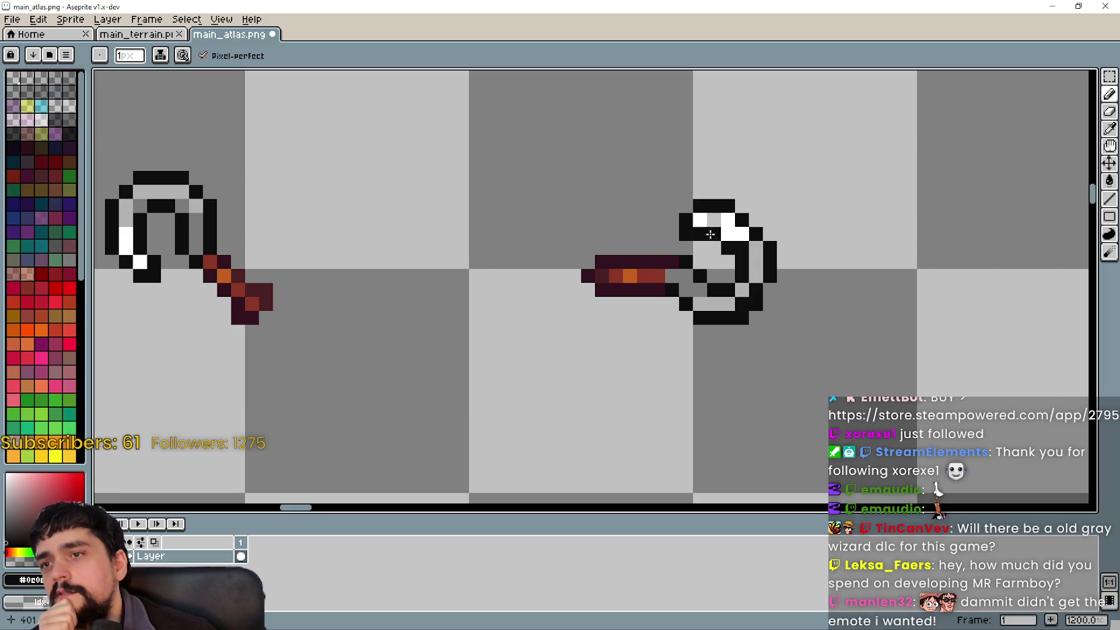
Rework the ring's top-left corner and top edge with black and light grey pixels
{"action": "left_click_drag", "start_coordinate": [708, 236], "coordinate": [716, 217]}
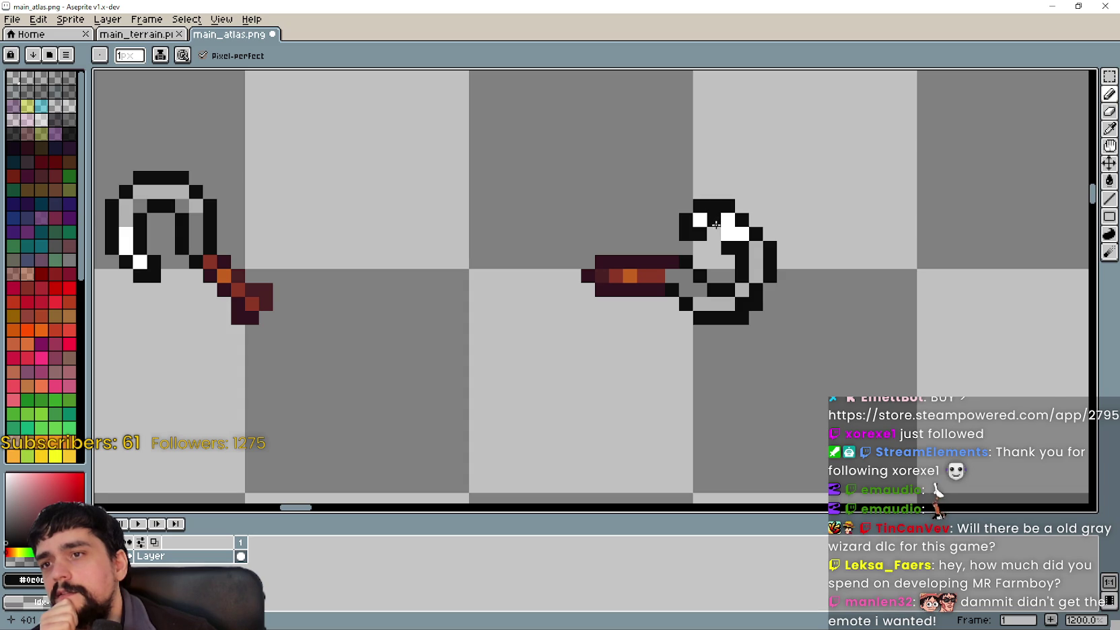
{"action": "mouse_move", "coordinate": [716, 223]}
{"action": "left_mouse_down"}
{"action": "mouse_move", "coordinate": [699, 243]}
{"action": "mouse_move", "coordinate": [698, 229]}
{"action": "left_mouse_up"}
{"action": "left_click", "coordinate": [700, 233]}
{"action": "left_click", "coordinate": [713, 218]}
{"action": "right_click", "coordinate": [713, 206]}
{"action": "right_click", "coordinate": [727, 206]}
{"action": "left_click", "coordinate": [714, 191]}
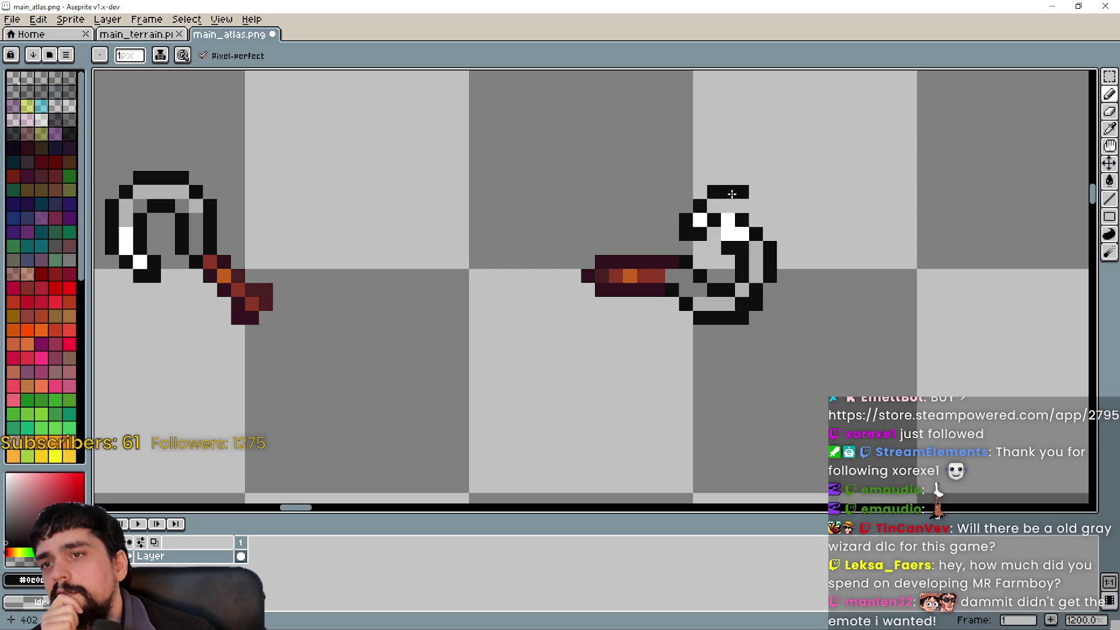
Extend the ring's top bar right and draw its right side down to the lower right
{"action": "left_click", "coordinate": [769, 206]}
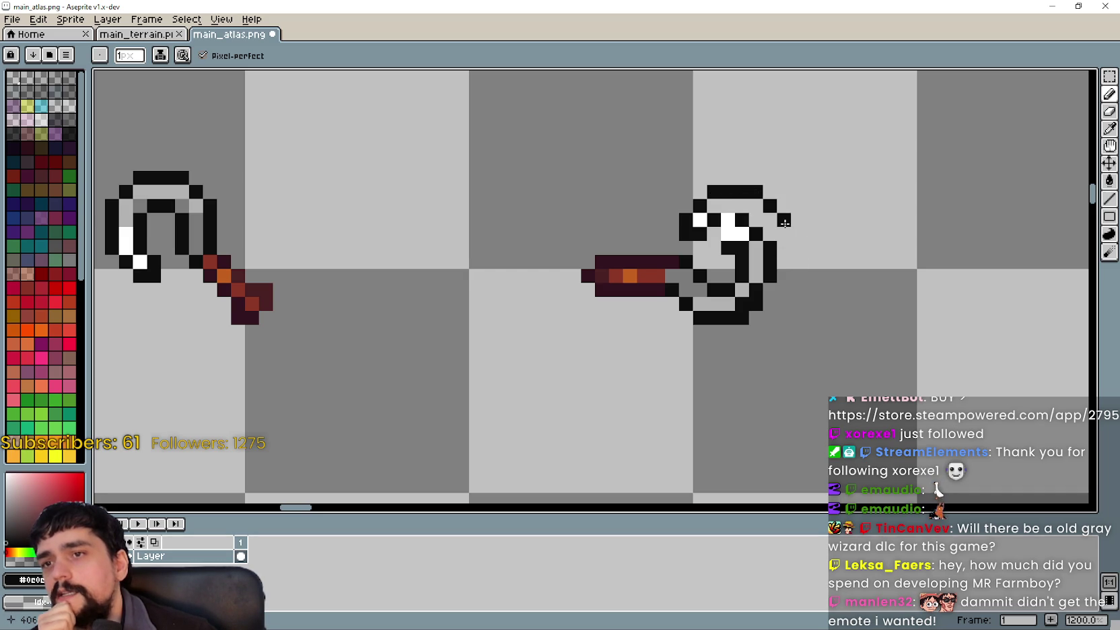
{"action": "left_click_drag", "start_coordinate": [785, 222], "coordinate": [770, 278]}
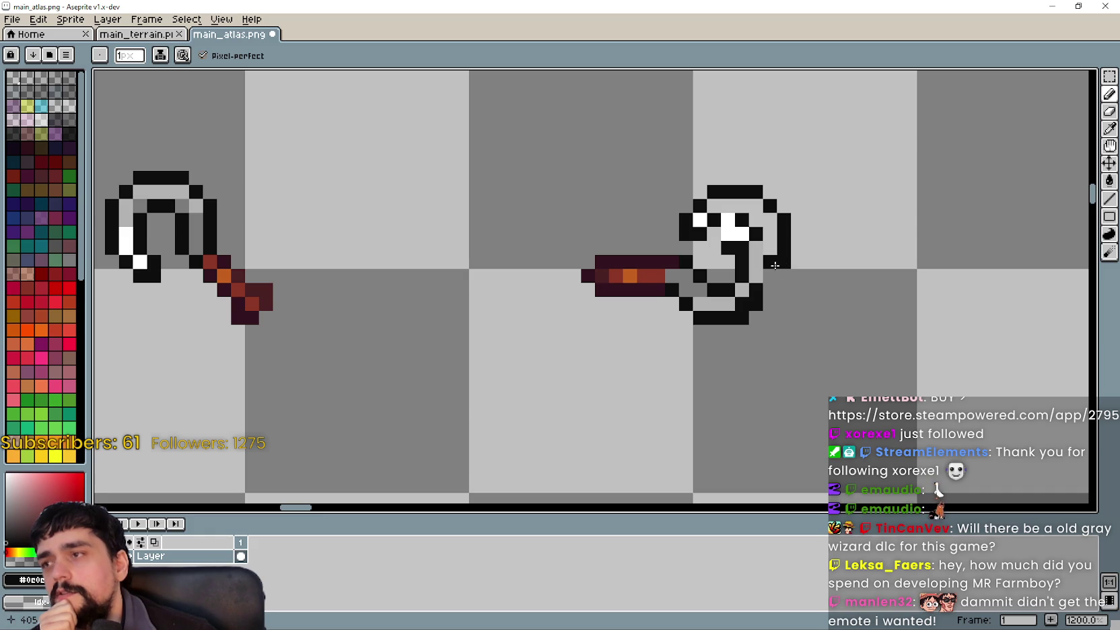
{"action": "mouse_move", "coordinate": [770, 274]}
{"action": "left_mouse_down"}
{"action": "mouse_move", "coordinate": [754, 317]}
{"action": "mouse_move", "coordinate": [734, 316]}
{"action": "mouse_move", "coordinate": [740, 303]}
{"action": "mouse_move", "coordinate": [721, 292]}
{"action": "mouse_move", "coordinate": [730, 316]}
{"action": "mouse_move", "coordinate": [717, 322]}
{"action": "mouse_move", "coordinate": [700, 304]}
{"action": "mouse_move", "coordinate": [739, 280]}
{"action": "mouse_move", "coordinate": [703, 278]}
{"action": "mouse_move", "coordinate": [699, 293]}
{"action": "mouse_move", "coordinate": [755, 290]}
{"action": "mouse_move", "coordinate": [750, 272]}
{"action": "left_mouse_up"}
Redraw the inner curl as a short black line and erase the extra white highlight pixels
{"action": "key", "text": "b"}
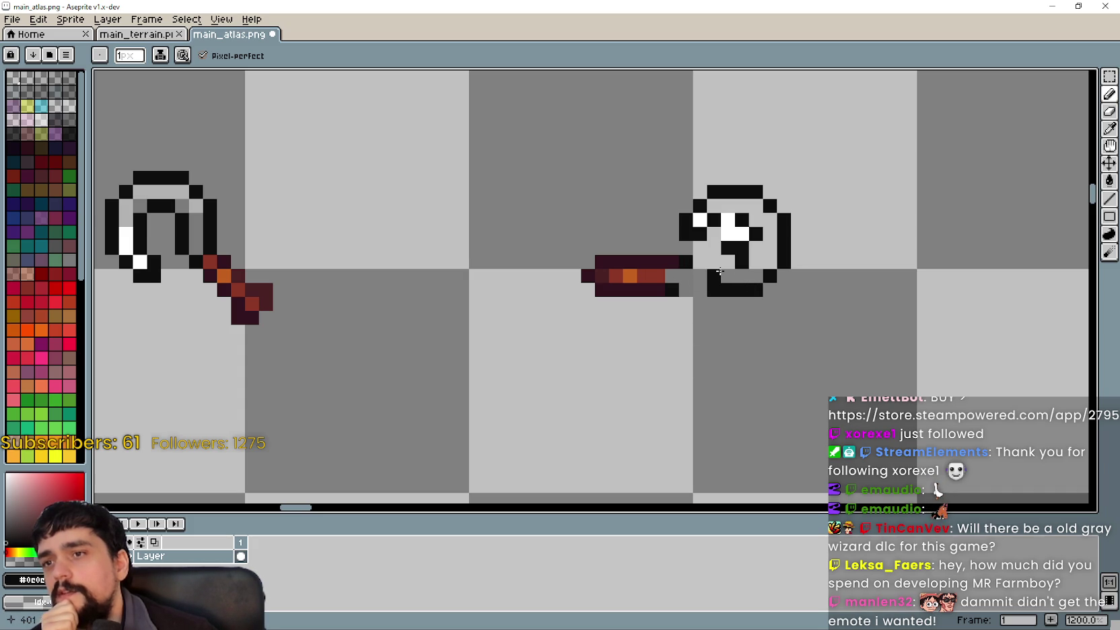
{"action": "left_click", "coordinate": [739, 264]}
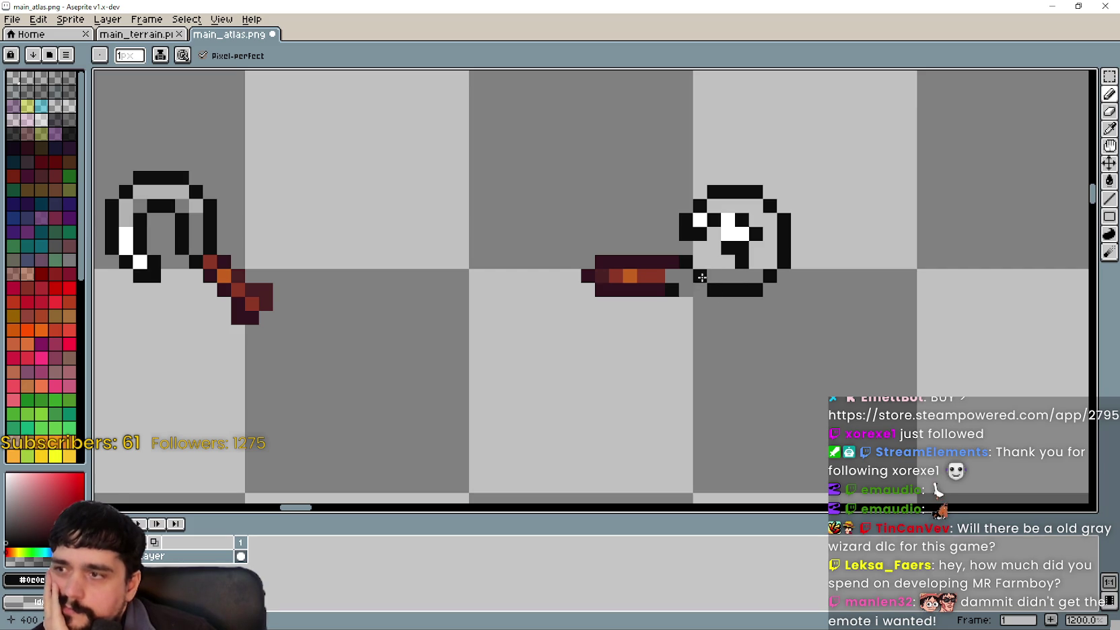
{"action": "right_click", "coordinate": [740, 262]}
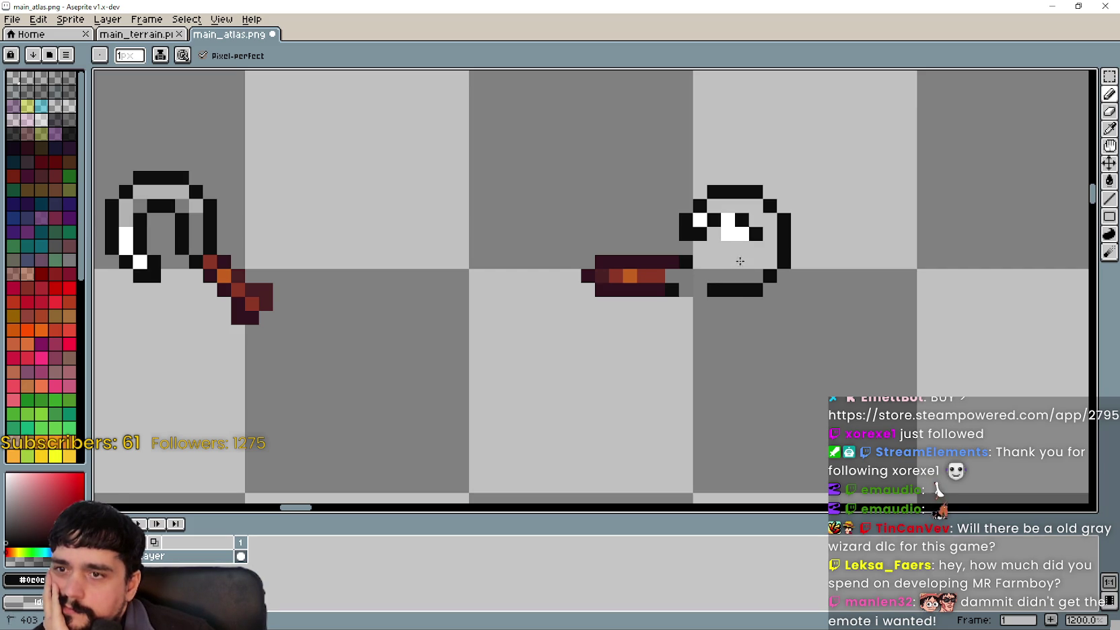
{"action": "left_click_drag", "start_coordinate": [714, 262], "coordinate": [756, 247]}
{"action": "right_click", "coordinate": [728, 219]}
{"action": "right_click", "coordinate": [742, 234]}
{"action": "right_click", "coordinate": [727, 233]}
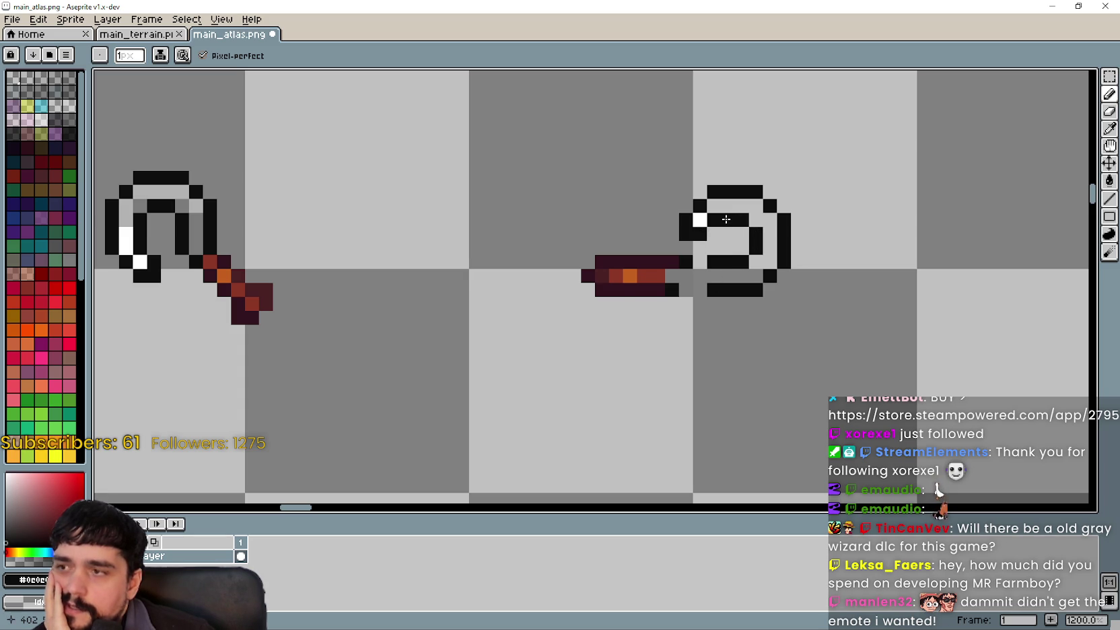
{"action": "scroll", "coordinate": [645, 302], "scroll_direction": "down", "scroll_amount": 1}
{"action": "scroll", "coordinate": [656, 294], "scroll_direction": "up", "scroll_amount": 2}
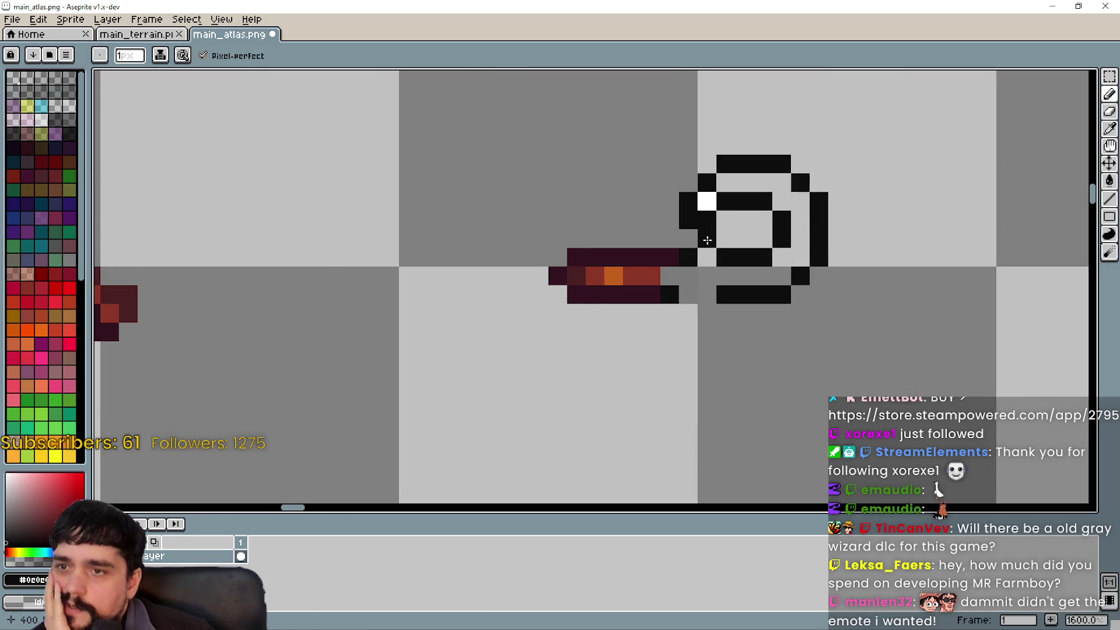
{"action": "scroll", "coordinate": [705, 232], "scroll_direction": "down", "scroll_amount": 1}
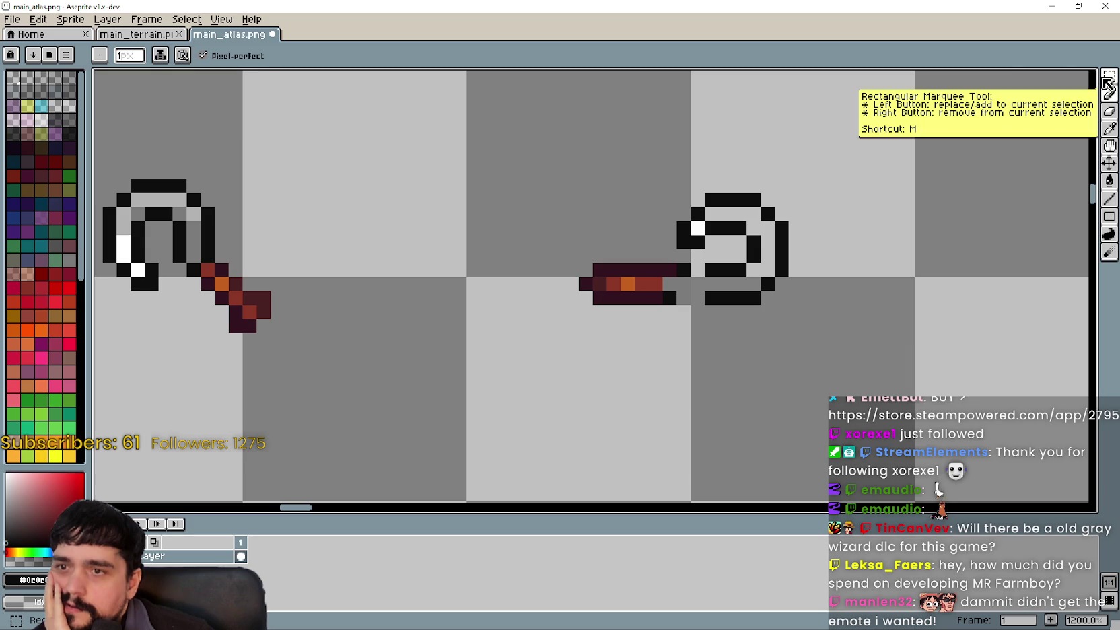
Shift the whole sideways hoe one pixel right with a rectangular selection and commit it
{"action": "left_click", "coordinate": [1109, 76]}
{"action": "left_click_drag", "start_coordinate": [551, 263], "coordinate": [670, 301]}
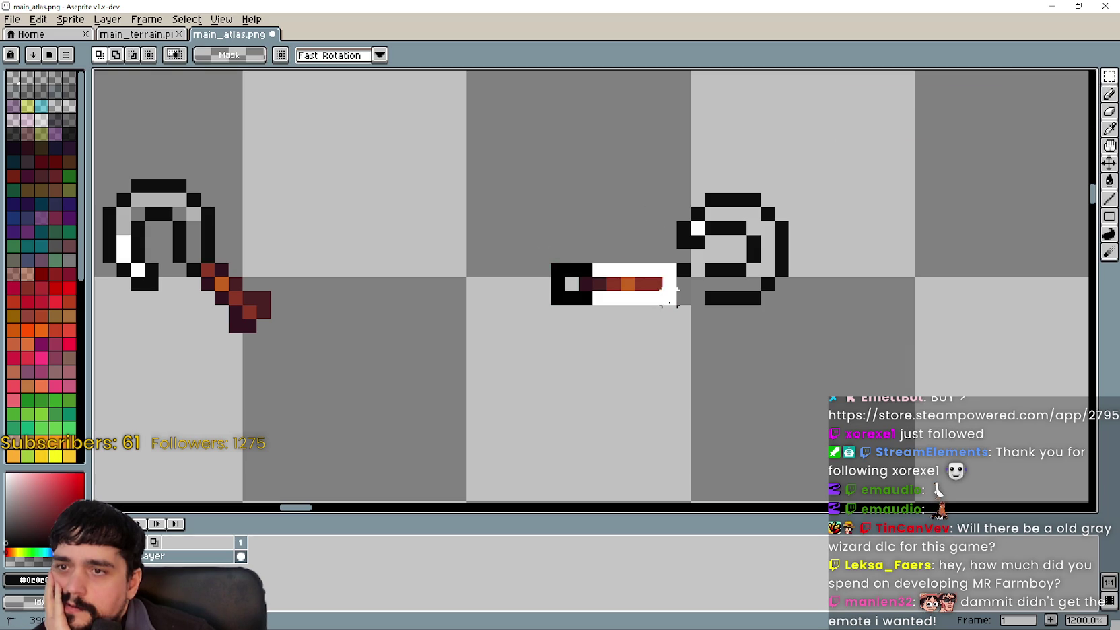
{"action": "scroll", "coordinate": [616, 288], "scroll_direction": "up", "scroll_amount": 3}
{"action": "mouse_move", "coordinate": [675, 275]}
{"action": "left_mouse_down"}
{"action": "mouse_move", "coordinate": [725, 270]}
{"action": "mouse_move", "coordinate": [750, 280]}
{"action": "mouse_move", "coordinate": [738, 286]}
{"action": "left_mouse_up"}
{"action": "key", "text": "Return"}
Select a small section of the hoe handle and re-centre both hoes in view
{"action": "left_click_drag", "start_coordinate": [640, 213], "coordinate": [694, 296]}
{"action": "scroll", "coordinate": [700, 345], "scroll_direction": "down", "scroll_amount": 1}
{"action": "scroll", "coordinate": [742, 352], "scroll_direction": "right", "scroll_amount": 2}
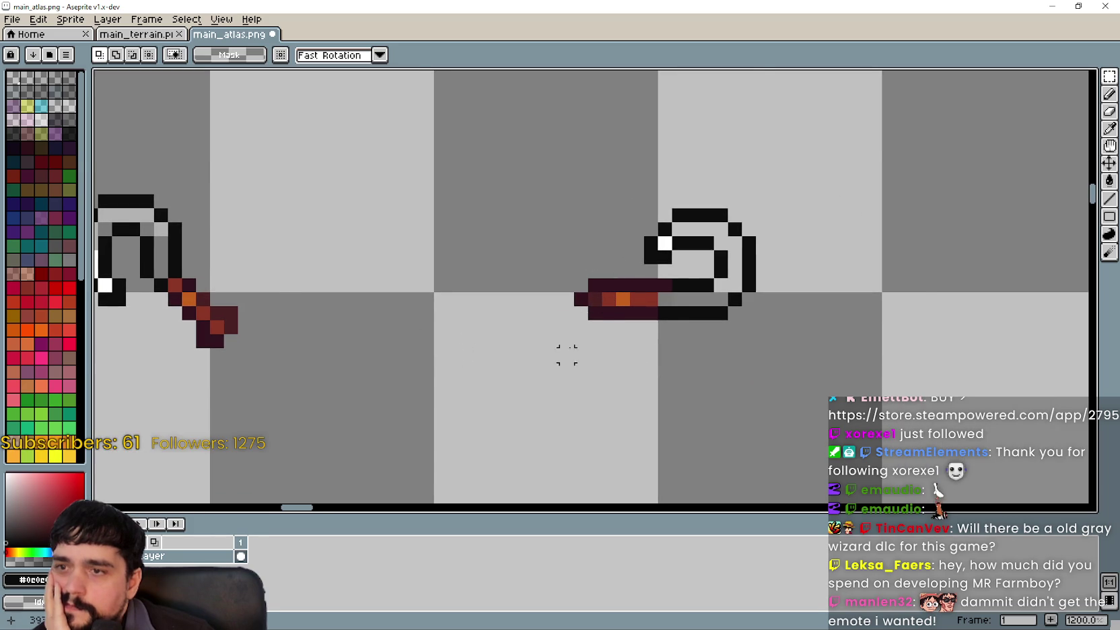
{"action": "scroll", "coordinate": [576, 345], "scroll_direction": "down", "scroll_amount": 1}
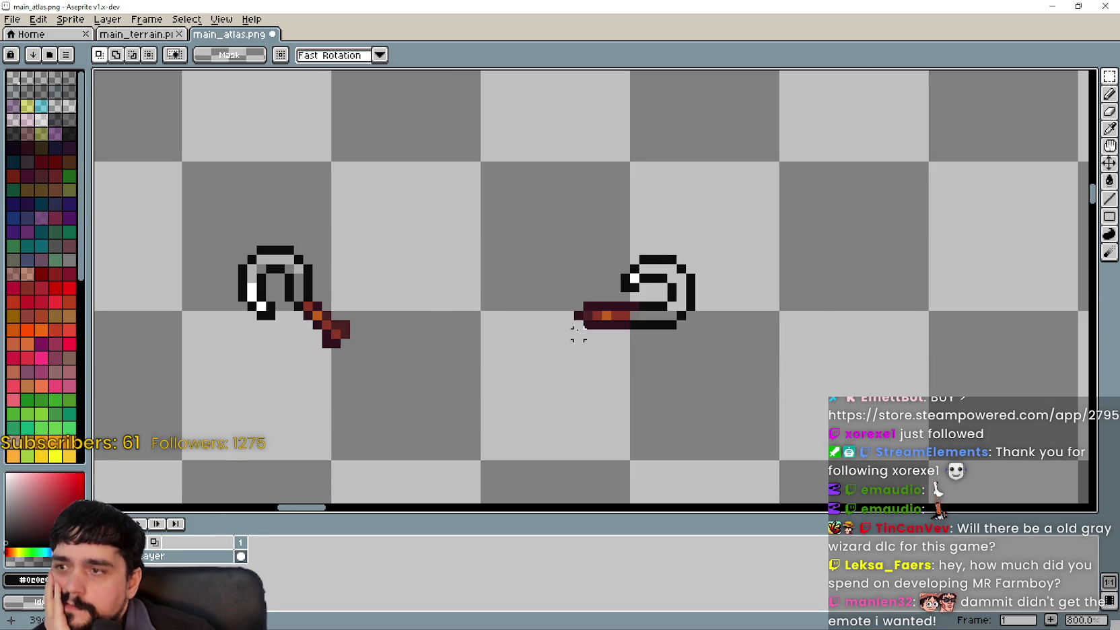
{"action": "scroll", "coordinate": [577, 333], "scroll_direction": "up", "scroll_amount": 1}
{"action": "scroll", "coordinate": [576, 327], "scroll_direction": "down", "scroll_amount": 2}
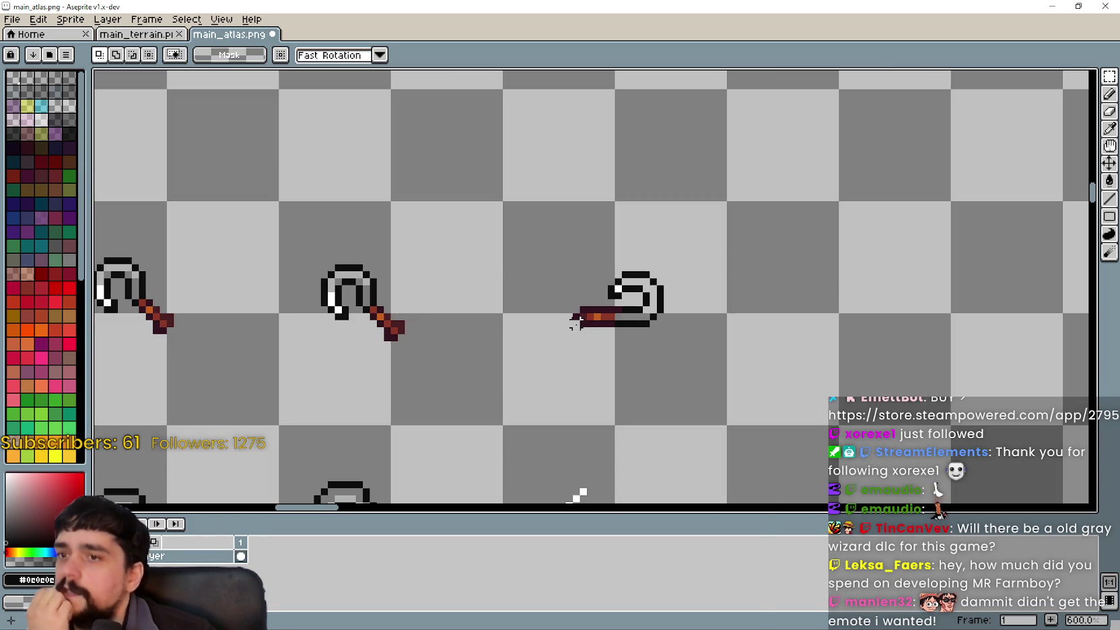
{"action": "scroll", "coordinate": [576, 321], "scroll_direction": "up", "scroll_amount": 3}
{"action": "scroll", "coordinate": [576, 321], "scroll_direction": "down", "scroll_amount": 2}
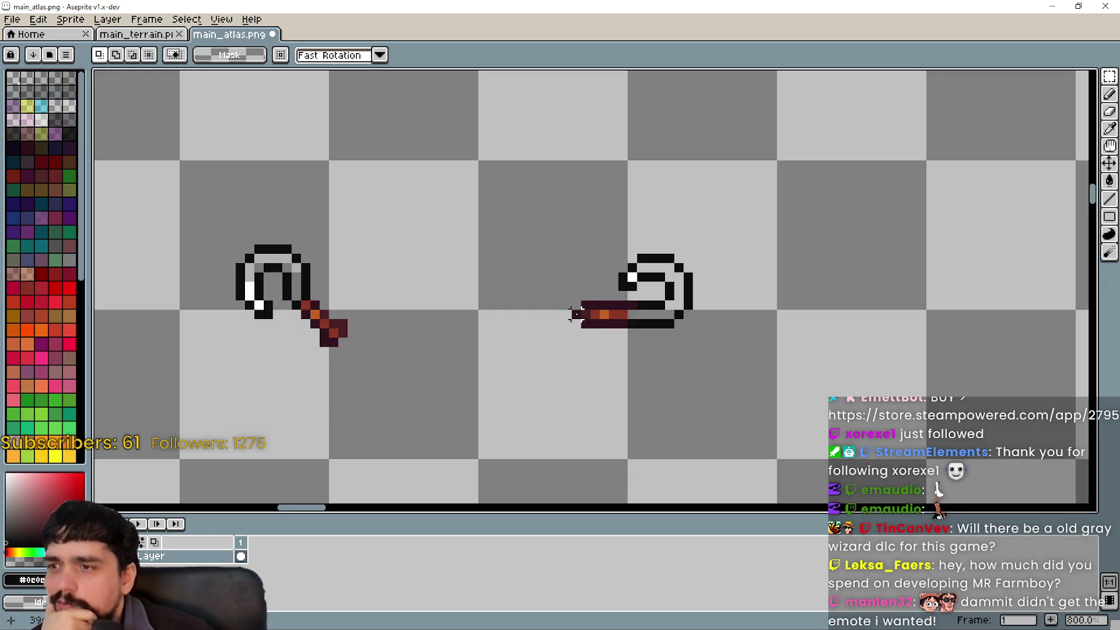
{"action": "scroll", "coordinate": [576, 314], "scroll_direction": "up", "scroll_amount": 1}
{"action": "scroll", "coordinate": [576, 313], "scroll_direction": "down", "scroll_amount": 1}
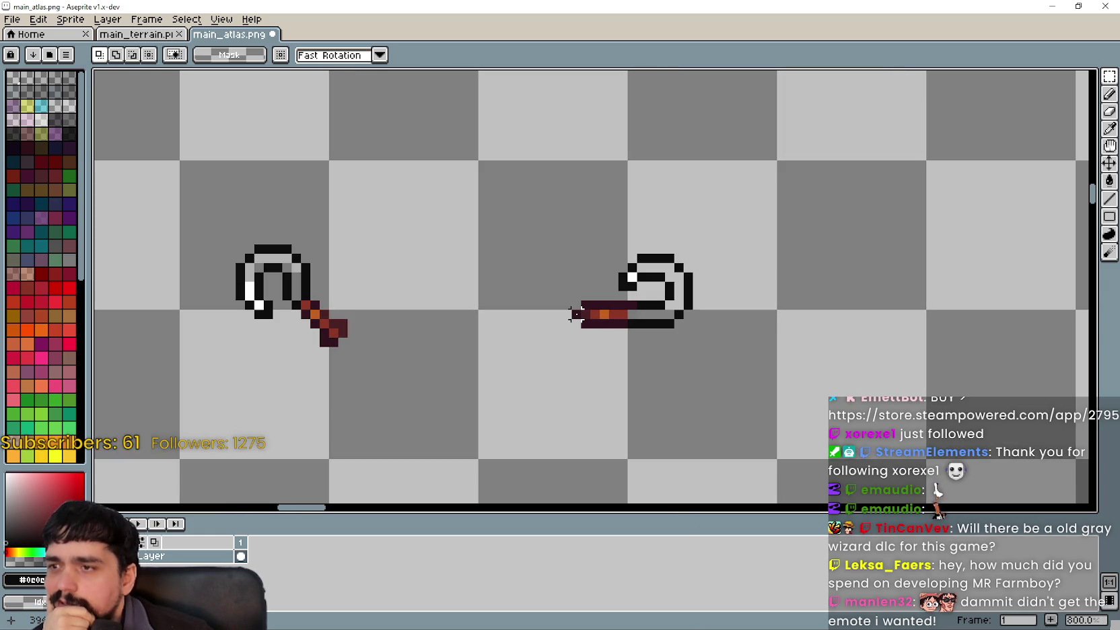
{"action": "scroll", "coordinate": [576, 314], "scroll_direction": "up", "scroll_amount": 1}
{"action": "left_click_drag", "start_coordinate": [758, 342], "coordinate": [812, 377]}
{"action": "scroll", "coordinate": [810, 370], "scroll_direction": "up", "scroll_amount": 1}
{"action": "scroll", "coordinate": [810, 370], "scroll_direction": "down", "scroll_amount": 1}
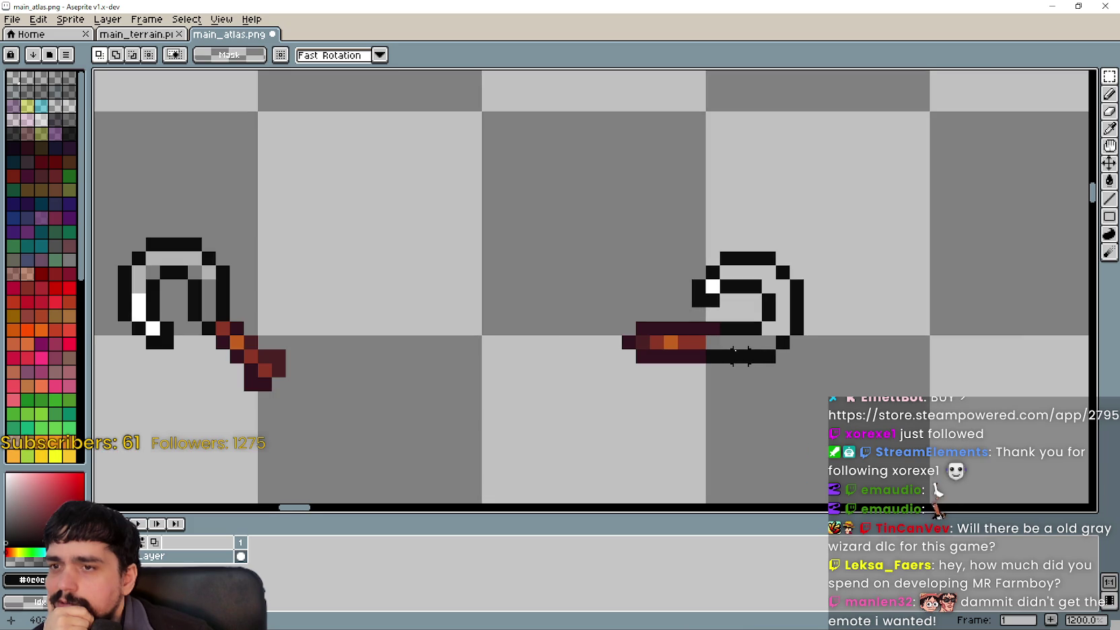
Pick the red-brown handle colour and touch up pixels on the left hoe's handle
{"action": "left_click", "coordinate": [1109, 129]}
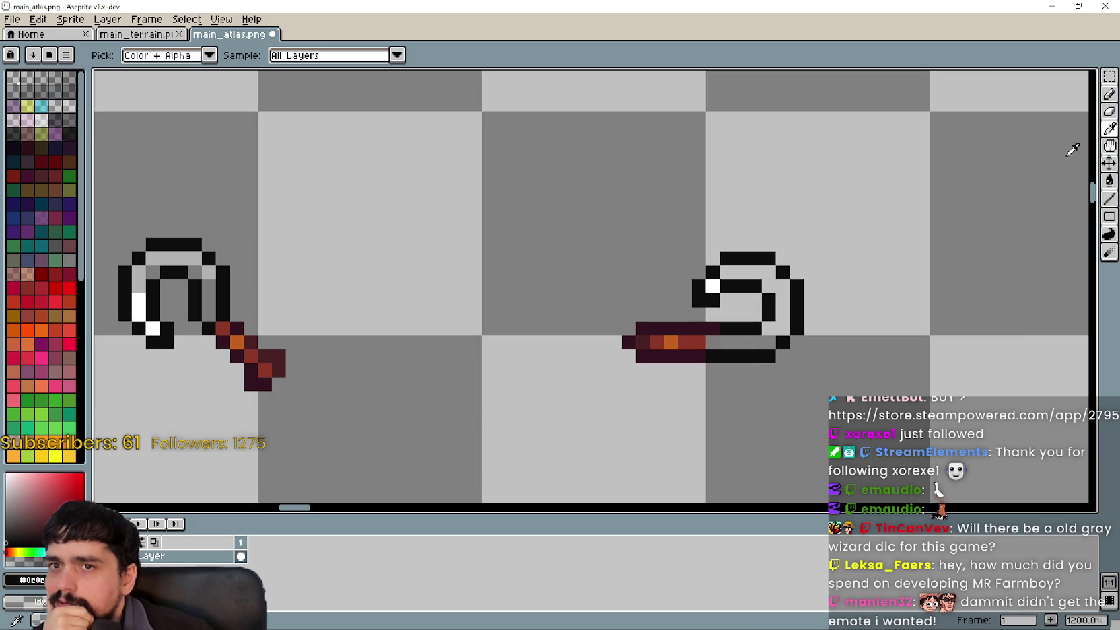
{"action": "left_click", "coordinate": [707, 338]}
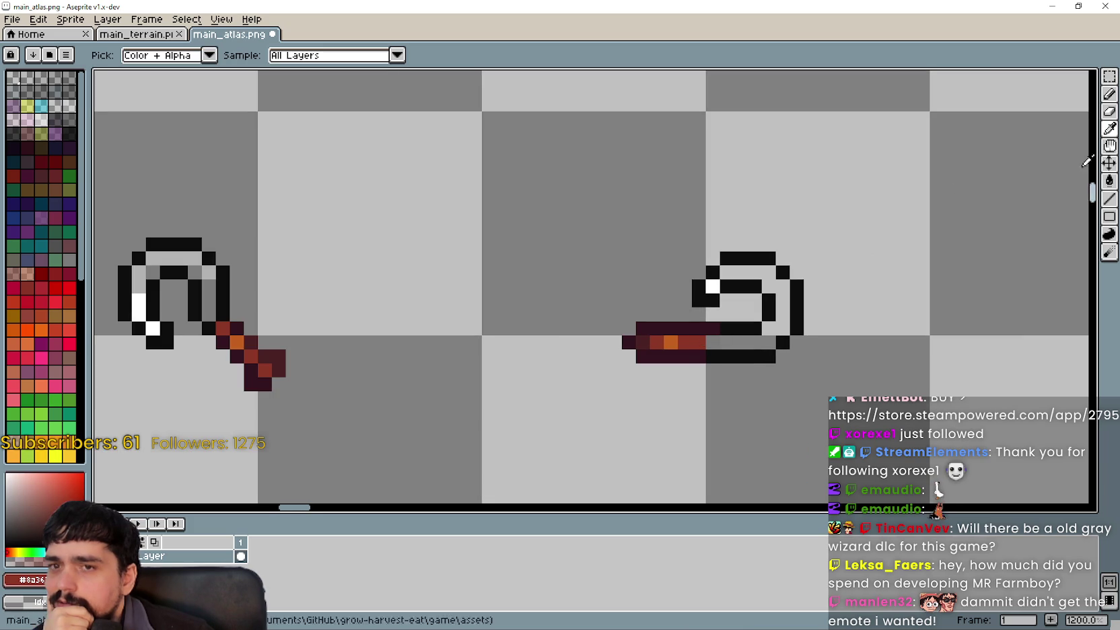
{"action": "left_click", "coordinate": [1109, 94]}
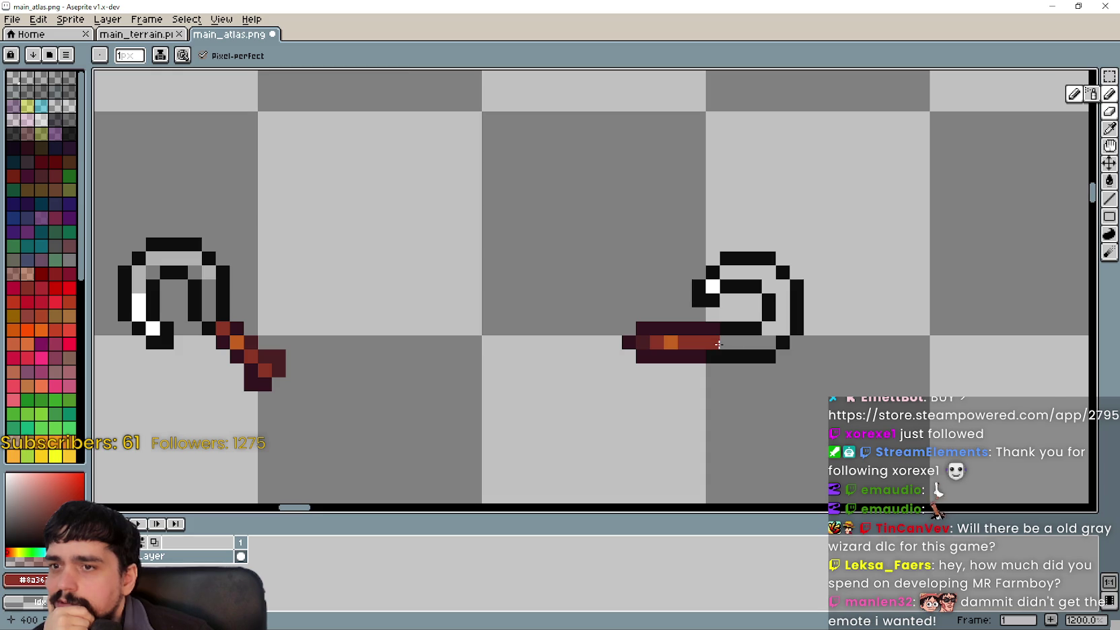
{"action": "scroll", "coordinate": [726, 373], "scroll_direction": "up", "scroll_amount": 2}
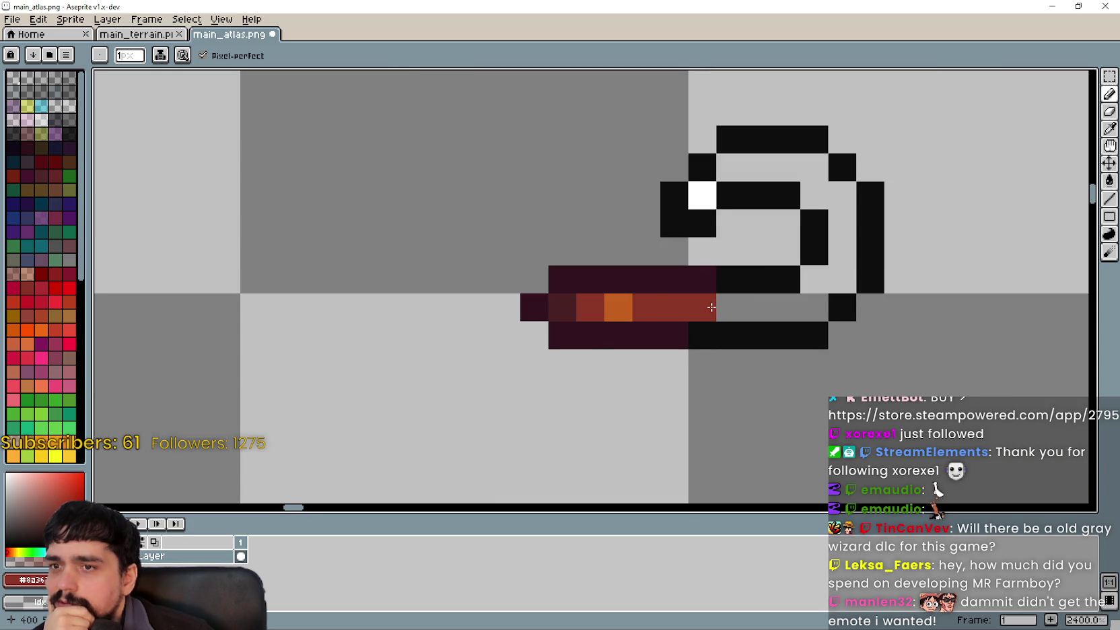
{"action": "scroll", "coordinate": [715, 341], "scroll_direction": "down", "scroll_amount": 2}
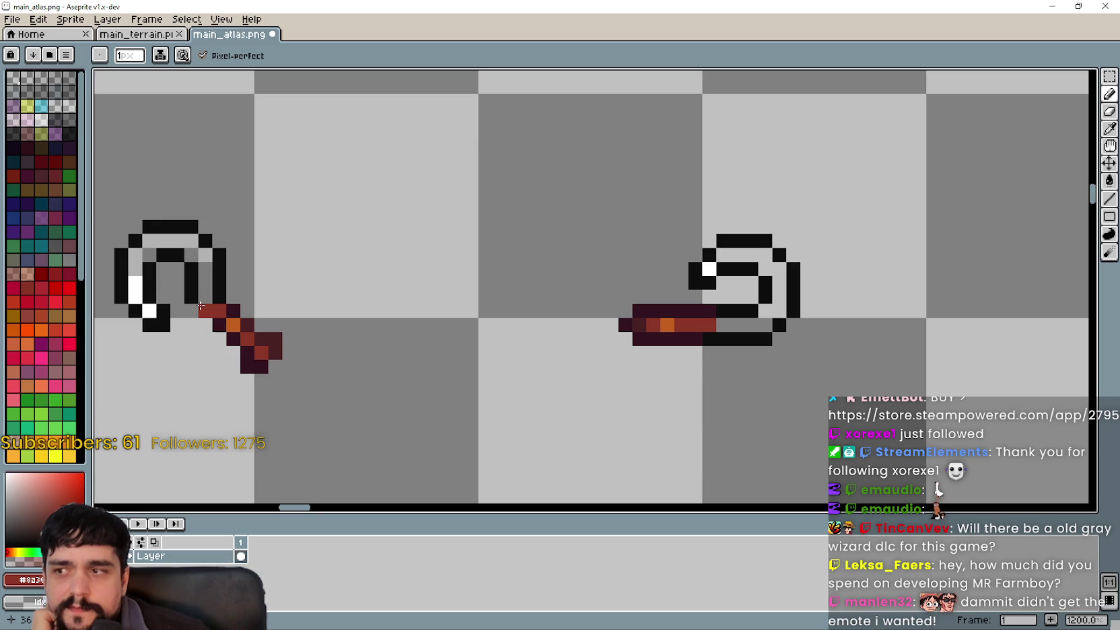
{"action": "left_click_drag", "start_coordinate": [201, 306], "coordinate": [208, 330]}
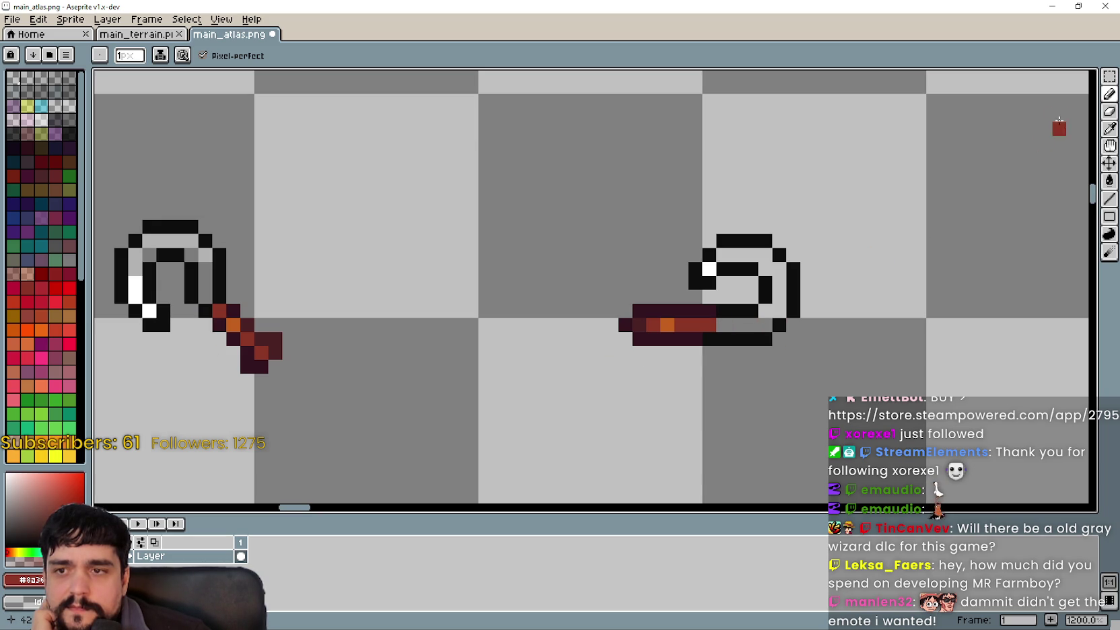
Sample the black outline colour from the sprite and frame the sideways hoe
{"action": "left_click", "coordinate": [1109, 128]}
{"action": "scroll", "coordinate": [525, 272], "scroll_direction": "up", "scroll_amount": 1}
{"action": "scroll", "coordinate": [179, 300], "scroll_direction": "left", "scroll_amount": 3}
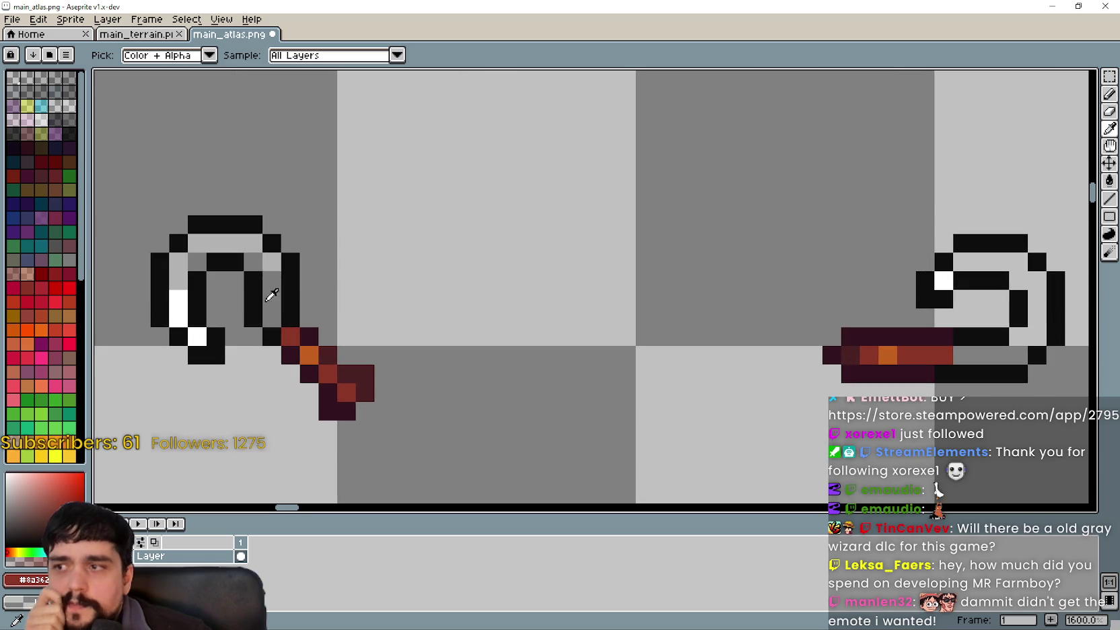
{"action": "scroll", "coordinate": [749, 300], "scroll_direction": "right", "scroll_amount": 2}
{"action": "scroll", "coordinate": [860, 340], "scroll_direction": "up", "scroll_amount": 2}
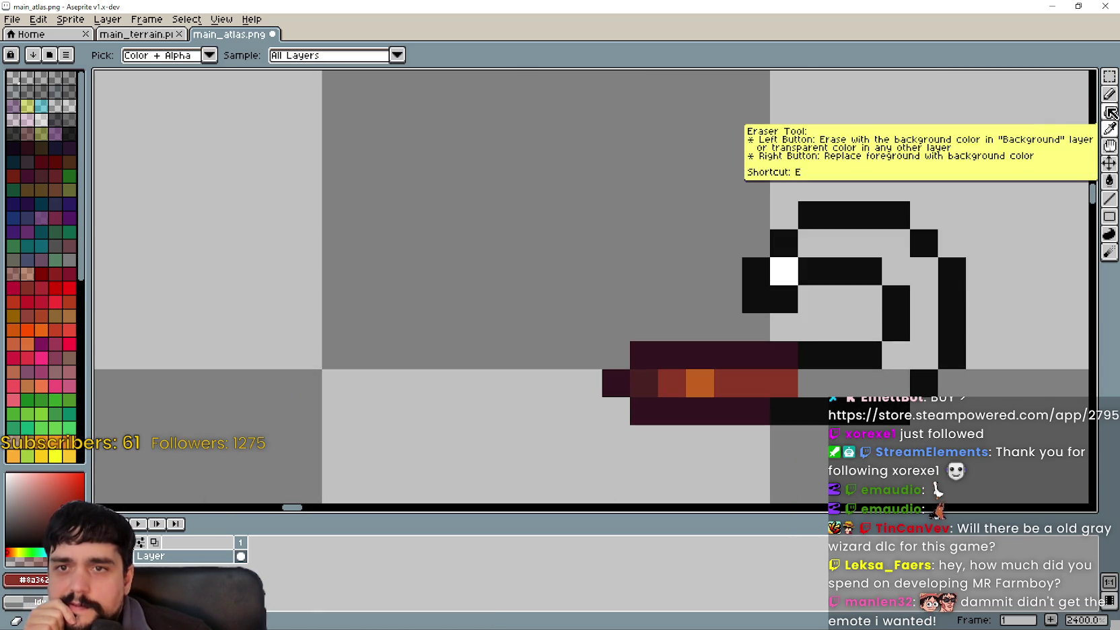
{"action": "left_click", "coordinate": [1109, 93]}
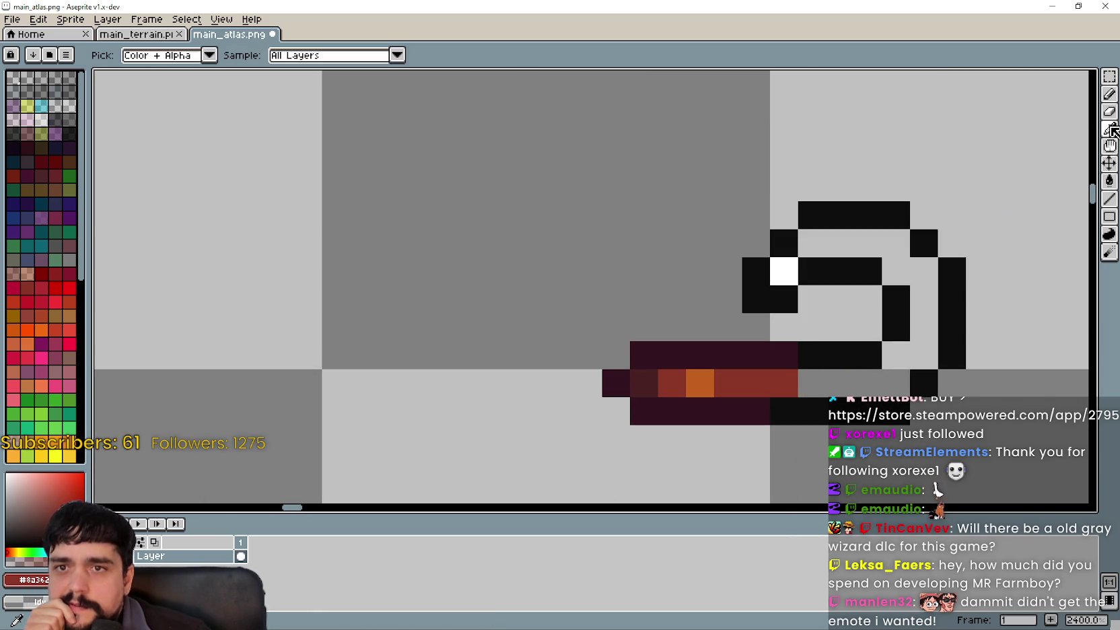
{"action": "left_click", "coordinate": [832, 348], "text": "alt"}
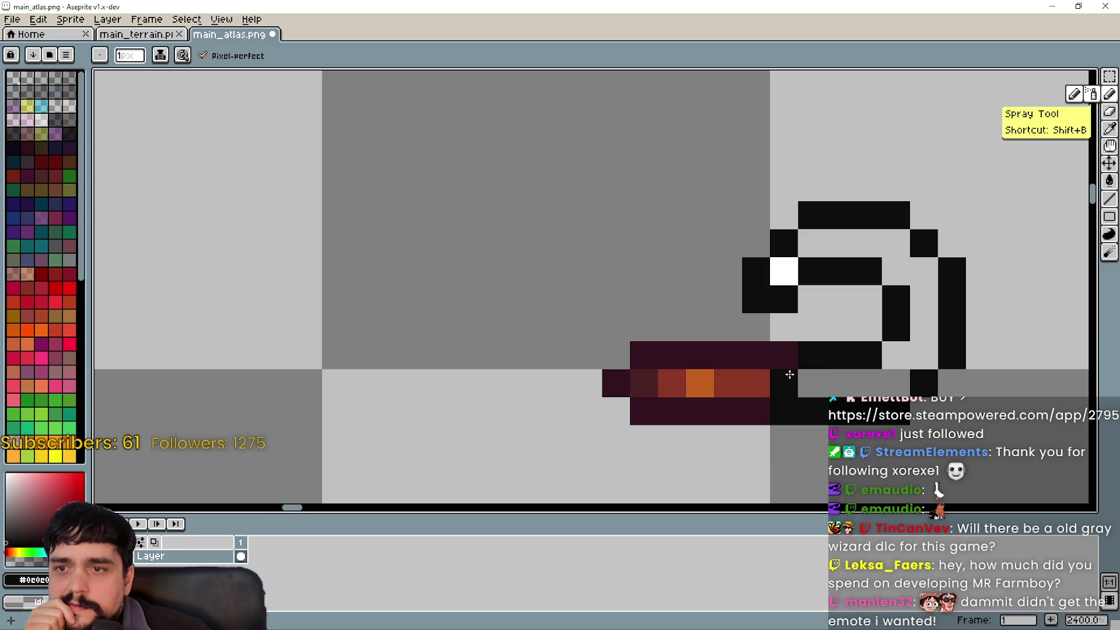
{"action": "scroll", "coordinate": [646, 458], "scroll_direction": "down", "scroll_amount": 3}
{"action": "left_click_drag", "start_coordinate": [624, 438], "coordinate": [624, 404]}
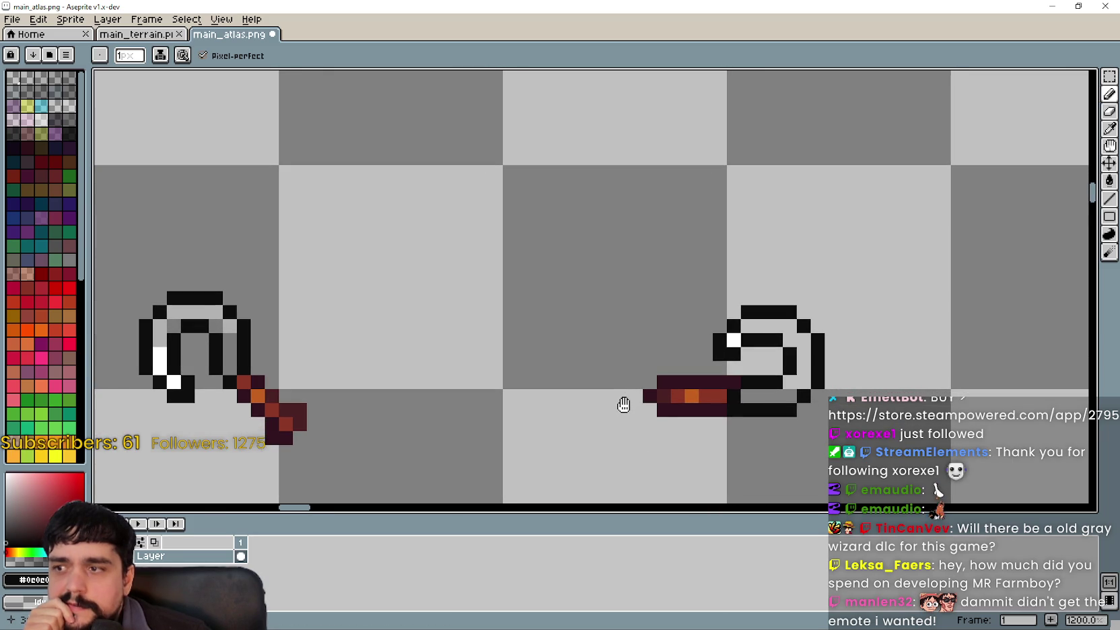
{"action": "scroll", "coordinate": [740, 409], "scroll_direction": "up", "scroll_amount": 3}
{"action": "scroll", "coordinate": [722, 410], "scroll_direction": "down", "scroll_amount": 2}
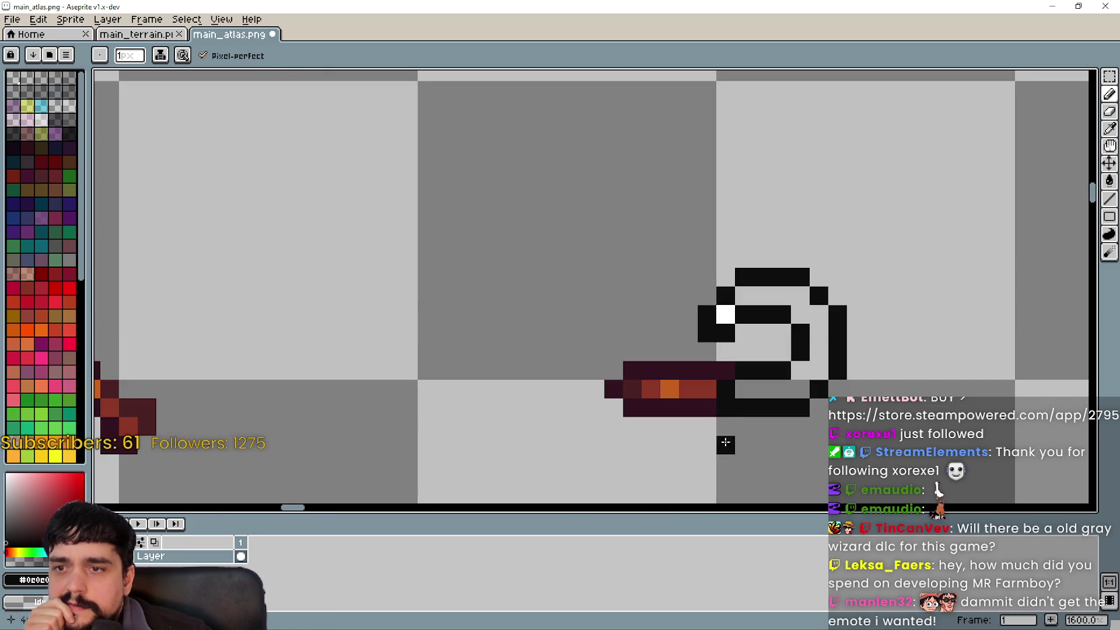
{"action": "scroll", "coordinate": [722, 421], "scroll_direction": "down", "scroll_amount": 1}
{"action": "left_click_drag", "start_coordinate": [725, 437], "coordinate": [749, 413]}
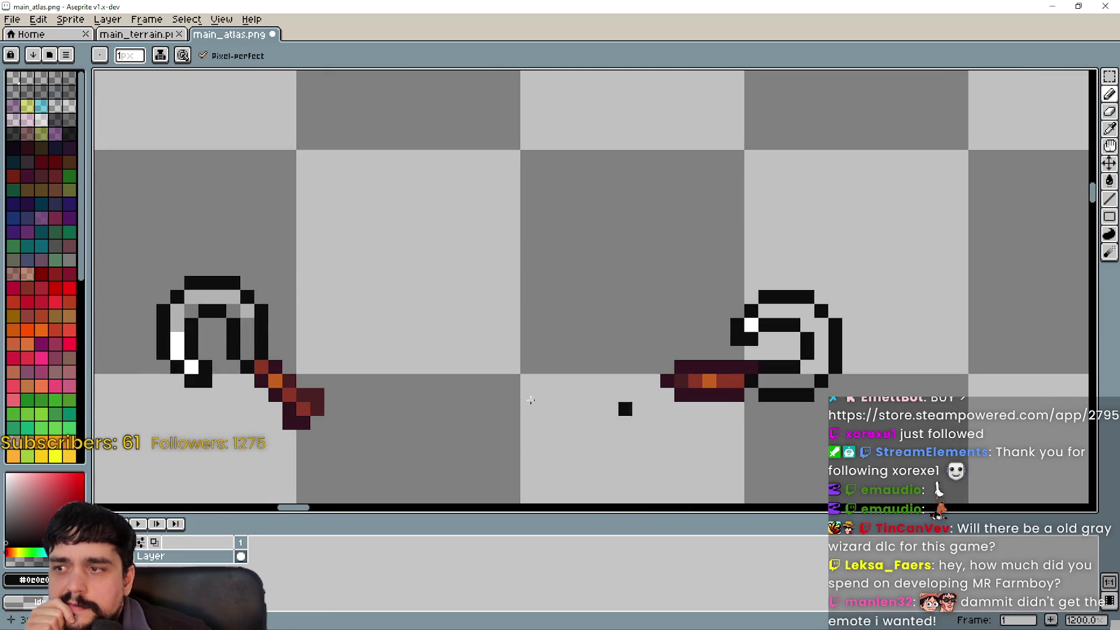
Undo the stray black pixel below the handle and select the handle to shift it
{"action": "key", "text": "ctrl+z"}
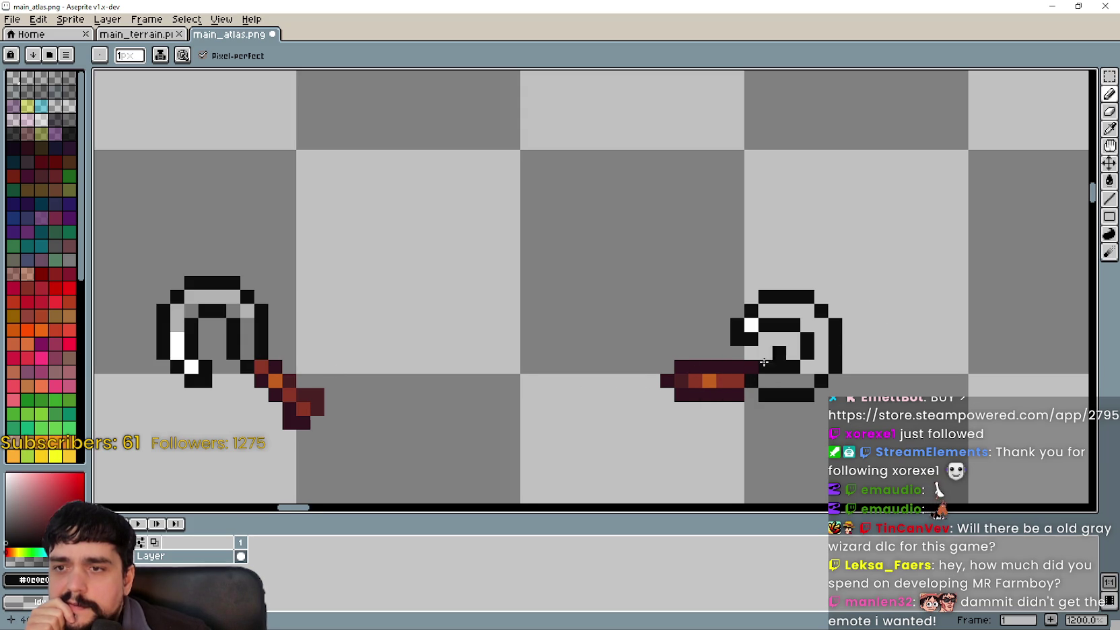
{"action": "scroll", "coordinate": [719, 383], "scroll_direction": "up", "scroll_amount": 1}
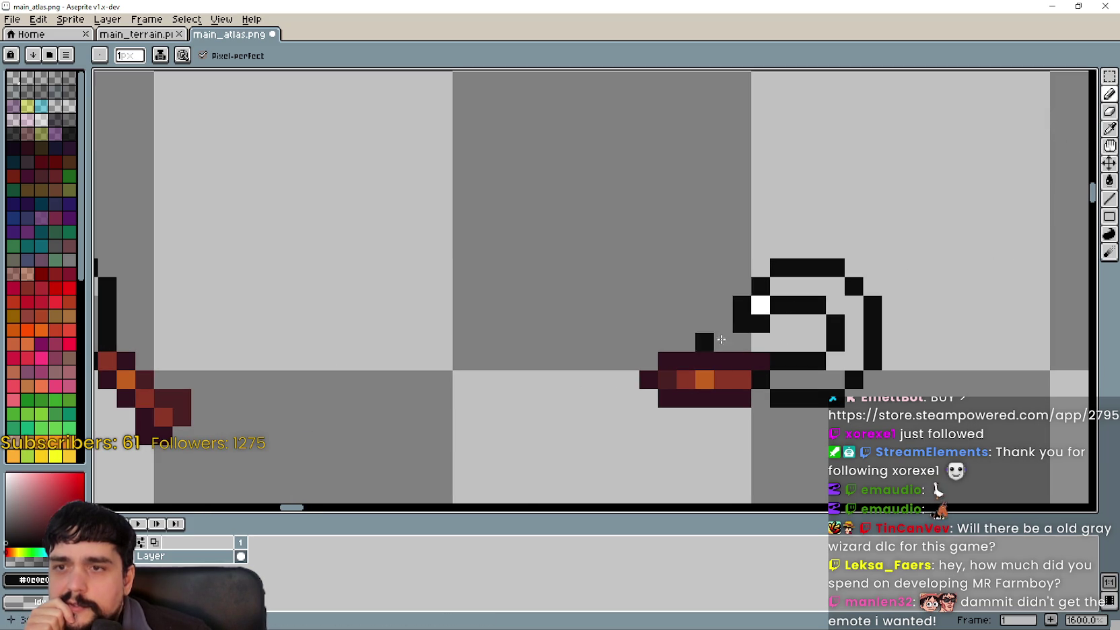
{"action": "left_click", "coordinate": [1109, 76]}
{"action": "mouse_move", "coordinate": [573, 361]}
{"action": "left_mouse_down"}
{"action": "mouse_move", "coordinate": [727, 377]}
{"action": "mouse_move", "coordinate": [753, 409]}
{"action": "mouse_move", "coordinate": [736, 412]}
{"action": "left_mouse_up"}
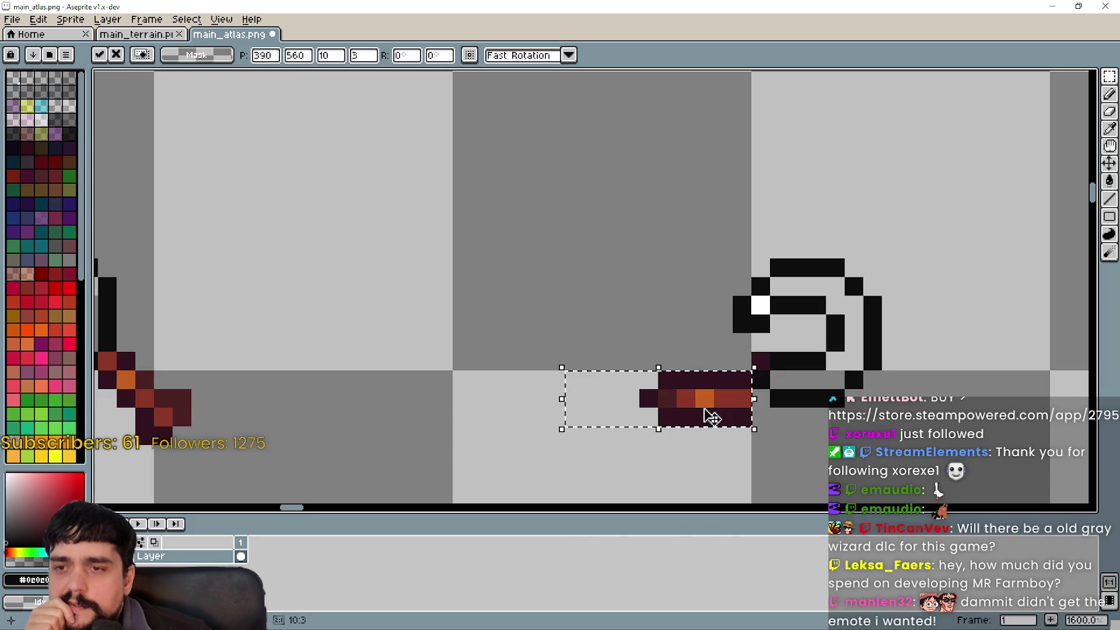
Nudge the selected handle pixels back up one pixel and commit them against the blade's curl
{"action": "scroll", "coordinate": [738, 413], "scroll_direction": "down", "scroll_amount": 1}
{"action": "scroll", "coordinate": [714, 418], "scroll_direction": "up", "scroll_amount": 3}
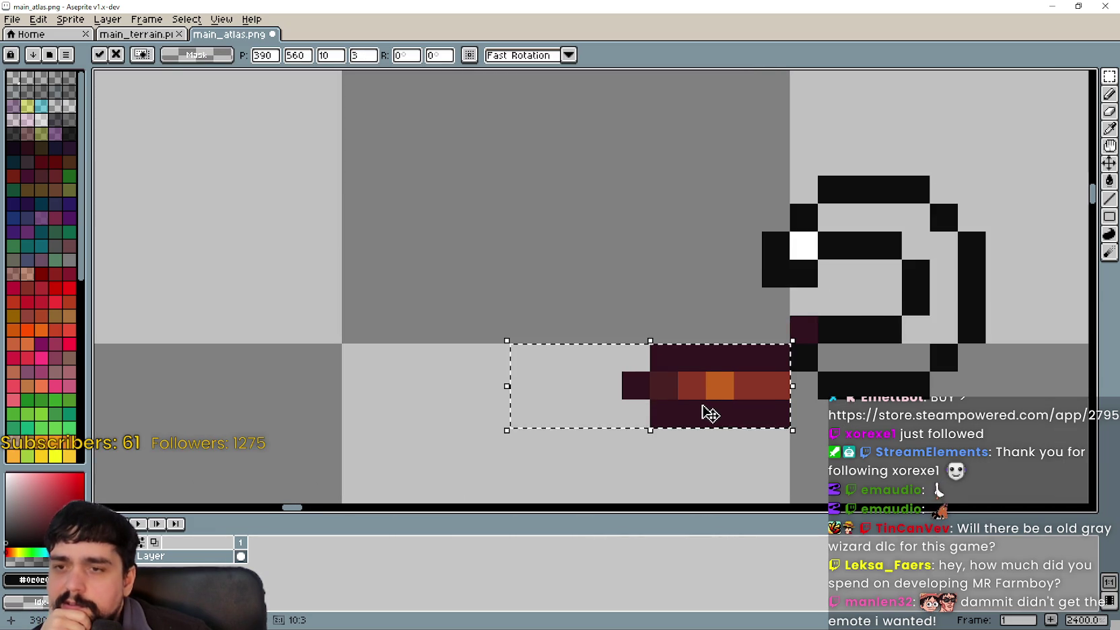
{"action": "scroll", "coordinate": [707, 413], "scroll_direction": "down", "scroll_amount": 3}
{"action": "mouse_move", "coordinate": [670, 402]}
{"action": "left_mouse_down"}
{"action": "mouse_move", "coordinate": [621, 362]}
{"action": "mouse_move", "coordinate": [620, 343]}
{"action": "mouse_move", "coordinate": [677, 320]}
{"action": "mouse_move", "coordinate": [668, 328]}
{"action": "mouse_move", "coordinate": [713, 354]}
{"action": "mouse_move", "coordinate": [750, 329]}
{"action": "left_mouse_up"}
{"action": "scroll", "coordinate": [666, 346], "scroll_direction": "up", "scroll_amount": 1}
{"action": "scroll", "coordinate": [662, 320], "scroll_direction": "up", "scroll_amount": 2}
{"action": "key", "text": "Return"}
{"action": "key", "text": "Return"}
{"action": "scroll", "coordinate": [588, 372], "scroll_direction": "down", "scroll_amount": 3}
{"action": "scroll", "coordinate": [587, 372], "scroll_direction": "down", "scroll_amount": 3}
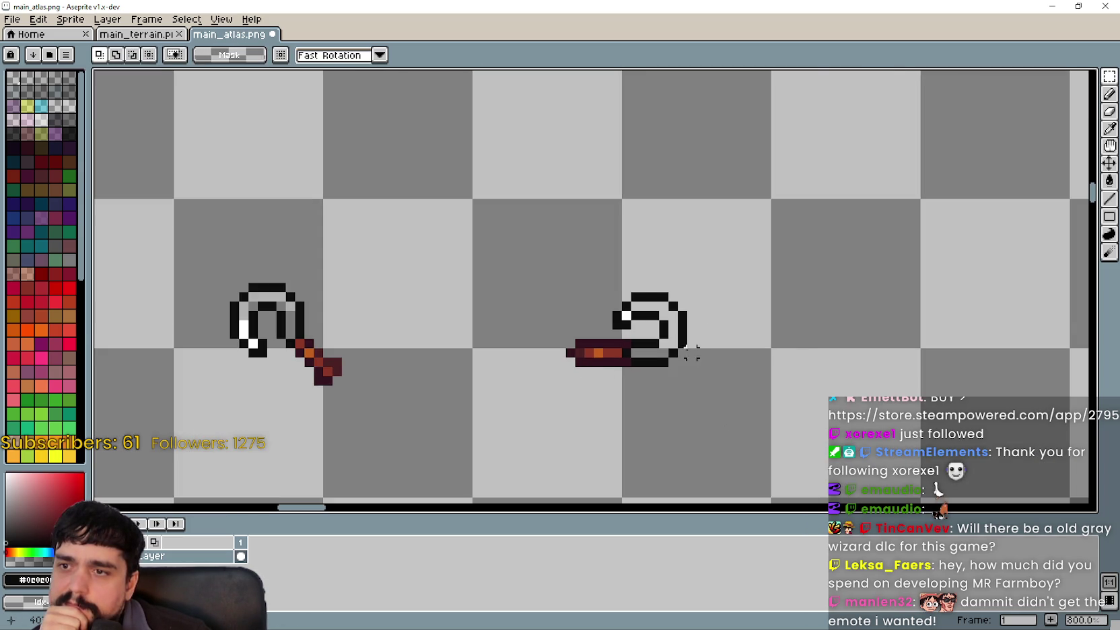
{"action": "scroll", "coordinate": [587, 372], "scroll_direction": "up", "scroll_amount": 3}
{"action": "scroll", "coordinate": [592, 350], "scroll_direction": "down", "scroll_amount": 5}
{"action": "scroll", "coordinate": [735, 308], "scroll_direction": "up", "scroll_amount": 3}
{"action": "left_click_drag", "start_coordinate": [734, 308], "coordinate": [708, 320]}
Sample mid-grey from the upright hoe and paint grey shading into the blade's bottom gap and ring
{"action": "scroll", "coordinate": [705, 327], "scroll_direction": "up", "scroll_amount": 1}
{"action": "scroll", "coordinate": [655, 312], "scroll_direction": "up", "scroll_amount": 2}
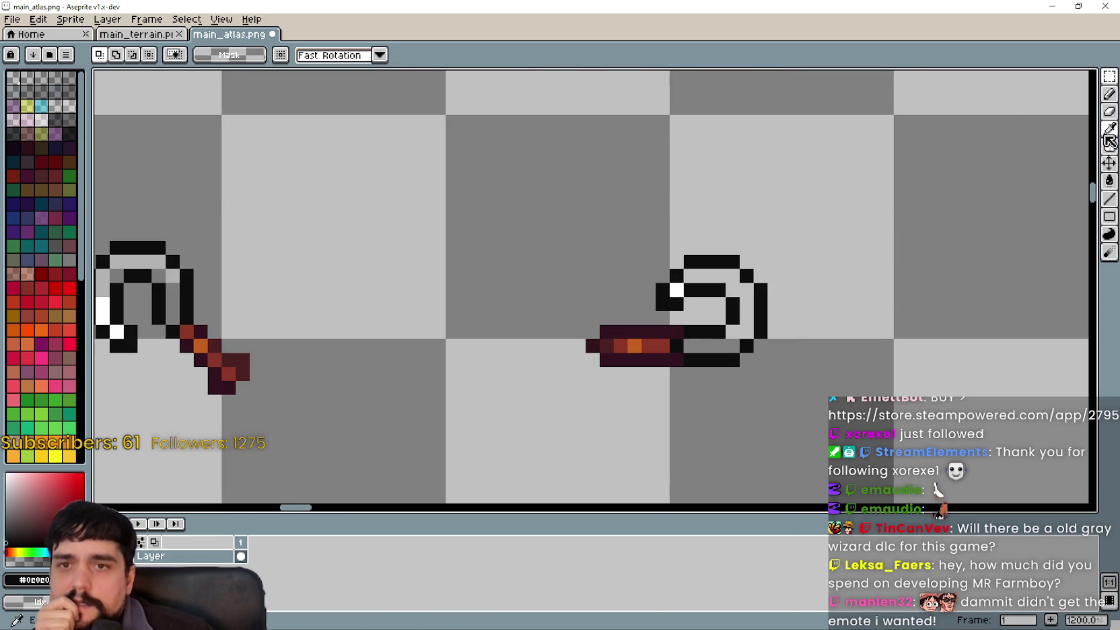
{"action": "left_click", "coordinate": [1109, 128]}
{"action": "left_click", "coordinate": [174, 306]}
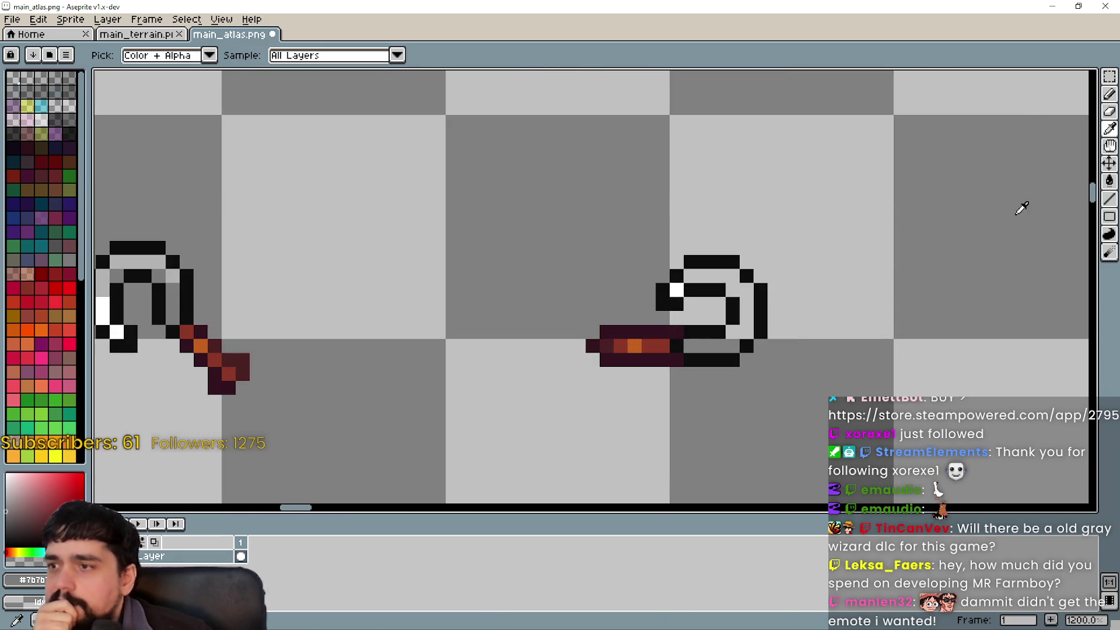
{"action": "left_click", "coordinate": [1109, 94]}
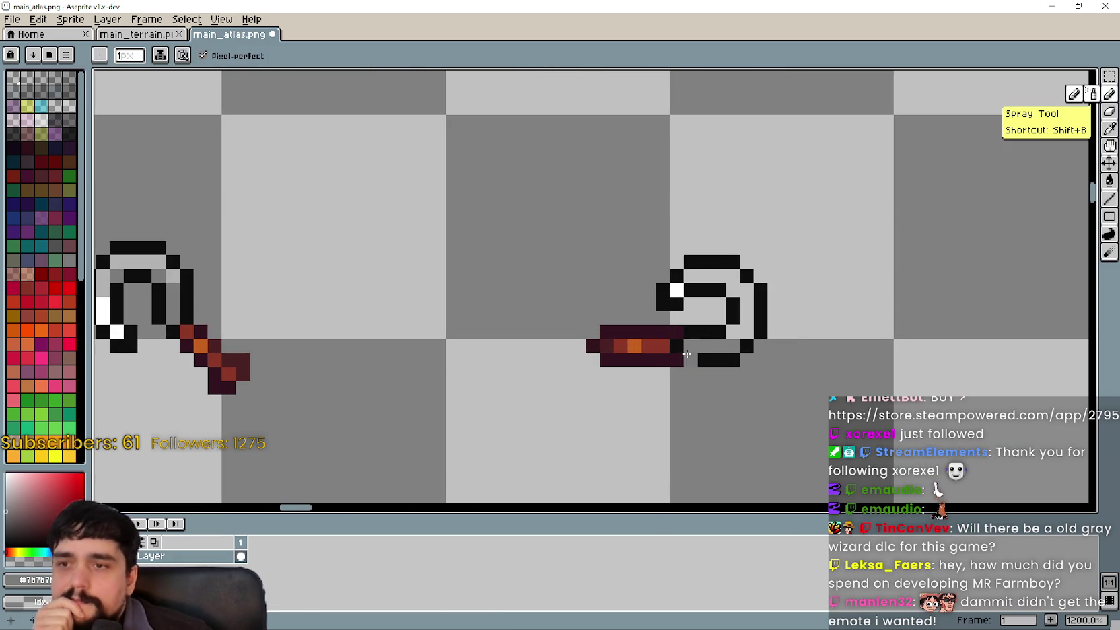
{"action": "left_click", "coordinate": [687, 354]}
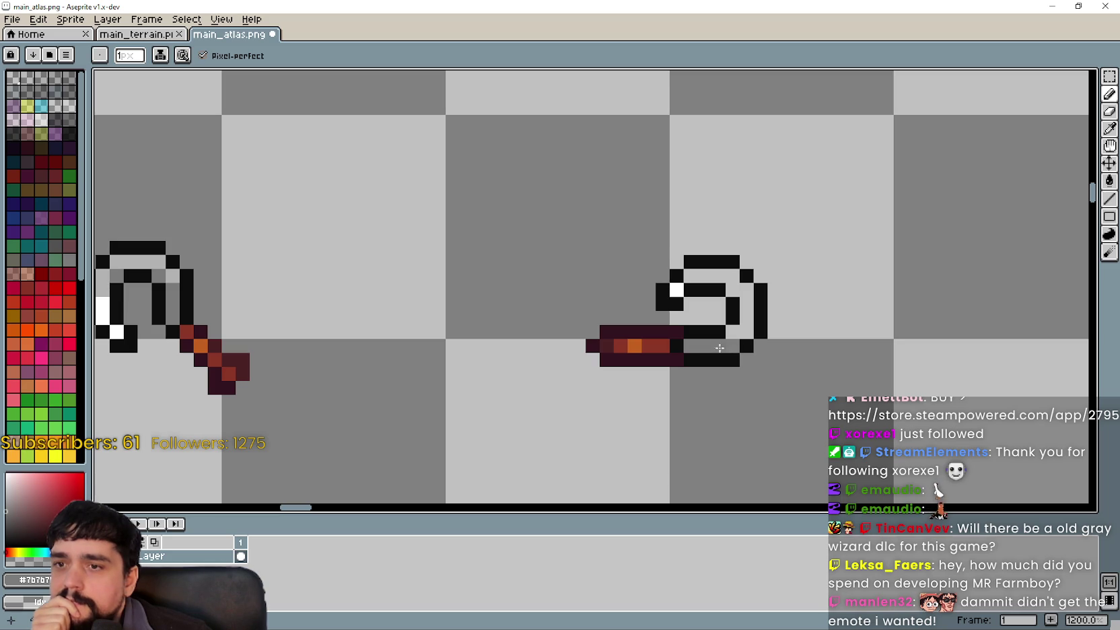
{"action": "left_click", "coordinate": [1109, 129]}
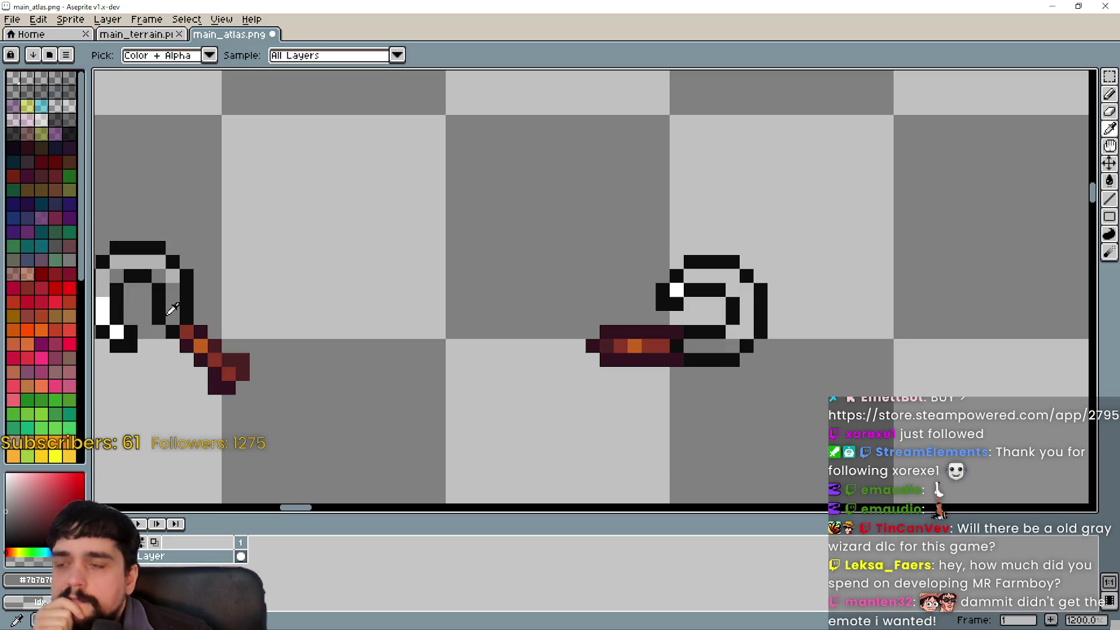
{"action": "left_click", "coordinate": [1109, 94]}
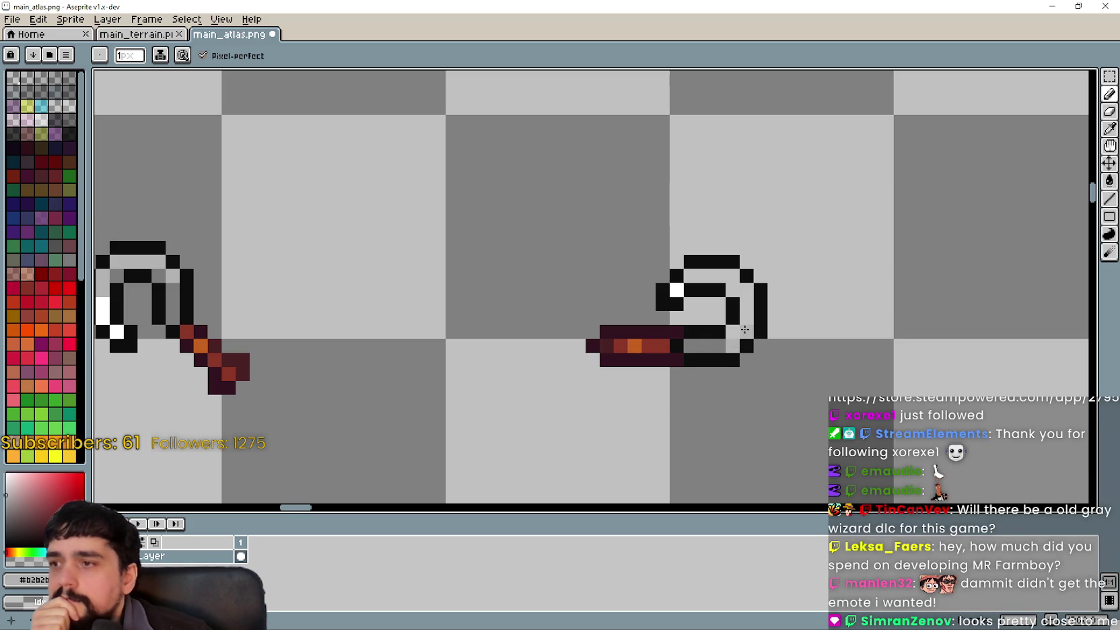
{"action": "left_click_drag", "start_coordinate": [746, 291], "coordinate": [840, 313]}
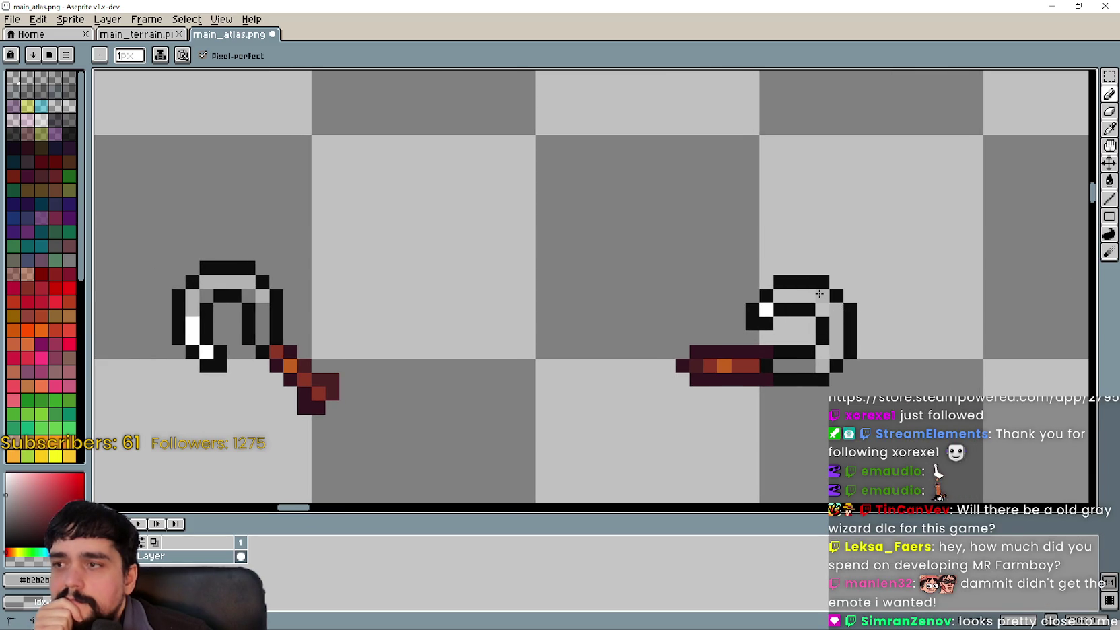
{"action": "left_click_drag", "start_coordinate": [749, 329], "coordinate": [741, 345]}
Sample white from the upright hoe and paint highlight pixels along the sideways blade's inner top
{"action": "left_click", "coordinate": [1109, 129]}
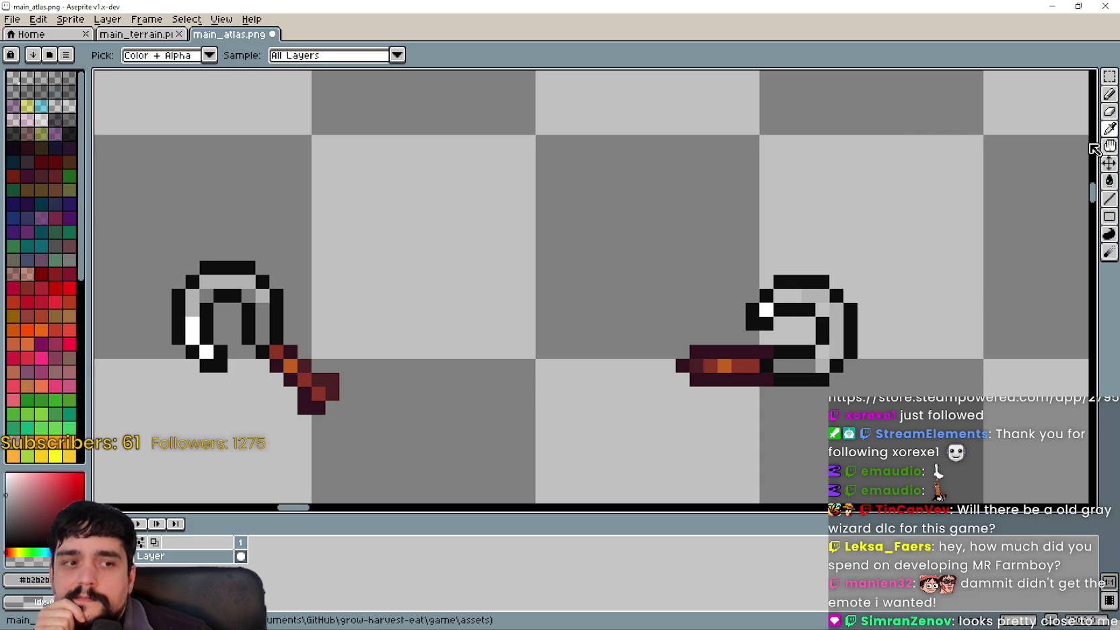
{"action": "scroll", "coordinate": [828, 304], "scroll_direction": "up", "scroll_amount": 1}
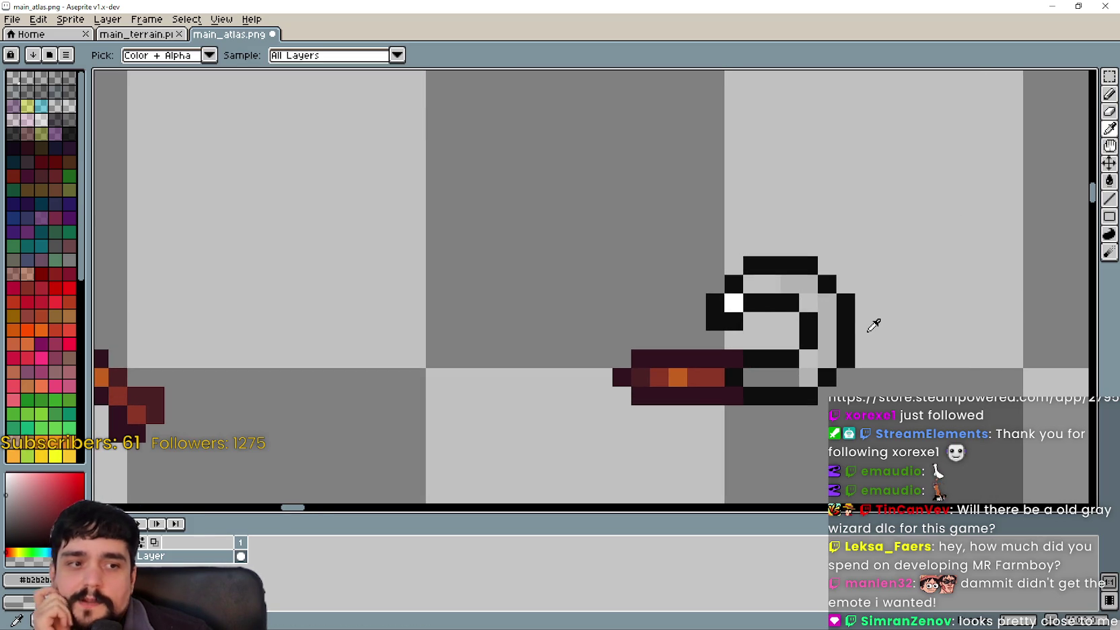
{"action": "scroll", "coordinate": [868, 317], "scroll_direction": "up", "scroll_amount": 2}
{"action": "scroll", "coordinate": [800, 250], "scroll_direction": "down", "scroll_amount": 3}
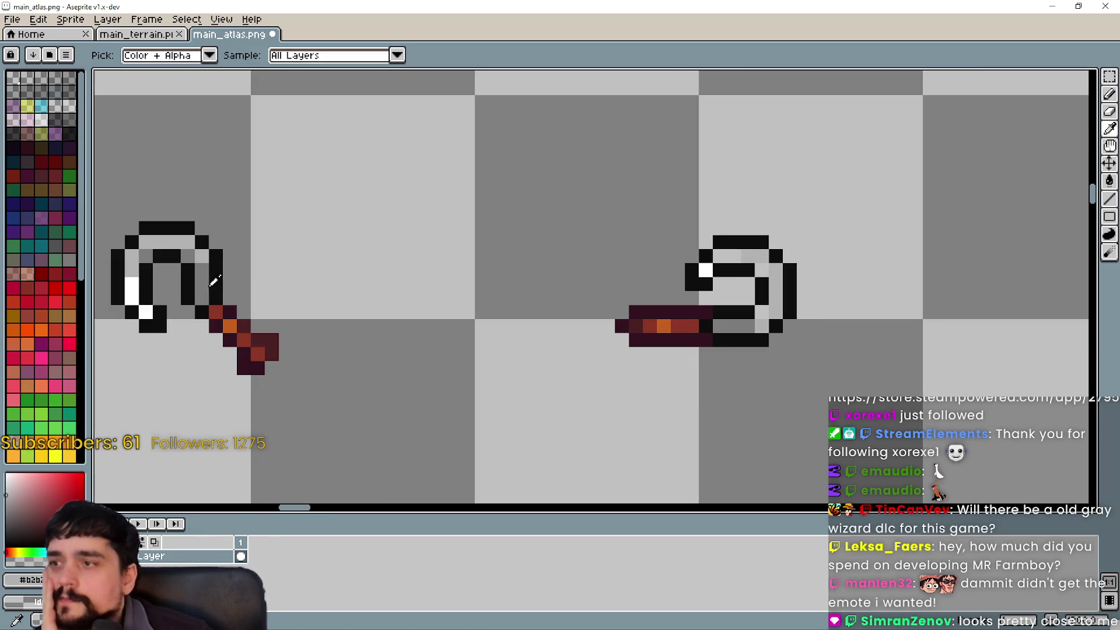
{"action": "left_click", "coordinate": [134, 290]}
{"action": "left_click", "coordinate": [1109, 95]}
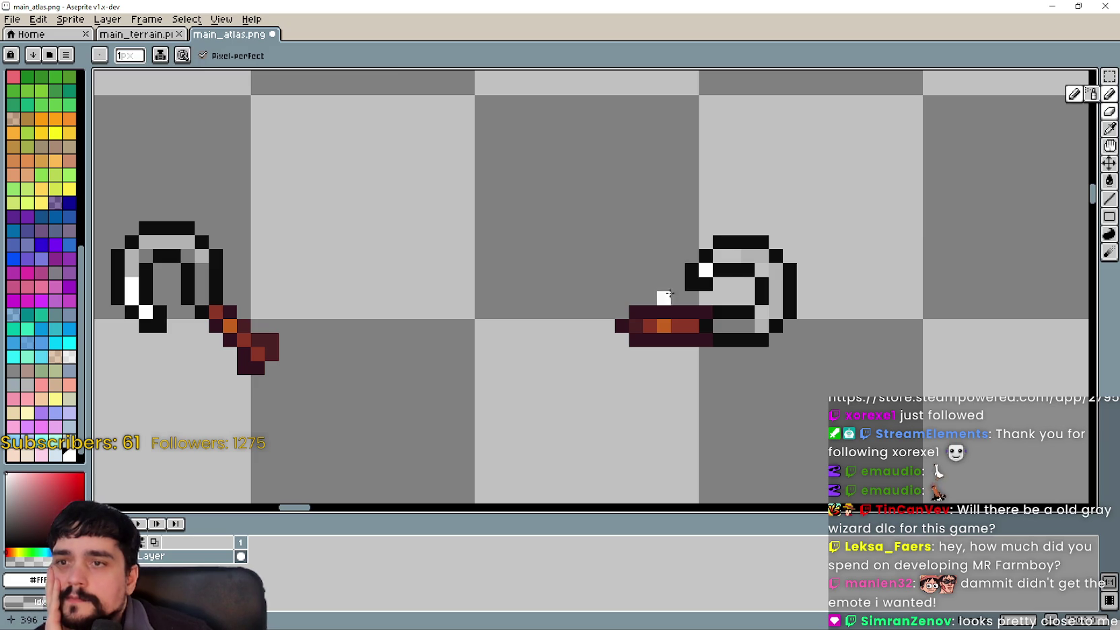
{"action": "left_click_drag", "start_coordinate": [719, 255], "coordinate": [734, 269]}
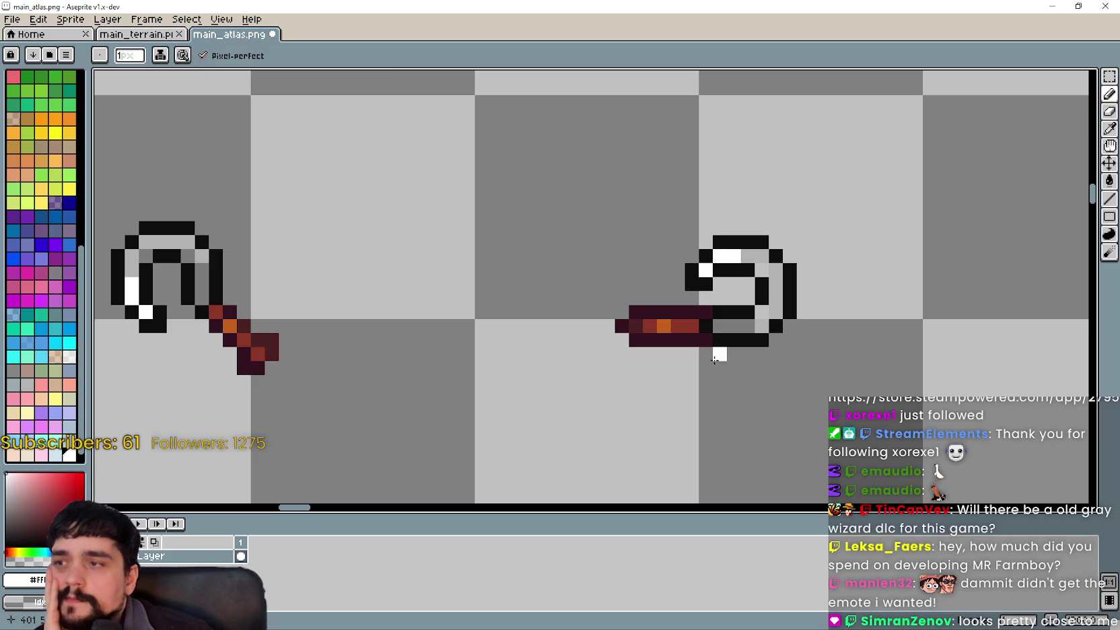
{"action": "left_click", "coordinate": [1110, 128]}
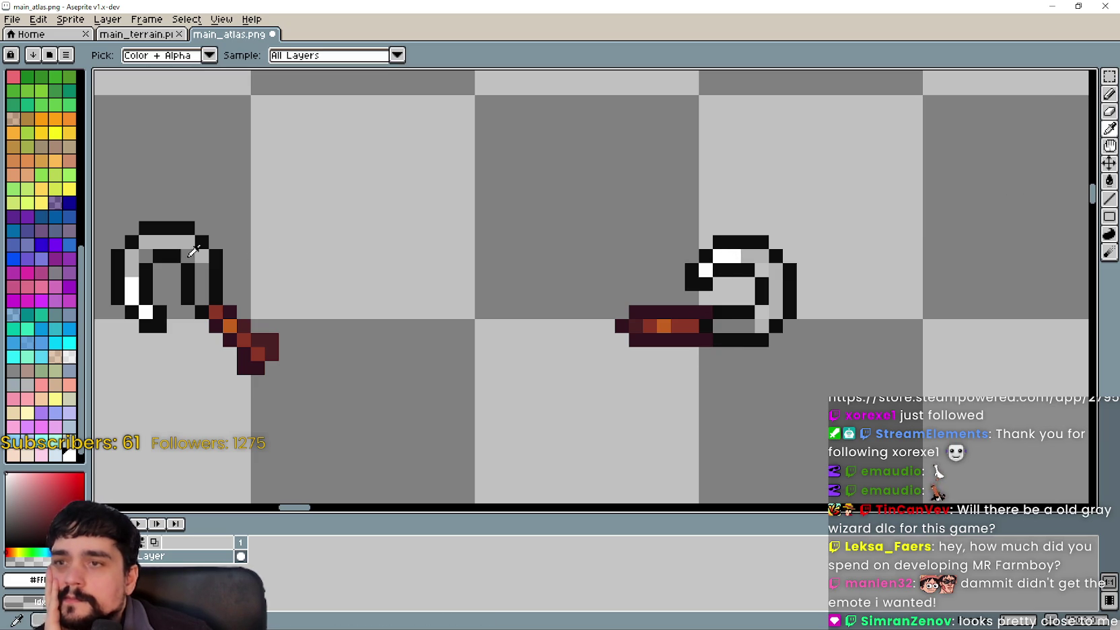
{"action": "left_click", "coordinate": [1109, 94]}
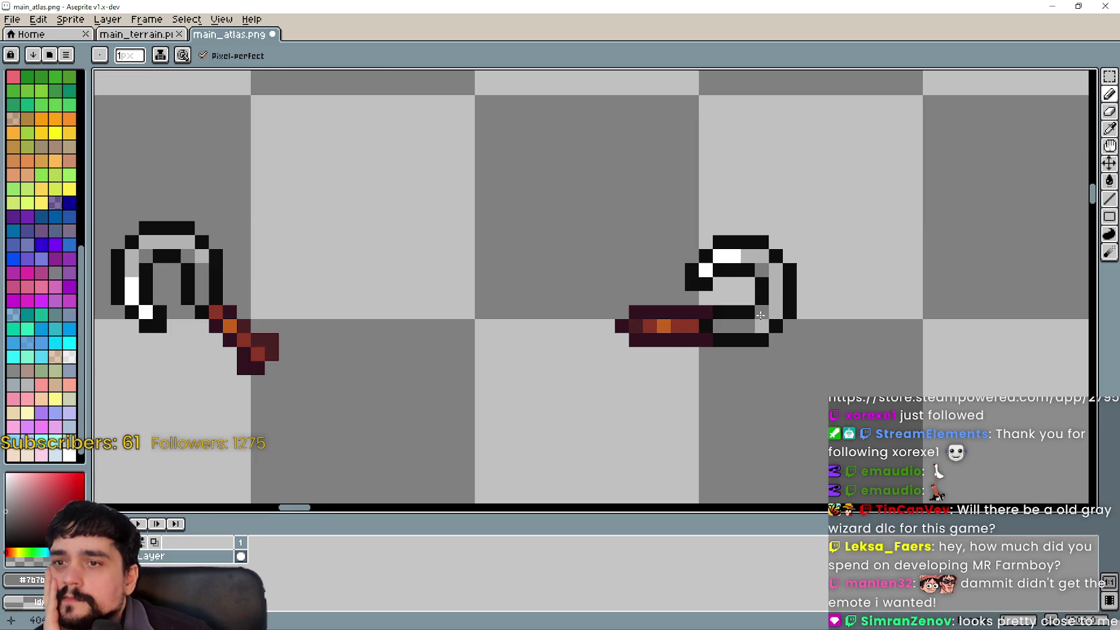
{"action": "scroll", "coordinate": [641, 444], "scroll_direction": "down", "scroll_amount": 2}
{"action": "scroll", "coordinate": [632, 431], "scroll_direction": "up", "scroll_amount": 1}
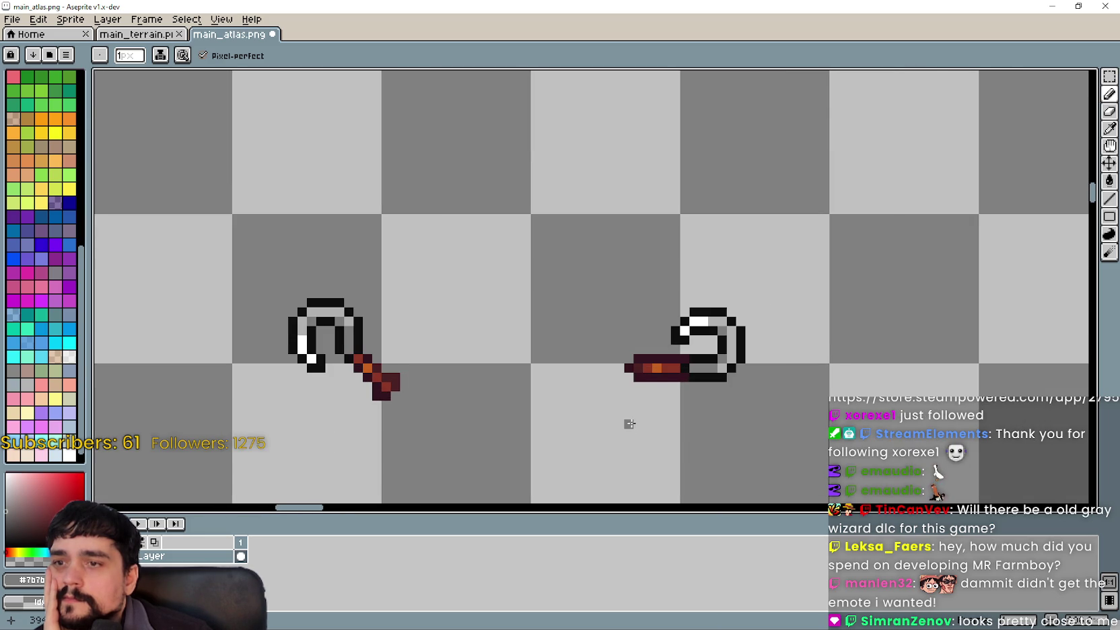
{"action": "scroll", "coordinate": [629, 424], "scroll_direction": "up", "scroll_amount": 1}
{"action": "scroll", "coordinate": [645, 344], "scroll_direction": "down", "scroll_amount": 3}
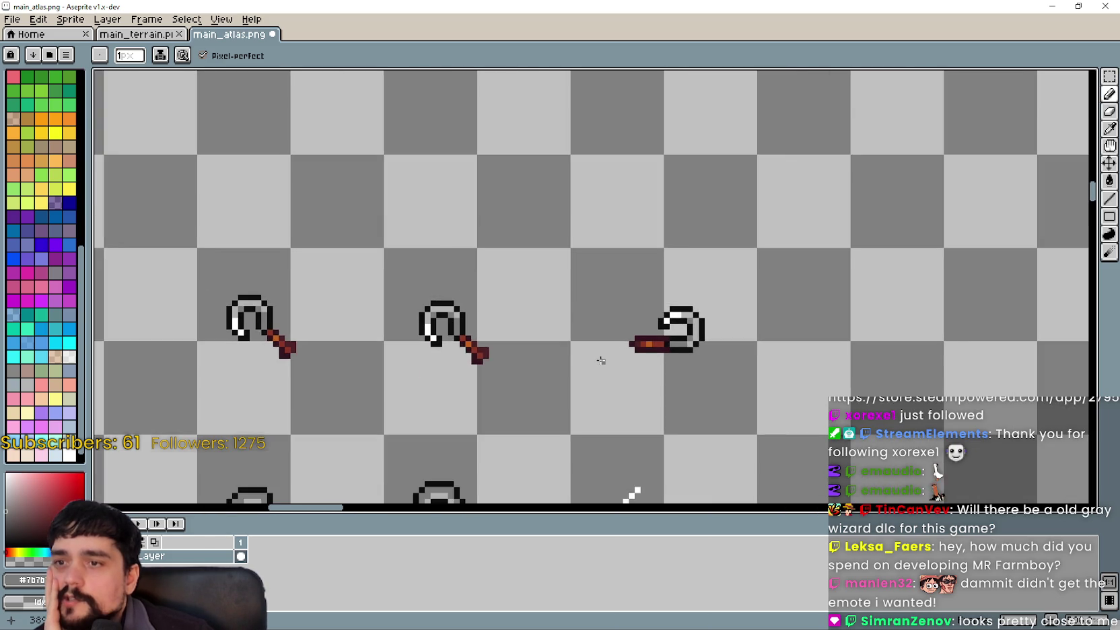
{"action": "scroll", "coordinate": [595, 362], "scroll_direction": "down", "scroll_amount": 1}
{"action": "mouse_move", "coordinate": [595, 362]}
{"action": "left_mouse_down"}
{"action": "mouse_move", "coordinate": [613, 235]}
{"action": "mouse_move", "coordinate": [563, 258]}
{"action": "left_mouse_up"}
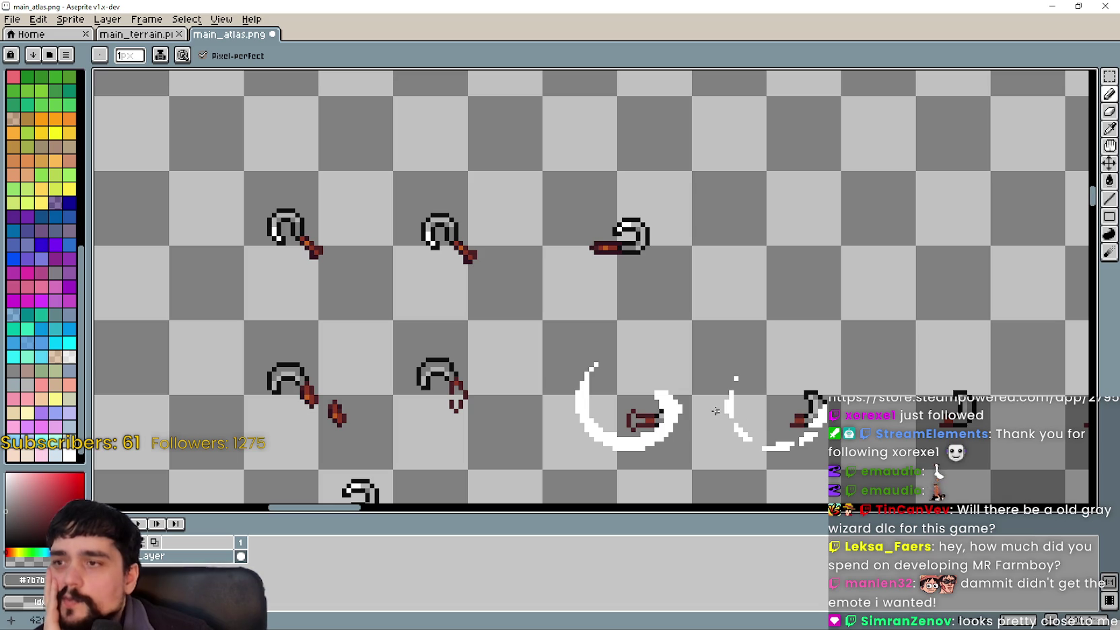
{"action": "scroll", "coordinate": [592, 221], "scroll_direction": "up", "scroll_amount": 3}
{"action": "scroll", "coordinate": [580, 284], "scroll_direction": "up", "scroll_amount": 1}
{"action": "scroll", "coordinate": [580, 284], "scroll_direction": "up", "scroll_amount": 1}
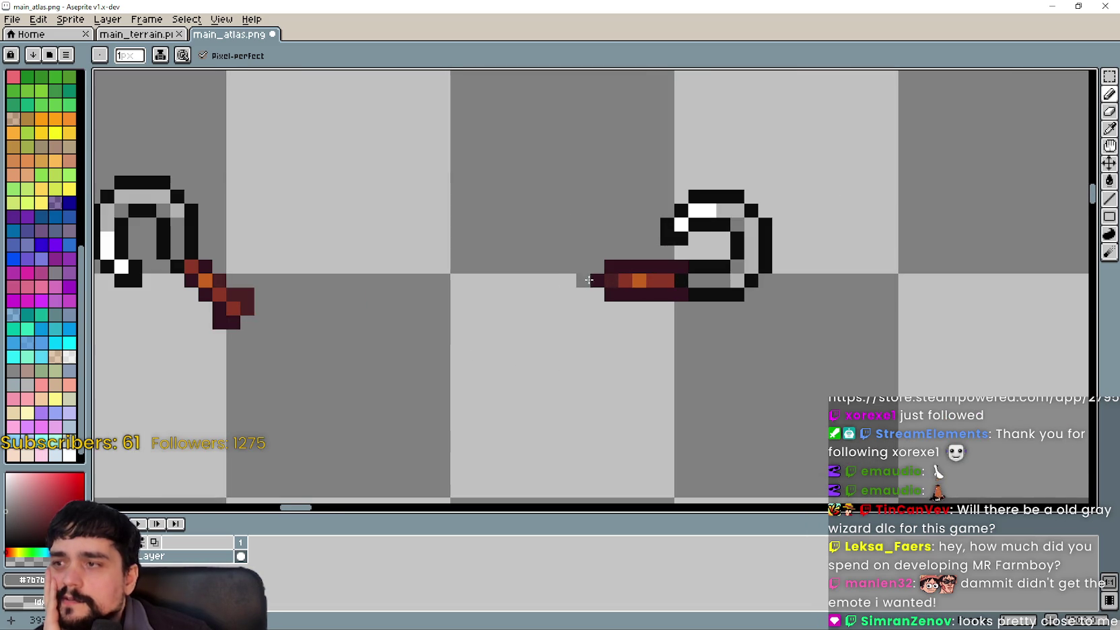
{"action": "scroll", "coordinate": [591, 296], "scroll_direction": "down", "scroll_amount": 2}
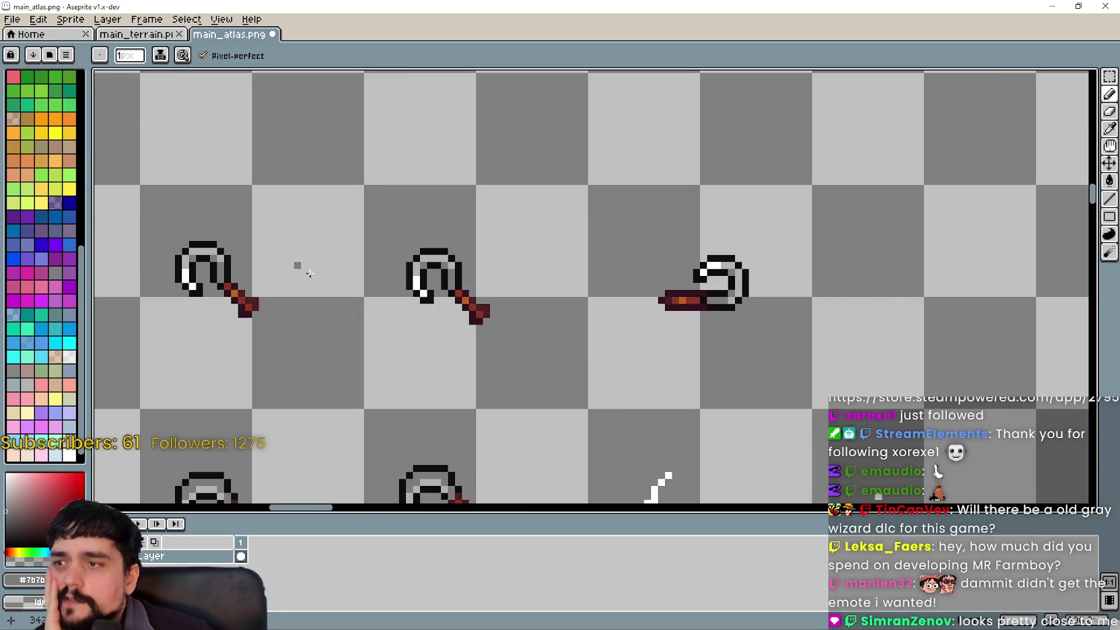
{"action": "scroll", "coordinate": [552, 315], "scroll_direction": "right", "scroll_amount": 3}
{"action": "scroll", "coordinate": [526, 285], "scroll_direction": "up", "scroll_amount": 1}
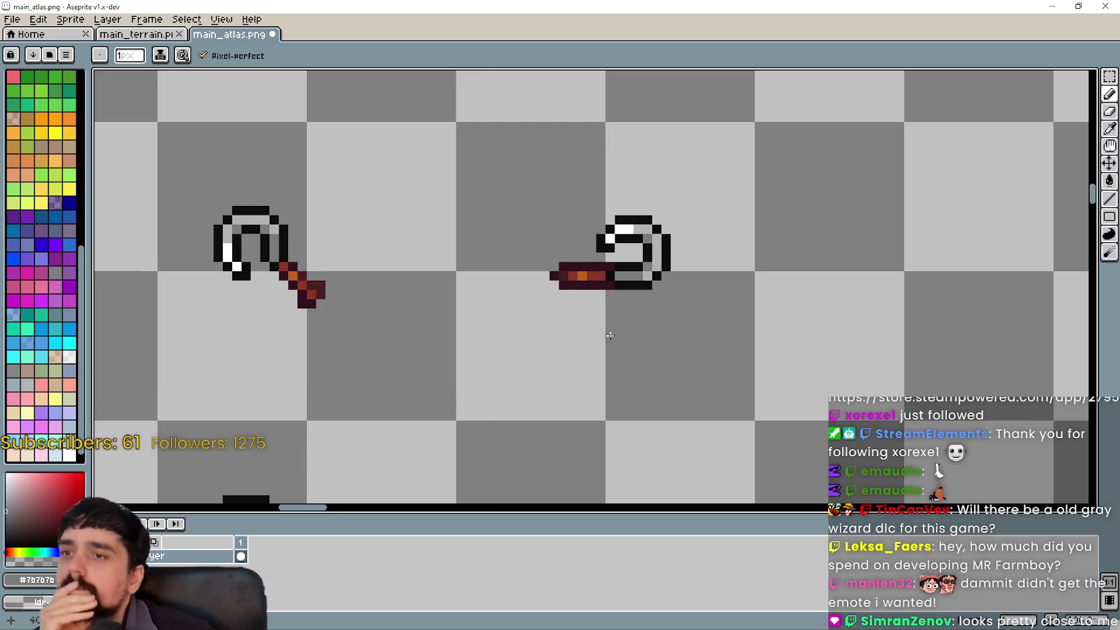
{"action": "scroll", "coordinate": [610, 335], "scroll_direction": "down", "scroll_amount": 1}
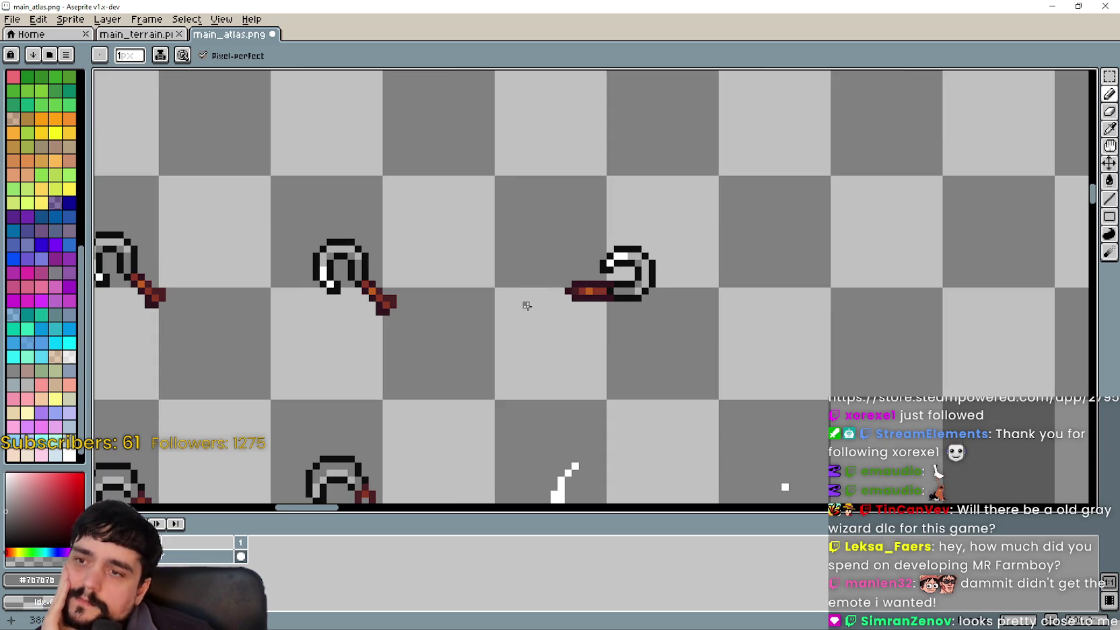
{"action": "scroll", "coordinate": [572, 293], "scroll_direction": "up", "scroll_amount": 2}
Add a dark red pixel, then sample orange and paint an orange highlight pixel on the handle
{"action": "left_click", "coordinate": [164, 288]}
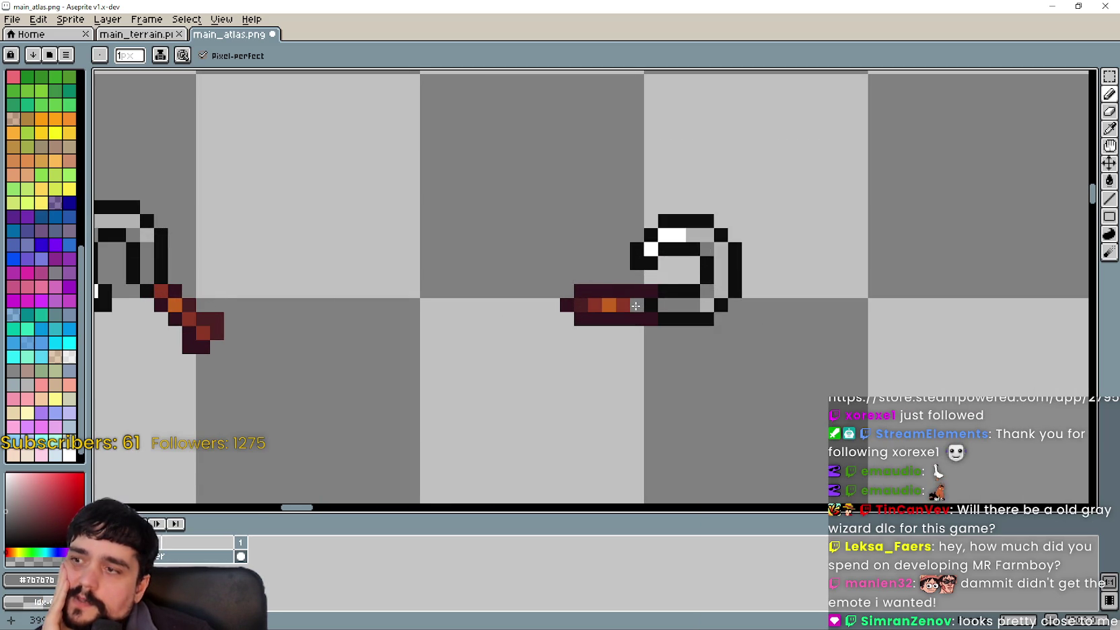
{"action": "scroll", "coordinate": [634, 305], "scroll_direction": "up", "scroll_amount": 1}
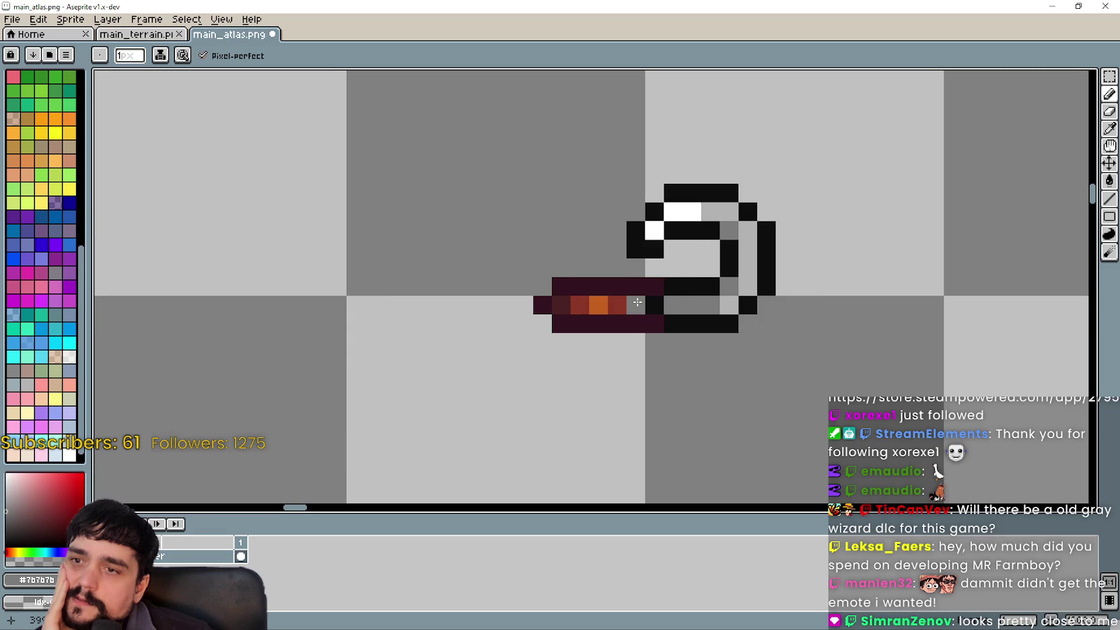
{"action": "scroll", "coordinate": [600, 311], "scroll_direction": "down", "scroll_amount": 1}
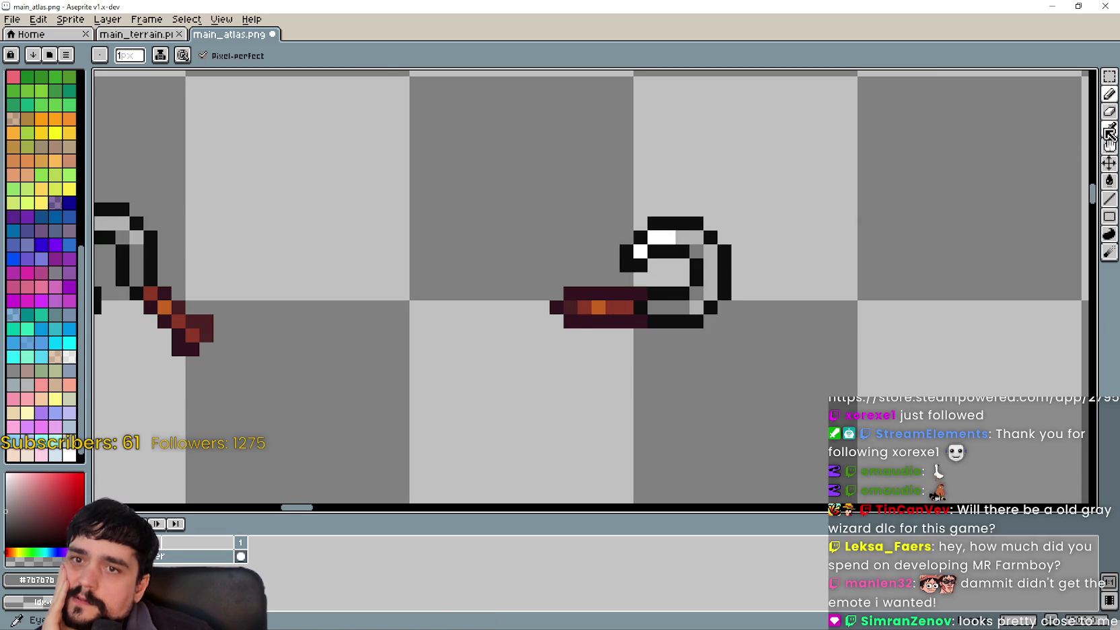
{"action": "key", "text": "alt"}
{"action": "left_click", "coordinate": [600, 303], "text": "alt"}
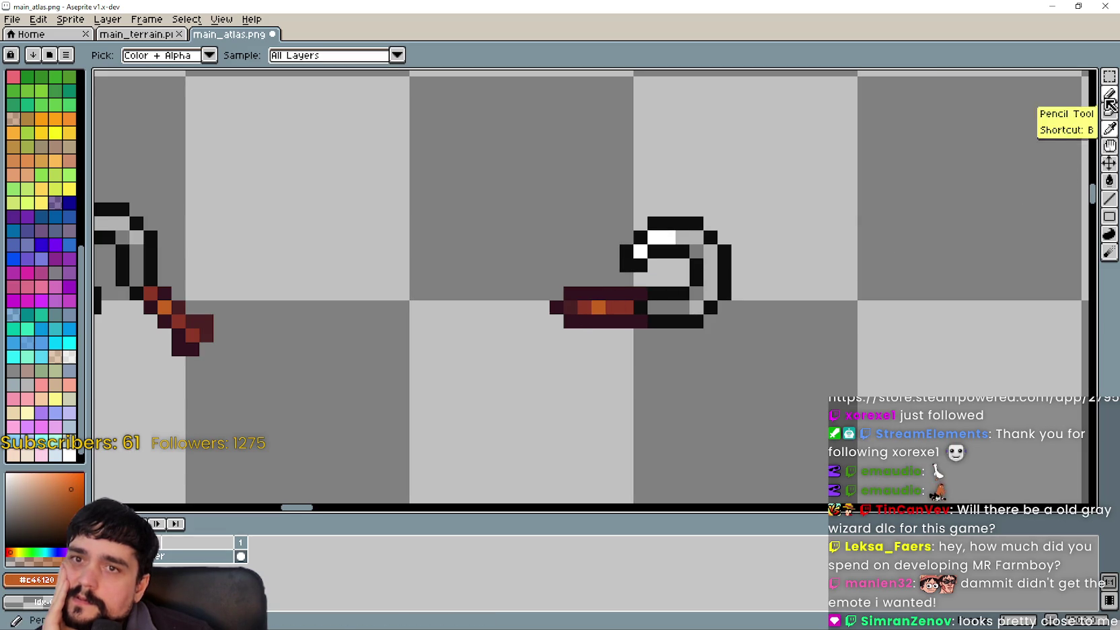
{"action": "left_click", "coordinate": [1109, 94]}
{"action": "left_click", "coordinate": [565, 319]}
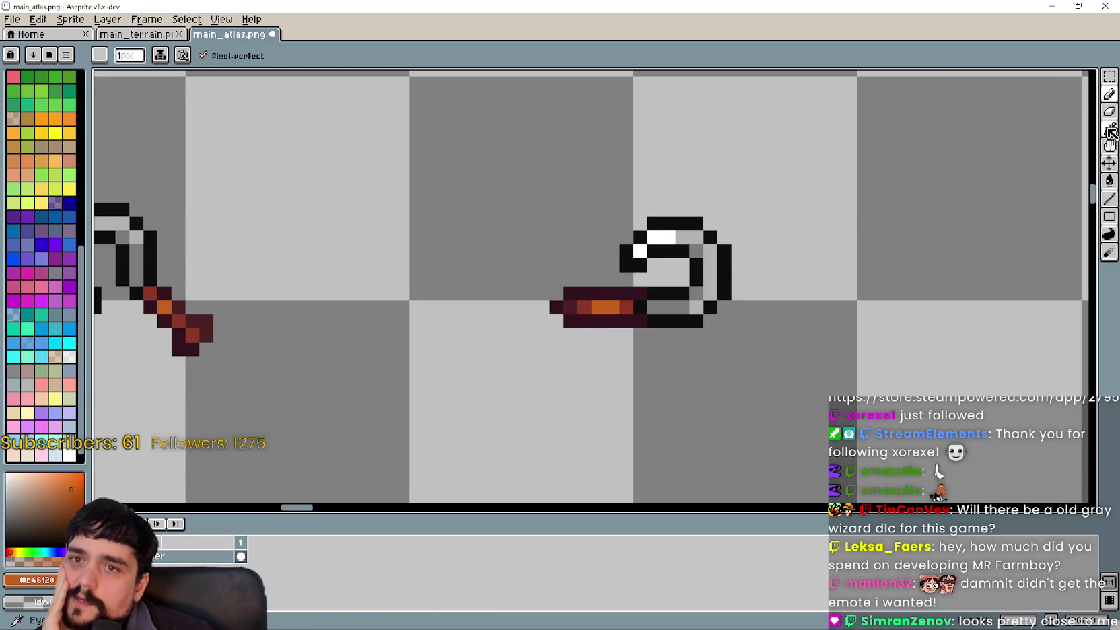
Sample dark red and paint two shading pixels on and below the handle, then view the left hoe
{"action": "key", "text": "alt"}
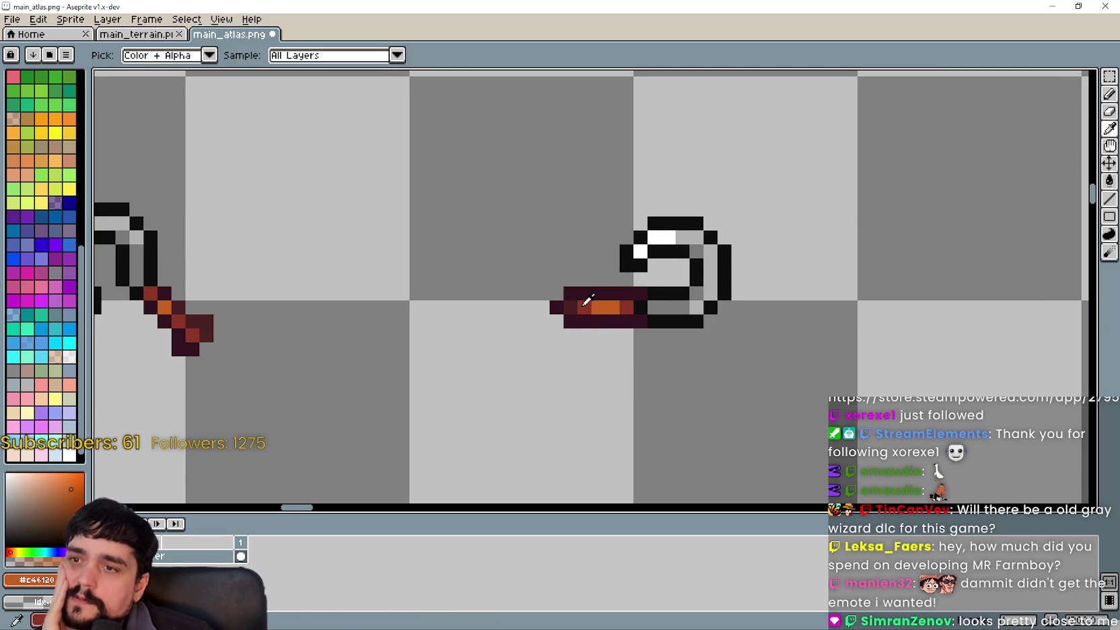
{"action": "left_click", "coordinate": [585, 303], "text": "alt"}
{"action": "left_click", "coordinate": [1109, 94]}
{"action": "left_click", "coordinate": [620, 291]}
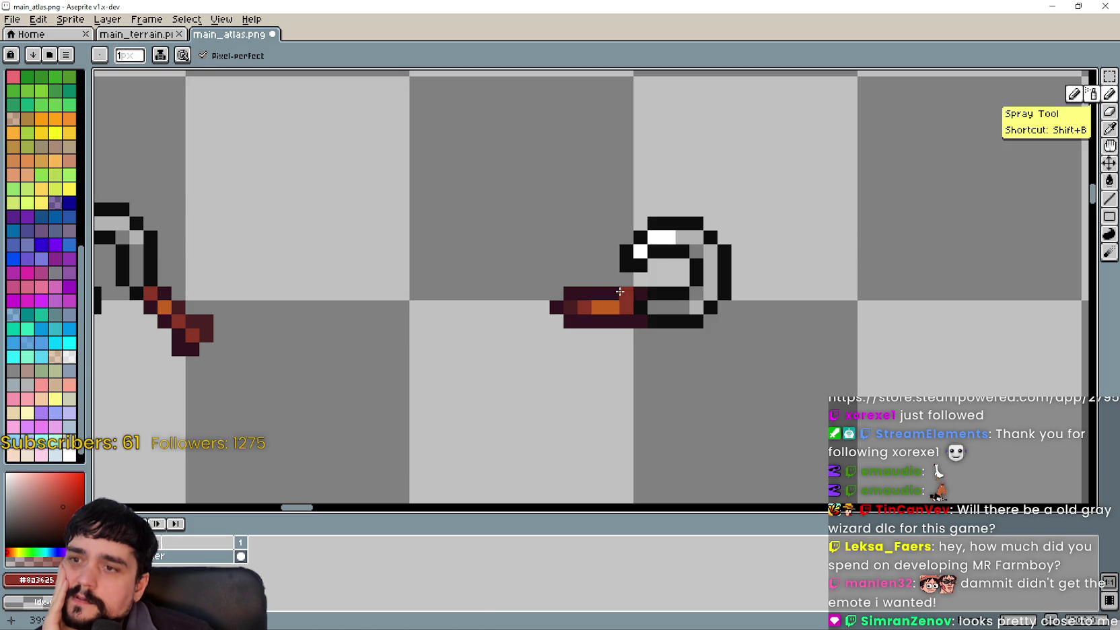
{"action": "left_click", "coordinate": [556, 335]}
{"action": "left_click_drag", "start_coordinate": [500, 377], "coordinate": [569, 357]}
{"action": "scroll", "coordinate": [620, 314], "scroll_direction": "up", "scroll_amount": 3}
{"action": "scroll", "coordinate": [619, 316], "scroll_direction": "down", "scroll_amount": 3}
{"action": "scroll", "coordinate": [534, 348], "scroll_direction": "down", "scroll_amount": 6}
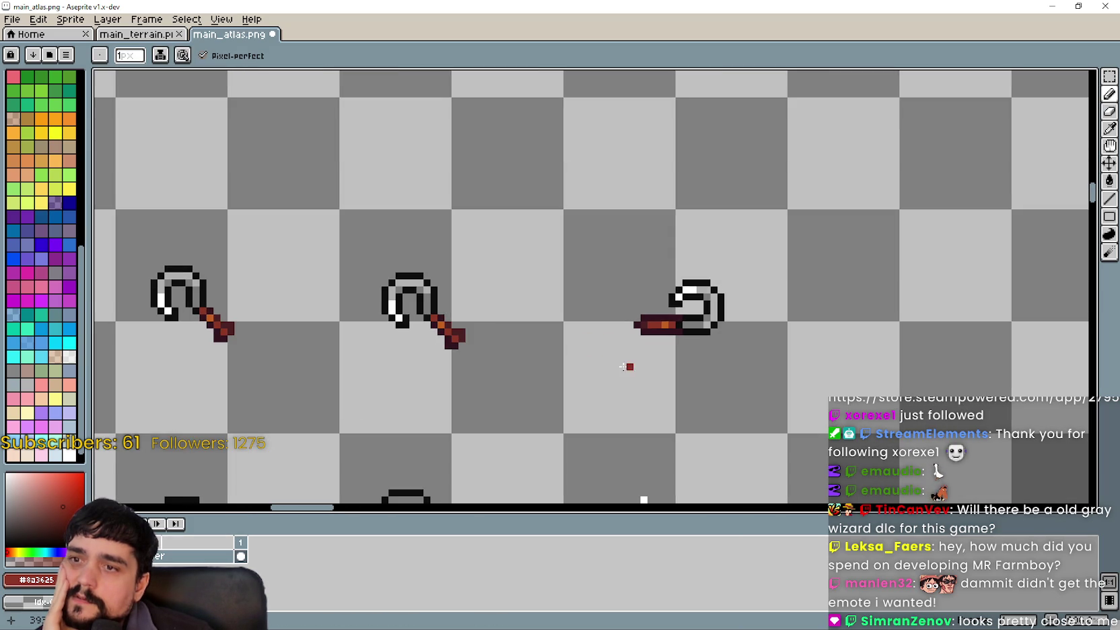
{"action": "scroll", "coordinate": [615, 329], "scroll_direction": "down", "scroll_amount": 1}
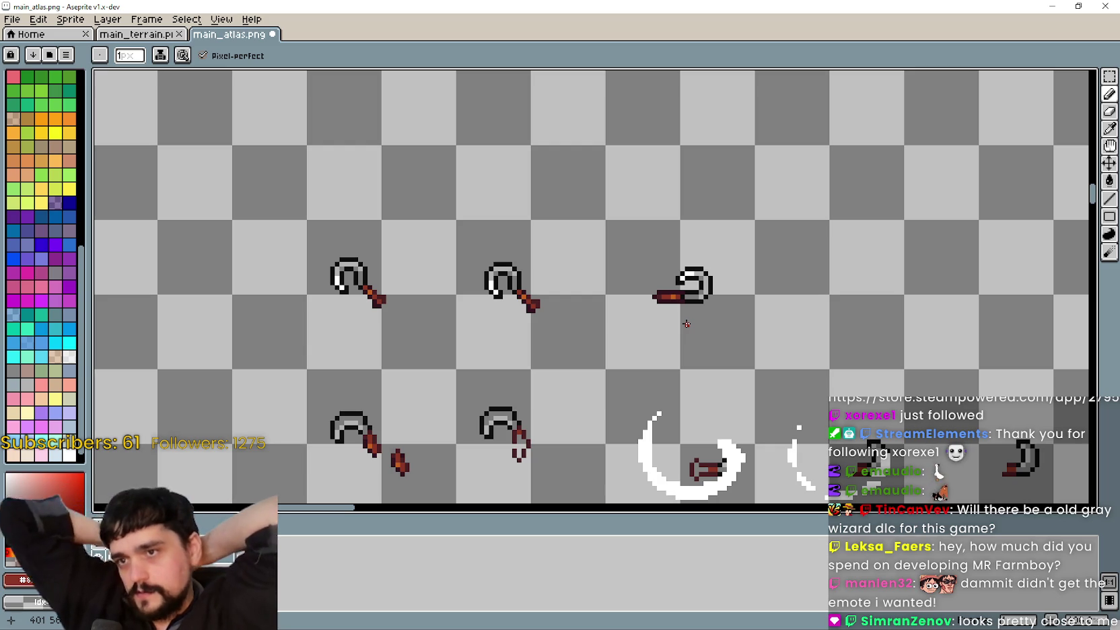
{"action": "scroll", "coordinate": [687, 324], "scroll_direction": "up", "scroll_amount": 2}
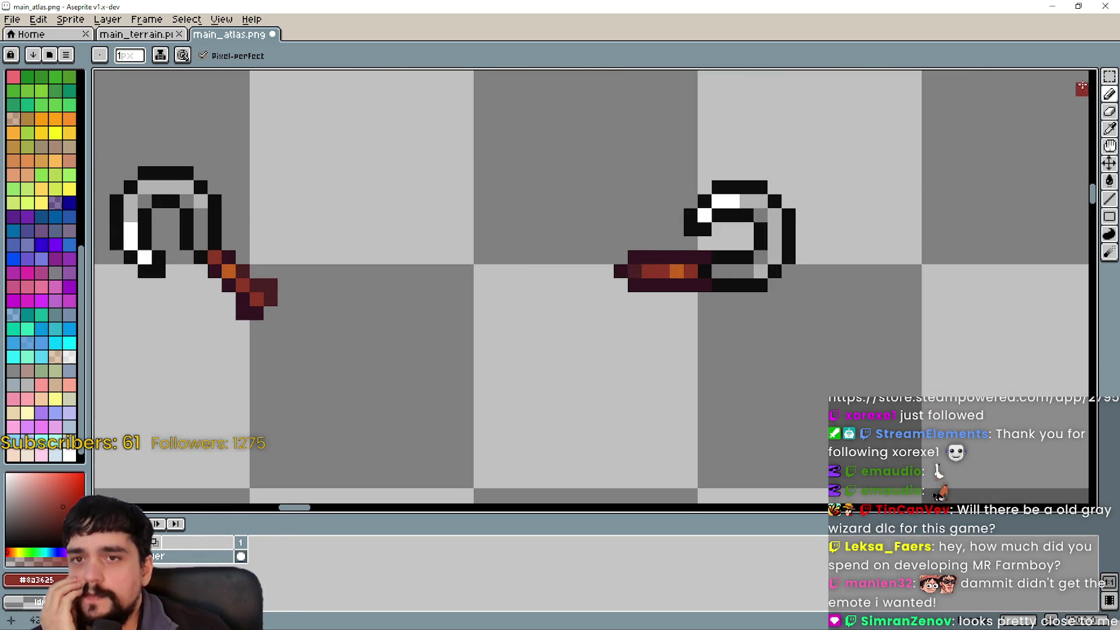
{"action": "left_click", "coordinate": [1111, 77]}
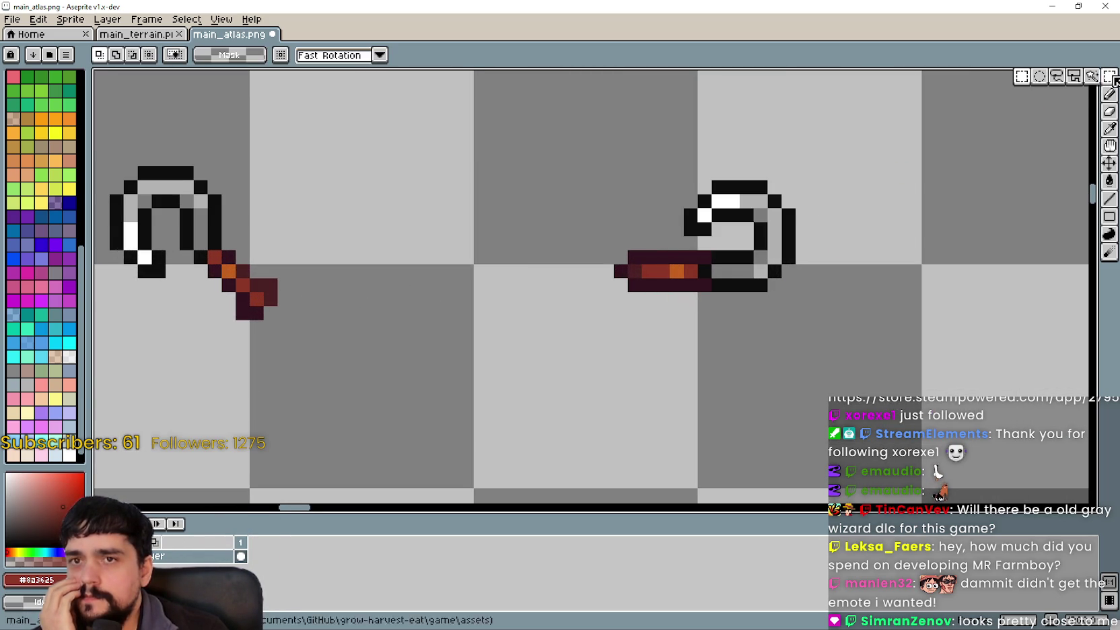
{"action": "left_click_drag", "start_coordinate": [205, 248], "coordinate": [281, 323]}
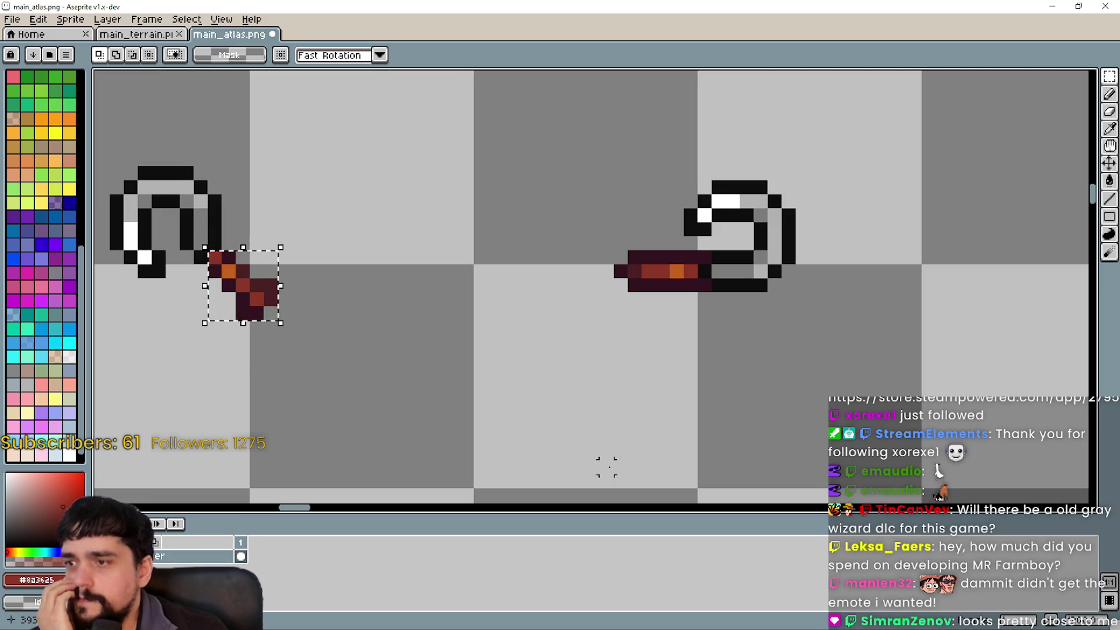
{"action": "left_click_drag", "start_coordinate": [714, 247], "coordinate": [610, 294]}
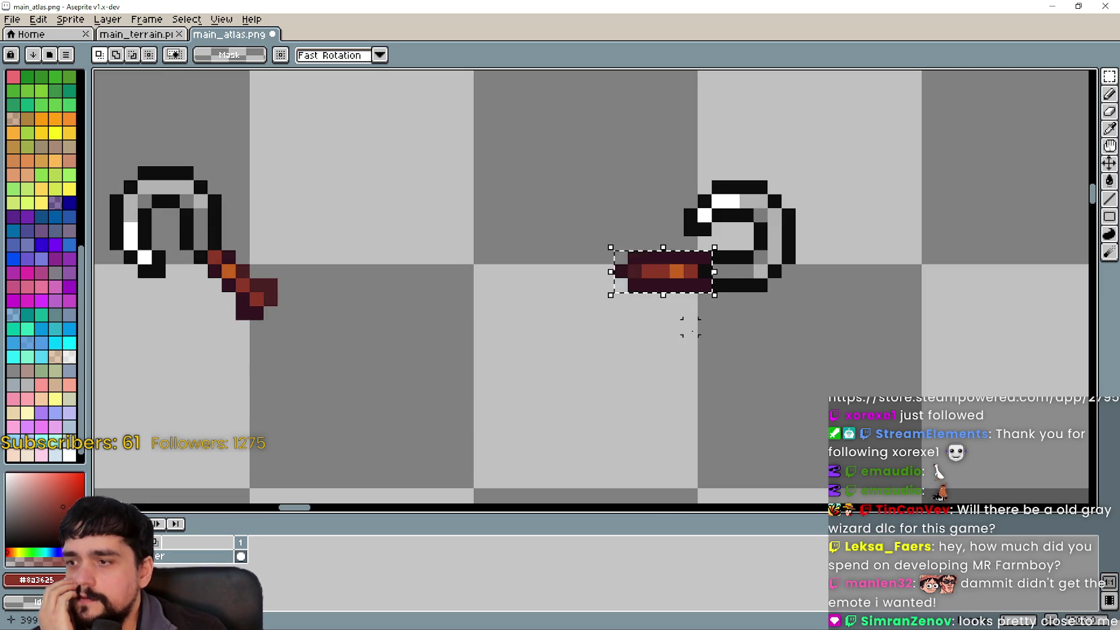
{"action": "left_click_drag", "start_coordinate": [690, 262], "coordinate": [632, 290]}
{"action": "key", "text": "ctrl+z"}
{"action": "key", "text": "ctrl+d"}
{"action": "scroll", "coordinate": [613, 270], "scroll_direction": "up", "scroll_amount": 2}
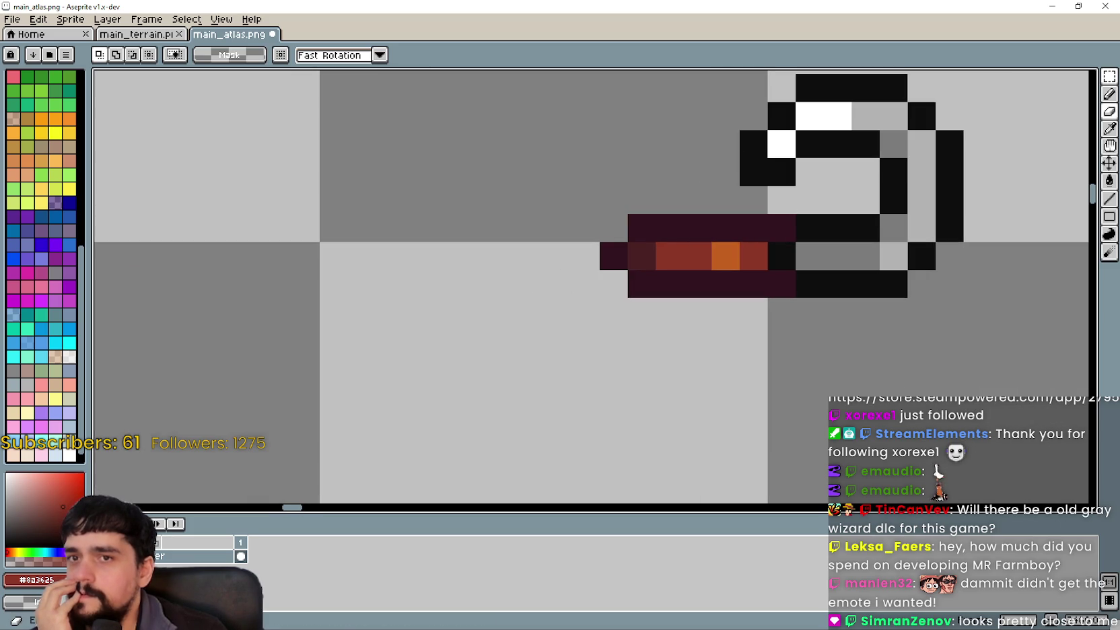
{"action": "left_click", "coordinate": [1110, 129]}
{"action": "left_click", "coordinate": [1109, 95]}
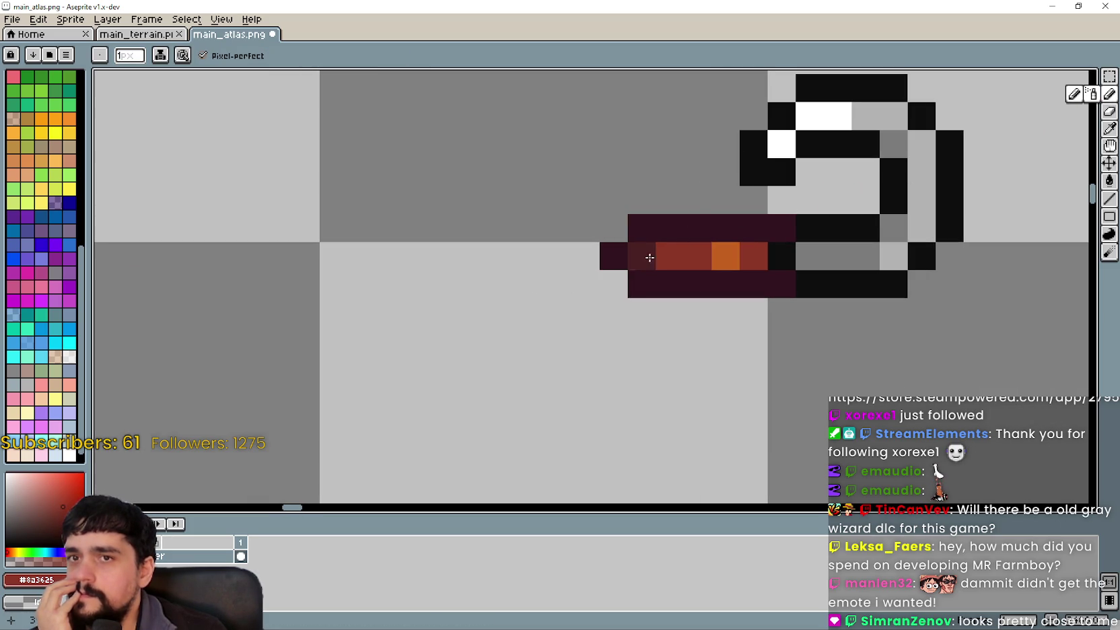
Erase the stray pixels at the sideways hoe handle's left end
{"action": "right_click", "coordinate": [614, 255]}
{"action": "right_click", "coordinate": [642, 227]}
{"action": "right_click", "coordinate": [642, 284]}
{"action": "scroll", "coordinate": [577, 349], "scroll_direction": "down", "scroll_amount": 4}
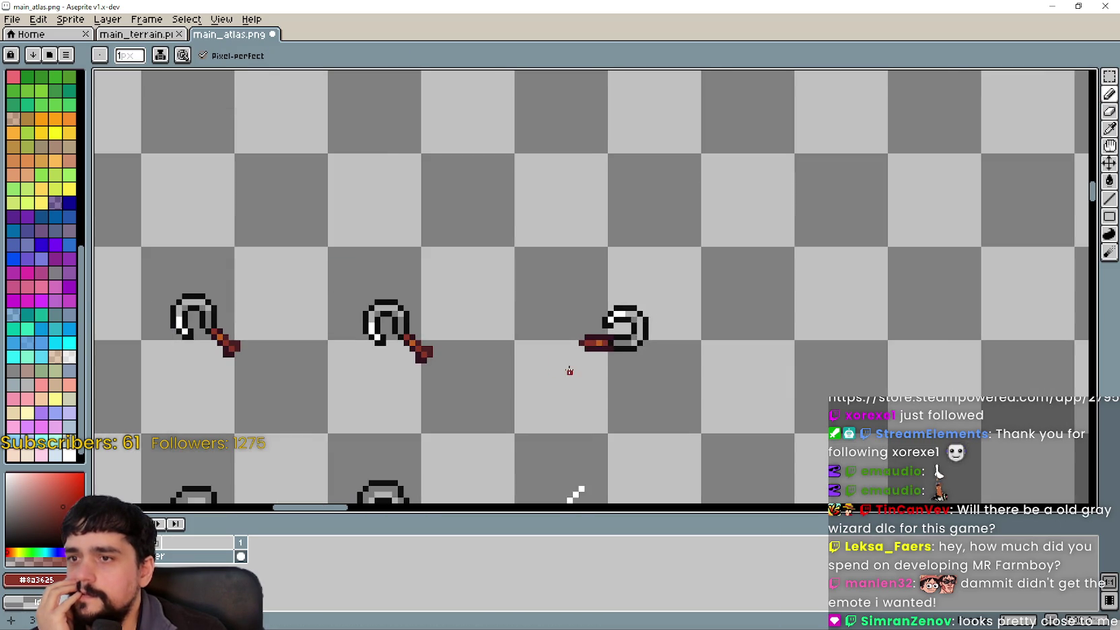
{"action": "scroll", "coordinate": [579, 373], "scroll_direction": "up", "scroll_amount": 1}
{"action": "scroll", "coordinate": [581, 383], "scroll_direction": "up", "scroll_amount": 1}
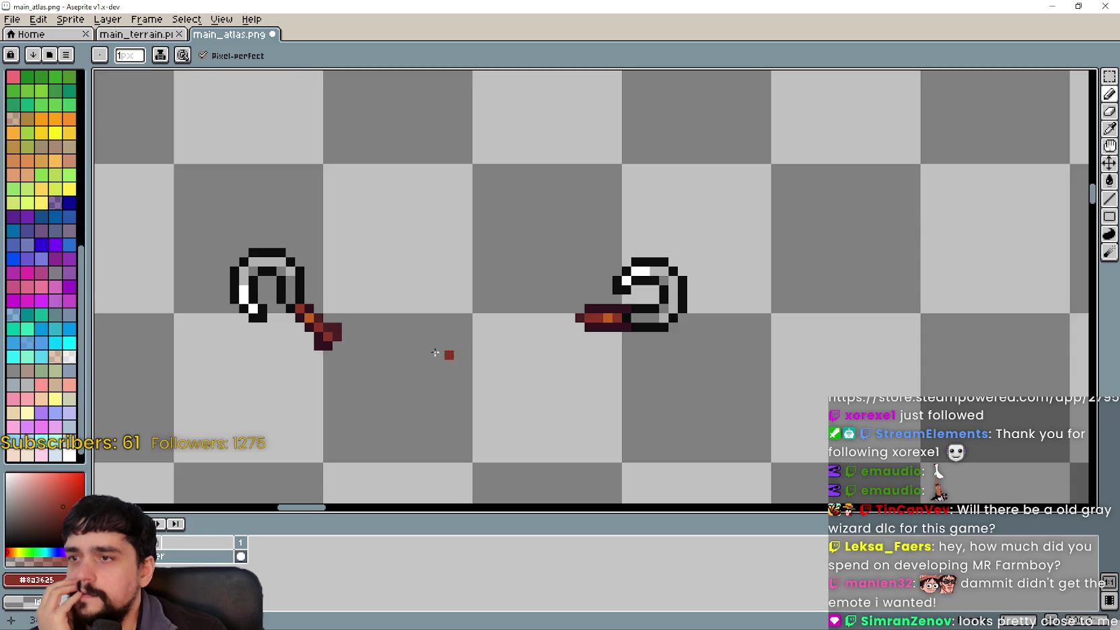
{"action": "scroll", "coordinate": [336, 356], "scroll_direction": "up", "scroll_amount": 1}
Sample the handle's dark outline colour and darken its leftmost pixel and tip
{"action": "left_click", "coordinate": [1109, 128]}
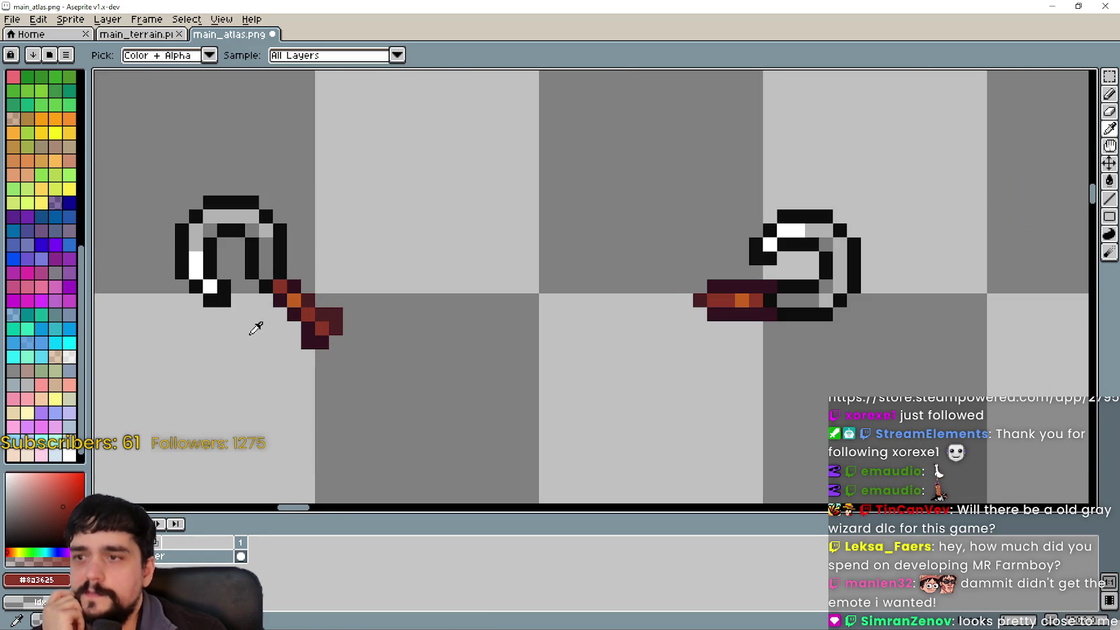
{"action": "scroll", "coordinate": [276, 323], "scroll_direction": "up", "scroll_amount": 1}
{"action": "left_click", "coordinate": [422, 350]}
{"action": "scroll", "coordinate": [425, 347], "scroll_direction": "down", "scroll_amount": 3}
{"action": "scroll", "coordinate": [609, 330], "scroll_direction": "up", "scroll_amount": 3}
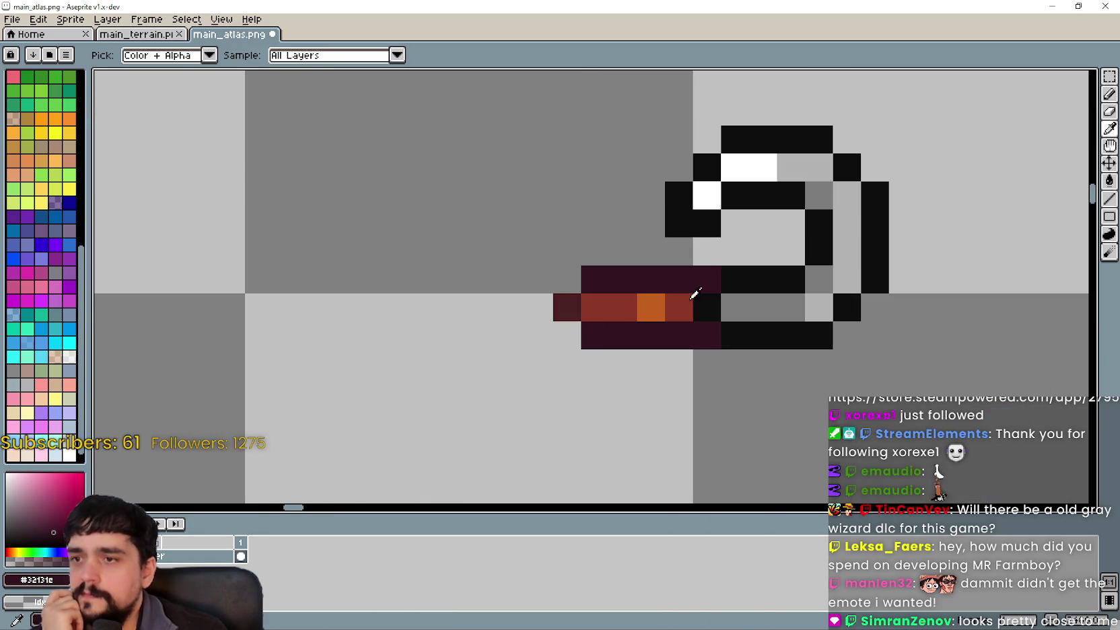
{"action": "left_click", "coordinate": [1109, 96]}
{"action": "left_click", "coordinate": [567, 308]}
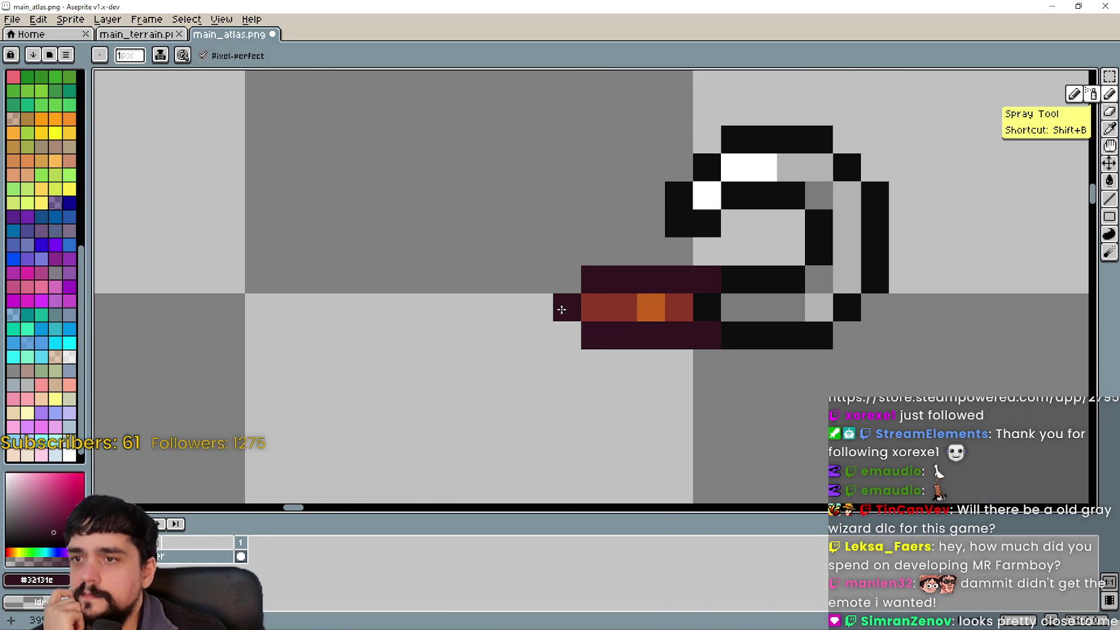
{"action": "scroll", "coordinate": [336, 431], "scroll_direction": "down", "scroll_amount": 2}
{"action": "left_click_drag", "start_coordinate": [195, 403], "coordinate": [427, 341]}
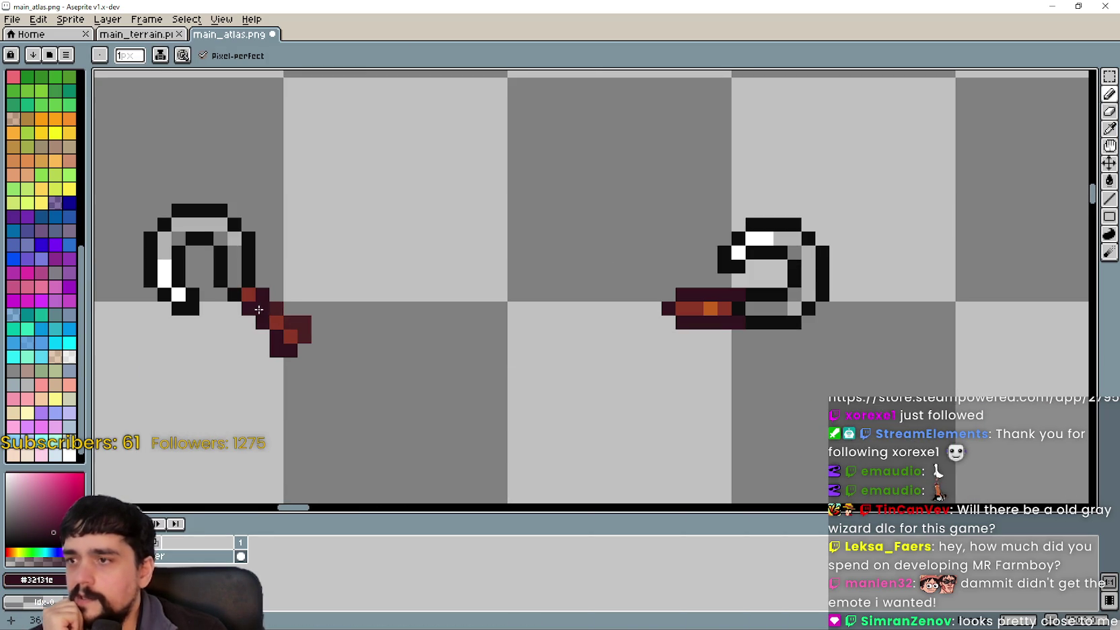
Bring the hoe back into view and eyedrop the dark red #4a2123 from it
{"action": "scroll", "coordinate": [700, 335], "scroll_direction": "up", "scroll_amount": 3}
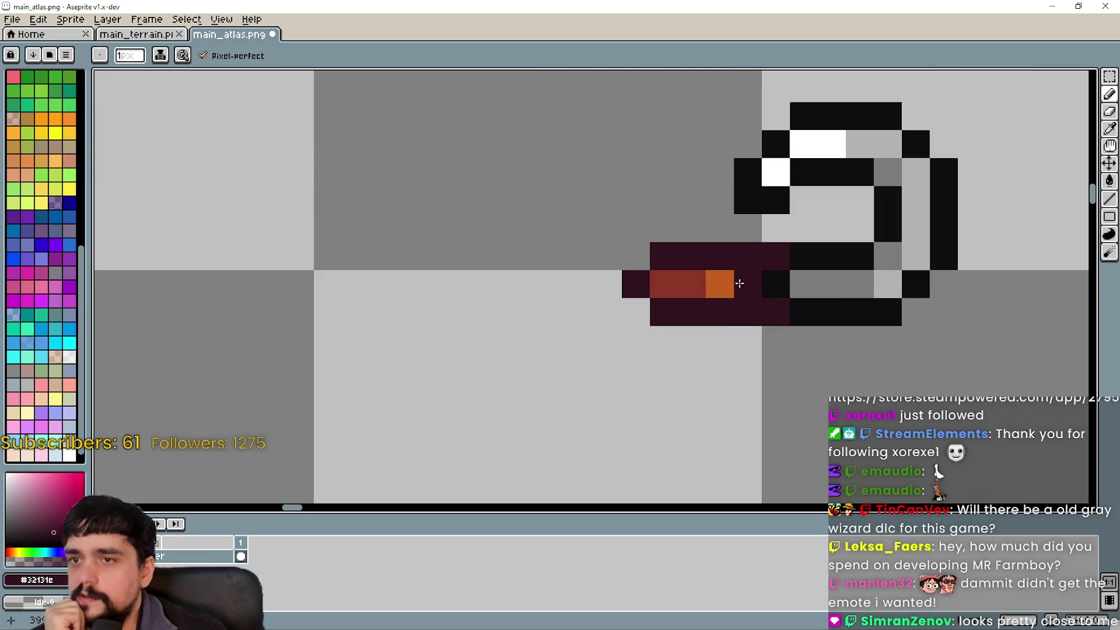
{"action": "scroll", "coordinate": [547, 389], "scroll_direction": "down", "scroll_amount": 4}
{"action": "scroll", "coordinate": [598, 387], "scroll_direction": "up", "scroll_amount": 1}
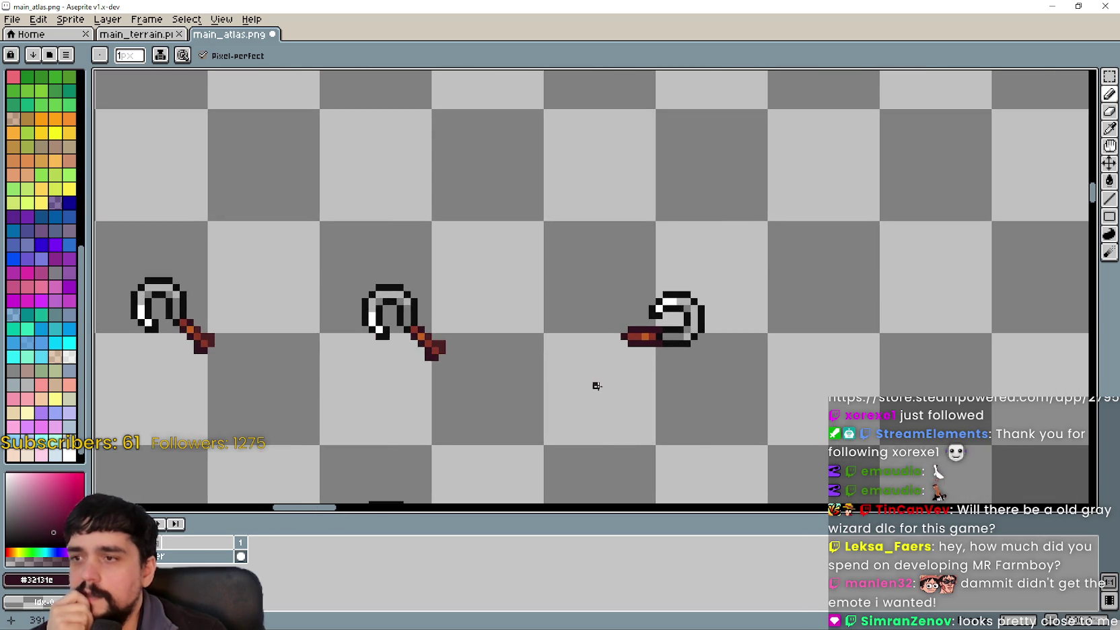
{"action": "scroll", "coordinate": [594, 378], "scroll_direction": "up", "scroll_amount": 2}
{"action": "scroll", "coordinate": [646, 334], "scroll_direction": "up", "scroll_amount": 1}
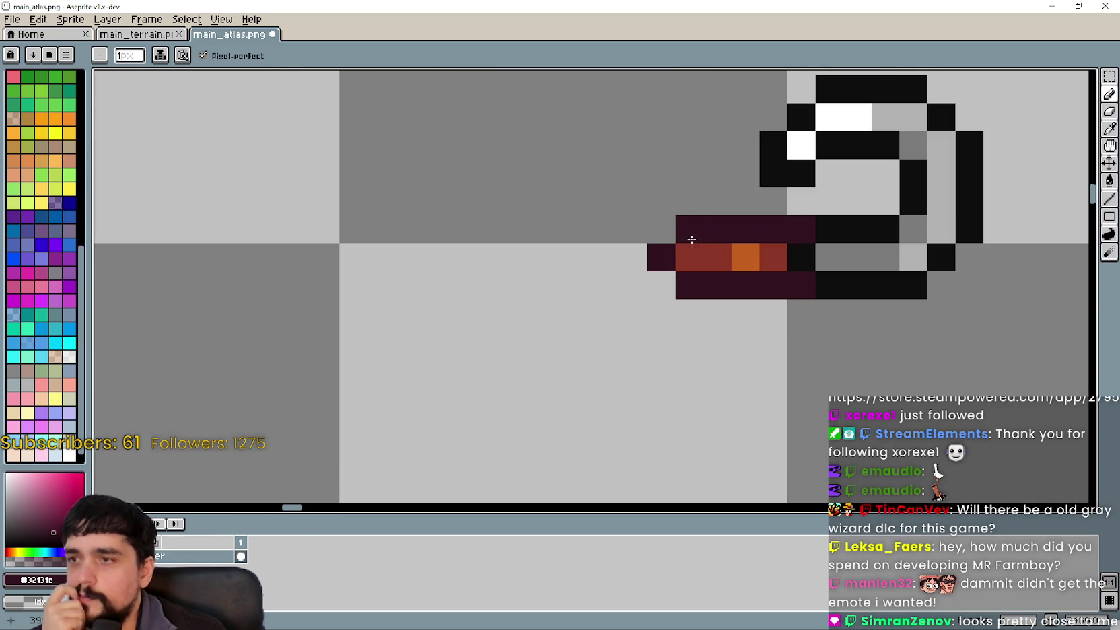
{"action": "scroll", "coordinate": [659, 350], "scroll_direction": "down", "scroll_amount": 3}
{"action": "scroll", "coordinate": [601, 353], "scroll_direction": "up", "scroll_amount": 3}
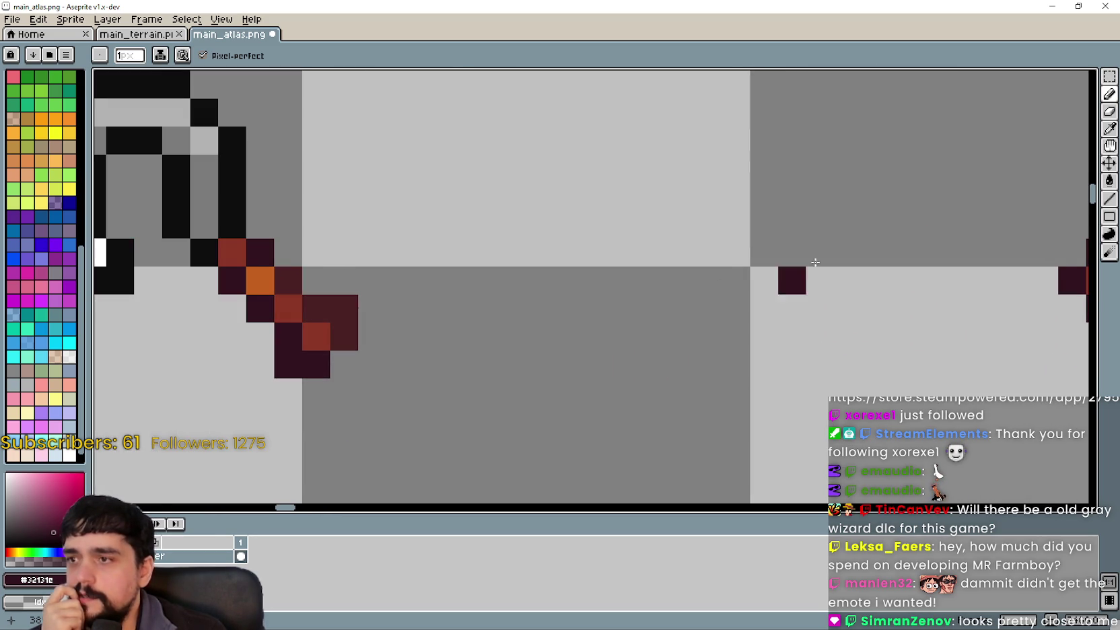
{"action": "scroll", "coordinate": [646, 276], "scroll_direction": "down", "scroll_amount": 1}
{"action": "scroll", "coordinate": [465, 317], "scroll_direction": "up", "scroll_amount": 2}
{"action": "scroll", "coordinate": [521, 296], "scroll_direction": "down", "scroll_amount": 1}
{"action": "left_click_drag", "start_coordinate": [727, 280], "coordinate": [696, 310]}
{"action": "left_click", "coordinate": [1109, 129]}
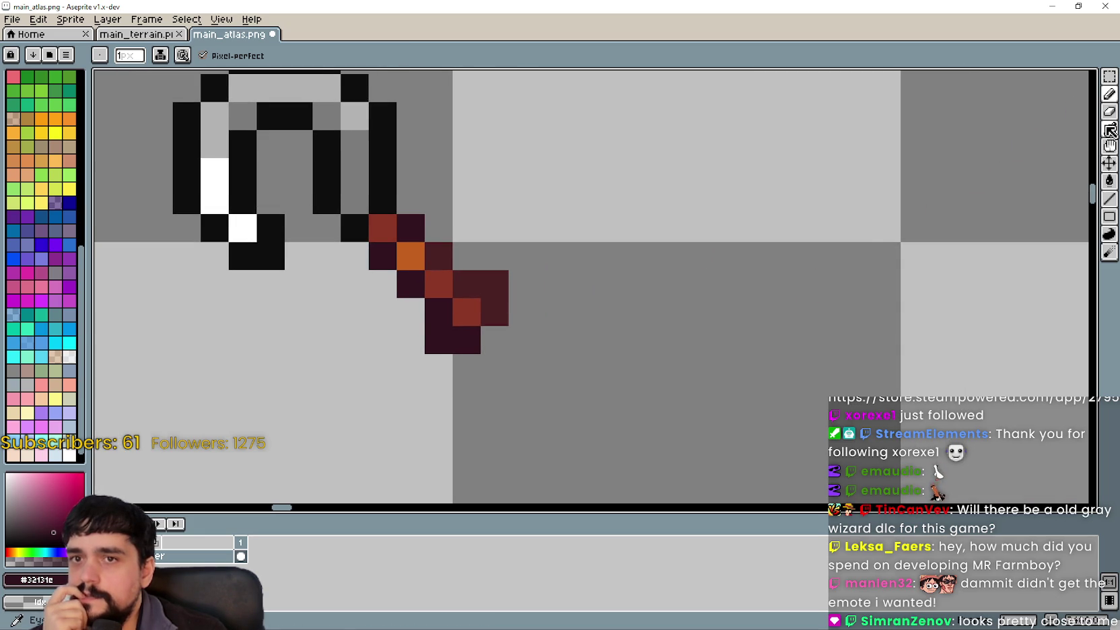
{"action": "scroll", "coordinate": [516, 214], "scroll_direction": "up", "scroll_amount": 1}
{"action": "left_click", "coordinate": [419, 261]}
Pencil the handle's top and bottom rows in the dark red
{"action": "scroll", "coordinate": [840, 270], "scroll_direction": "down", "scroll_amount": 2}
{"action": "scroll", "coordinate": [652, 270], "scroll_direction": "up", "scroll_amount": 1}
{"action": "scroll", "coordinate": [653, 272], "scroll_direction": "up", "scroll_amount": 1}
{"action": "left_click", "coordinate": [1109, 111]}
{"action": "left_click_drag", "start_coordinate": [752, 241], "coordinate": [651, 244]}
{"action": "mouse_move", "coordinate": [716, 309]}
{"action": "left_mouse_down"}
{"action": "mouse_move", "coordinate": [732, 305]}
{"action": "mouse_move", "coordinate": [665, 320]}
{"action": "left_mouse_up"}
Add a single dark maroon pixel at the handle's left tip
{"action": "scroll", "coordinate": [672, 393], "scroll_direction": "down", "scroll_amount": 3}
{"action": "scroll", "coordinate": [656, 399], "scroll_direction": "down", "scroll_amount": 2}
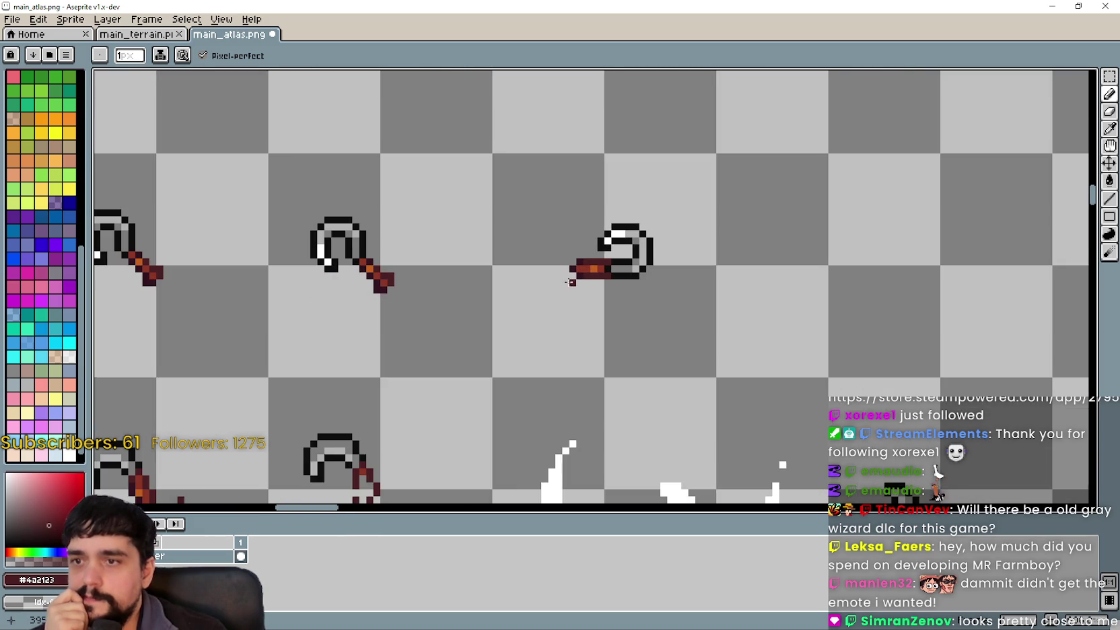
{"action": "scroll", "coordinate": [658, 353], "scroll_direction": "up", "scroll_amount": 1}
{"action": "scroll", "coordinate": [448, 297], "scroll_direction": "up", "scroll_amount": 2}
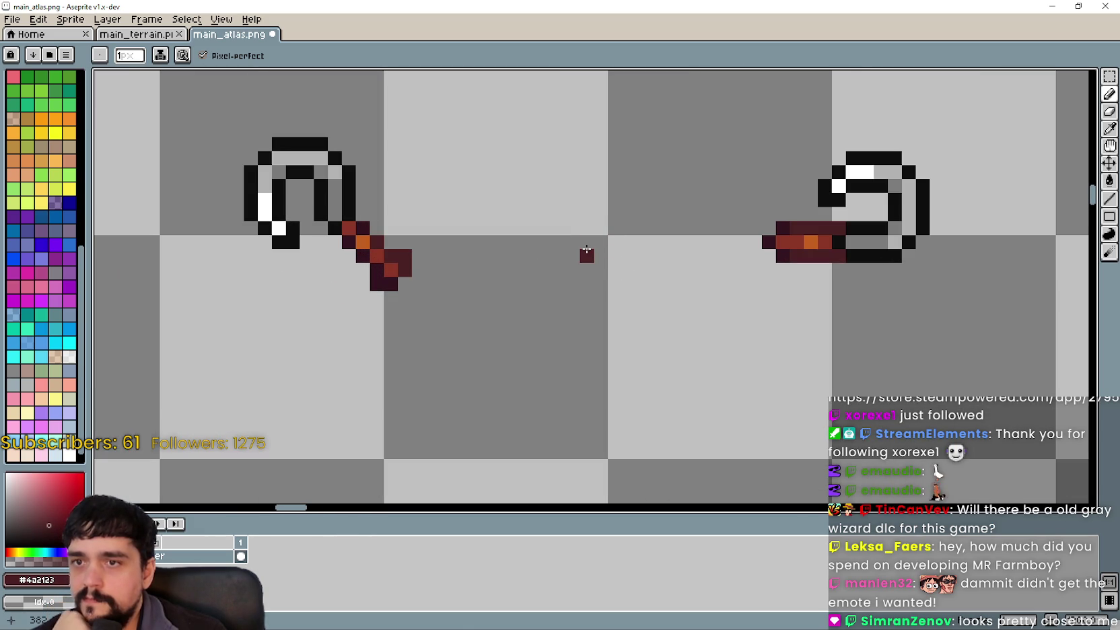
{"action": "left_click", "coordinate": [1108, 129]}
{"action": "scroll", "coordinate": [740, 234], "scroll_direction": "up", "scroll_amount": 2}
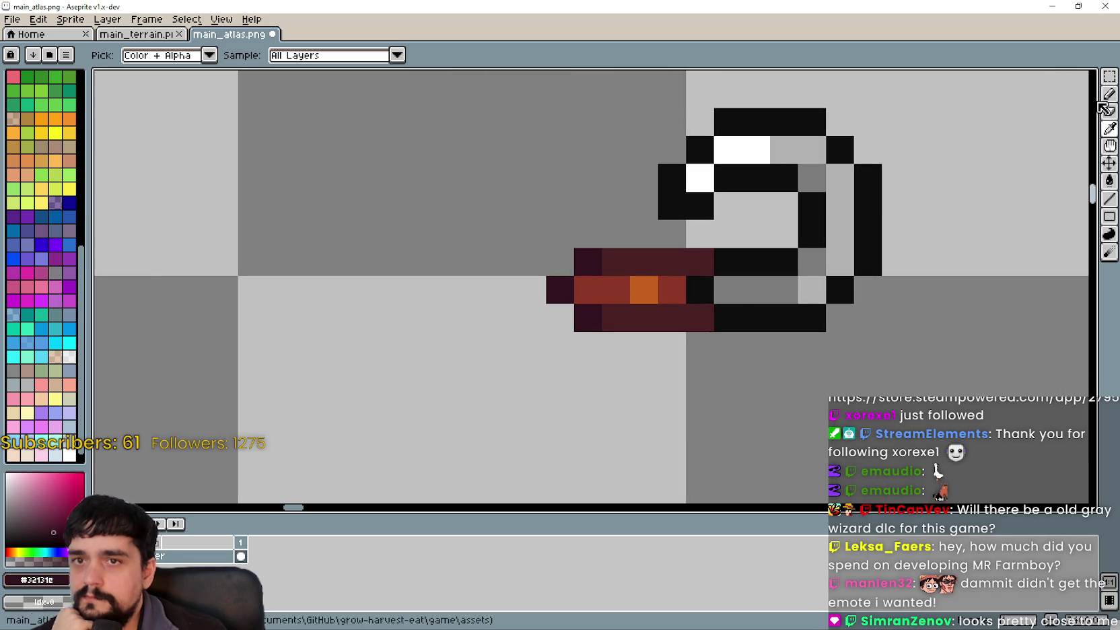
{"action": "left_click", "coordinate": [1108, 94]}
{"action": "left_click", "coordinate": [700, 317]}
Pan the atlas to show the other hoe sprites and sprite rows
{"action": "scroll", "coordinate": [639, 394], "scroll_direction": "down", "scroll_amount": 3}
{"action": "left_click_drag", "start_coordinate": [698, 400], "coordinate": [794, 339]}
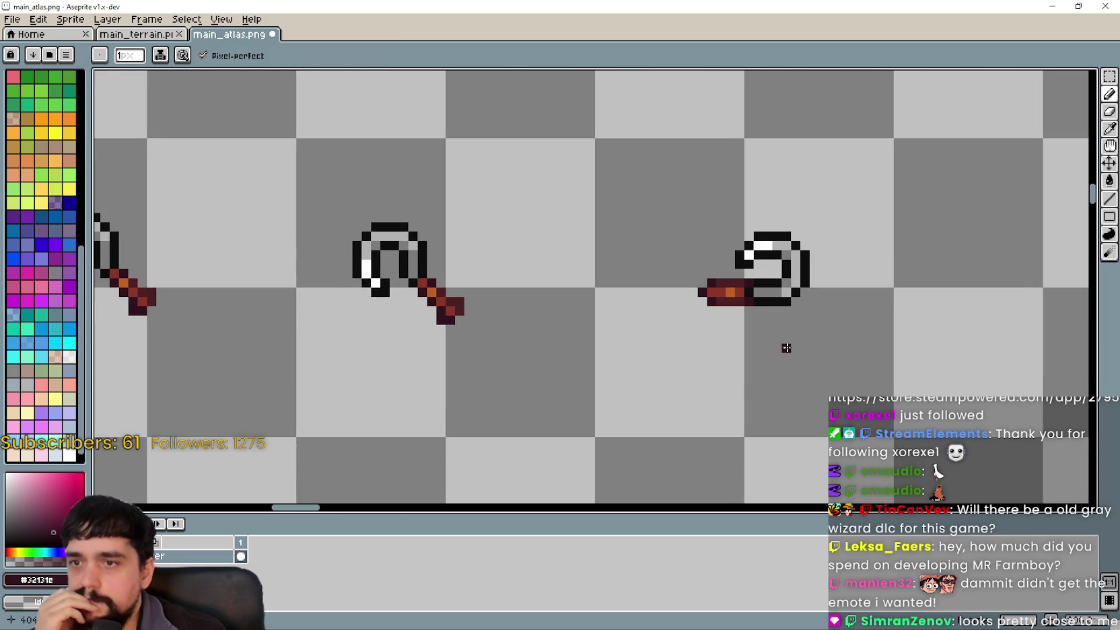
{"action": "scroll", "coordinate": [760, 336], "scroll_direction": "up", "scroll_amount": 2}
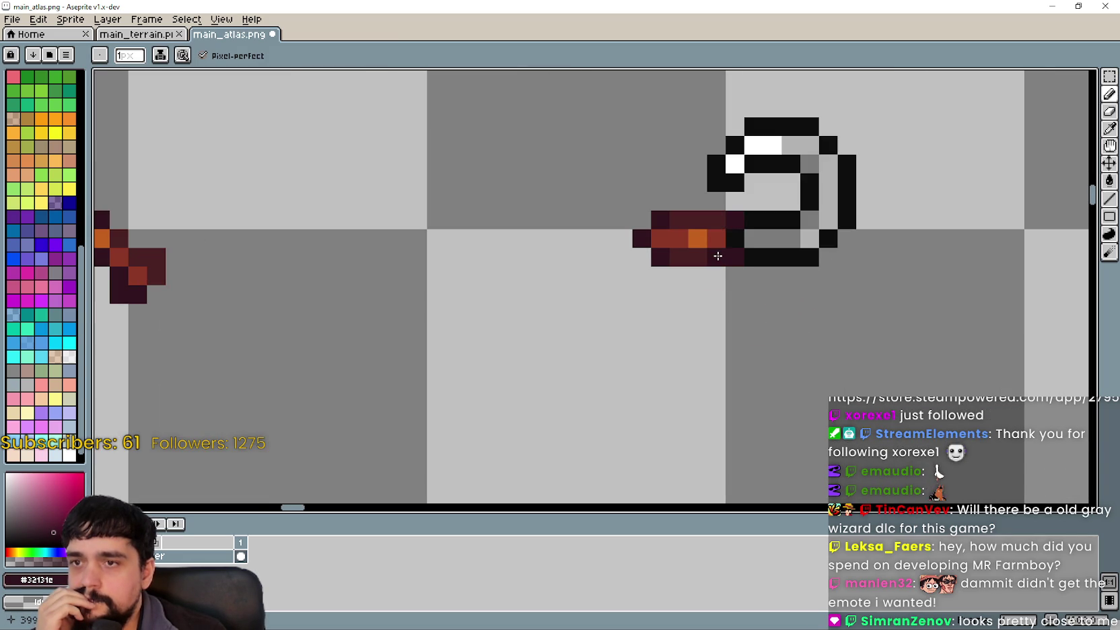
{"action": "scroll", "coordinate": [565, 315], "scroll_direction": "down", "scroll_amount": 3}
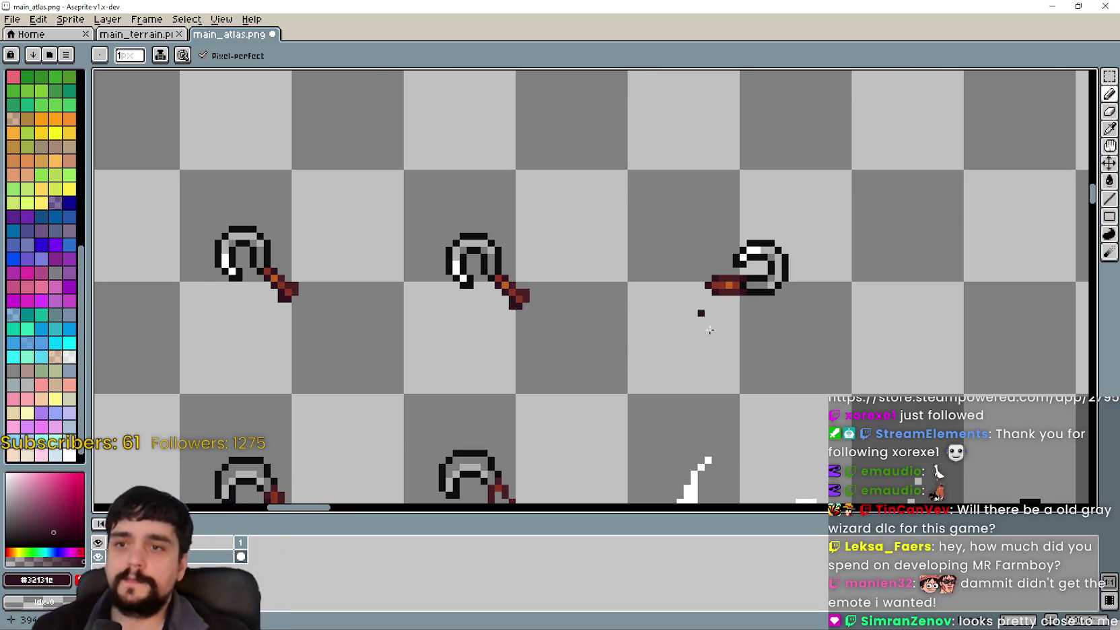
{"action": "scroll", "coordinate": [703, 303], "scroll_direction": "down", "scroll_amount": 2}
{"action": "left_click_drag", "start_coordinate": [856, 358], "coordinate": [770, 328]}
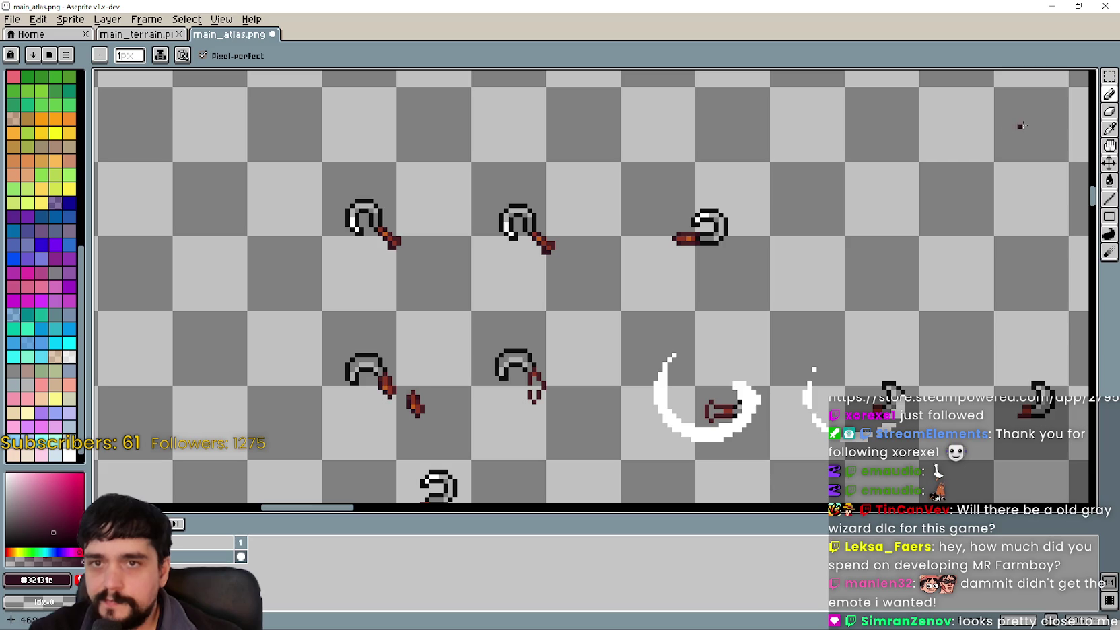
Marquee-select the sideways hoe and raise it by one pixel
{"action": "left_click", "coordinate": [1109, 77]}
{"action": "left_click_drag", "start_coordinate": [755, 424], "coordinate": [702, 400]}
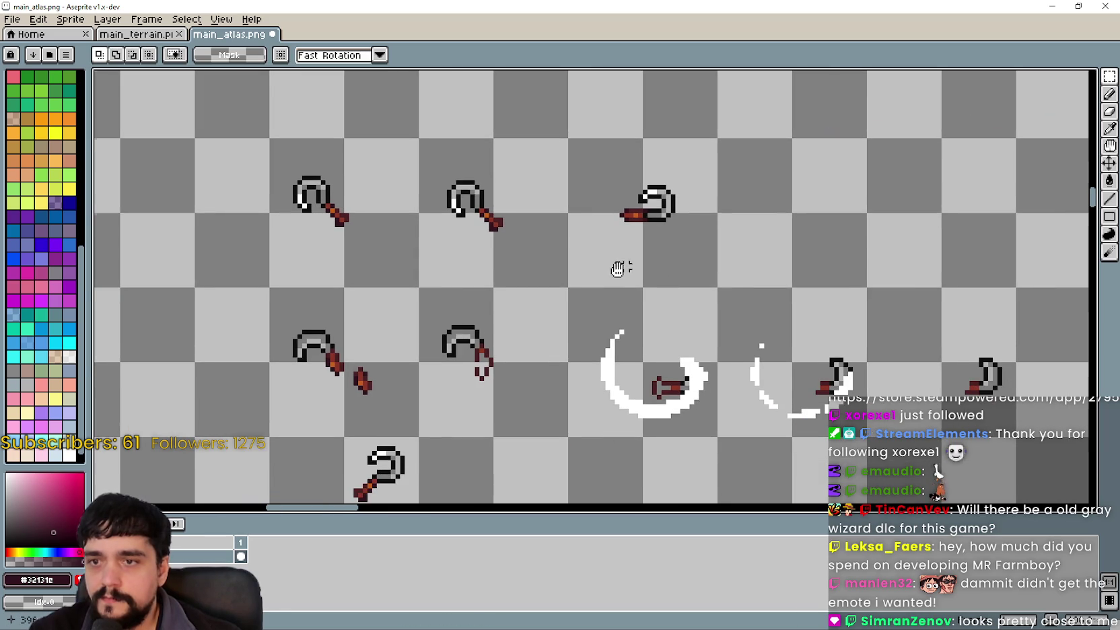
{"action": "left_click_drag", "start_coordinate": [555, 173], "coordinate": [690, 258]}
{"action": "left_click_drag", "start_coordinate": [635, 222], "coordinate": [668, 267]}
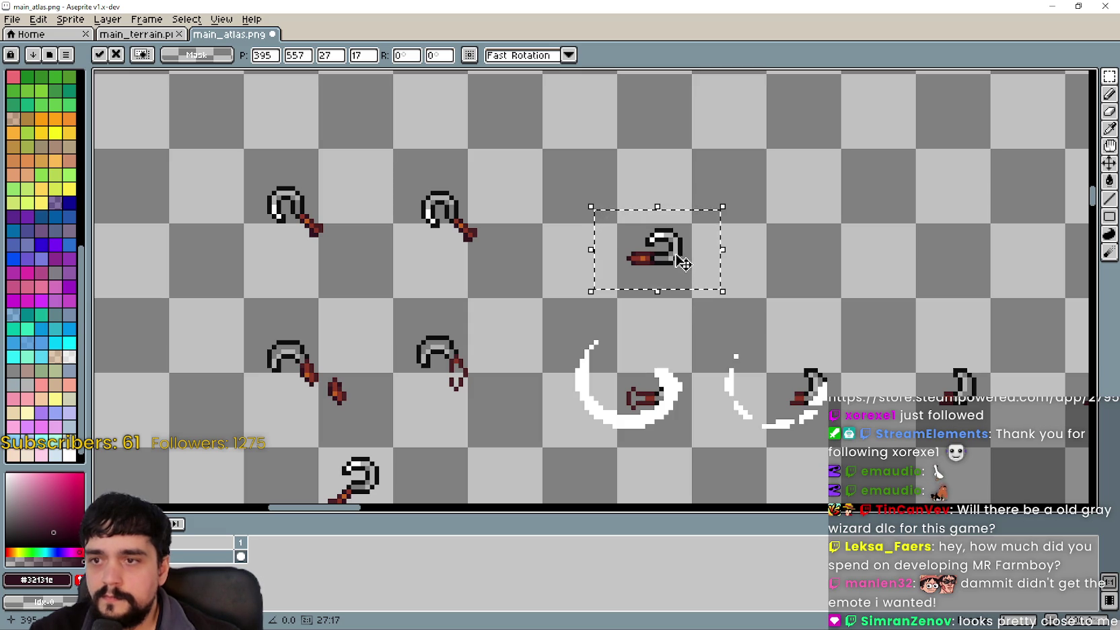
{"action": "left_click_drag", "start_coordinate": [679, 261], "coordinate": [678, 258]}
Place a copy of the hoe in the next frame to the right and commit it
{"action": "scroll", "coordinate": [870, 300], "scroll_direction": "down", "scroll_amount": 2}
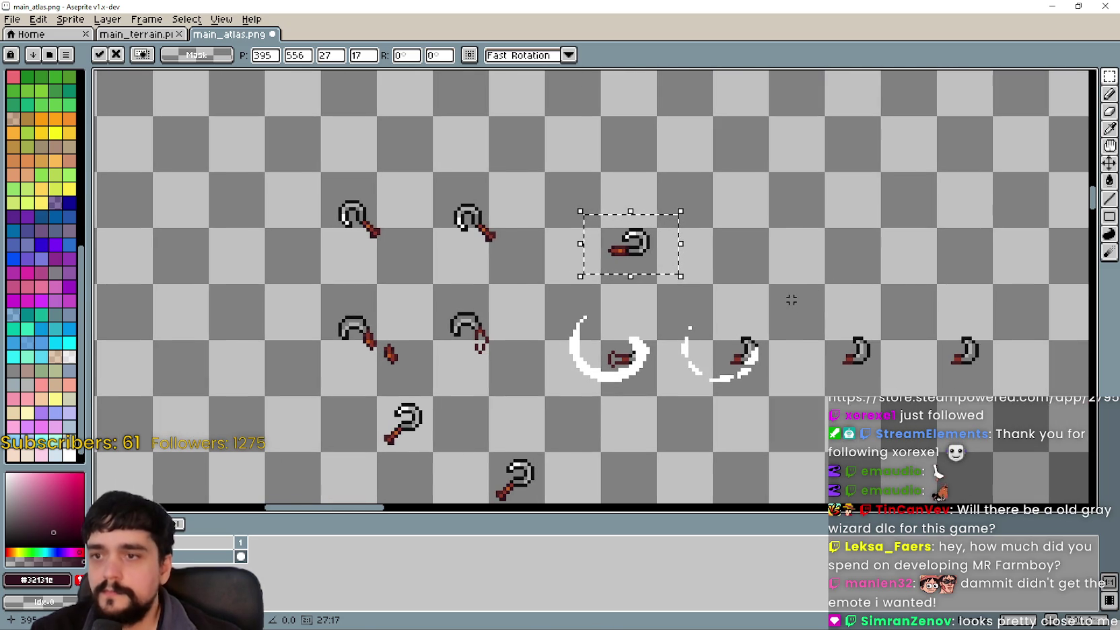
{"action": "scroll", "coordinate": [681, 244], "scroll_direction": "up", "scroll_amount": 1}
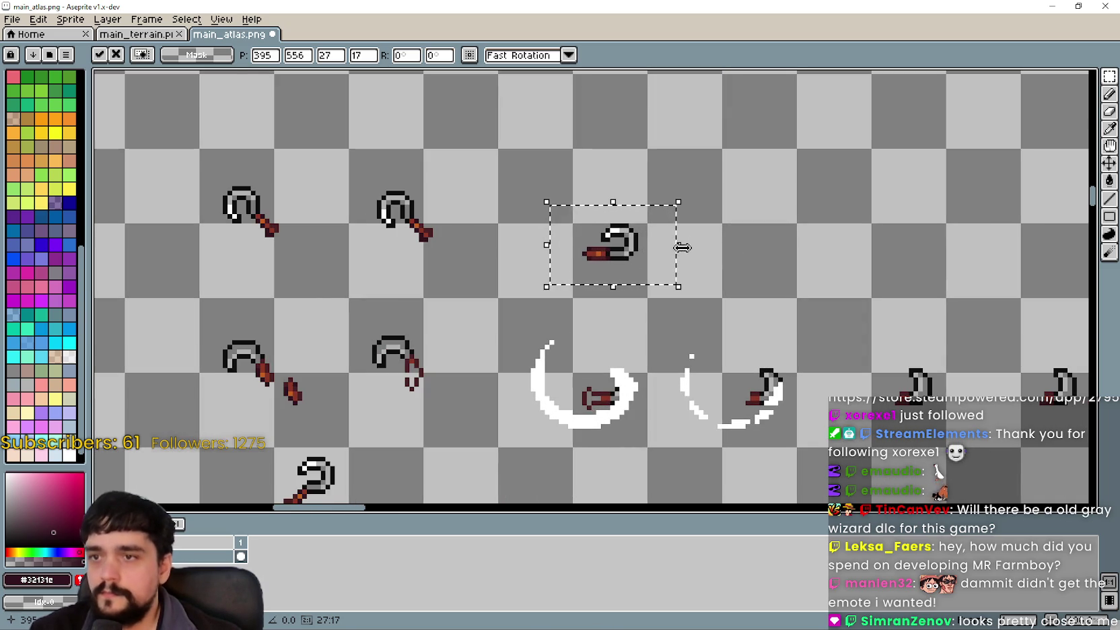
{"action": "left_click_drag", "start_coordinate": [628, 263], "coordinate": [769, 254]}
{"action": "left_click", "coordinate": [603, 301]}
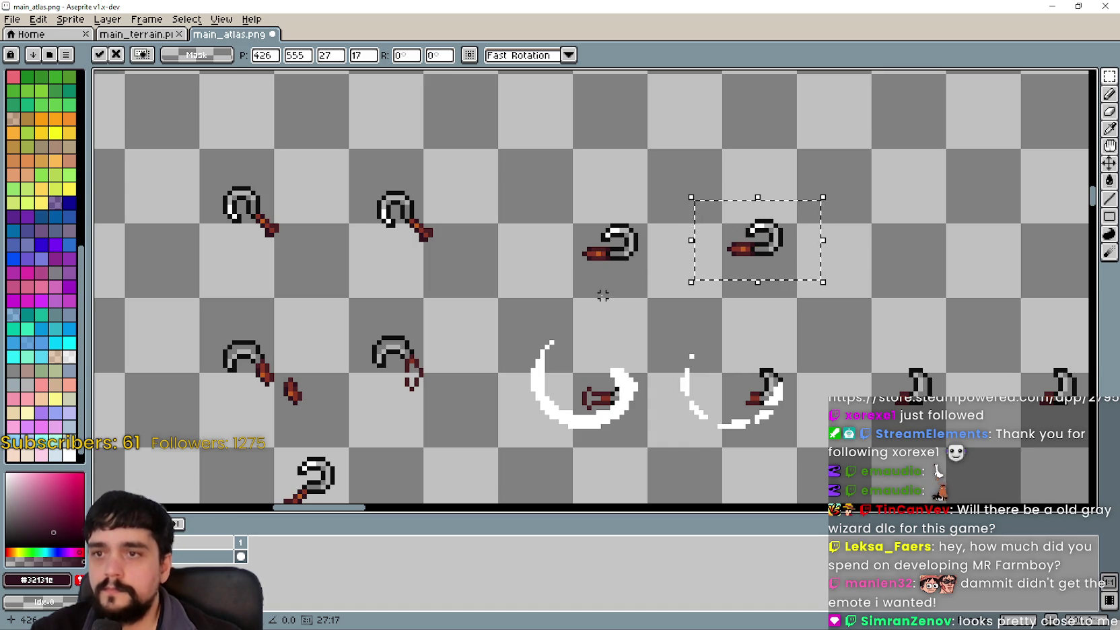
Reselect the copied hoe, re-paste it into alignment, and commit its position
{"action": "scroll", "coordinate": [603, 301], "scroll_direction": "down", "scroll_amount": 2}
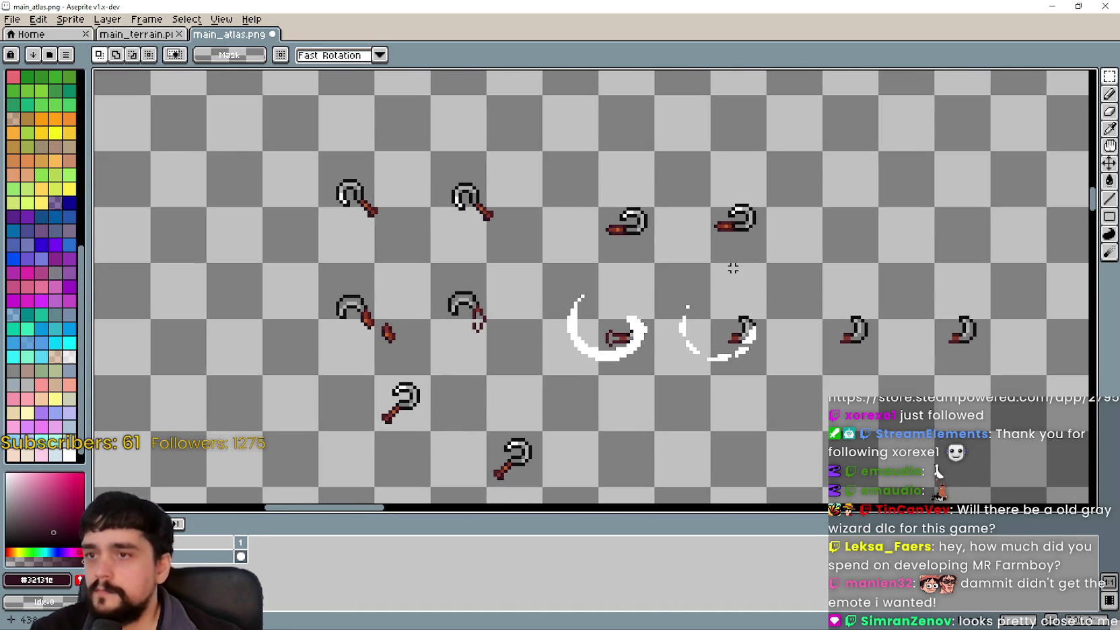
{"action": "scroll", "coordinate": [721, 231], "scroll_direction": "up", "scroll_amount": 2}
{"action": "mouse_move", "coordinate": [697, 173]}
{"action": "left_mouse_down"}
{"action": "mouse_move", "coordinate": [788, 214]}
{"action": "mouse_move", "coordinate": [827, 255]}
{"action": "left_mouse_up"}
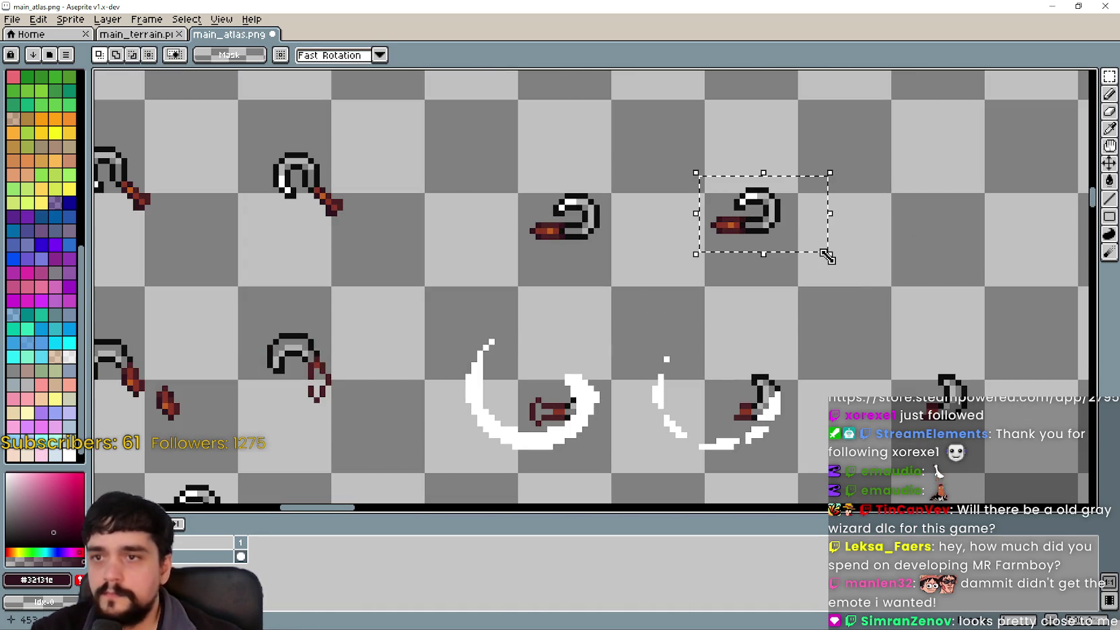
{"action": "key", "text": "ctrl+c"}
{"action": "key", "text": "ctrl+v"}
{"action": "scroll", "coordinate": [787, 305], "scroll_direction": "down", "scroll_amount": 2}
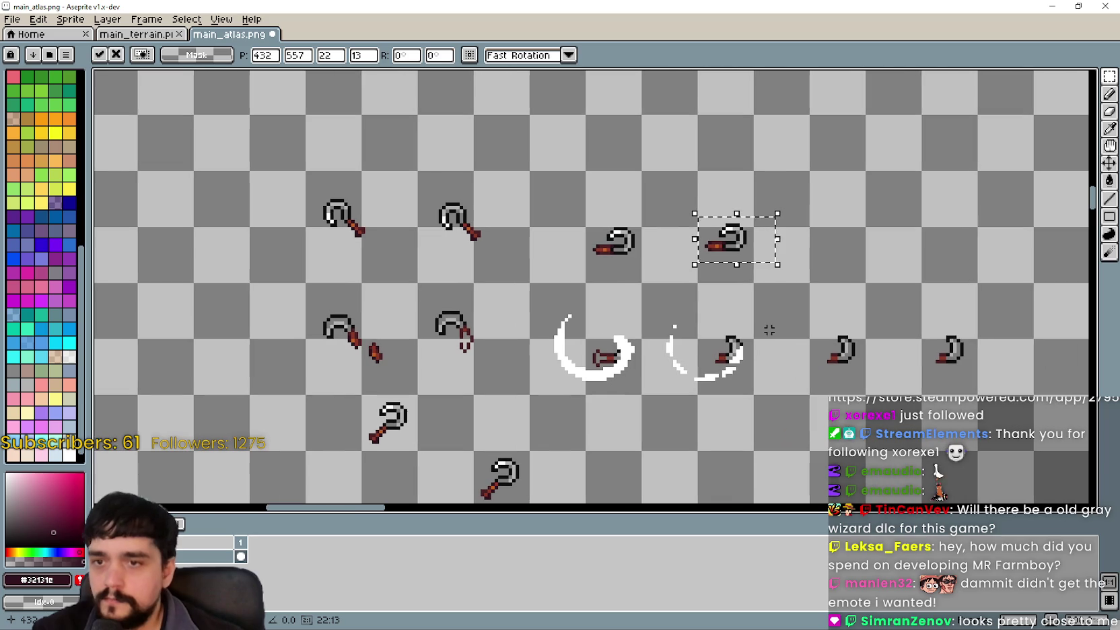
{"action": "left_click", "coordinate": [769, 330]}
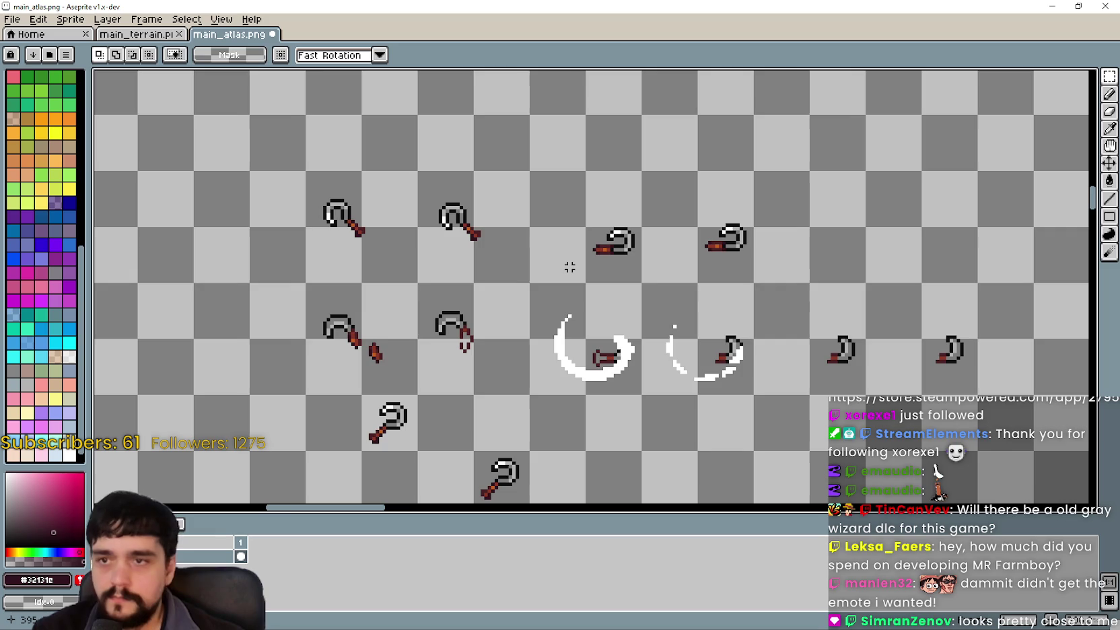
{"action": "scroll", "coordinate": [817, 338], "scroll_direction": "up", "scroll_amount": 2}
Copy the two right-hand lower-row sprites up into the top row and commit
{"action": "mouse_move", "coordinate": [588, 258]}
{"action": "left_mouse_down"}
{"action": "mouse_move", "coordinate": [830, 400]}
{"action": "mouse_move", "coordinate": [875, 407]}
{"action": "mouse_move", "coordinate": [584, 293]}
{"action": "left_mouse_up"}
{"action": "left_click_drag", "start_coordinate": [700, 316], "coordinate": [699, 188]}
{"action": "scroll", "coordinate": [769, 326], "scroll_direction": "down", "scroll_amount": 1}
{"action": "key", "text": "Right"}
{"action": "key", "text": "Right"}
{"action": "key", "text": "Up"}
{"action": "key", "text": "Up"}
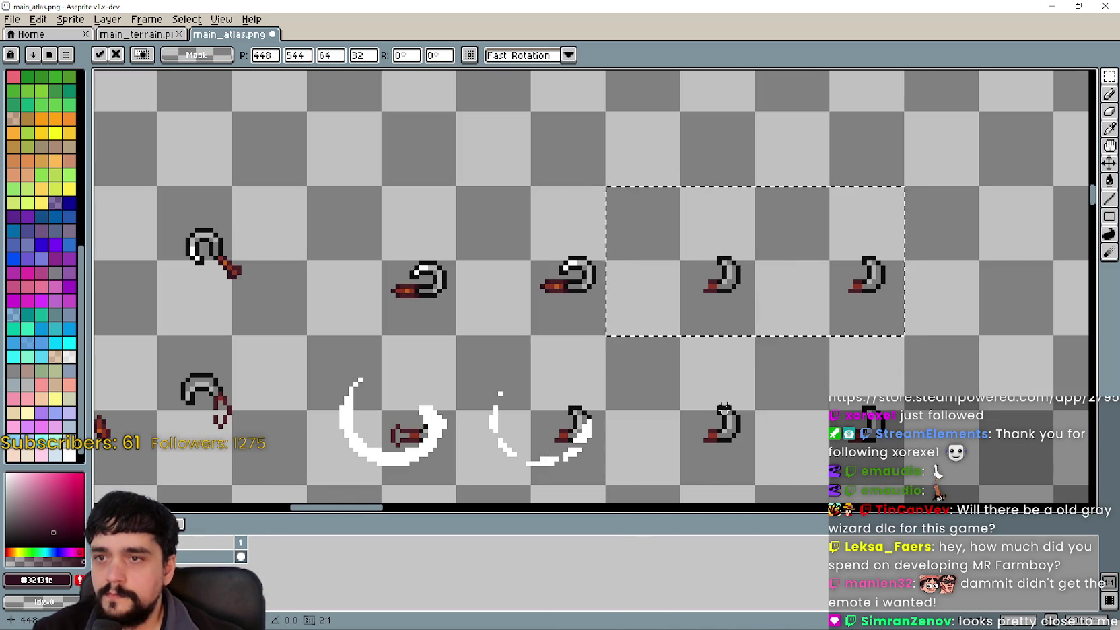
{"action": "key", "text": "Return"}
Delete both of the newly copied sprites from the top row
{"action": "mouse_move", "coordinate": [657, 205]}
{"action": "left_mouse_down"}
{"action": "mouse_move", "coordinate": [726, 320]}
{"action": "mouse_move", "coordinate": [733, 315]}
{"action": "left_mouse_up"}
{"action": "key", "text": "Delete"}
{"action": "left_click_drag", "start_coordinate": [819, 336], "coordinate": [881, 163]}
{"action": "key", "text": "Delete"}
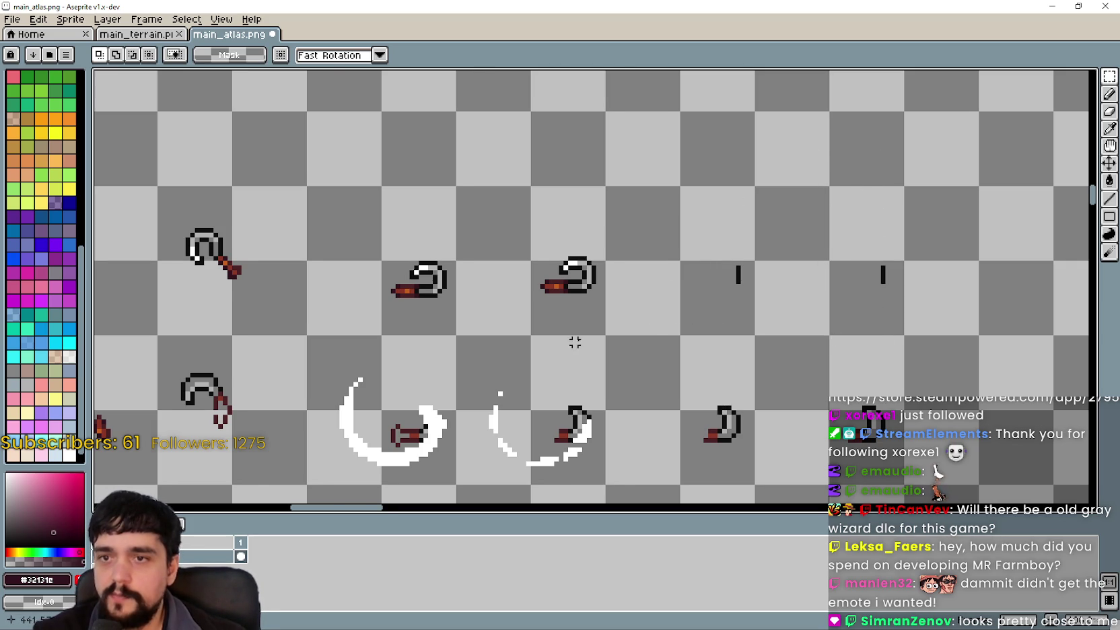
Copy the right sideways hoe into the following frame and commit it
{"action": "scroll", "coordinate": [572, 337], "scroll_direction": "left", "scroll_amount": 2}
{"action": "mouse_move", "coordinate": [425, 206]}
{"action": "left_mouse_down"}
{"action": "mouse_move", "coordinate": [659, 301]}
{"action": "mouse_move", "coordinate": [658, 320]}
{"action": "left_mouse_up"}
{"action": "left_click", "coordinate": [415, 295]}
{"action": "mouse_move", "coordinate": [360, 321]}
{"action": "left_mouse_down"}
{"action": "mouse_move", "coordinate": [582, 250]}
{"action": "mouse_move", "coordinate": [656, 177]}
{"action": "left_mouse_up"}
{"action": "left_click", "coordinate": [727, 329]}
{"action": "mouse_move", "coordinate": [510, 319]}
{"action": "left_mouse_down"}
{"action": "mouse_move", "coordinate": [641, 236]}
{"action": "mouse_move", "coordinate": [638, 310]}
{"action": "mouse_move", "coordinate": [929, 322]}
{"action": "left_mouse_up"}
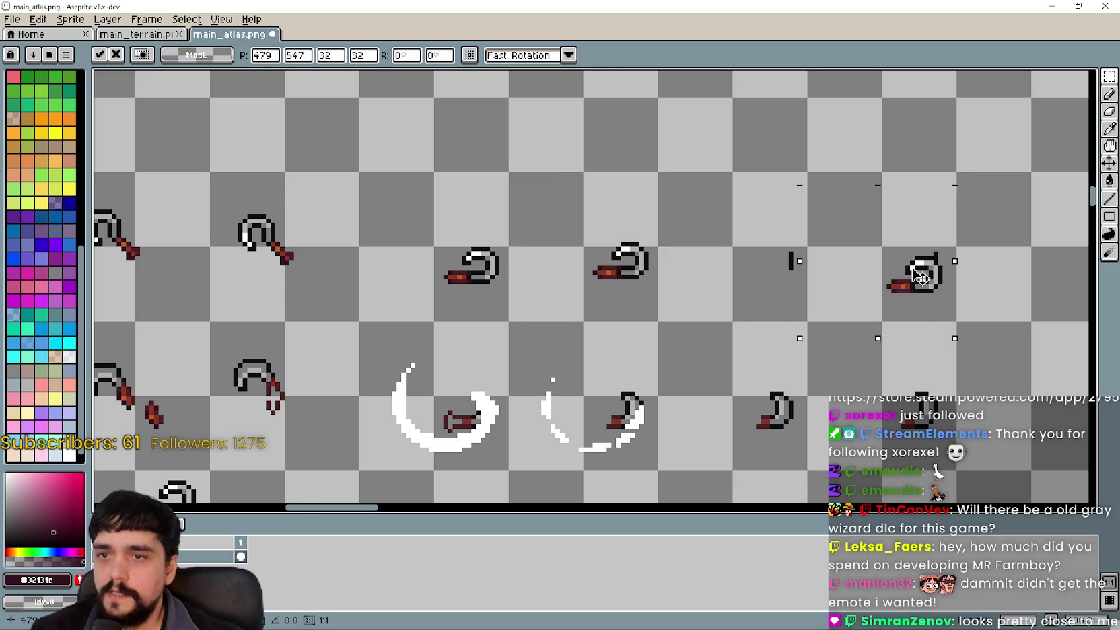
{"action": "scroll", "coordinate": [918, 279], "scroll_direction": "up", "scroll_amount": 2}
{"action": "scroll", "coordinate": [915, 276], "scroll_direction": "down", "scroll_amount": 2}
{"action": "mouse_move", "coordinate": [779, 320]}
{"action": "left_mouse_down"}
{"action": "mouse_move", "coordinate": [528, 306]}
{"action": "mouse_move", "coordinate": [704, 312]}
{"action": "left_mouse_up"}
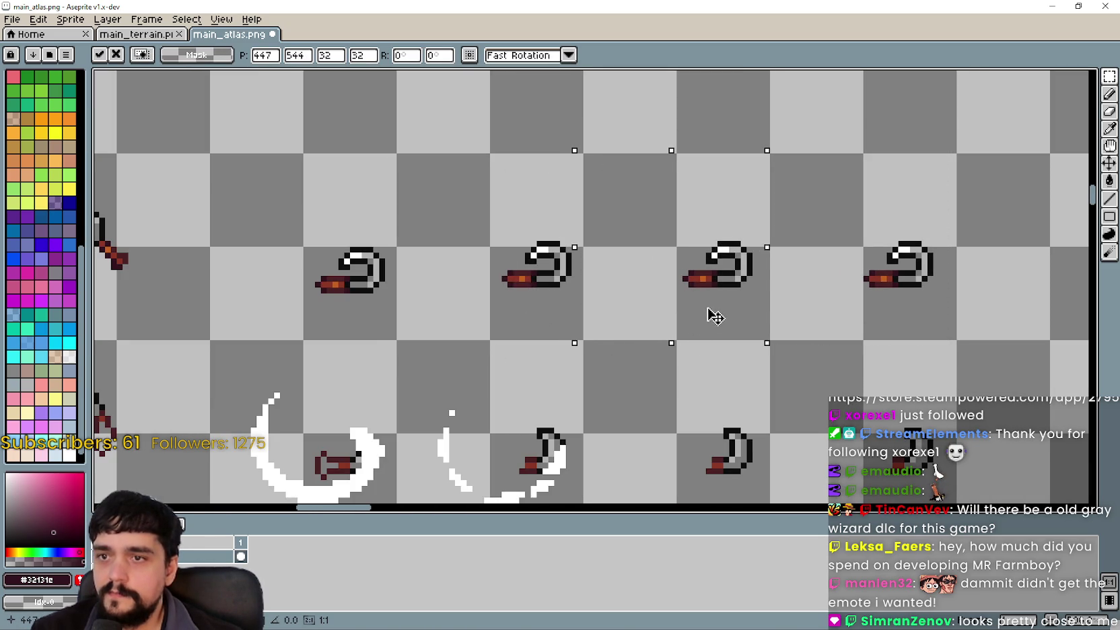
{"action": "left_click", "coordinate": [379, 331]}
Select the middle pair of hoes and shift it over by one frame
{"action": "scroll", "coordinate": [516, 331], "scroll_direction": "down", "scroll_amount": 2}
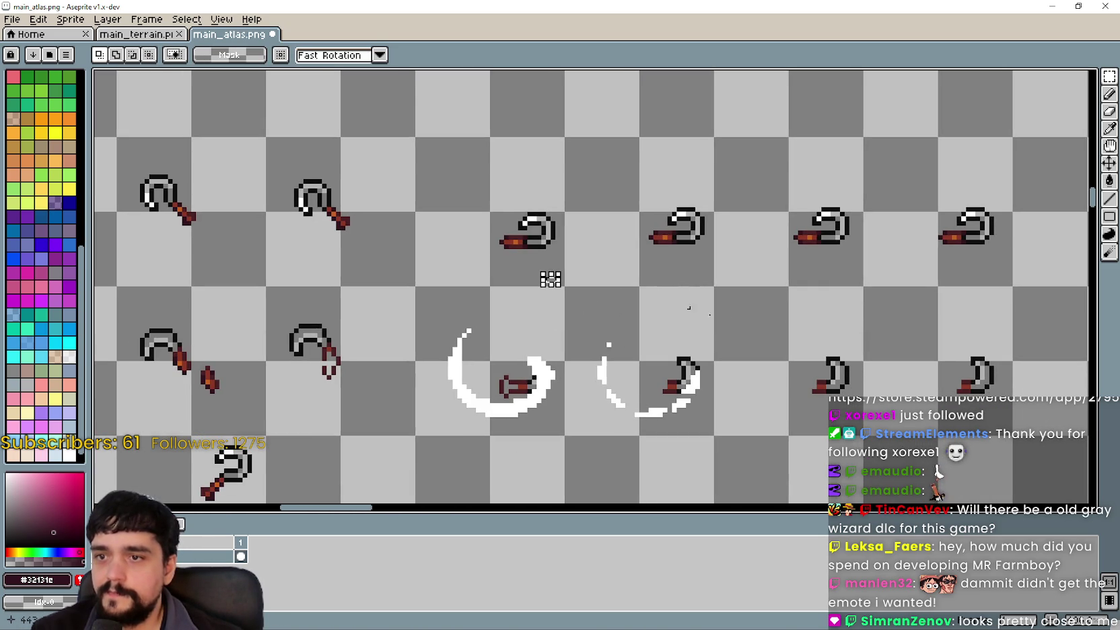
{"action": "scroll", "coordinate": [827, 283], "scroll_direction": "down", "scroll_amount": 1}
{"action": "scroll", "coordinate": [667, 313], "scroll_direction": "down", "scroll_amount": 1}
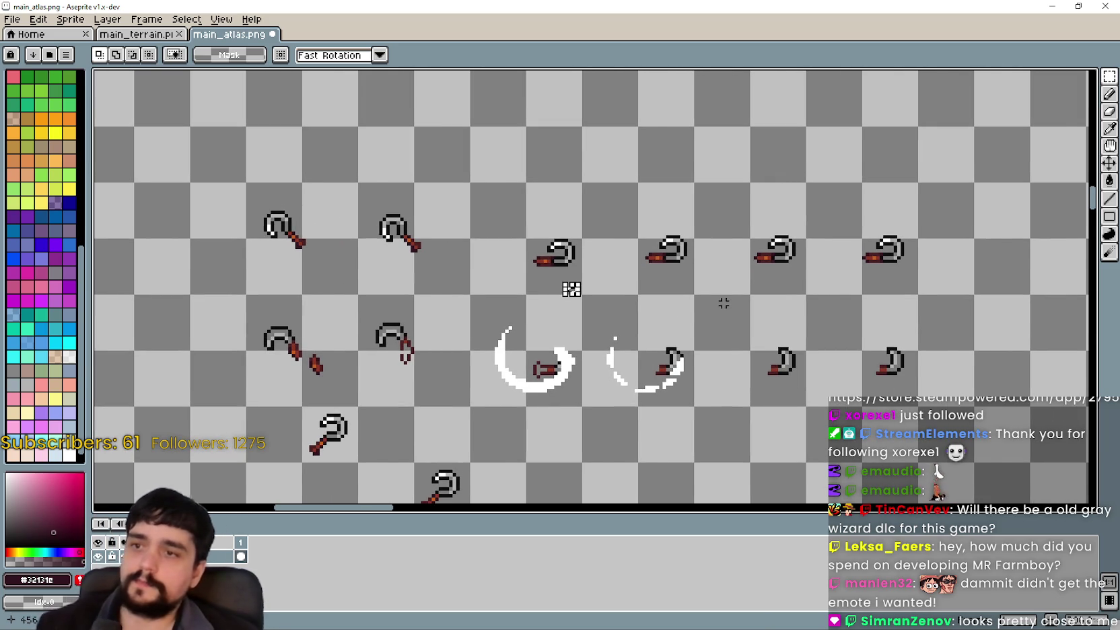
{"action": "scroll", "coordinate": [720, 303], "scroll_direction": "down", "scroll_amount": 1}
{"action": "left_click_drag", "start_coordinate": [703, 298], "coordinate": [852, 226]}
{"action": "scroll", "coordinate": [703, 277], "scroll_direction": "up", "scroll_amount": 1}
{"action": "left_click_drag", "start_coordinate": [768, 296], "coordinate": [887, 232]}
{"action": "mouse_move", "coordinate": [697, 305]}
{"action": "left_mouse_down"}
{"action": "mouse_move", "coordinate": [915, 259]}
{"action": "mouse_move", "coordinate": [907, 226]}
{"action": "left_mouse_up"}
{"action": "mouse_move", "coordinate": [512, 285]}
{"action": "left_mouse_down"}
{"action": "mouse_move", "coordinate": [602, 245]}
{"action": "mouse_move", "coordinate": [693, 237]}
{"action": "left_mouse_up"}
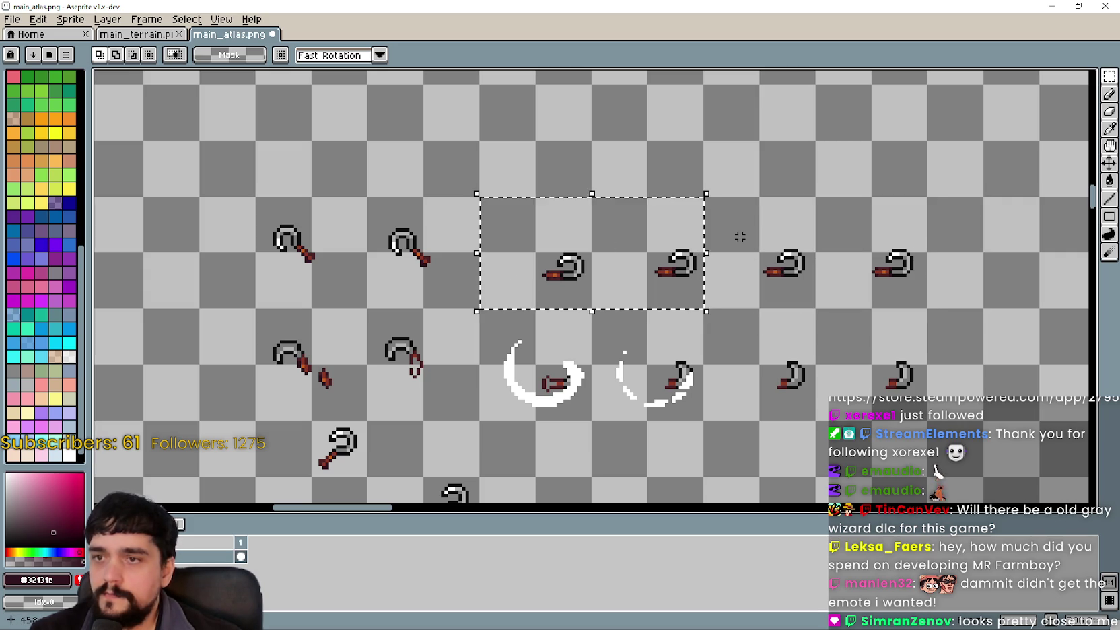
{"action": "left_click_drag", "start_coordinate": [521, 244], "coordinate": [746, 244]}
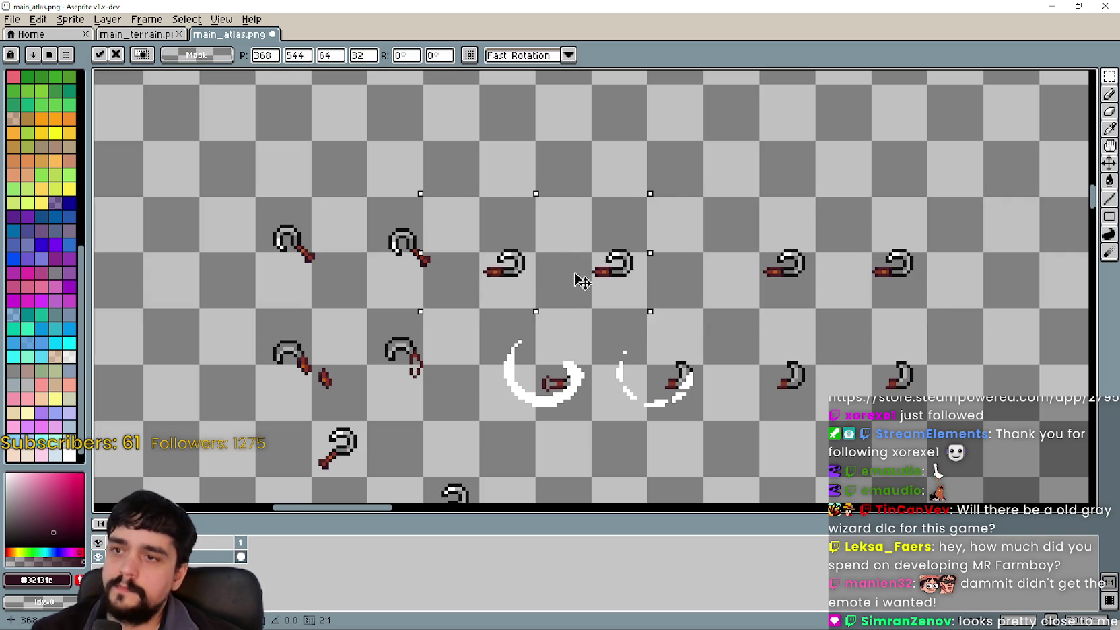